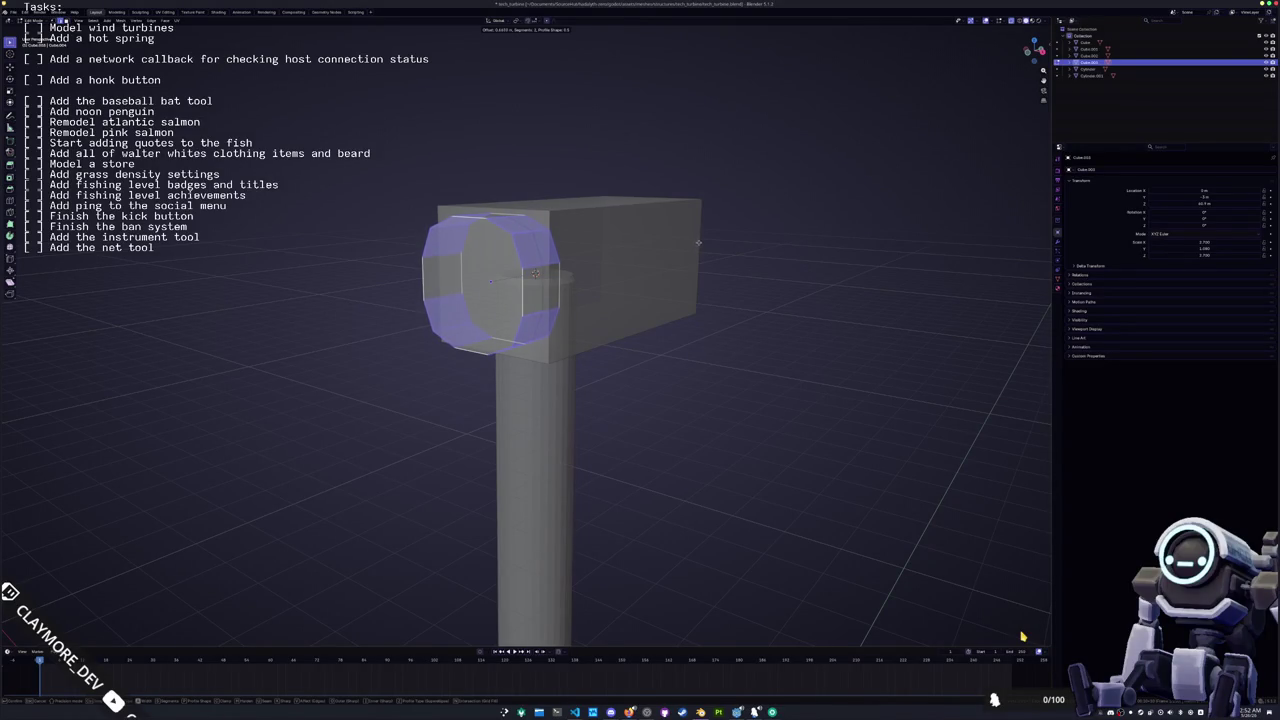
Step: Back in Object Mode, select the turbine housing and inspect it in an X-ray side view
key(Tab)
mouse_move(606, 280)
mouse_down()
mouse_move(617, 274)
mouse_move(555, 388)
mouse_up()
click(555, 388)
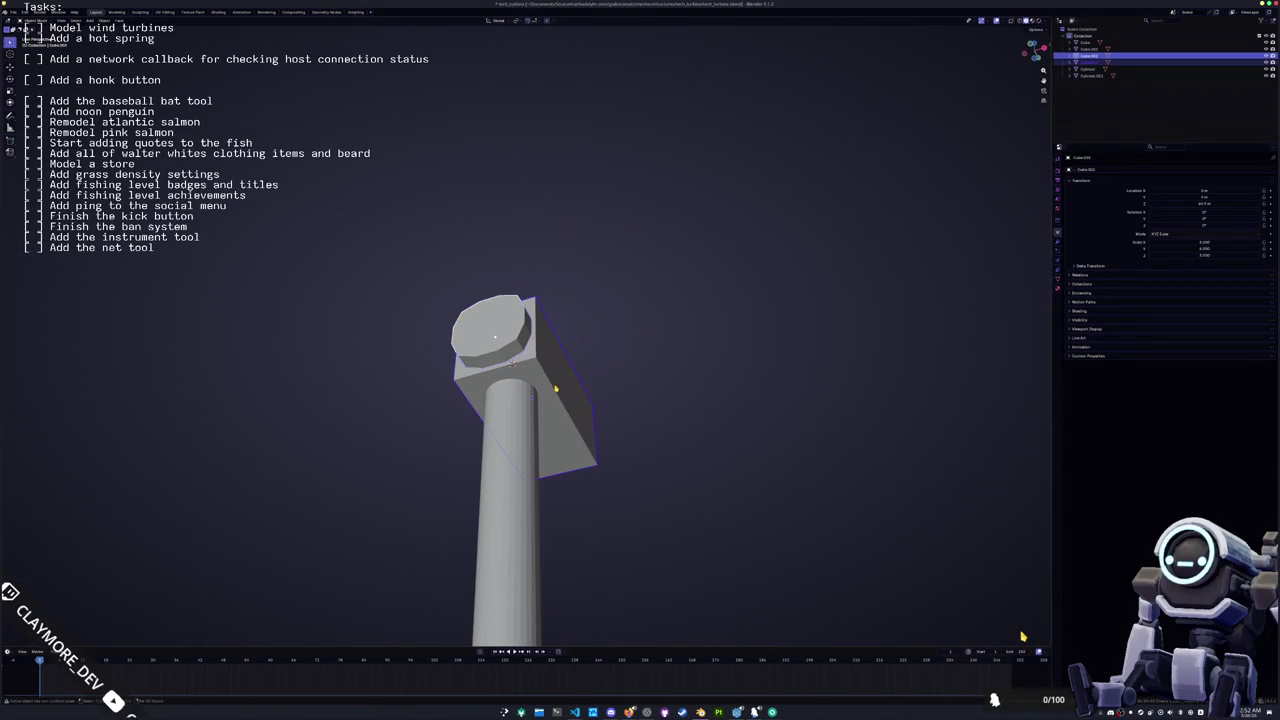
key(KP_1)
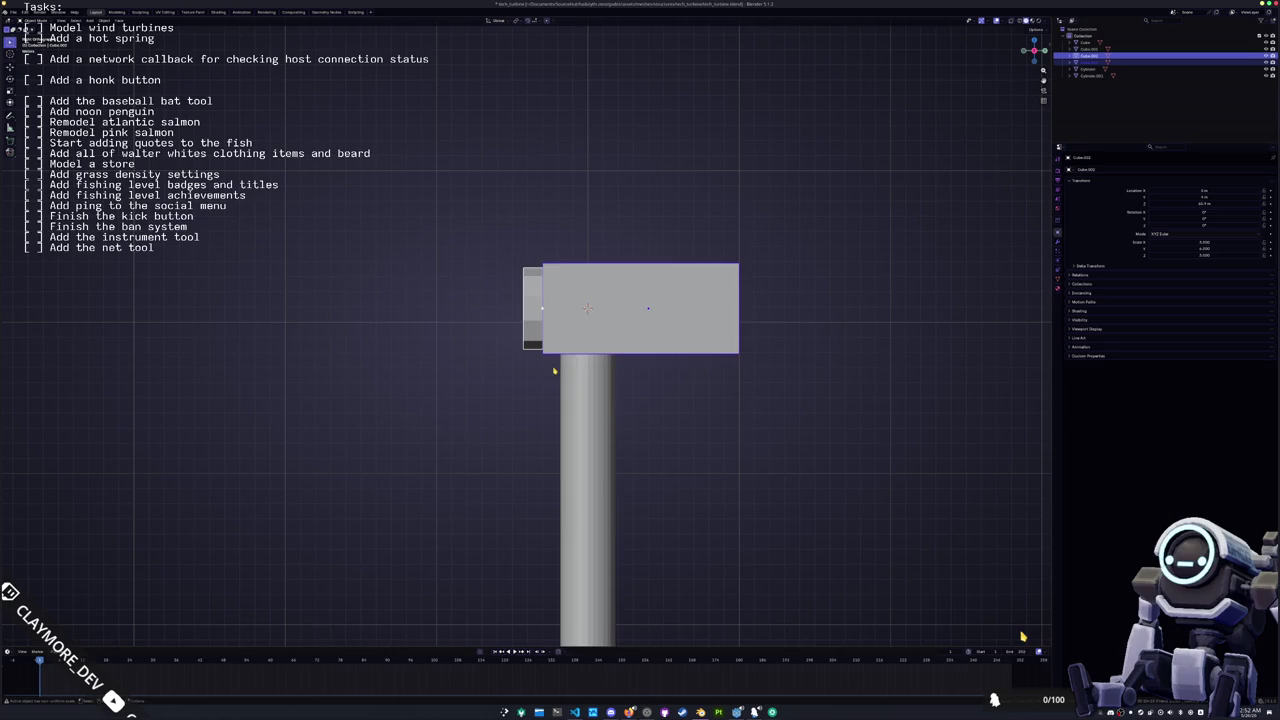
scroll(553, 371, up, 2)
key(alt+z)
scroll(616, 421, up, 1)
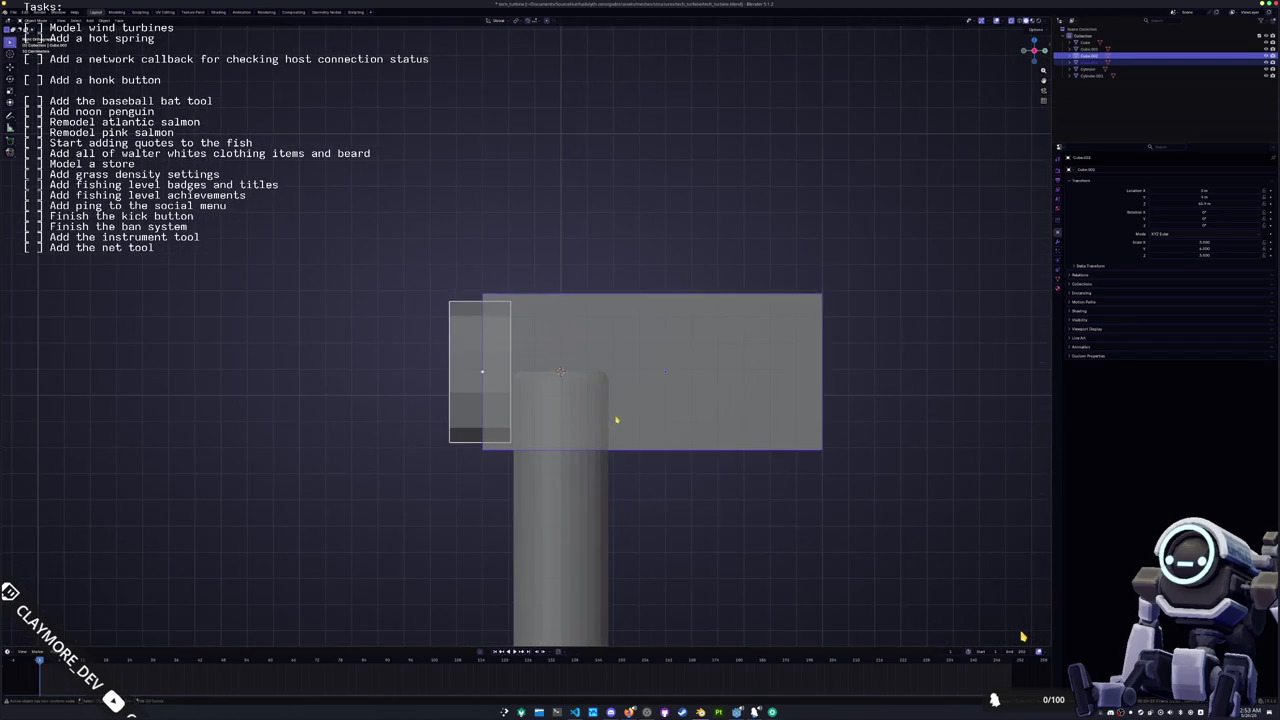
key(g)
key(x)
key(Escape)
scroll(541, 397, down, 3)
scroll(606, 429, up, 5)
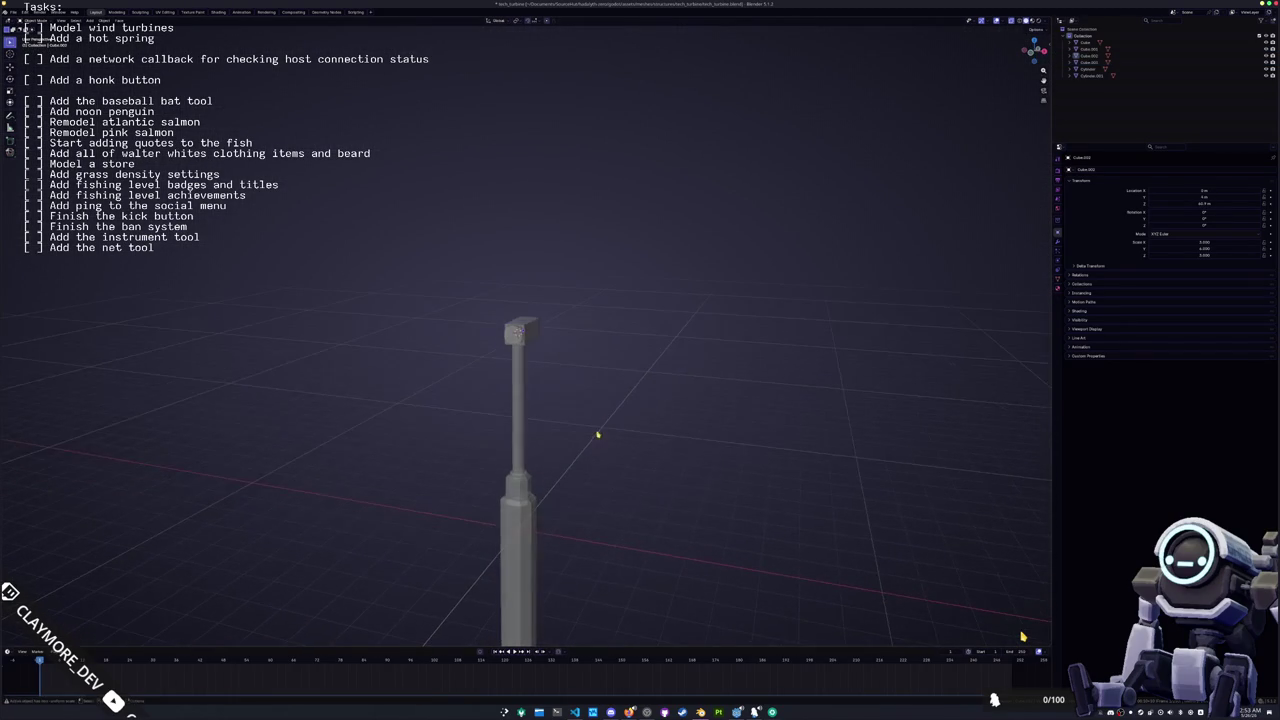
Step: Select all turbine objects and open the glTF 2.0 export dialog with its Include options showing
key(a)
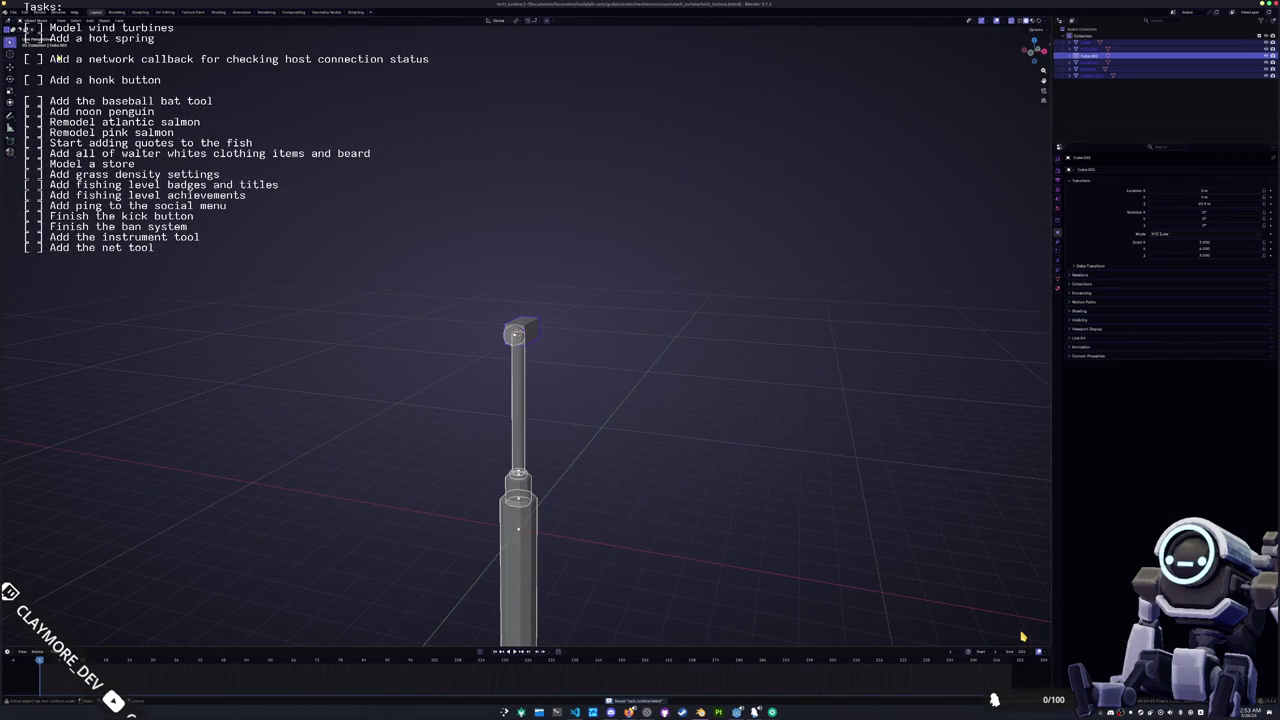
click(14, 11)
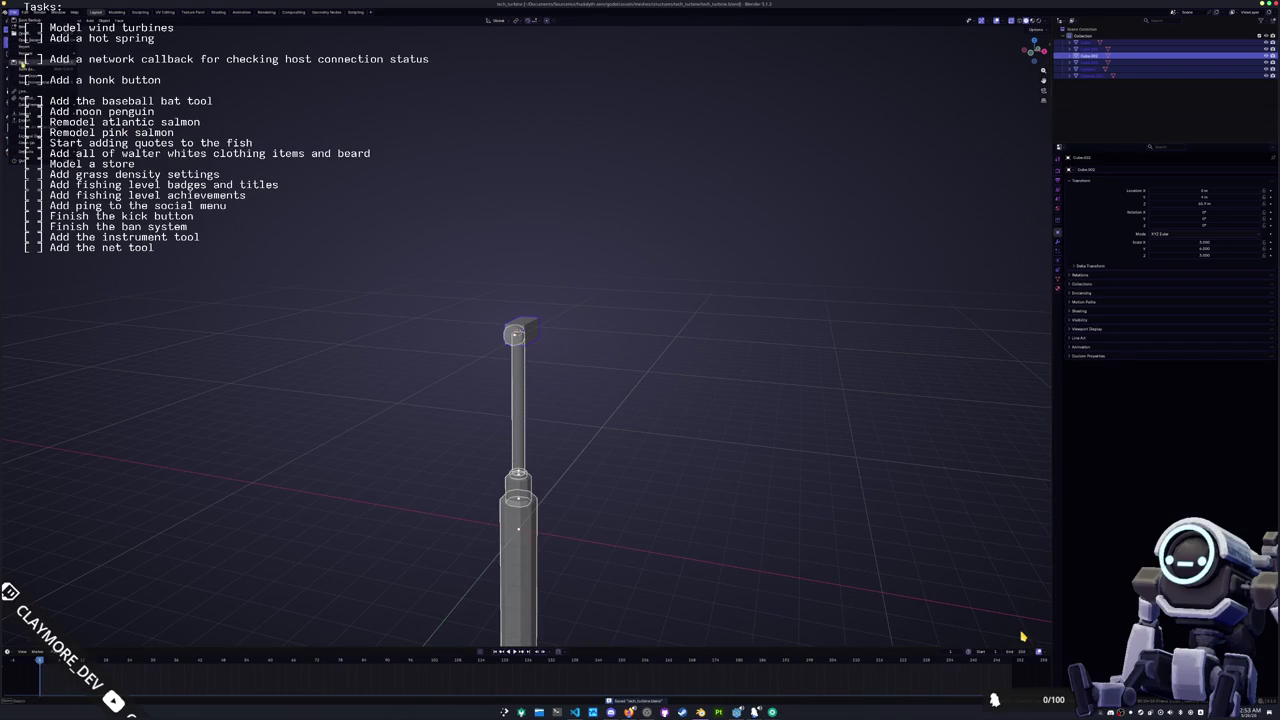
mouse_move(40, 121)
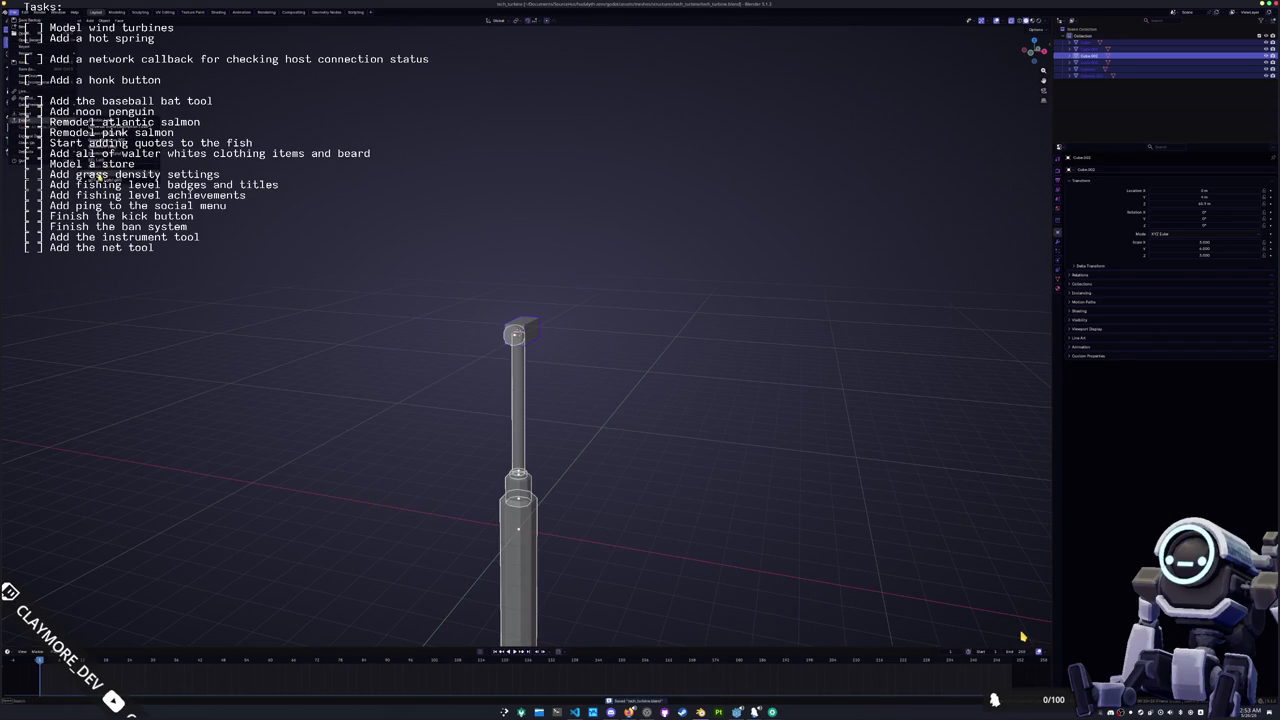
click(160, 172)
key(Return)
click(14, 11)
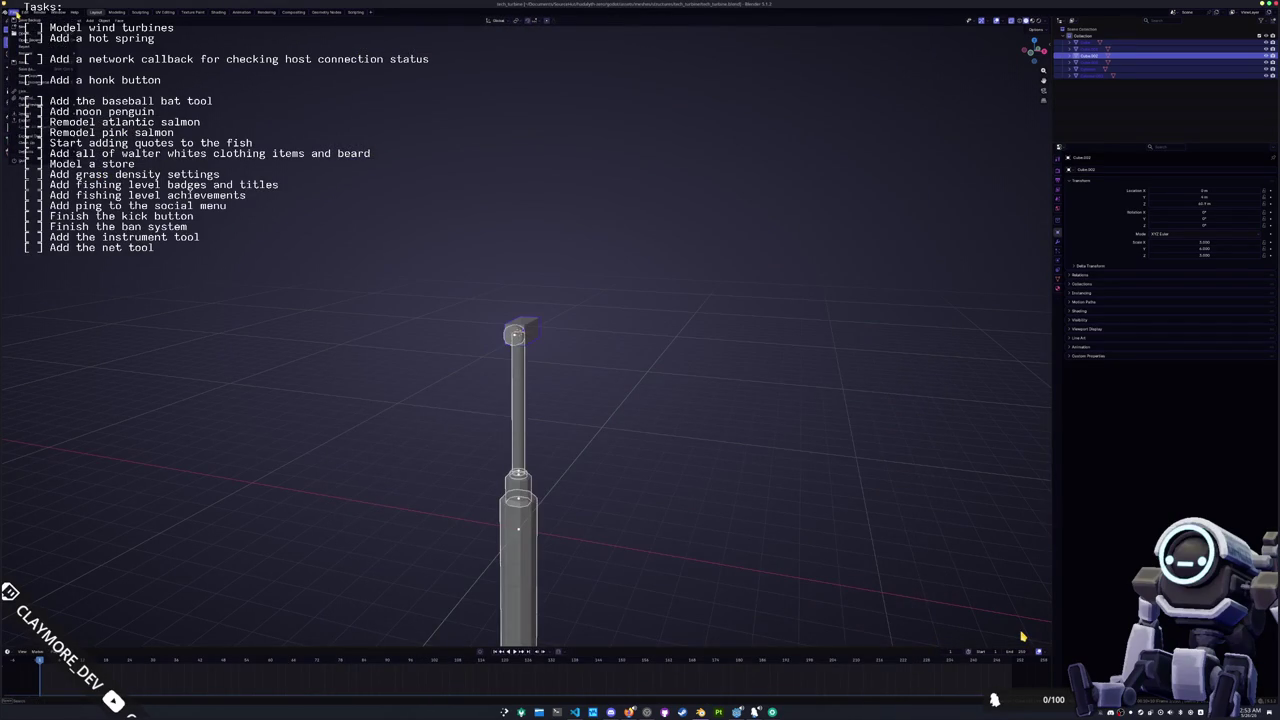
mouse_move(30, 121)
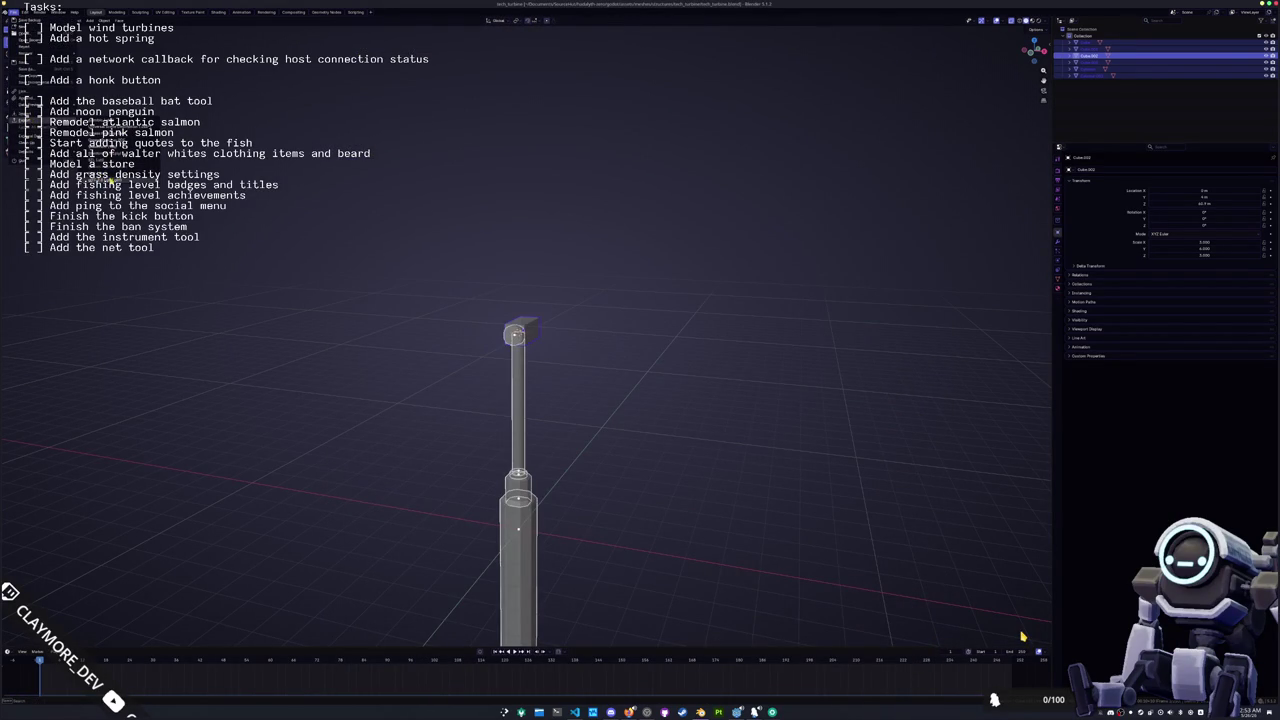
click(120, 172)
click(893, 84)
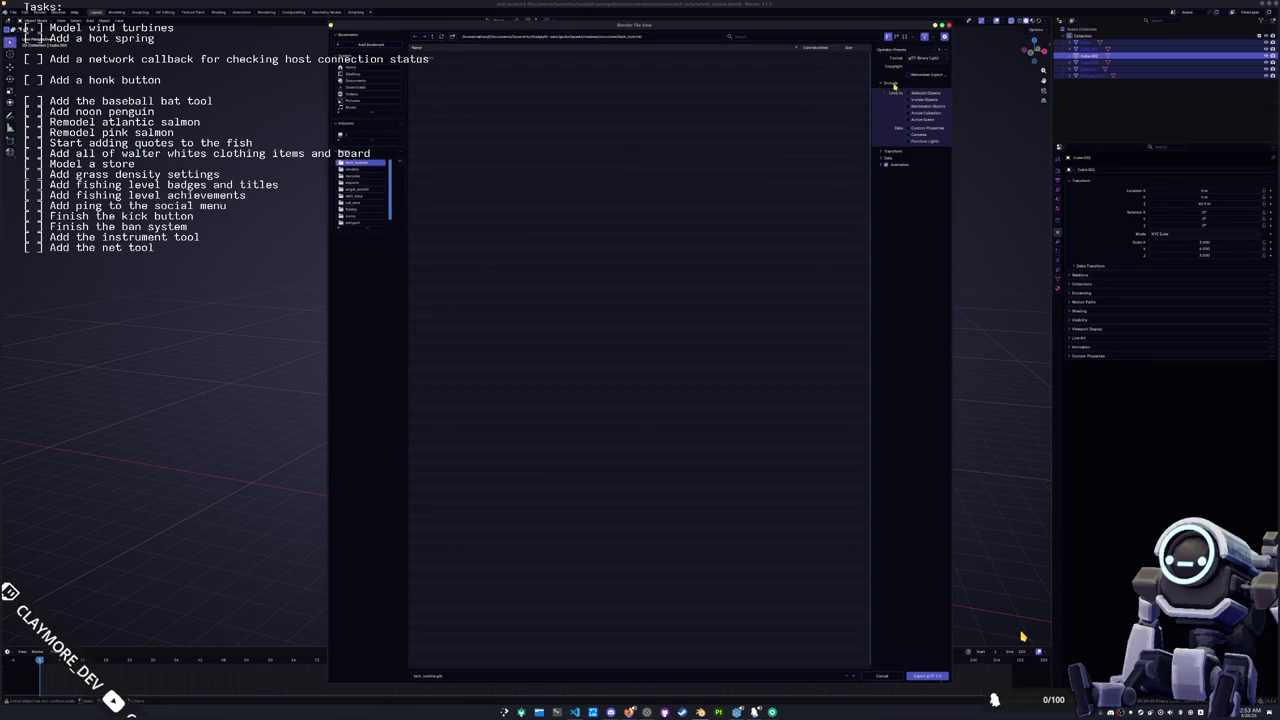
Step: Export tech_turbine.glb with material images set to None, then switch to Godot
click(888, 158)
click(891, 181)
click(917, 199)
click(916, 229)
click(903, 275)
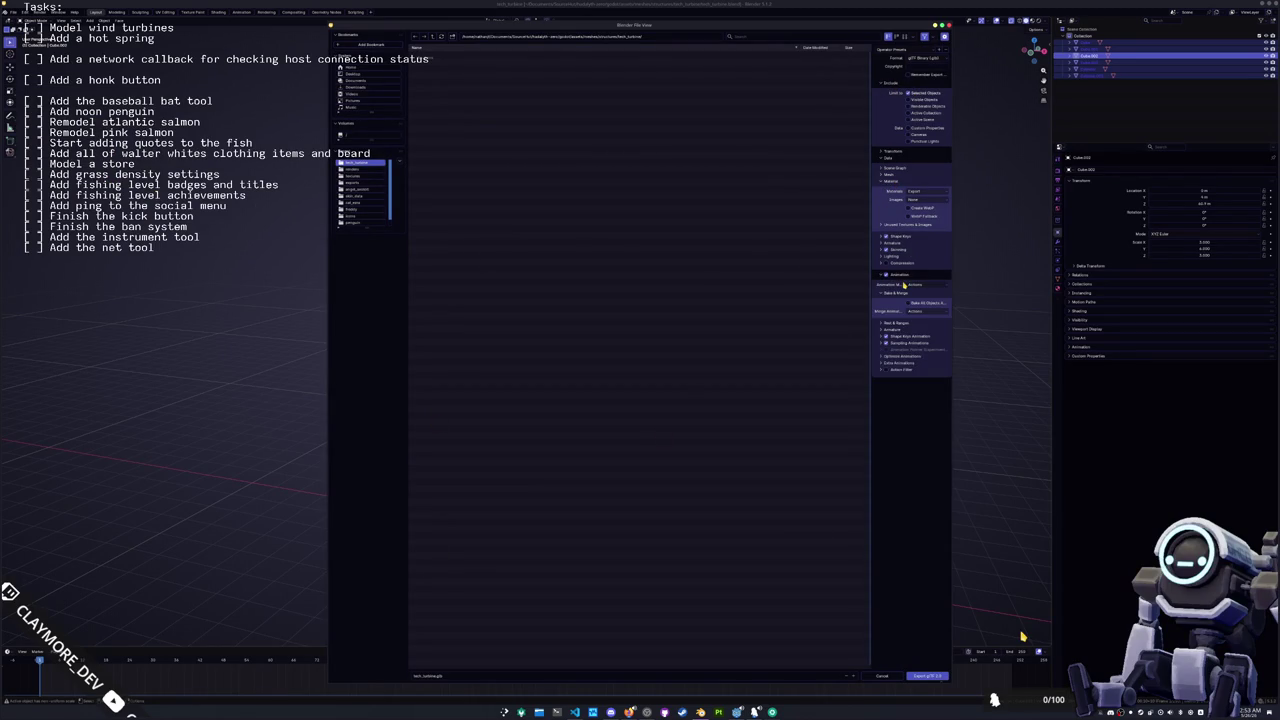
click(919, 676)
key(alt+Tab)
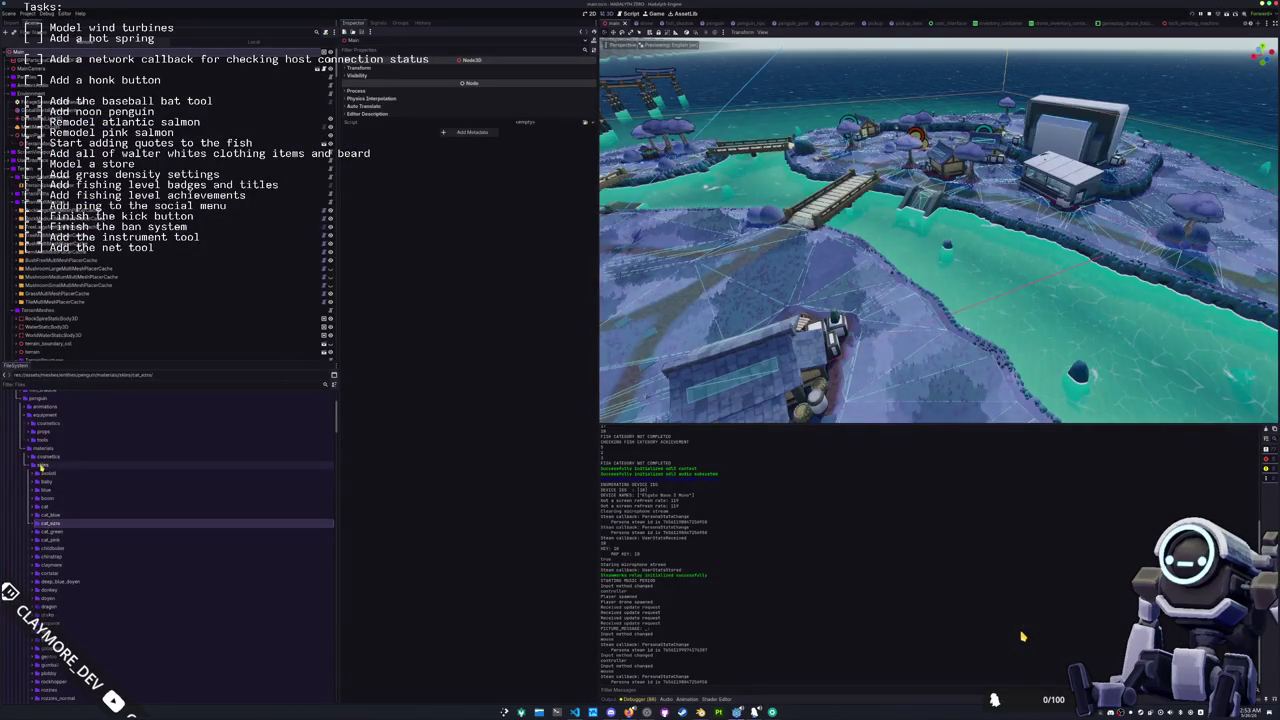
Step: Tidy the FileSystem tree by collapsing folders and expanding scenes/structures
key(Left)
key(Left)
key(Left)
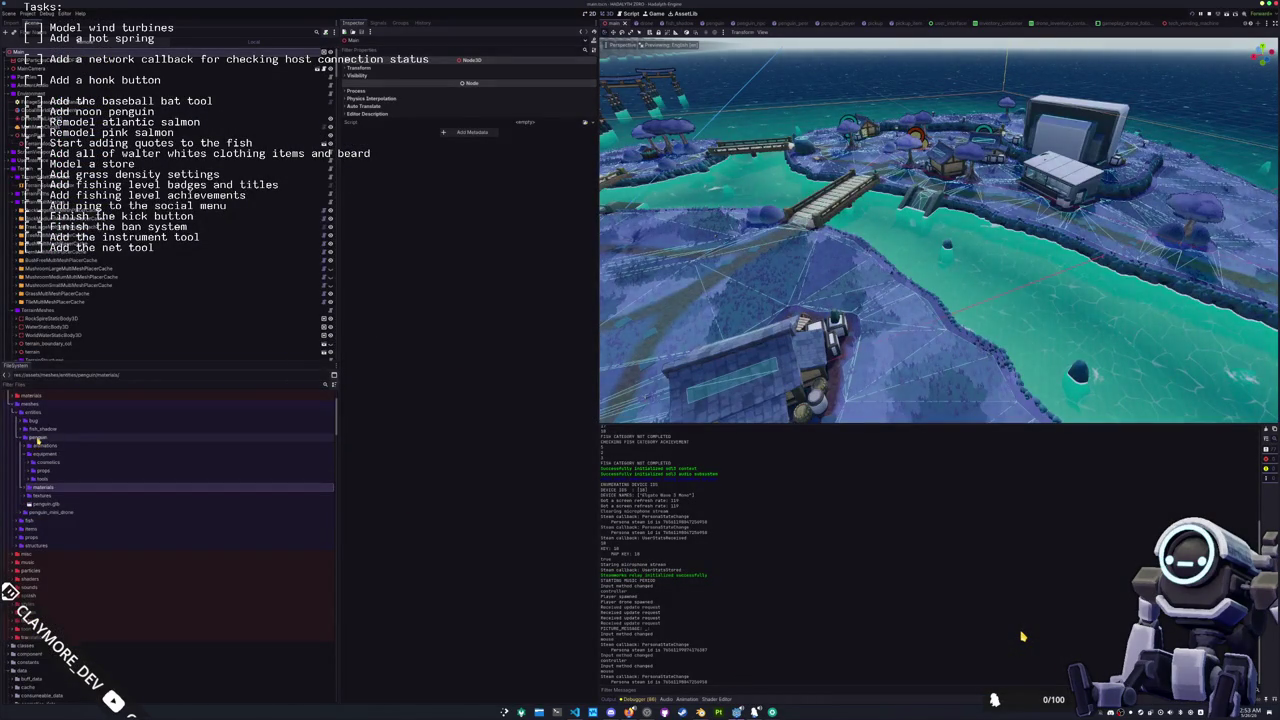
key(Left)
key(Left)
scroll(37, 459, down, 3)
double_click(37, 452)
double_click(37, 477)
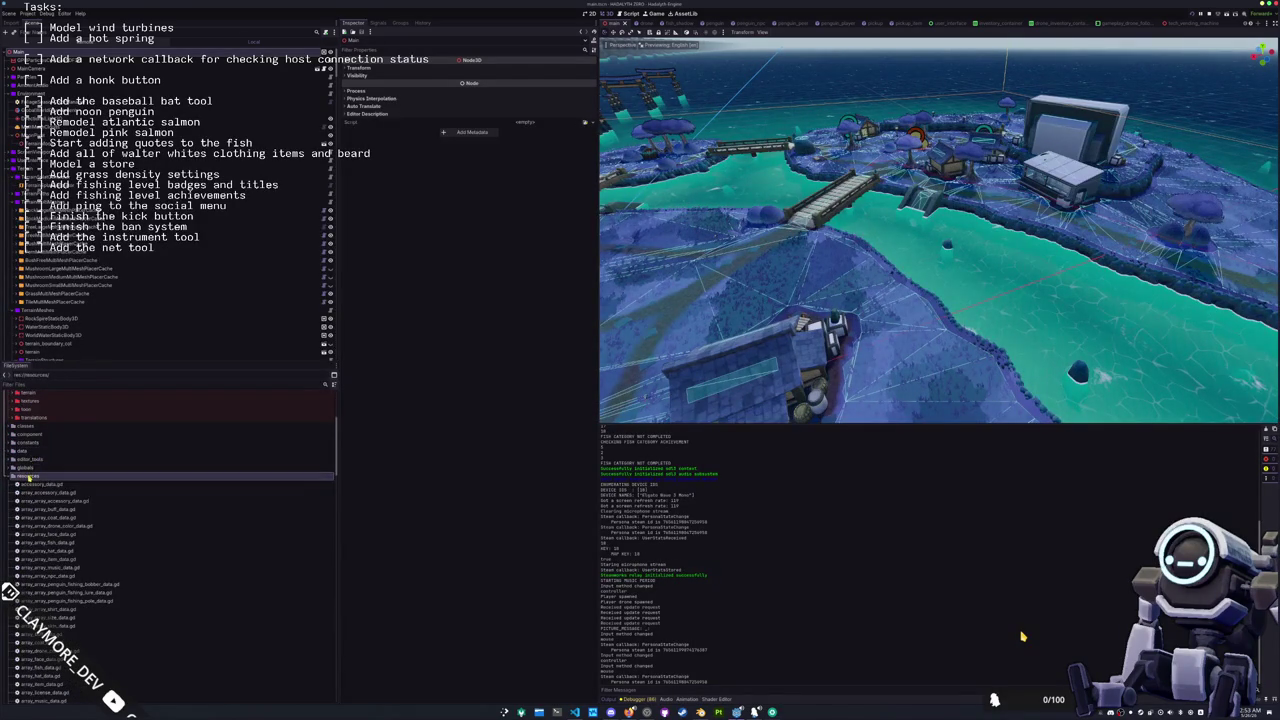
click(33, 478)
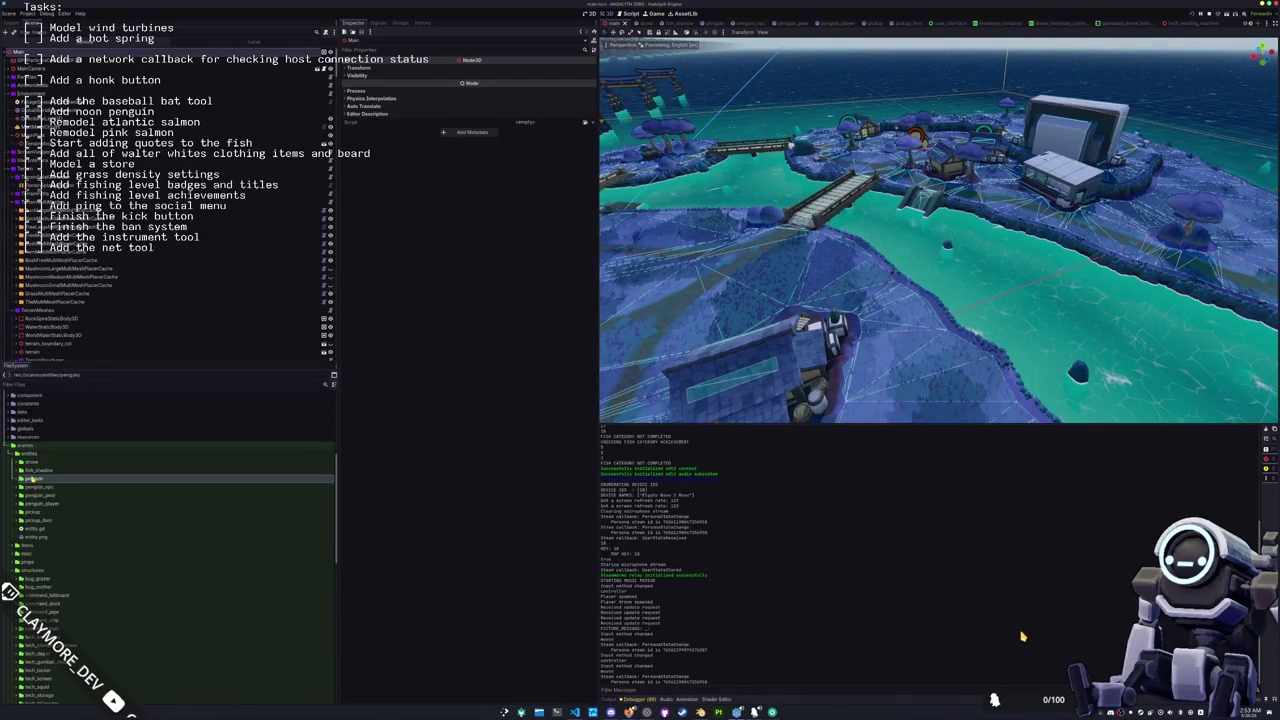
scroll(33, 478, down, 3)
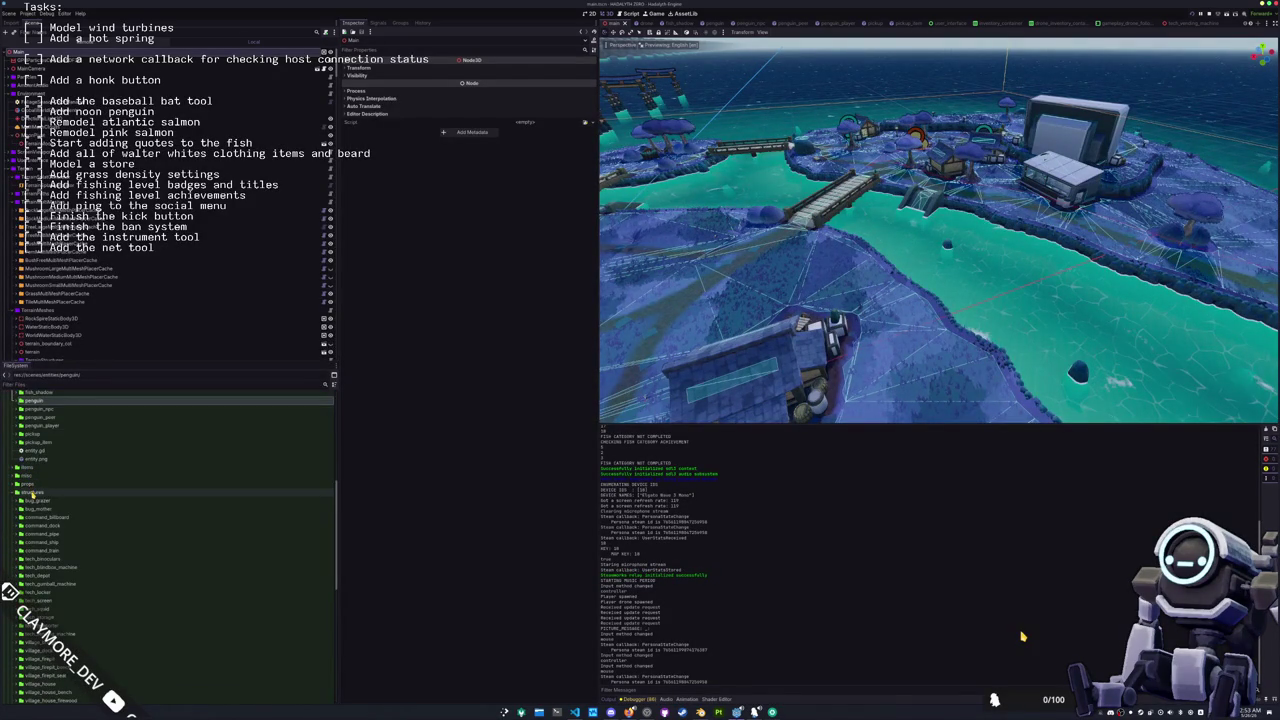
double_click(33, 493)
click(33, 500)
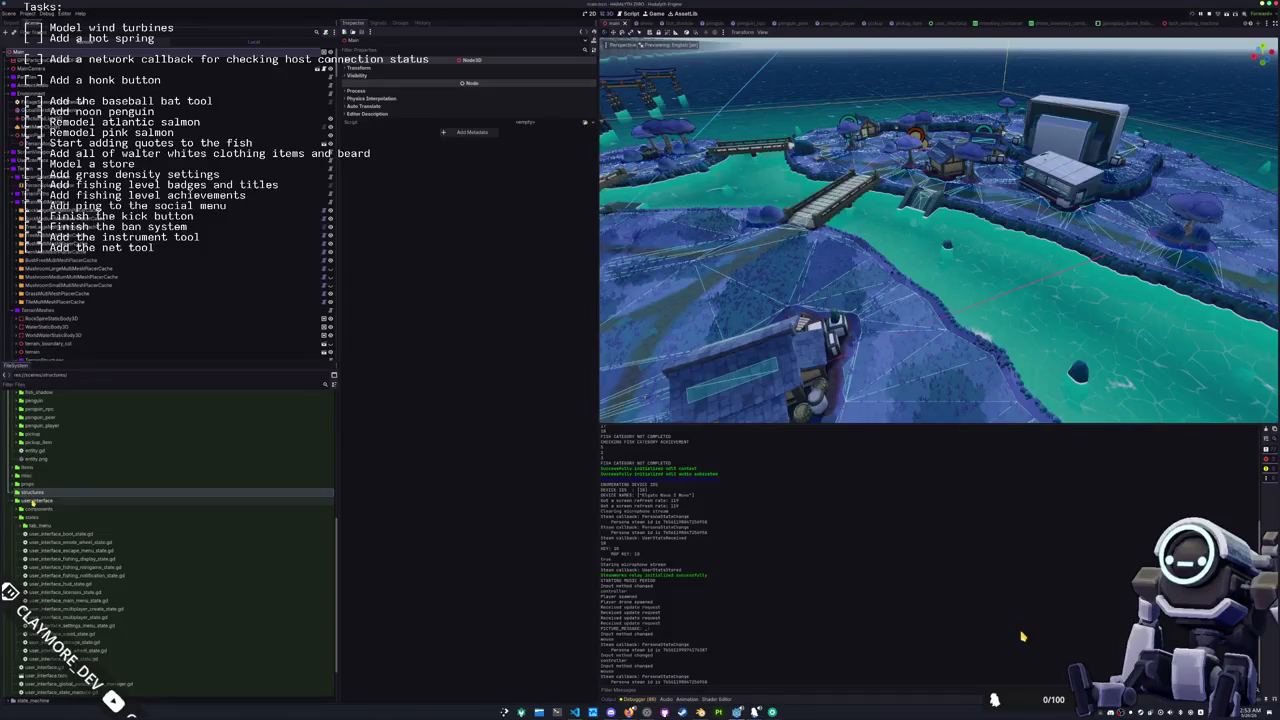
scroll(40, 500, up, 5)
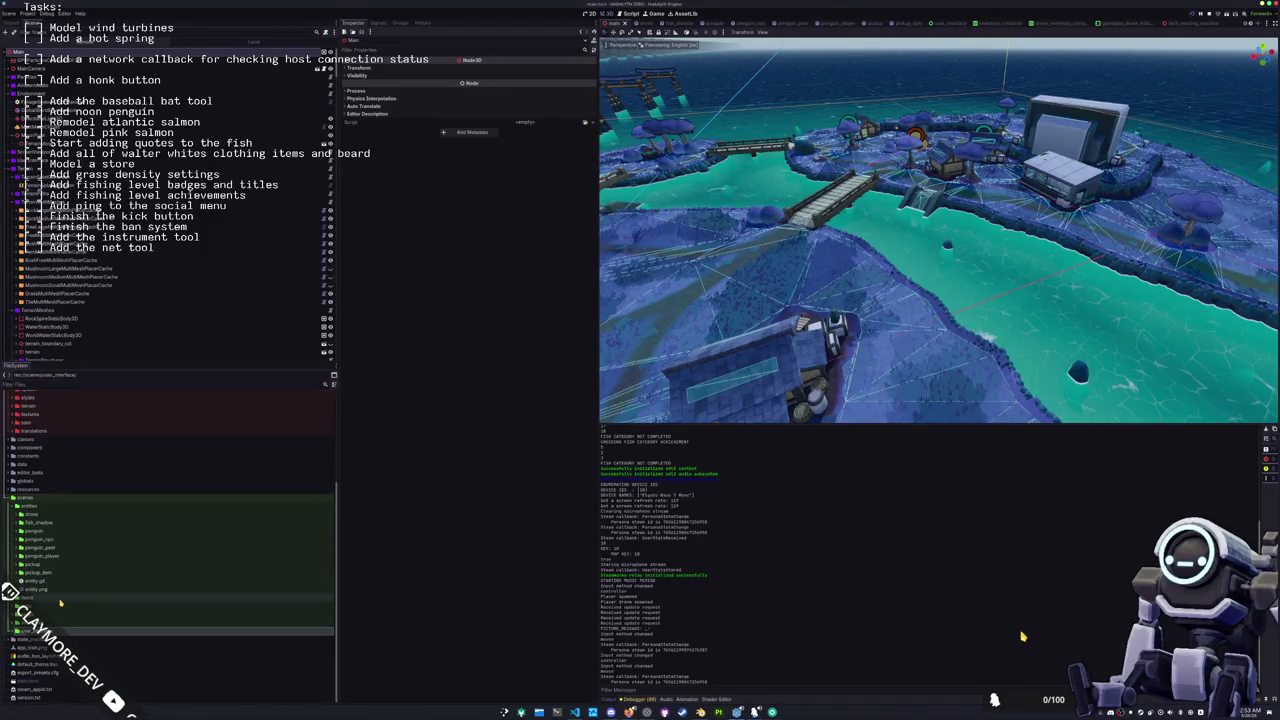
double_click(198, 628)
scroll(147, 573, down, 5)
scroll(62, 467, up, 3)
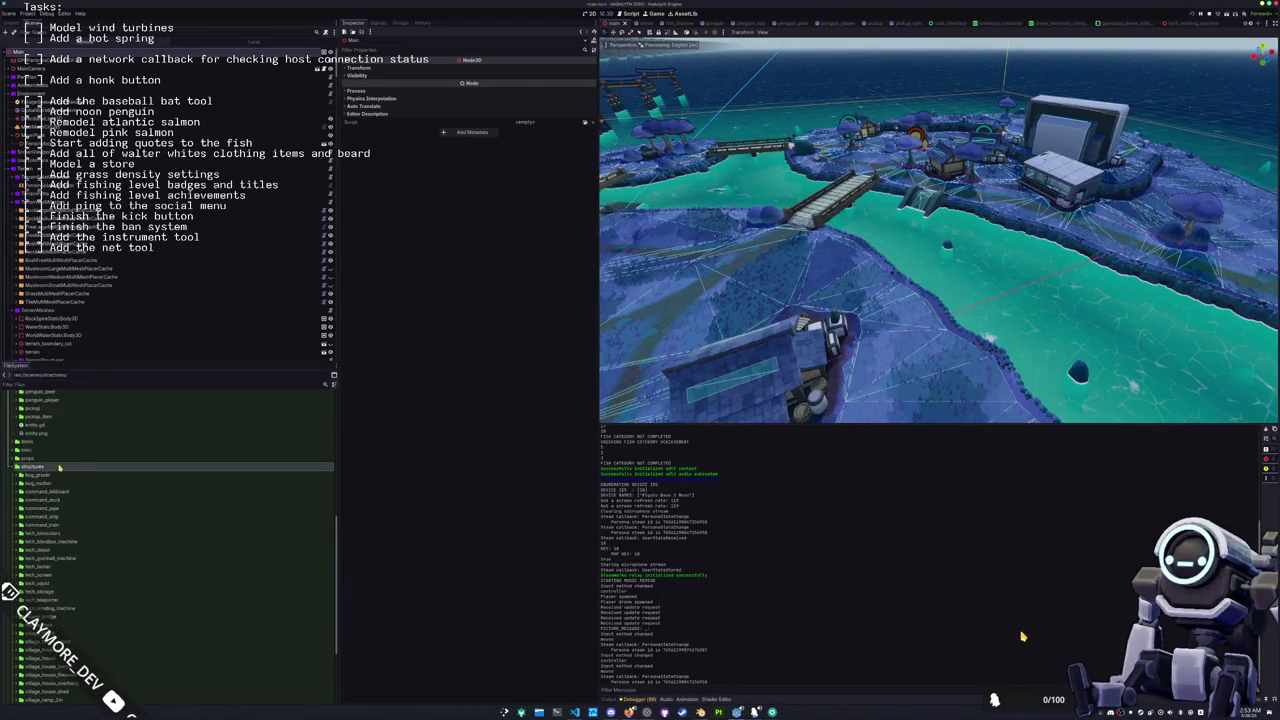
Step: Create a tech_turbine folder under scenes/structures
right_click(32, 469)
mouse_move(68, 474)
click(137, 472)
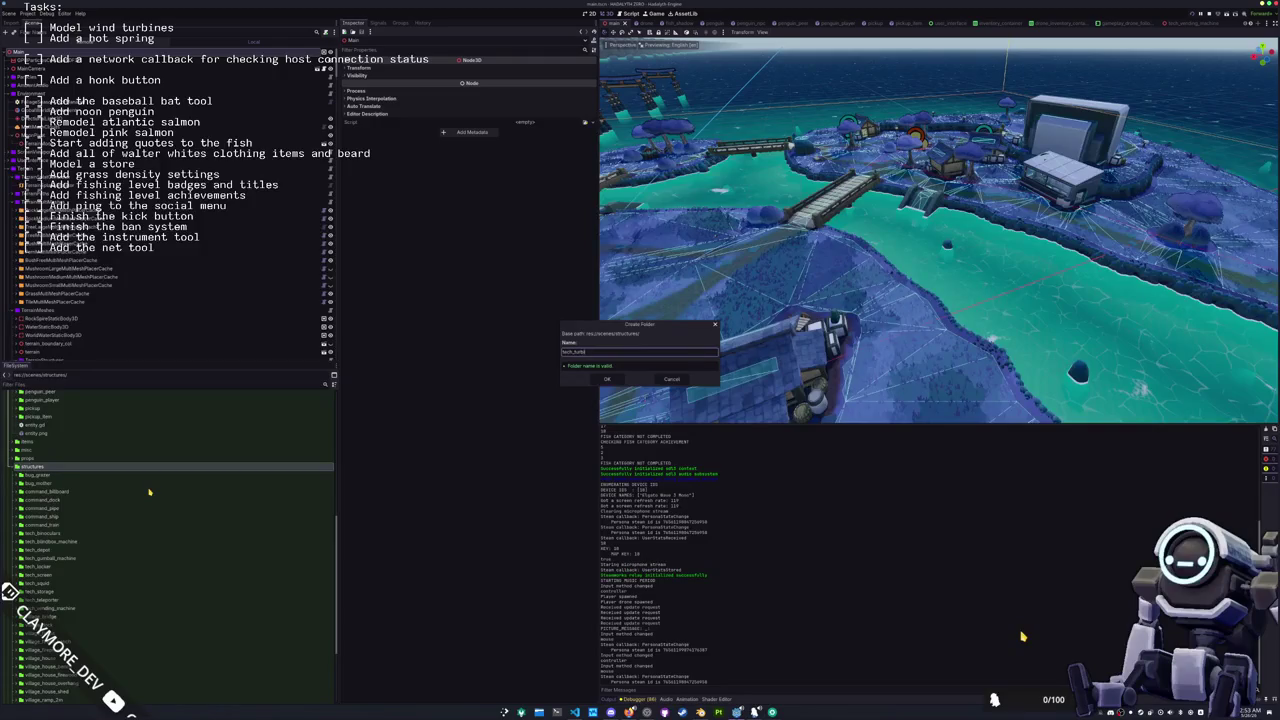
key(Return)
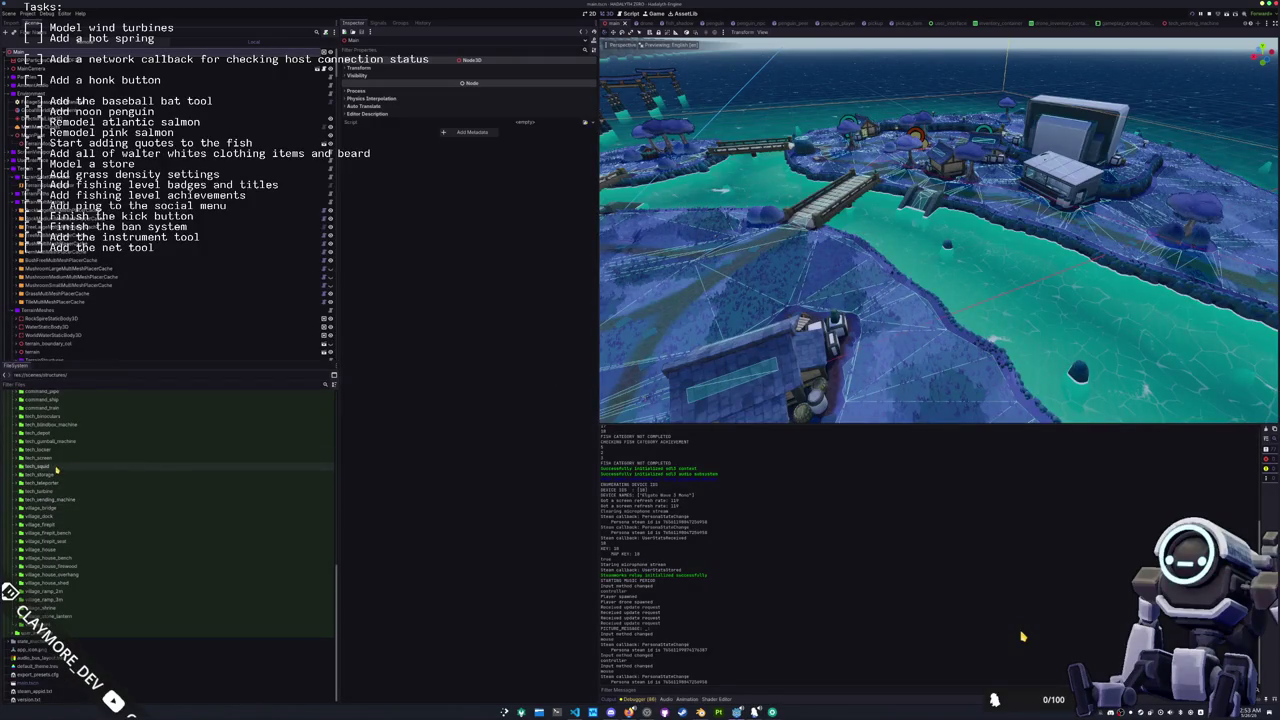
Step: Create a new 3D scene inside the tech_turbine folder
right_click(46, 491)
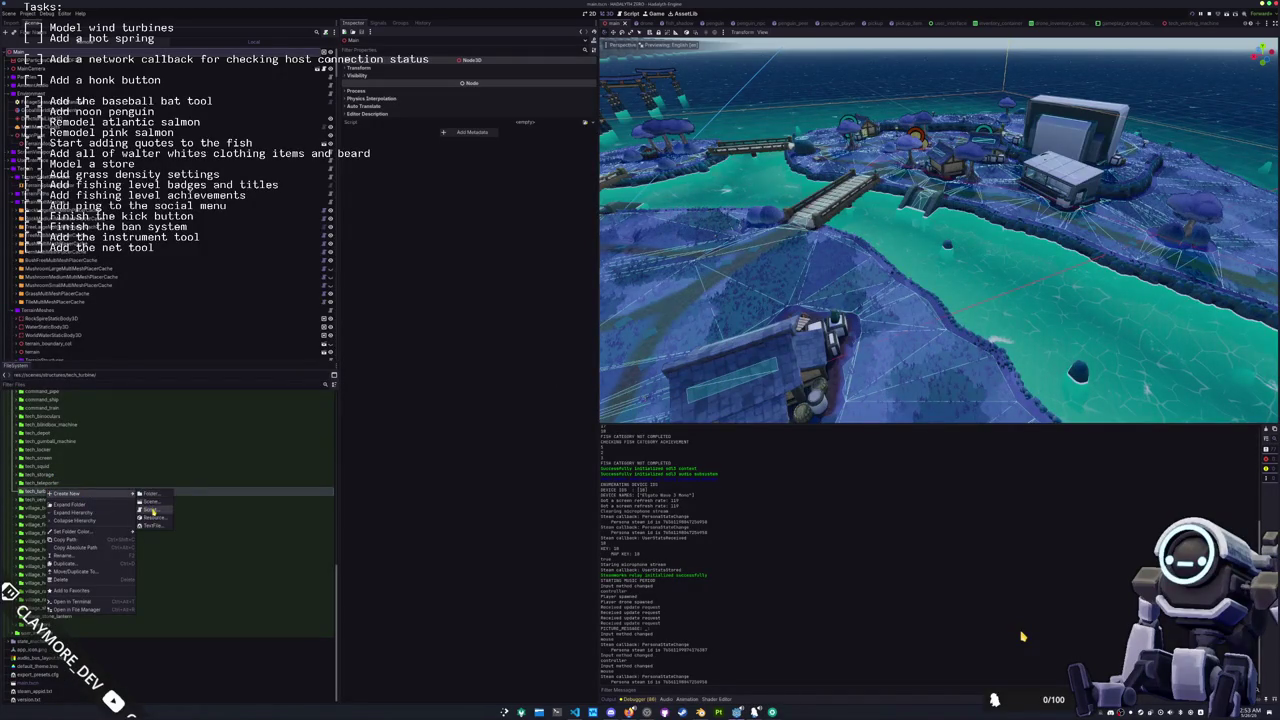
click(151, 510)
key(Escape)
right_click(34, 491)
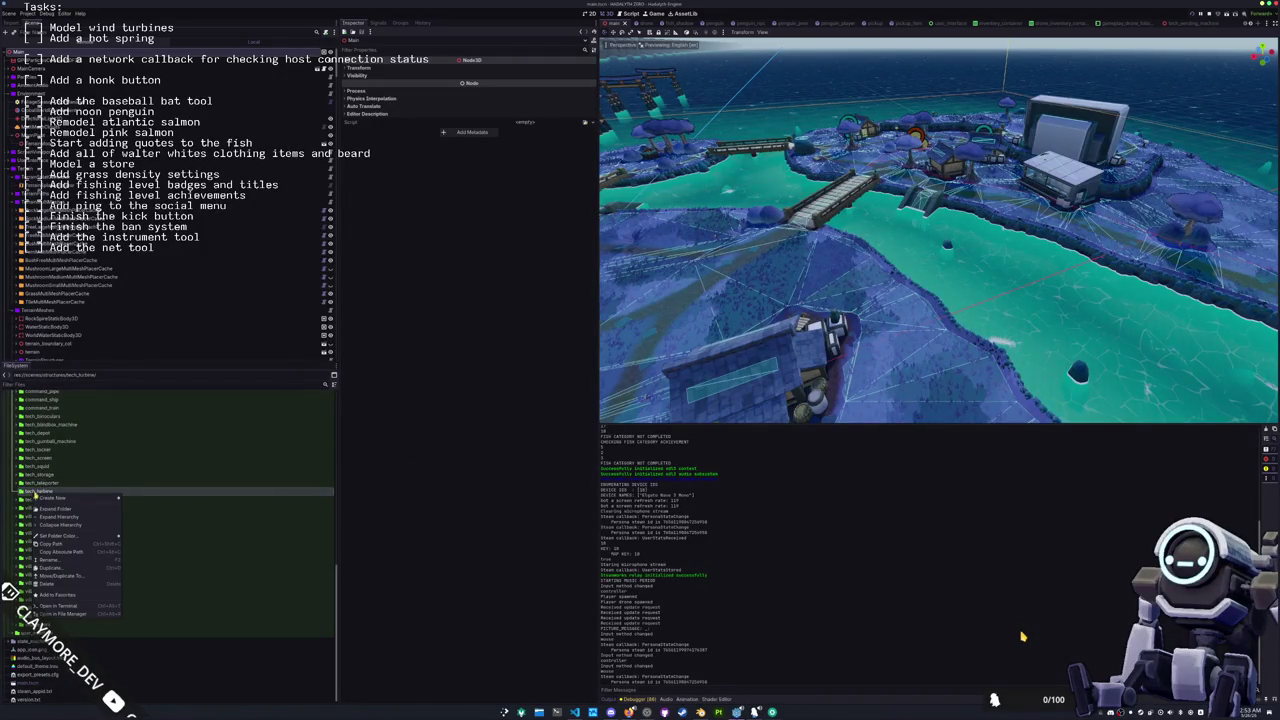
click(140, 506)
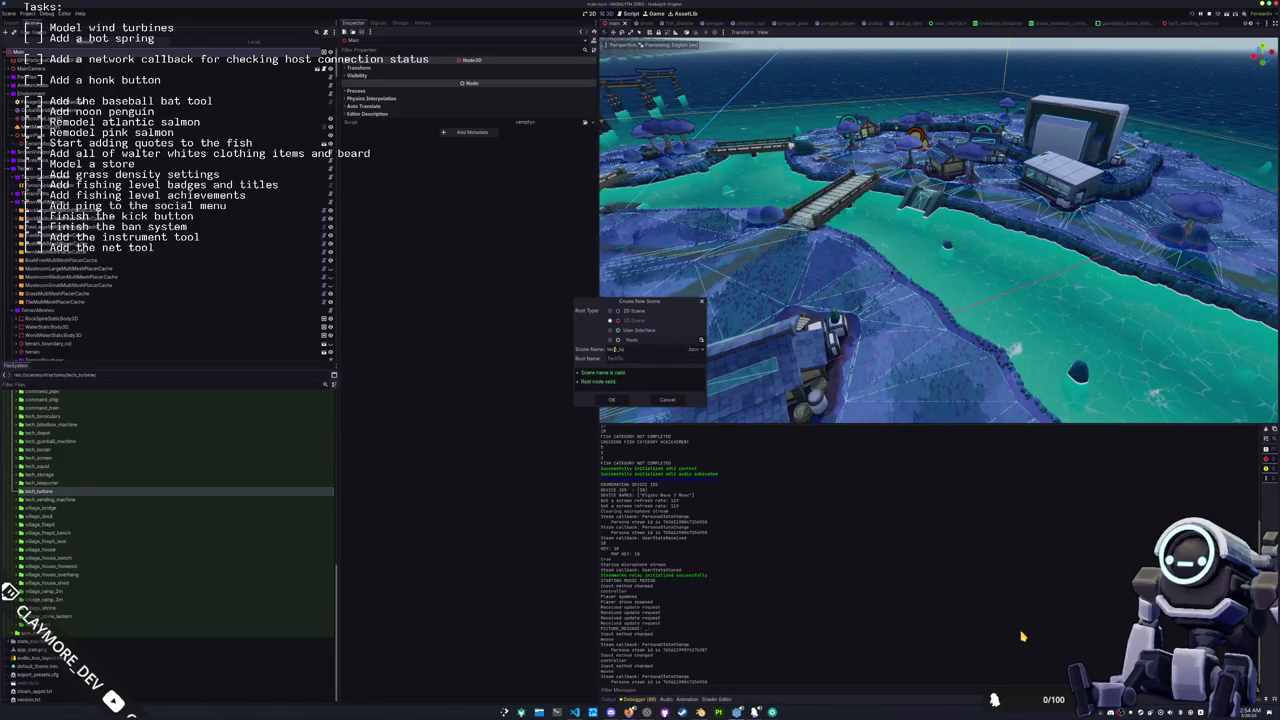
key(Return)
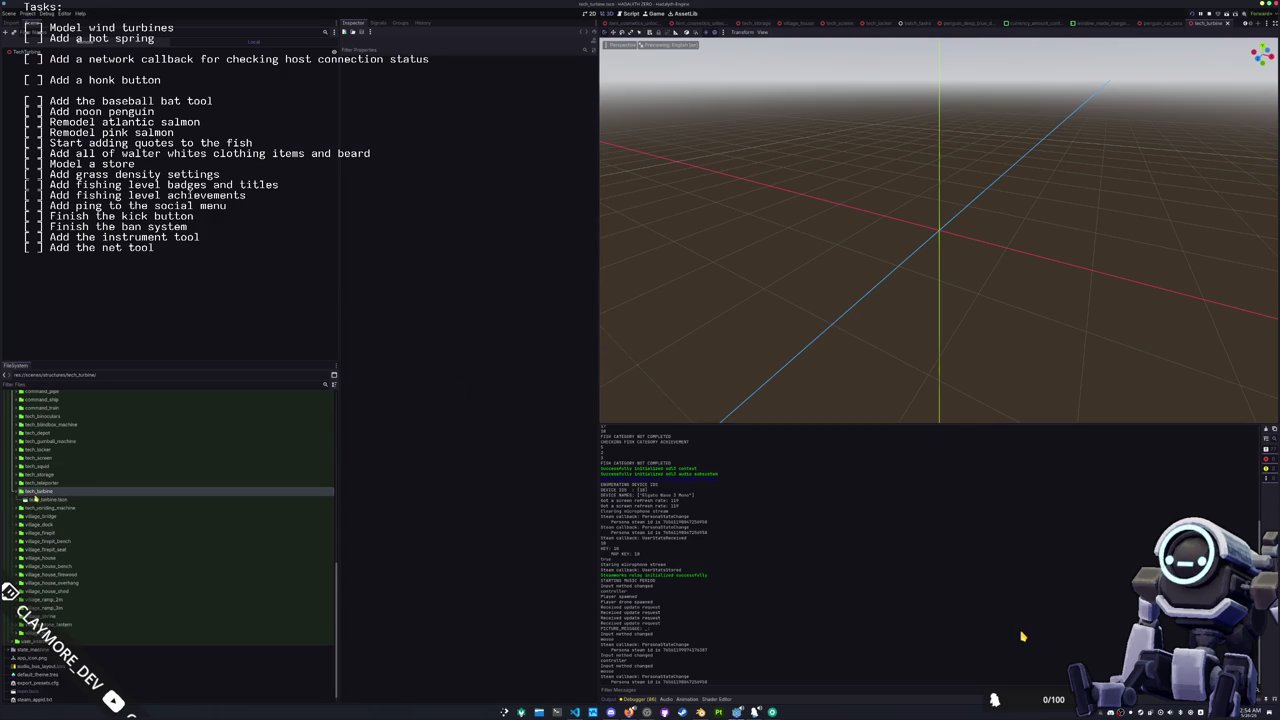
Step: Expand res://assets/meshes and browse through its entities and items subfolders
scroll(80, 469, up, 10)
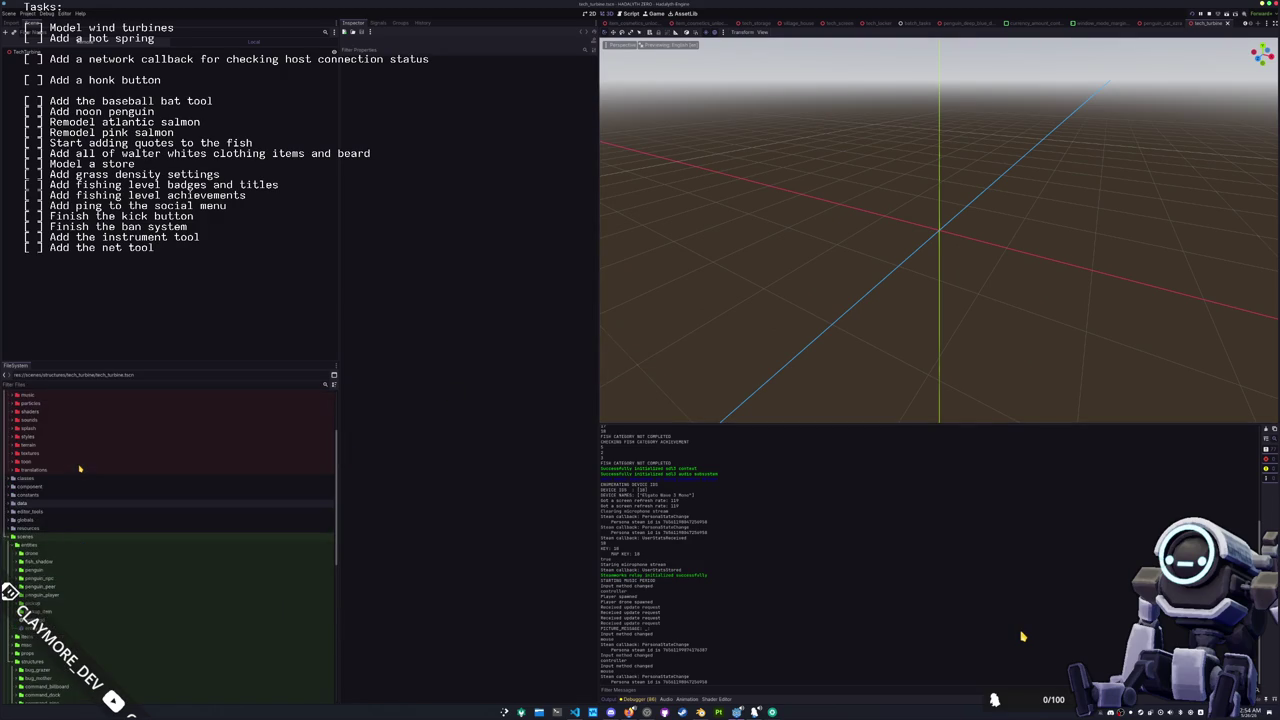
scroll(80, 469, up, 2)
double_click(46, 470)
scroll(46, 470, down, 2)
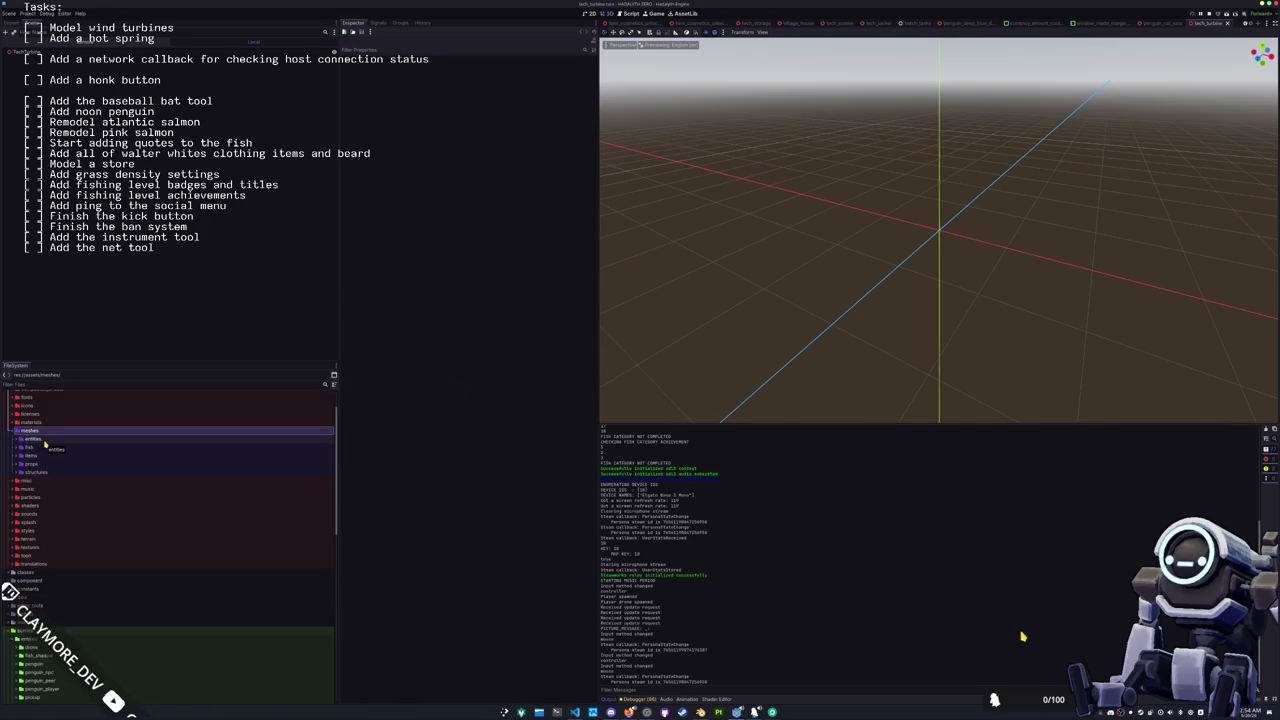
double_click(45, 440)
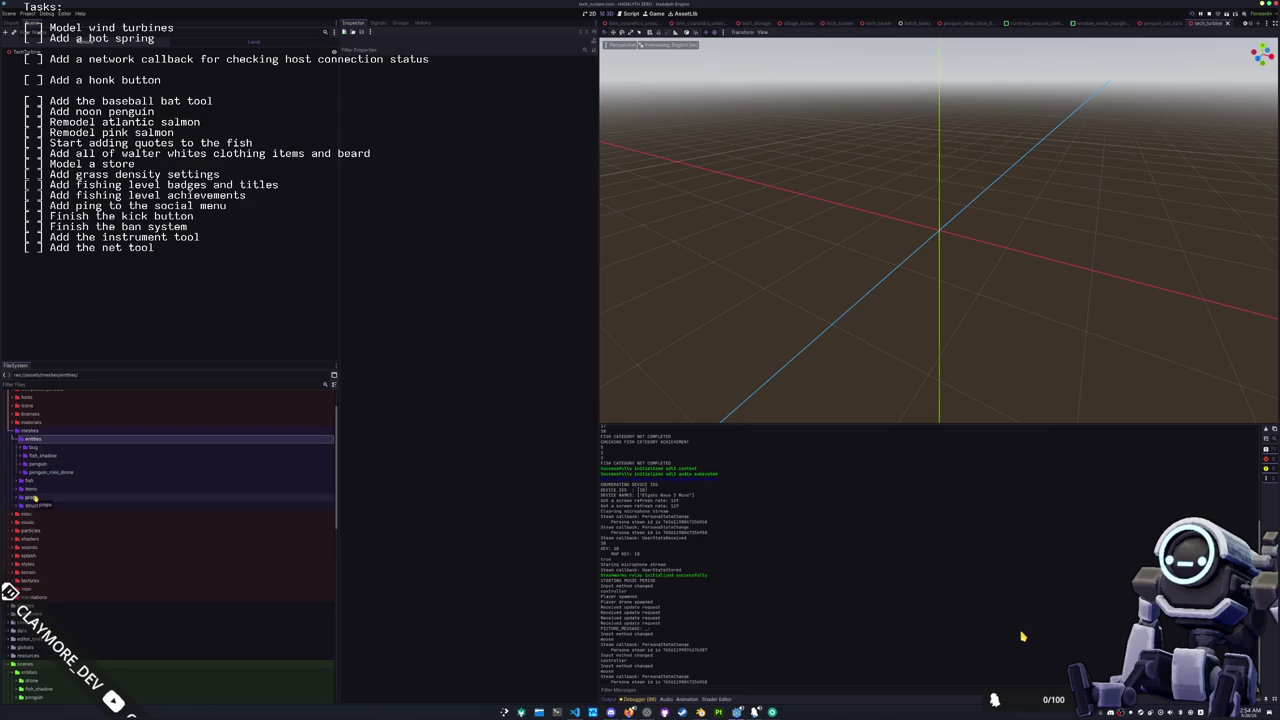
double_click(38, 441)
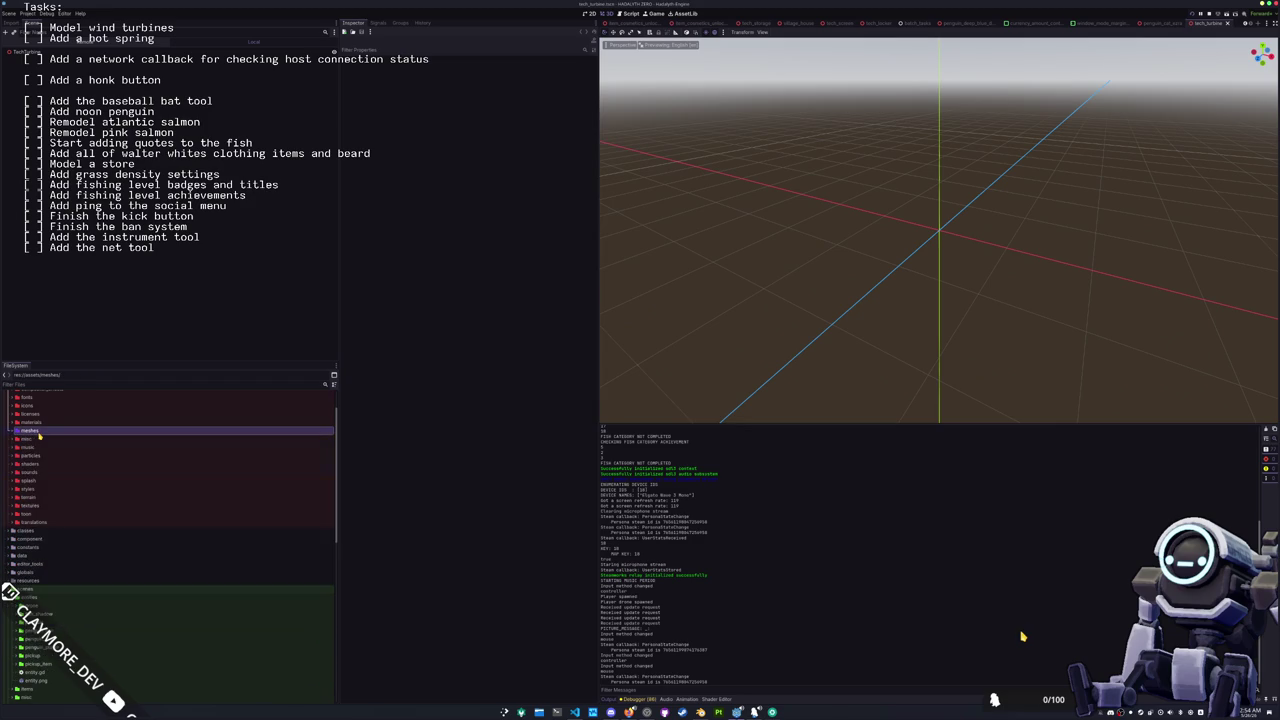
double_click(39, 441)
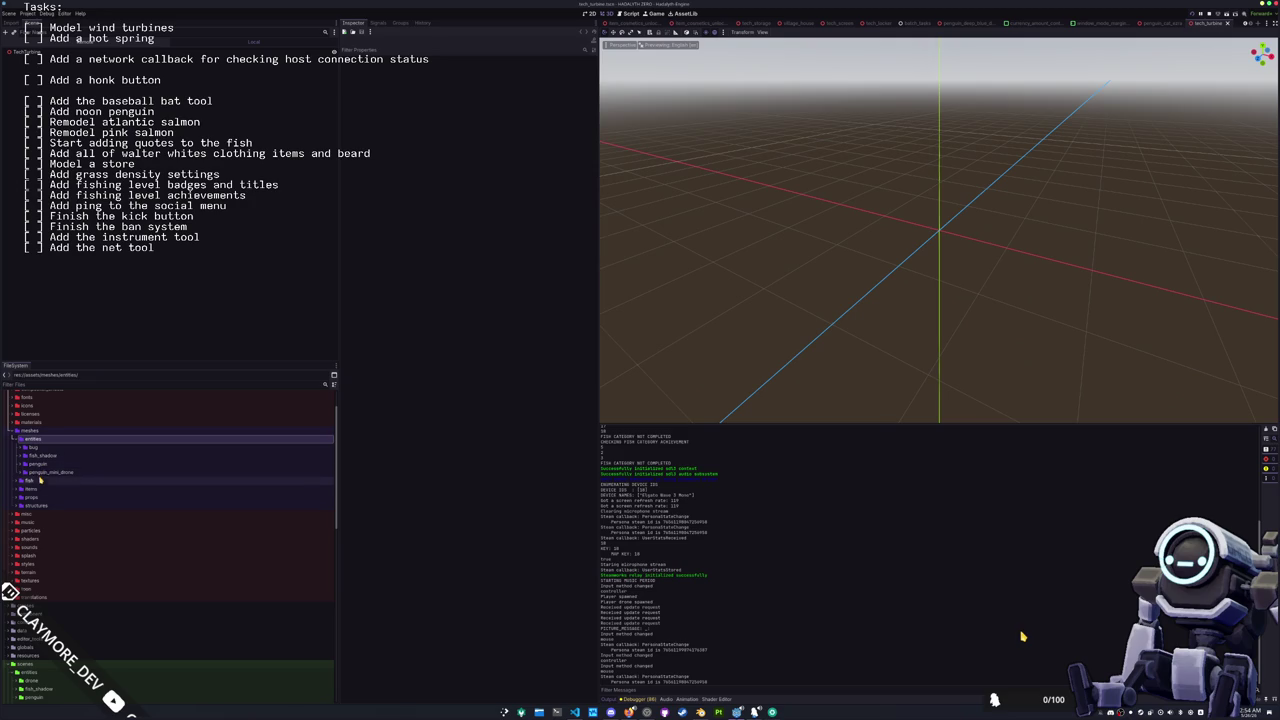
double_click(40, 480)
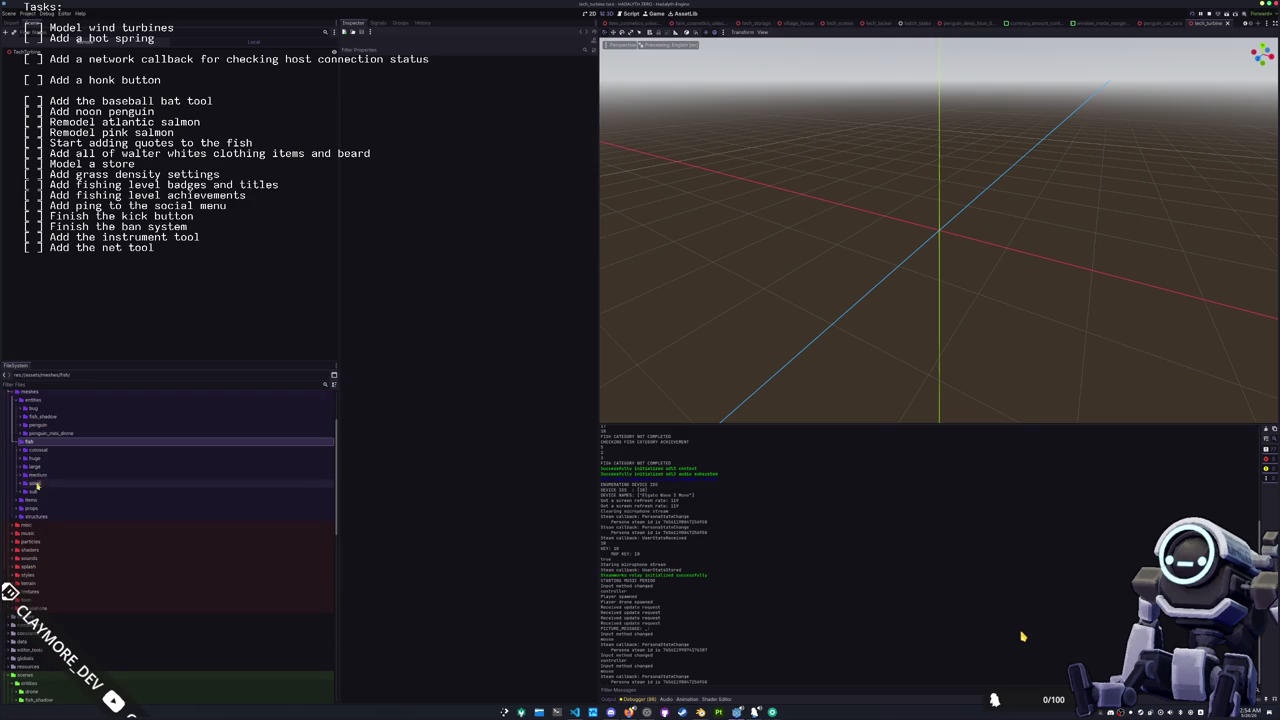
double_click(31, 499)
click(40, 516)
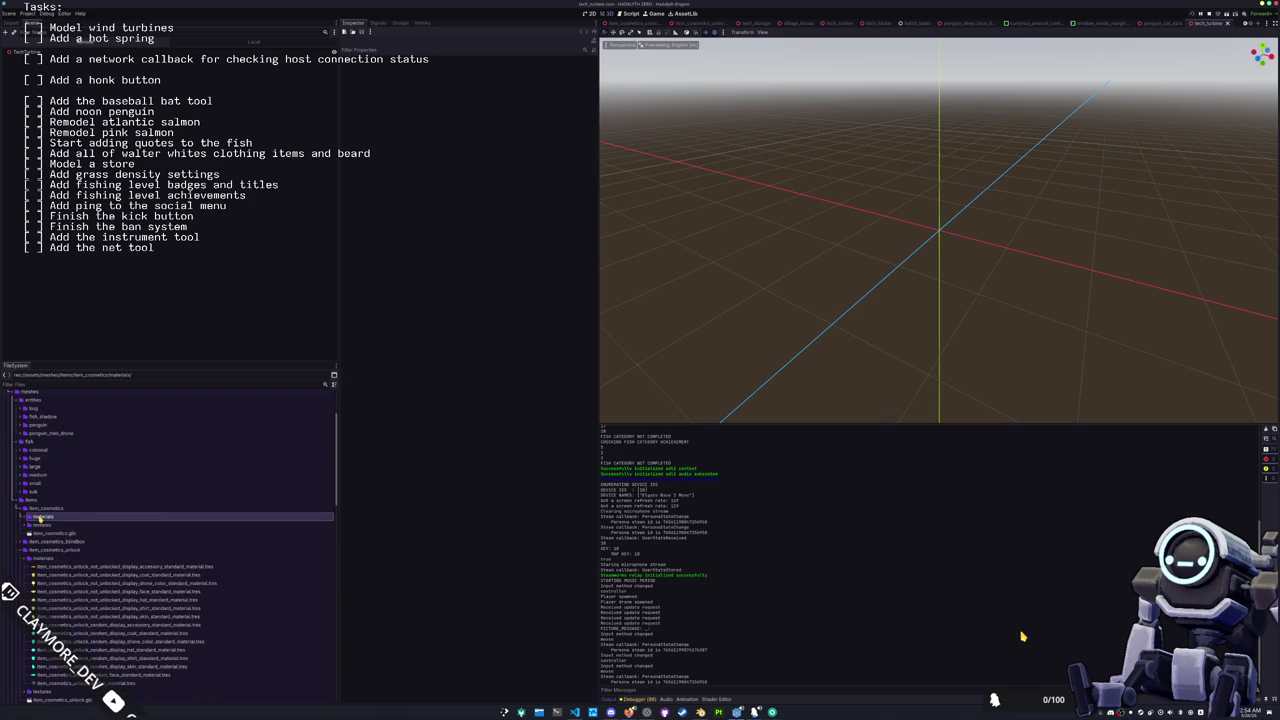
double_click(40, 510)
double_click(40, 532)
Step: Drill into meshes/structures, expand the tech_turbine folder and bring up its context menu
double_click(40, 524)
scroll(36, 527, down, 1)
double_click(36, 527)
scroll(36, 527, down, 4)
double_click(42, 512)
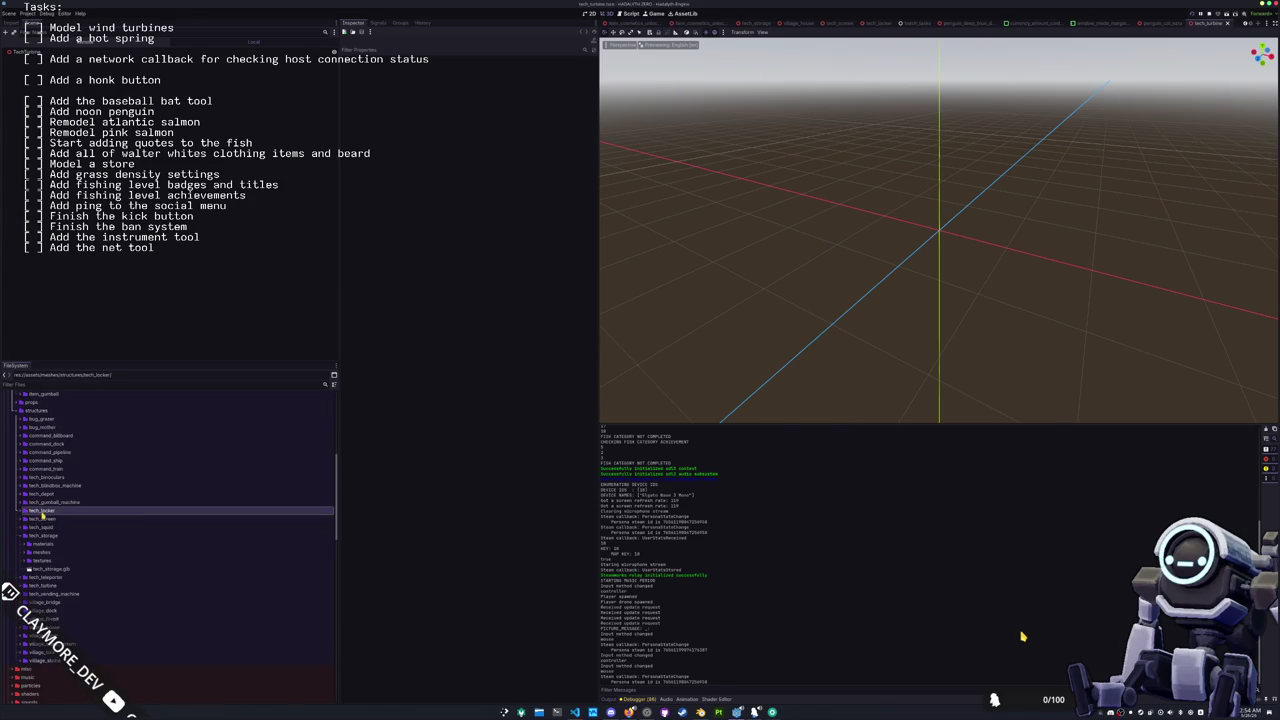
double_click(40, 537)
scroll(40, 530, down, 2)
double_click(44, 514)
scroll(44, 512, down, 2)
right_click(48, 435)
Step: Drop the new-folder prompt and add tech_turbine.glb to the turbine scene tree
mouse_move(100, 437)
click(152, 441)
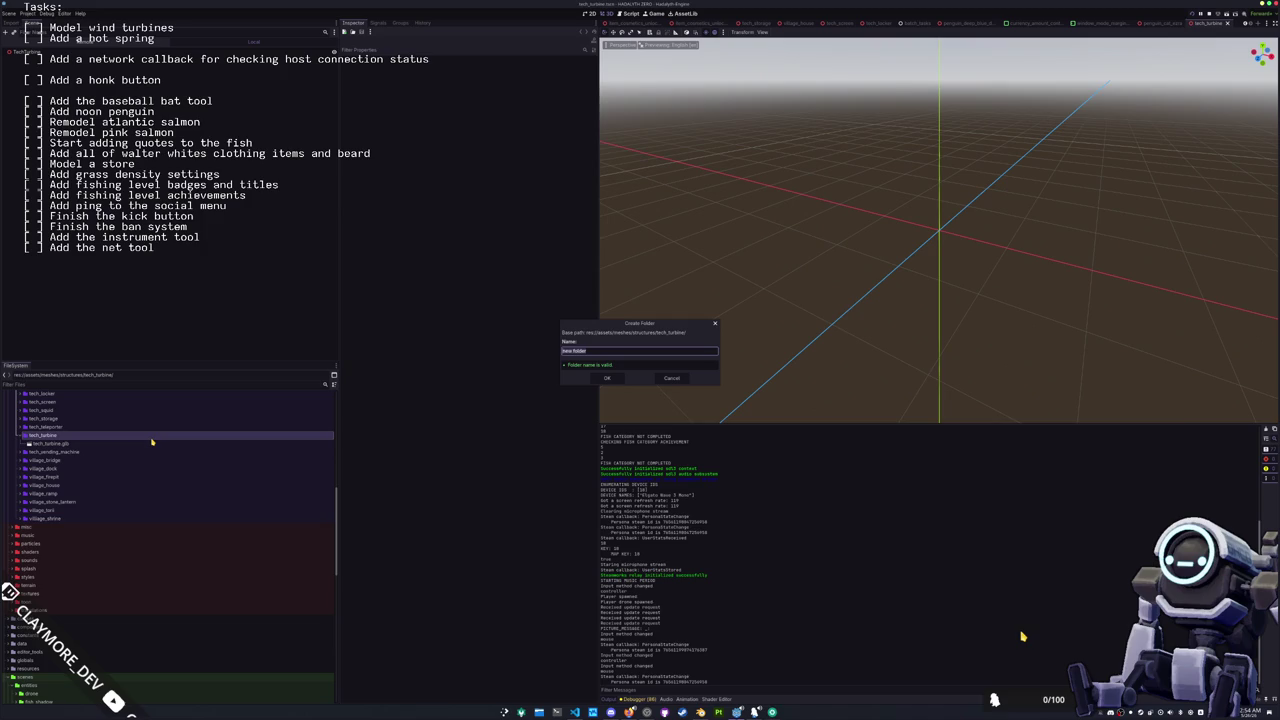
key(Escape)
mouse_move(152, 443)
mouse_down()
mouse_move(245, 248)
mouse_move(58, 88)
mouse_move(36, 52)
mouse_up()
Step: Enable Editable Children on the turbine node and return to the main island scene
right_click(44, 60)
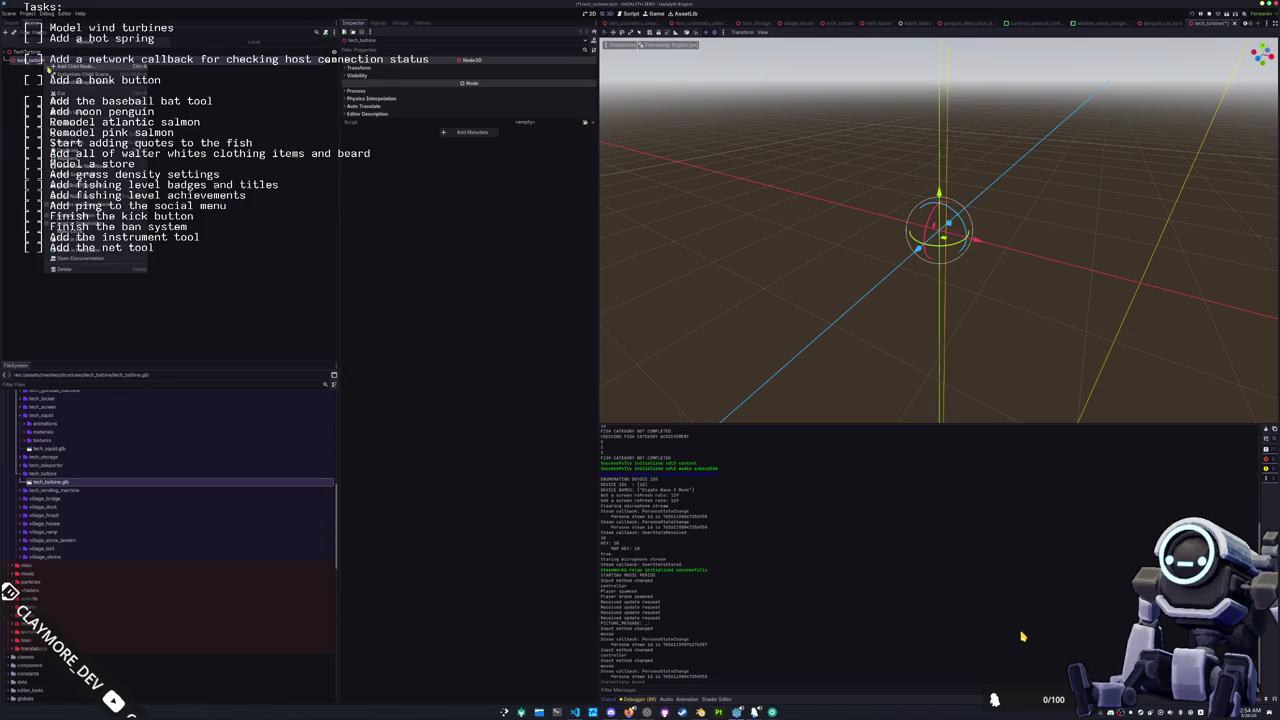
click(82, 216)
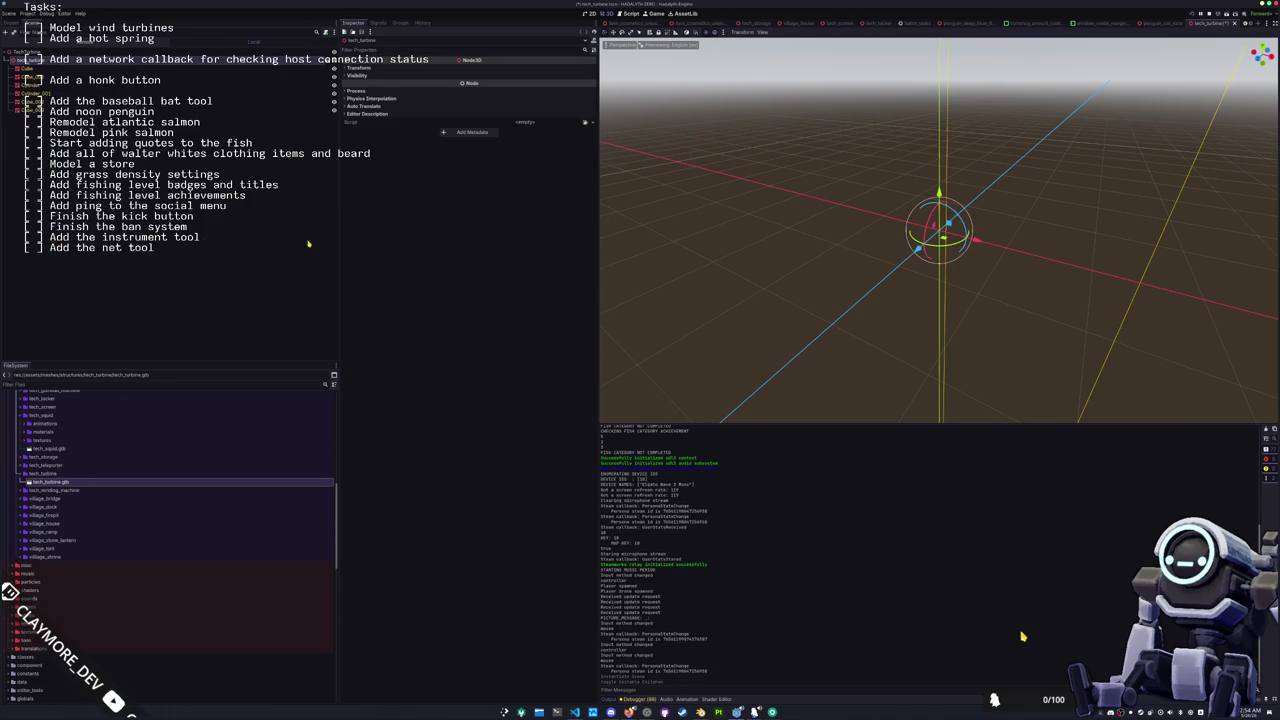
scroll(772, 202, down, 2)
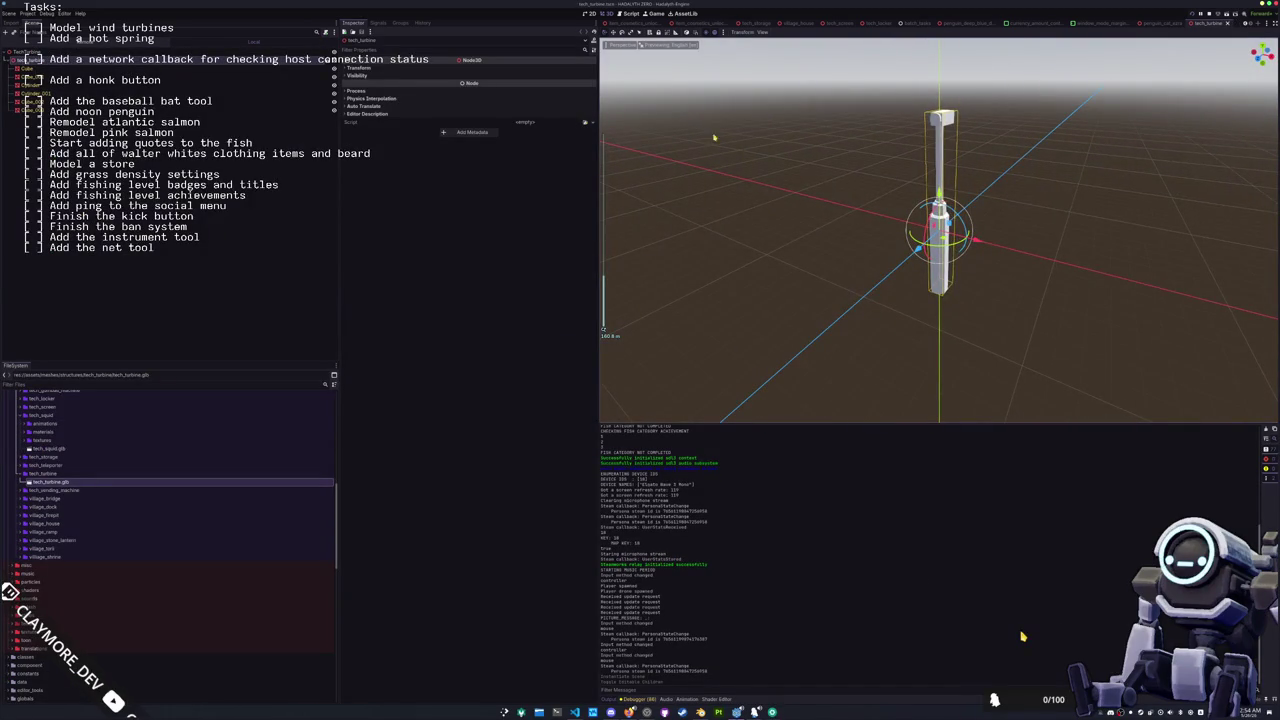
scroll(612, 23, down, 5)
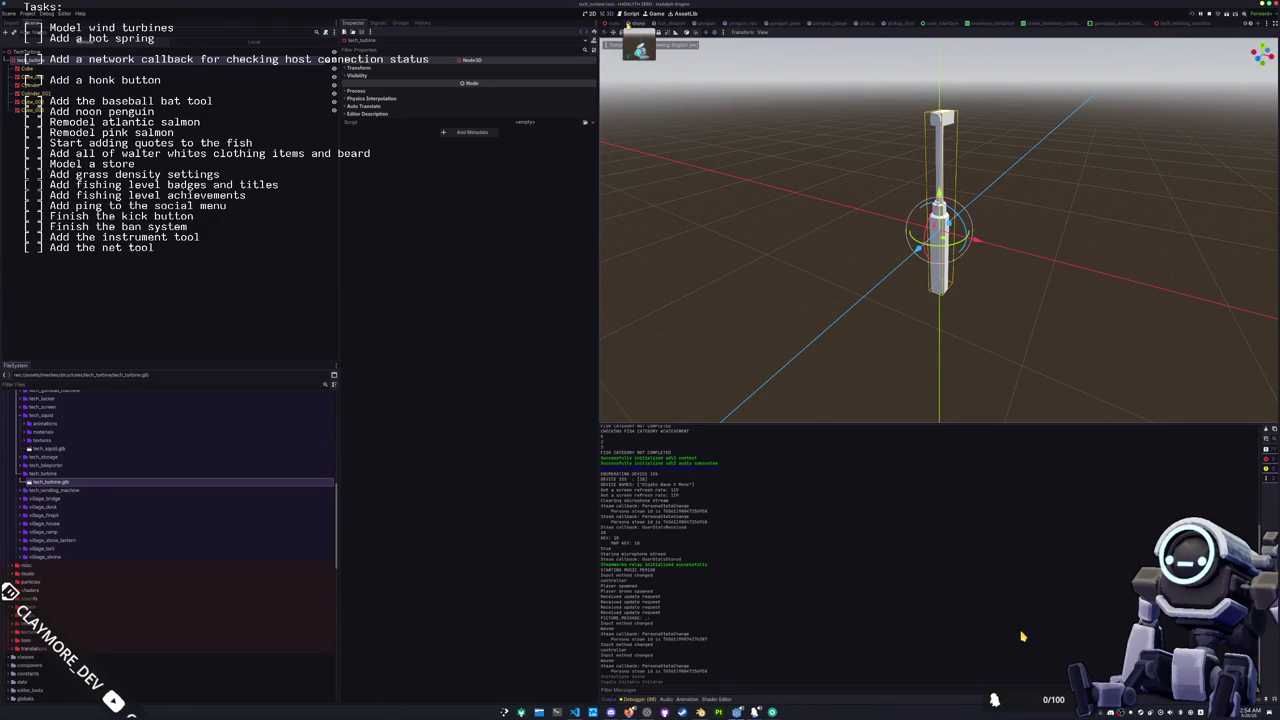
click(612, 23)
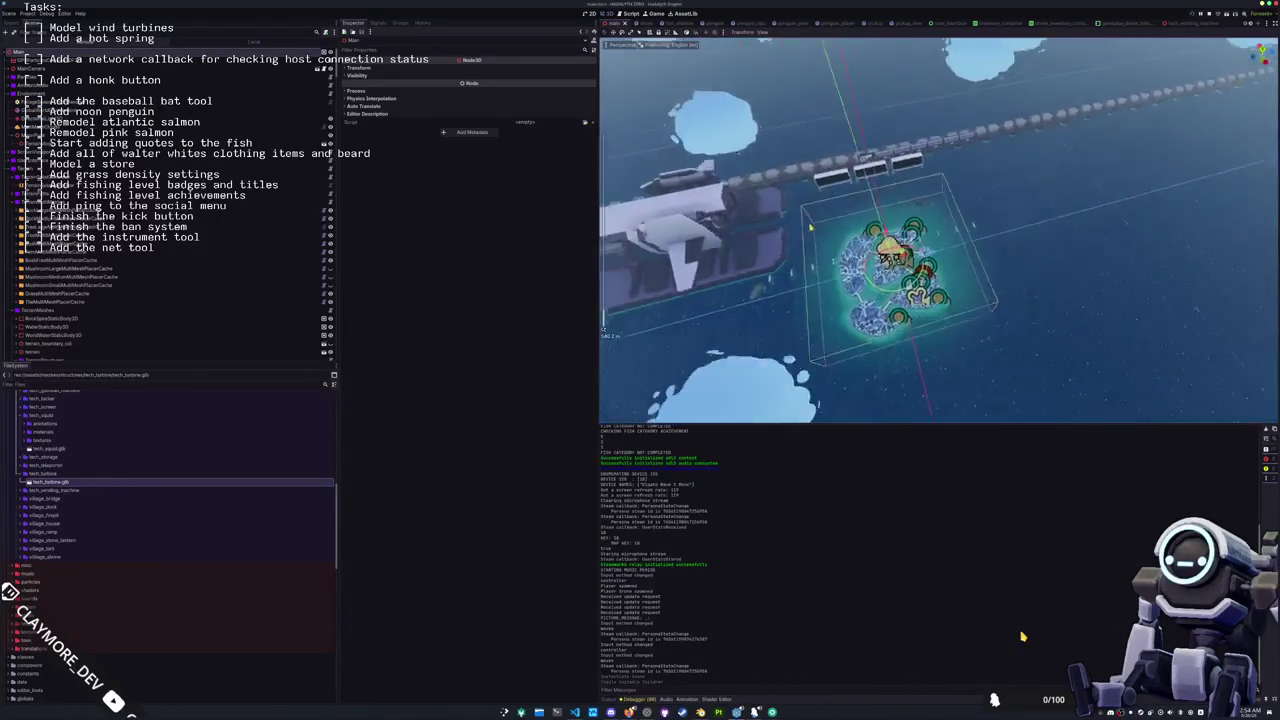
Step: From top view, place a tech_turbine.tscn instance at position X 380, Y 0, Z 120
key(KP_7)
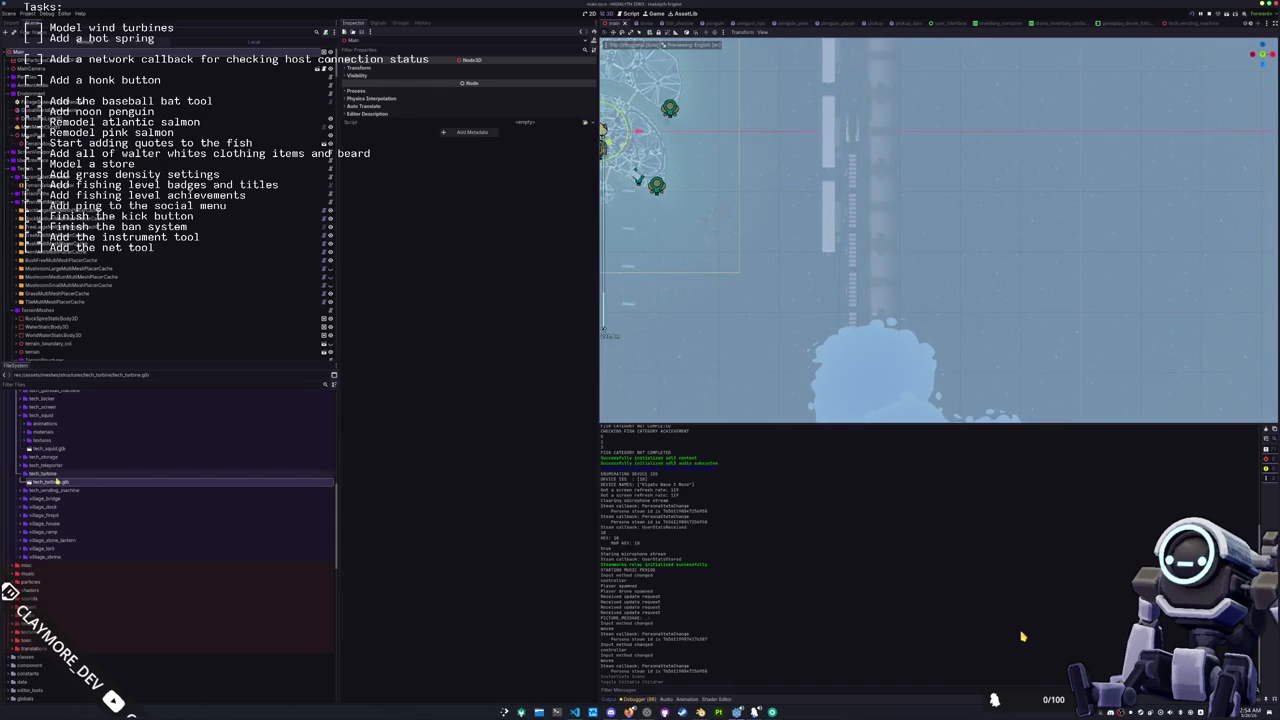
drag(57, 489, 432, 448)
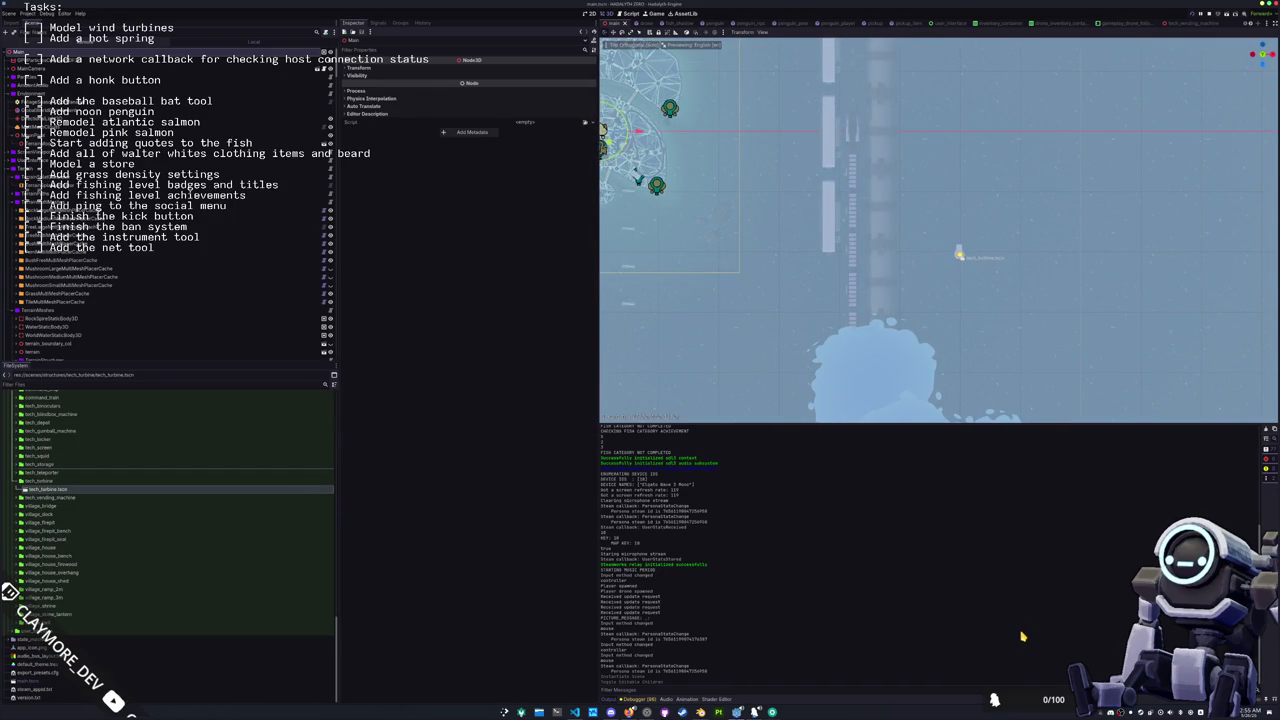
drag(958, 255, 960, 255)
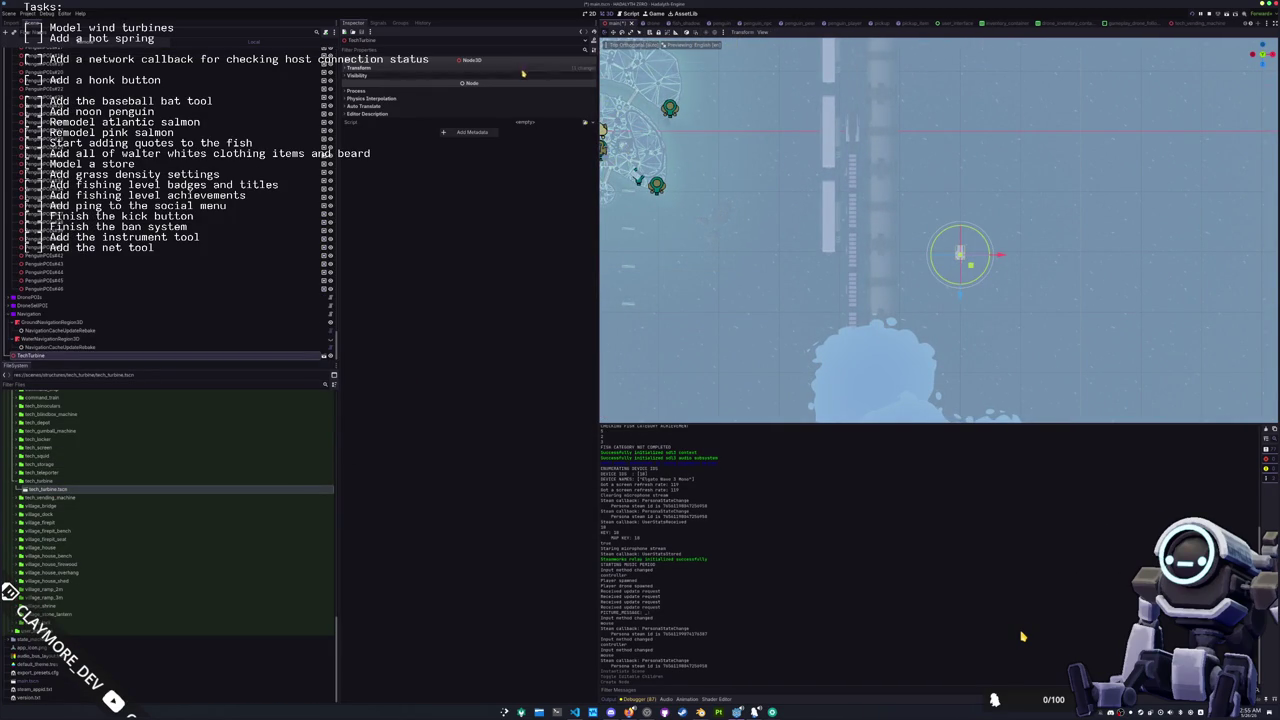
click(394, 67)
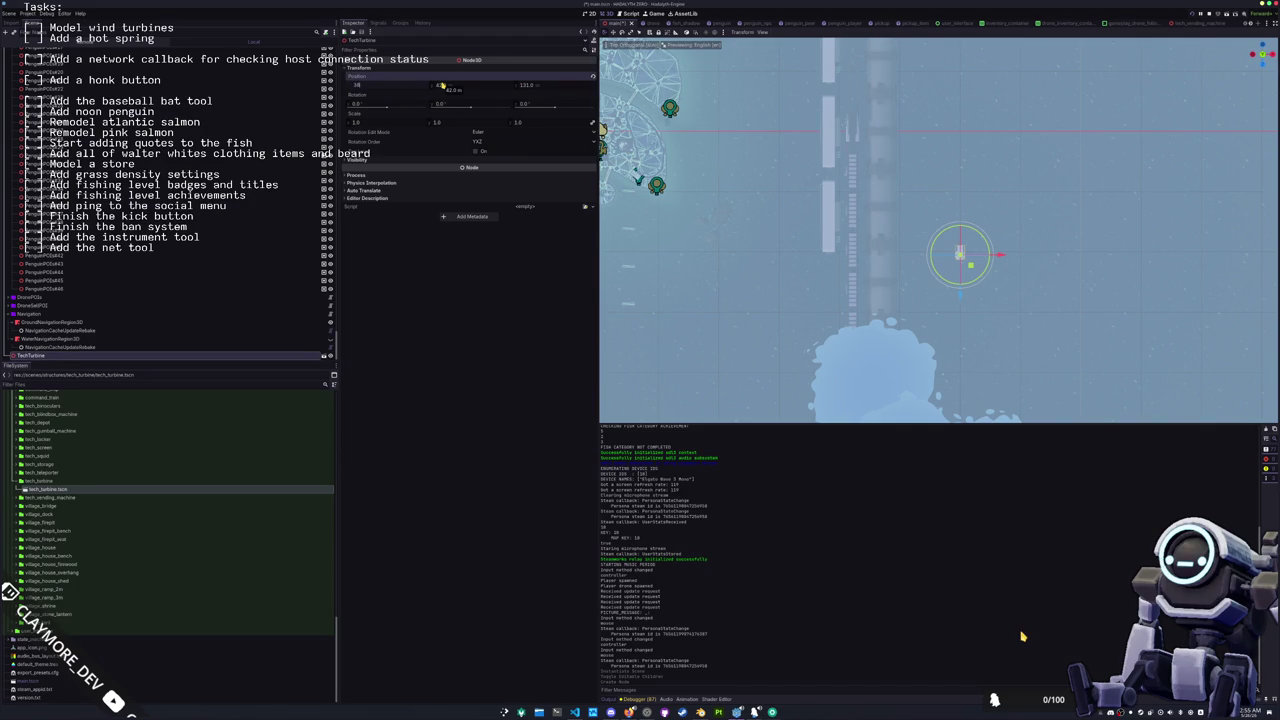
key(Return)
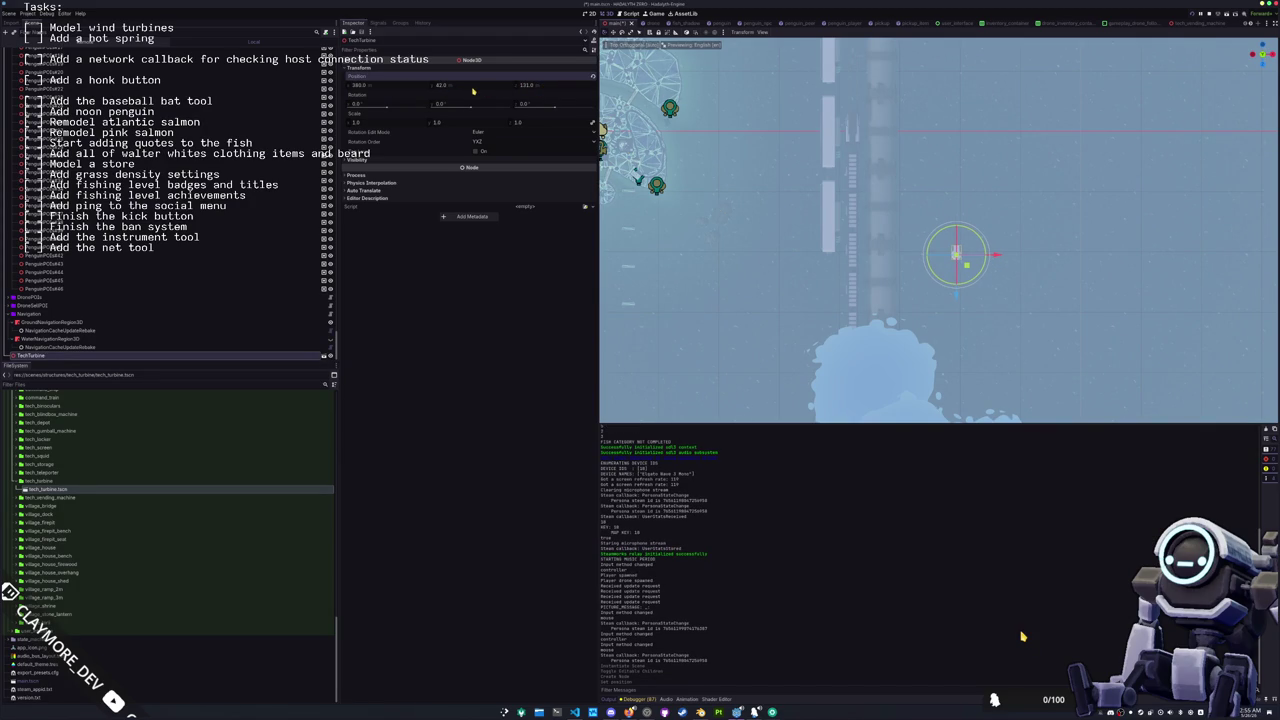
key(Return)
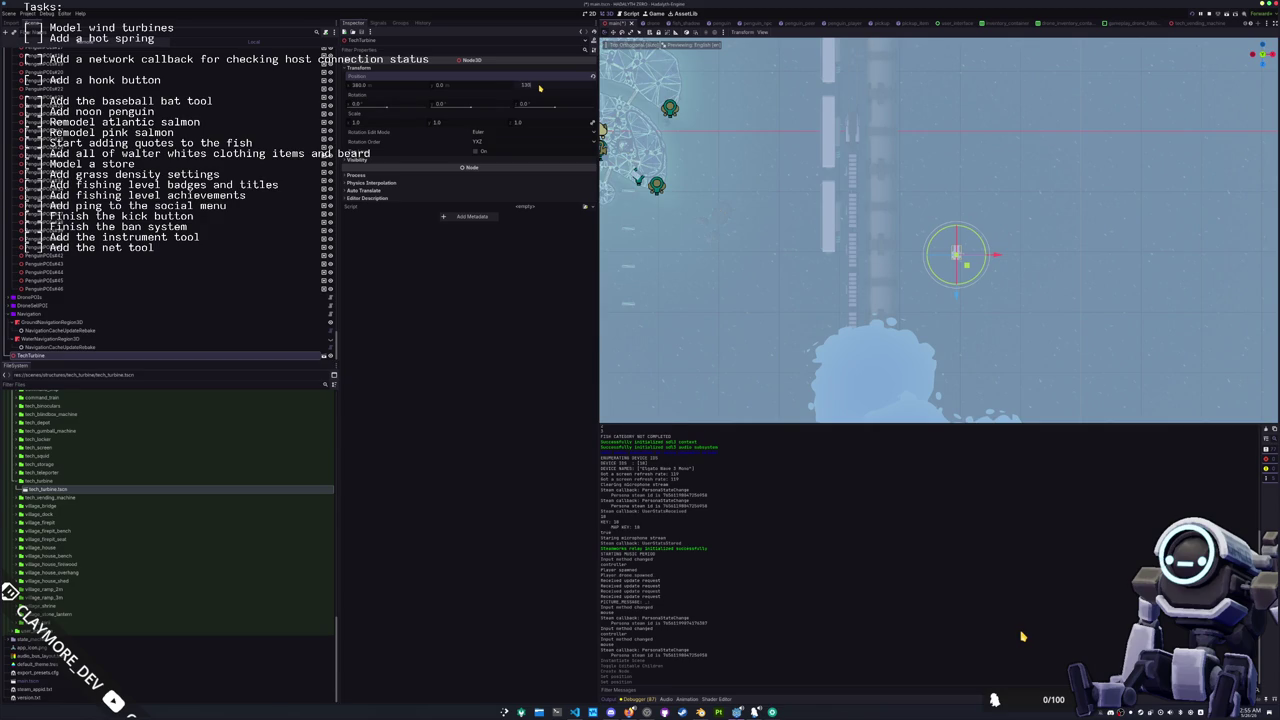
Step: Orbit to view the placed turbine from a low angle, then switch to Blender
mouse_move(900, 250)
mouse_down()
mouse_move(838, 306)
mouse_move(958, 271)
mouse_move(918, 252)
mouse_move(918, 238)
mouse_move(970, 325)
mouse_move(960, 240)
mouse_up()
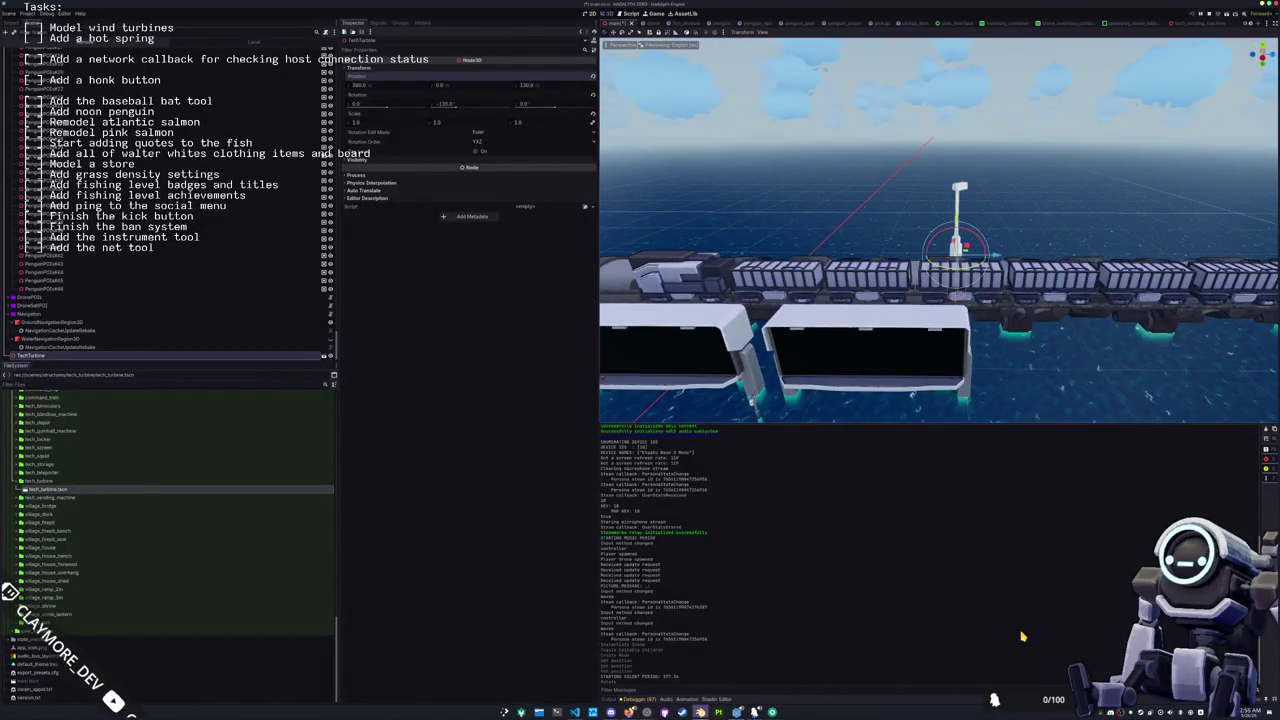
key(alt+Tab)
scroll(717, 526, down, 3)
Step: Stretch the turbine pole taller along Z and apply all transforms
key(s)
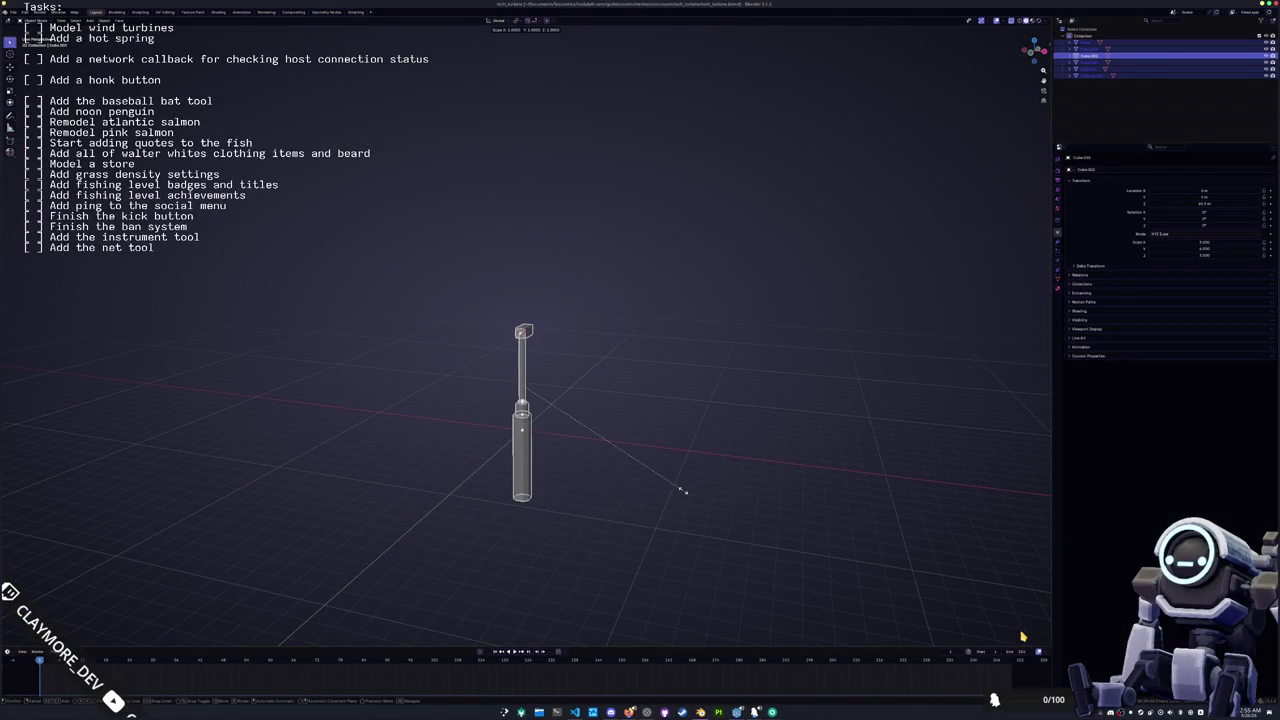
key(z)
key(KP_1)
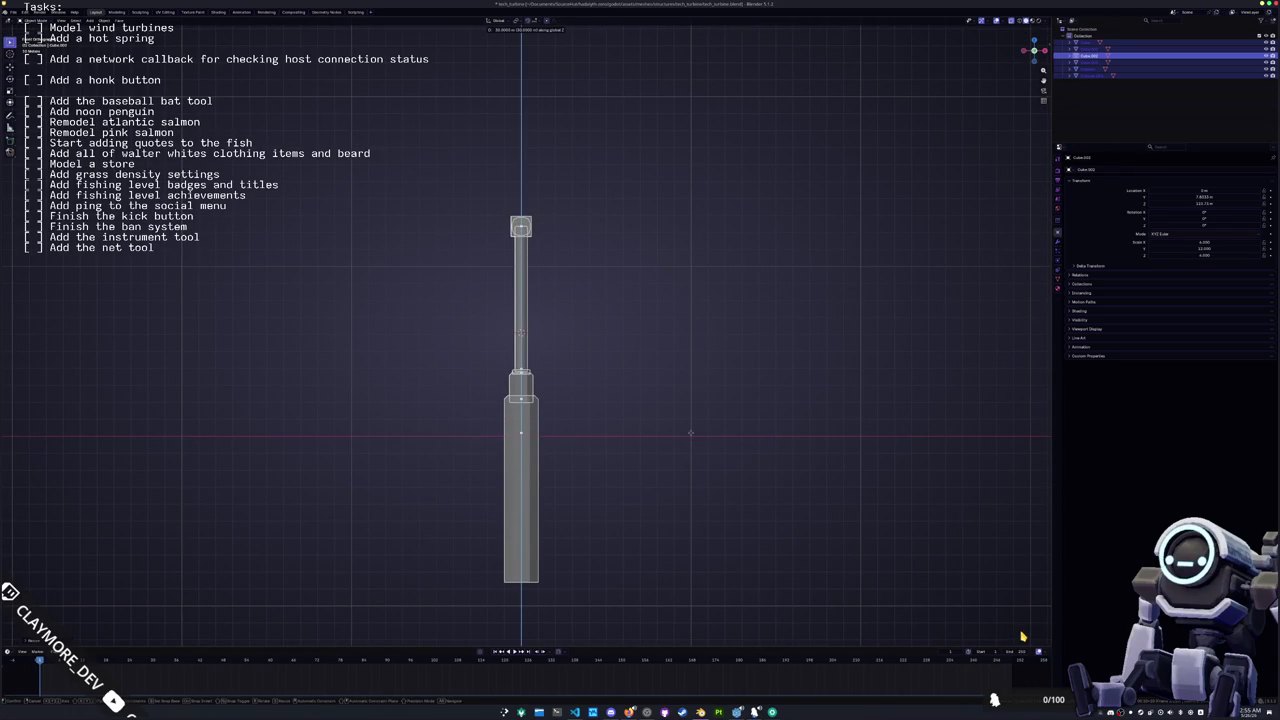
click(690, 432)
key(ctrl+a)
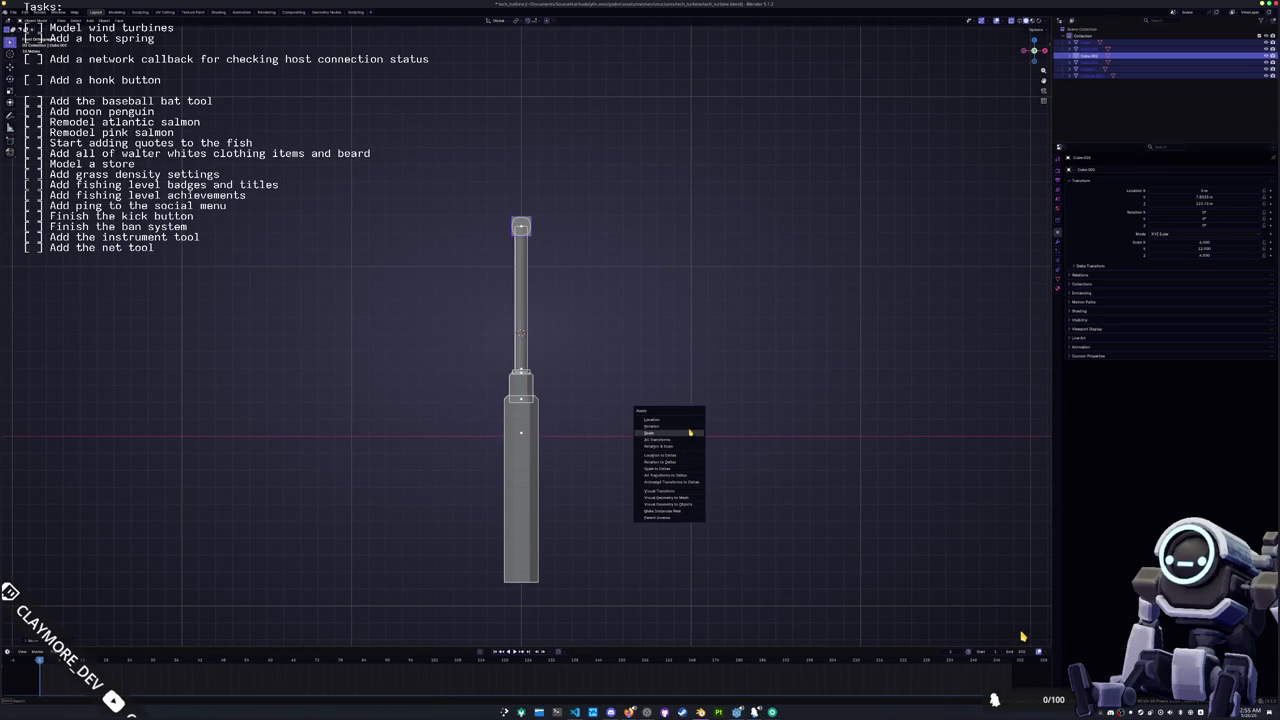
click(691, 439)
Step: Re-export the turbine as glTF and check the result in Godot
click(14, 12)
mouse_move(45, 120)
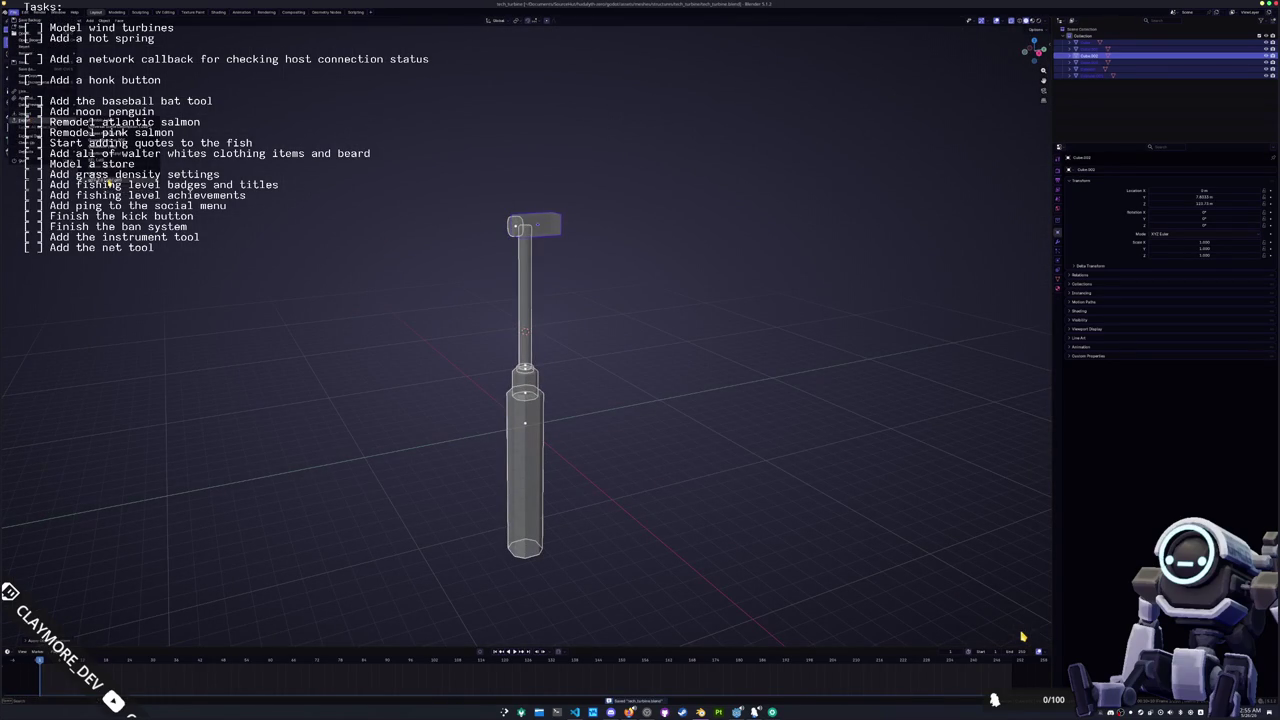
click(107, 184)
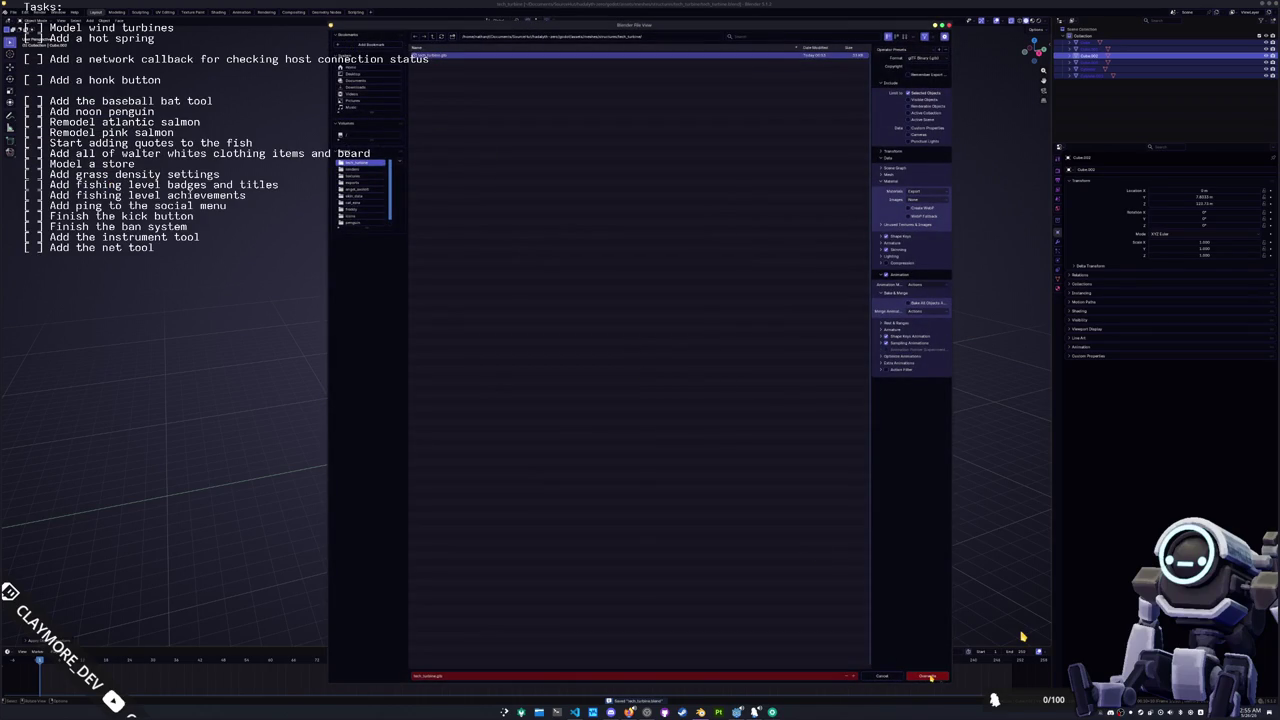
click(927, 677)
key(alt+Tab)
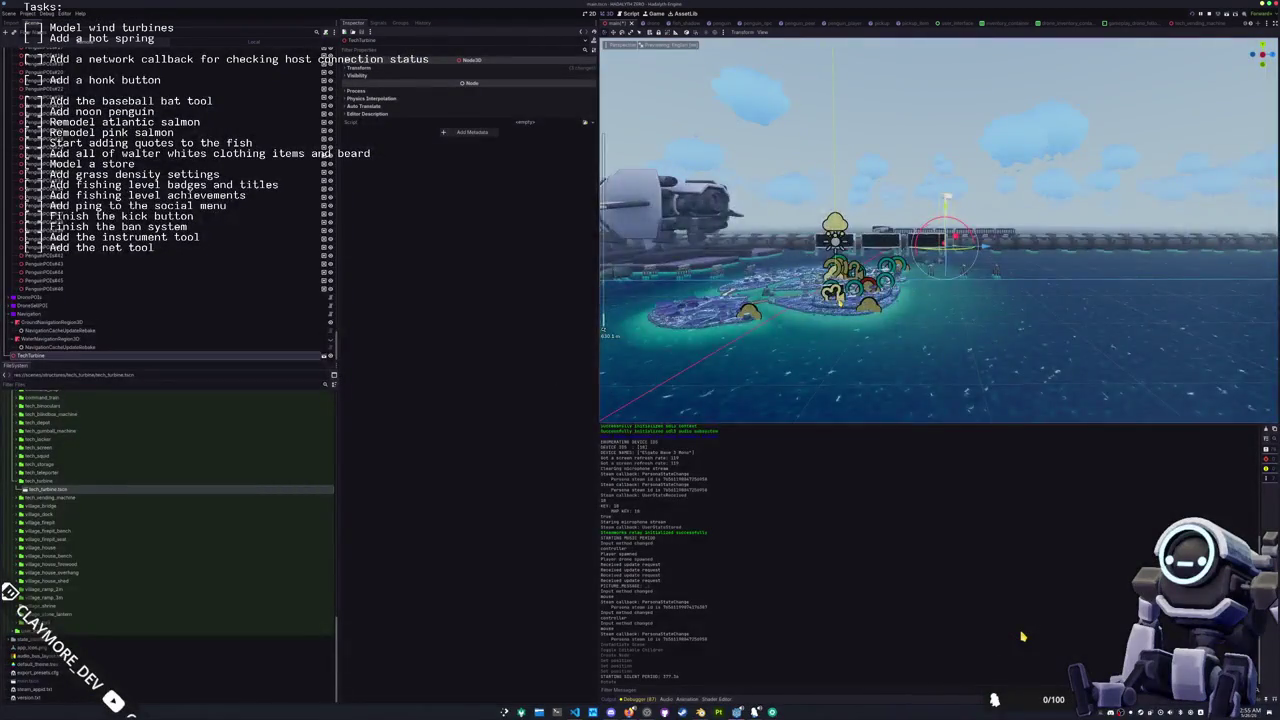
key(alt+Tab)
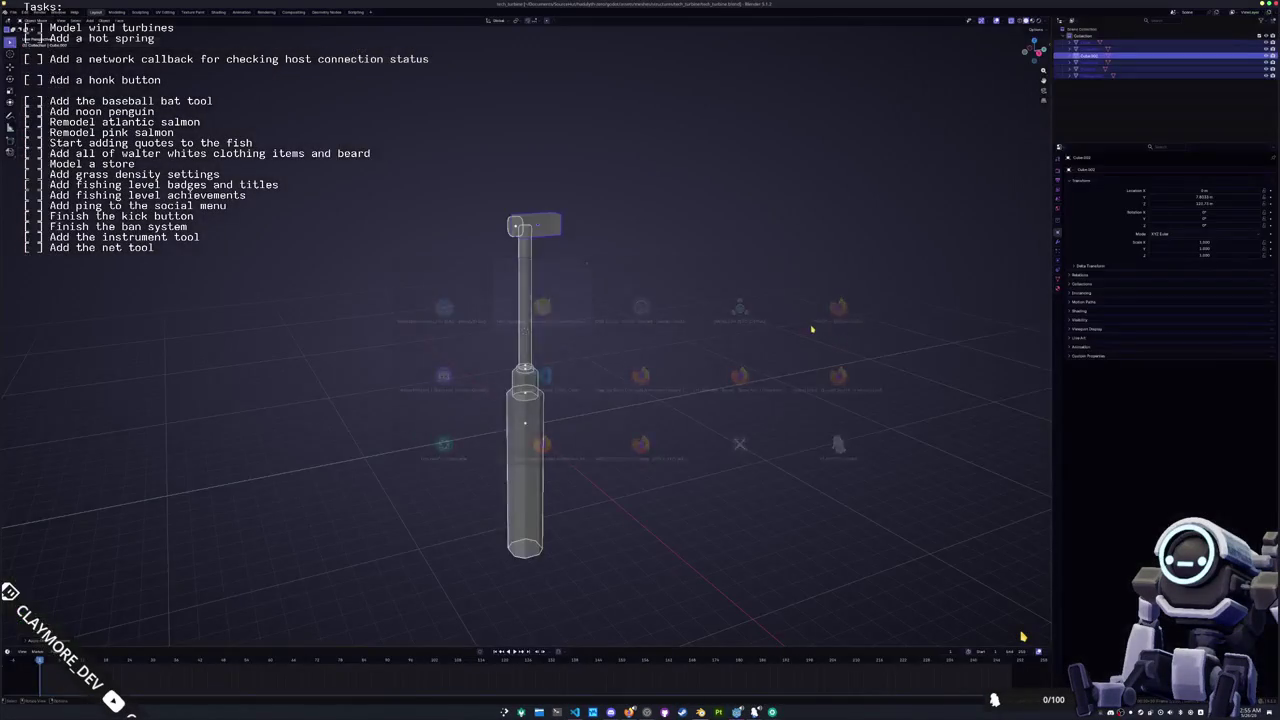
Step: Scale the turbine head box to 0.75 and apply the scale
text(s)
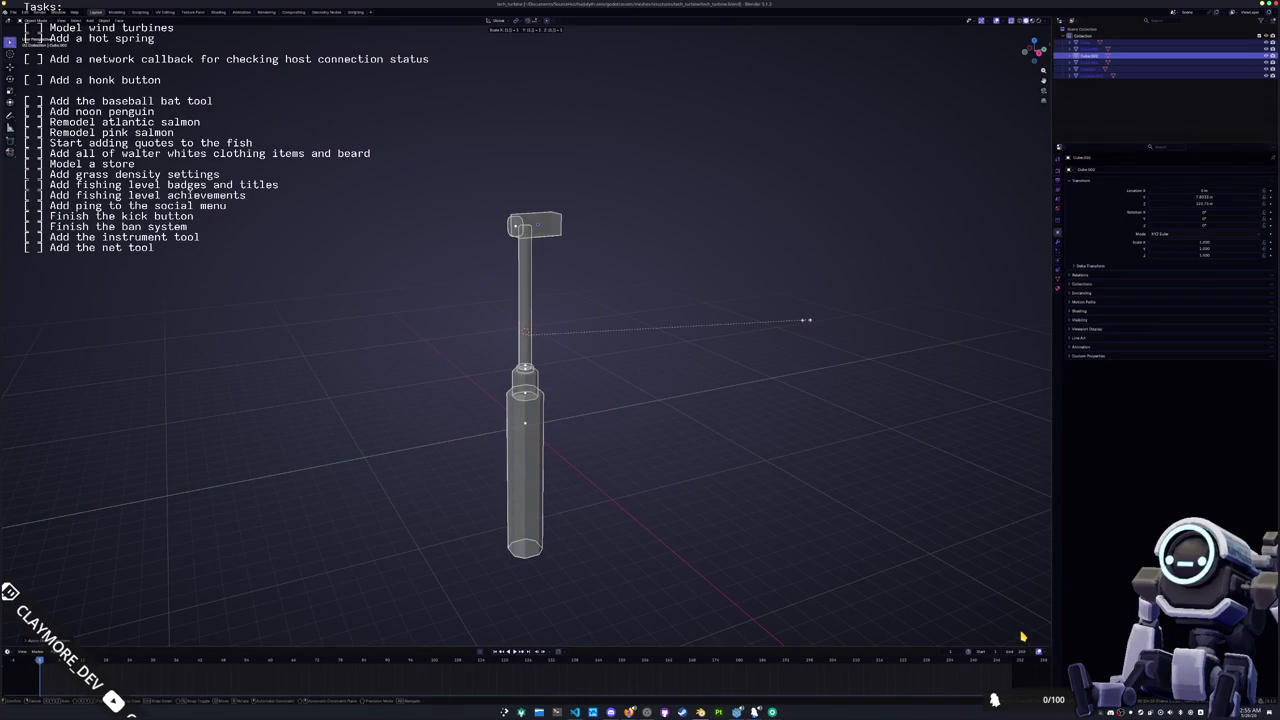
text(1.75)
key(BackSpace)
key(BackSpace)
text(0.75)
key(Return)
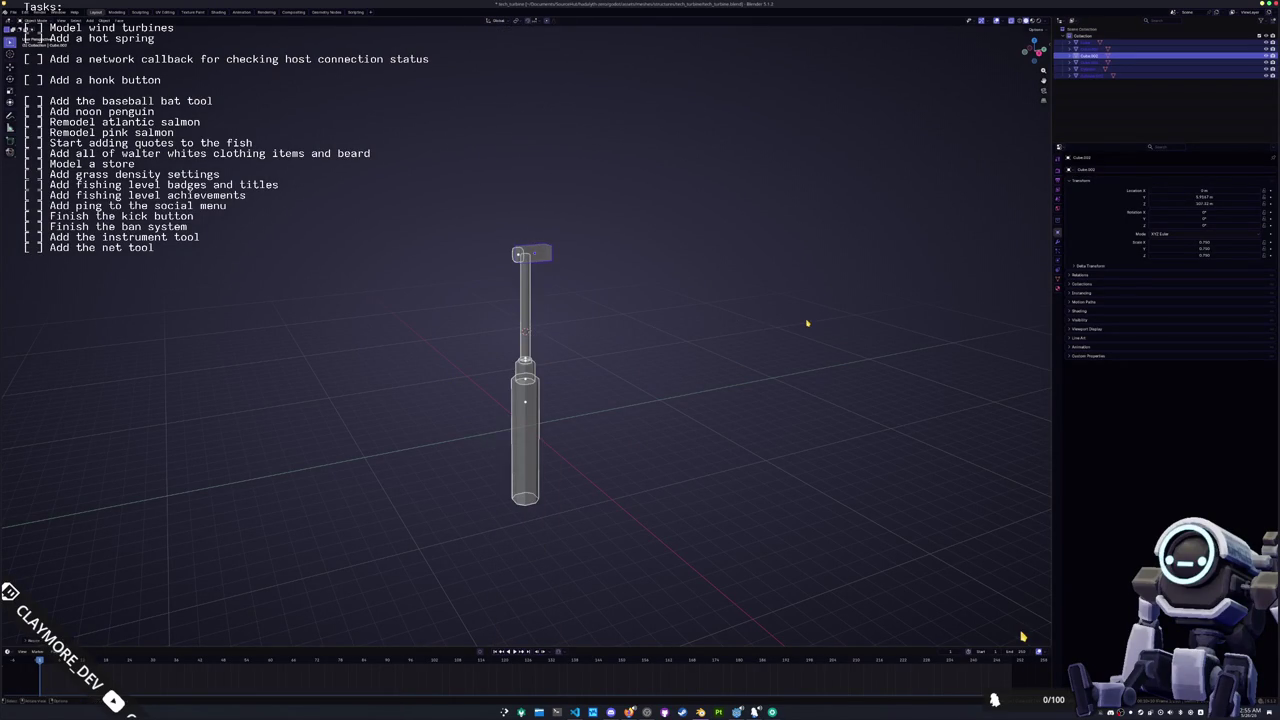
key(ctrl+a)
click(807, 321)
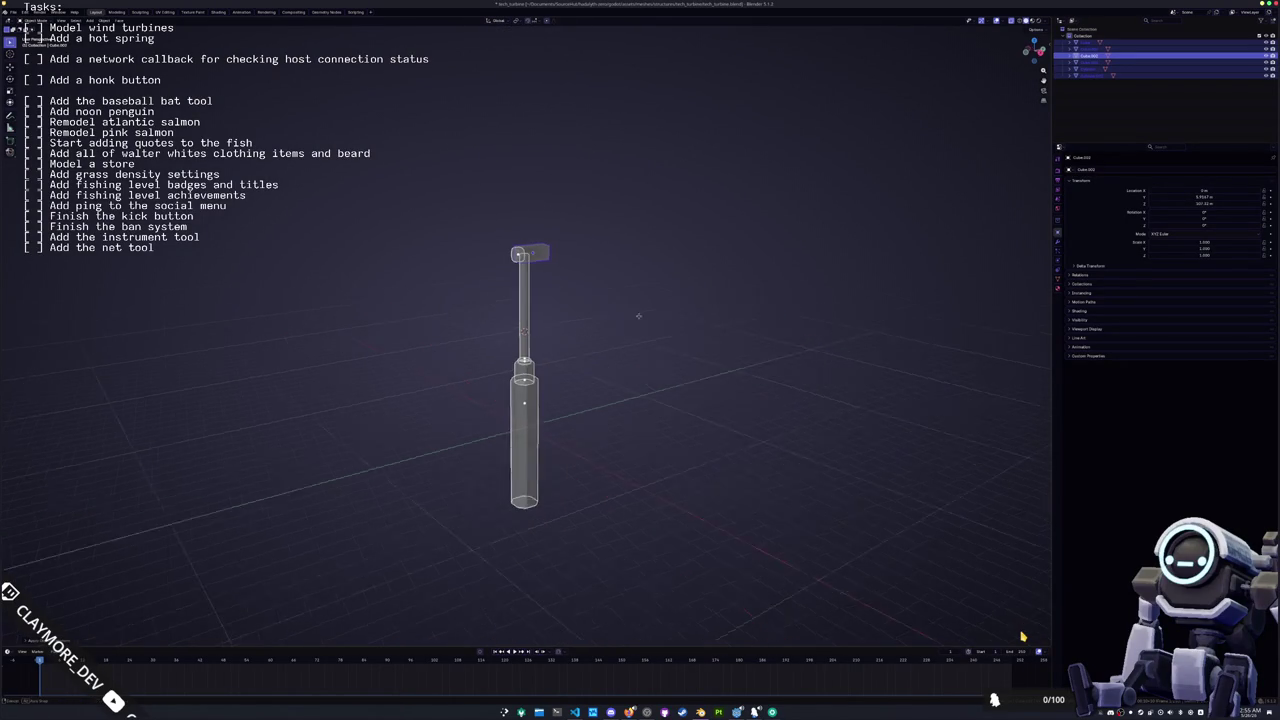
Step: Re-export the model over tech_turbine.glb and return to Godot
click(14, 11)
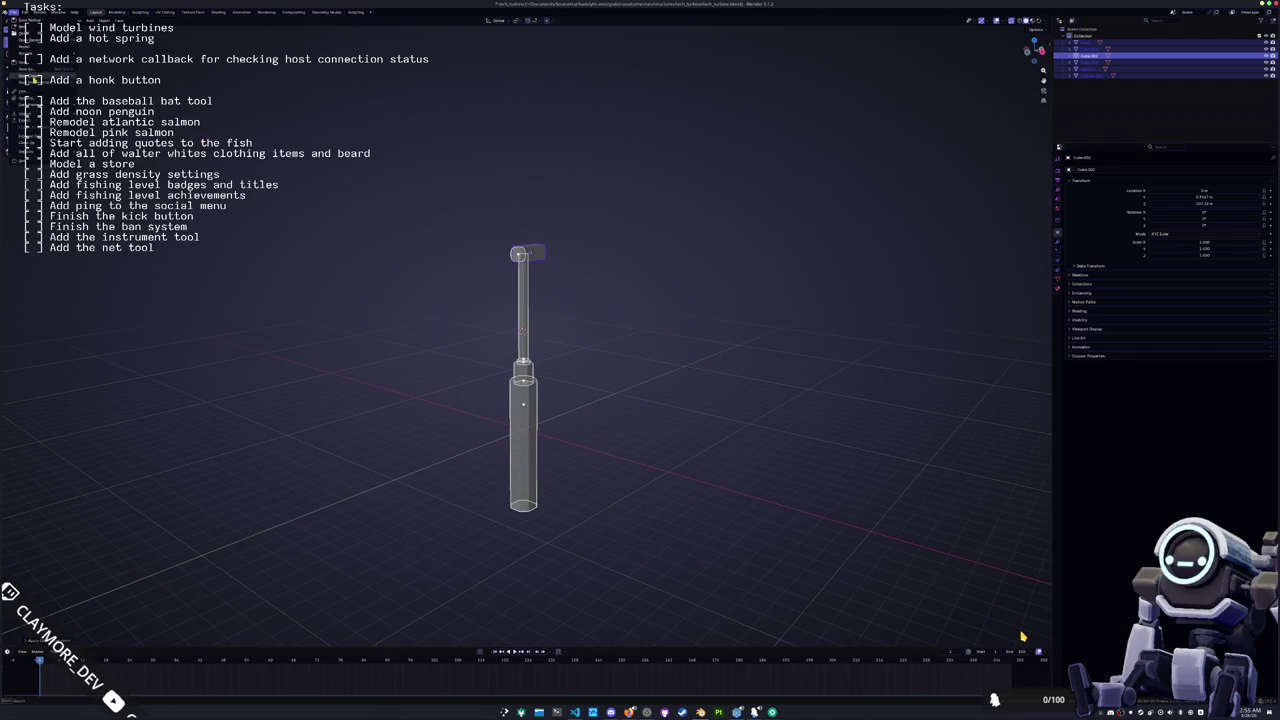
mouse_move(60, 119)
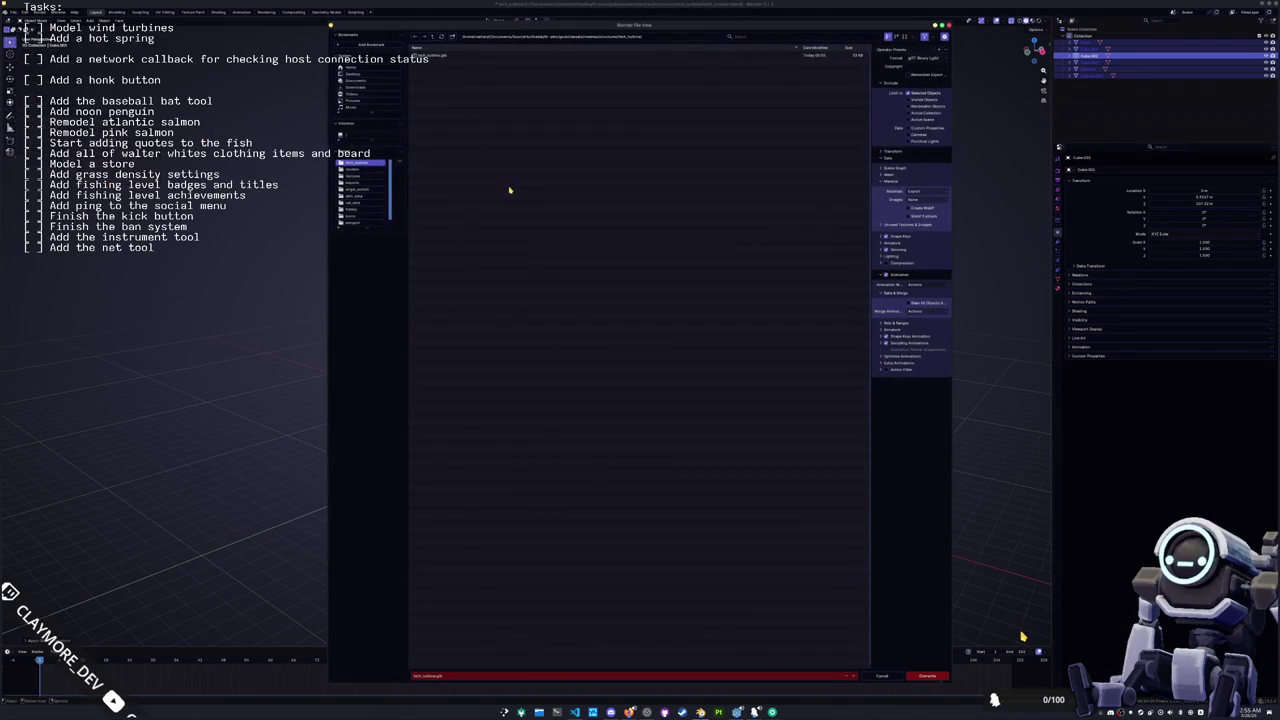
click(928, 676)
key(alt+Tab)
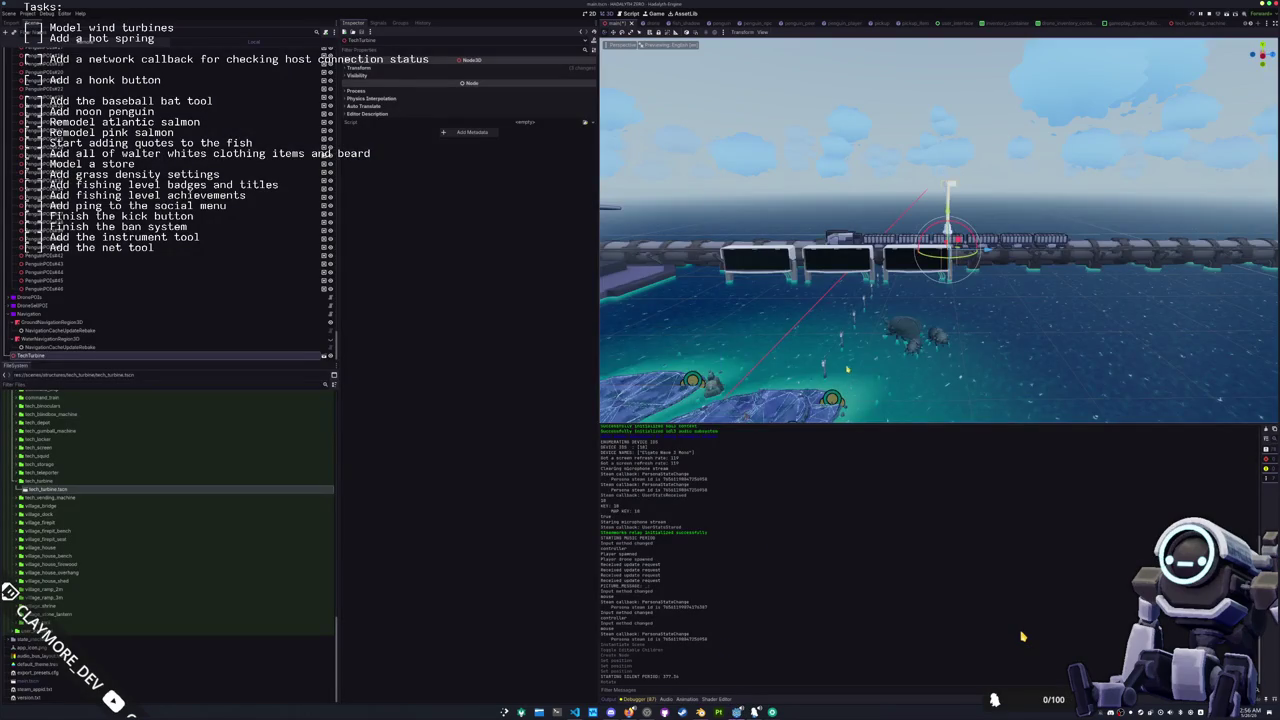
Step: Orbit down onto the turbine row in Godot to check the smaller head, then return to Blender
mouse_move(882, 322)
mouse_down()
mouse_move(895, 345)
mouse_move(700, 517)
mouse_up()
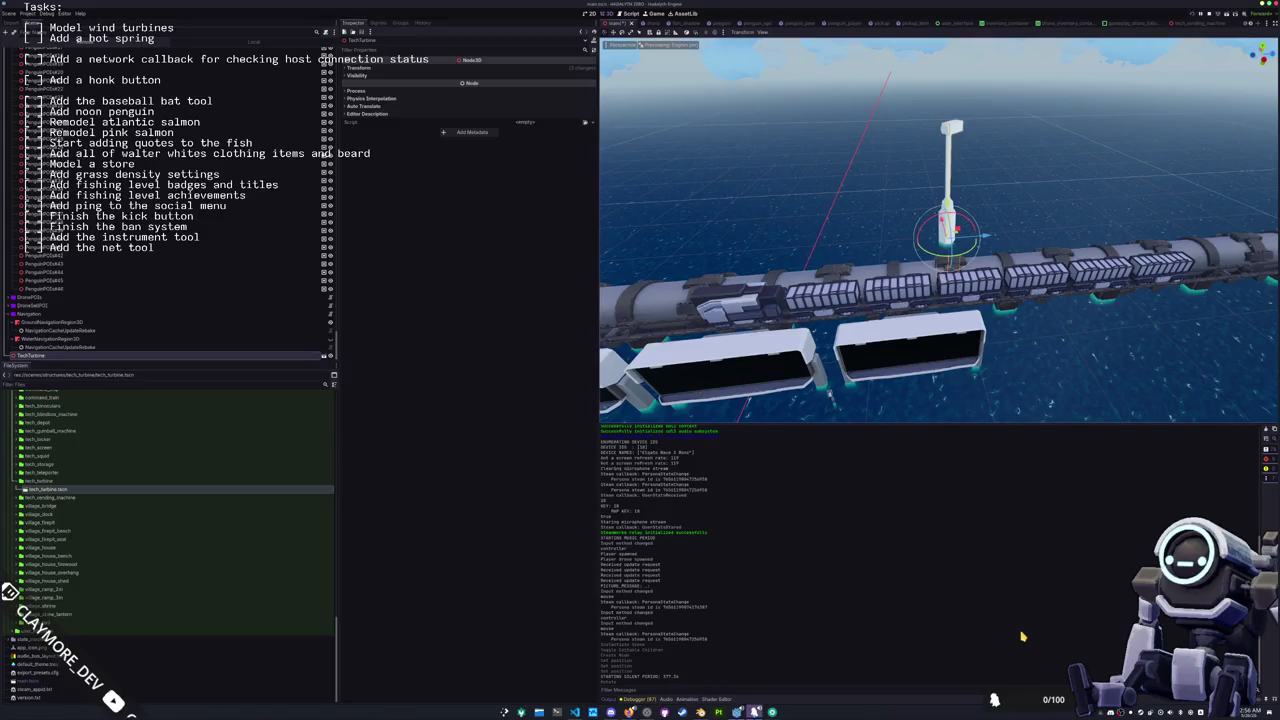
mouse_move(737, 712)
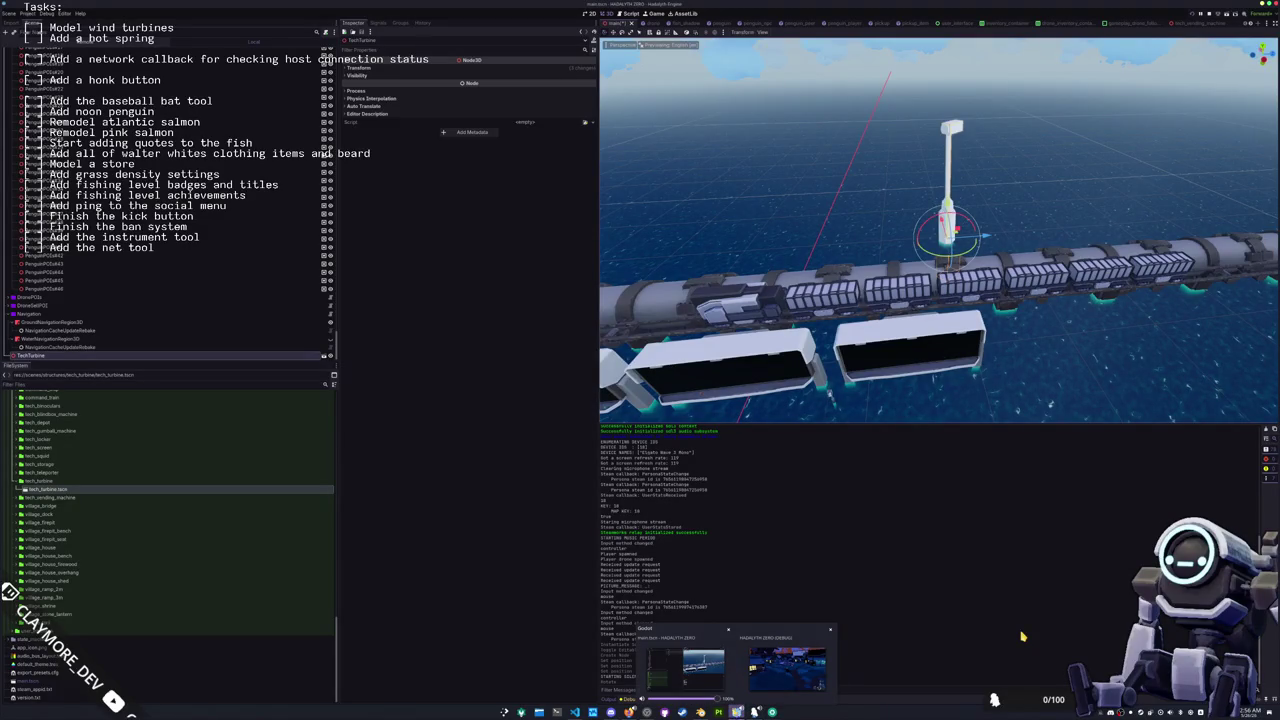
click(701, 712)
Step: Select the pole and handle together and view the model from the top
drag(620, 474, 484, 300)
key(s)
key(Escape)
key(KP_7)
Step: Resize the octagonal base in top view and apply its scale
key(Tab)
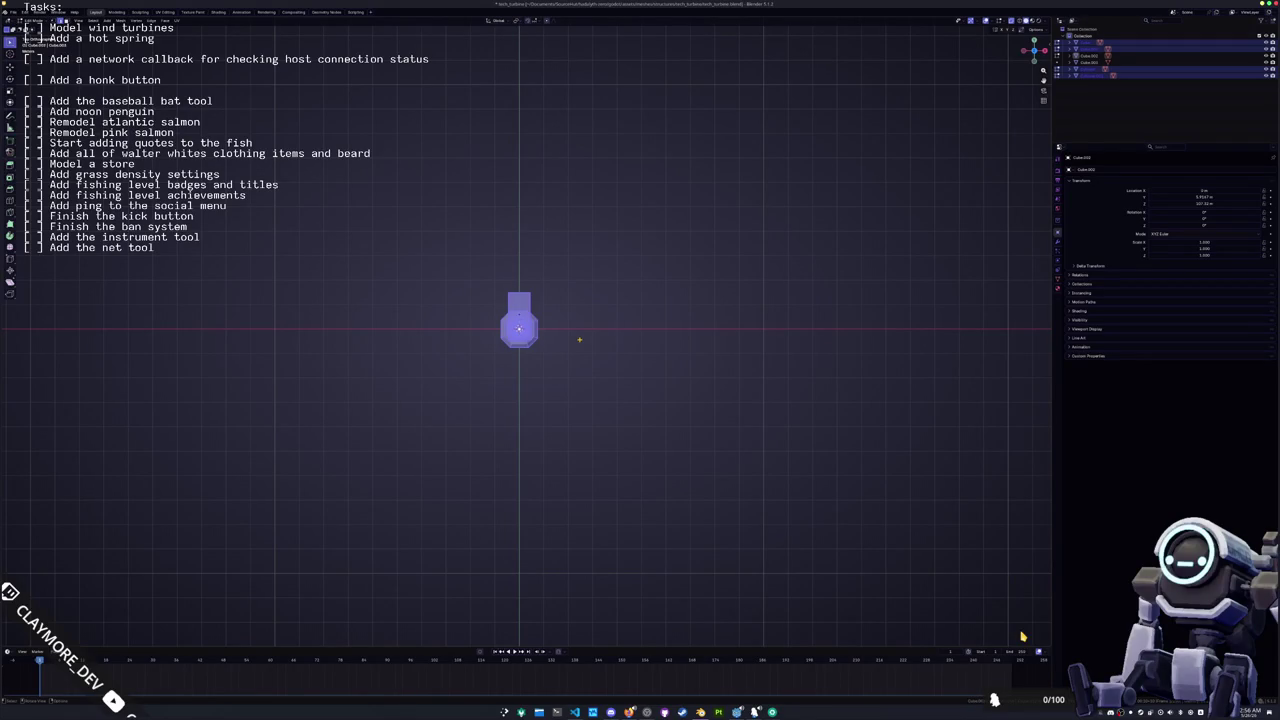
key(Tab)
scroll(570, 350, down, 5)
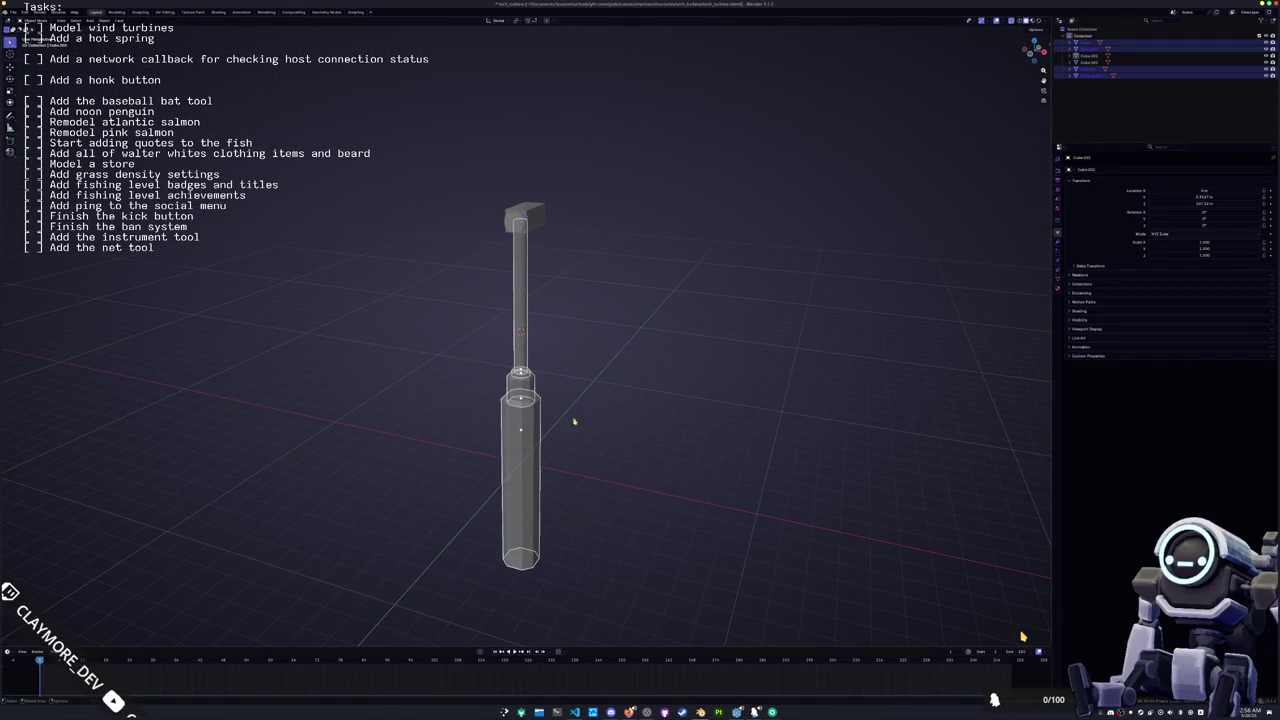
shift+click(522, 434)
key(KP_7)
key(s)
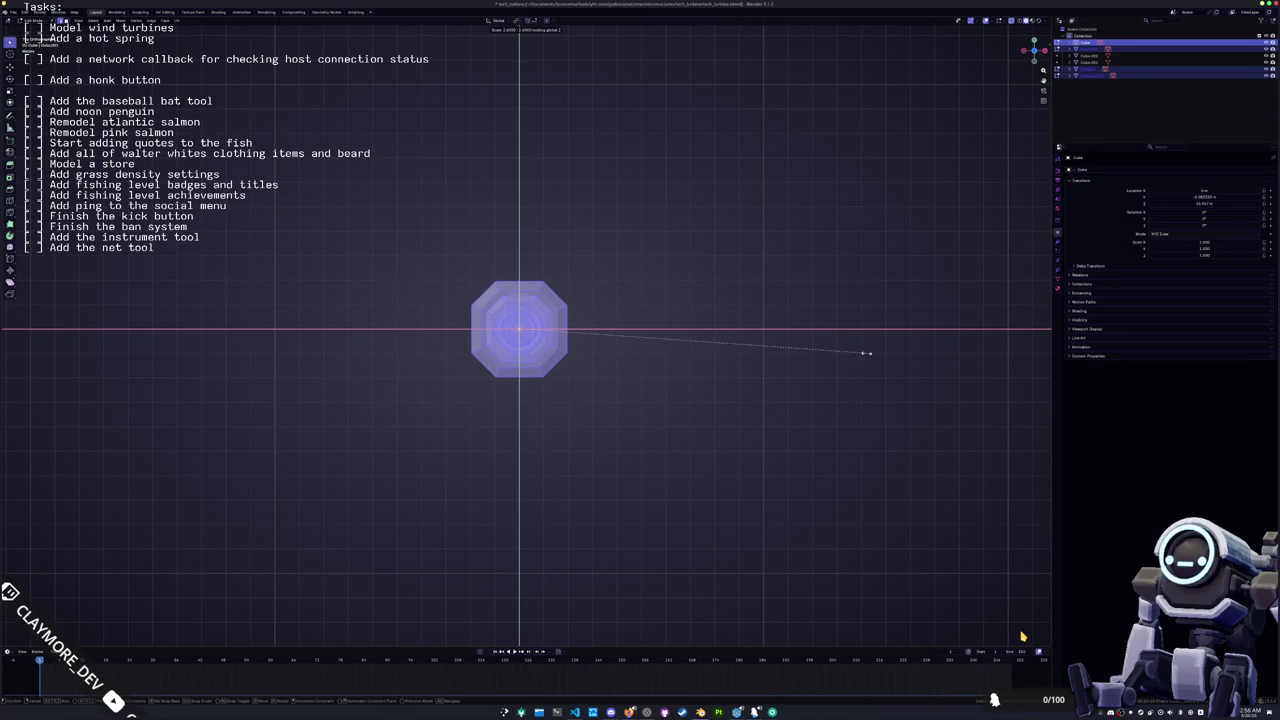
click(878, 352)
mouse_move(875, 351)
mouse_down()
mouse_move(649, 387)
mouse_move(624, 318)
mouse_up()
key(Tab)
key(ctrl+a)
click(624, 316)
scroll(548, 229, up, 6)
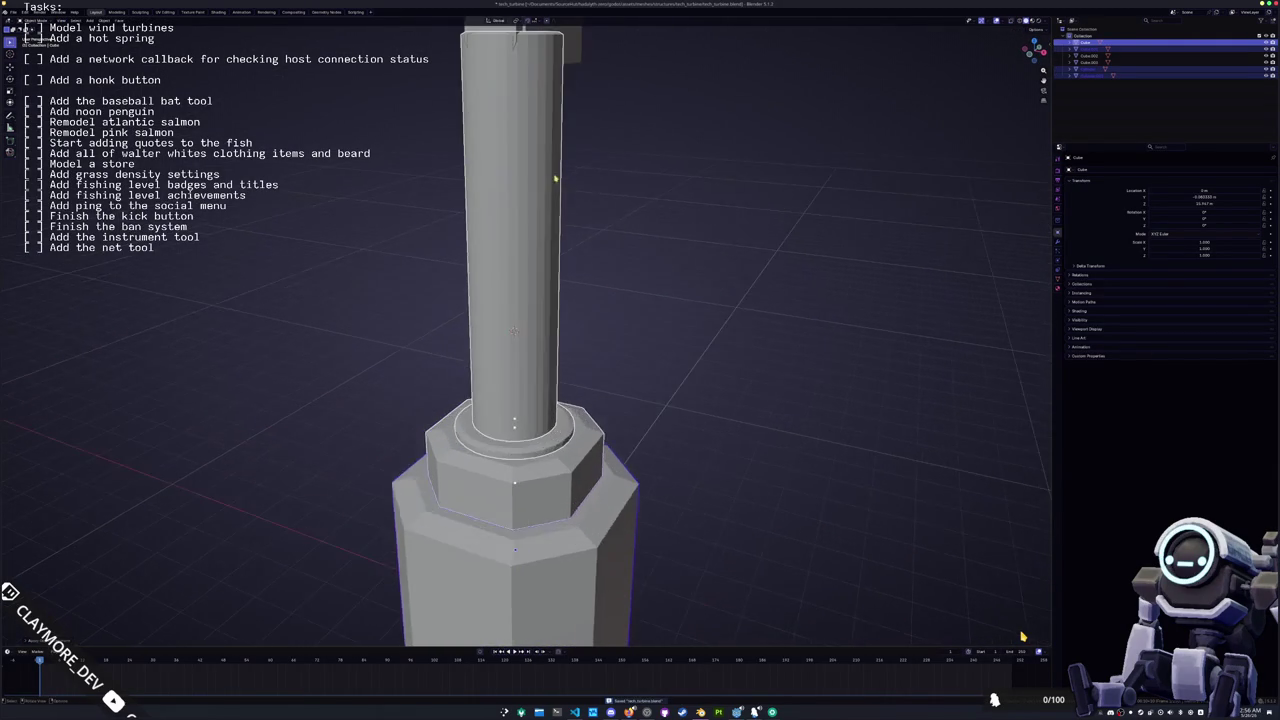
Step: Add an edge loop near the column top and extrude the base ring face upward
key(Tab)
drag(548, 229, 538, 288)
key(alt+a)
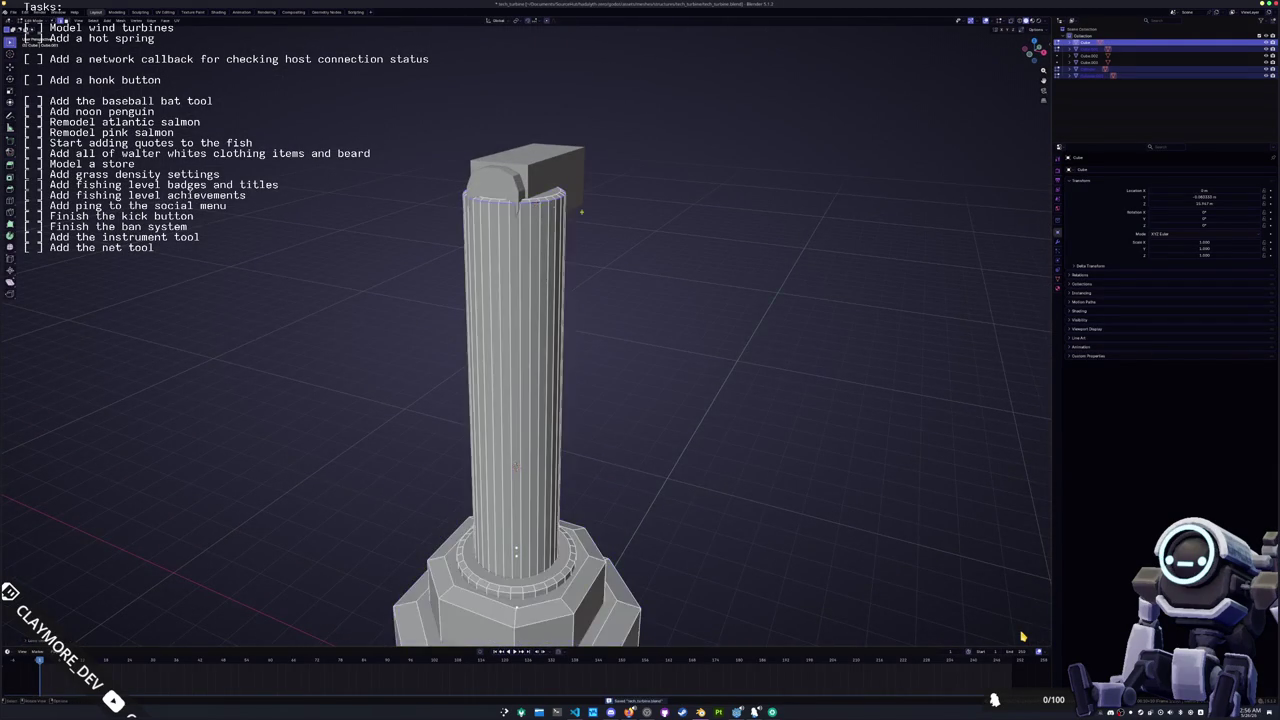
scroll(535, 206, up, 2)
key(ctrl+r)
click(585, 230)
click(634, 215)
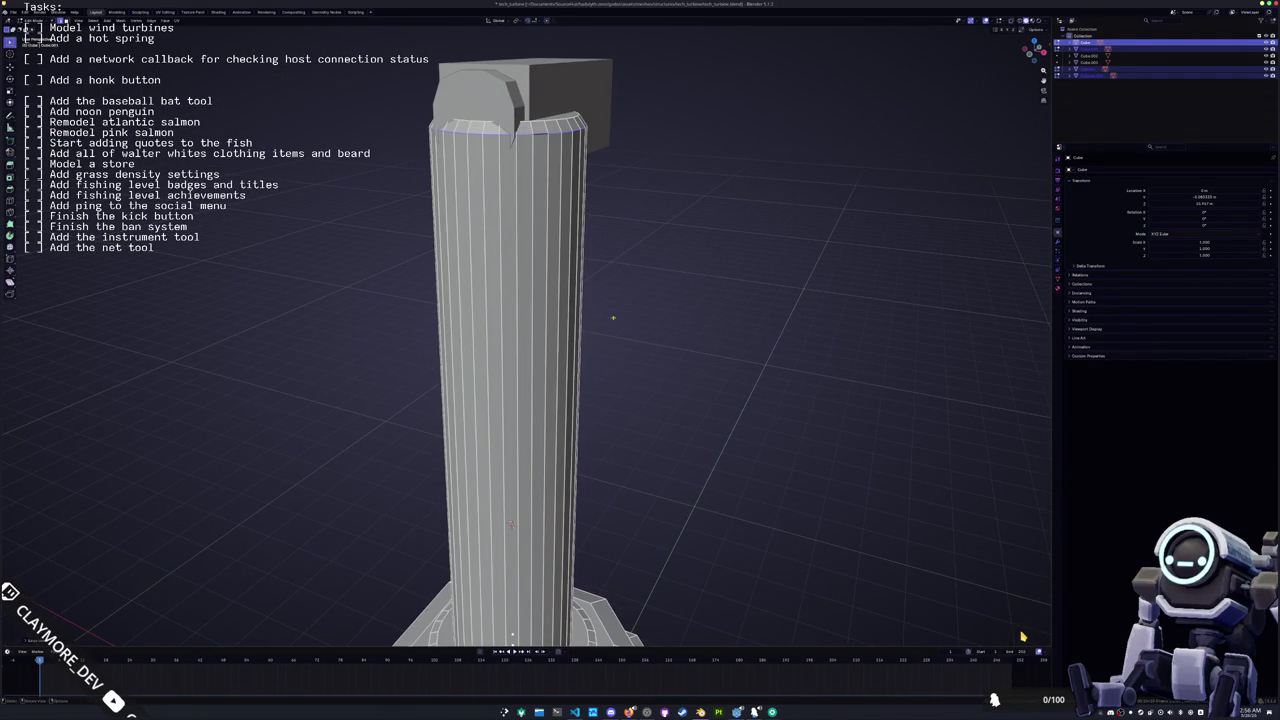
scroll(634, 215, down, 5)
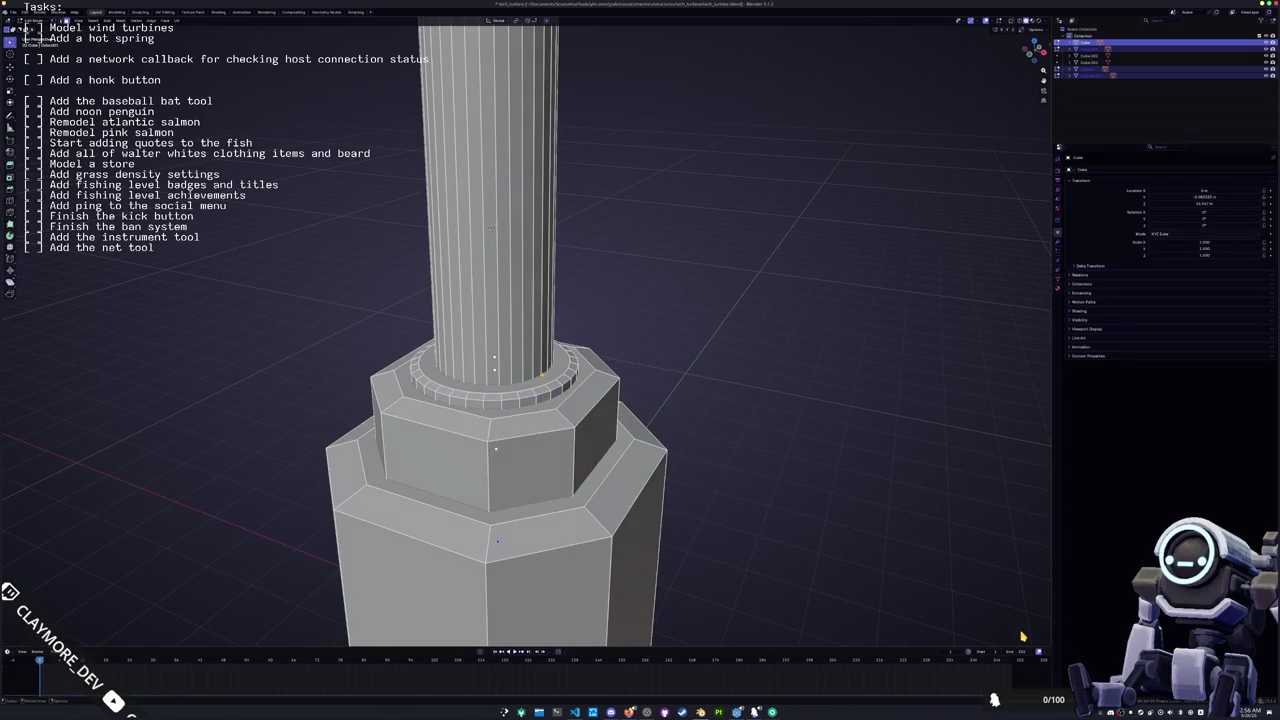
click(560, 372)
key(e)
click(604, 347)
scroll(604, 347, down, 4)
Step: Scale the tower mesh slimmer with Shift+Z so its height stays fixed
drag(536, 243, 542, 319)
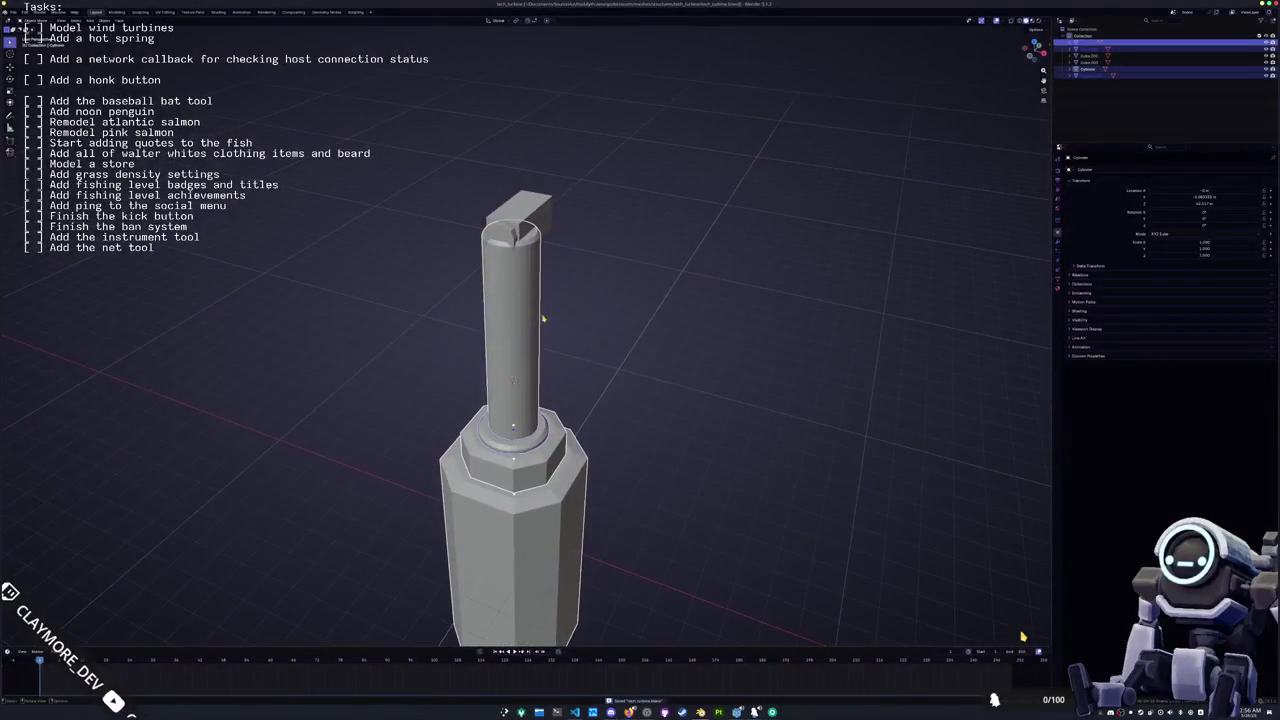
key(Tab)
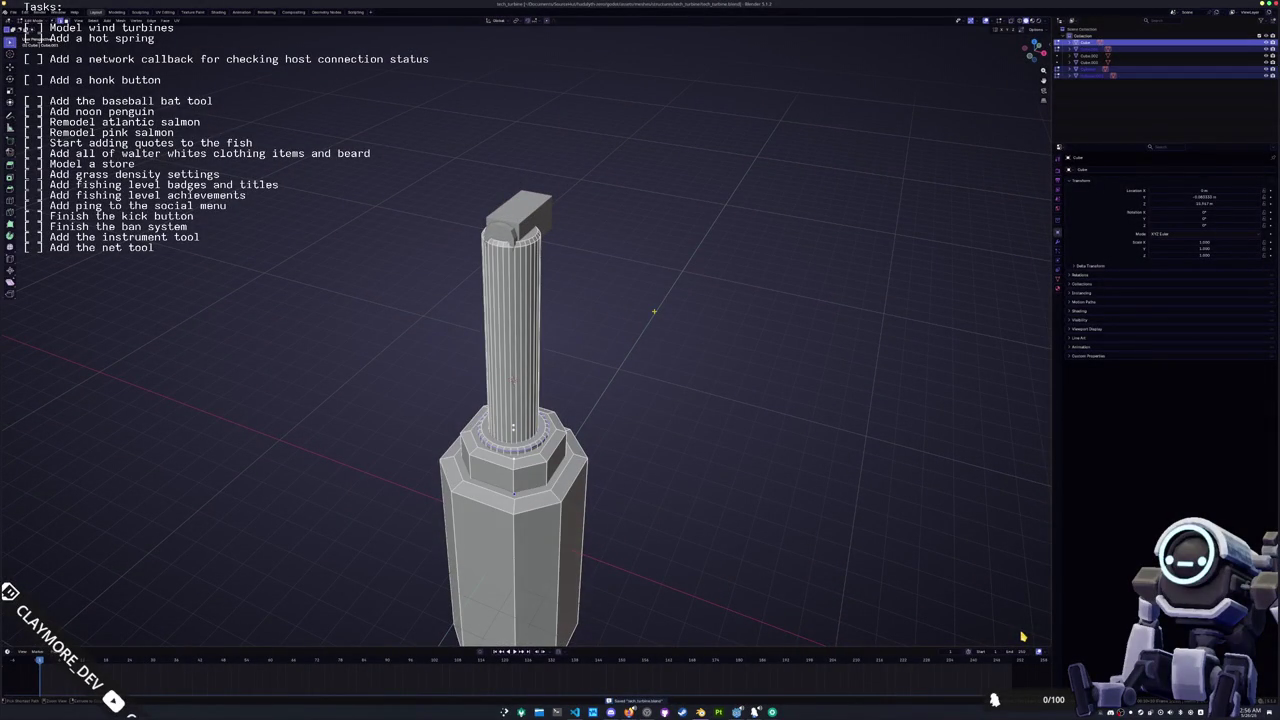
key(Tab)
key(Tab)
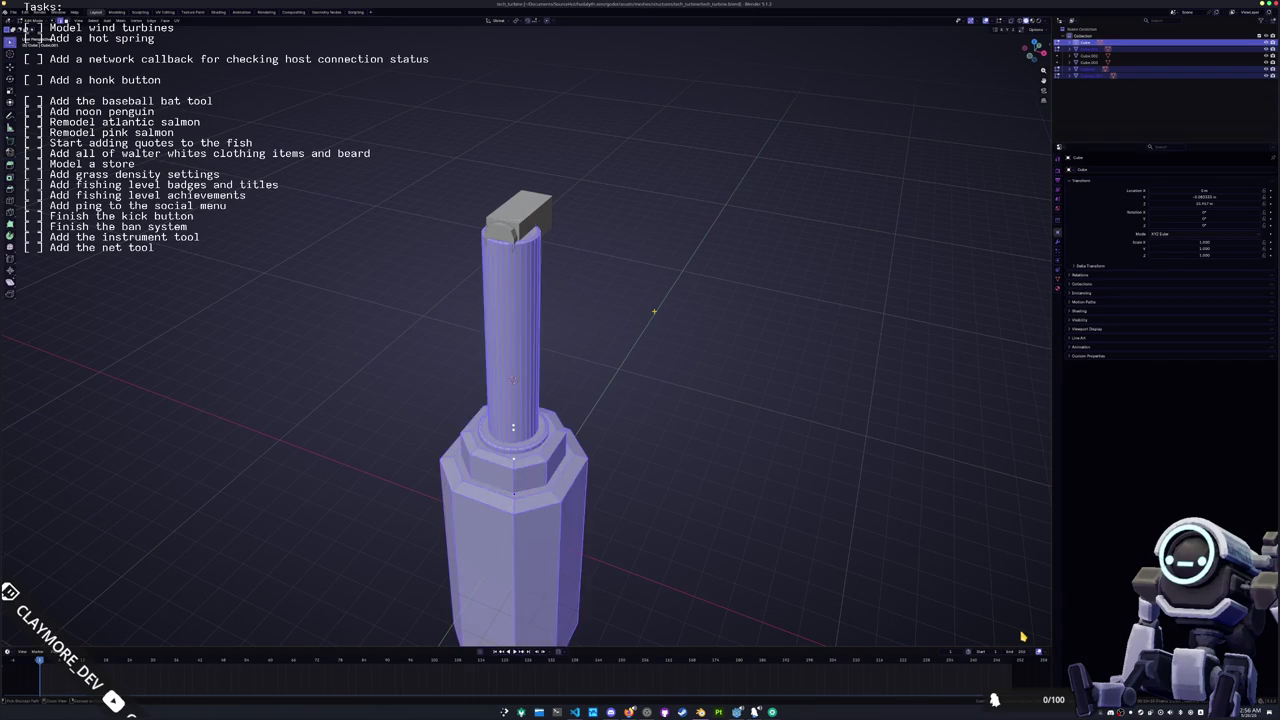
key(s)
key(shift+z)
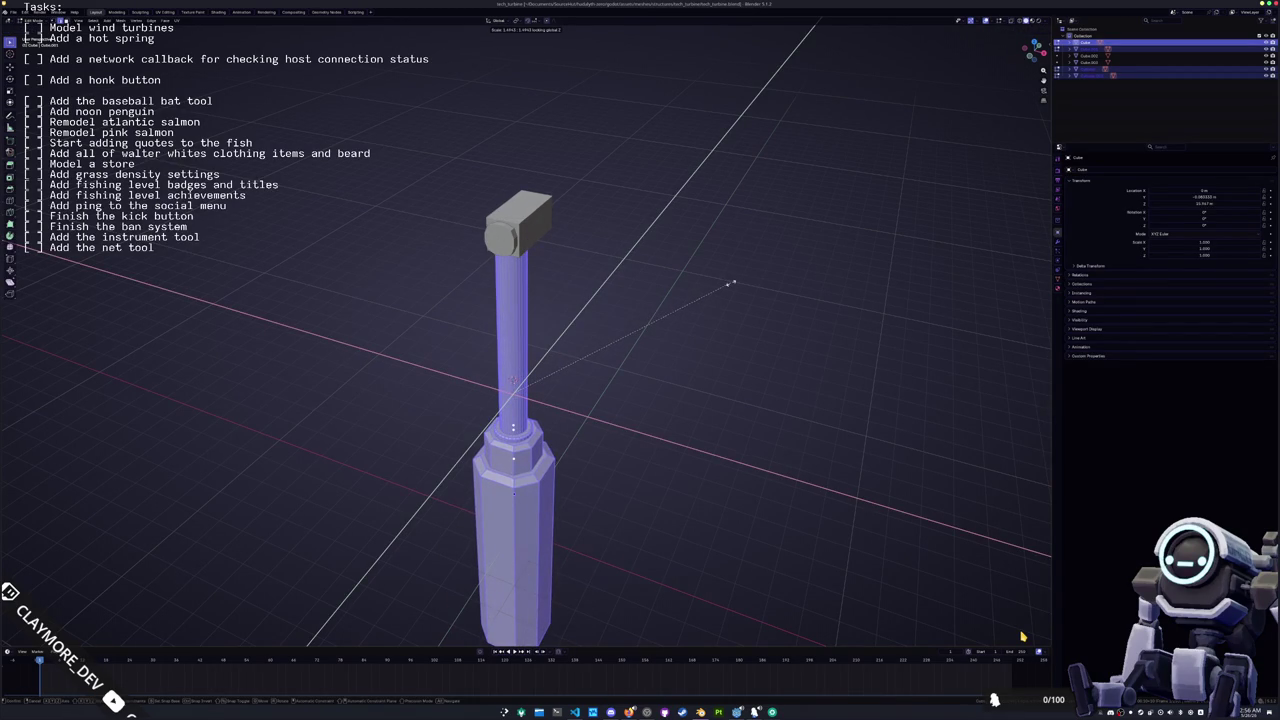
click(731, 284)
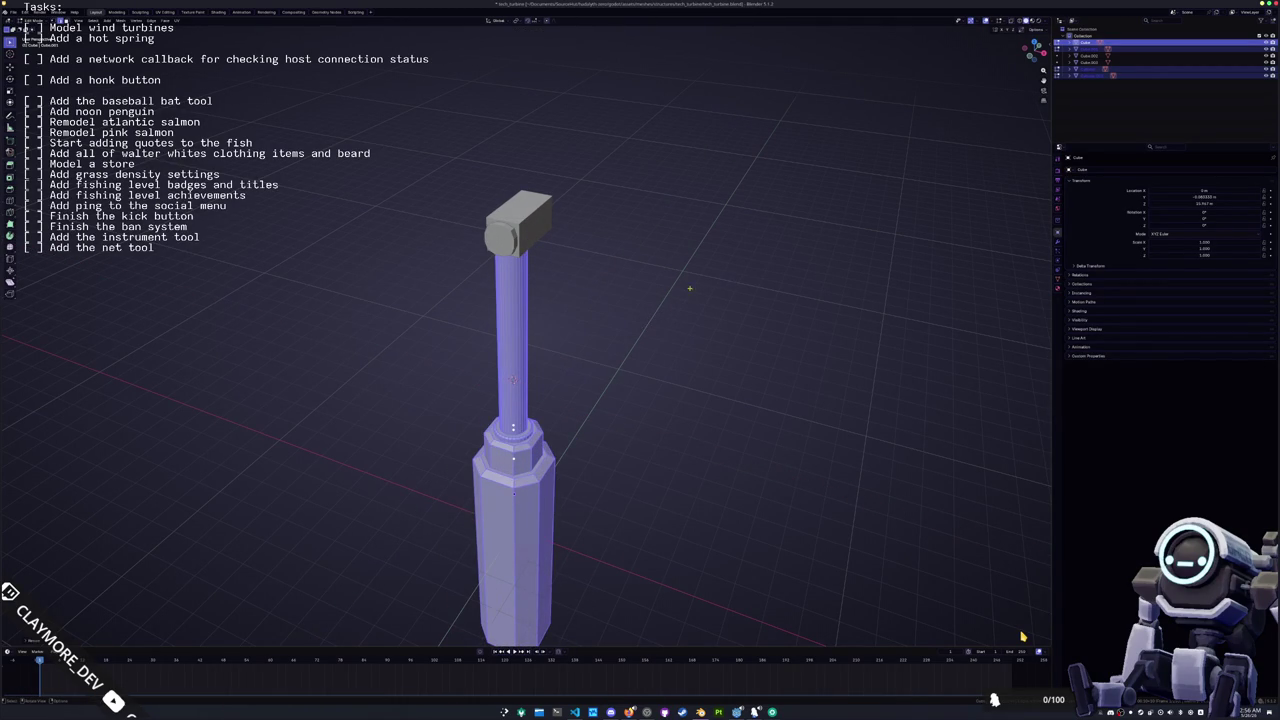
scroll(518, 237, up, 3)
key(Tab)
click(510, 256)
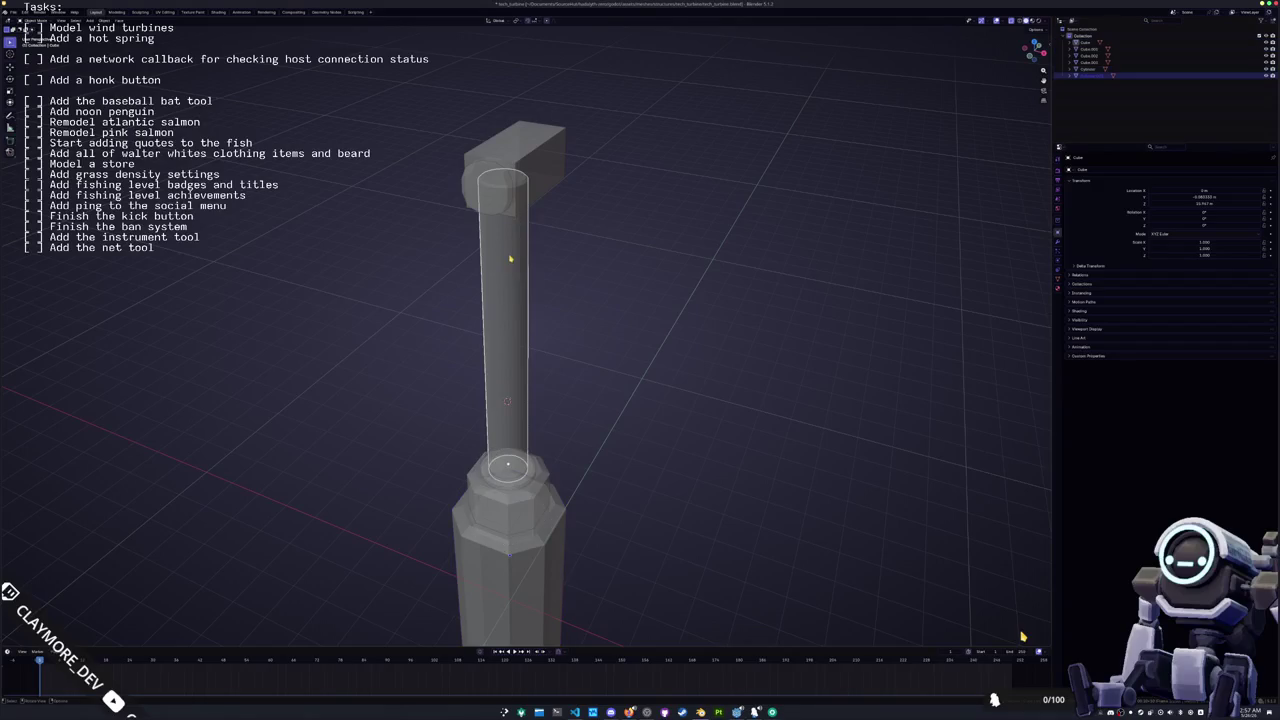
Step: Check the pole's mesh in edit mode with its faces deselected
key(Tab)
key(alt+a)
scroll(1022, 636, up, 5)
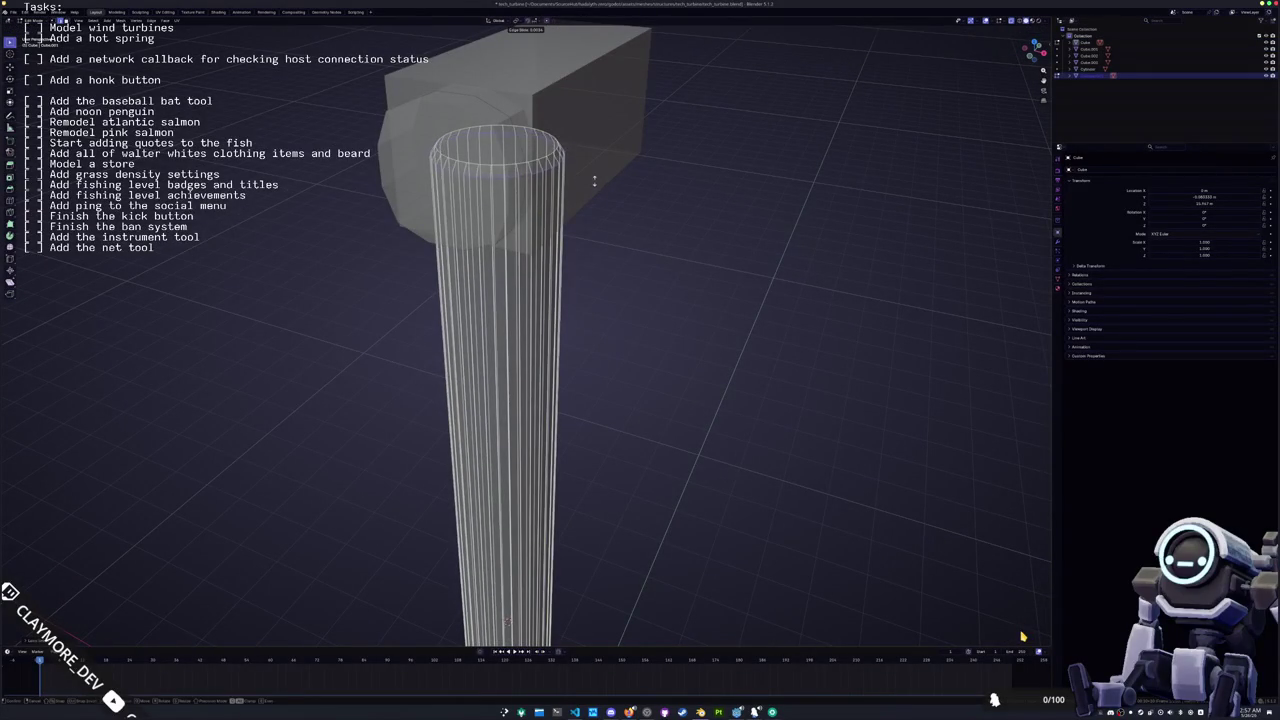
scroll(1022, 636, down, 4)
scroll(555, 385, up, 4)
key(Tab)
Step: Inspect the small ring at the pole base and its top face in see-through view
click(529, 314)
key(Tab)
key(alt+z)
key(Tab)
scroll(557, 310, up, 2)
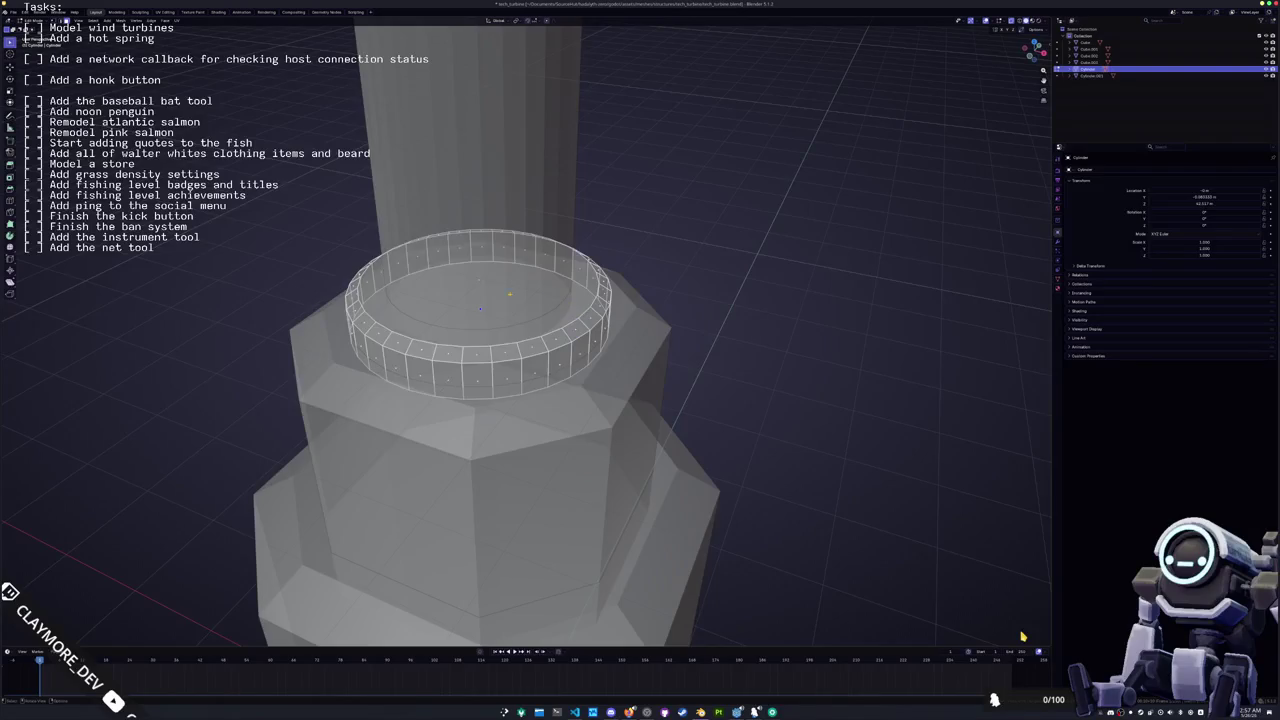
click(566, 328)
scroll(548, 284, up, 2)
key(alt+z)
key(Tab)
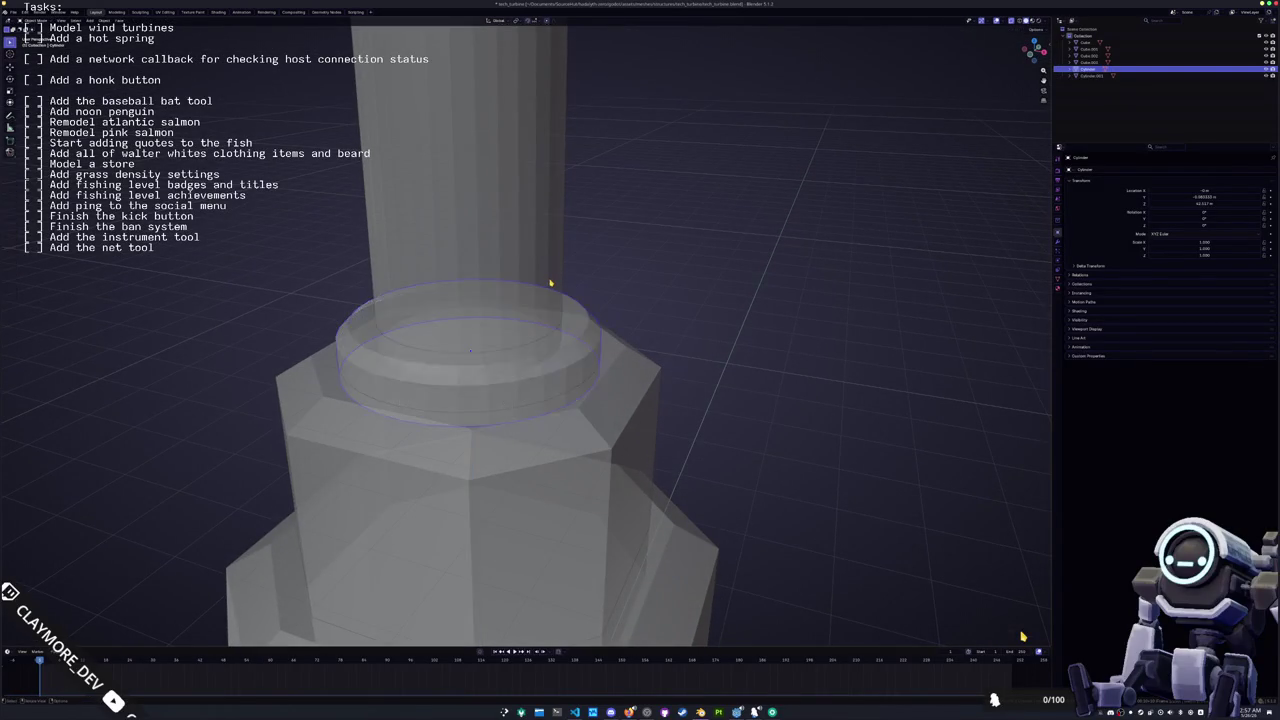
scroll(551, 280, down, 6)
scroll(591, 327, down, 4)
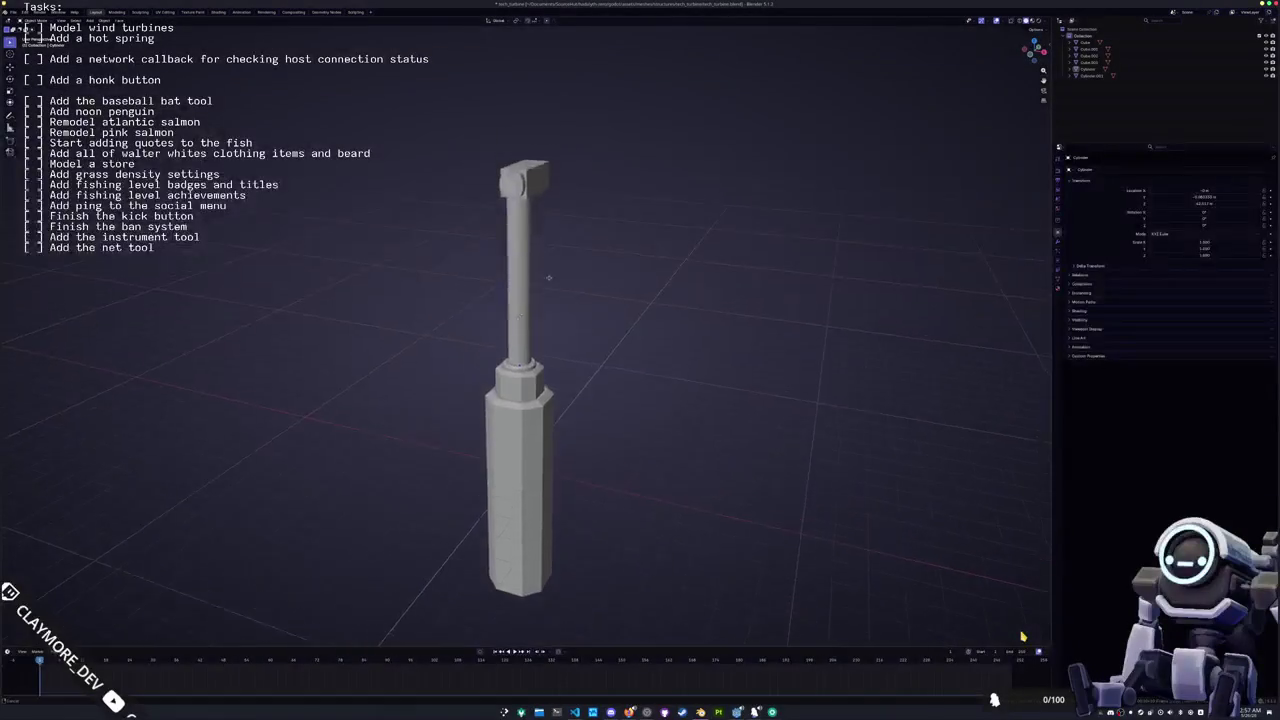
scroll(532, 222, up, 2)
Step: Move the small cube on the head box along Y in side view, then delete it
click(532, 222)
key(s)
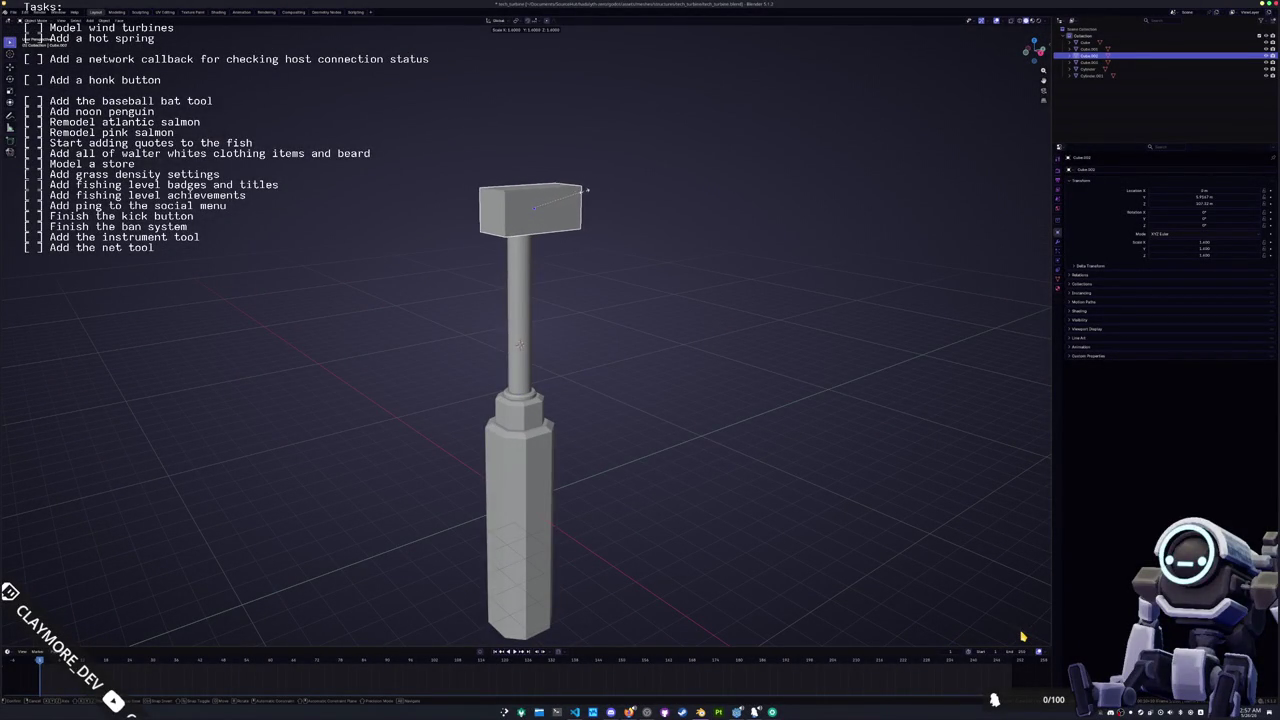
key(Escape)
click(505, 213)
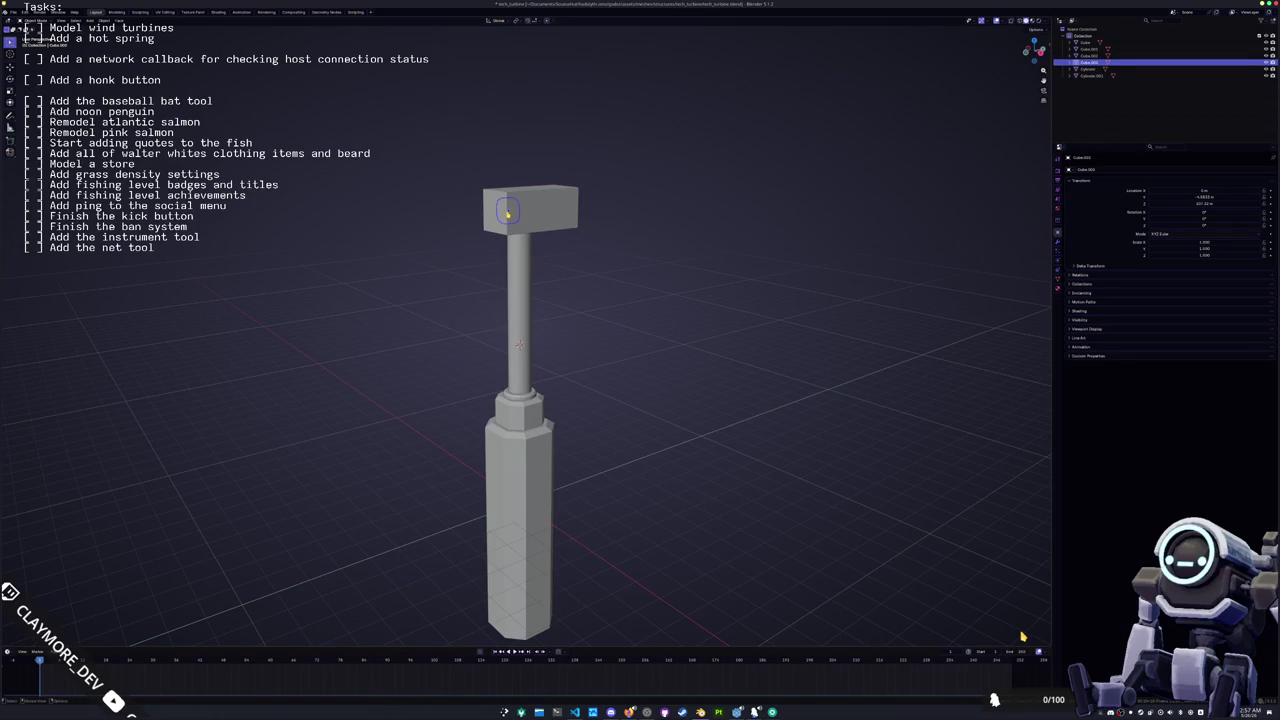
key(KP_3)
scroll(520, 200, up, 3)
key(g)
key(y)
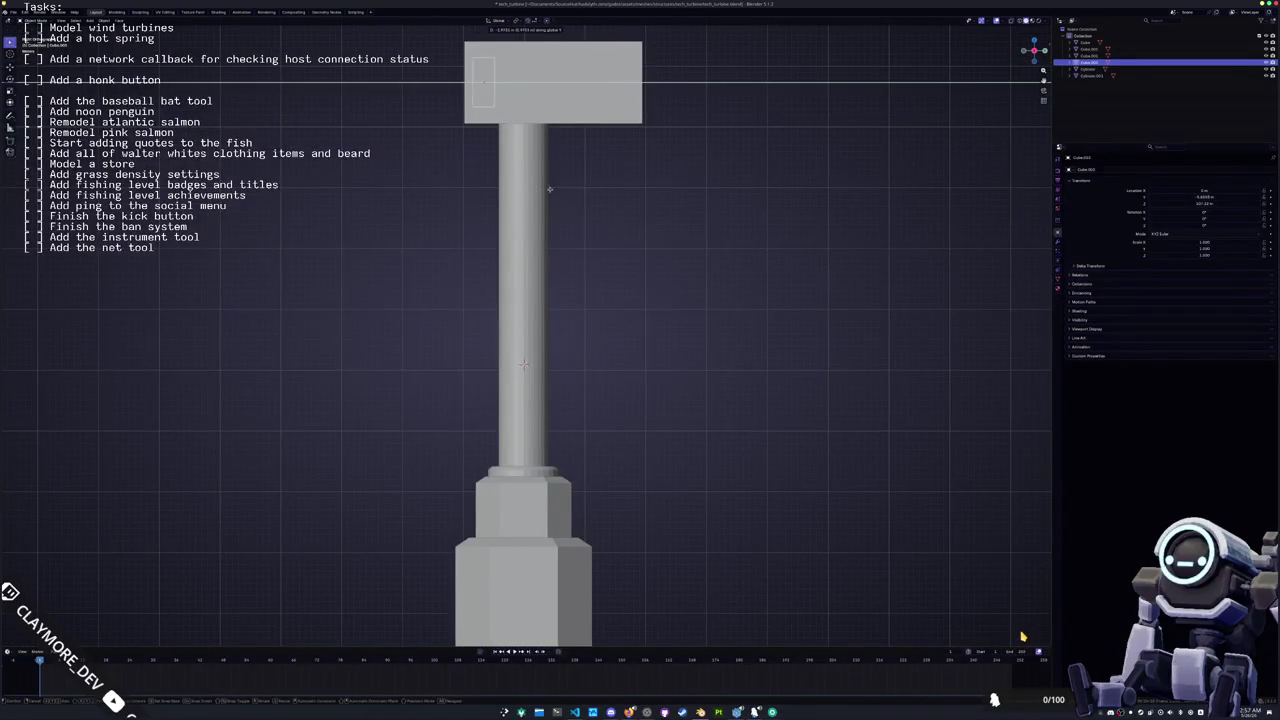
click(463, 191)
drag(463, 191, 574, 272)
key(Delete)
Step: Clear the big box's face selection and bring up the Shift+A add list
click(559, 216)
key(Tab)
key(alt+a)
key(Tab)
key(shift+a)
Step: Add a cylinder mesh, rotate it about X and scale it down as a round cap
mouse_move(543, 261)
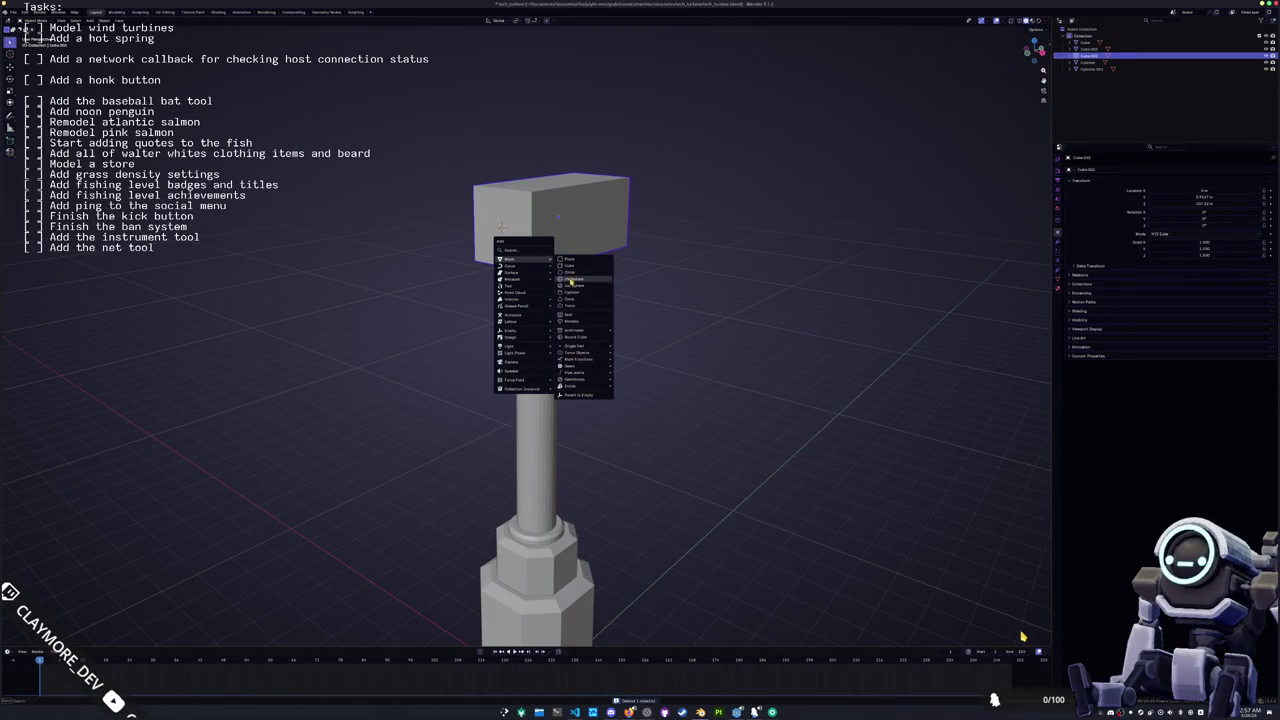
click(575, 292)
key(r)
key(x)
key(Escape)
key(s)
key(shift+x)
key(shift+y)
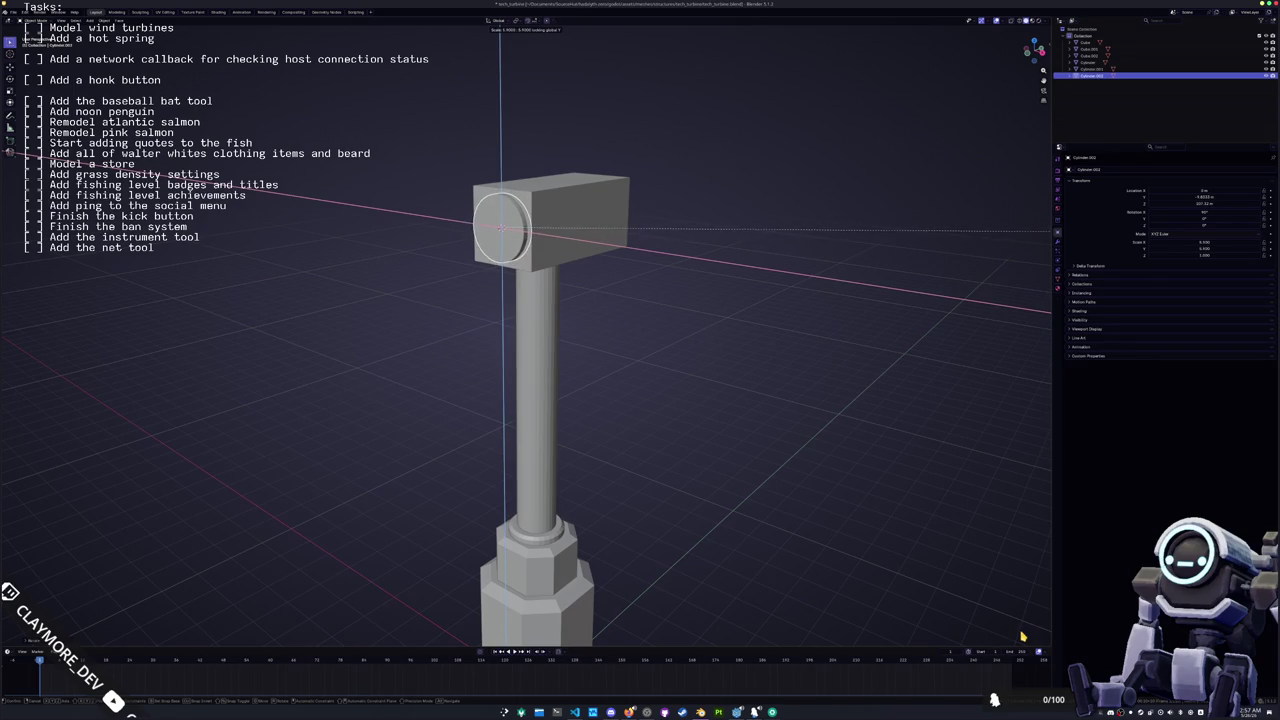
click(241, 239)
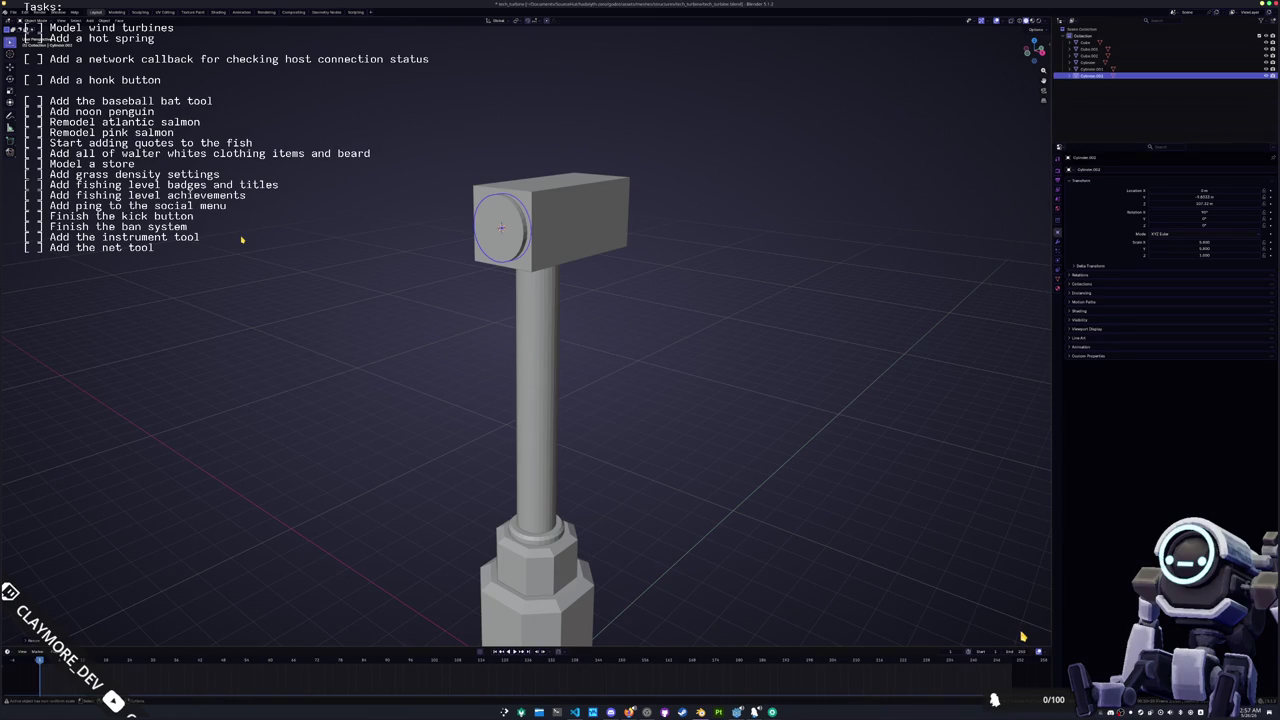
Step: Extrude the circle face on the head's side outward into a short hub cylinder
key(Tab)
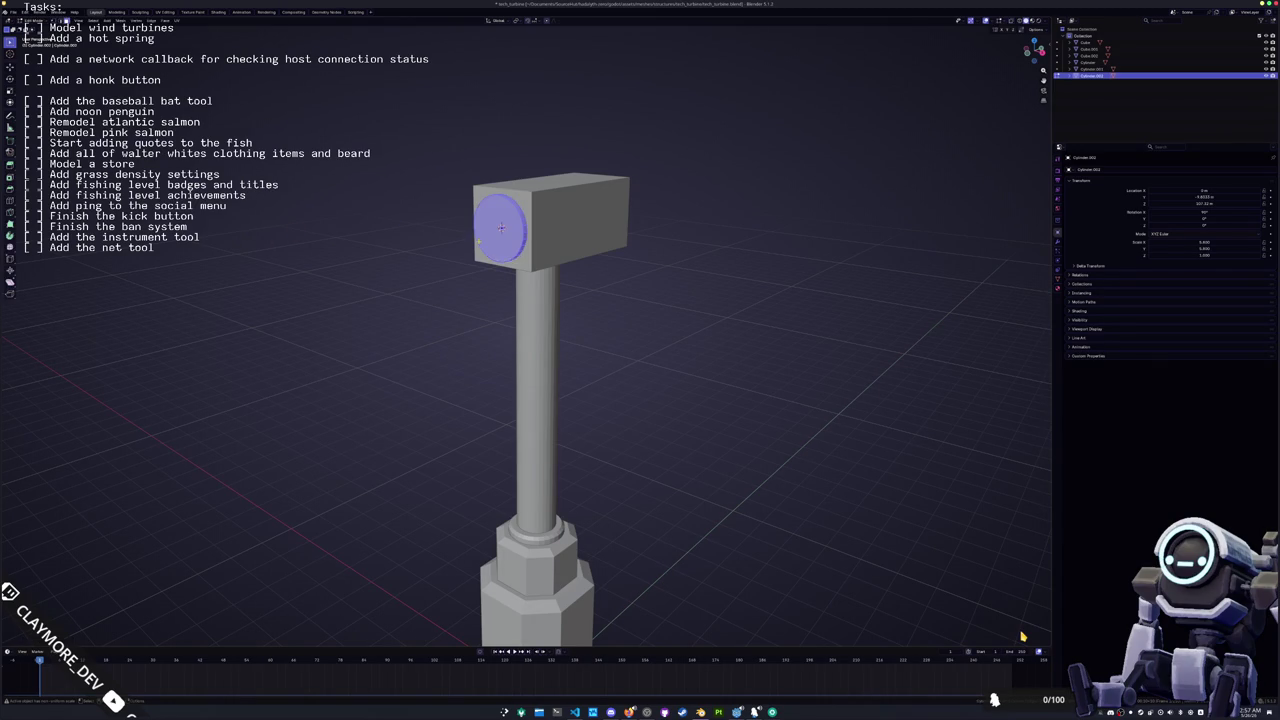
key(alt+z)
scroll(540, 300, up, 2)
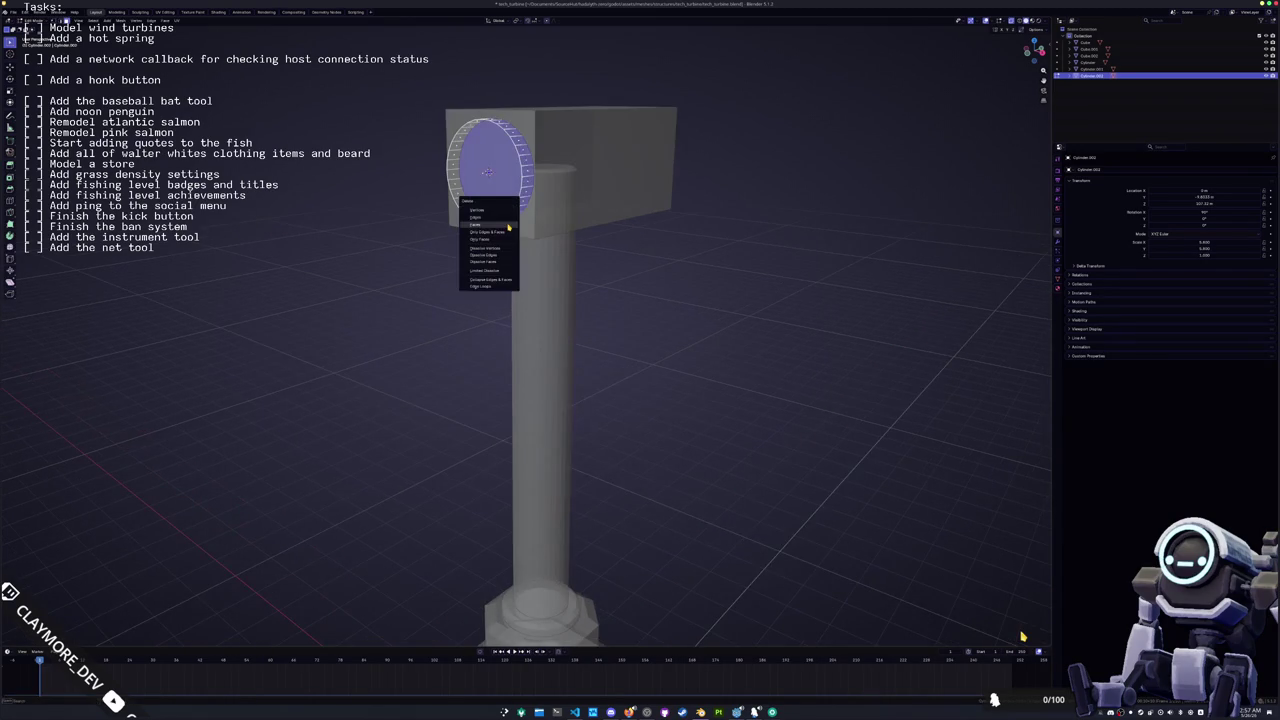
key(KP_4)
key(a)
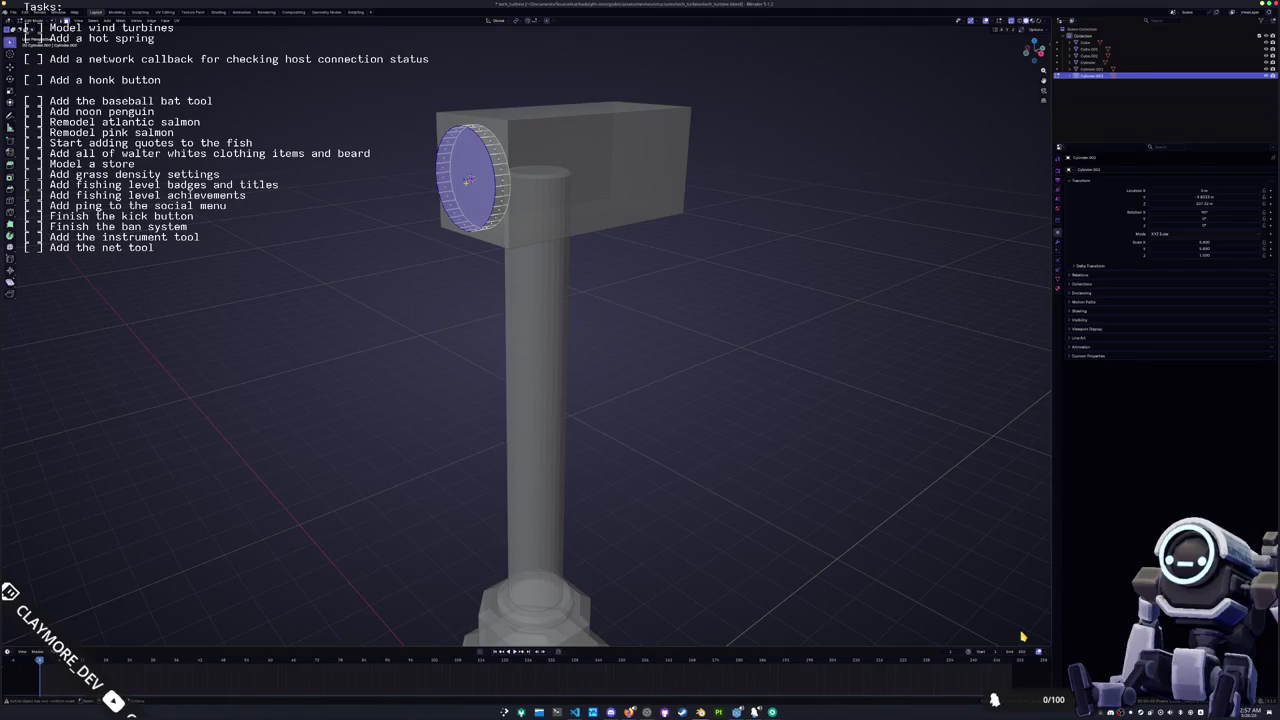
key(KP_3)
key(e)
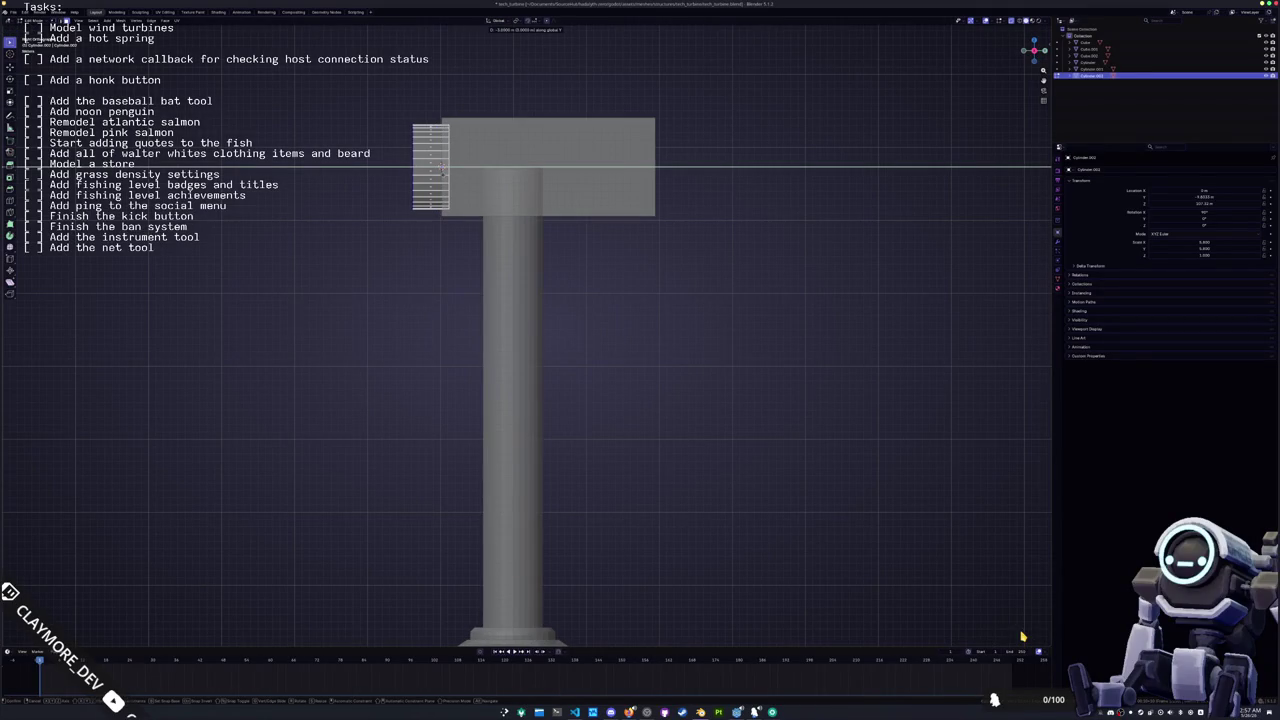
key(Escape)
key(KP_5)
Step: Inspect the post cylinder in see-through edit mode from front and angled views
key(KP_4)
key(KP_4)
key(Tab)
click(571, 236)
key(KP_4)
key(KP_4)
key(KP_8)
key(Tab)
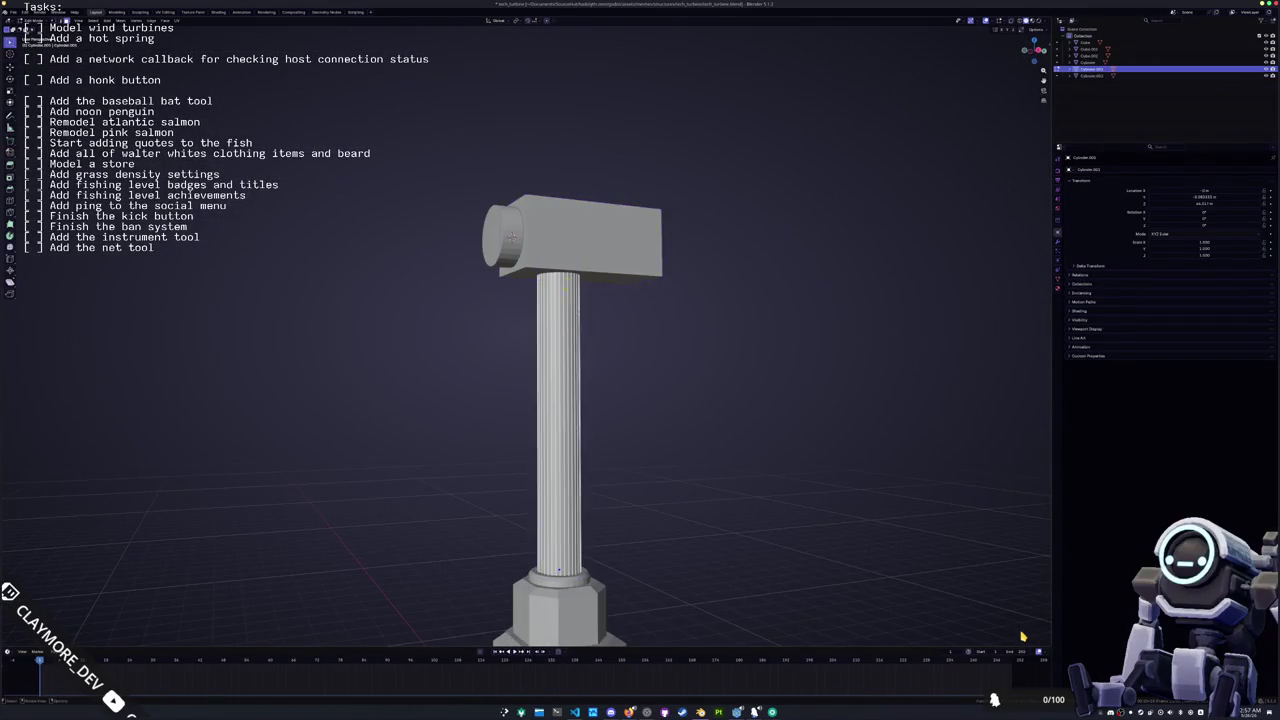
key(alt+z)
key(KP_Decimal)
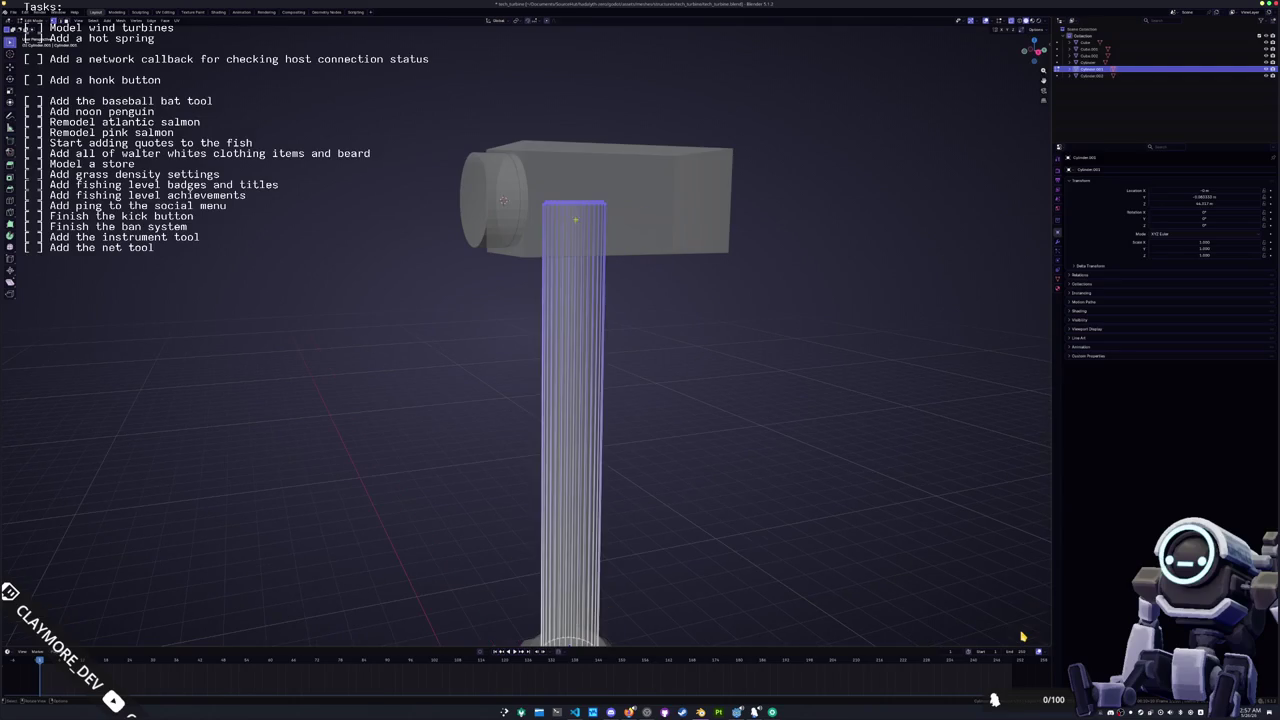
key(KP_2)
key(KP_2)
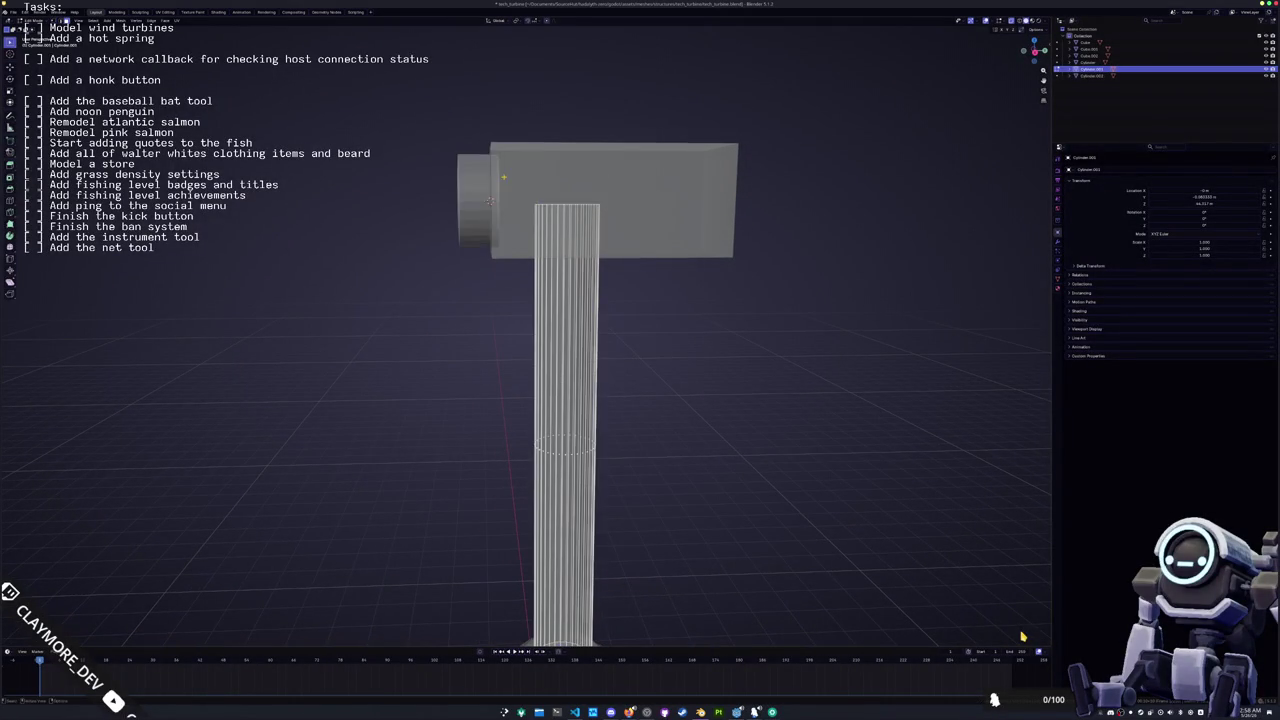
key(KP_8)
key(KP_8)
key(KP_4)
key(KP_1)
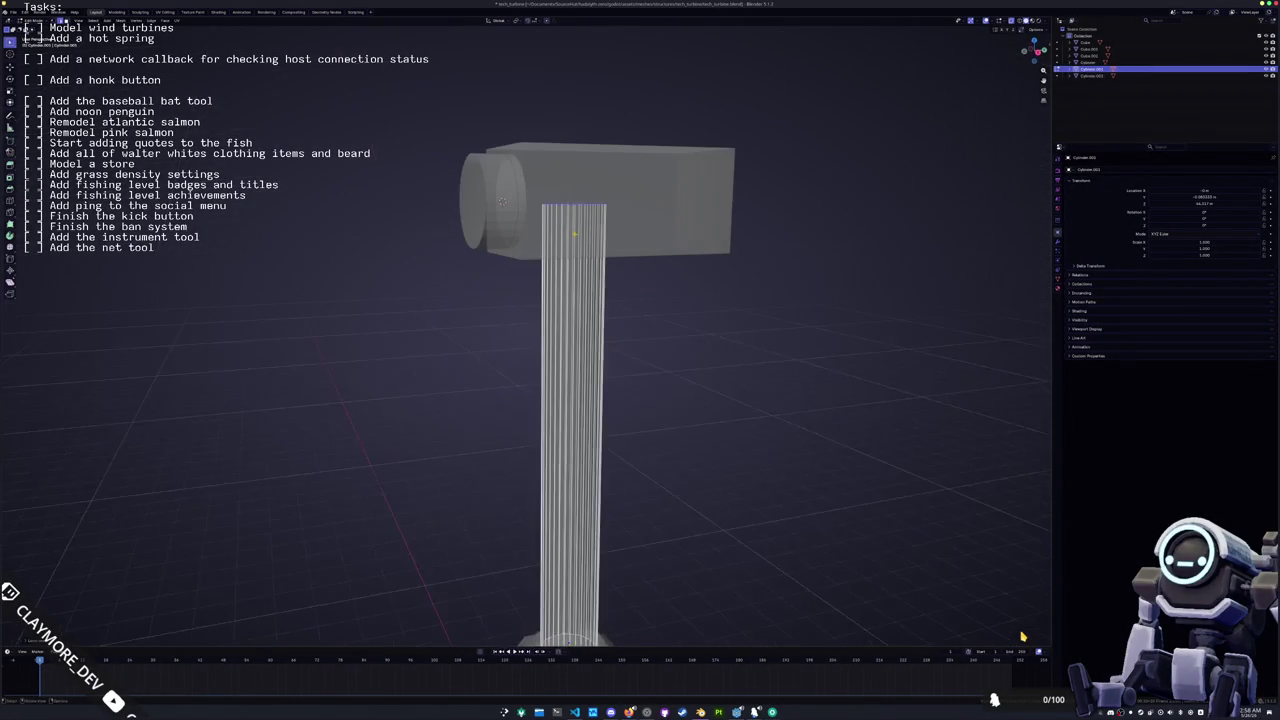
Step: Add a cylinder, flatten it into a thin disc and move it onto the post top
key(Tab)
key(Tab)
key(ctrl+Tab)
key(shift+a)
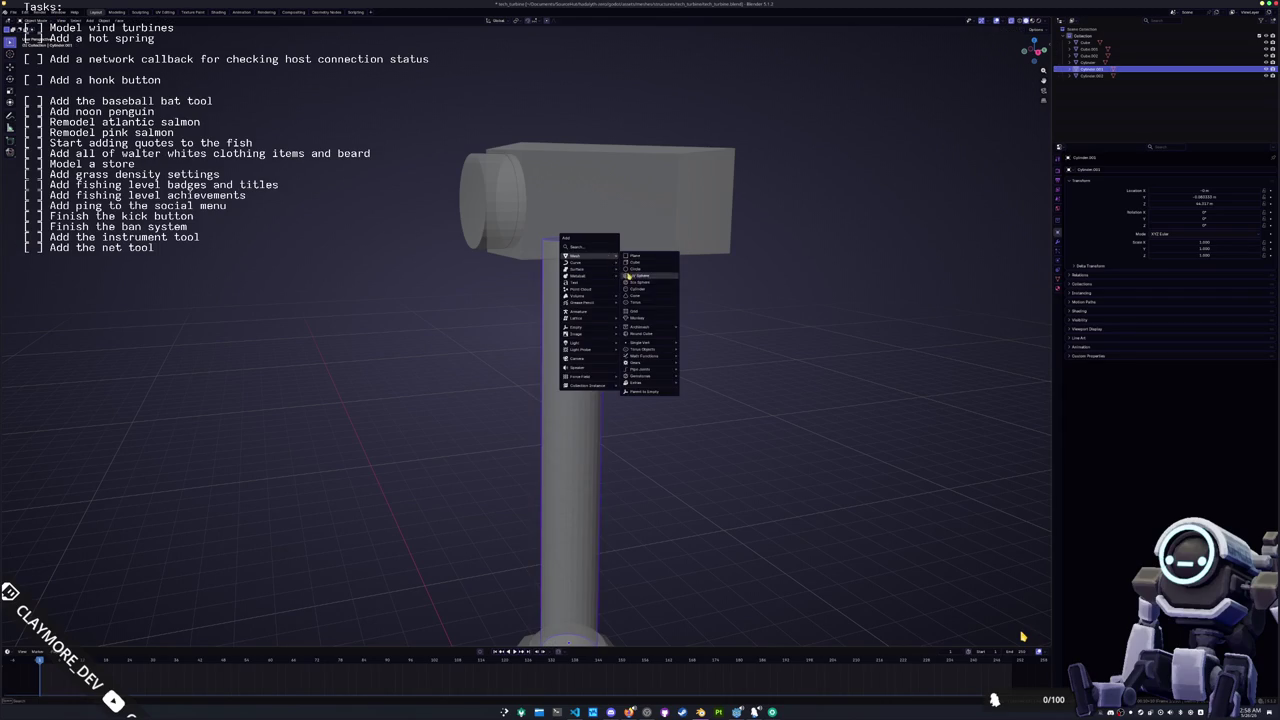
click(636, 288)
key(s)
key(shift+z)
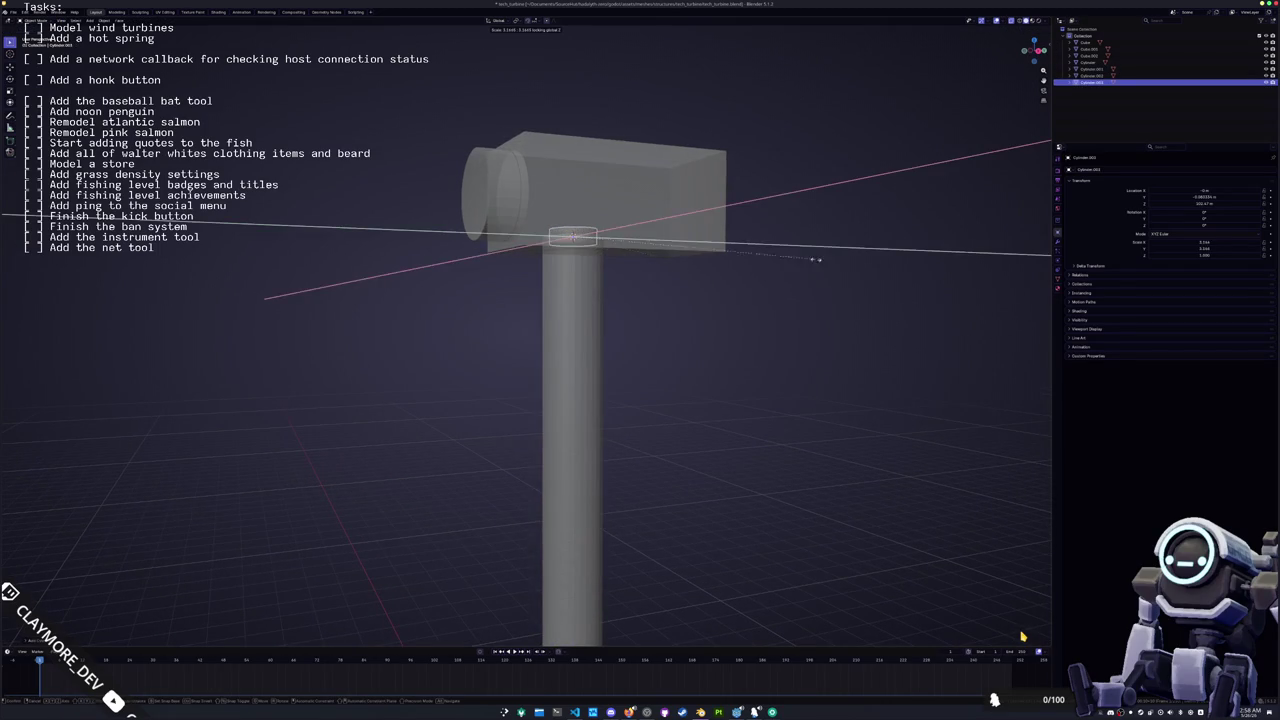
click(968, 248)
drag(968, 248, 757, 257)
key(g)
key(z)
click(753, 268)
Step: Delete the disc's top face so it becomes an open collar ring
key(KP_1)
key(Tab)
key(KP_8)
key(KP_4)
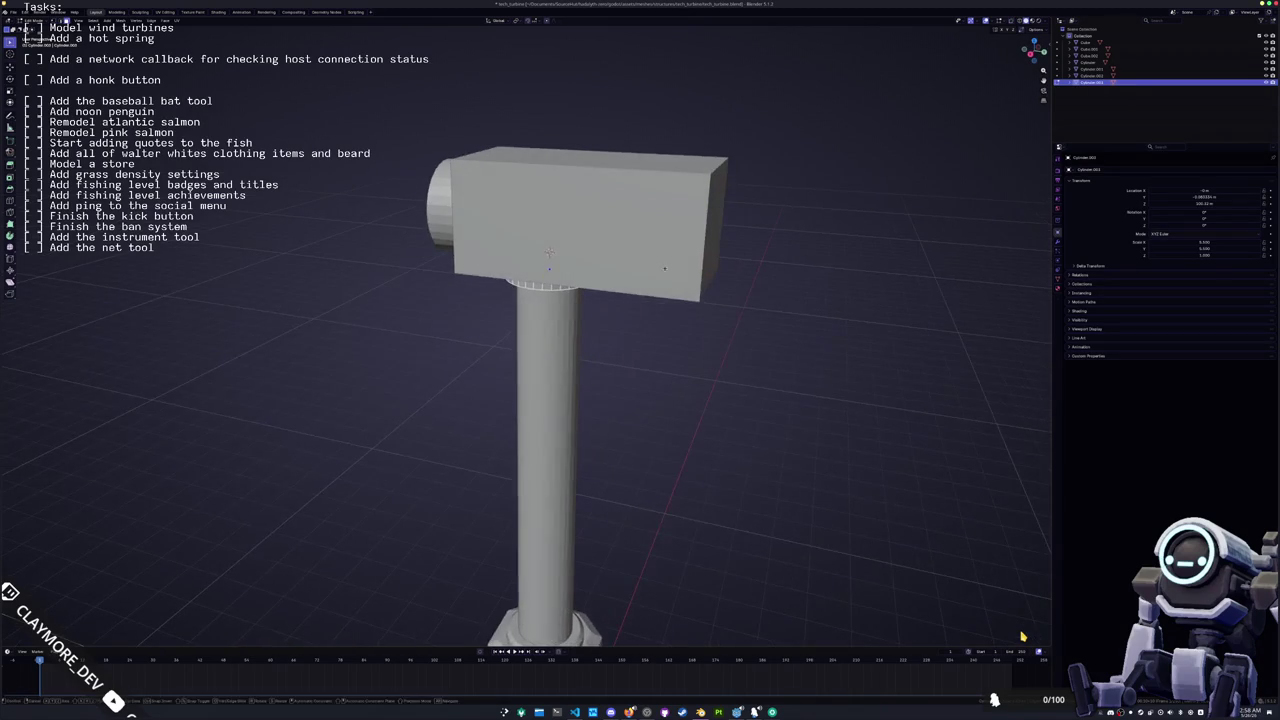
key(x)
click(630, 268)
key(KP_8)
key(f)
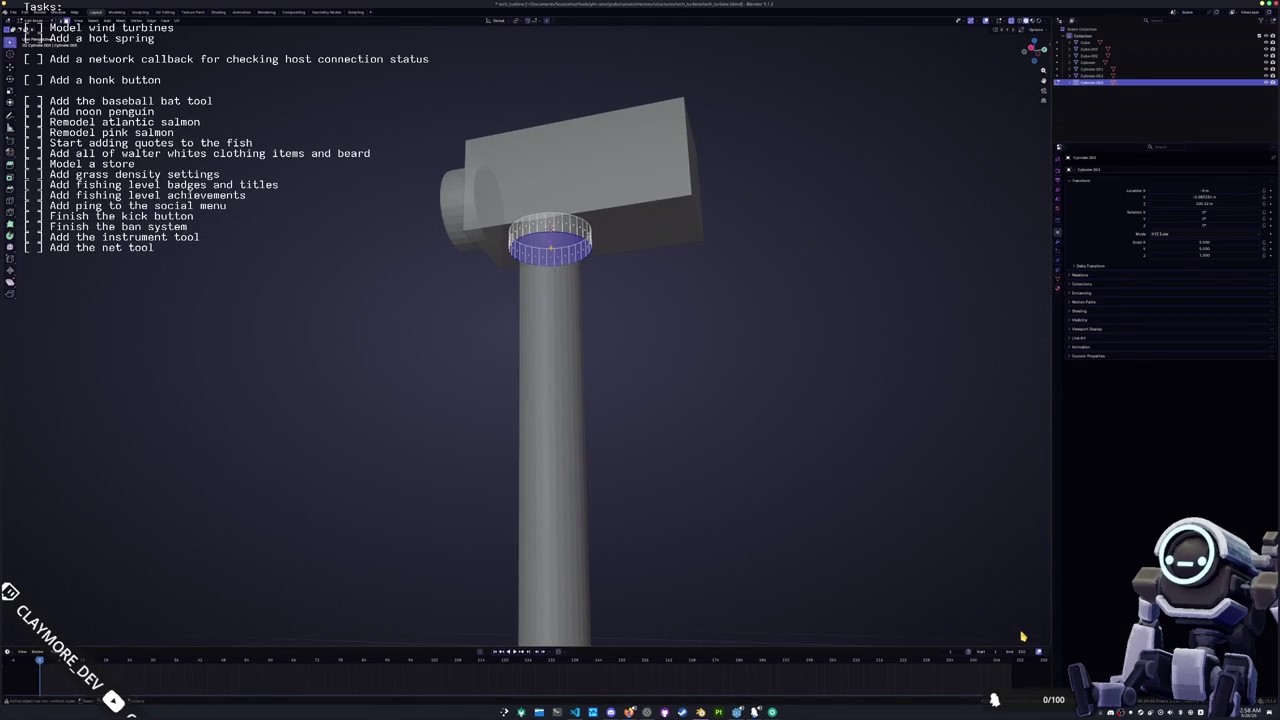
key(shift+Tab)
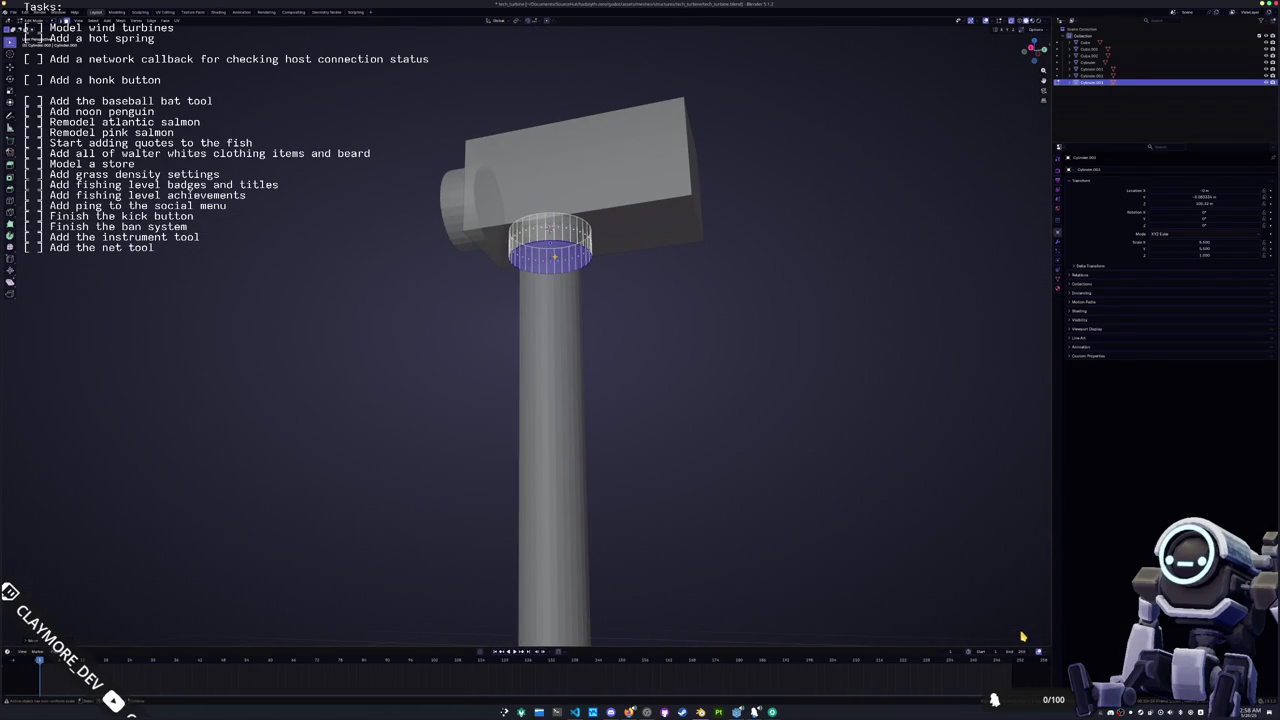
key(KP_1)
scroll(575, 271, up, 4)
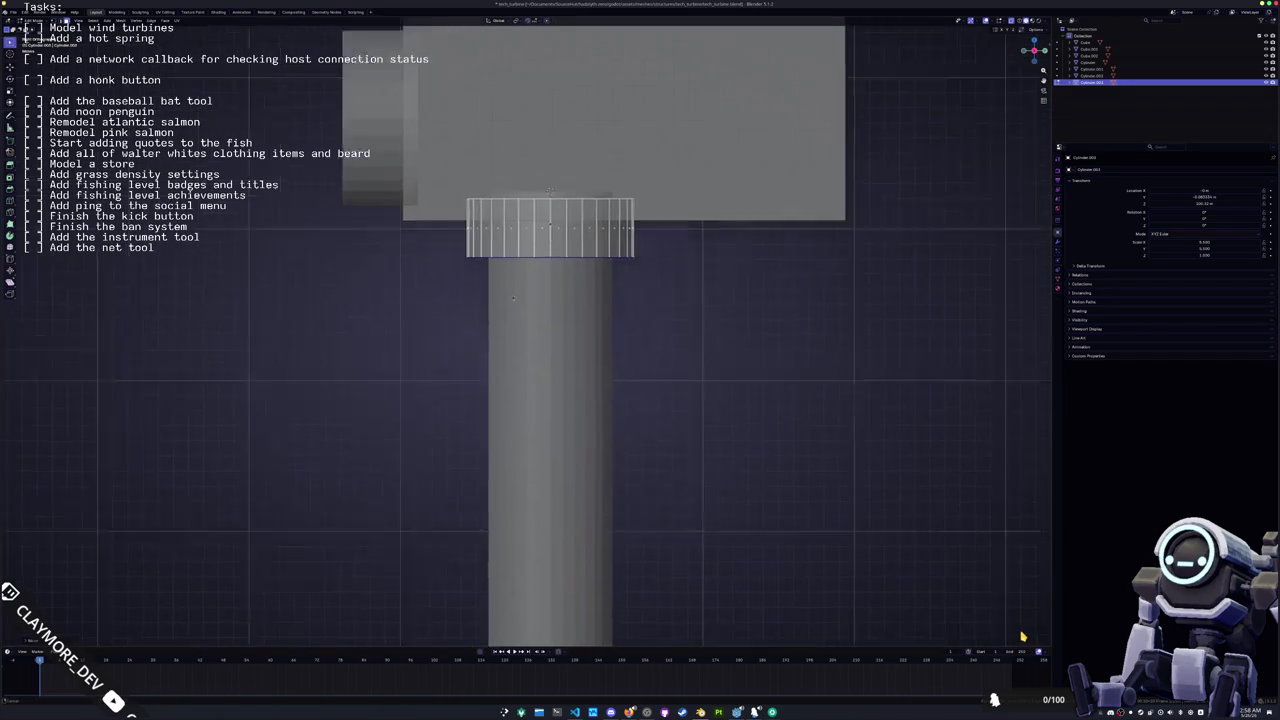
Step: Bevel the collar ring's lower edge with Ctrl+B
key(Tab)
right_click(690, 292)
click(703, 311)
key(Tab)
key(ctrl+b)
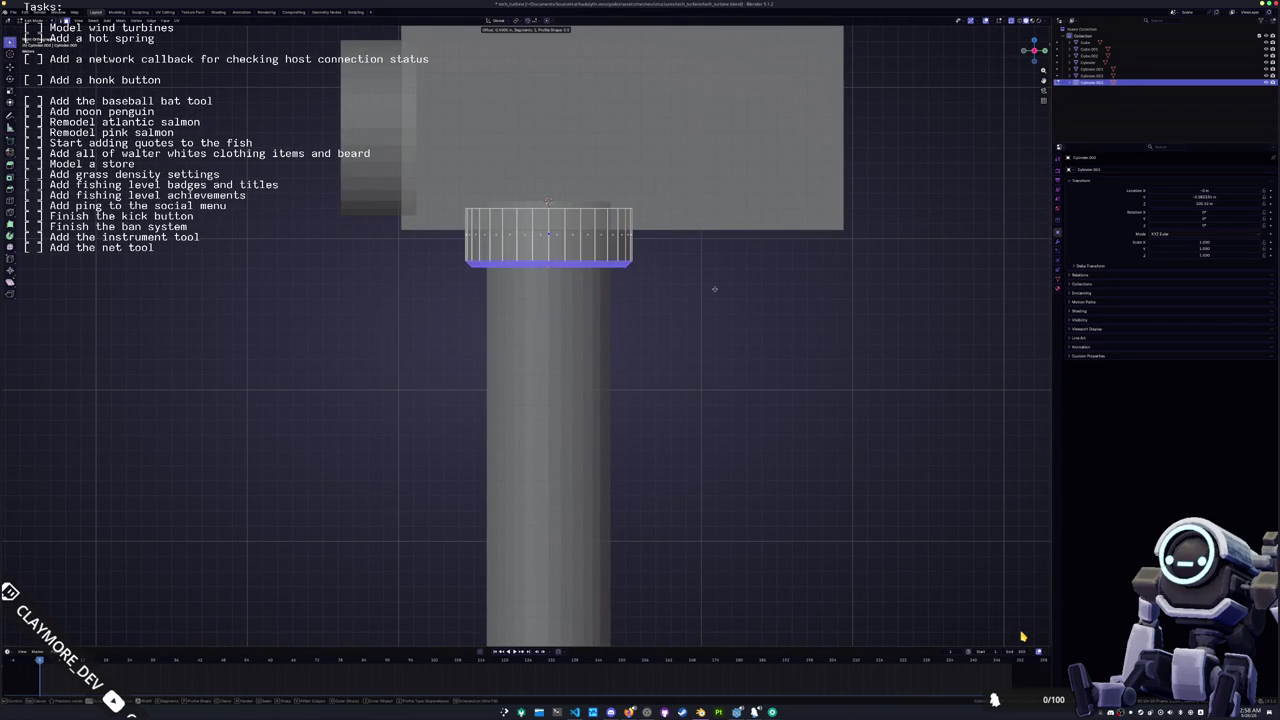
click(718, 286)
mouse_move(718, 286)
mouse_down()
mouse_move(634, 274)
mouse_move(657, 280)
mouse_move(600, 252)
mouse_move(676, 232)
mouse_up()
key(Tab)
click(600, 252)
scroll(676, 232, down, 3)
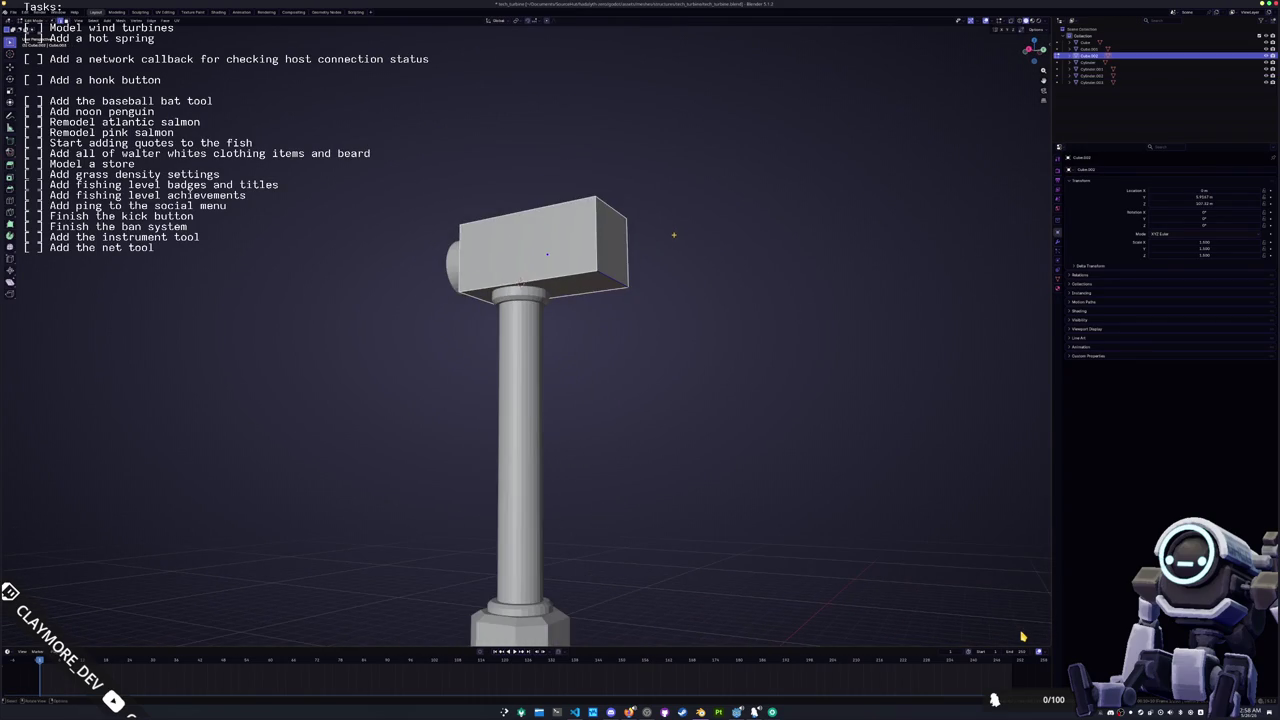
Step: Bevel the end face of the box-shaped head
right_click(673, 236)
key(Escape)
key(ctrl+b)
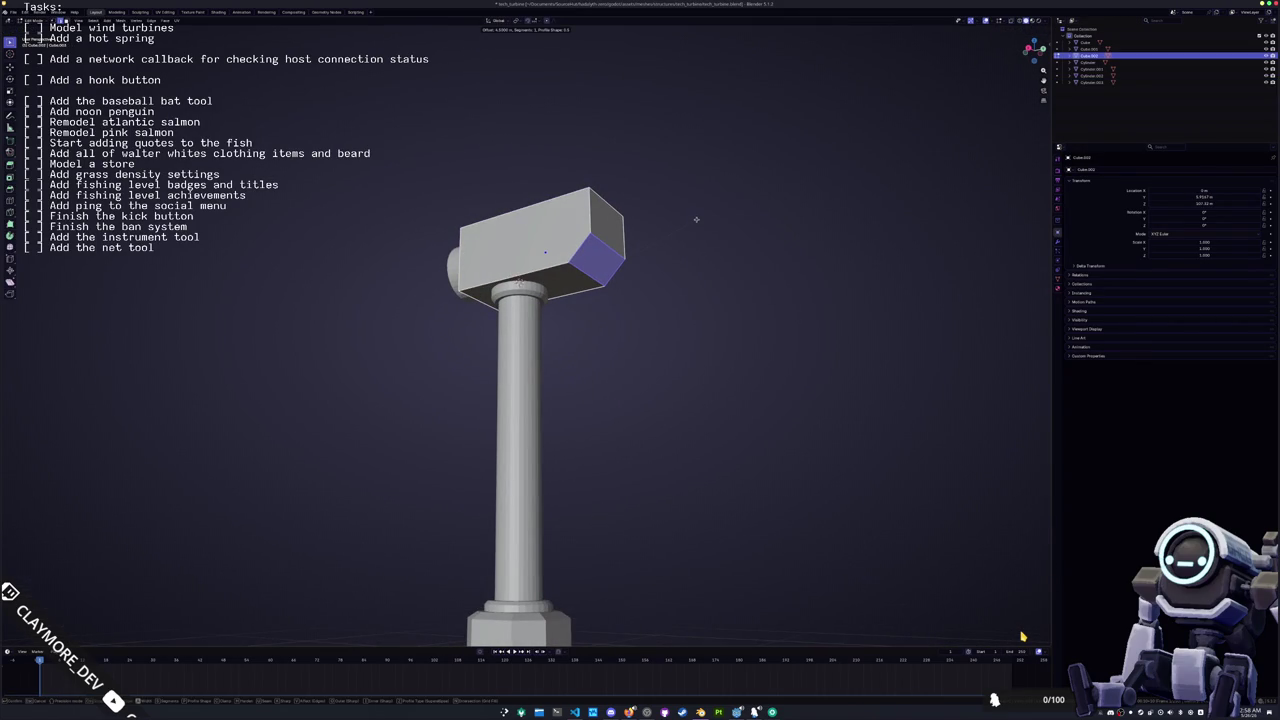
click(696, 219)
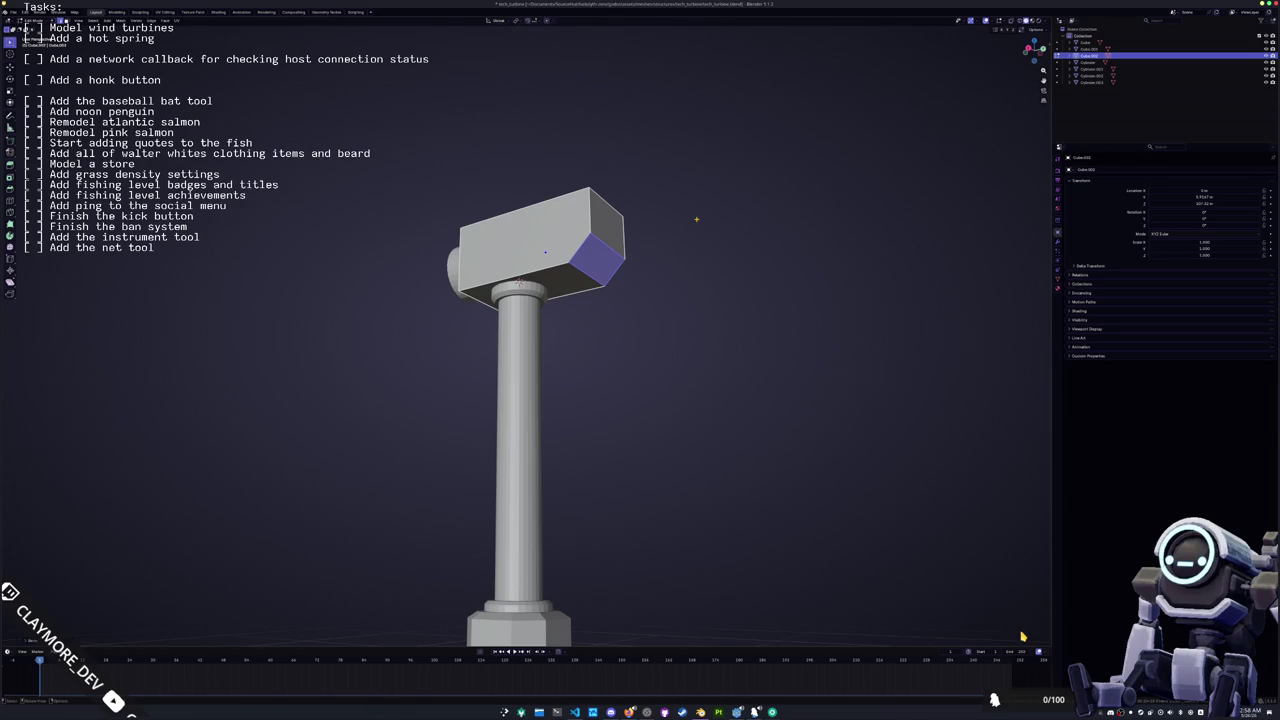
mouse_move(651, 232)
mouse_down()
mouse_move(578, 230)
mouse_move(520, 300)
mouse_move(770, 291)
mouse_up()
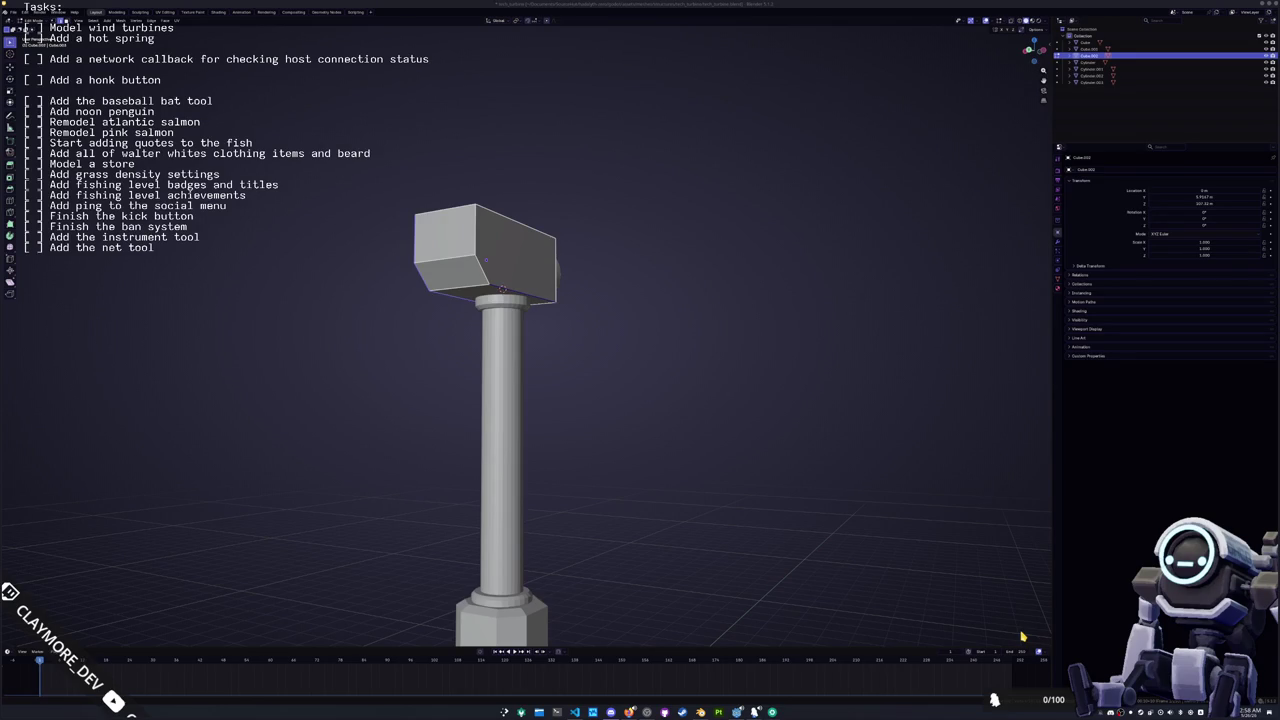
drag(571, 317, 430, 265)
Step: Bevel the head box's long edges to soften its corners
key(ctrl+b)
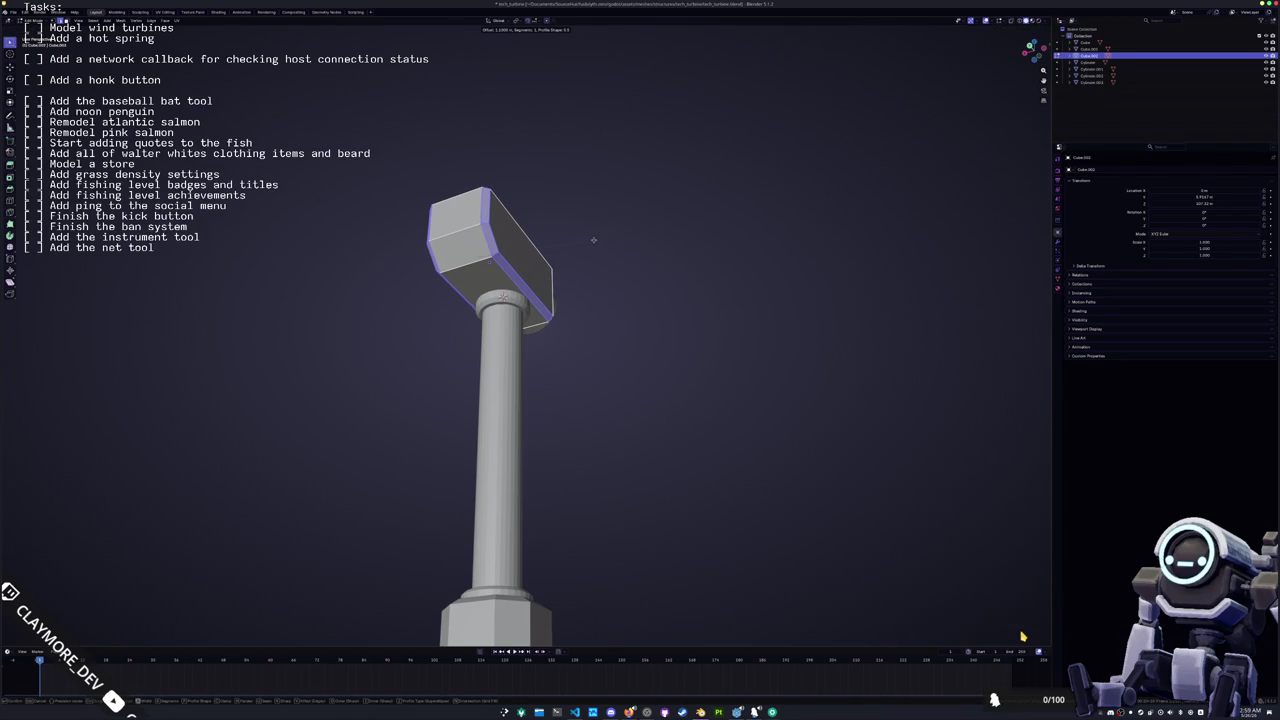
click(593, 240)
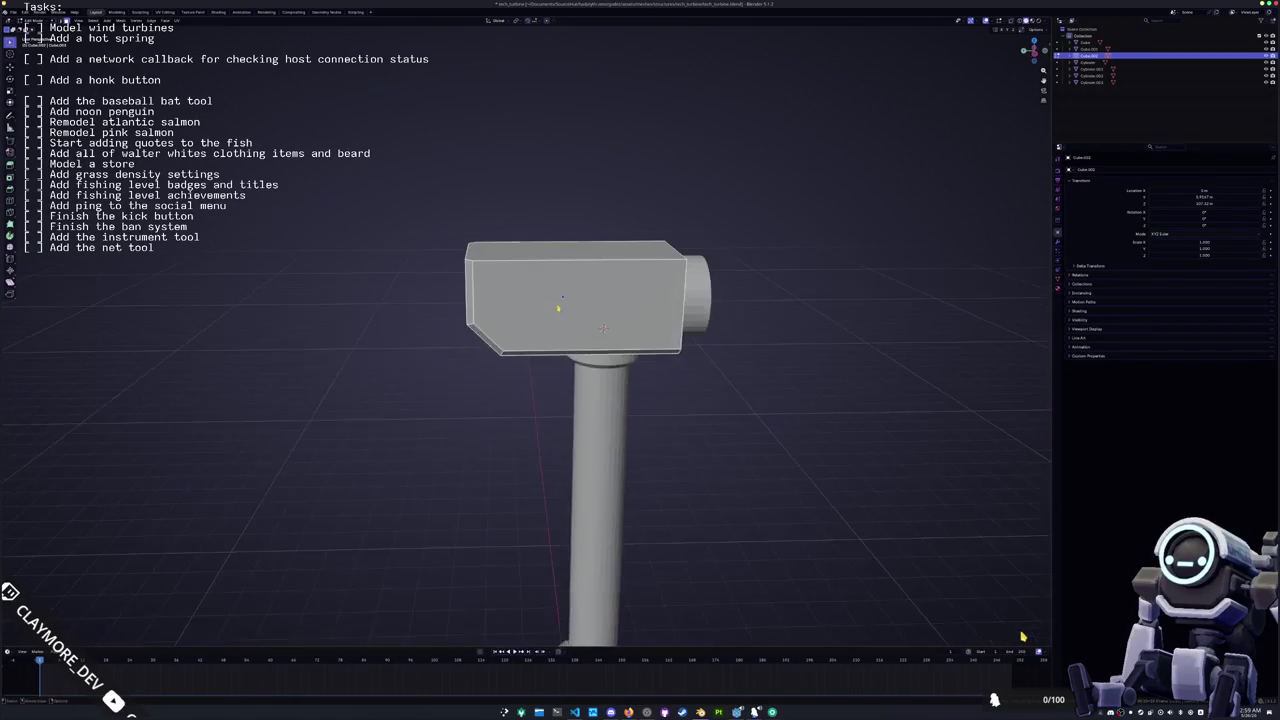
click(546, 268)
key(ctrl+z)
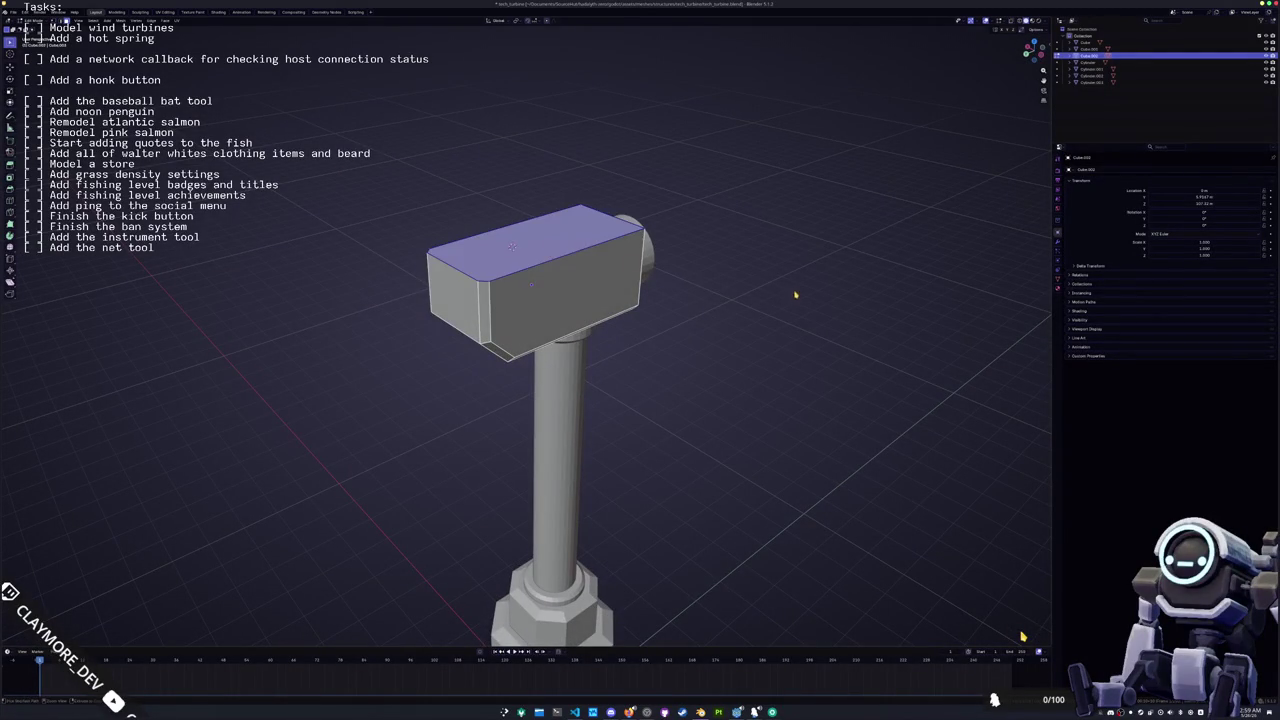
Step: Add a new cube to the scene and enter its edit mode
key(Tab)
key(shift+a)
mouse_move(713, 273)
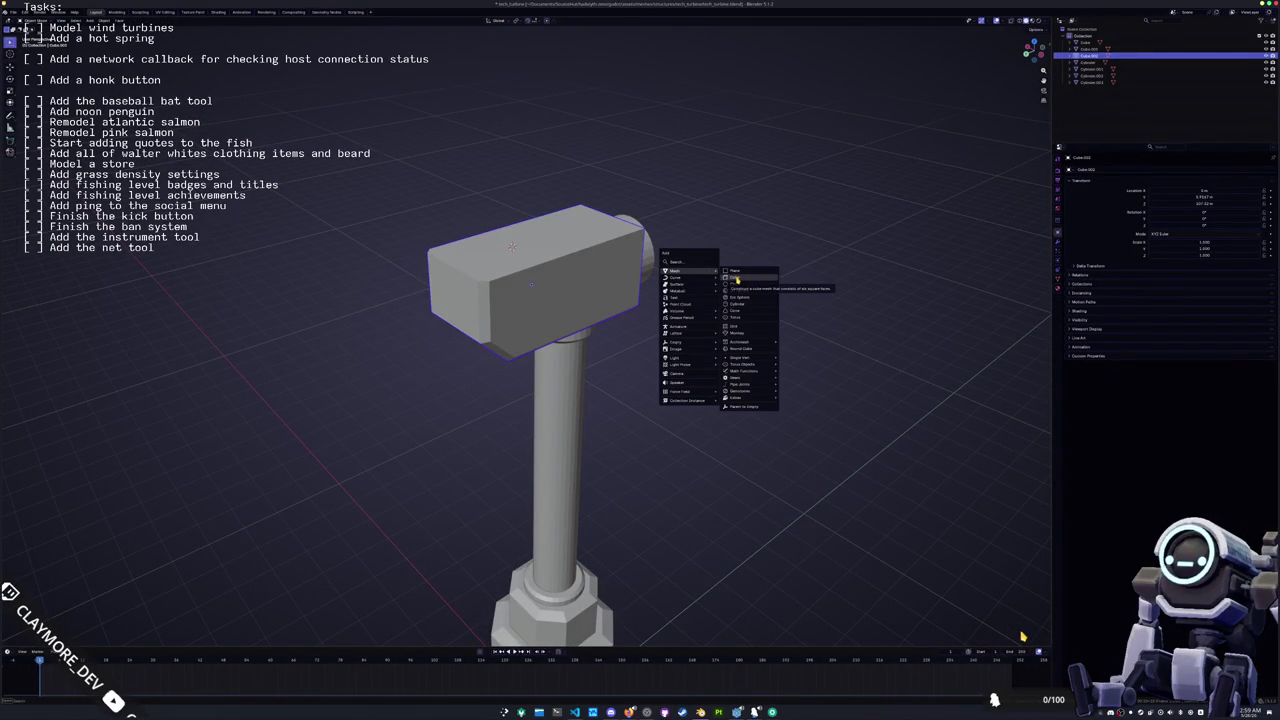
click(736, 281)
key(Tab)
Step: Bevel the selected edge of the new cube
scroll(638, 288, right, 5)
scroll(1022, 636, right, 3)
scroll(1022, 636, right, 4)
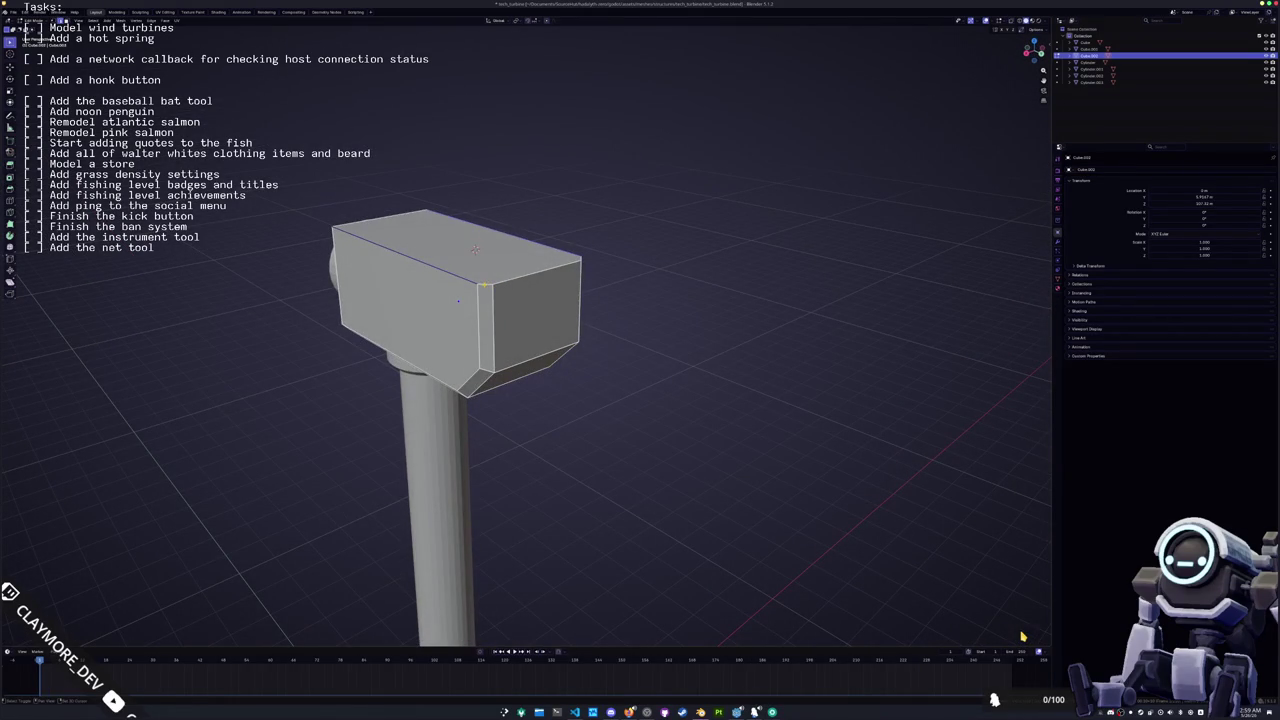
scroll(1022, 636, right, 4)
key(ctrl+b)
key(Return)
key(Tab)
Step: Select all the head's faces and separate them into their own object
scroll(1022, 636, left, 5)
key(Tab)
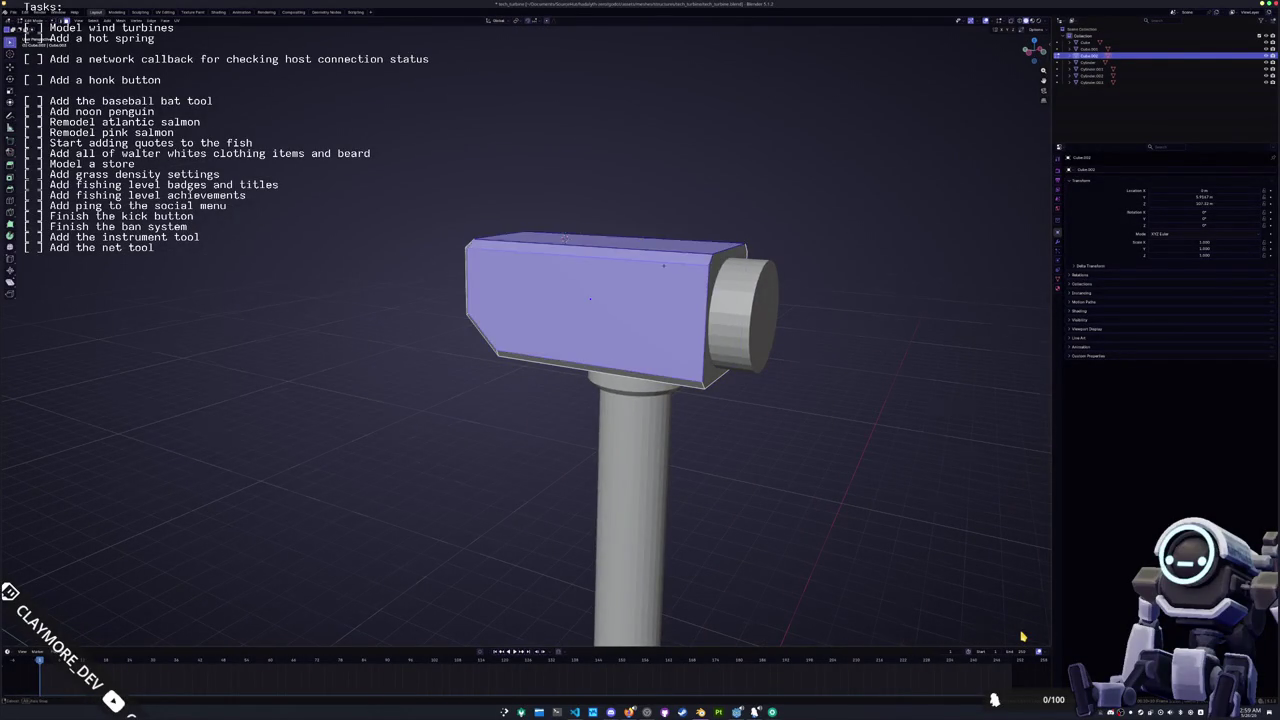
scroll(1022, 636, left, 5)
scroll(1022, 636, left, 2)
key(a)
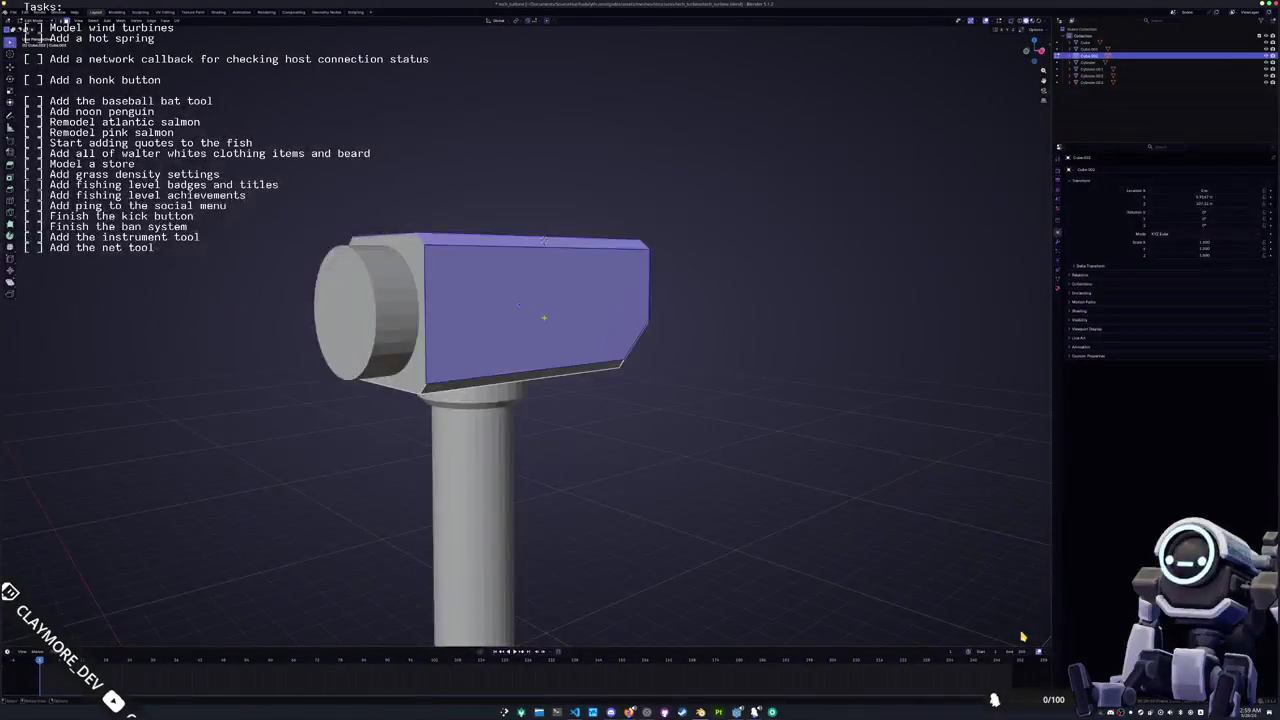
scroll(525, 400, down, 3)
right_click(604, 405)
mouse_move(590, 432)
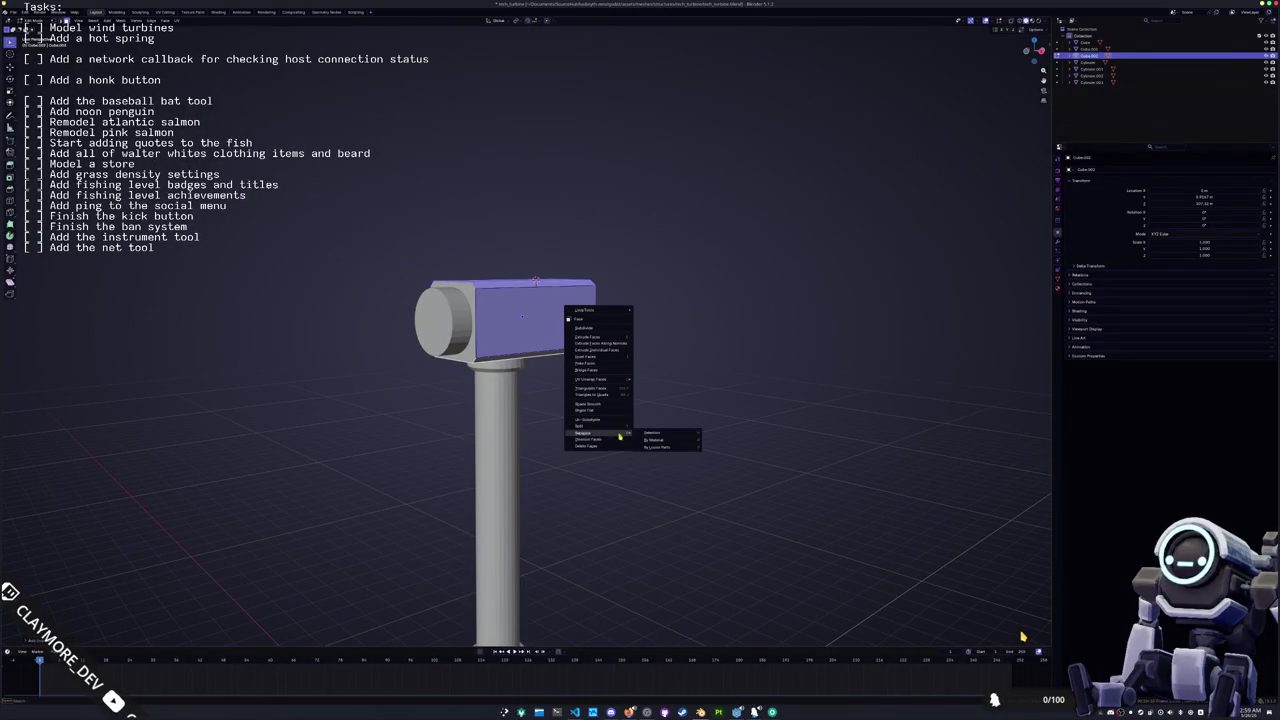
click(660, 434)
key(Tab)
click(546, 320)
Step: Inspect the separated head, then select the hammer head and enter its edit mode
scroll(1022, 636, up, 3)
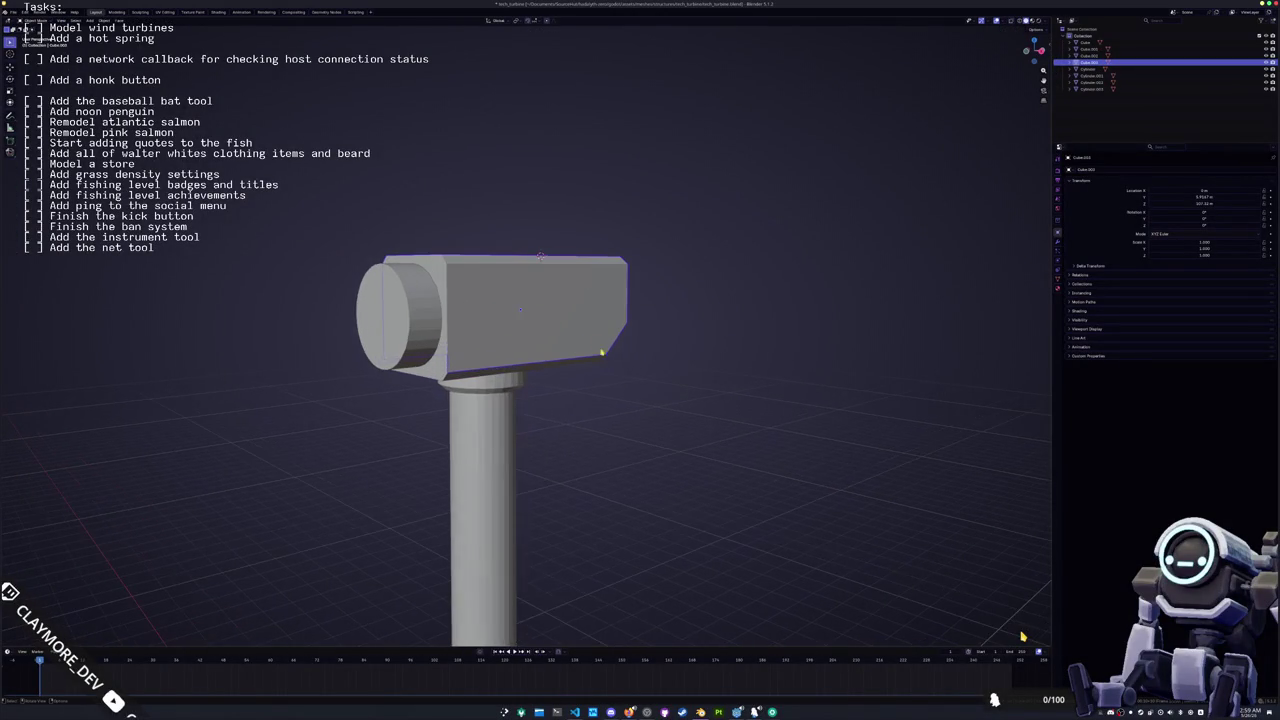
scroll(1022, 636, left, 2)
key(Tab)
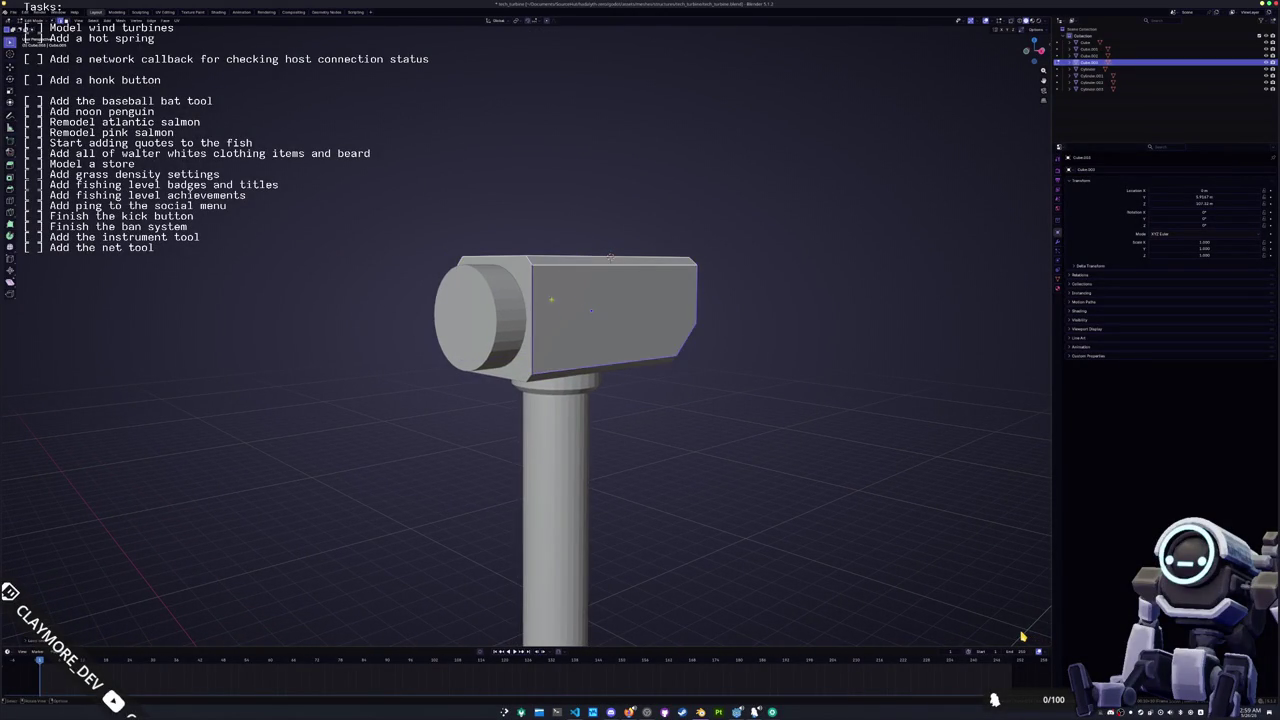
scroll(1022, 636, left, 3)
scroll(1022, 636, down, 3)
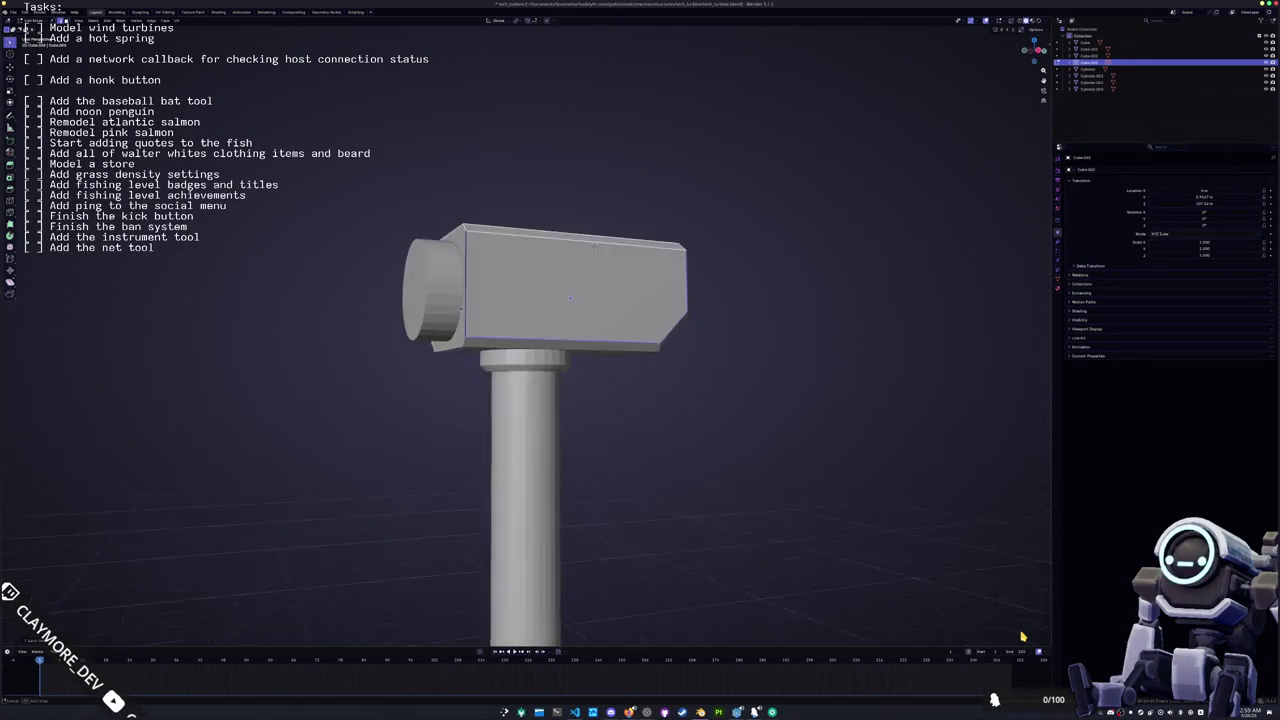
key(Tab)
click(526, 304)
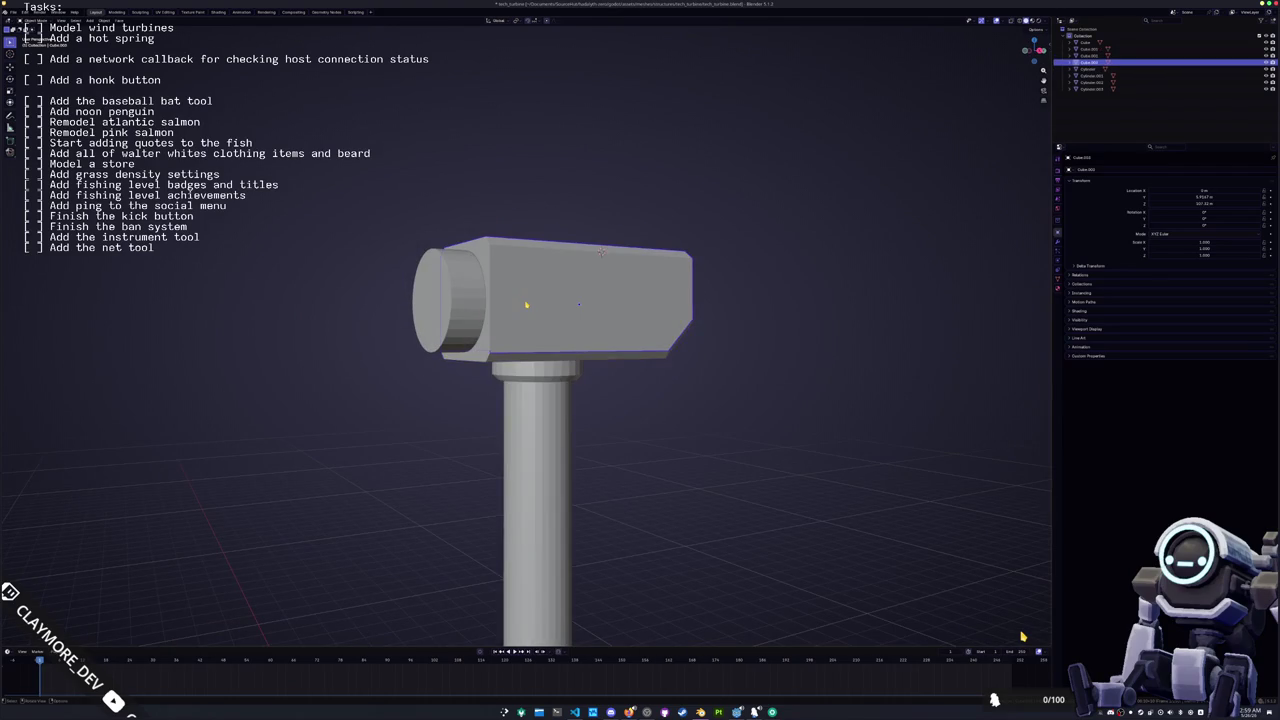
key(Tab)
scroll(1022, 636, up, 3)
scroll(1022, 636, right, 5)
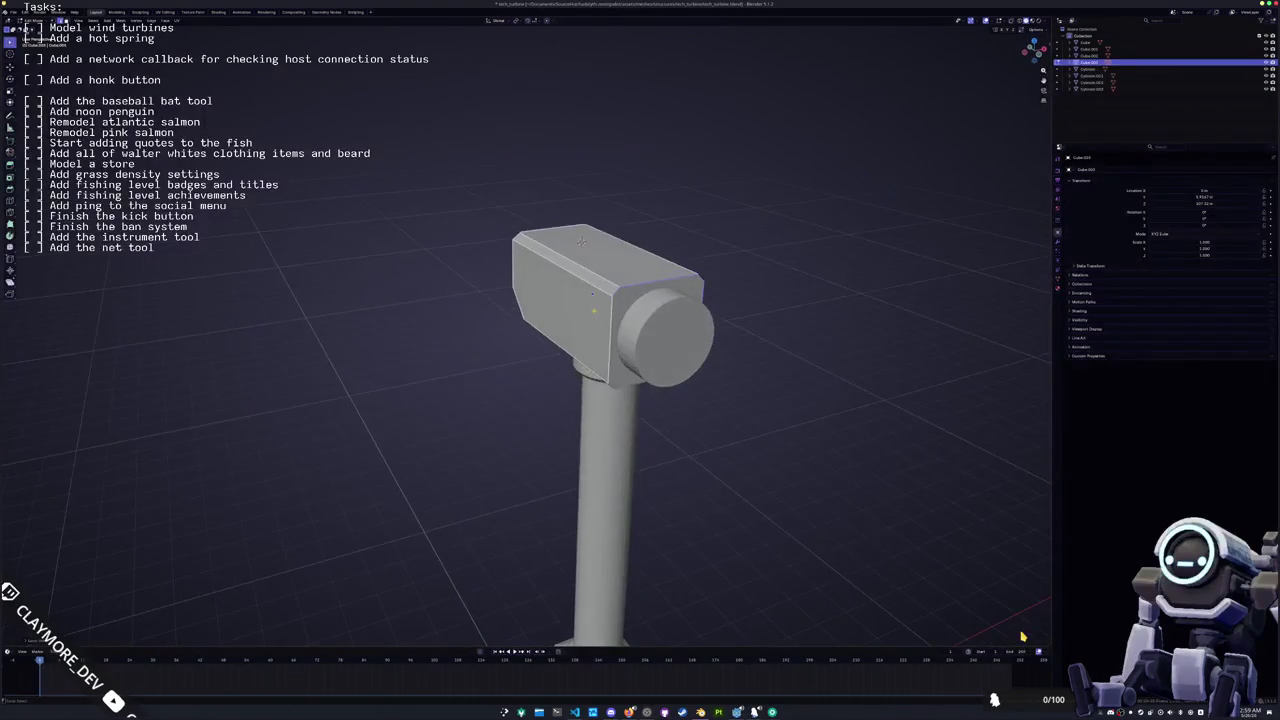
Step: View the hammer head from the front and trial a move of its top edge along X
scroll(1022, 636, down, 5)
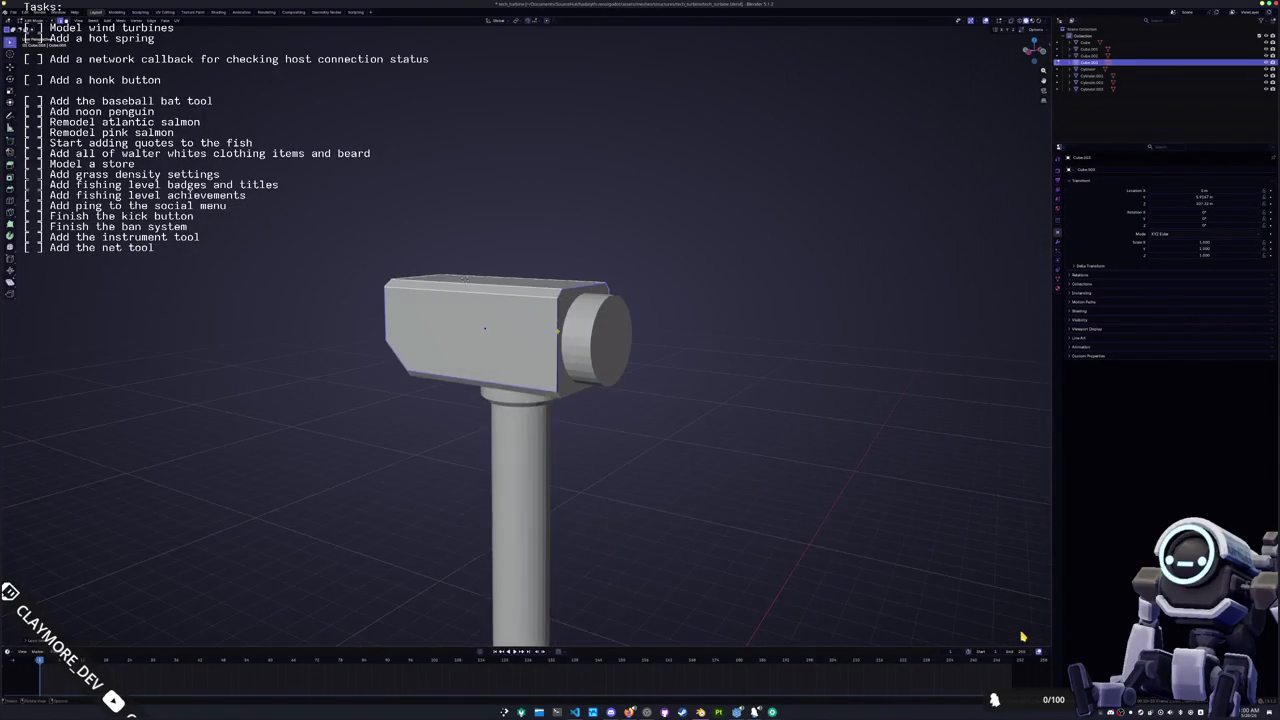
scroll(1022, 636, down, 1)
scroll(1022, 636, left, 5)
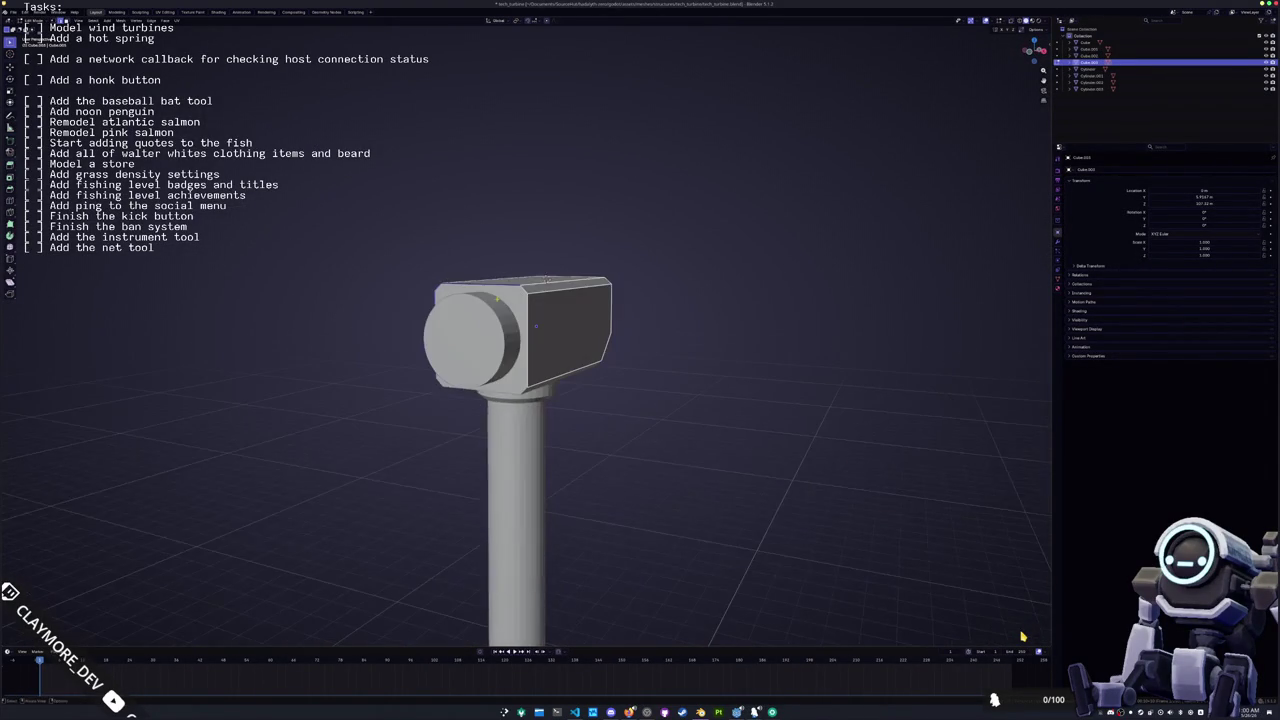
scroll(1022, 636, left, 5)
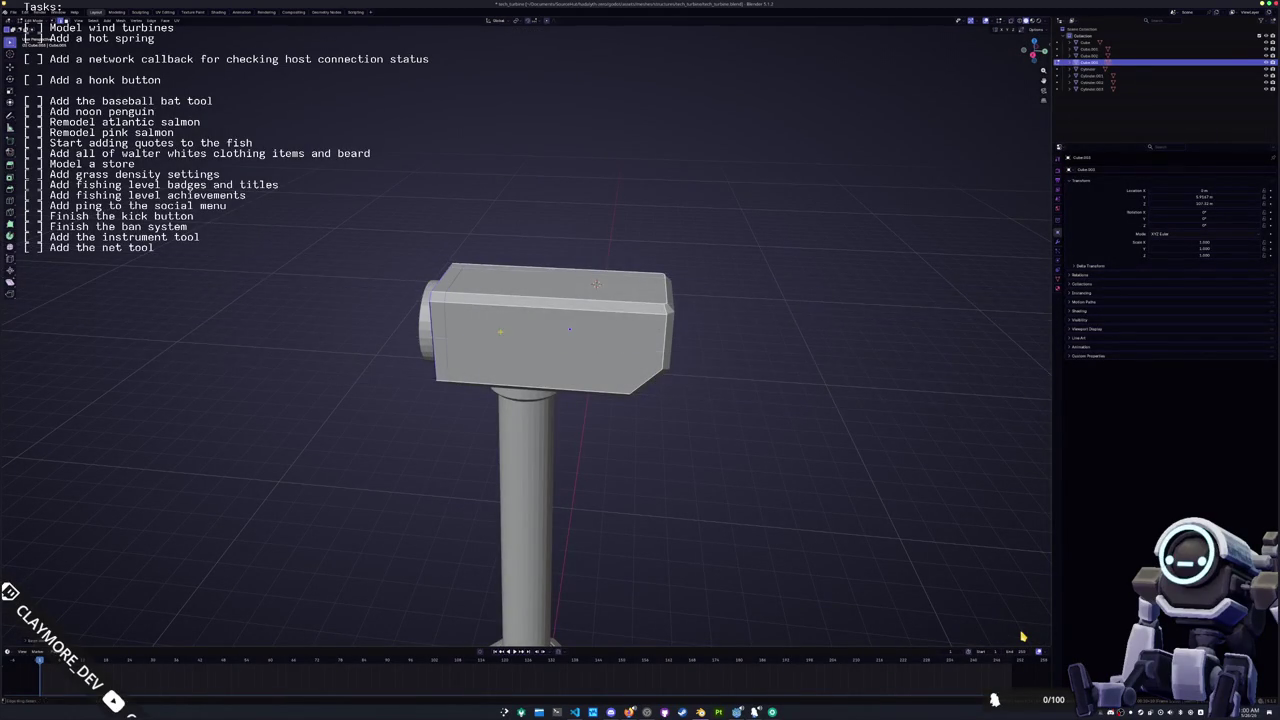
scroll(1022, 636, left, 3)
scroll(1022, 636, up, 5)
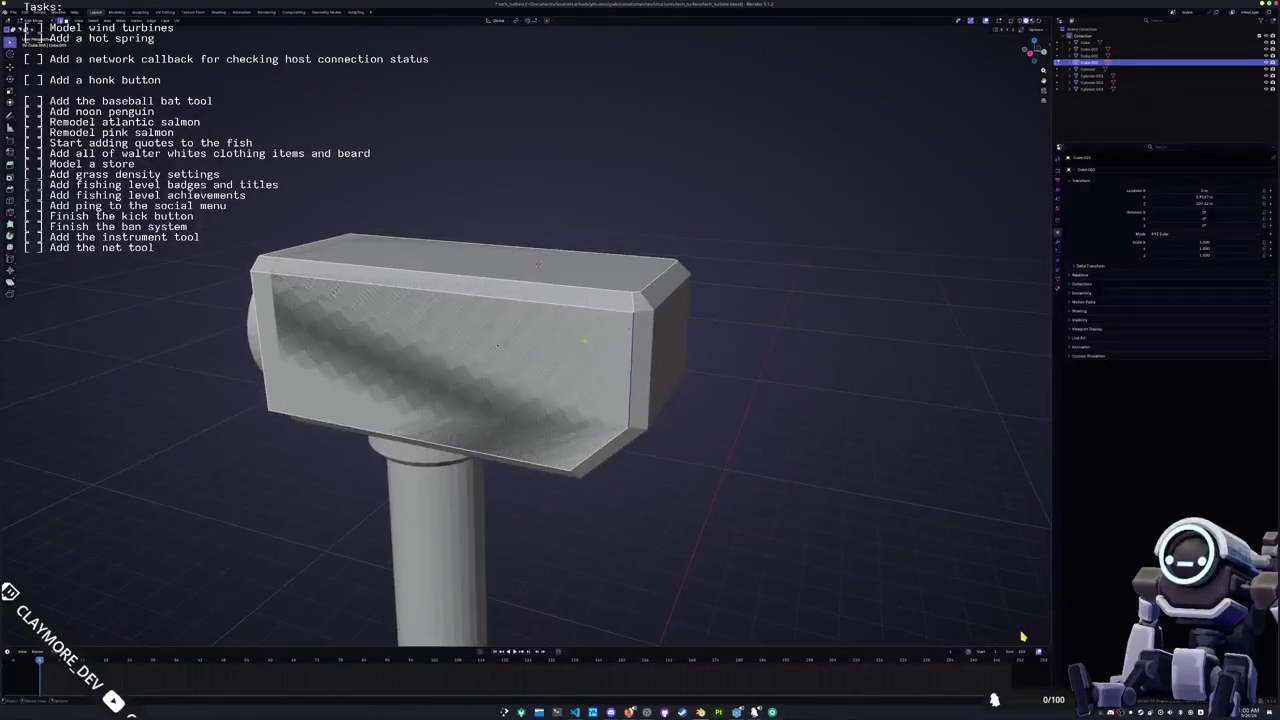
scroll(1022, 636, up, 3)
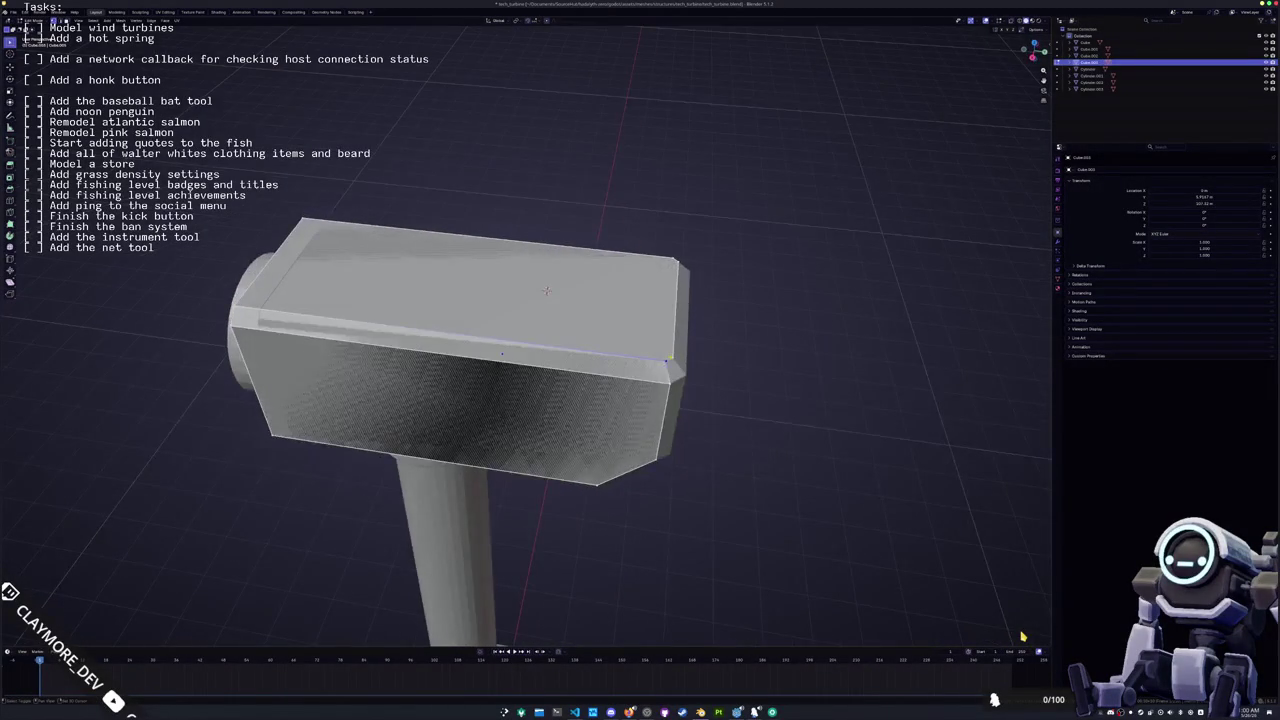
scroll(1022, 636, left, 5)
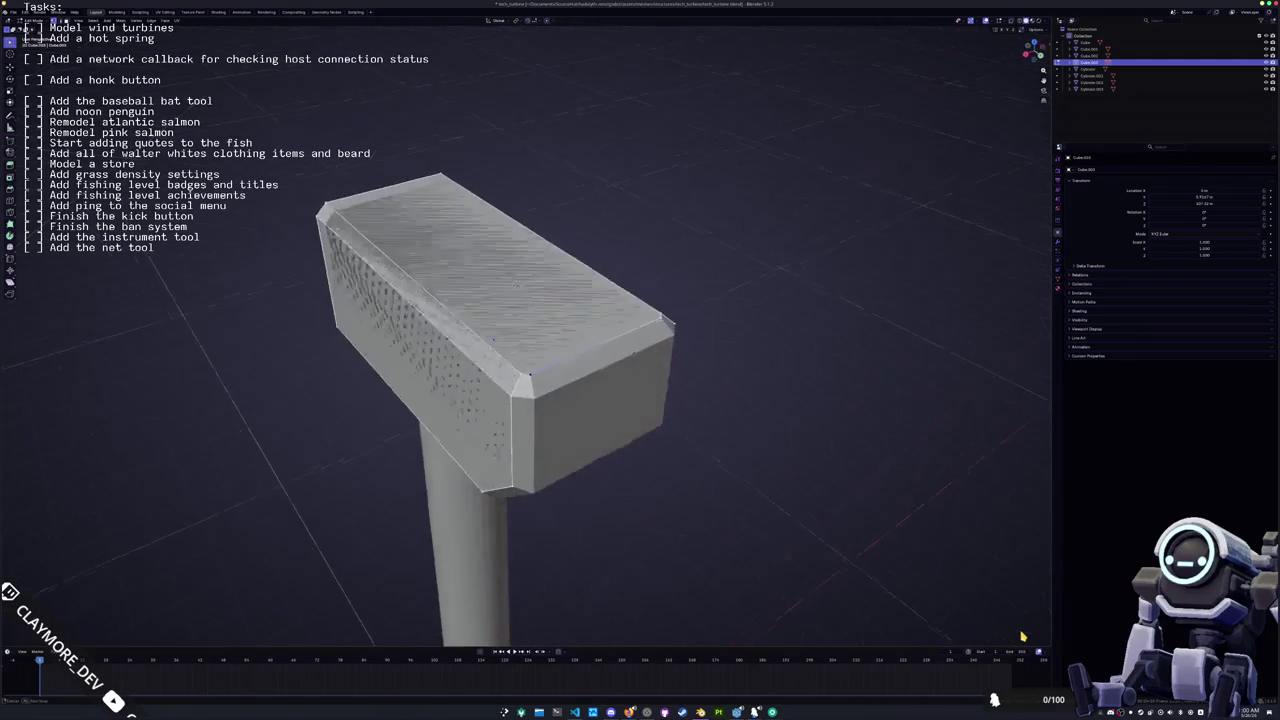
key(KP_1)
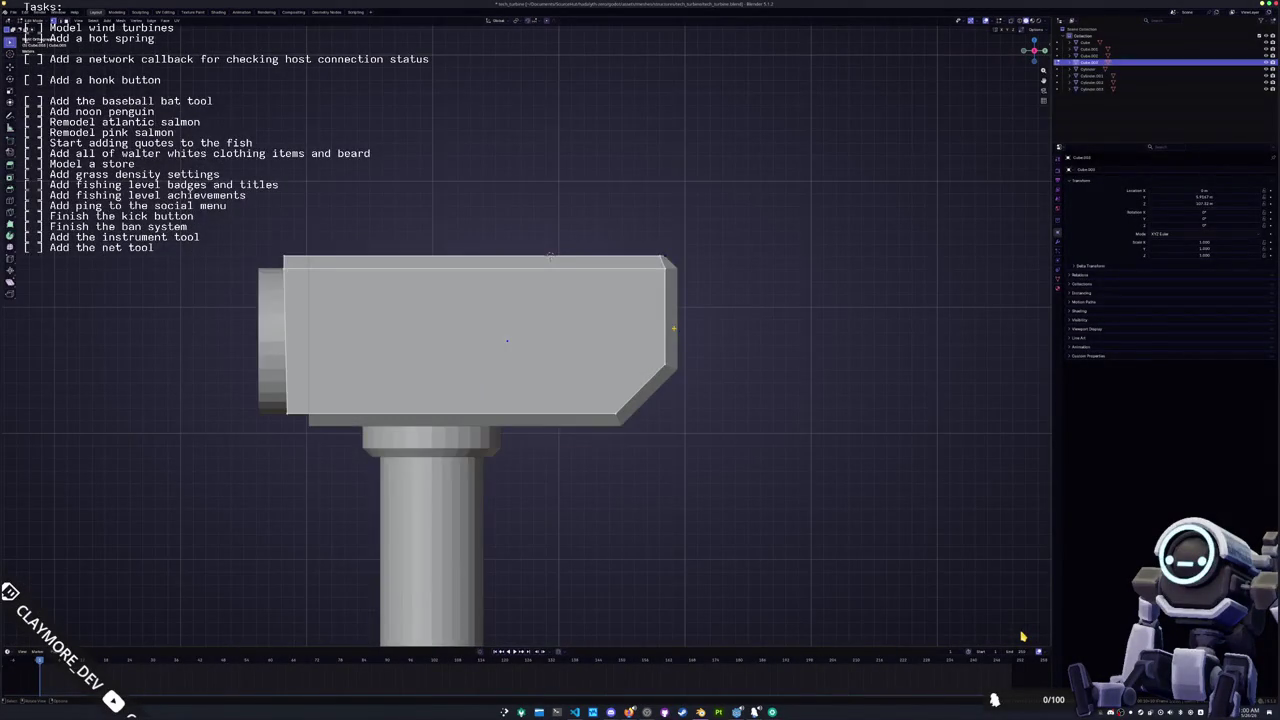
scroll(1022, 636, up, 4)
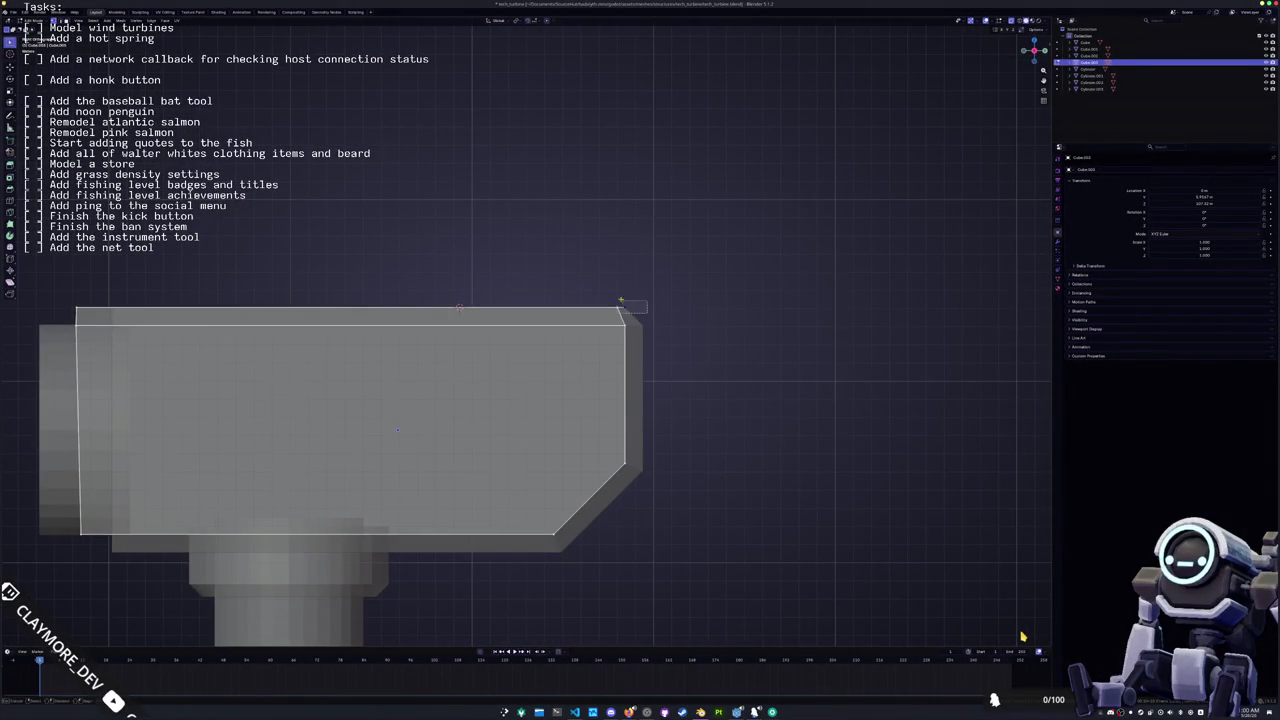
key(g)
key(x)
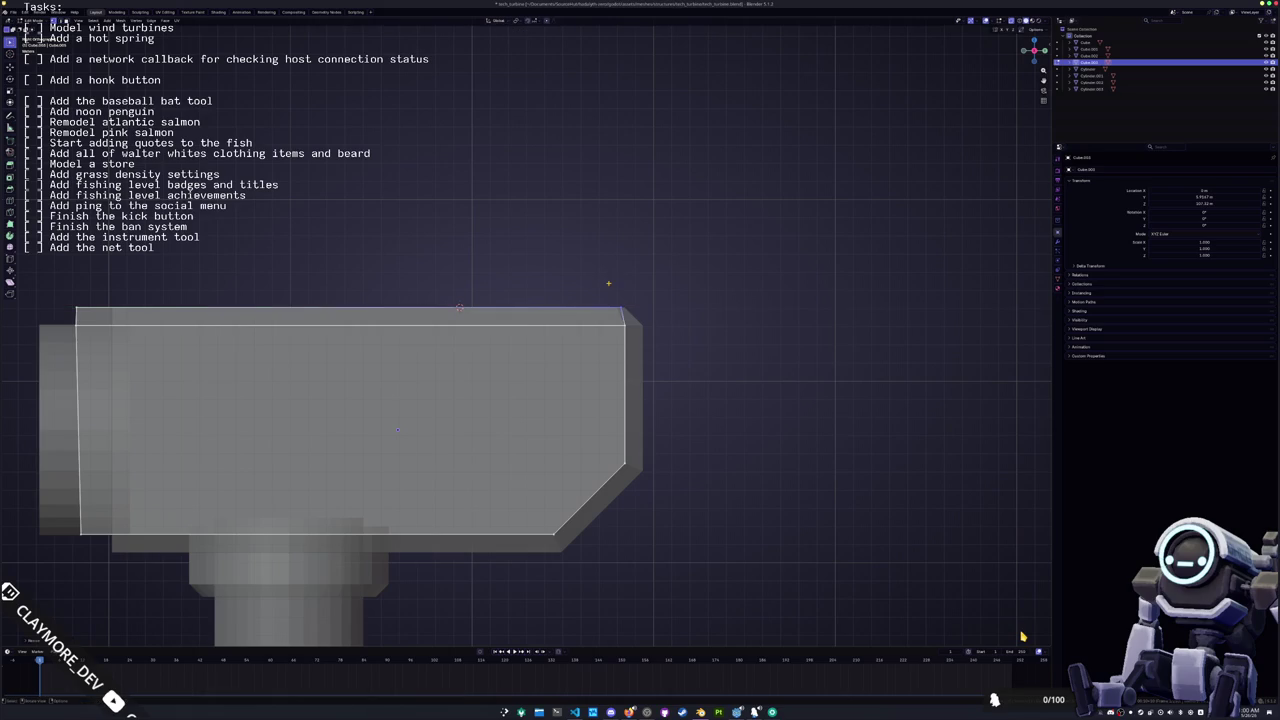
key(x)
key(Escape)
Step: Dissolve the slanted edge at the hammer head's right end and check it in side view
key(ctrl+z)
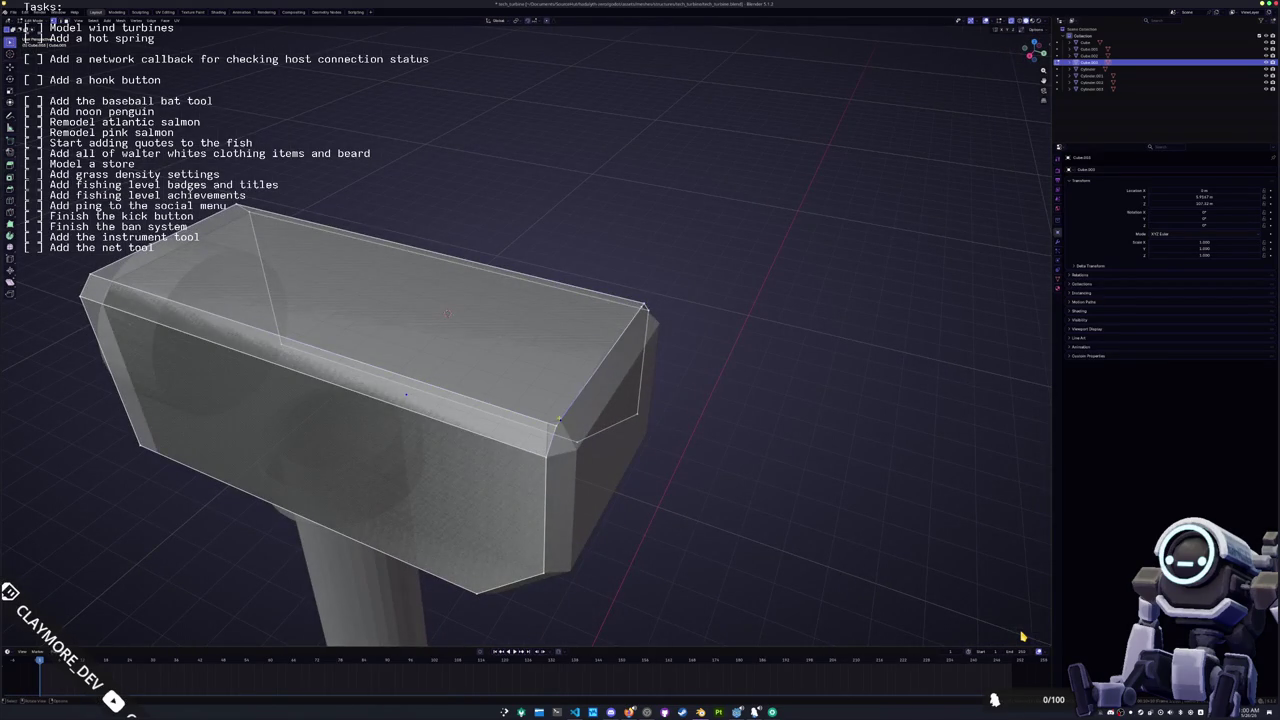
key(x)
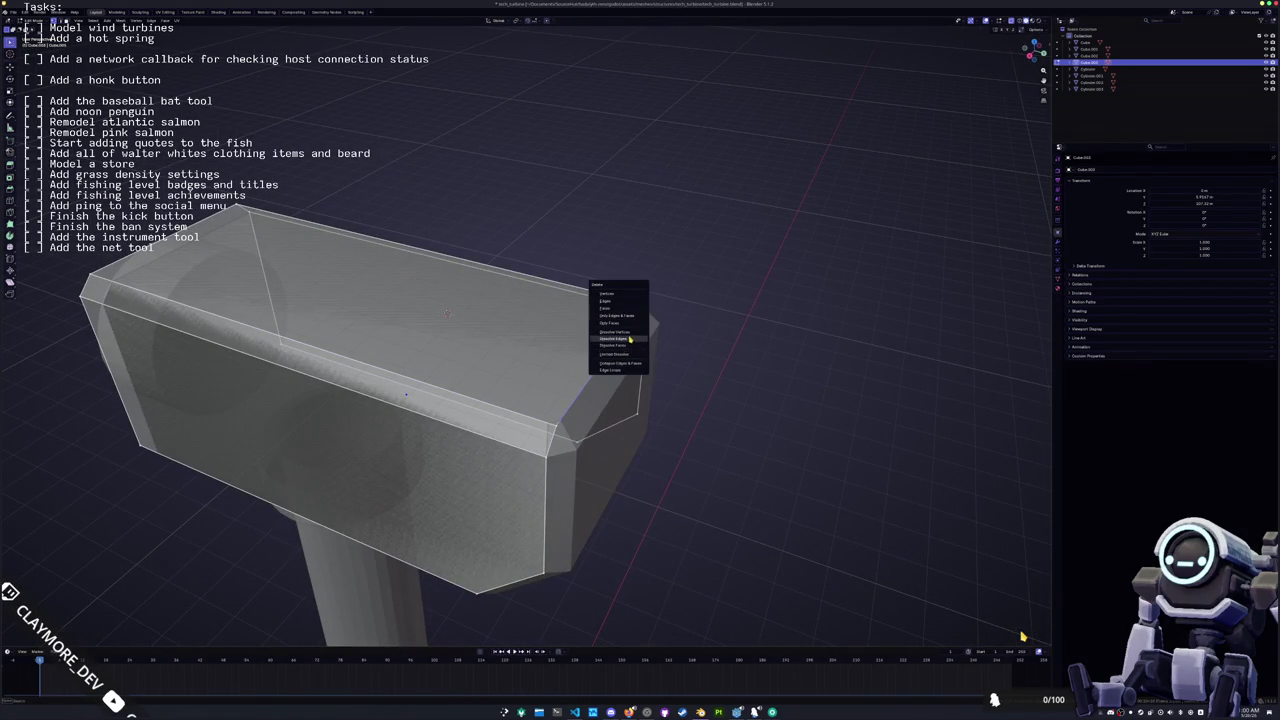
click(628, 340)
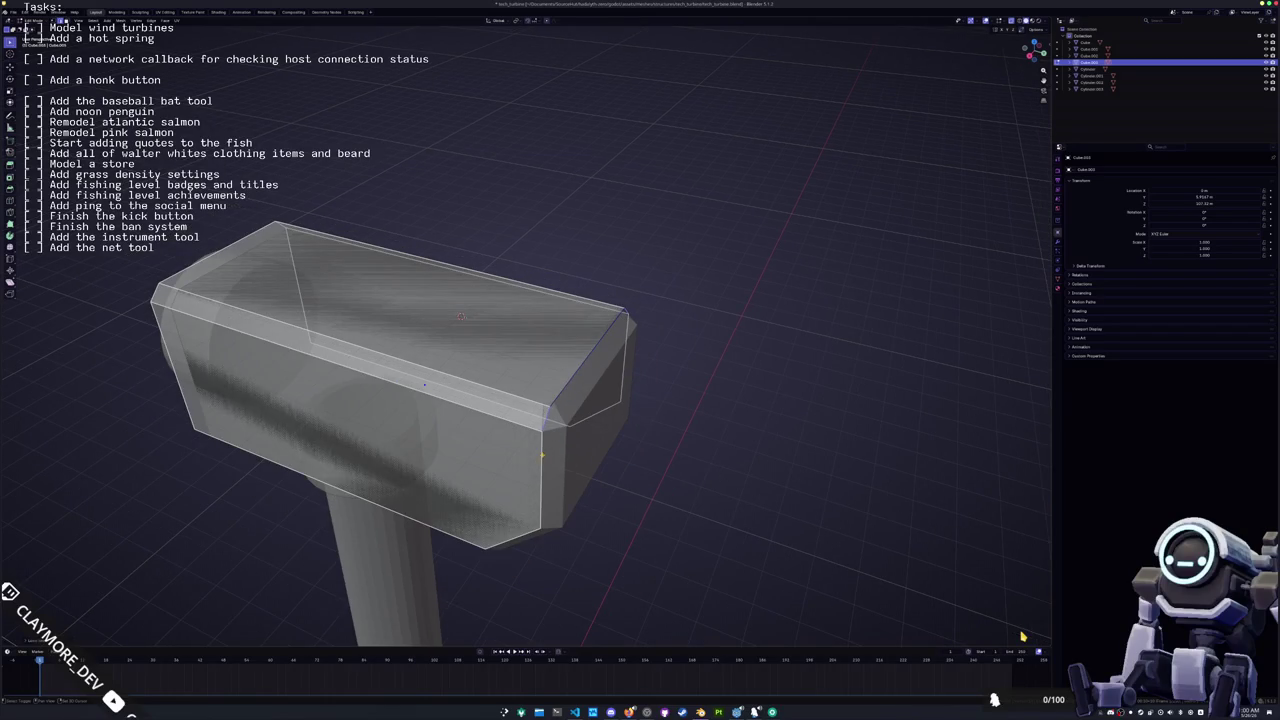
key(ctrl+z)
key(ctrl+z)
key(ctrl+z)
key(KP_3)
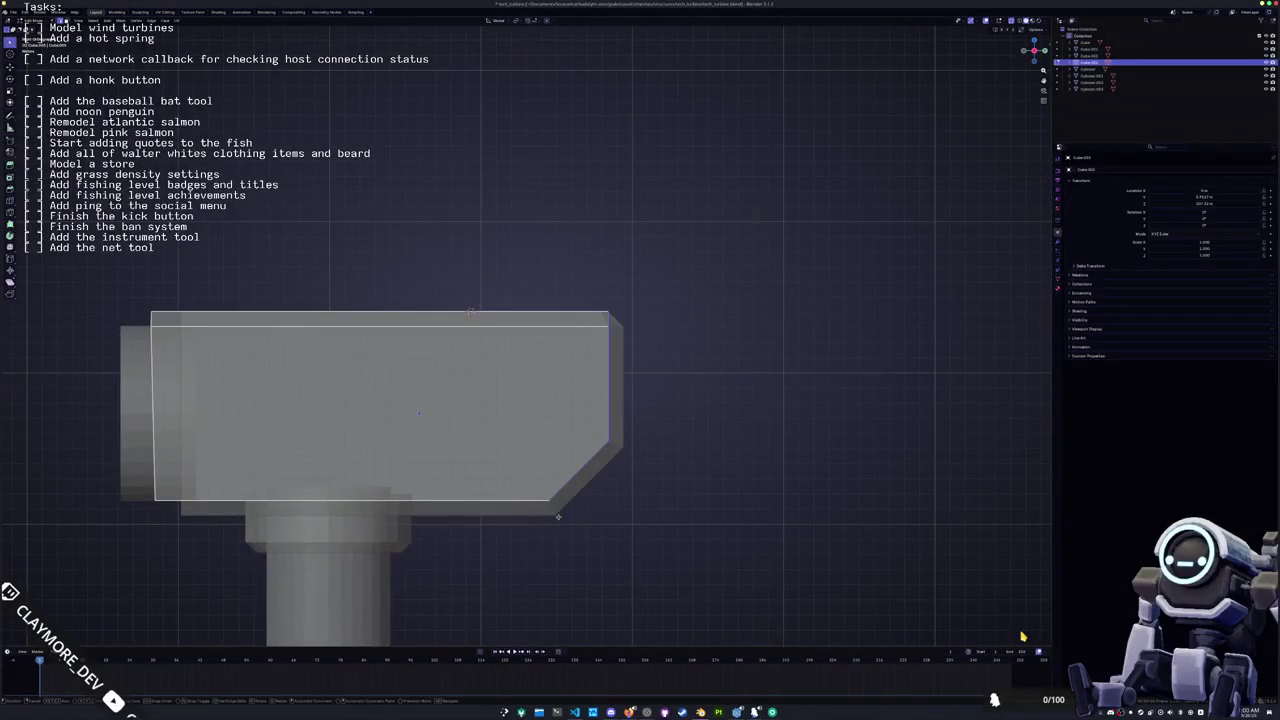
Step: Duplicate the hammer head and place the copy at the head's right end
key(Return)
key(KP_4)
key(KP_4)
key(KP_8)
key(KP_4)
key(KP_4)
key(KP_4)
key(KP_8)
key(shift+d)
key(KP_4)
key(y)
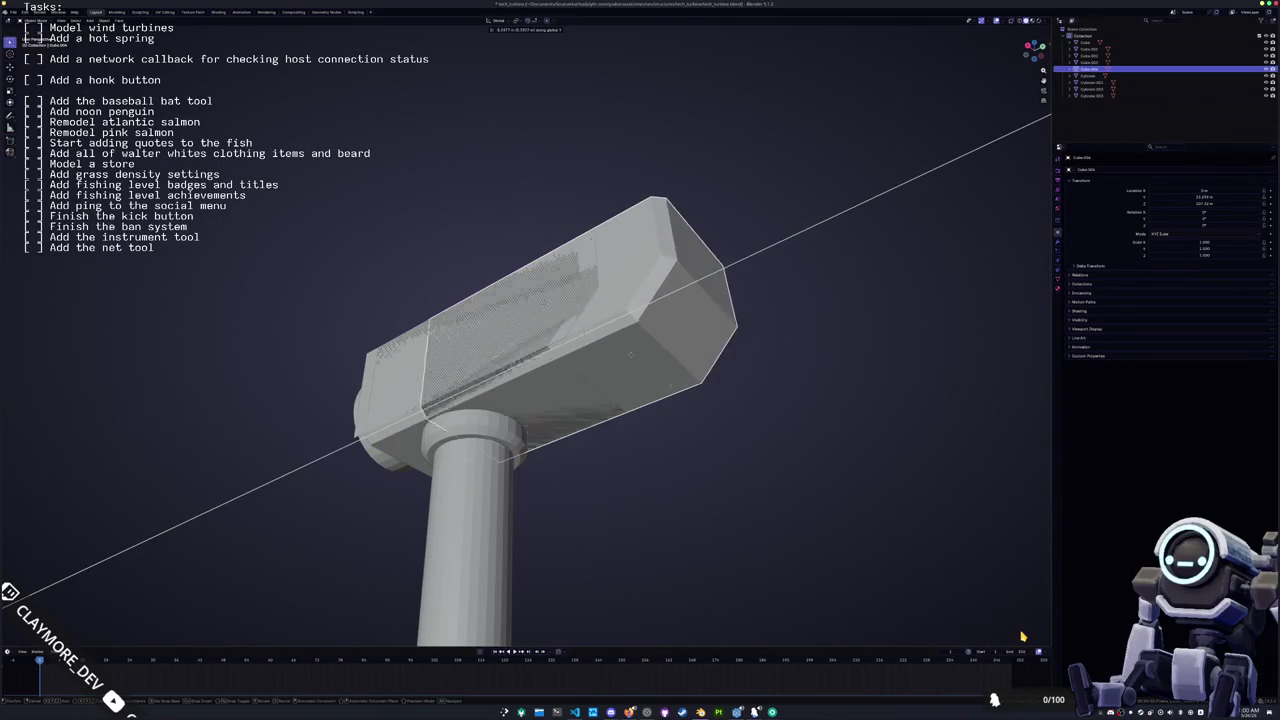
click(834, 343)
key(KP_4)
Step: In see-through side view, select the duplicate's right part and move it along Y
key(KP_2)
key(KP_4)
key(KP_3)
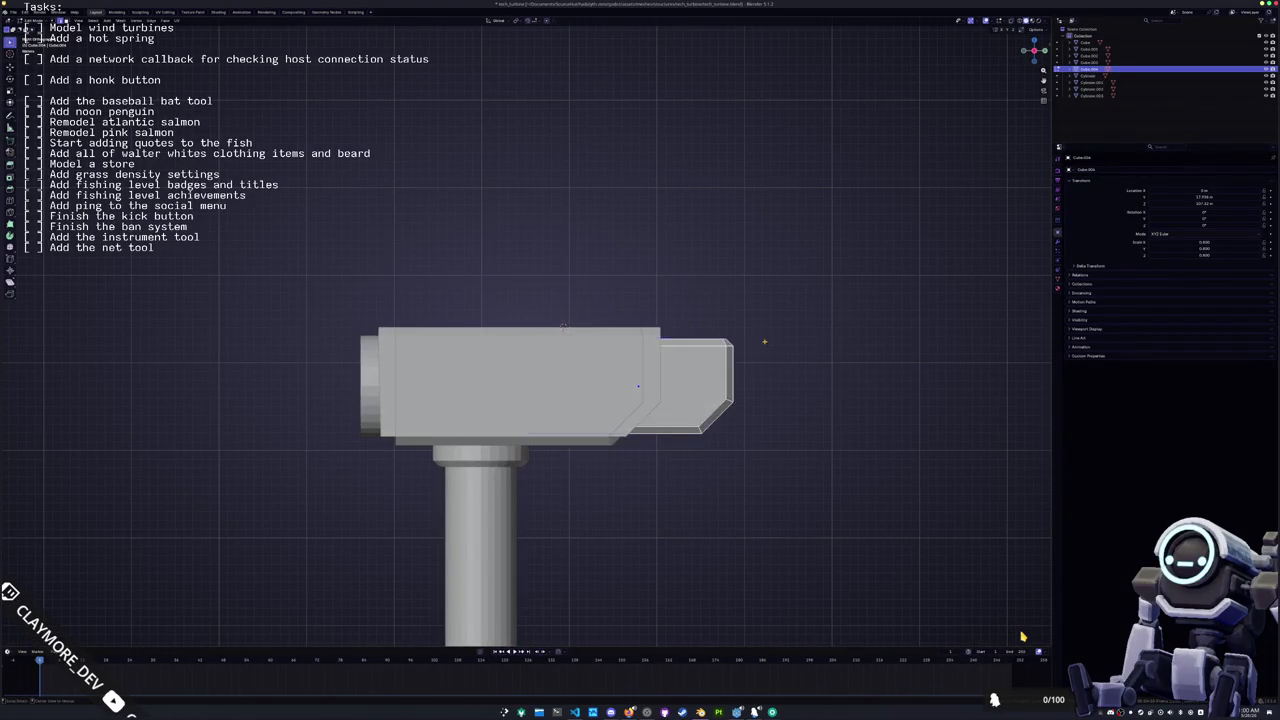
key(alt+z)
key(Tab)
drag(500, 336, 650, 488)
key(g)
key(y)
click(1022, 636)
Step: Shorten the extension piece along X, then switch over to the Godot editor
key(g)
key(x)
click(660, 303)
key(Tab)
scroll(705, 489, down, 2)
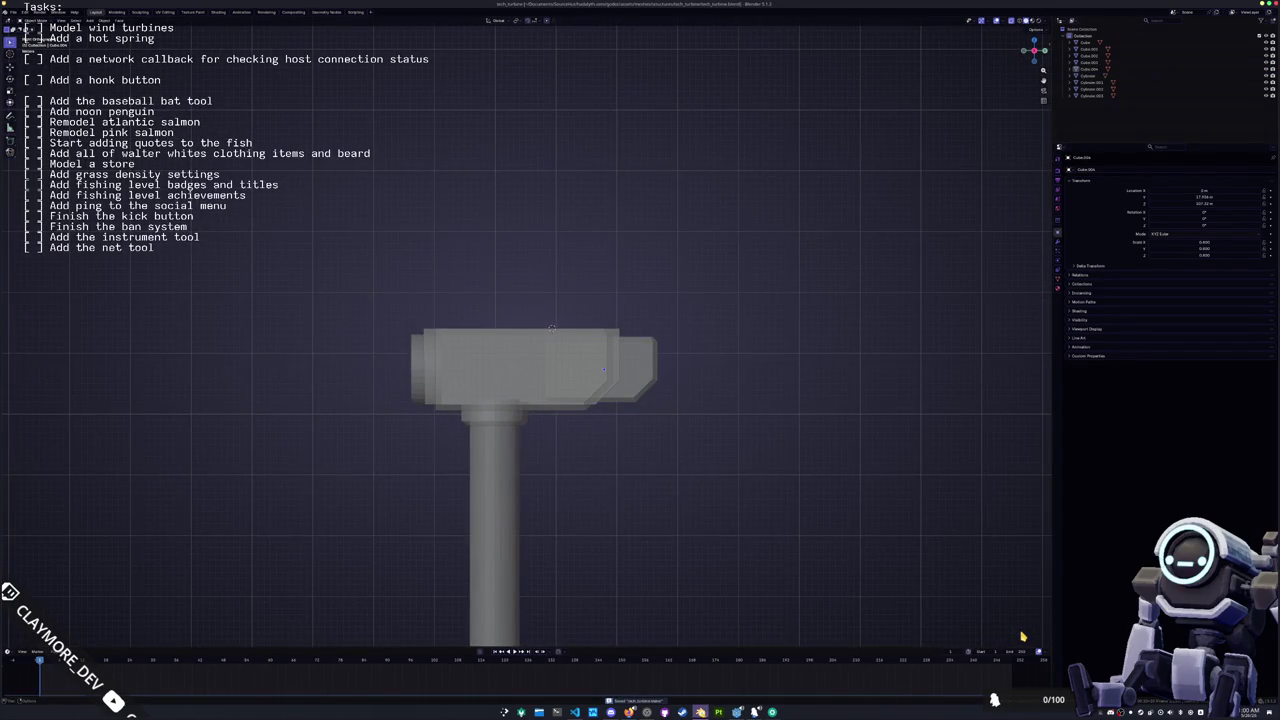
click(700, 712)
click(738, 712)
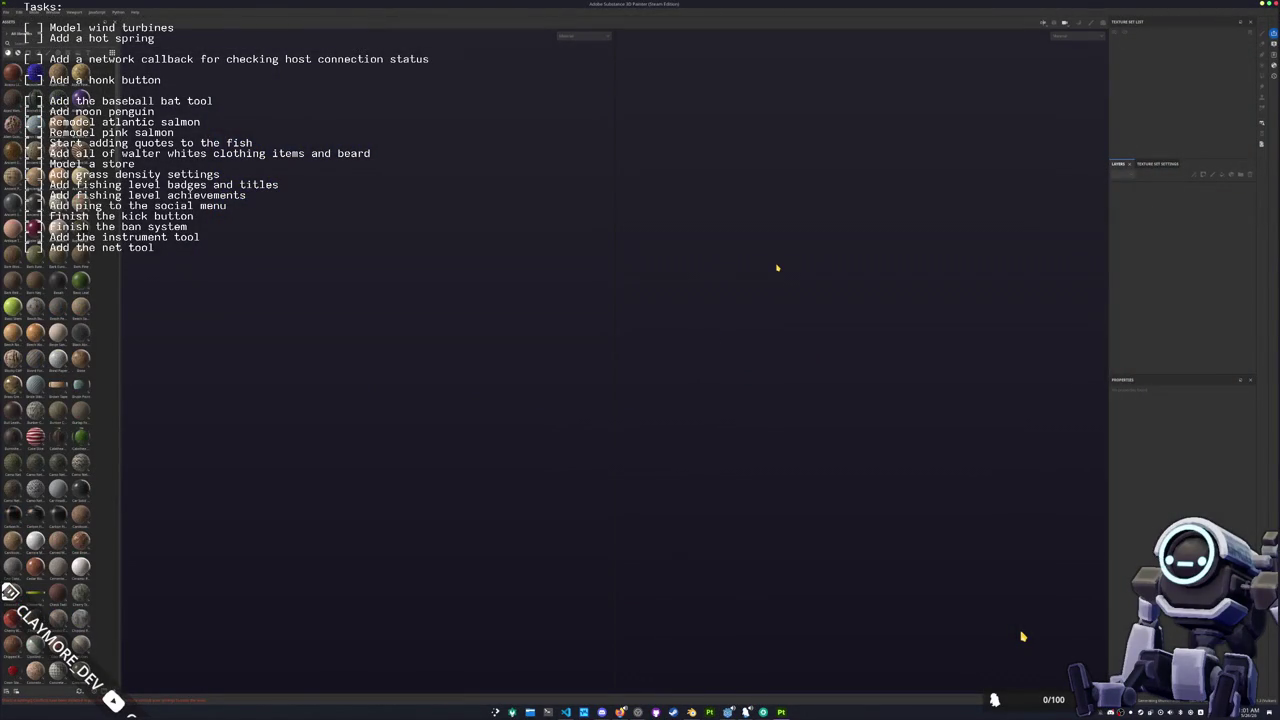
Step: Open the most recent axolotl project and turn the model to face front-left
click(18, 13)
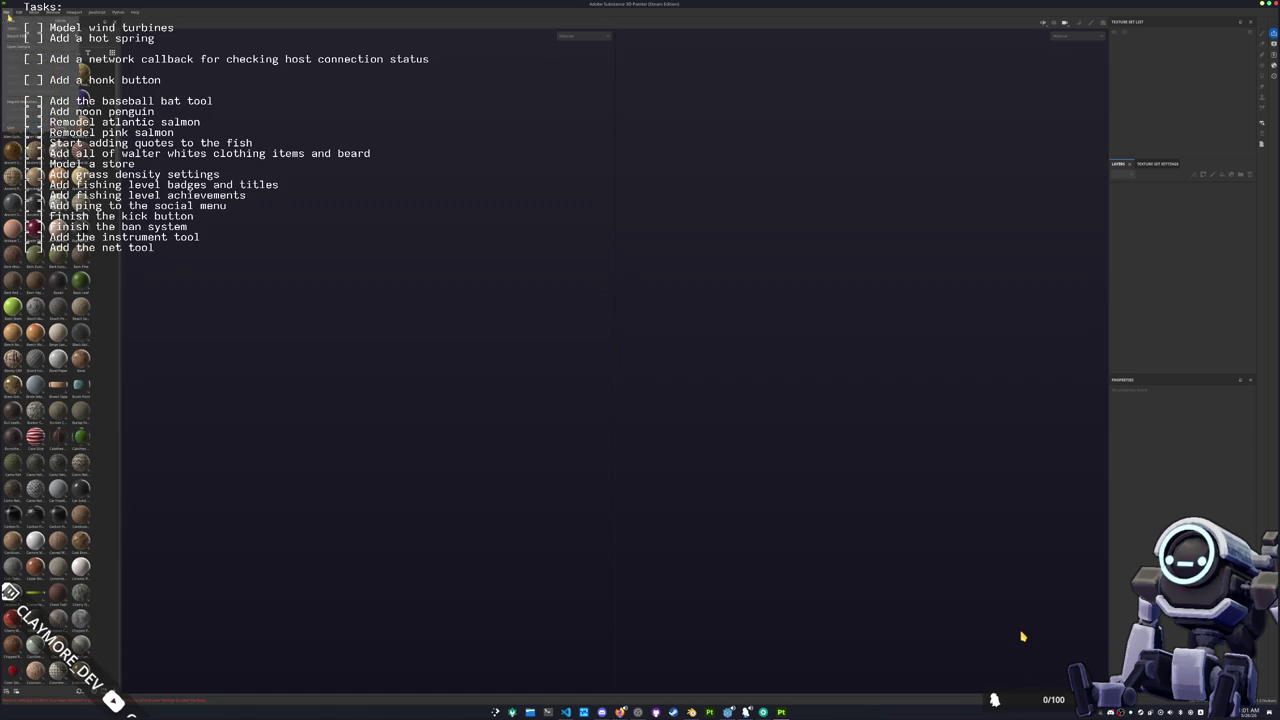
mouse_move(26, 37)
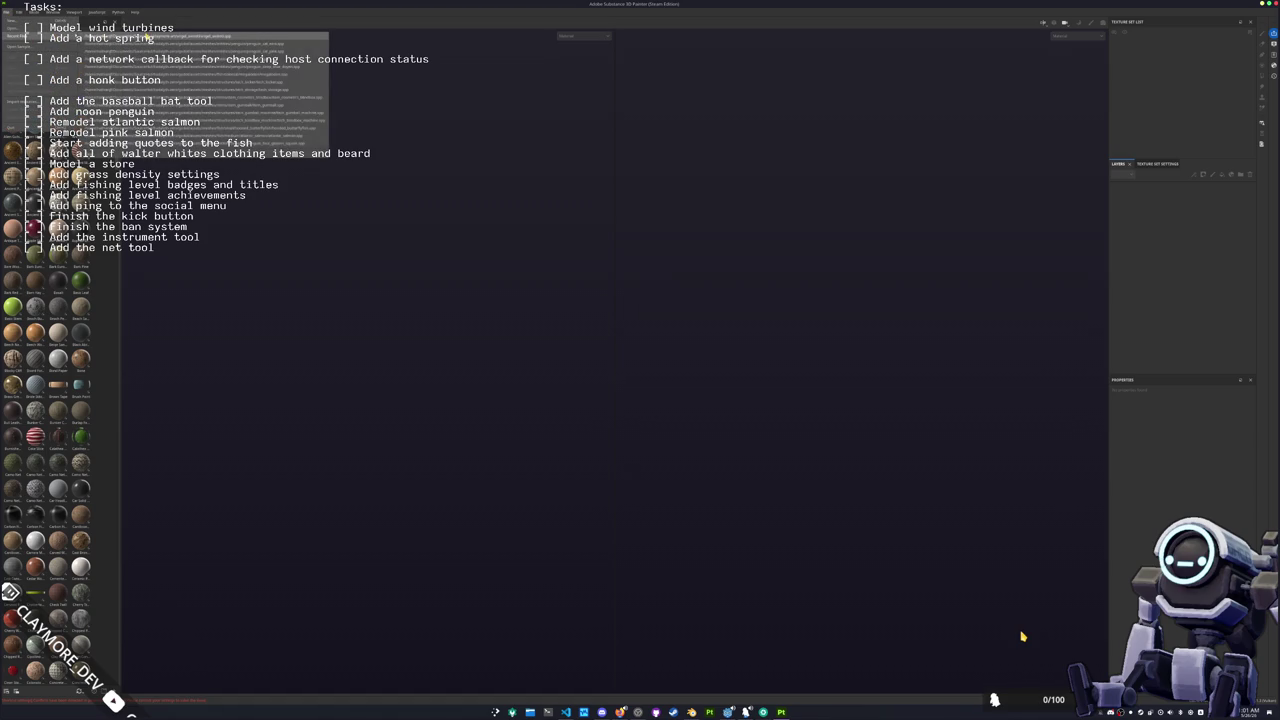
click(150, 37)
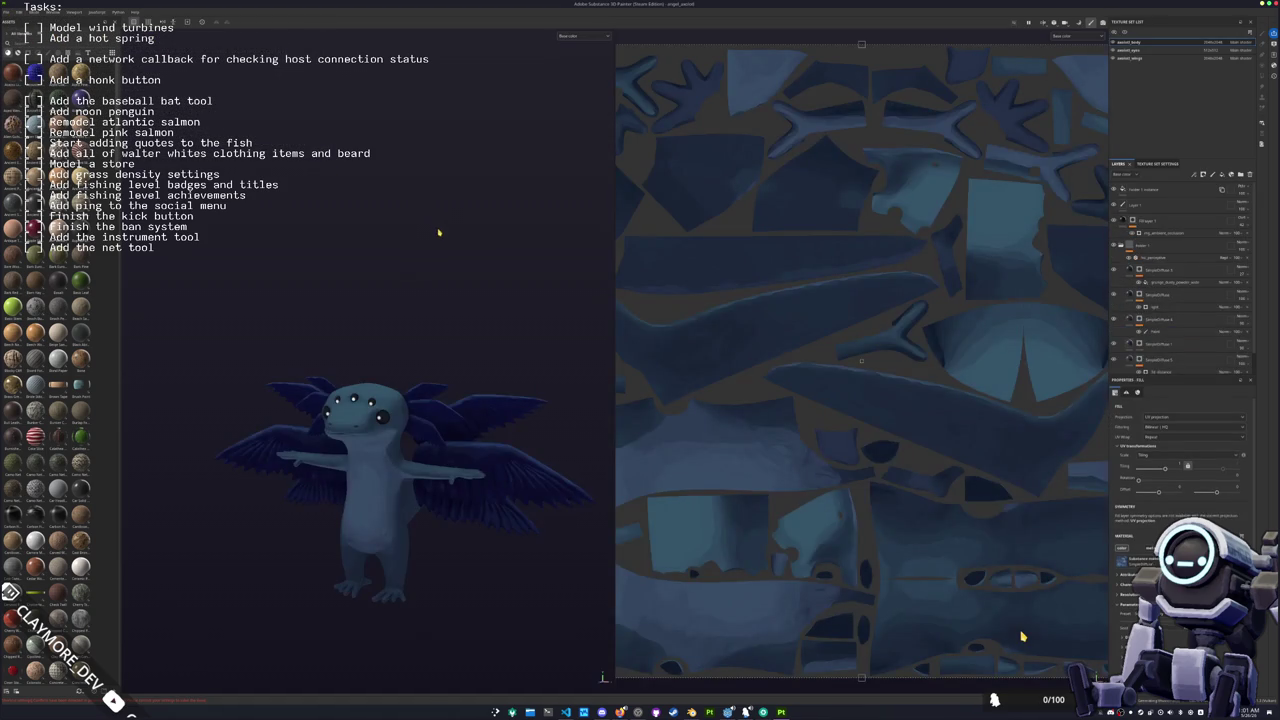
drag(453, 286, 747, 343)
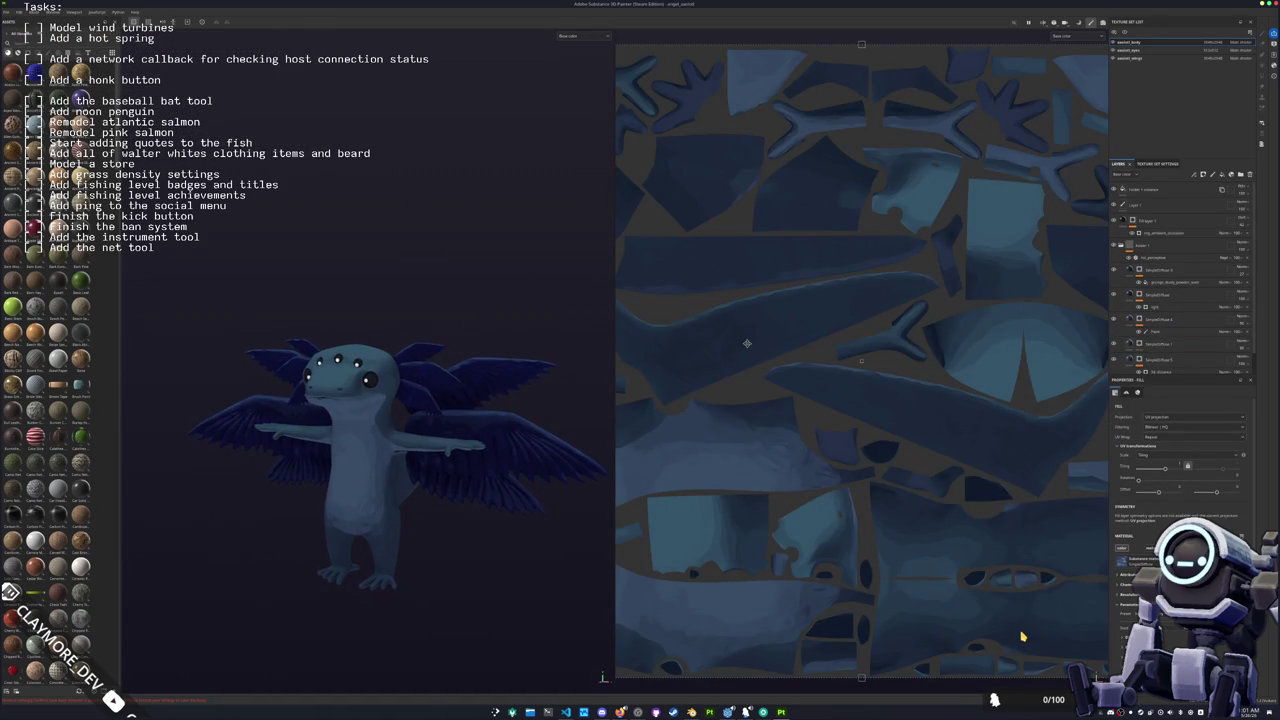
Step: Bring up the pink axolotl reference photo and place it beside the model
mouse_move(620, 712)
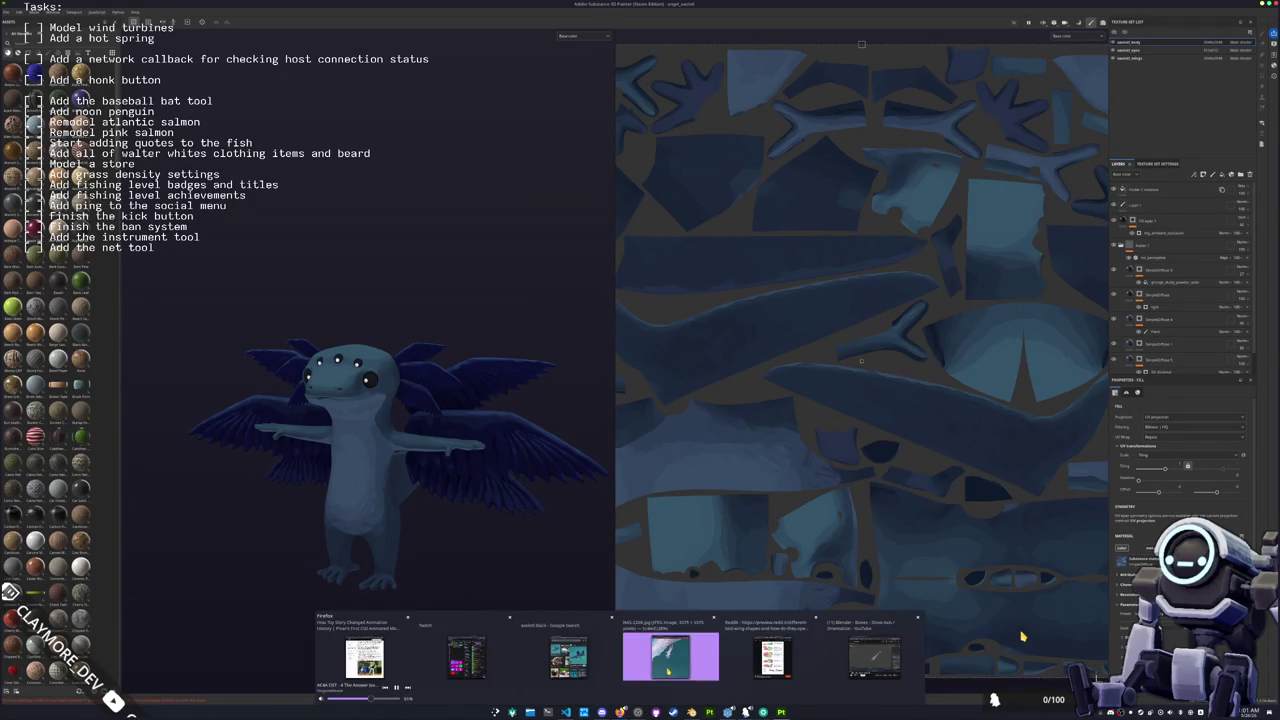
click(669, 668)
scroll(876, 523, up, 5)
mouse_move(932, 243)
mouse_down()
mouse_move(972, 243)
mouse_move(763, 273)
mouse_move(783, 279)
mouse_move(805, 392)
mouse_move(400, 84)
mouse_move(399, 70)
mouse_up()
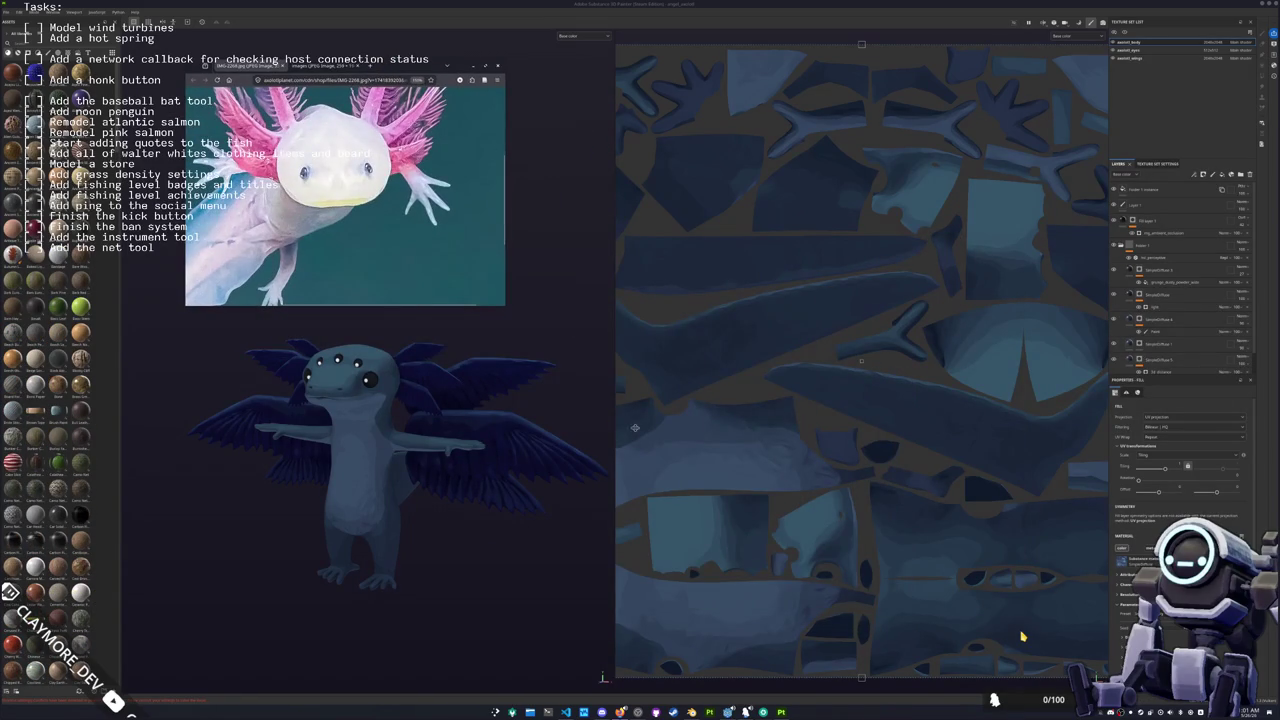
Step: Launch KColorChooser and sample the photo's off-white body colour from the screen
key(super)
text(kri)
text(r)
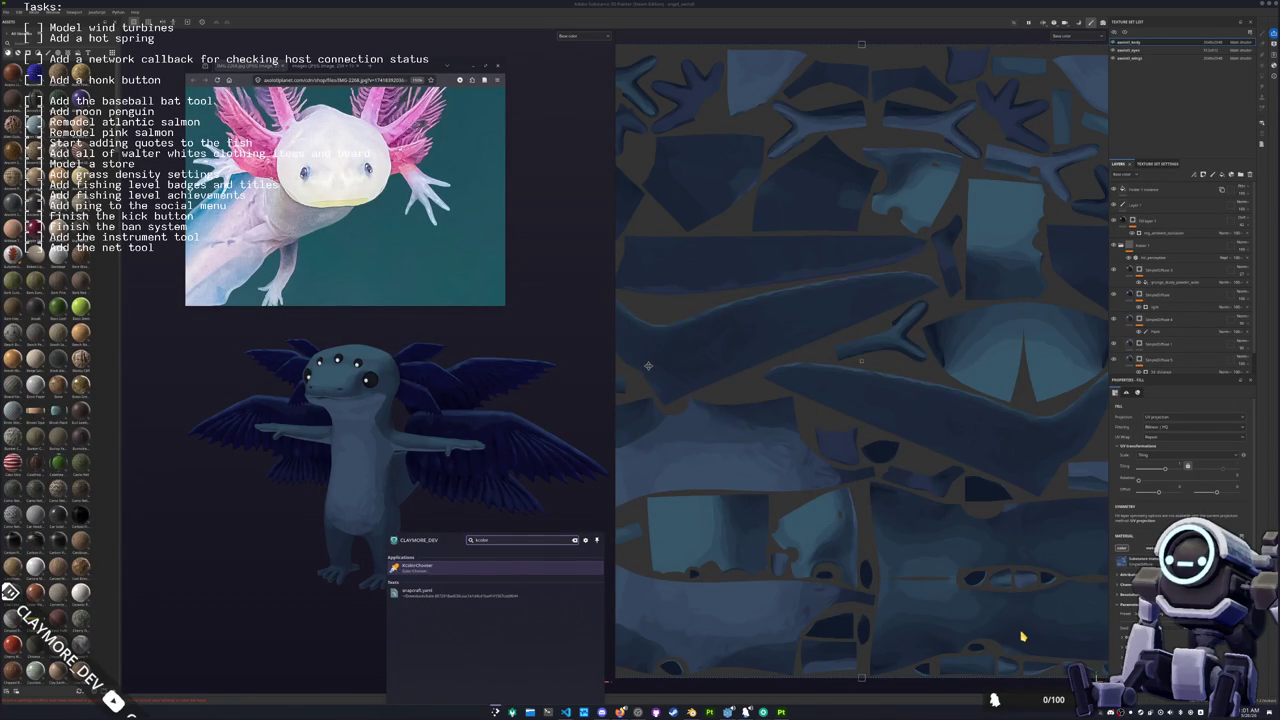
key(Return)
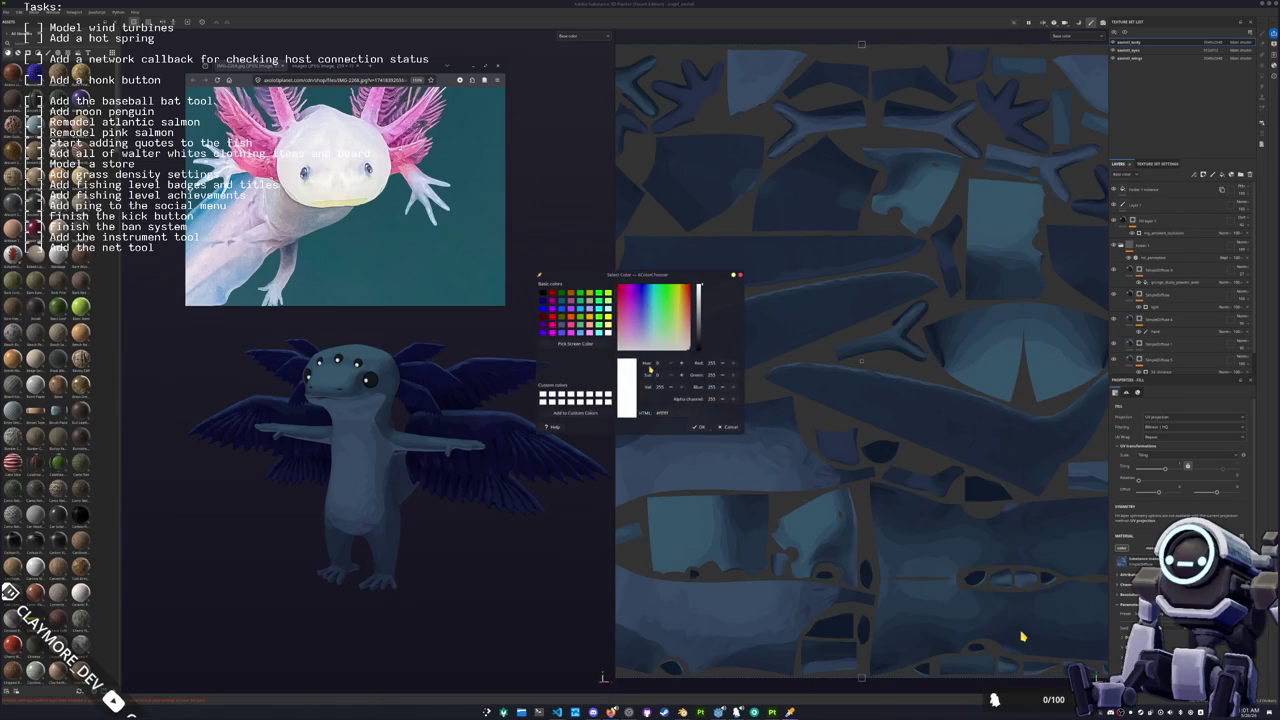
drag(615, 278, 584, 65)
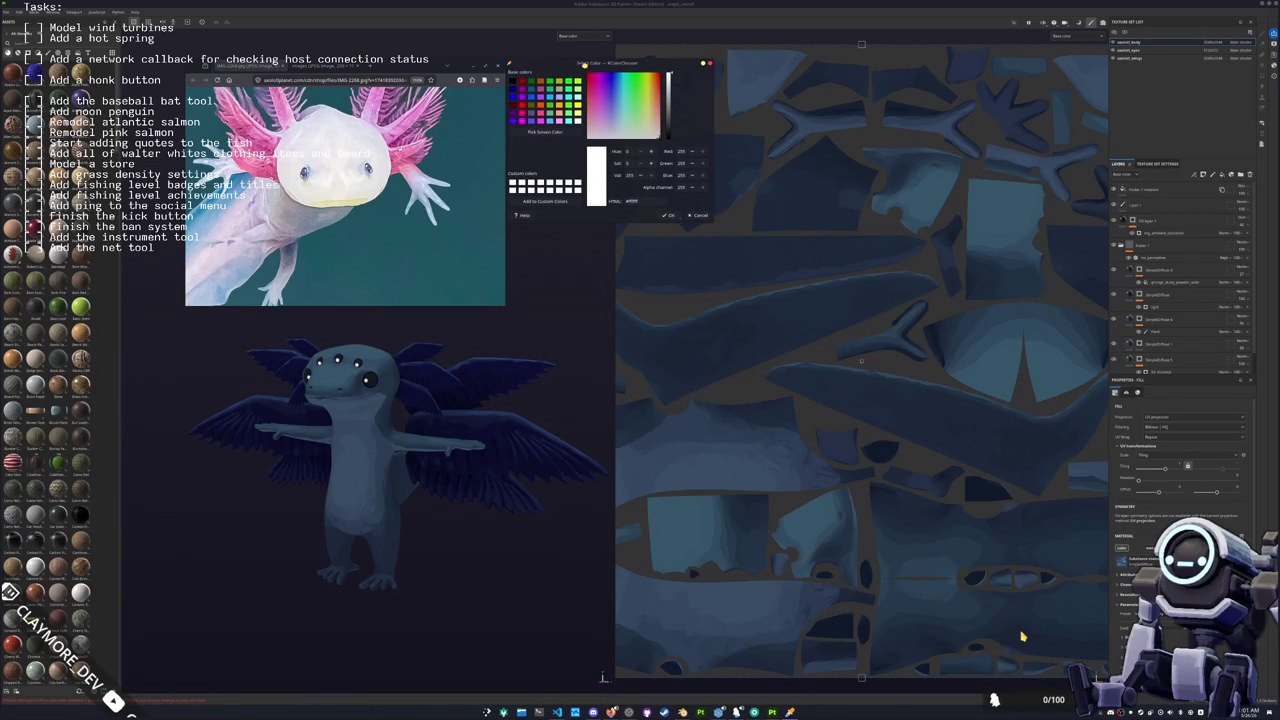
click(544, 131)
click(300, 230)
Step: Select the bottom fill layer and expand its Diffuse base colour settings
scroll(1146, 320, down, 1)
click(1131, 339)
click(1130, 363)
click(1131, 517)
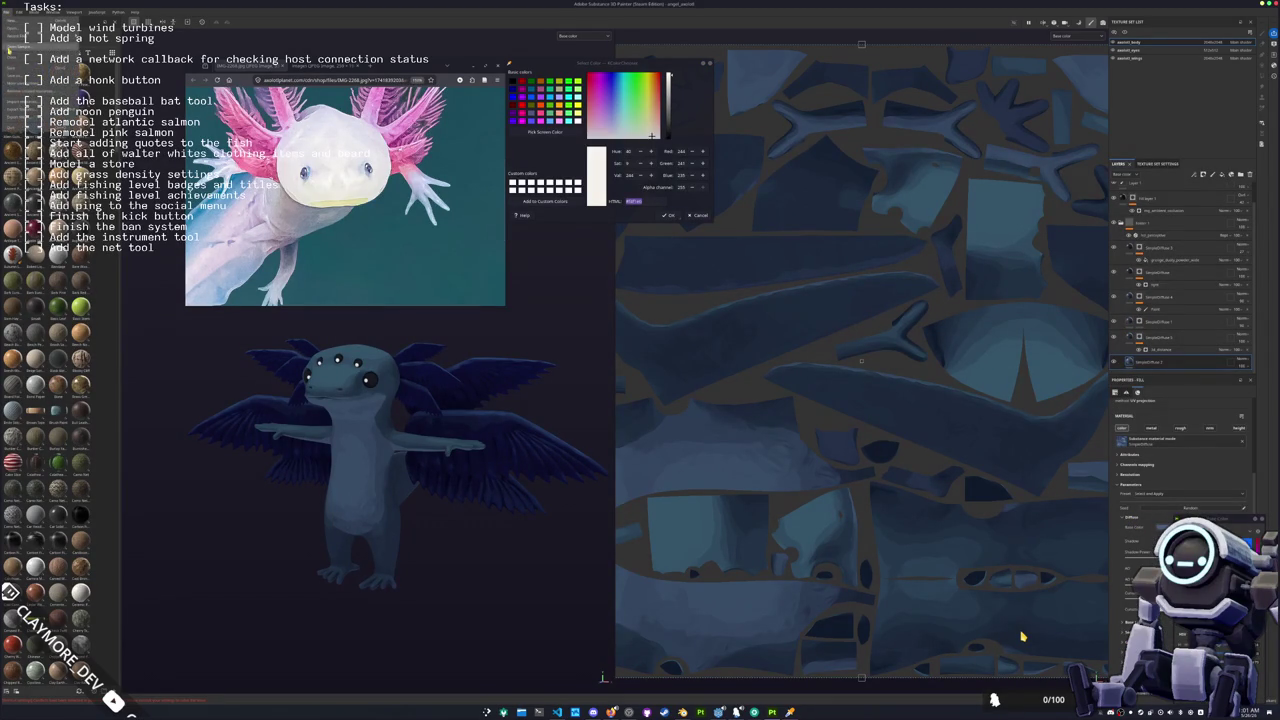
Step: Use Save As to store the project as angel_axolotl.spp
key(ctrl+shift+s)
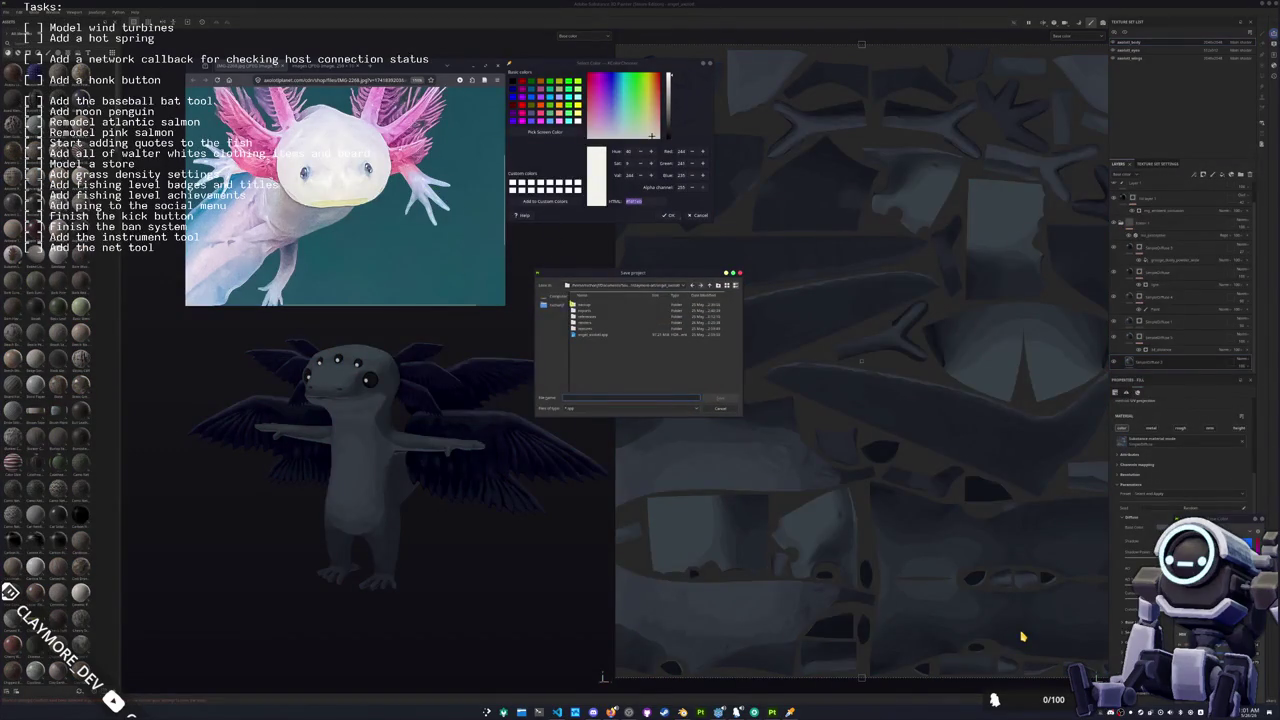
text(angel)
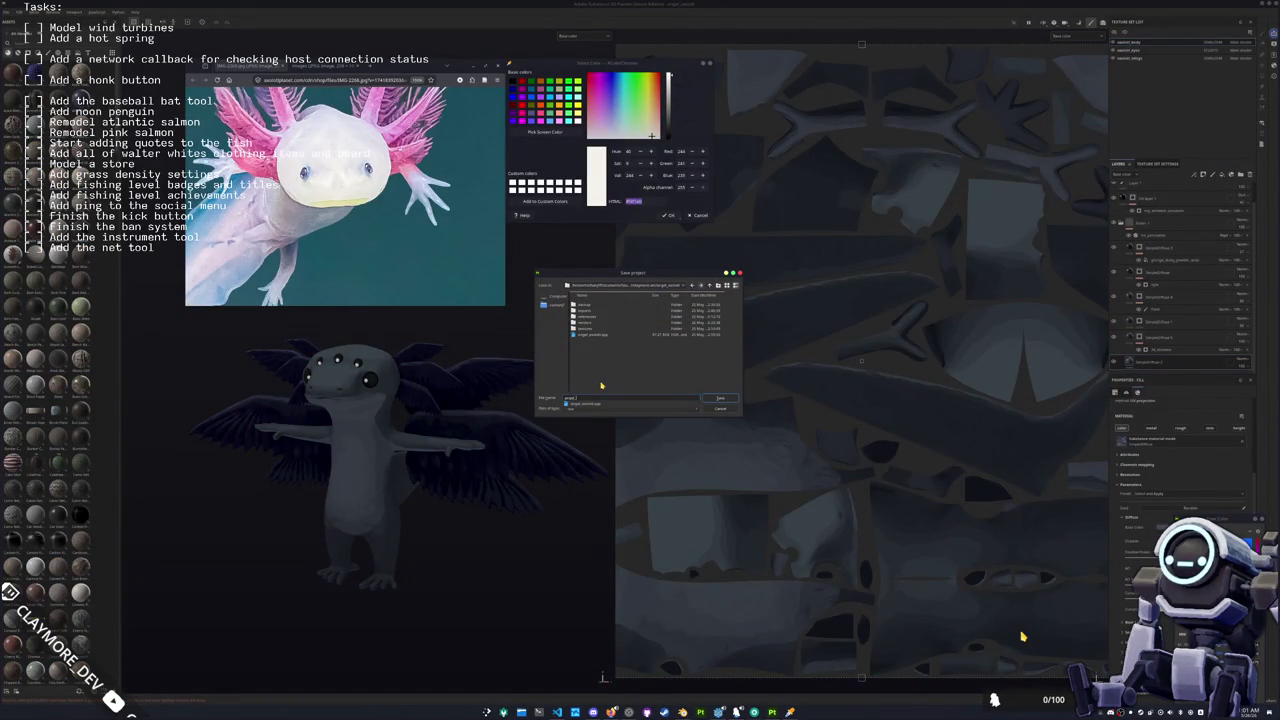
text(_d)
key(Return)
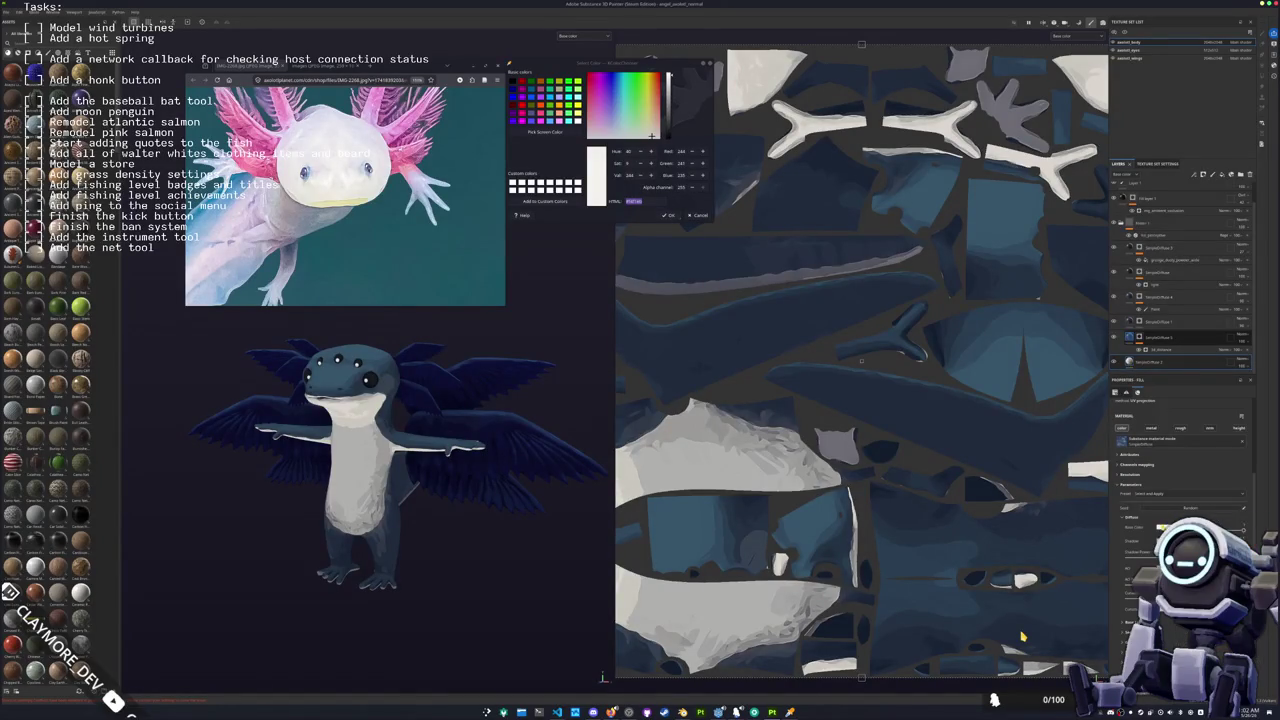
Step: Give the fill layer above the base the light pink sampled from the axolotl photo
click(1150, 345)
click(544, 131)
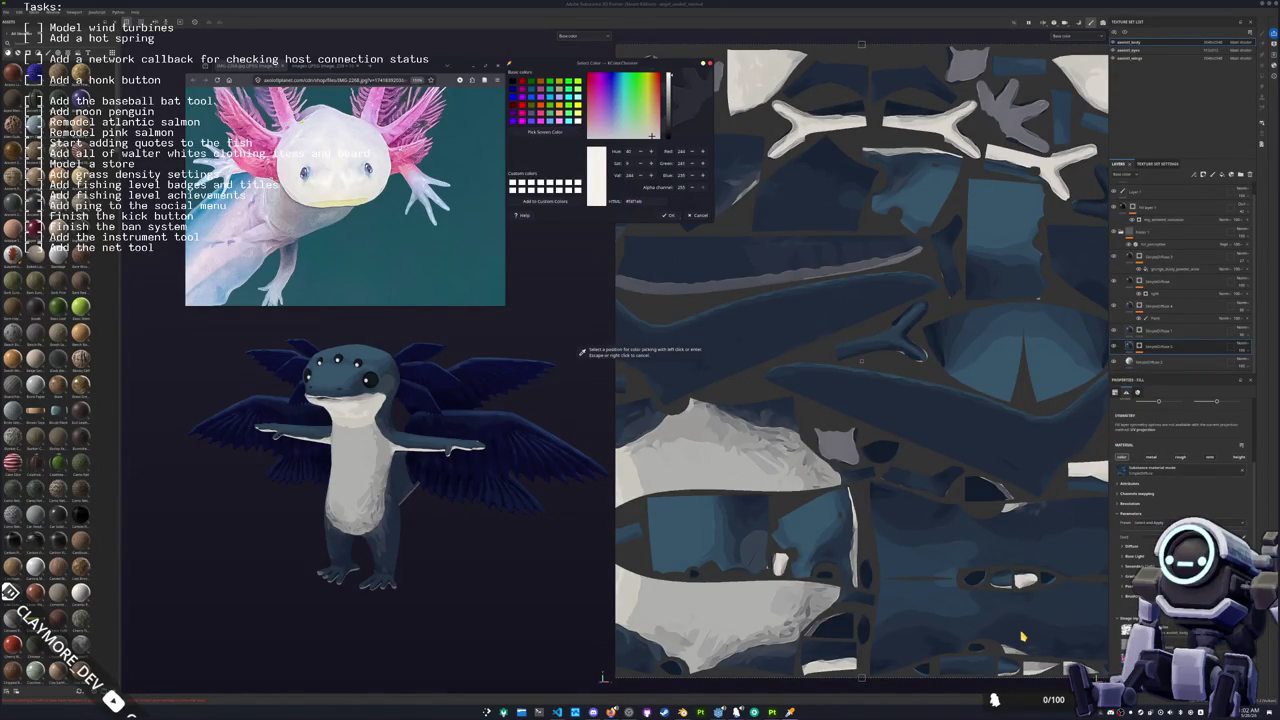
click(410, 140)
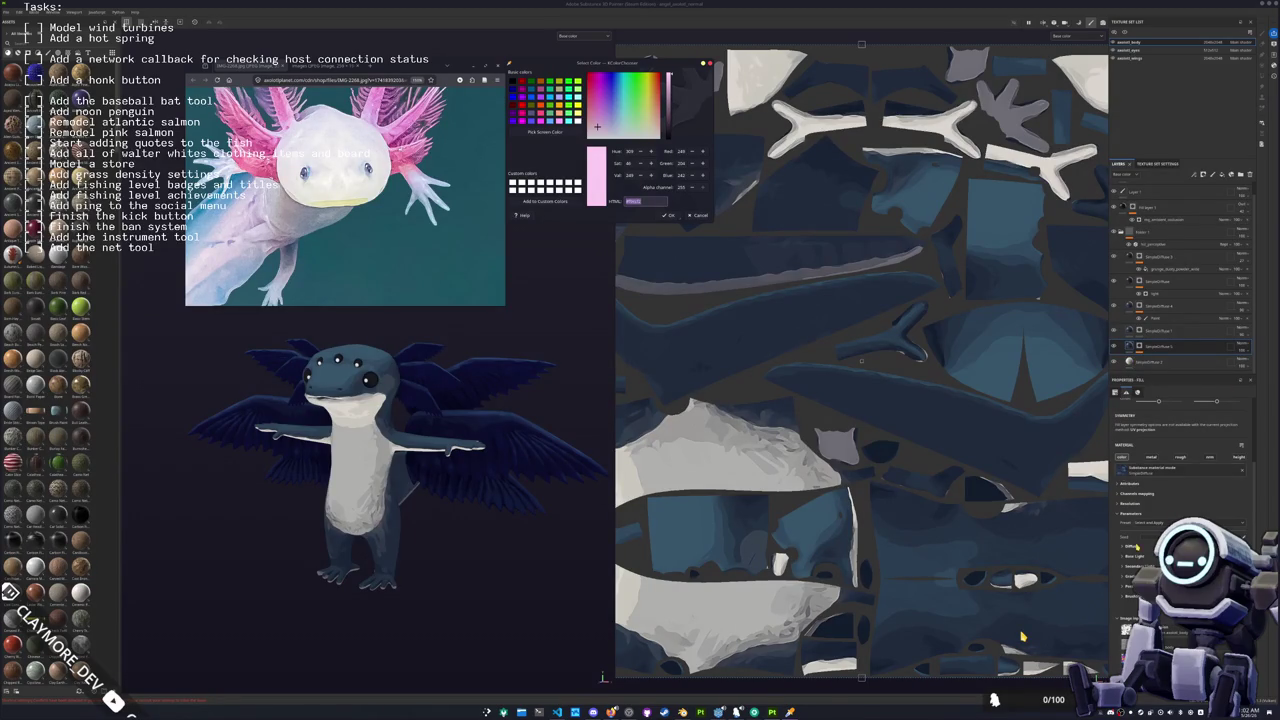
click(1022, 636)
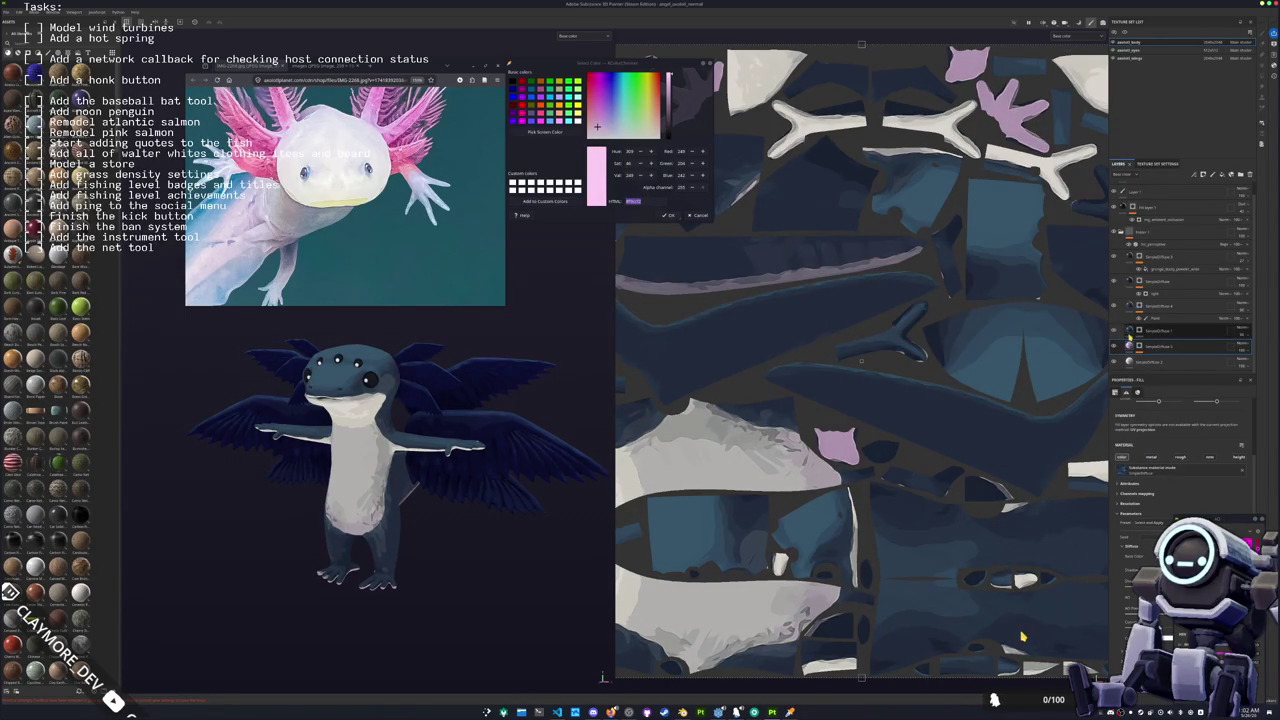
Step: Expand the layer's colour parameters, select the lower pink layer and start painting on it
click(1120, 330)
click(1136, 546)
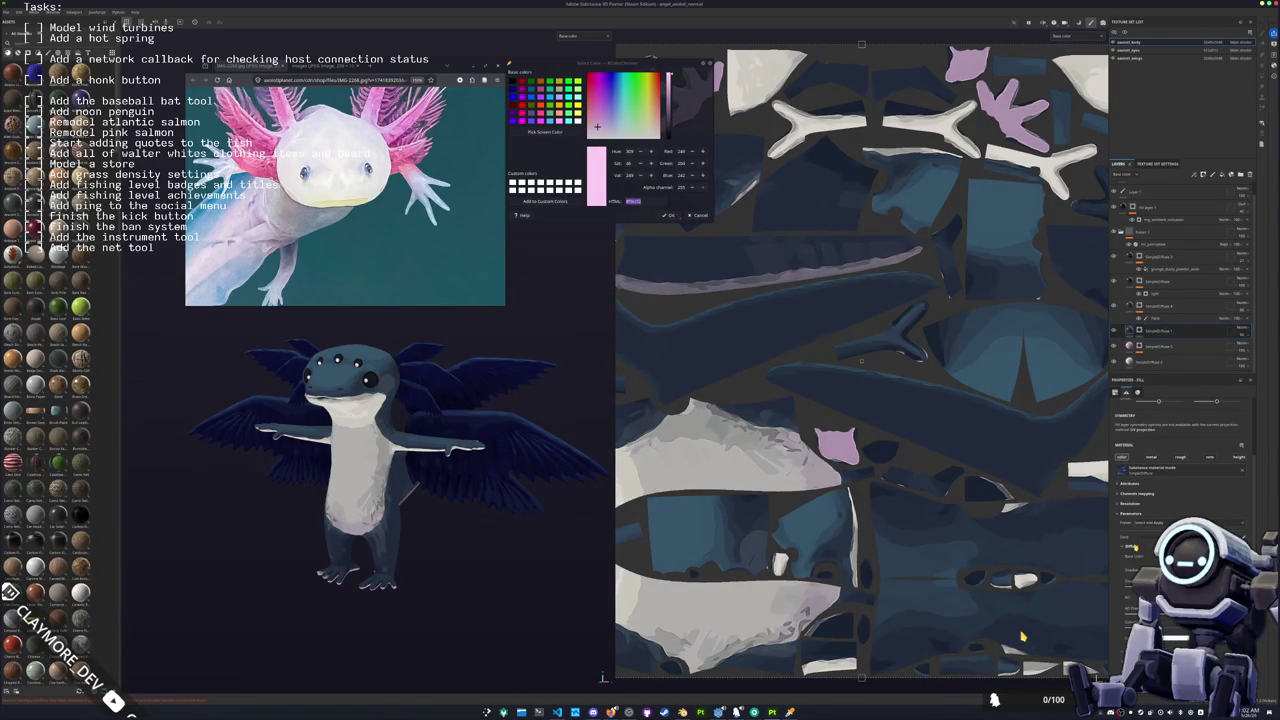
click(1129, 346)
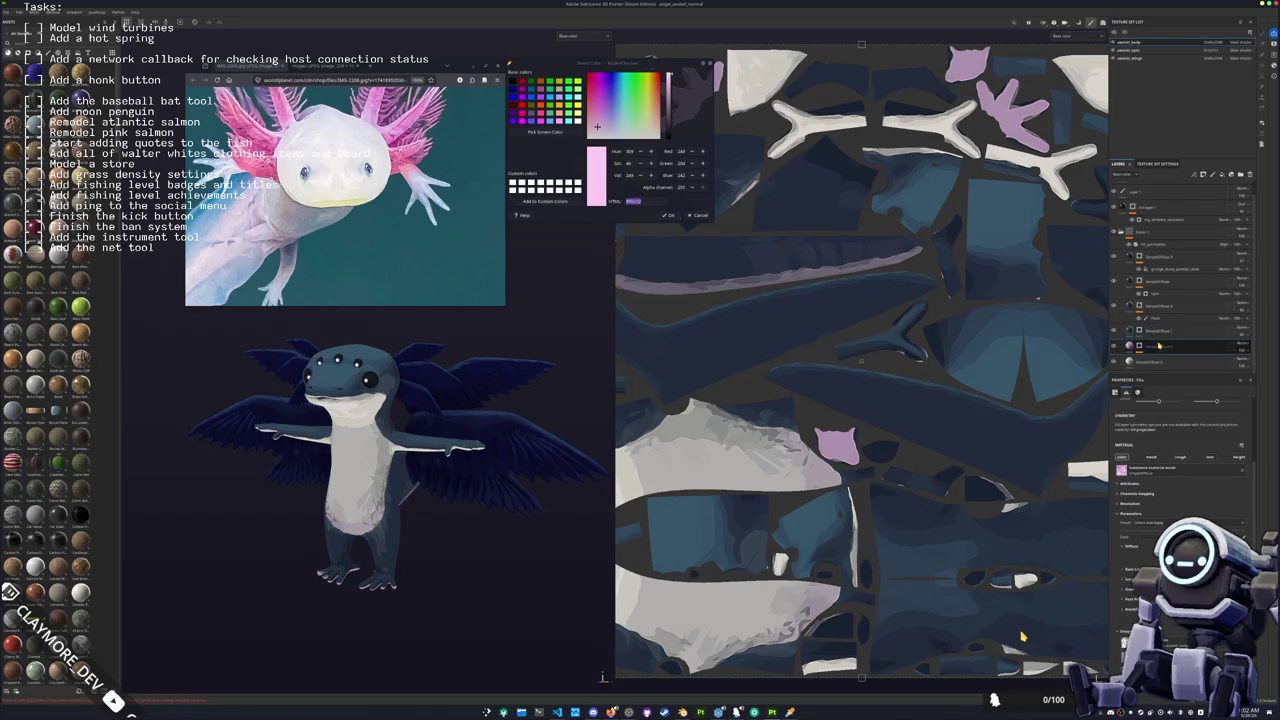
key(1)
scroll(1160, 348, down, 1)
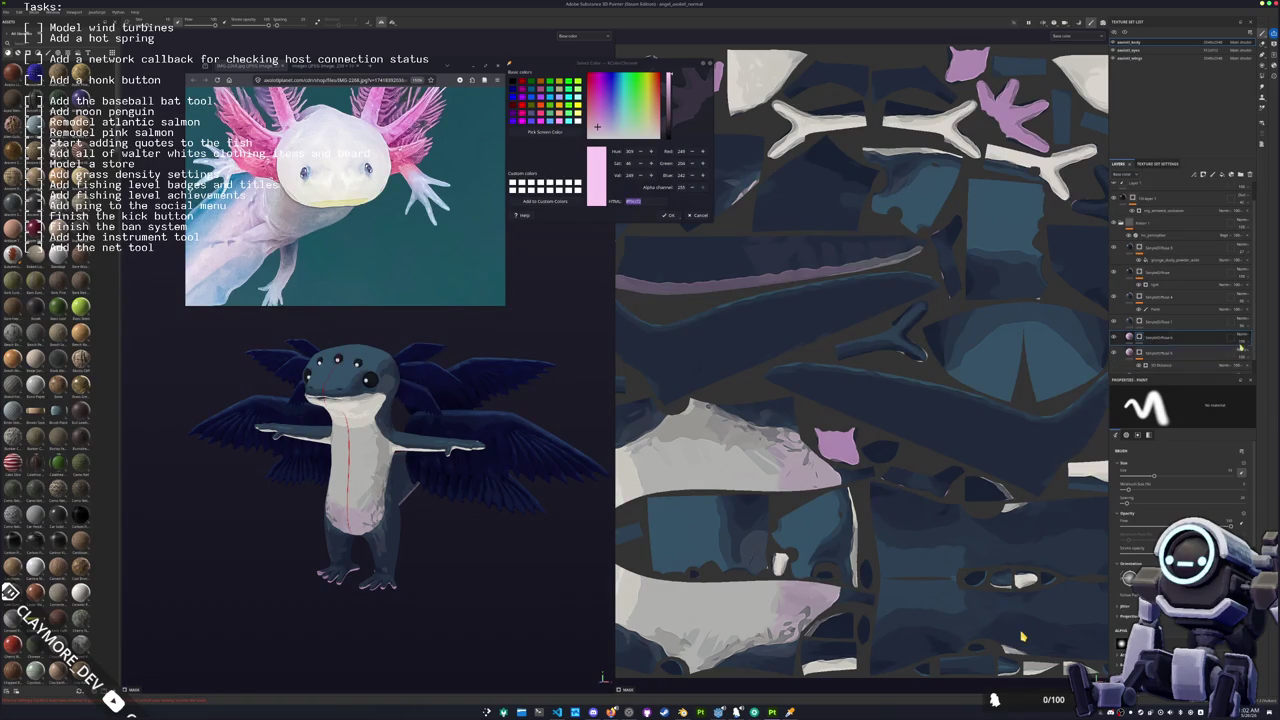
Step: Add a new layer from the layer options and move it higher in the stack
right_click(1140, 320)
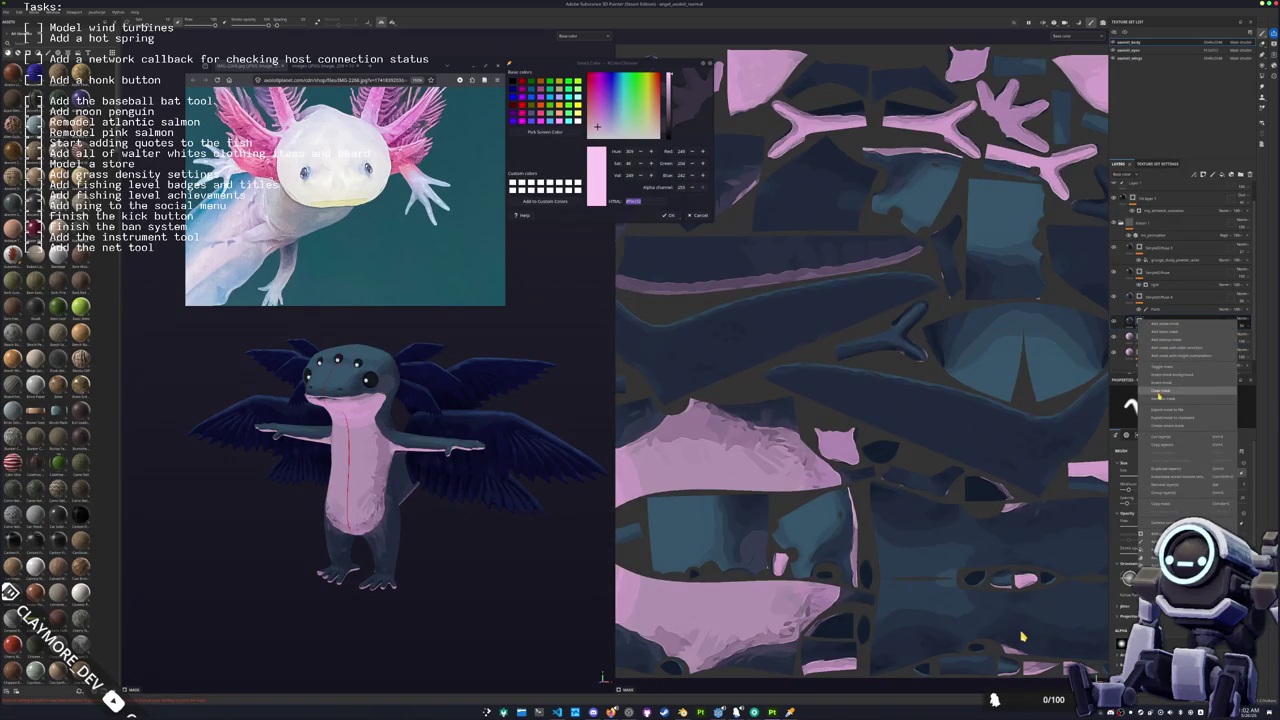
click(1161, 475)
right_click(1140, 336)
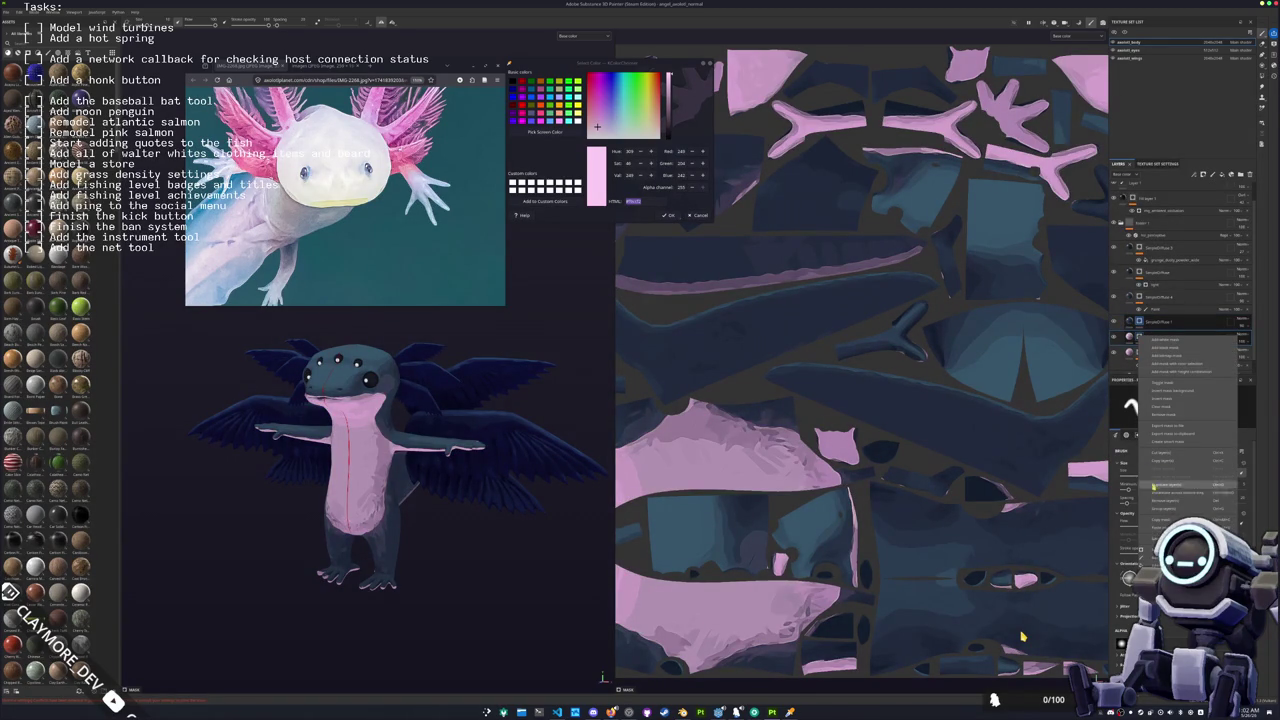
click(1165, 522)
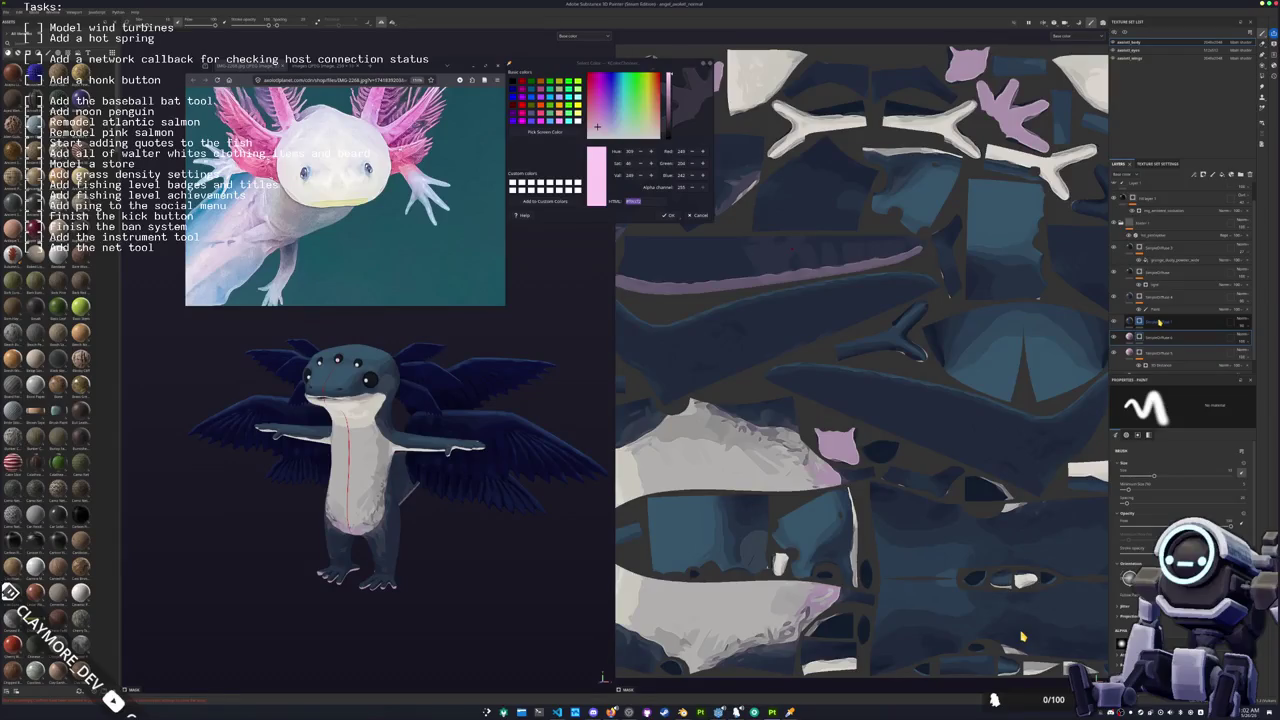
drag(1158, 323, 1155, 322)
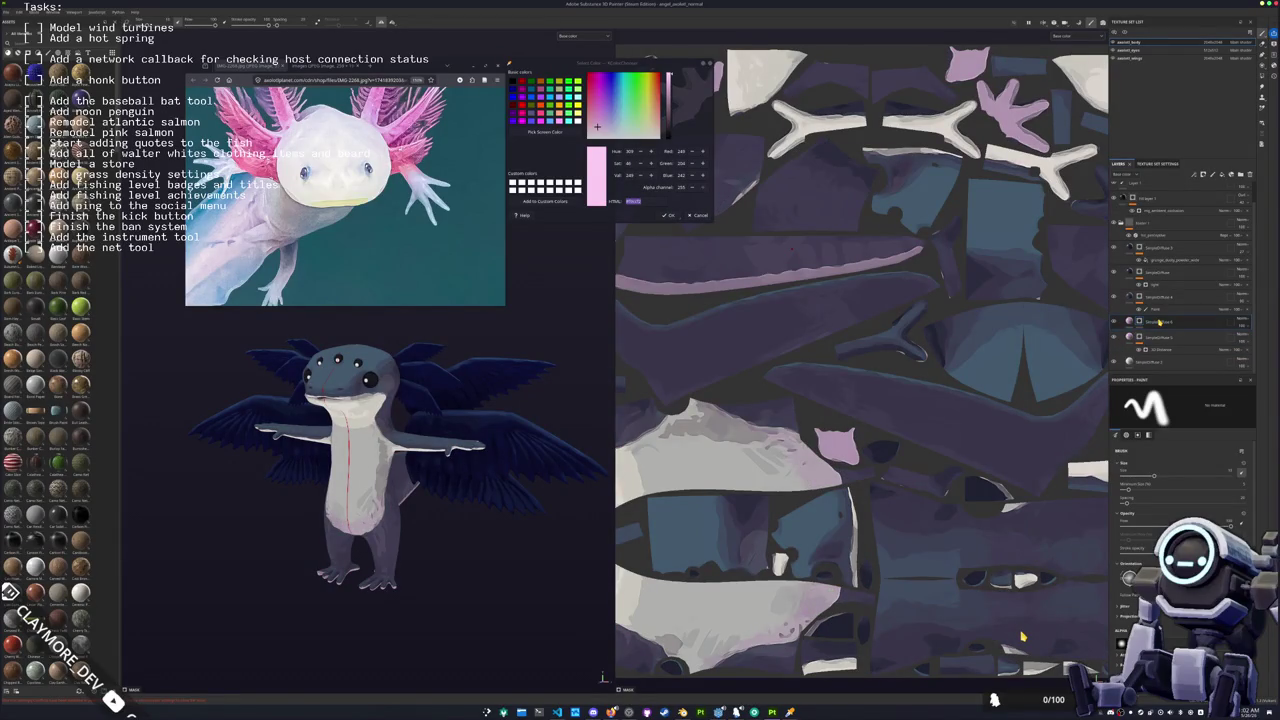
Step: Toggle the pink layer's visibility to compare the model with and without it
click(1114, 298)
click(1114, 297)
click(1114, 297)
click(1114, 297)
click(1114, 297)
click(1114, 297)
Step: Select the paint layer and apply an option from its context menu
click(1122, 310)
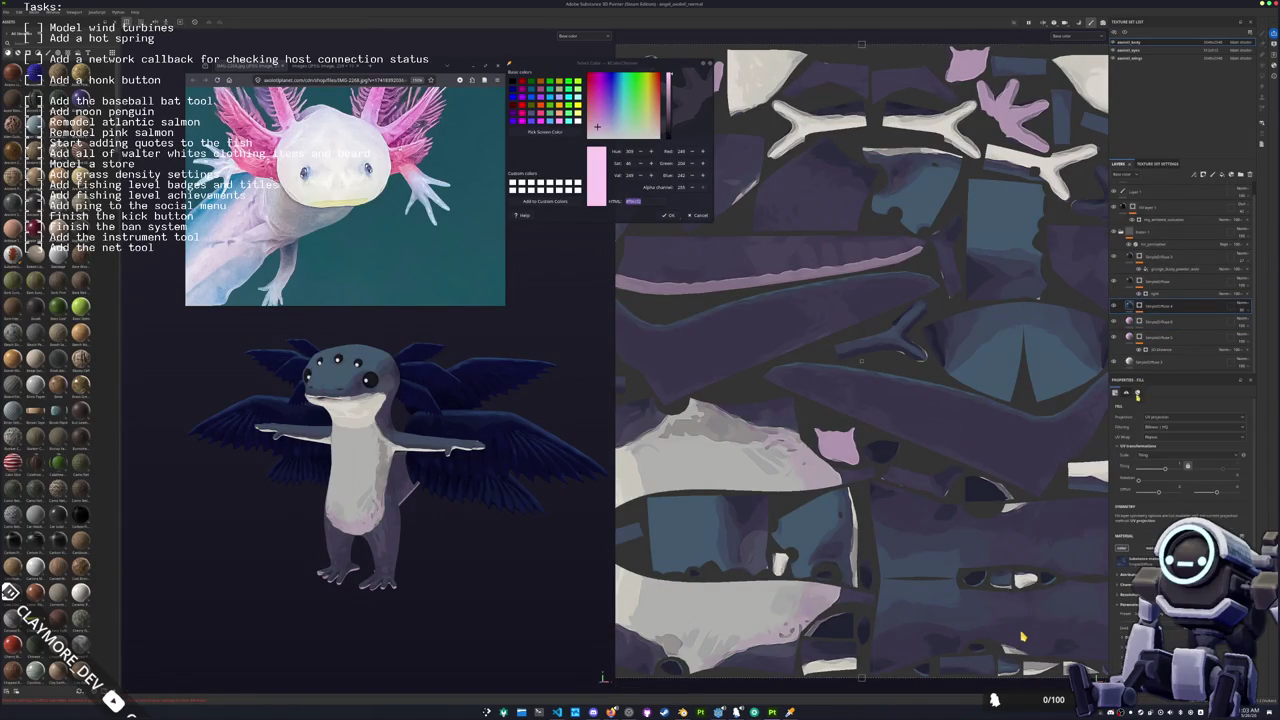
scroll(1166, 623, down, 2)
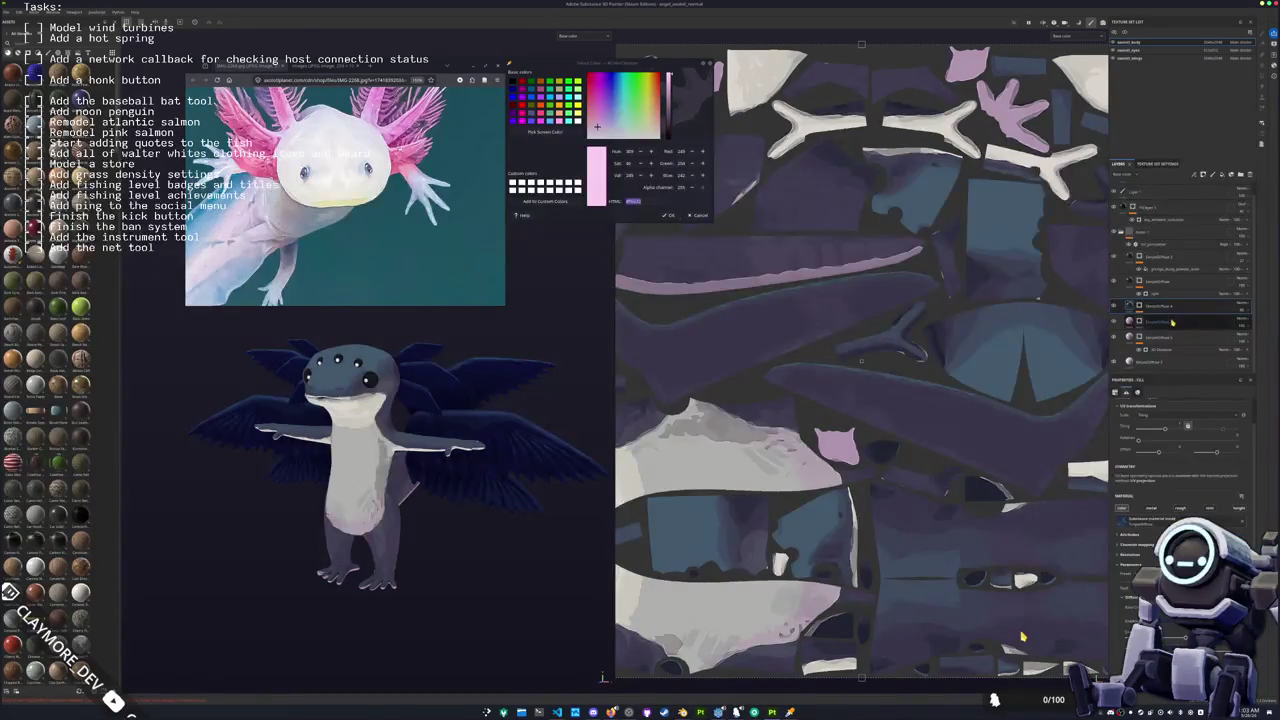
click(1140, 310)
right_click(1140, 306)
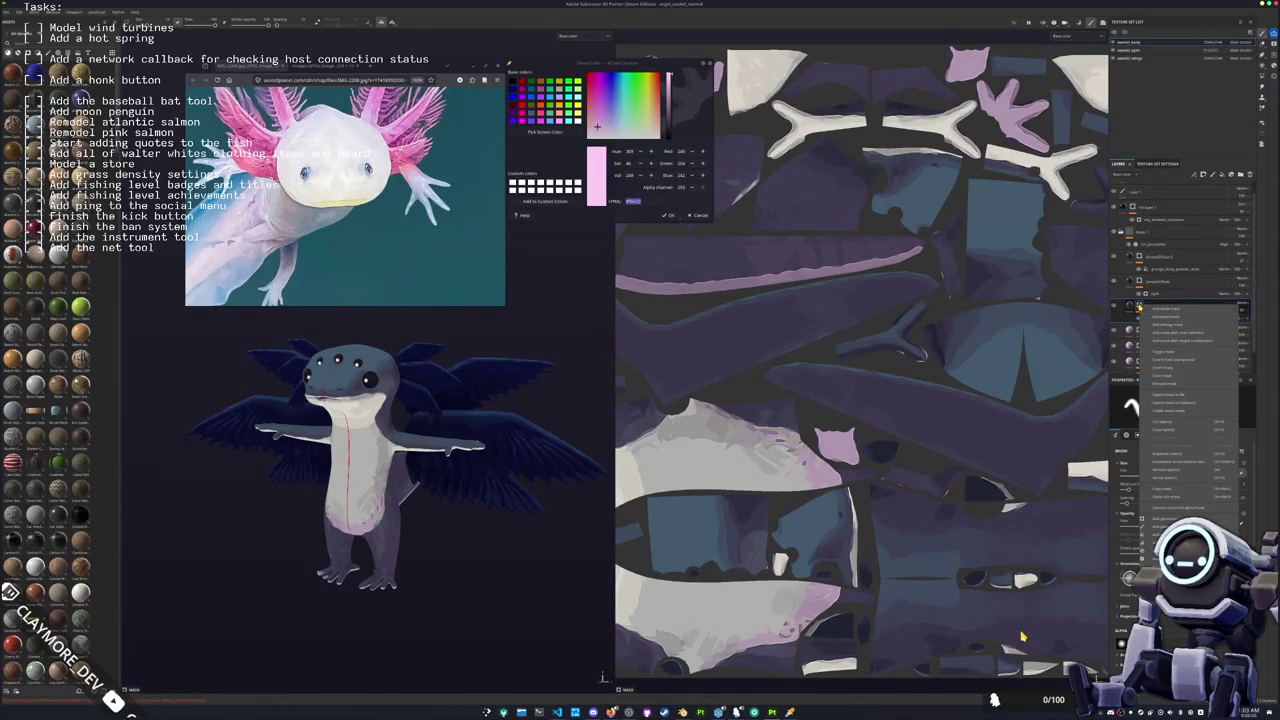
click(1166, 490)
Step: Add an effect under the selected layer and enable layer 4 to turn the body pink
right_click(1140, 330)
click(1163, 513)
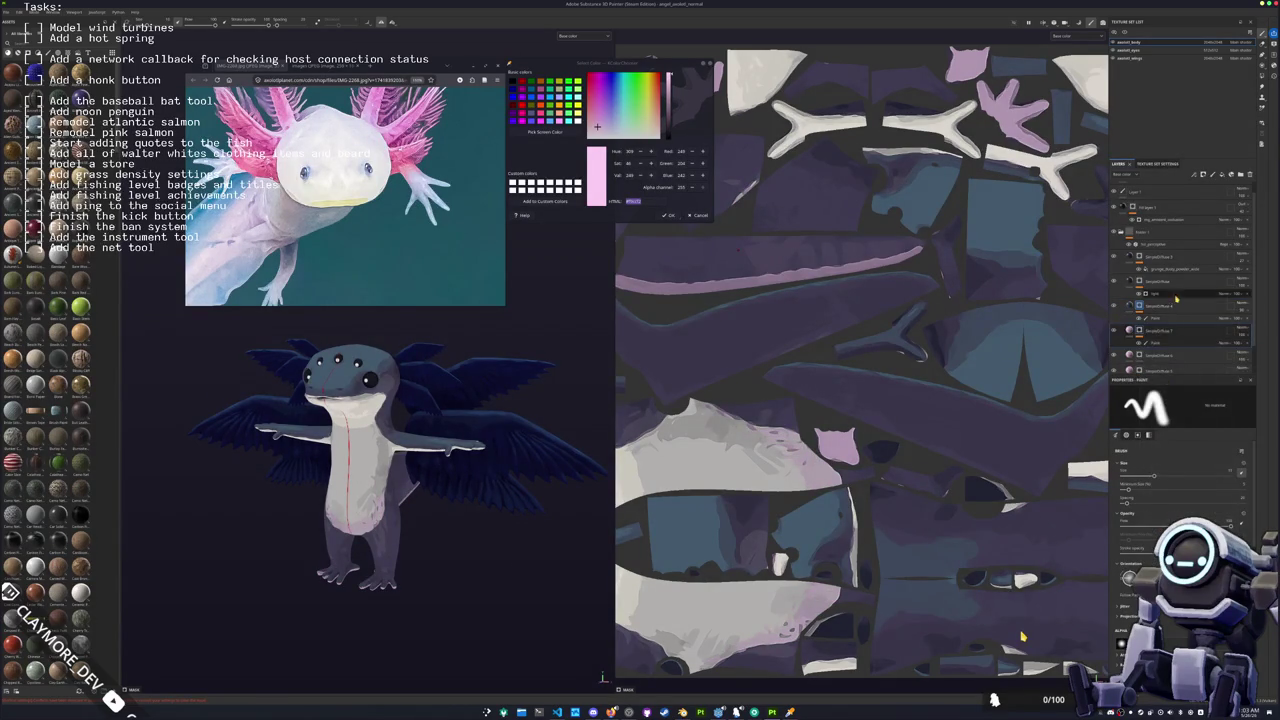
click(1120, 306)
click(1114, 306)
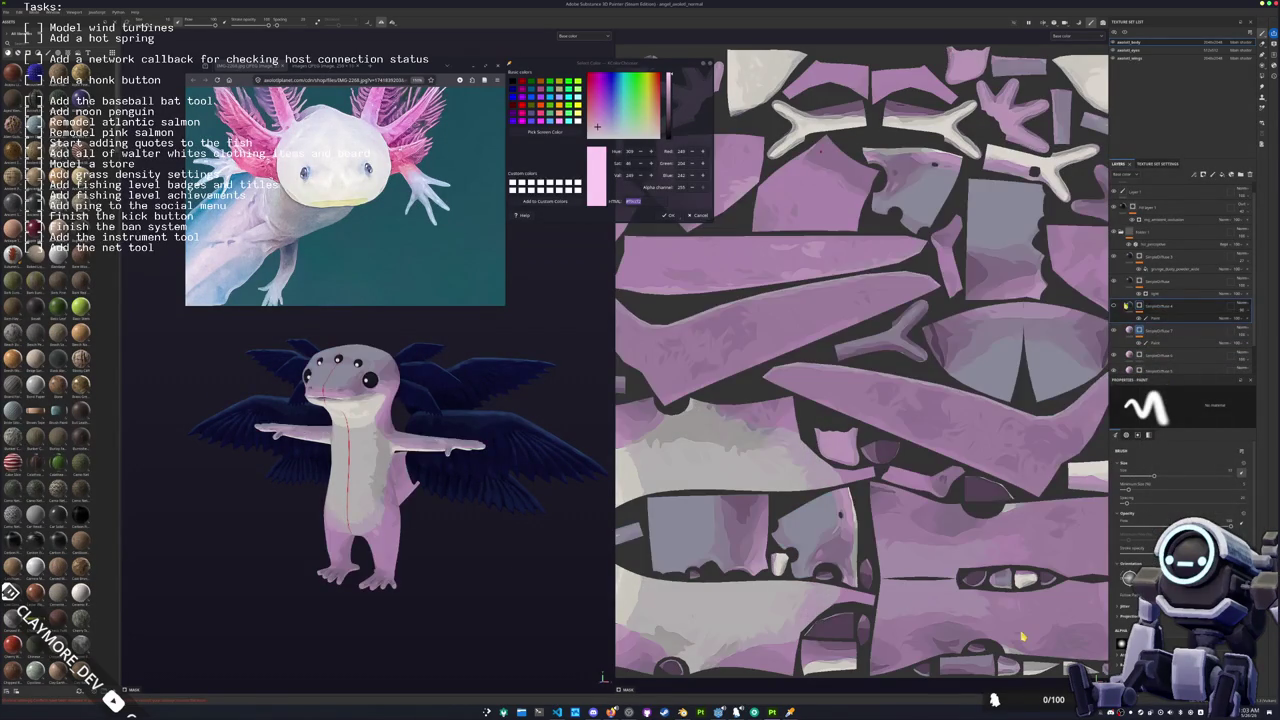
Step: Select the layers above SimpleFX 7 and toggle one's visibility to compare the body texture
click(1166, 305)
click(1164, 285)
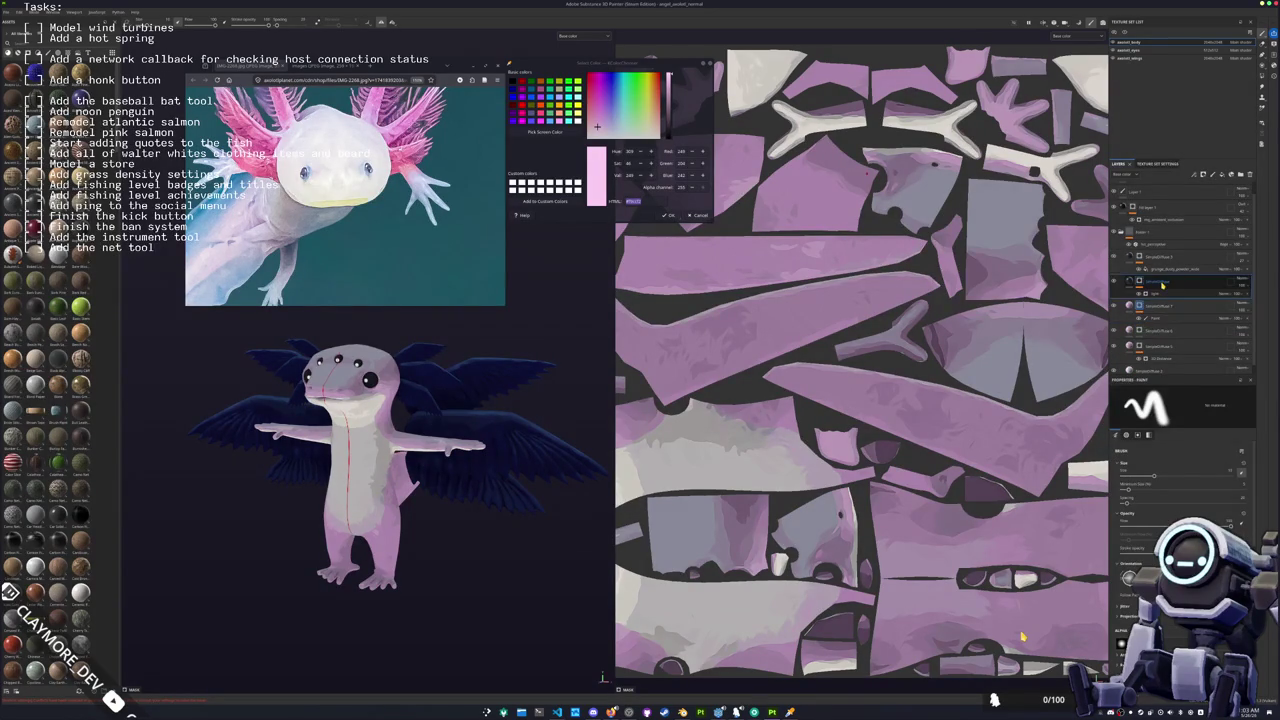
click(1113, 281)
click(1113, 281)
click(1161, 307)
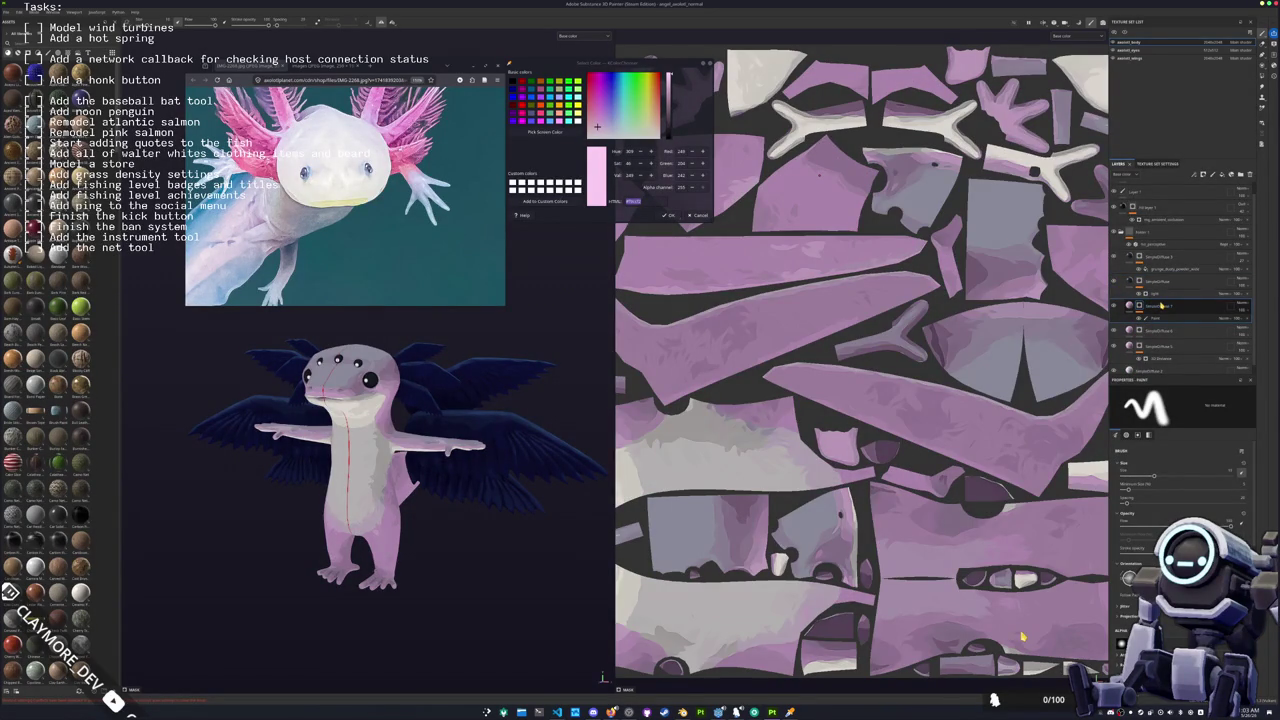
Step: Add a light layer under the upper fill layer from its right-click menu
click(1148, 284)
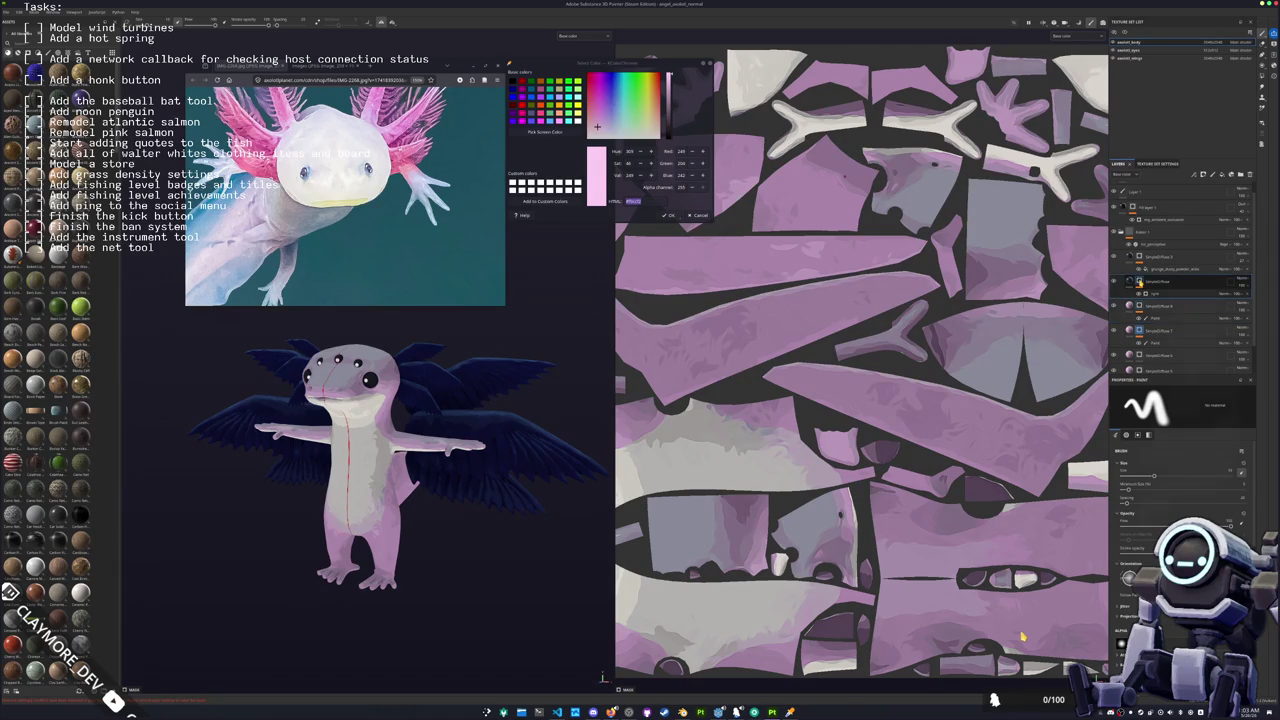
right_click(1148, 284)
click(1166, 466)
right_click(1148, 304)
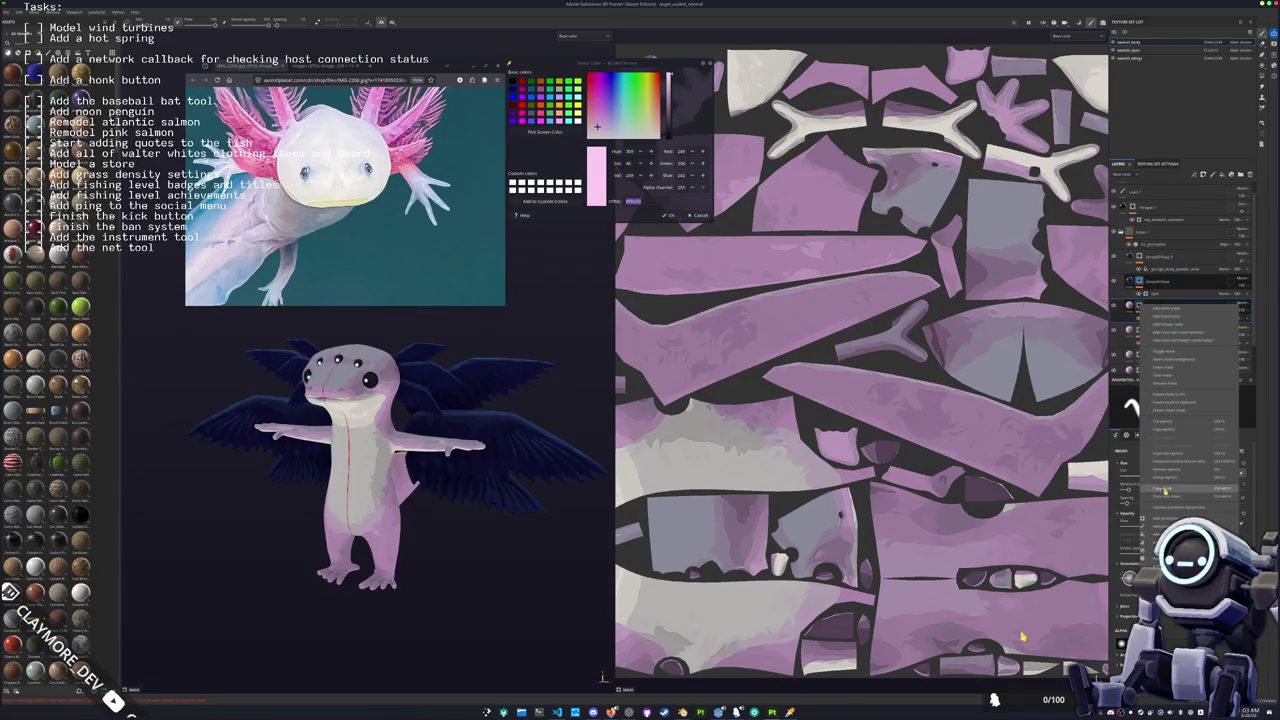
click(1165, 497)
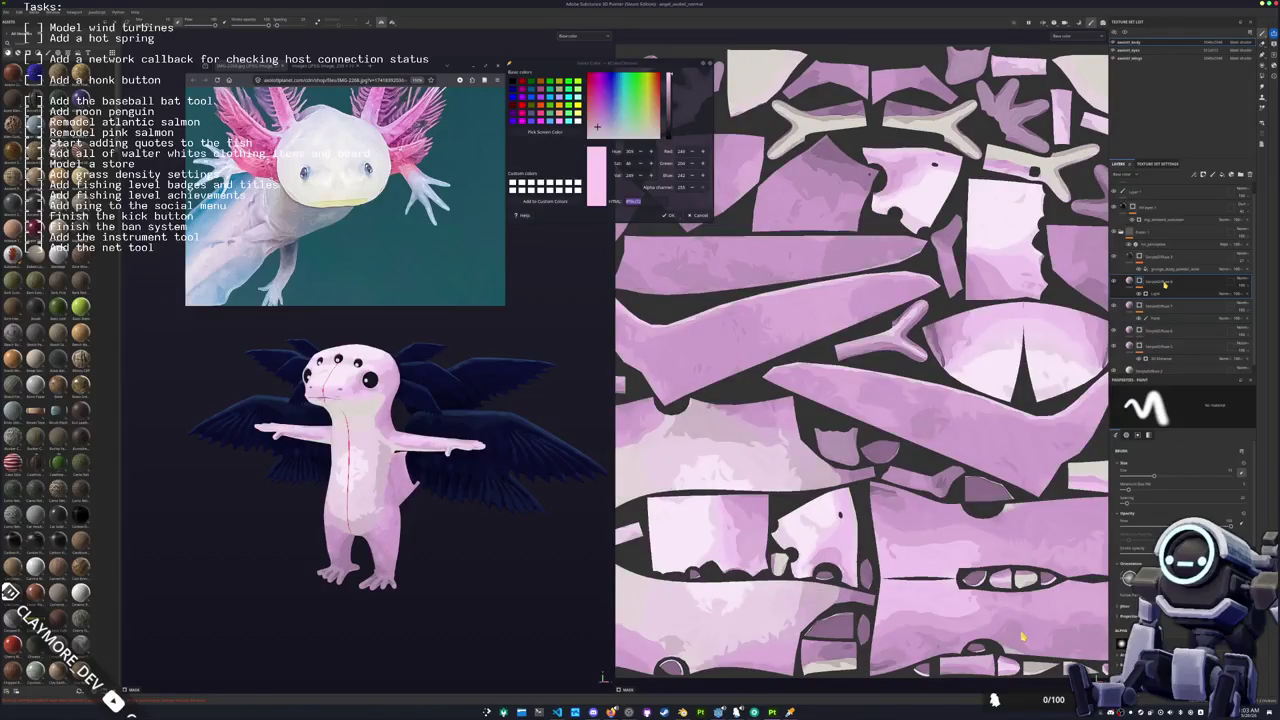
Step: Select and adjust the body layers, toggling visibility to compare the paler pink result
click(1164, 284)
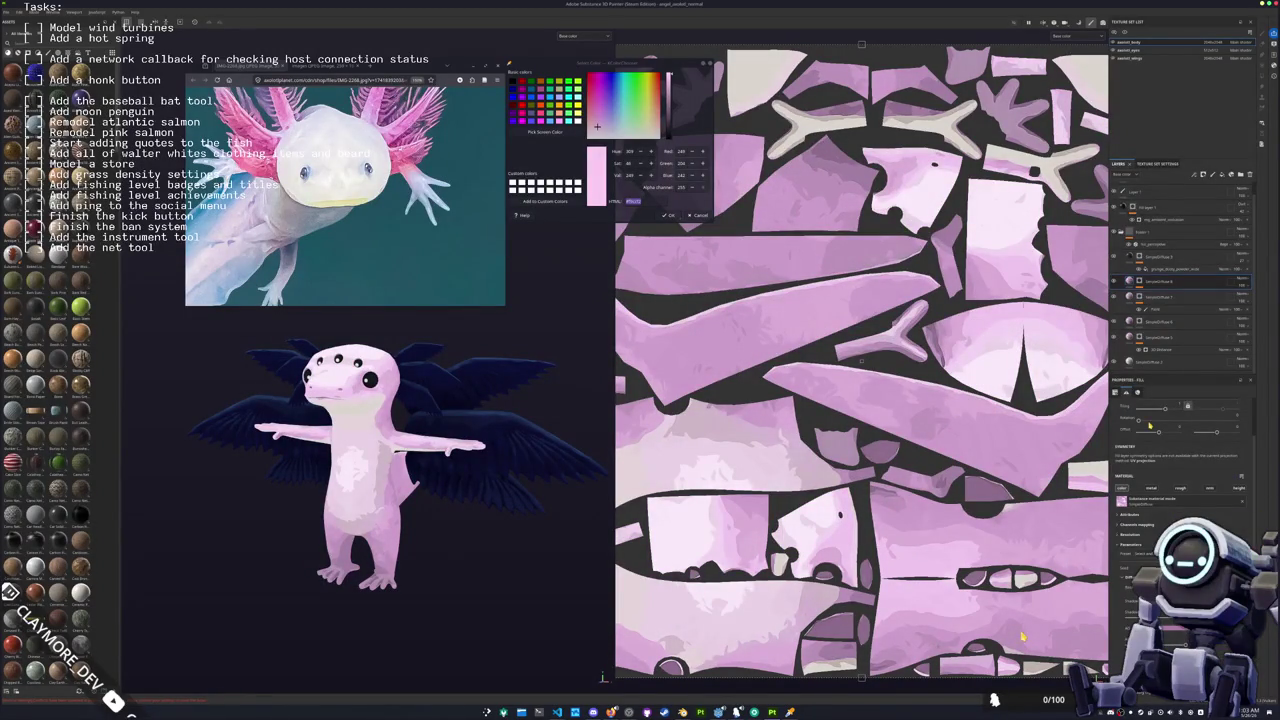
click(1170, 297)
scroll(1180, 260, up, 1)
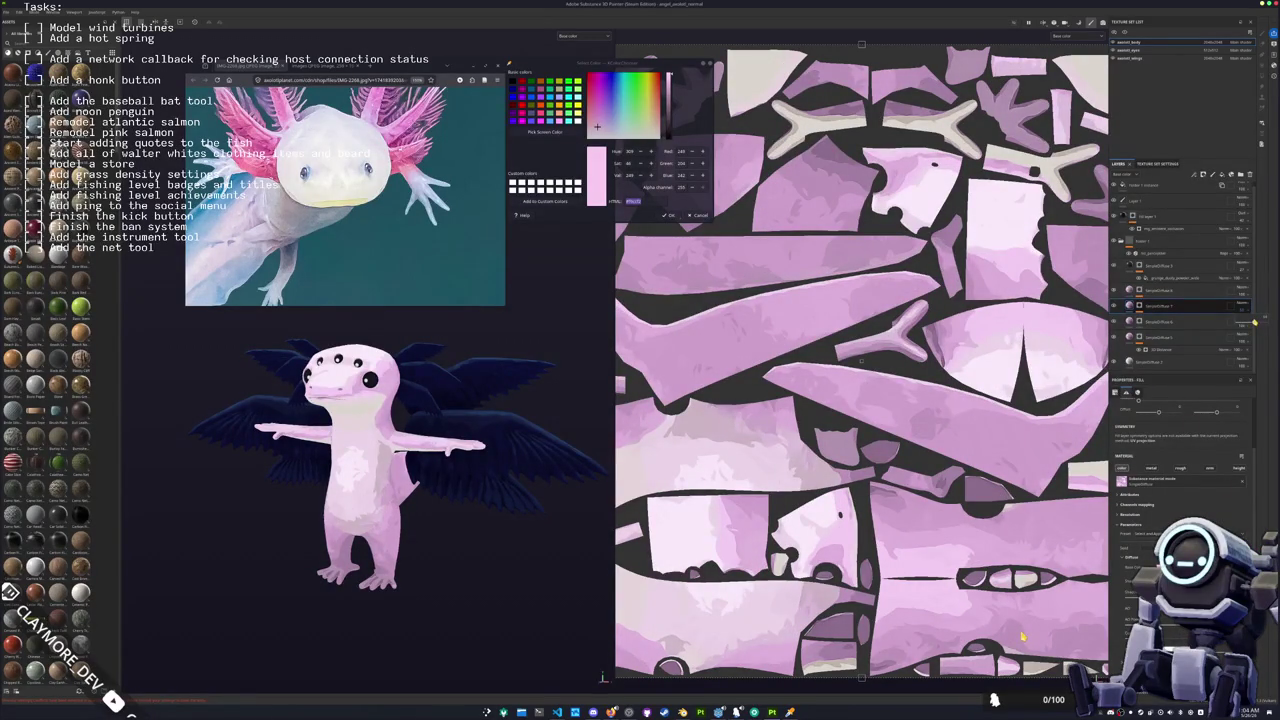
click(1252, 306)
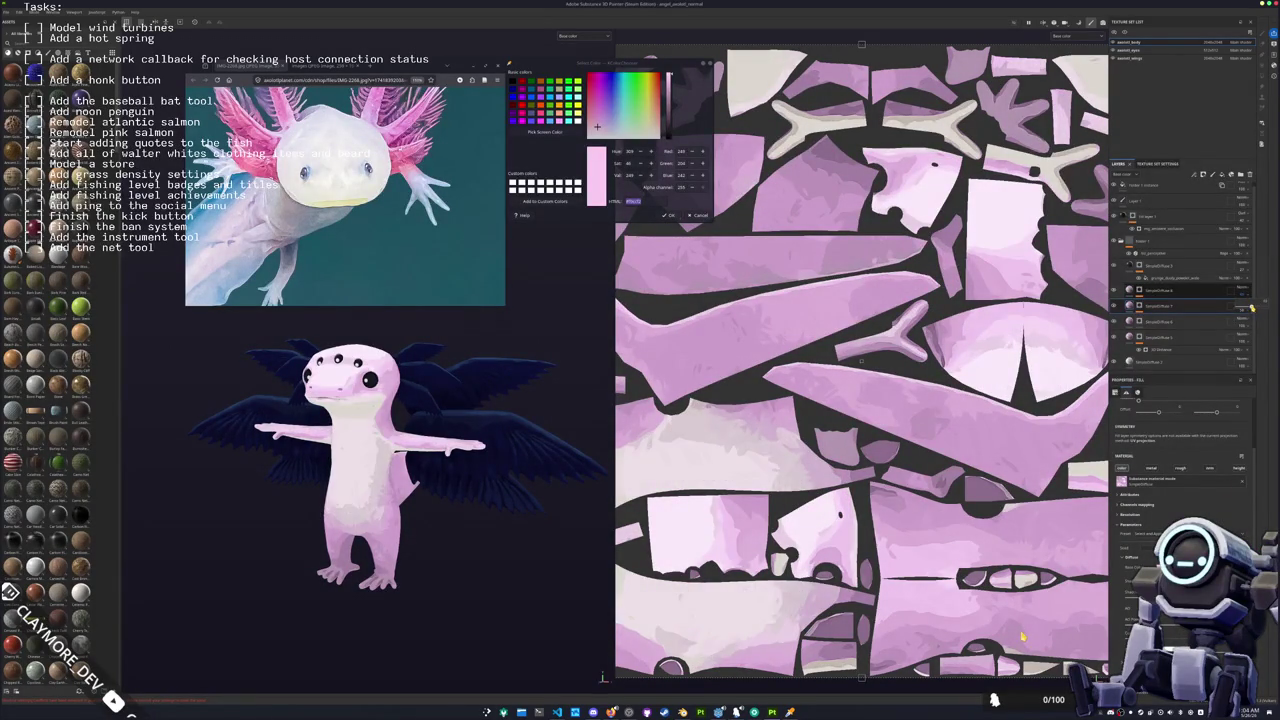
mouse_move(1252, 337)
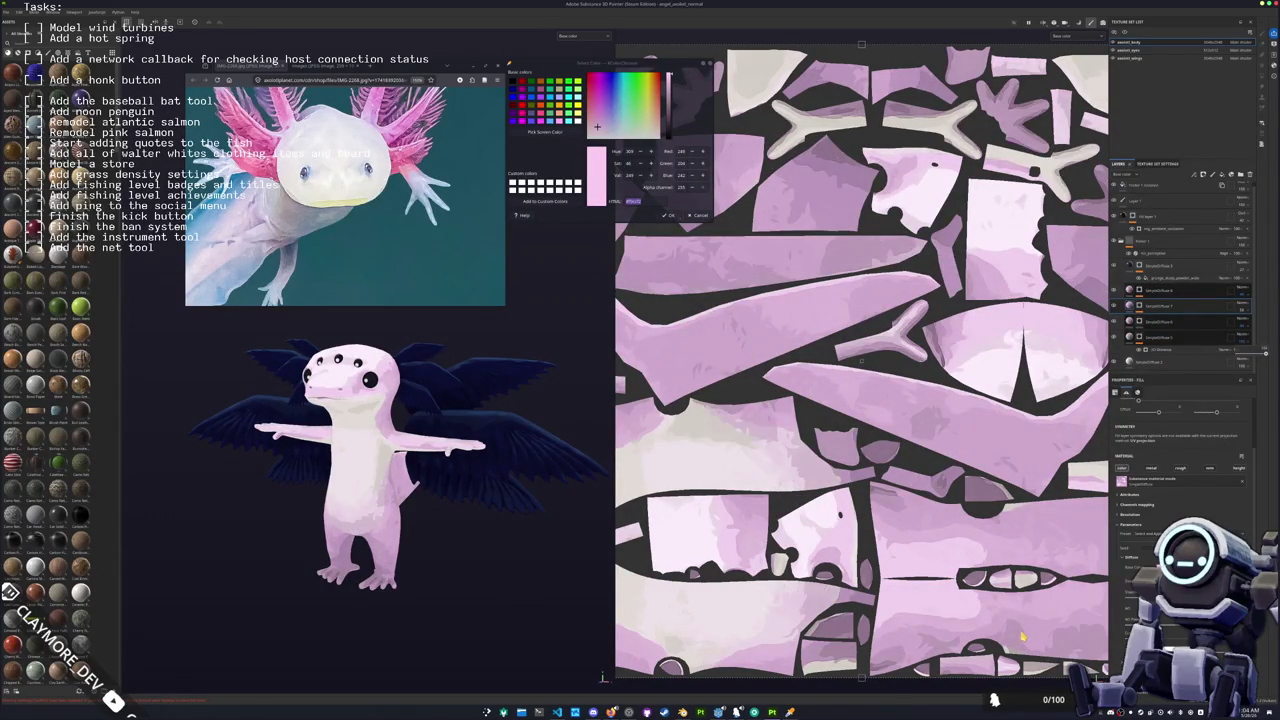
scroll(1180, 300, up, 1)
click(1114, 270)
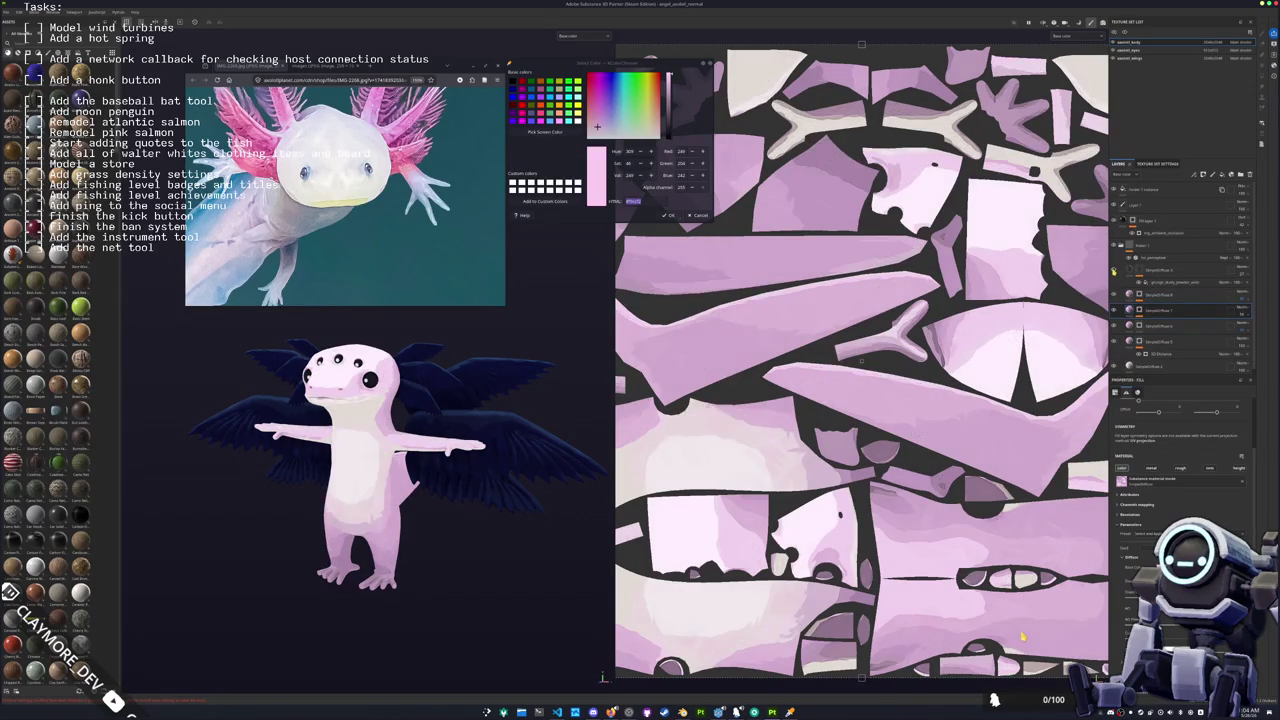
click(1114, 270)
click(1114, 270)
click(1114, 270)
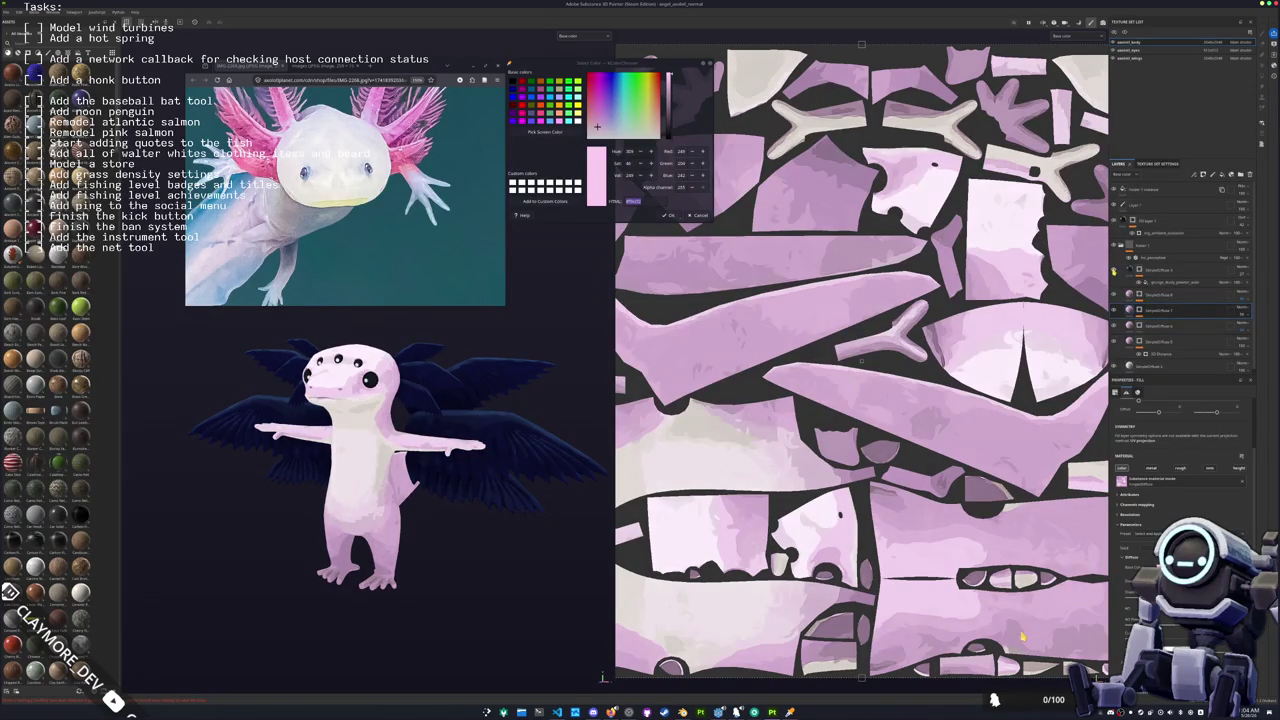
scroll(395, 413, up, 5)
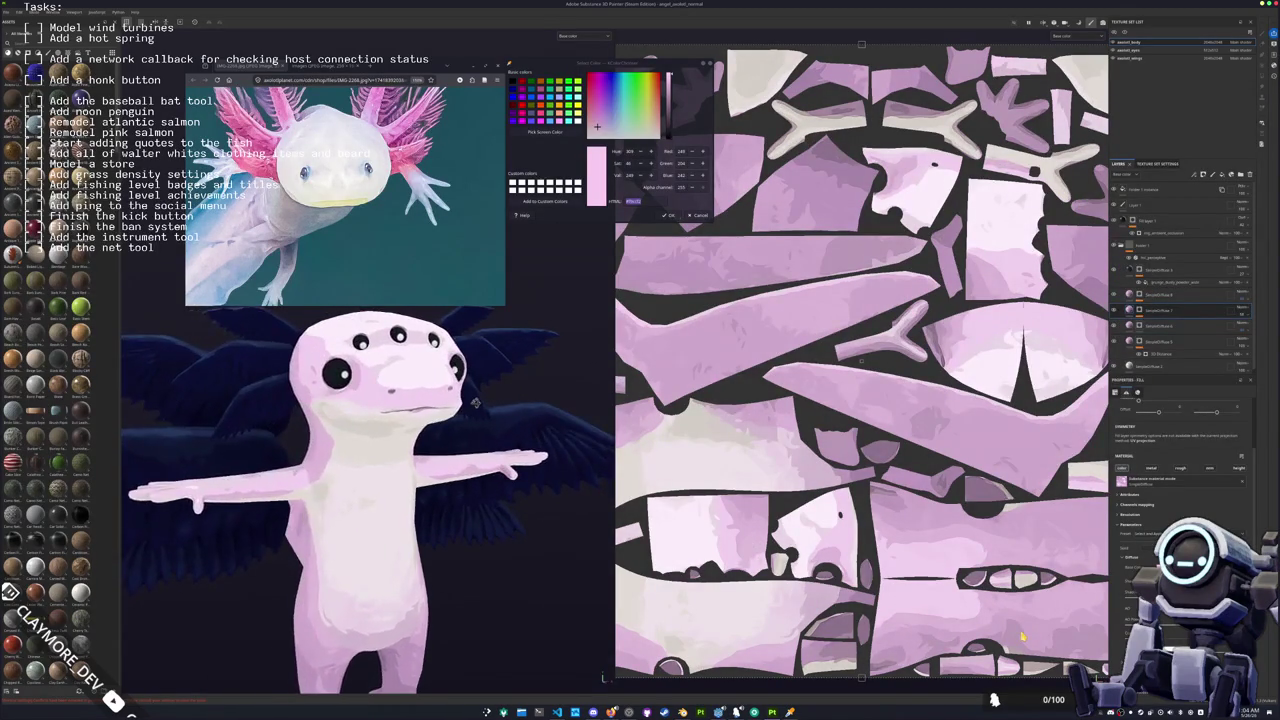
drag(395, 413, 472, 433)
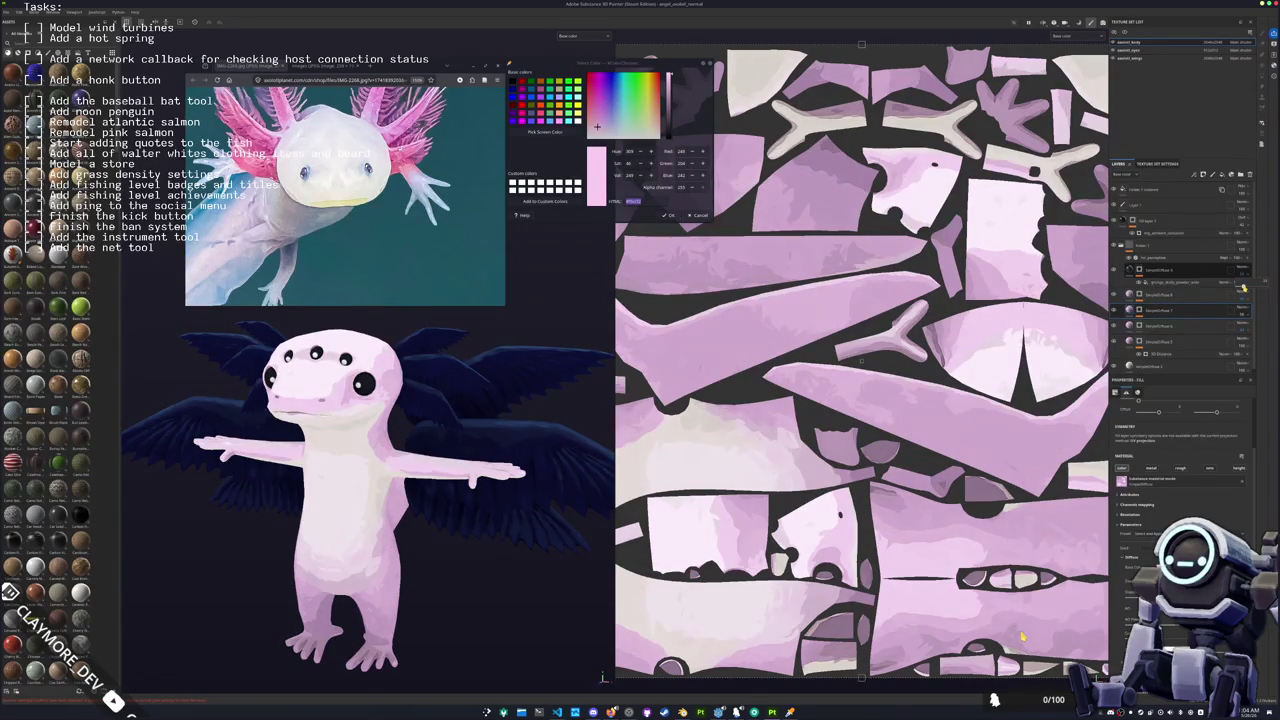
click(1138, 270)
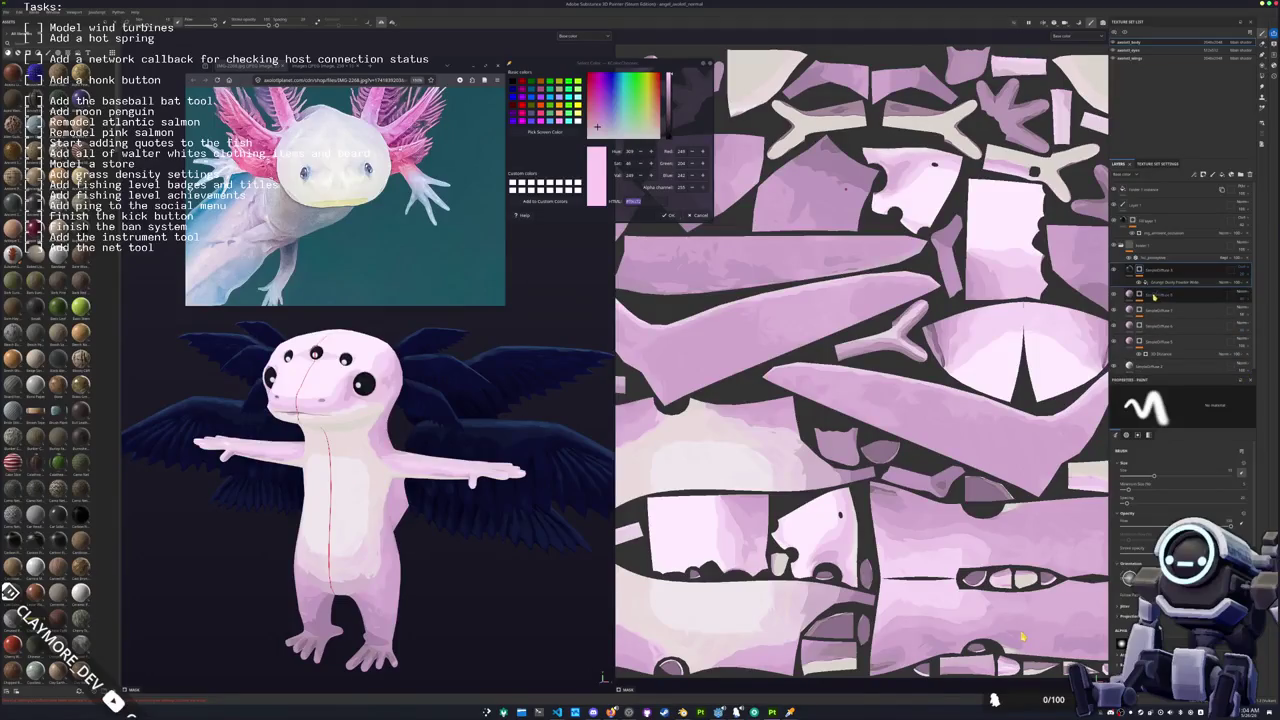
click(1122, 222)
click(1116, 221)
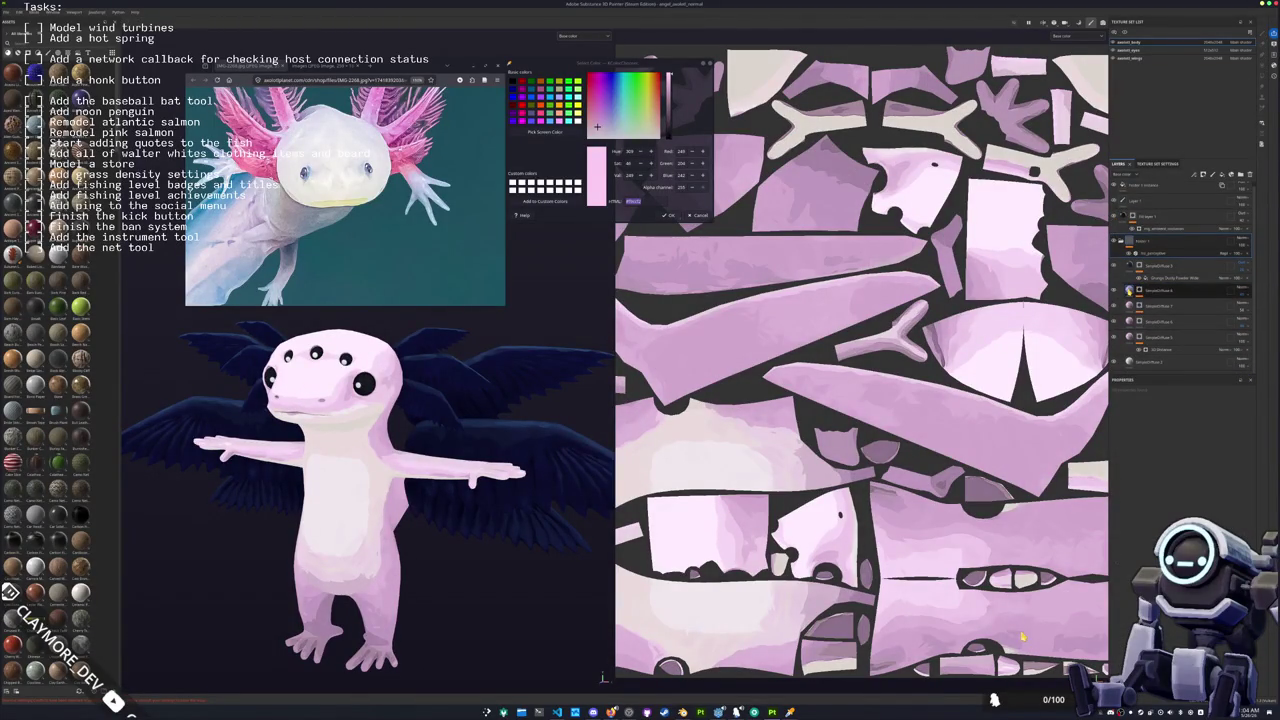
click(1128, 340)
mouse_move(320, 490)
mouse_down()
mouse_move(159, 498)
mouse_move(584, 461)
mouse_move(405, 470)
mouse_up()
click(1140, 59)
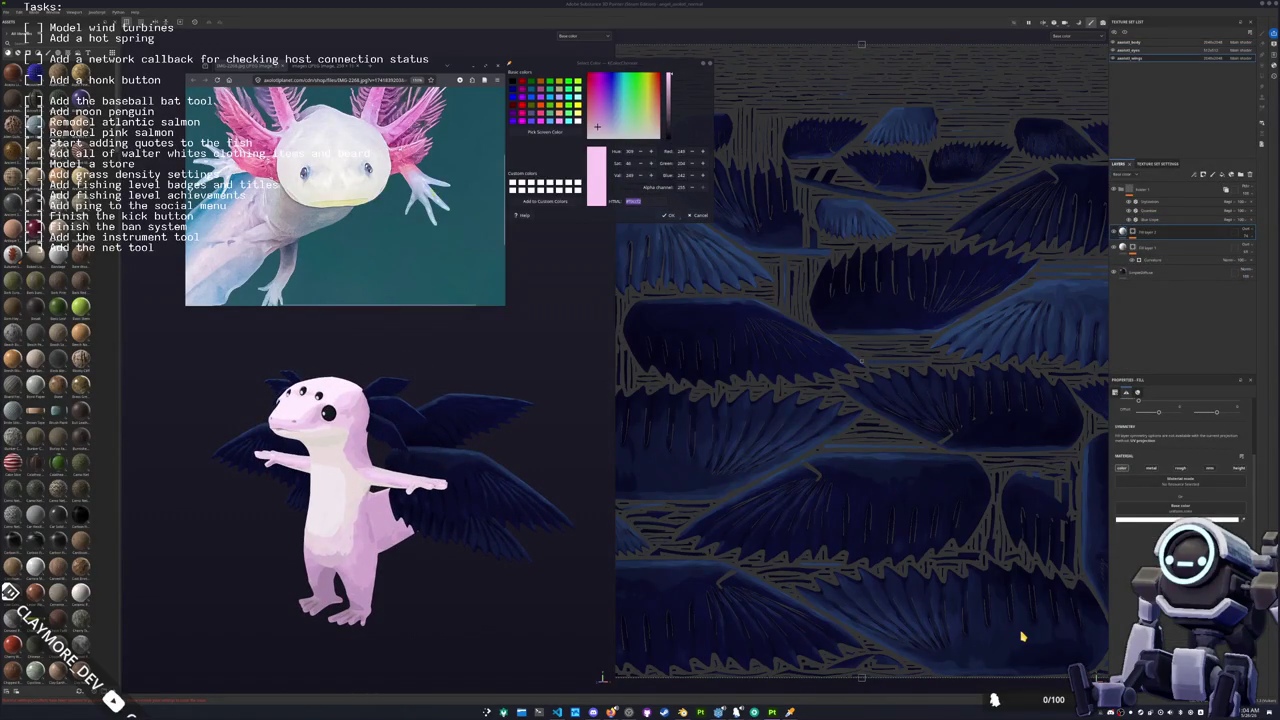
Step: Sample a light pink from the axolotl reference photo and apply it as the bottom wing fill's Base Color
scroll(457, 220, up, 2)
click(557, 134)
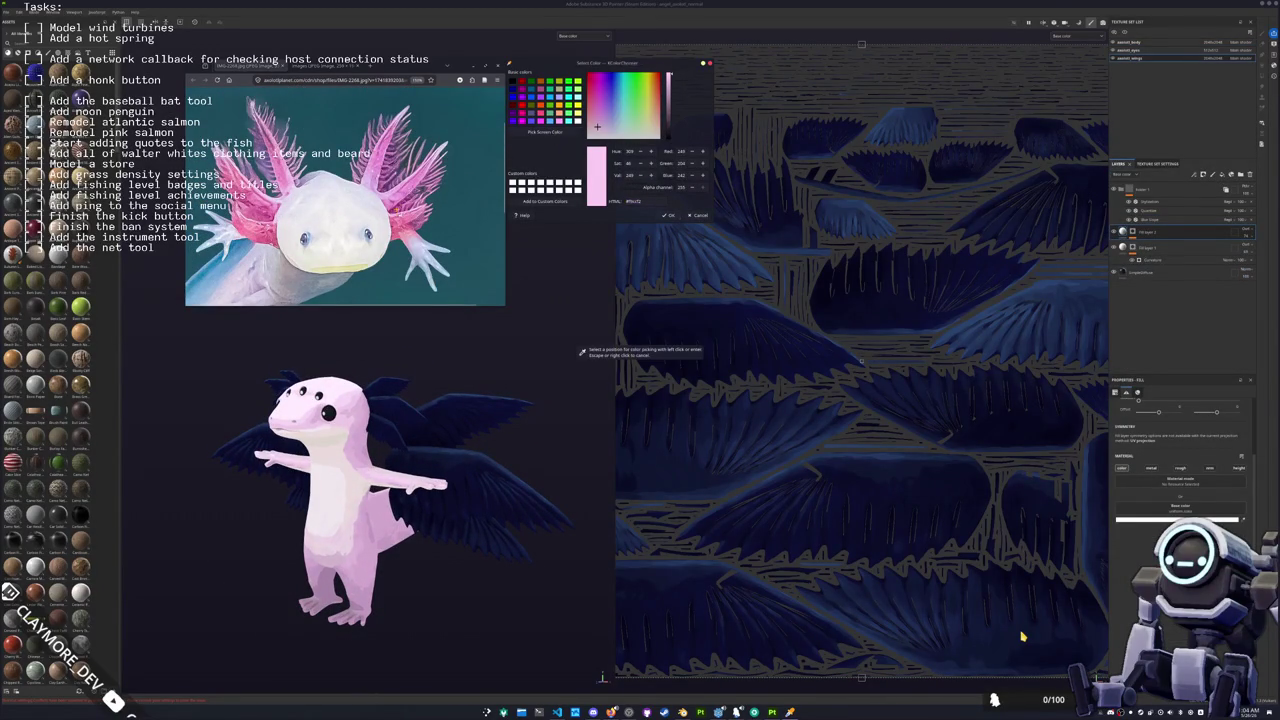
click(410, 140)
click(544, 131)
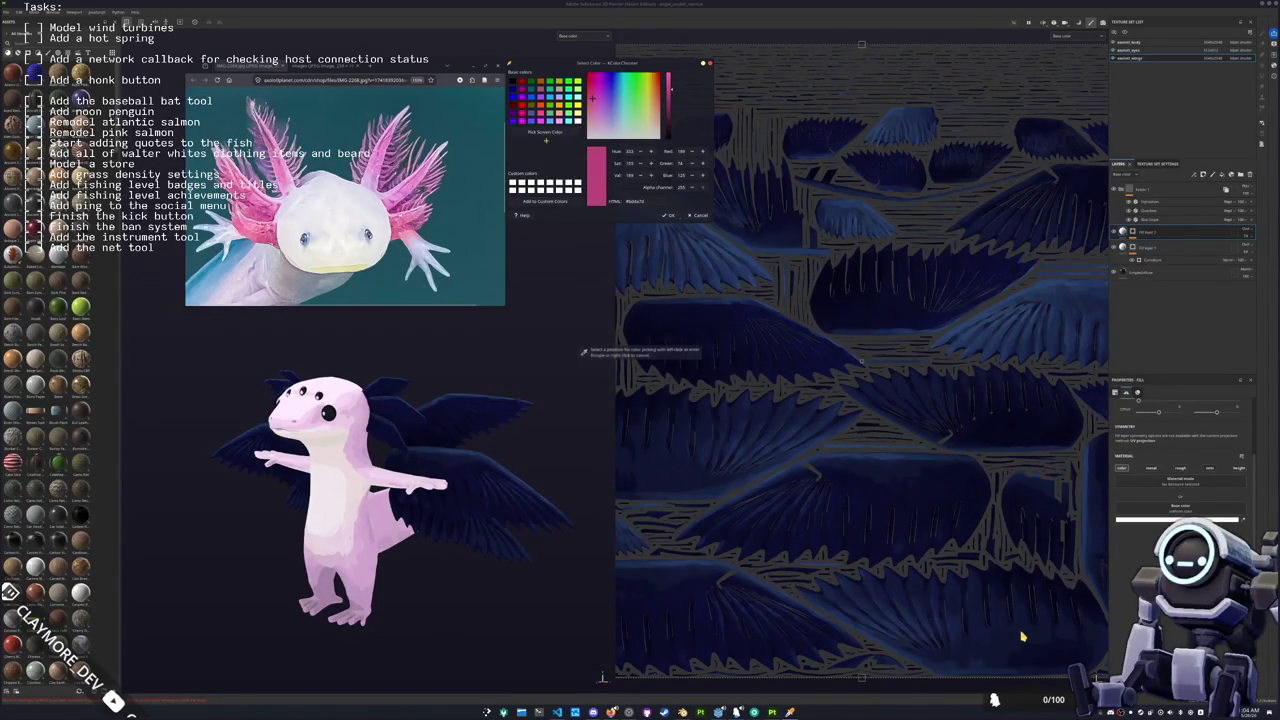
click(262, 135)
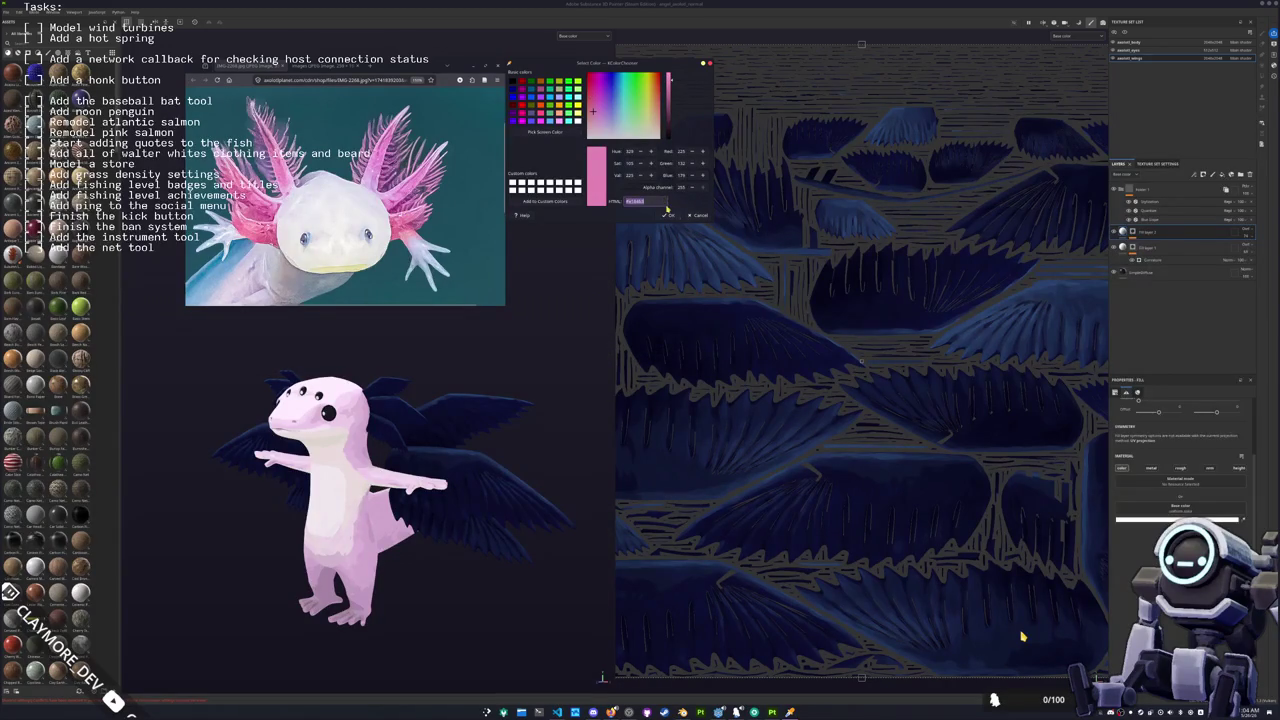
click(1114, 273)
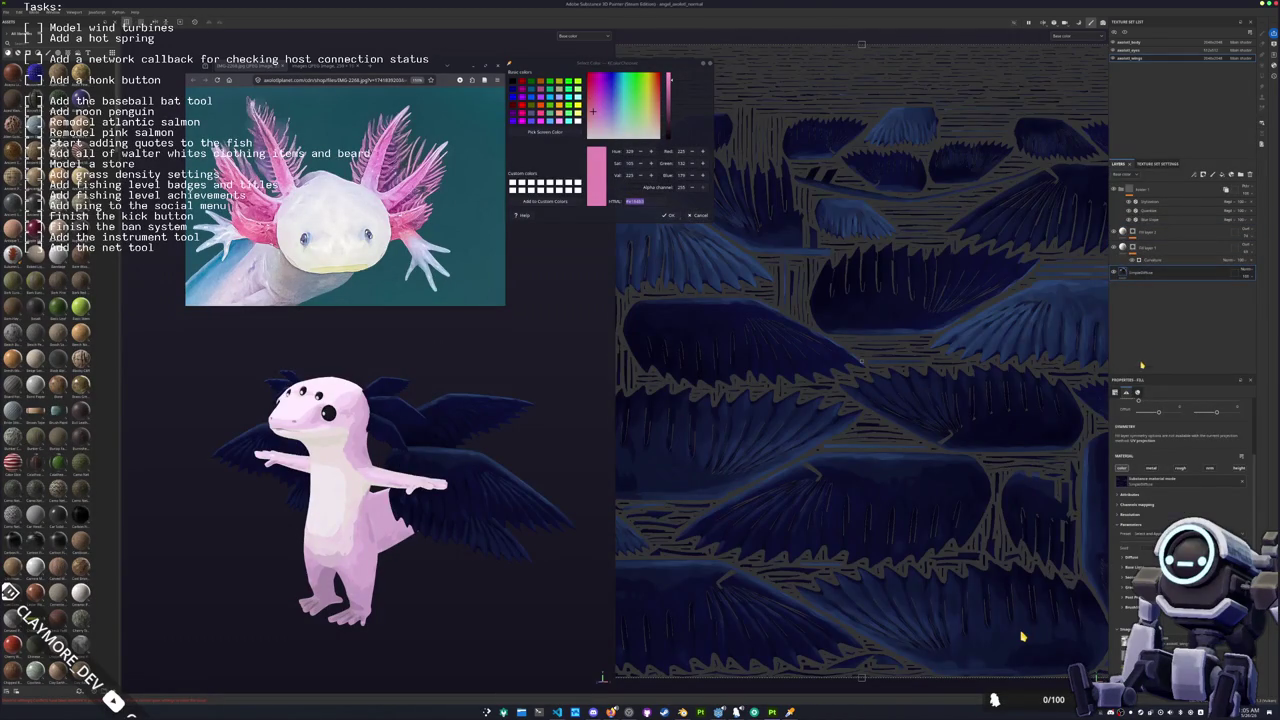
scroll(1153, 438, down, 2)
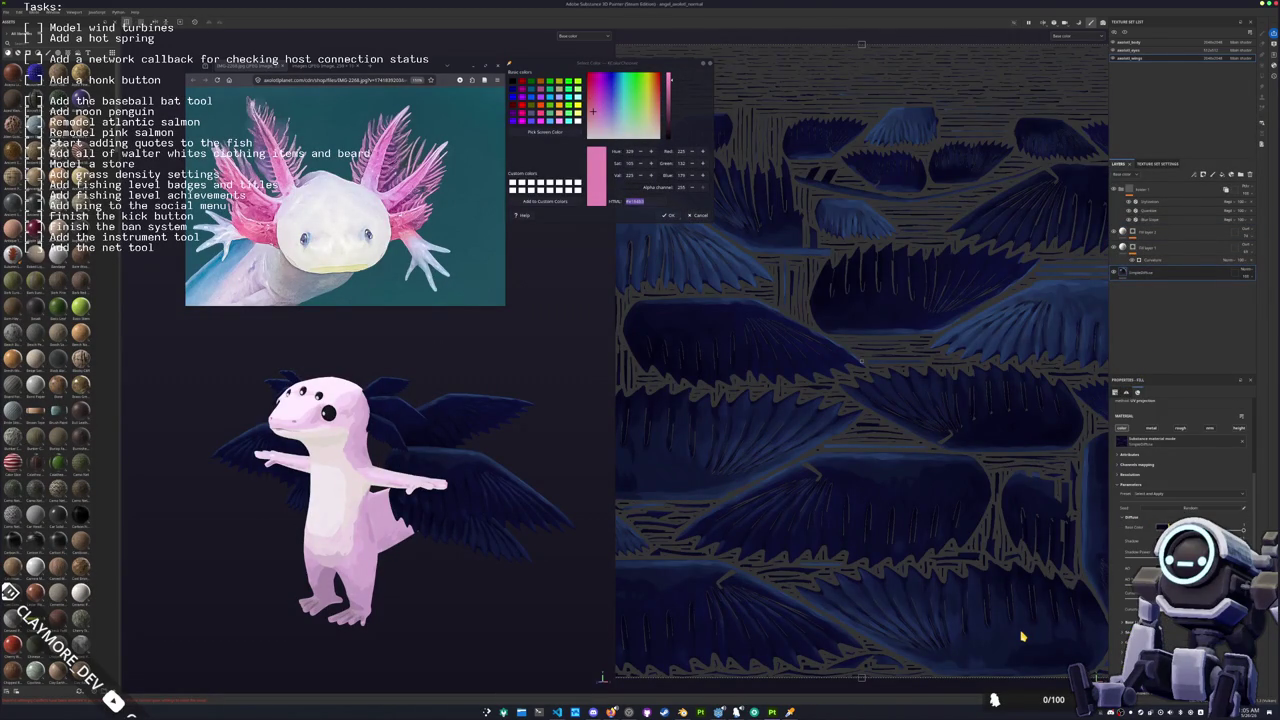
key(Return)
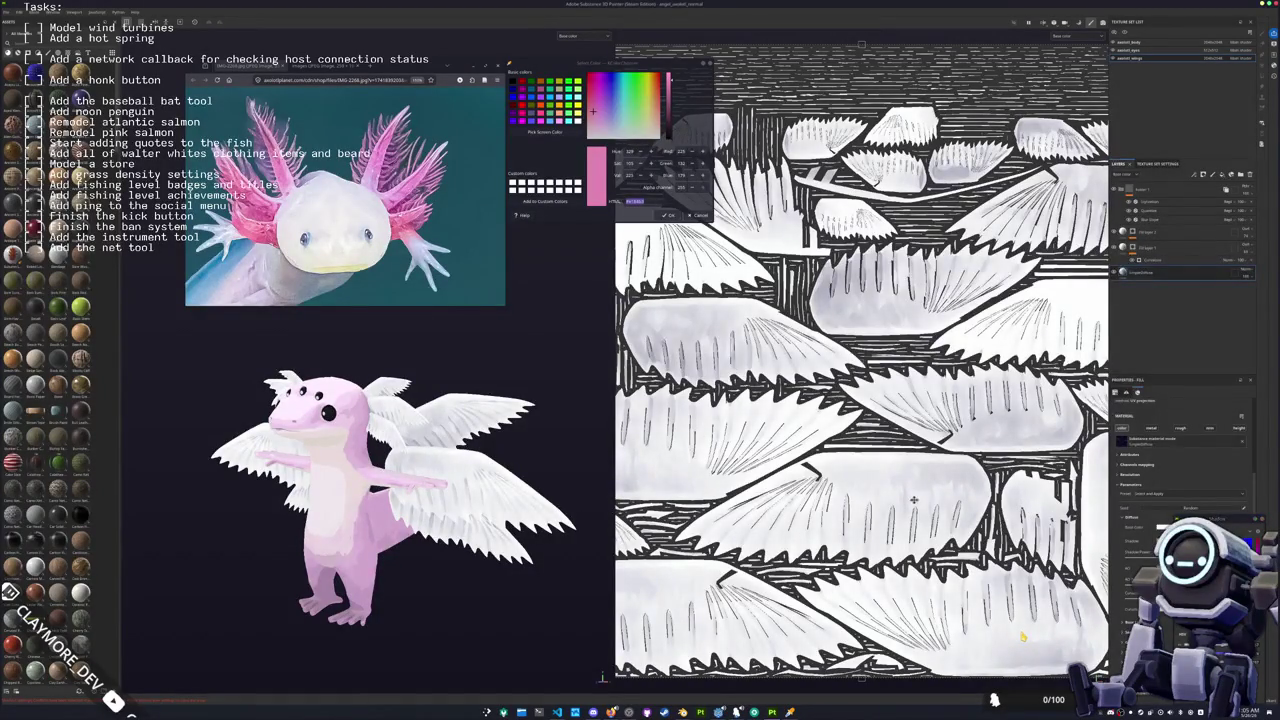
Step: Duplicate the GrapeDiffuse fill layer, set the copy's Base Color to pink, and add a black mask
key(ctrl+d)
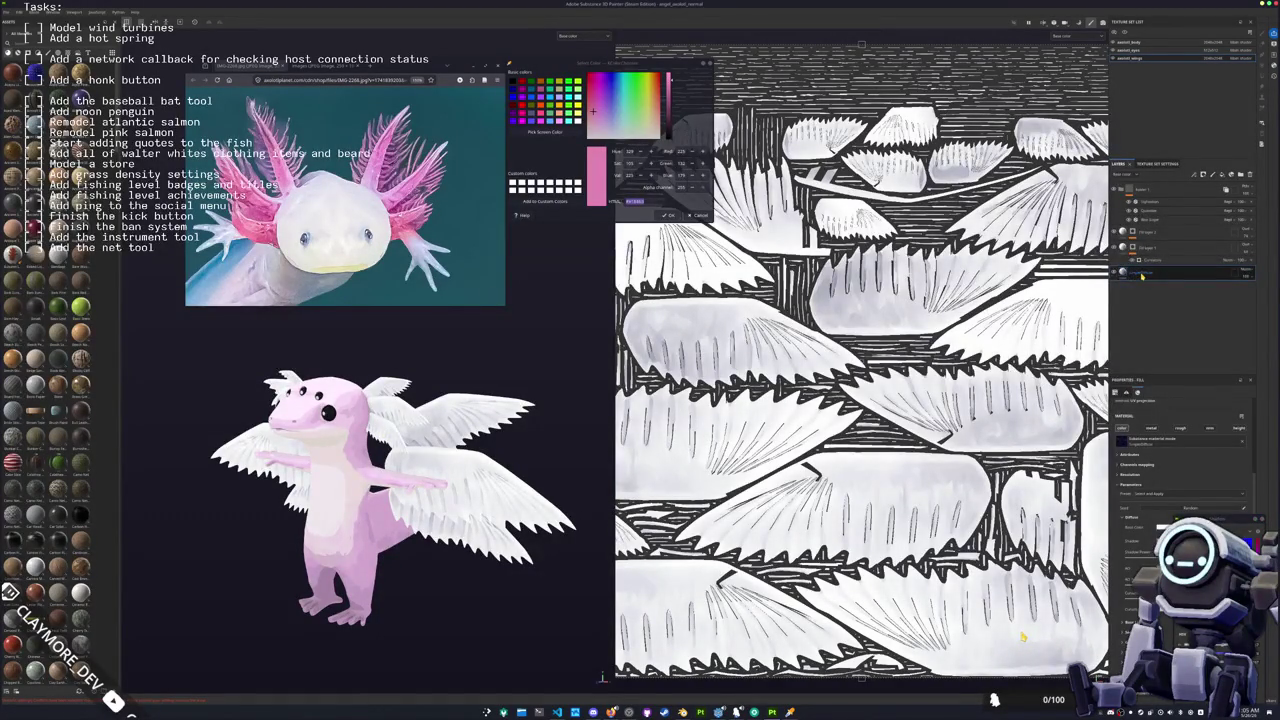
click(640, 201)
click(1130, 518)
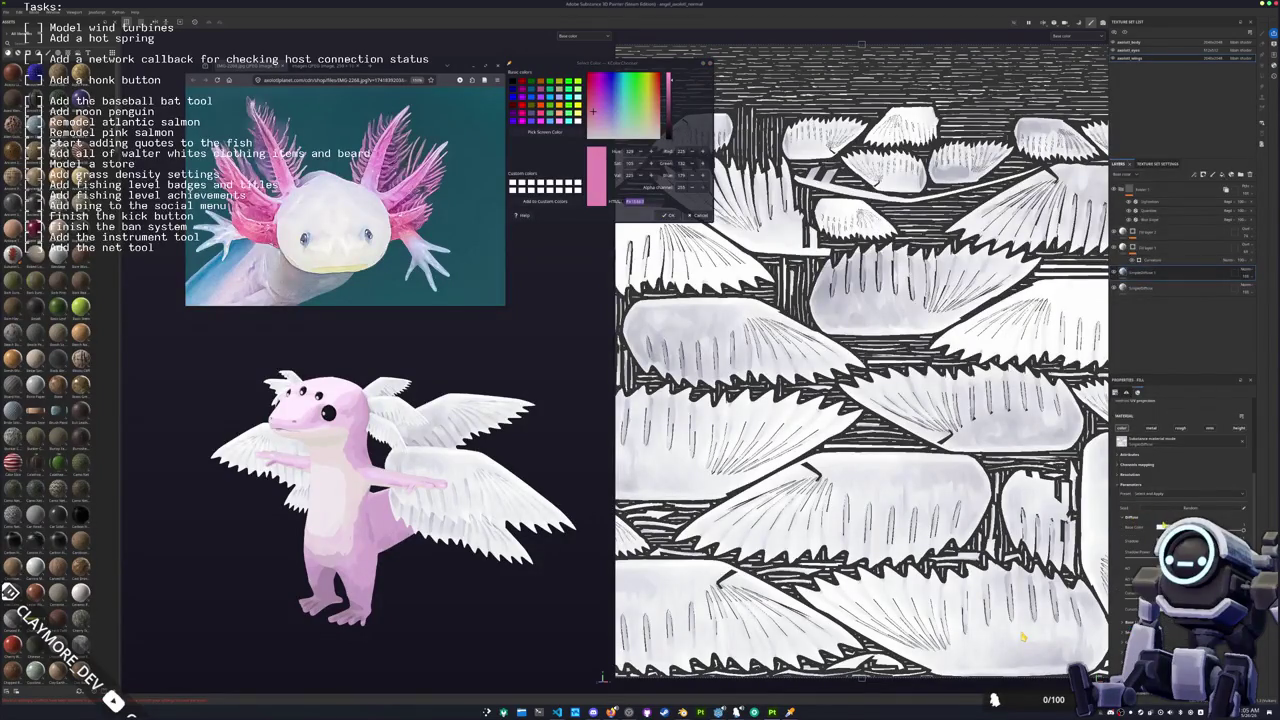
click(1166, 522)
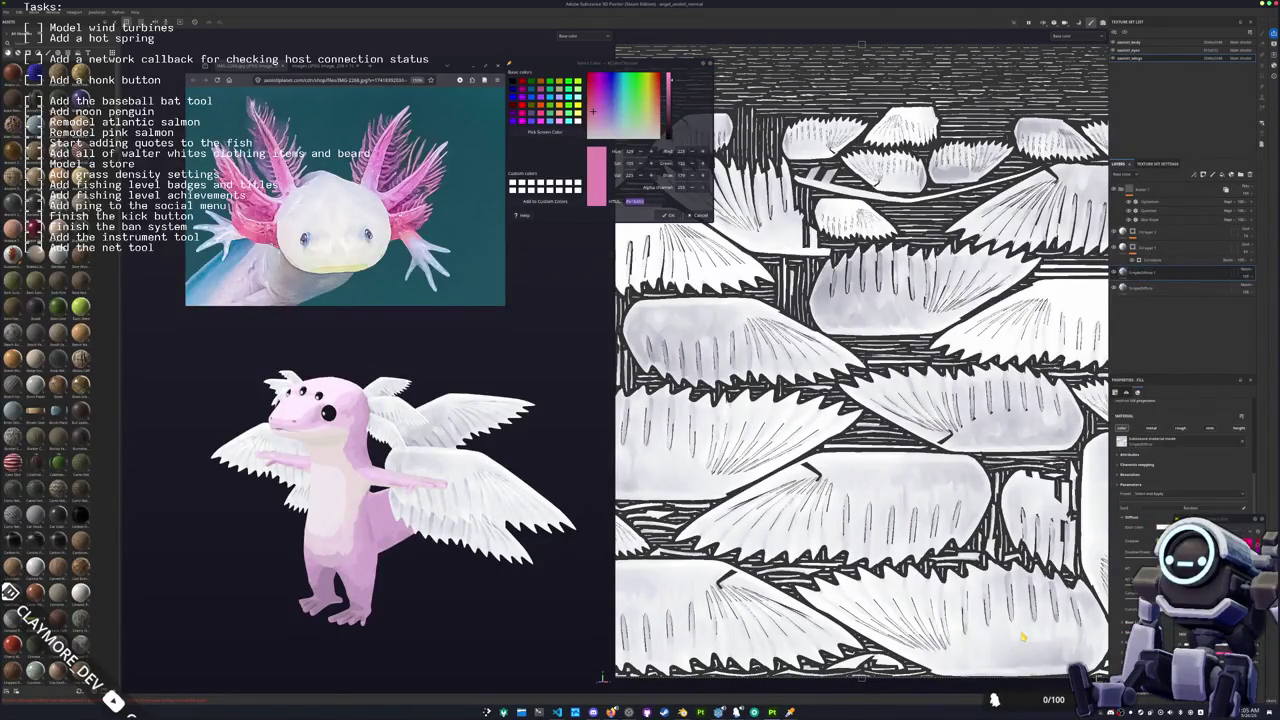
click(1166, 527)
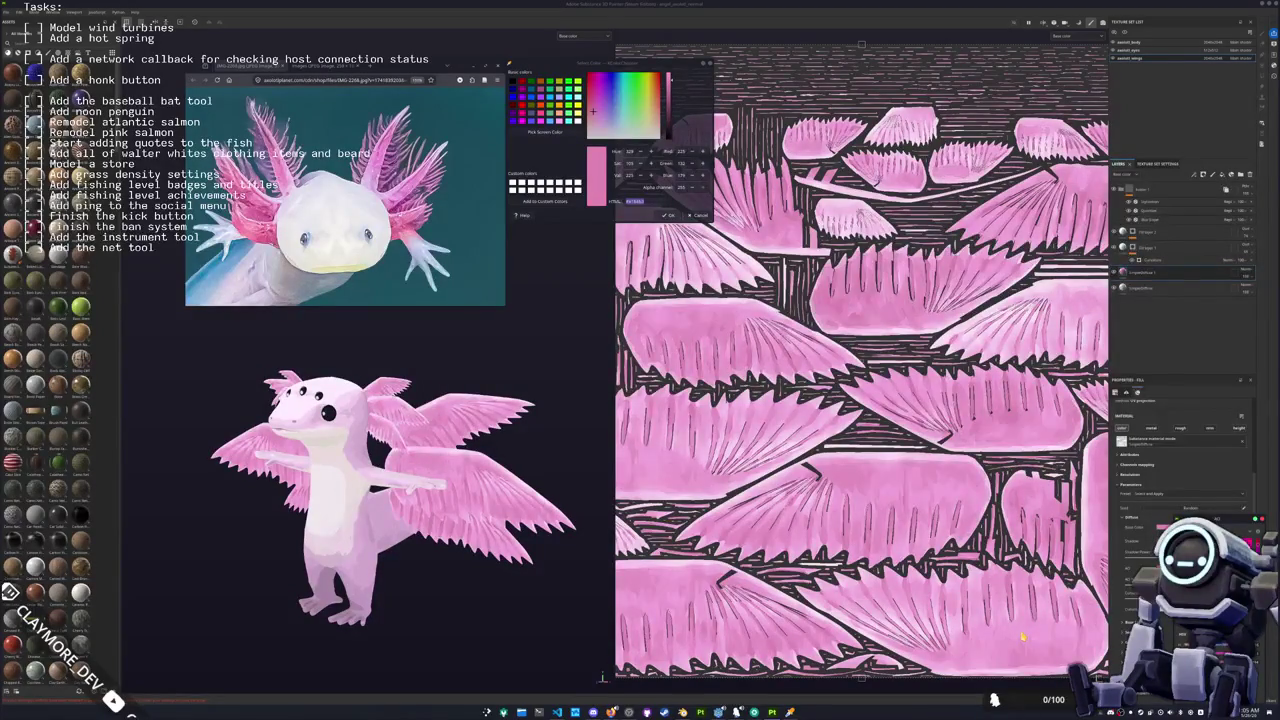
right_click(1146, 272)
click(1160, 284)
Step: Add a 3D Distance generator to the pink layer's mask and set where the gradient starts
right_click(1142, 272)
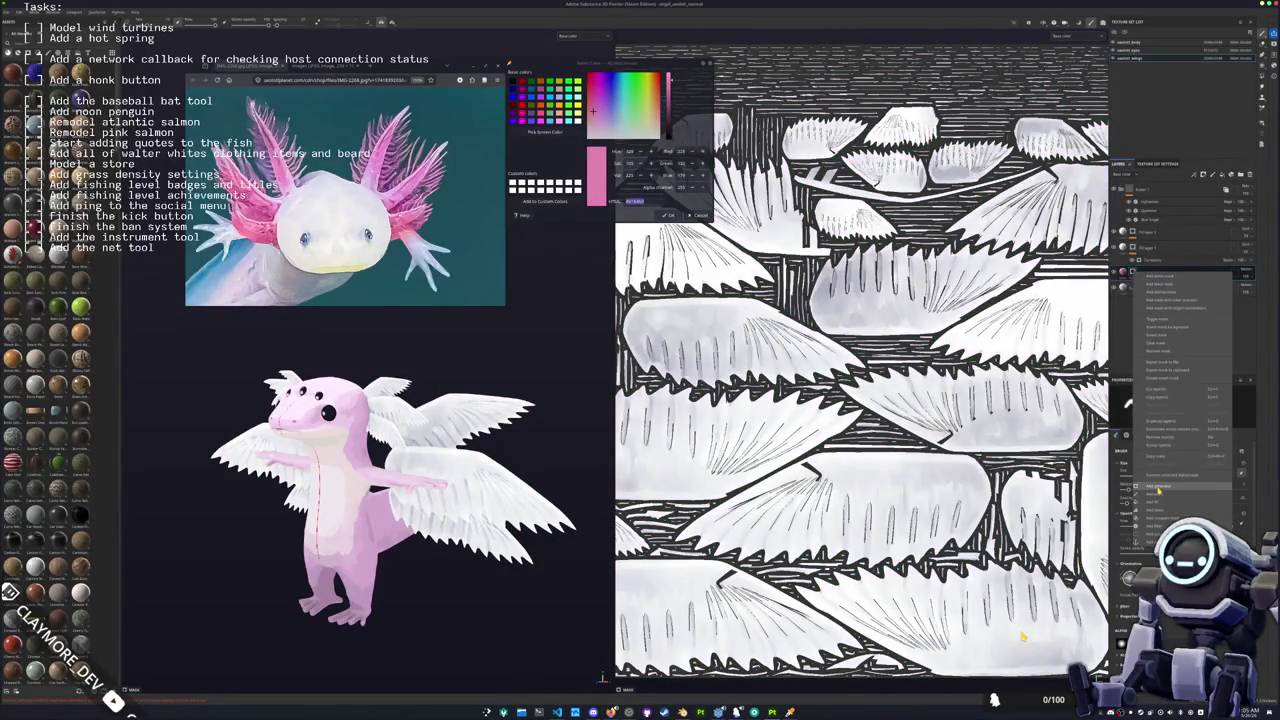
click(1157, 487)
click(1163, 412)
click(1175, 433)
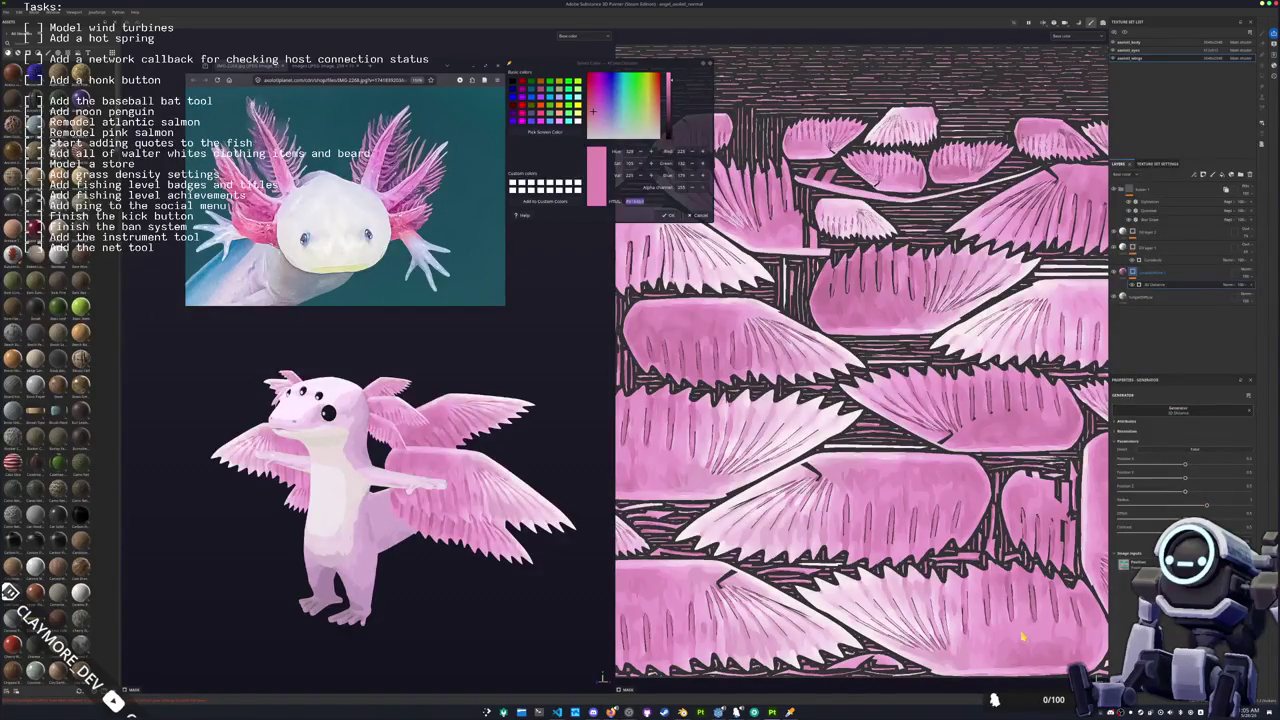
drag(1205, 507, 1150, 507)
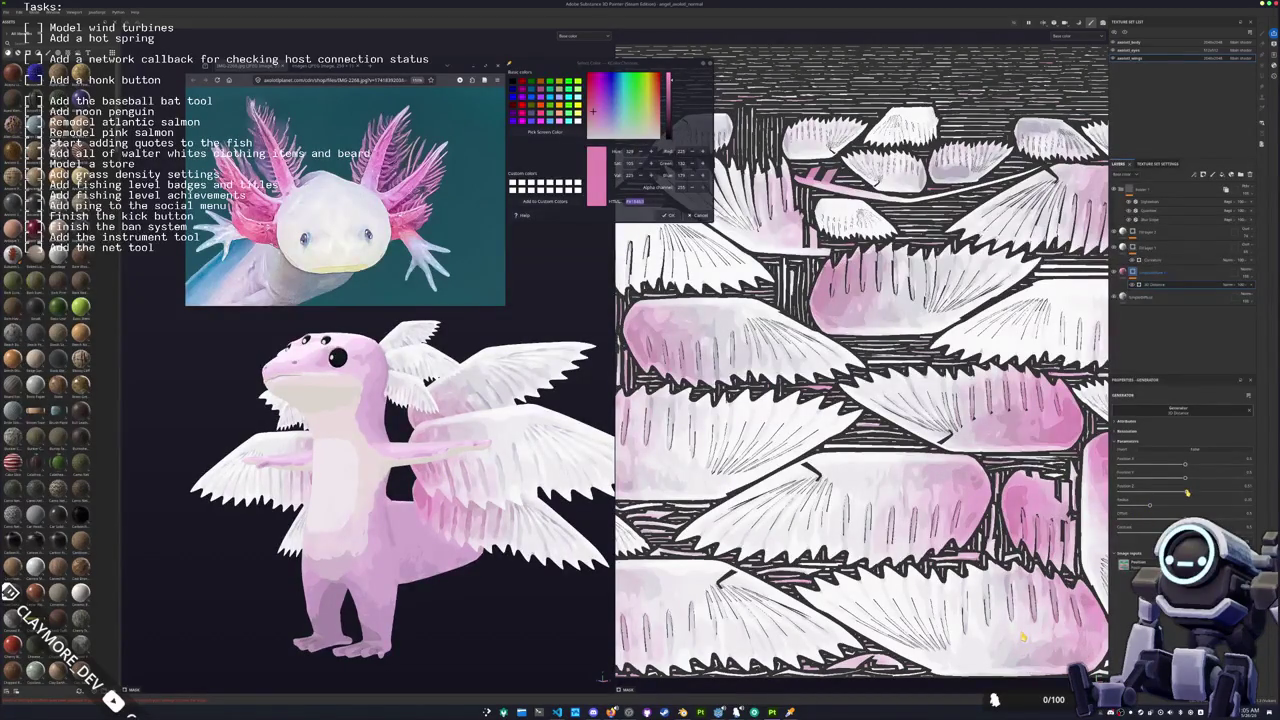
drag(1186, 477, 1190, 480)
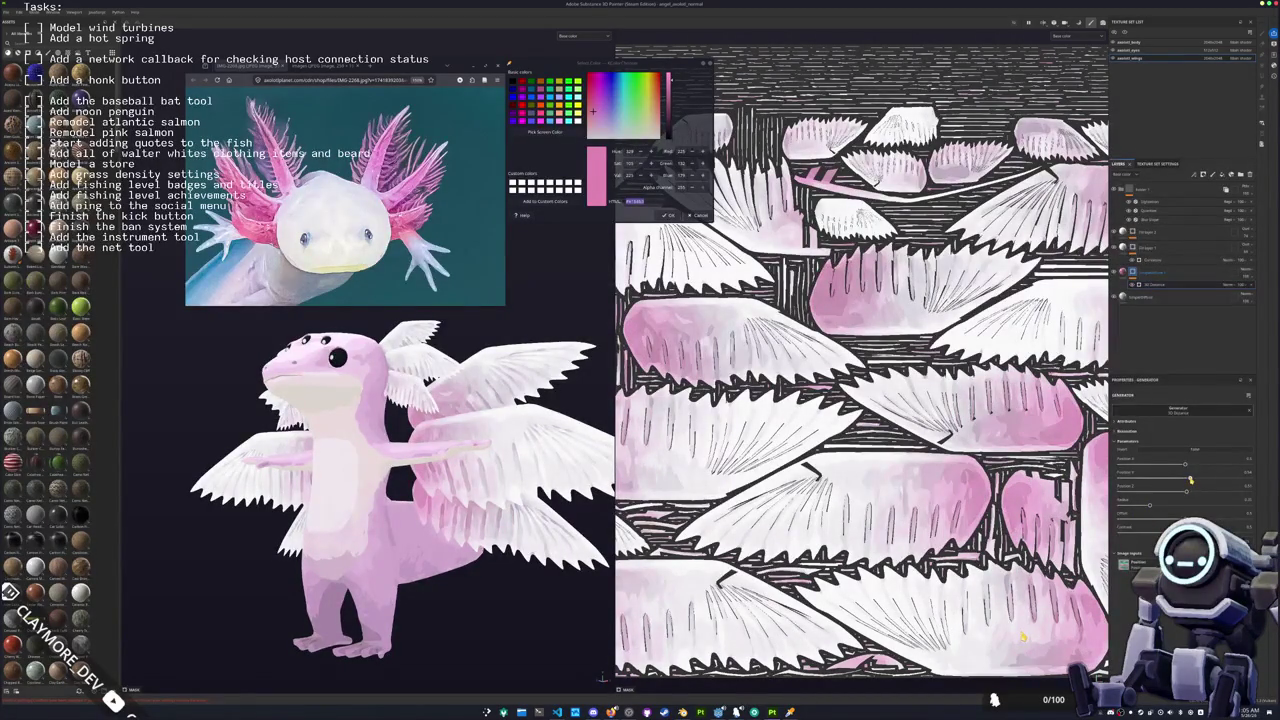
click(1152, 279)
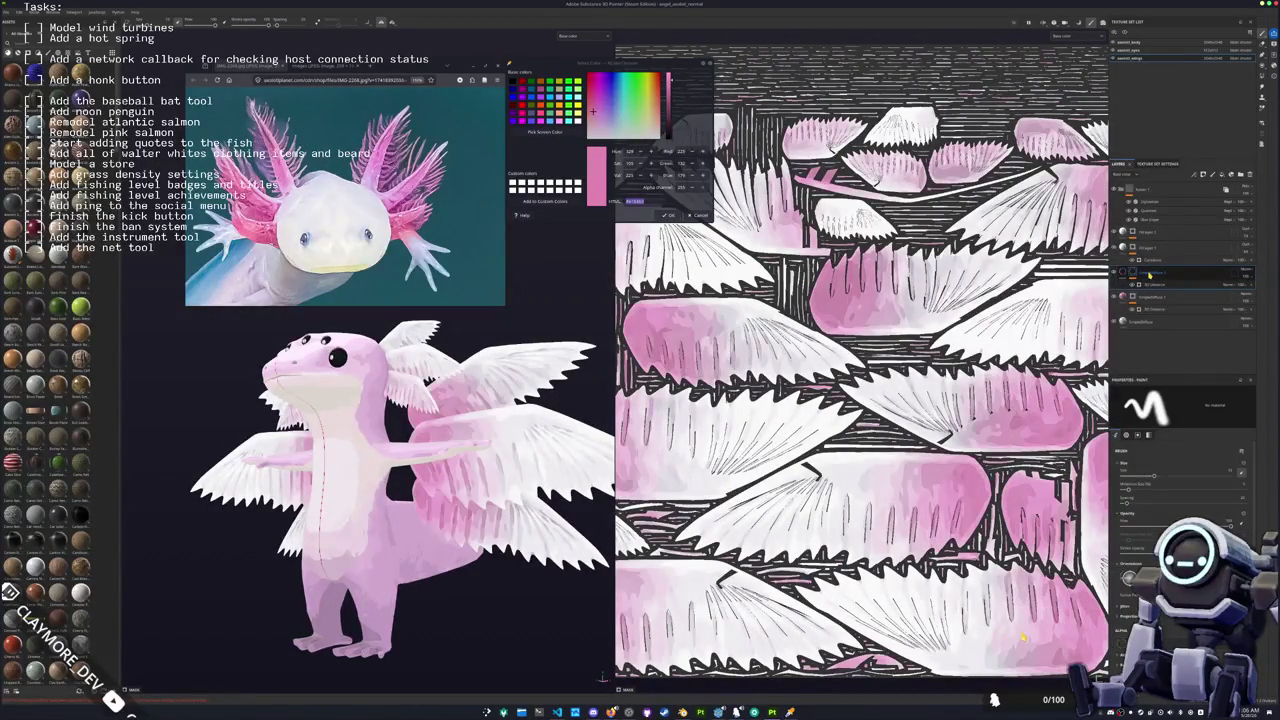
click(1153, 284)
Step: Tune the generator's position so the pink gradient sits at the wing roots, checking side and front views
drag(400, 480, 480, 482)
mouse_move(1183, 493)
mouse_down()
mouse_move(1249, 487)
mouse_move(1213, 481)
mouse_up()
drag(1215, 479, 1211, 479)
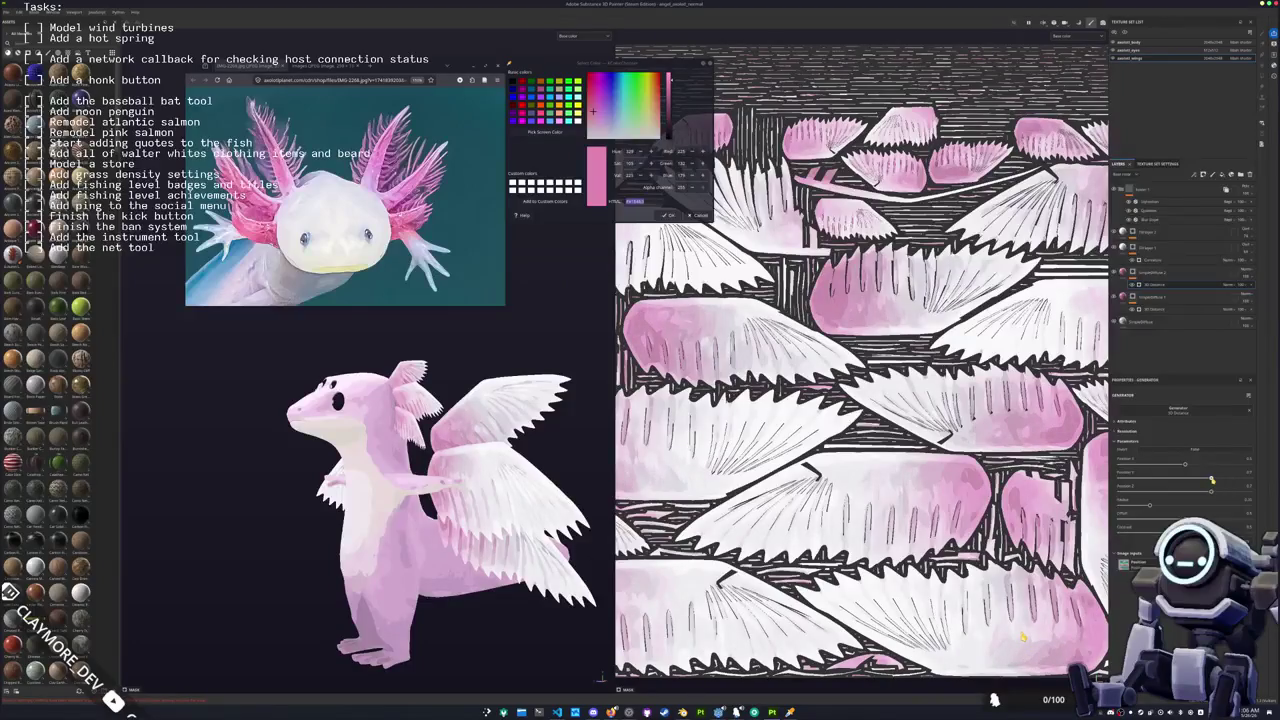
key(f)
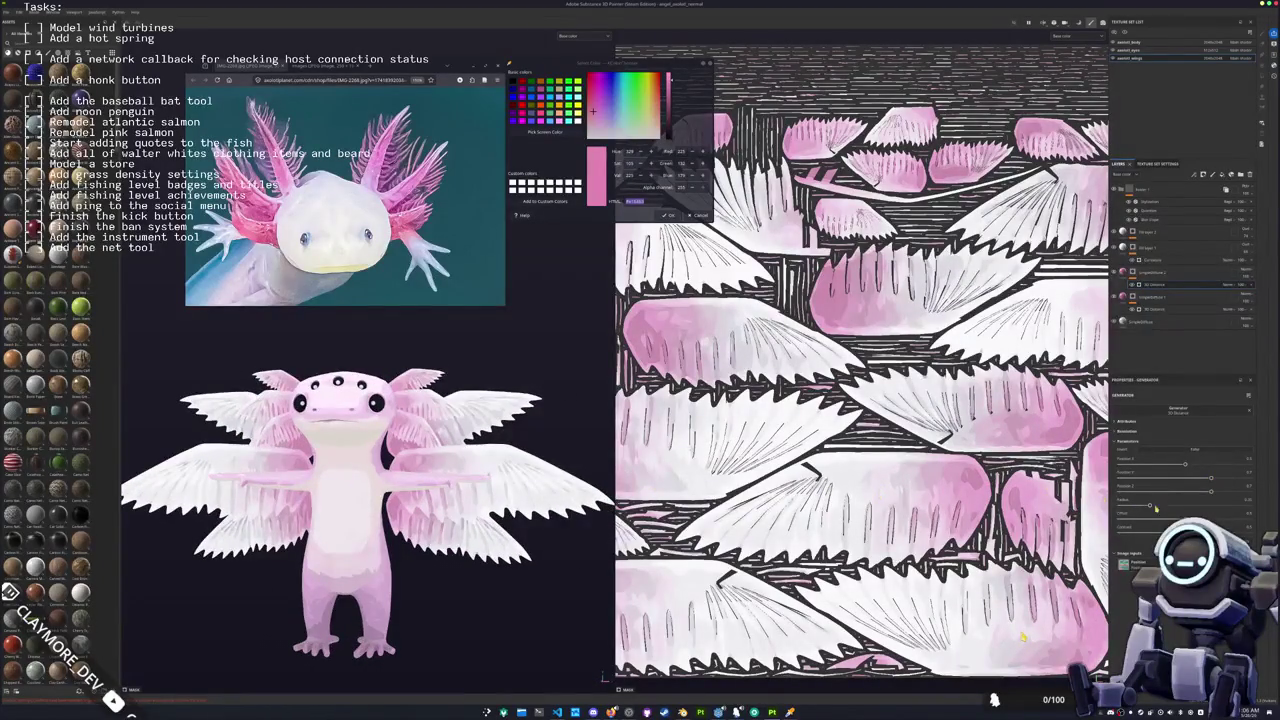
drag(1151, 505, 1143, 507)
drag(460, 457, 520, 457)
Step: Switch to the body texture set and select the Simple Diffuse 5 layer
click(1146, 50)
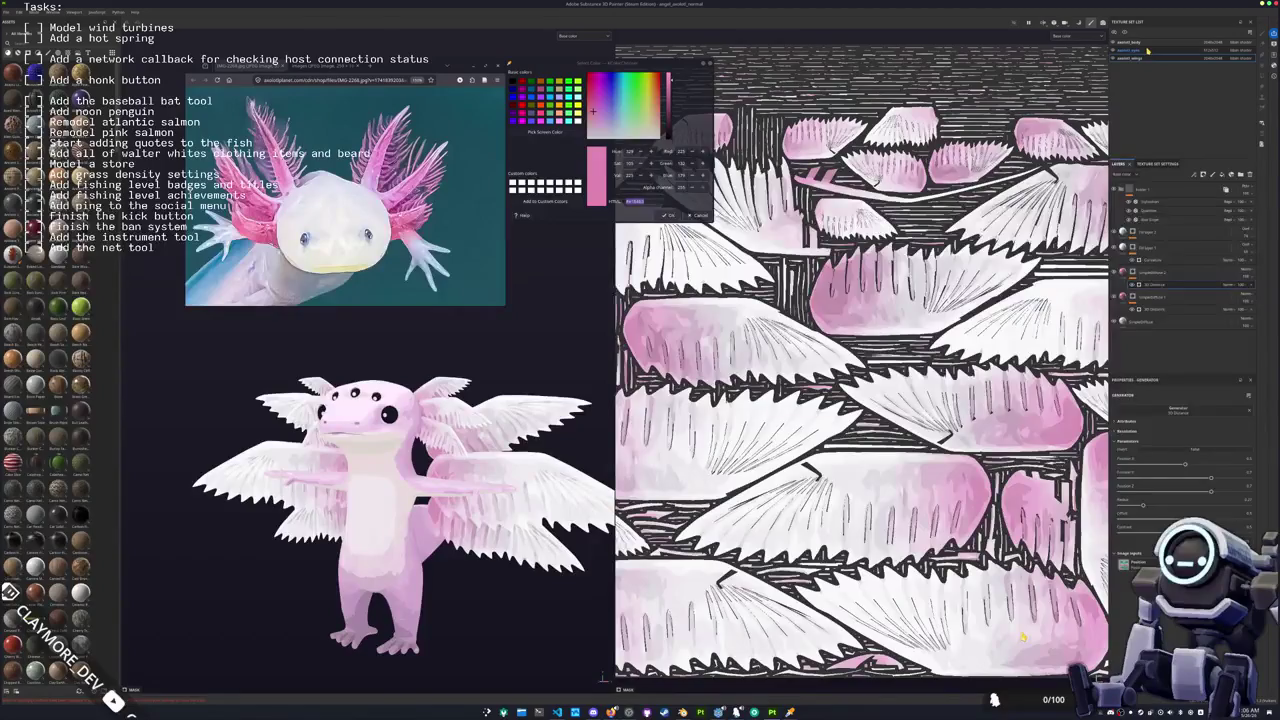
click(1146, 46)
mouse_move(588, 382)
mouse_down()
mouse_move(553, 370)
mouse_move(582, 360)
mouse_up()
click(1131, 342)
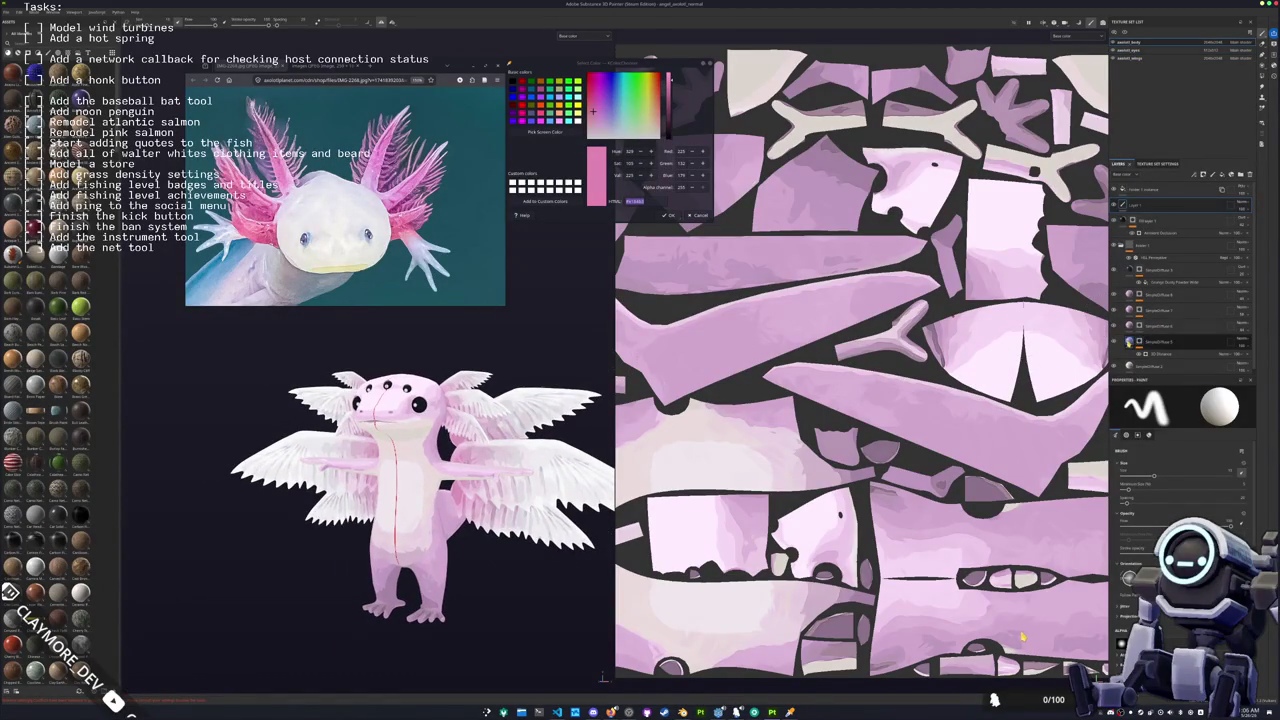
Step: Toggle the pink body layers' visibility to compare their effect
click(1131, 342)
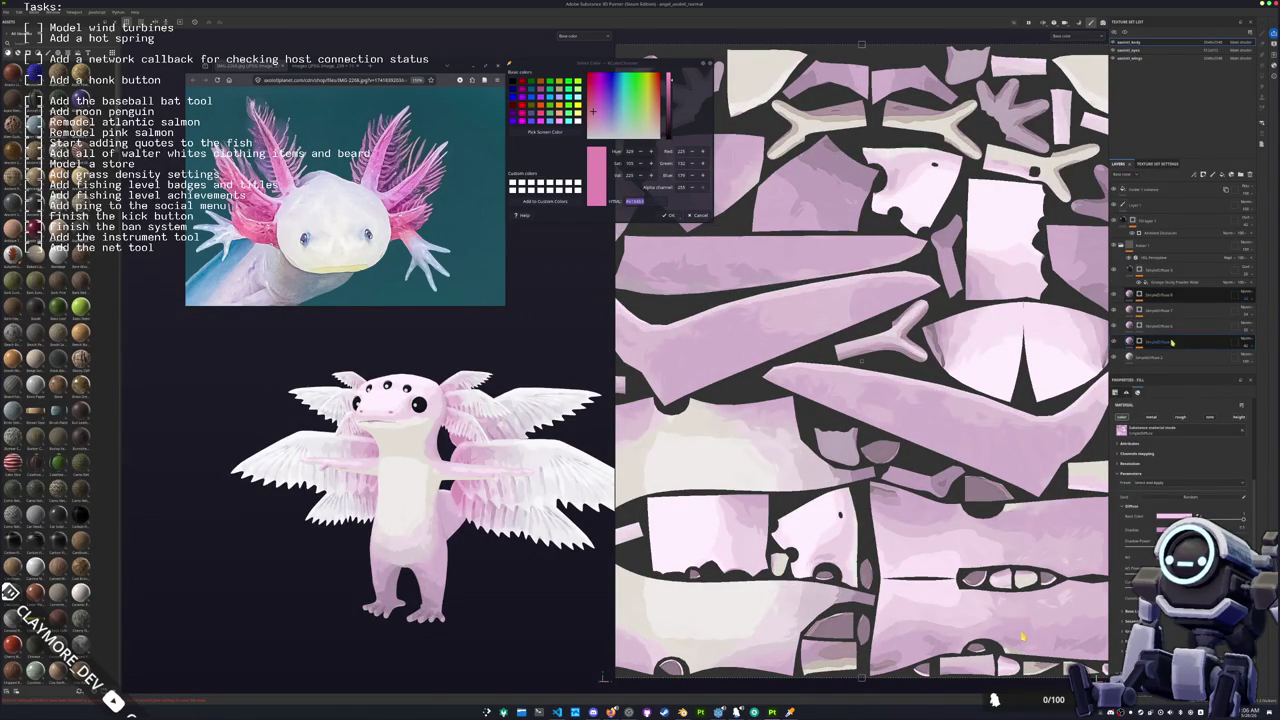
click(1114, 342)
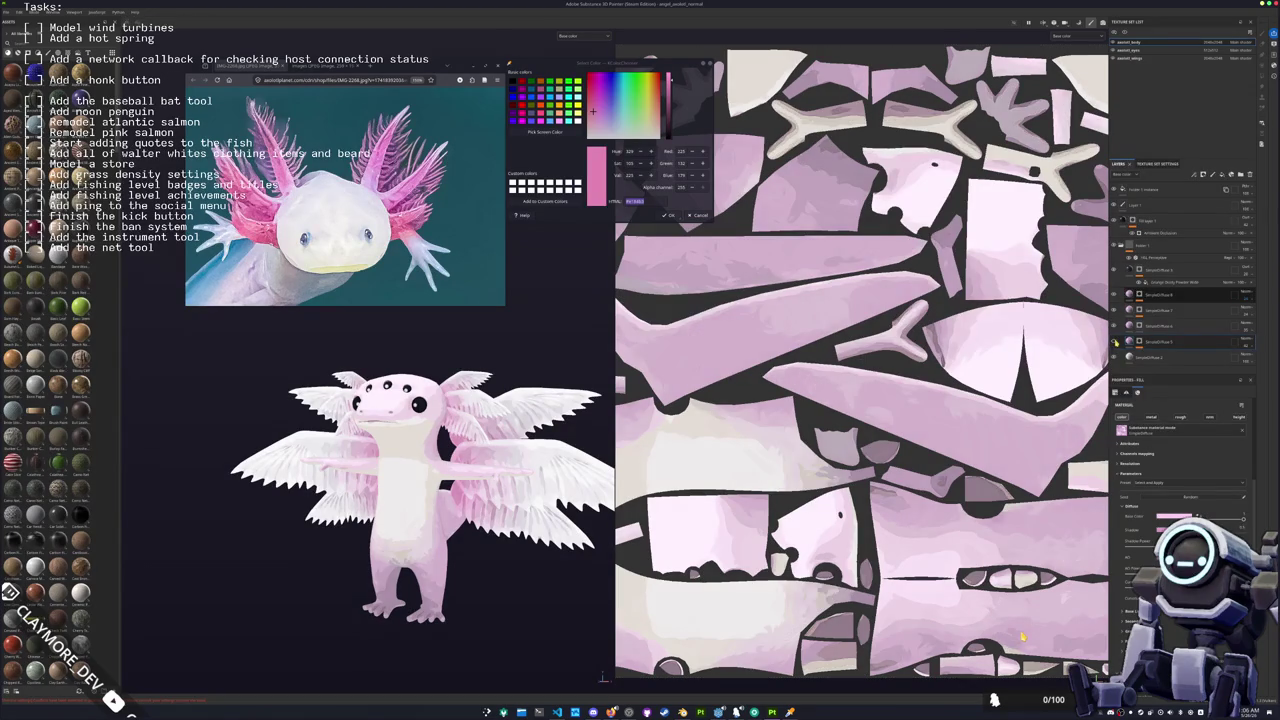
click(1115, 325)
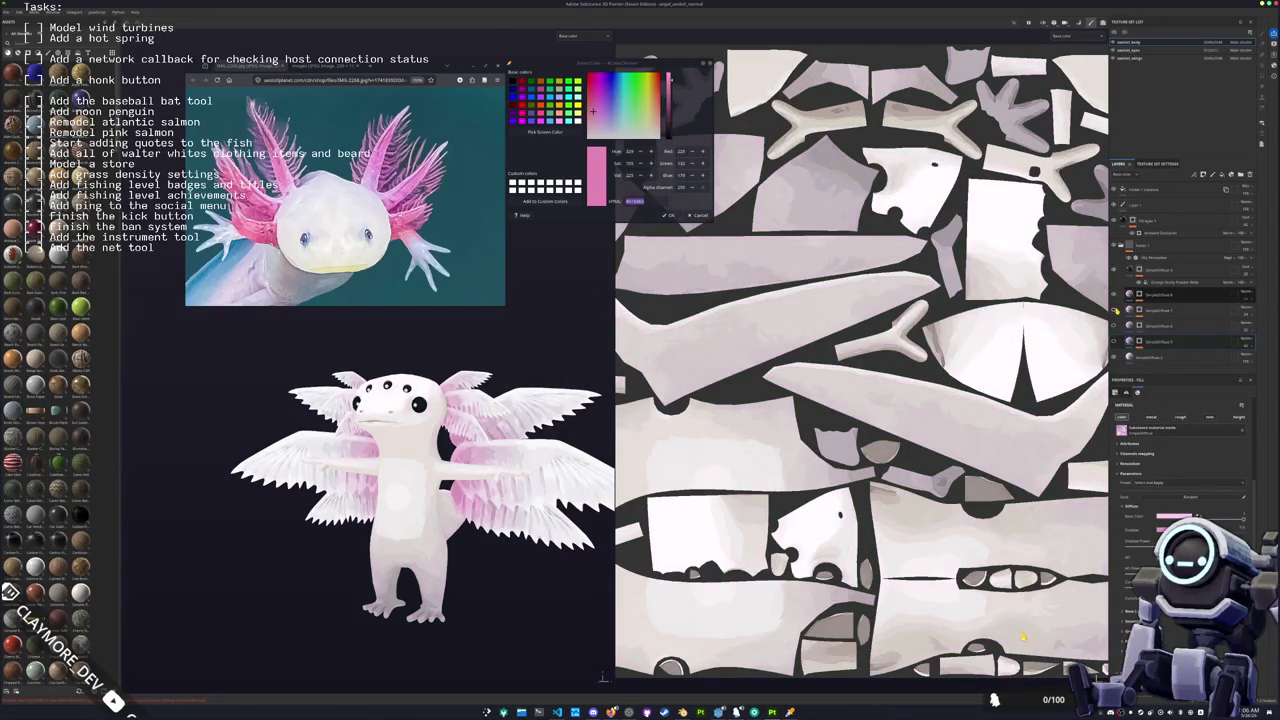
click(1115, 310)
click(1115, 342)
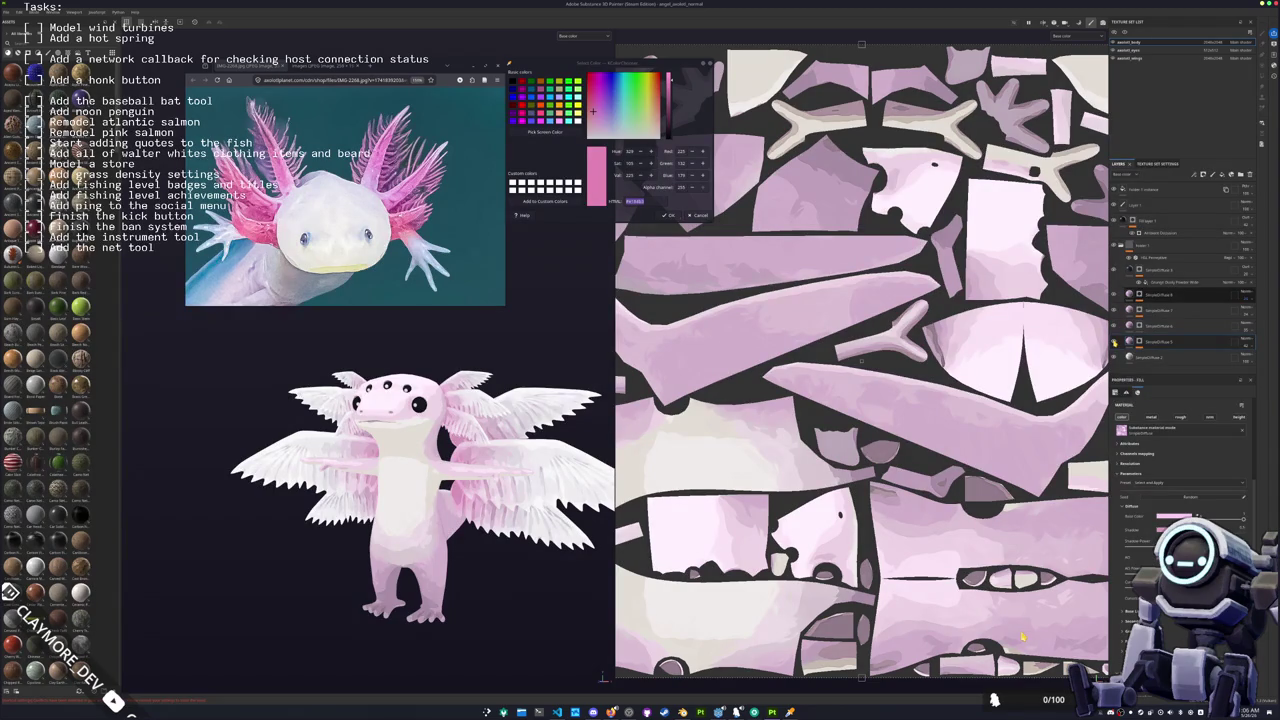
Step: Lower the opacity of the Simple Diffuse 5 and Simple Fill 6 layers slightly
click(1252, 347)
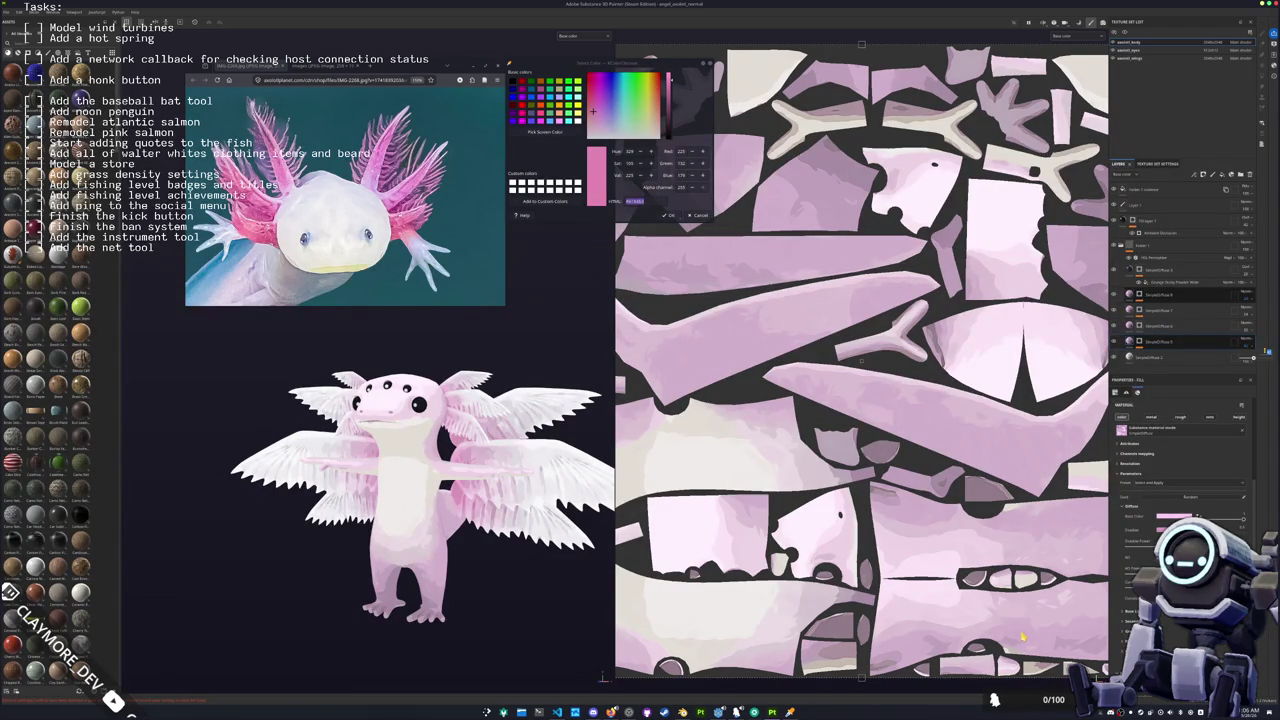
drag(1252, 357, 1244, 358)
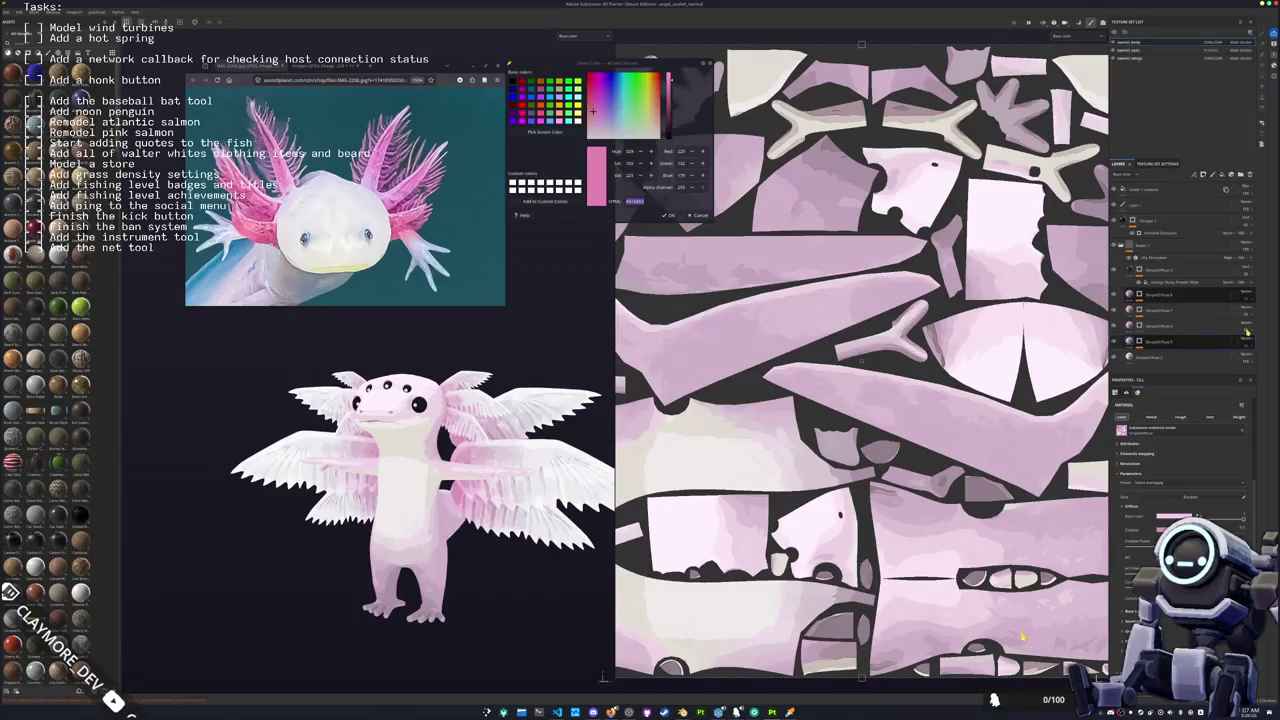
click(1247, 331)
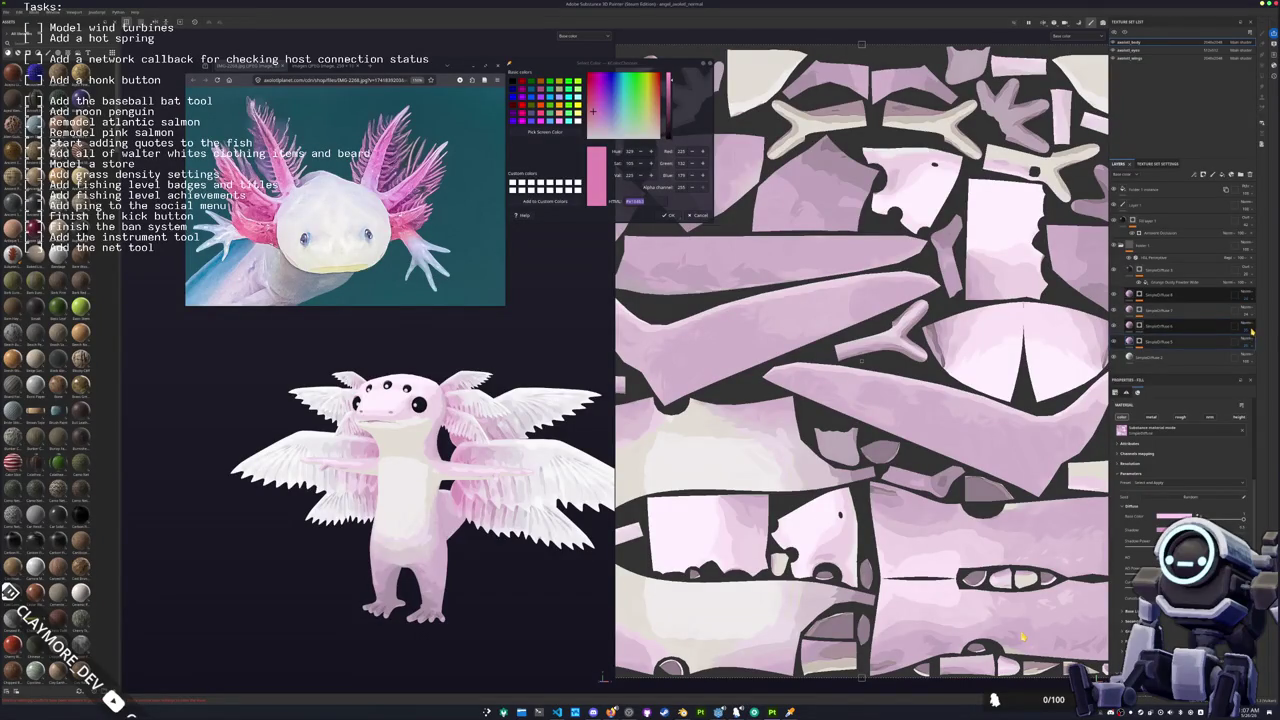
drag(1252, 342, 1246, 342)
click(1246, 320)
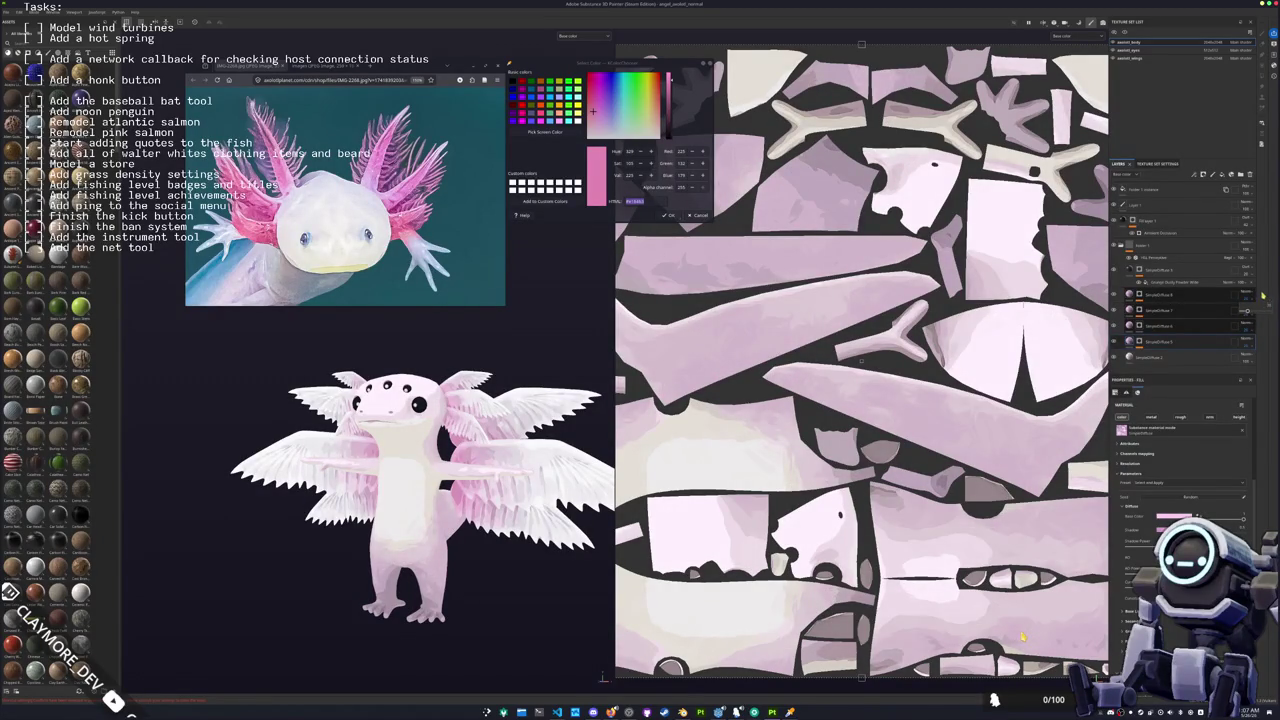
Step: Select the paint layer, re-frame the axolotl, and switch to the eyes texture set
click(1166, 272)
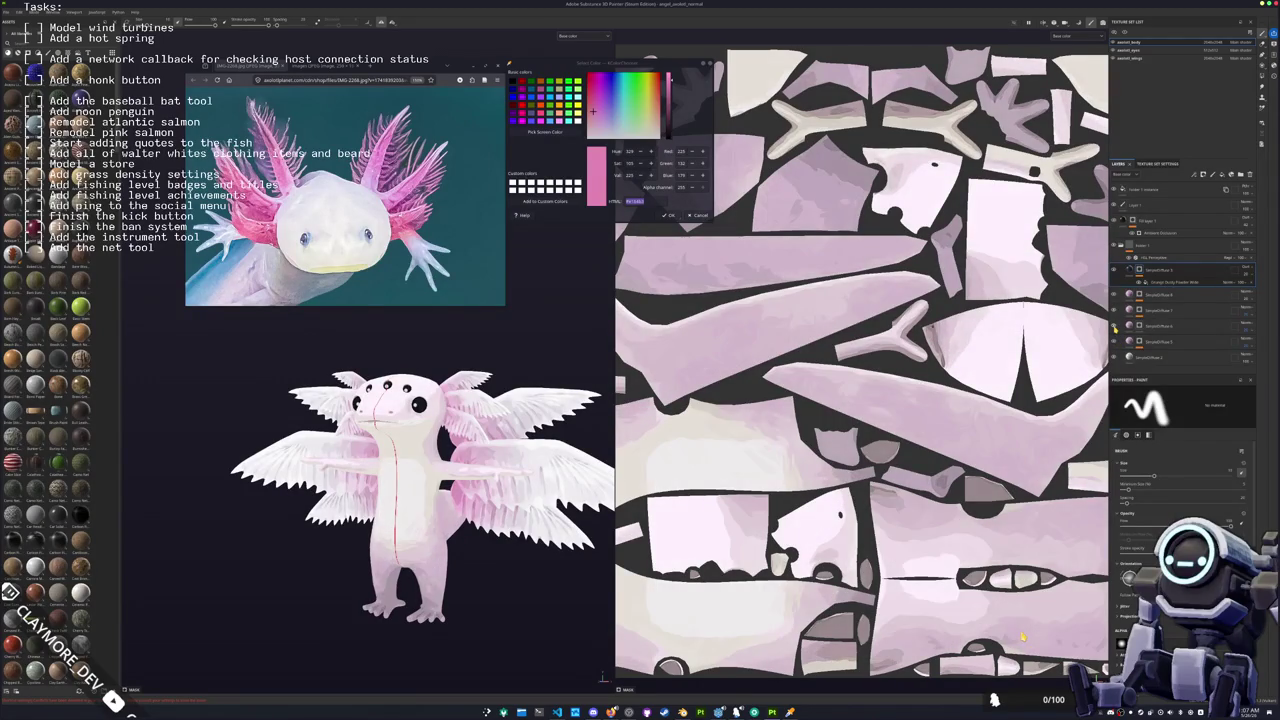
scroll(420, 470, down, 3)
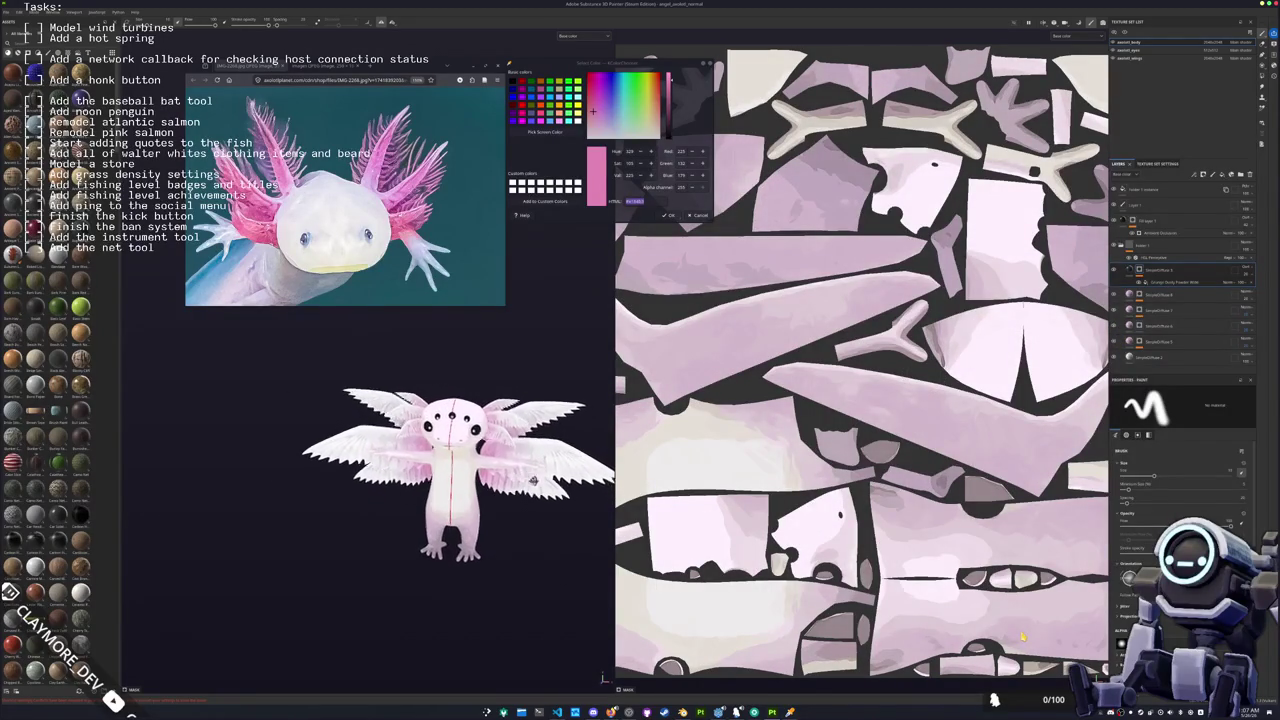
key(f)
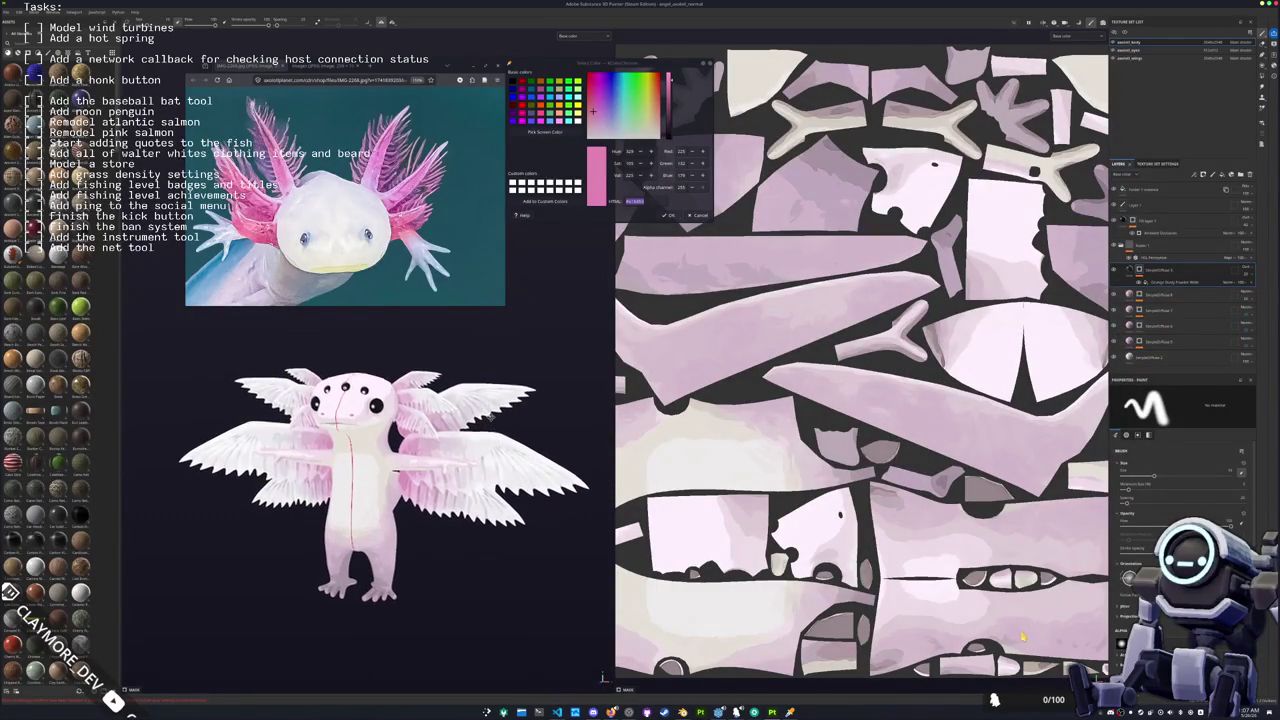
click(1130, 50)
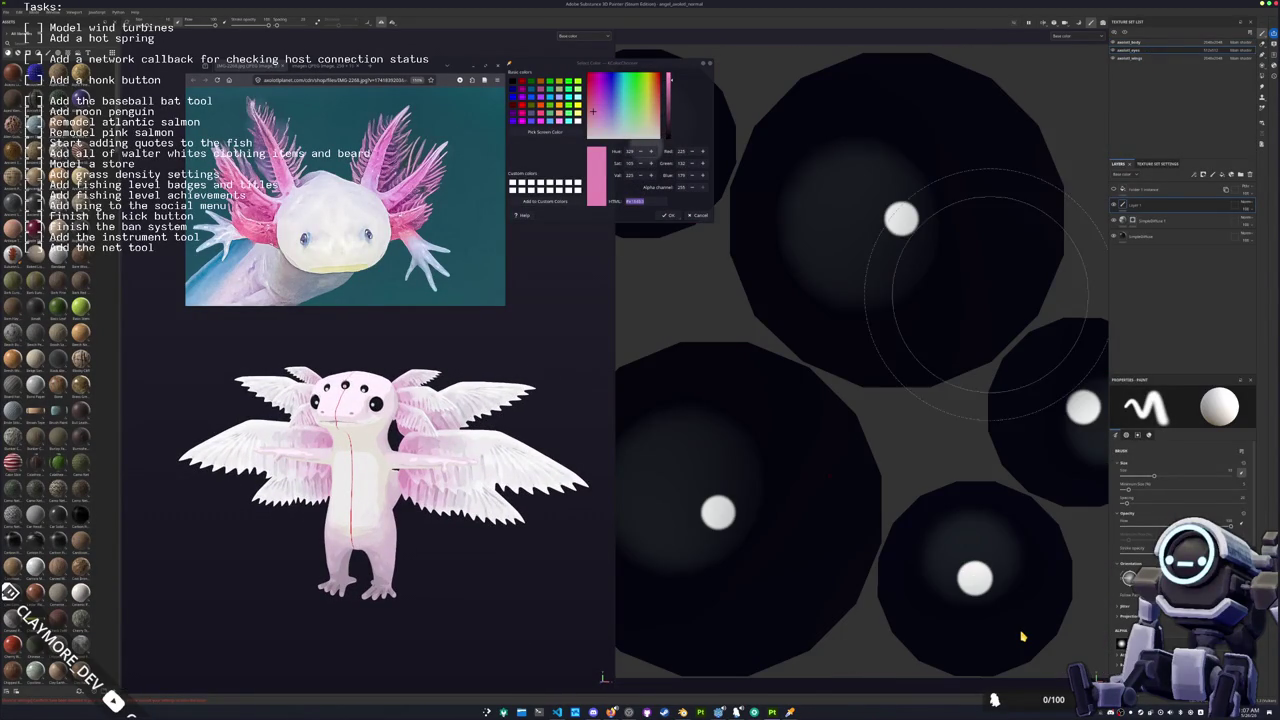
Step: Toggle the pupil and eye layers on and off to inspect the eyes
click(1114, 222)
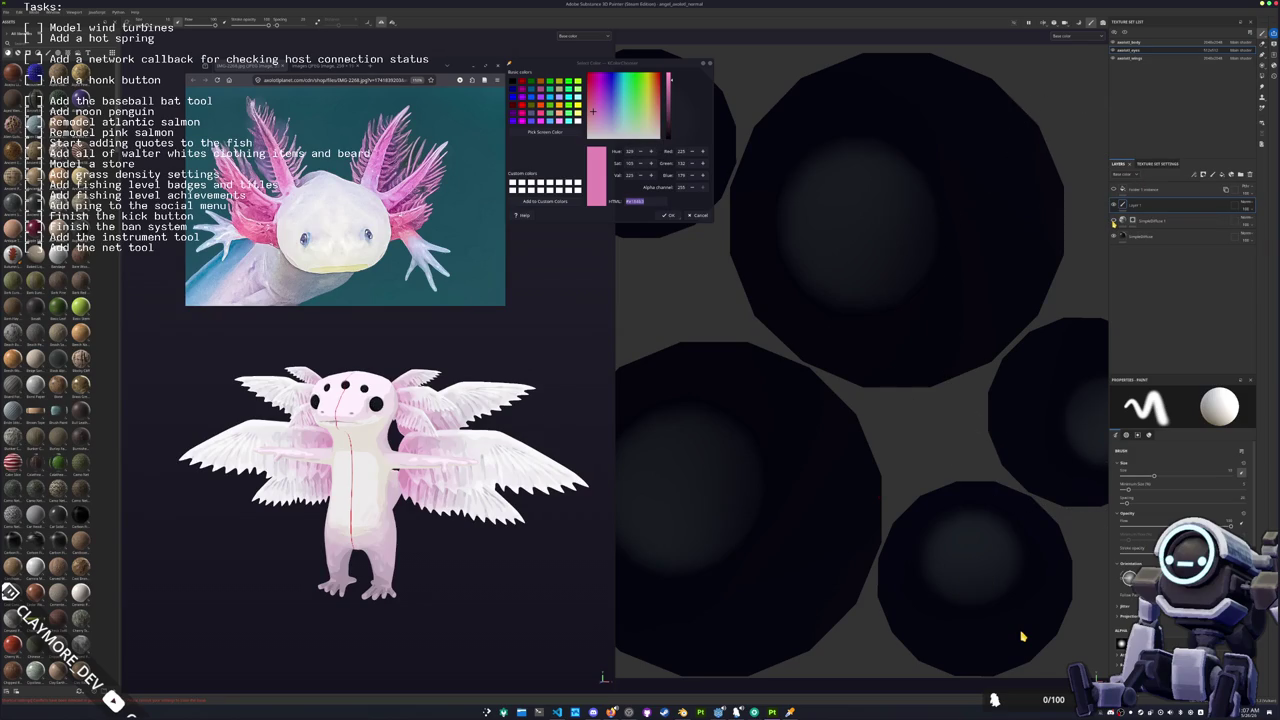
click(1114, 222)
scroll(443, 380, up, 3)
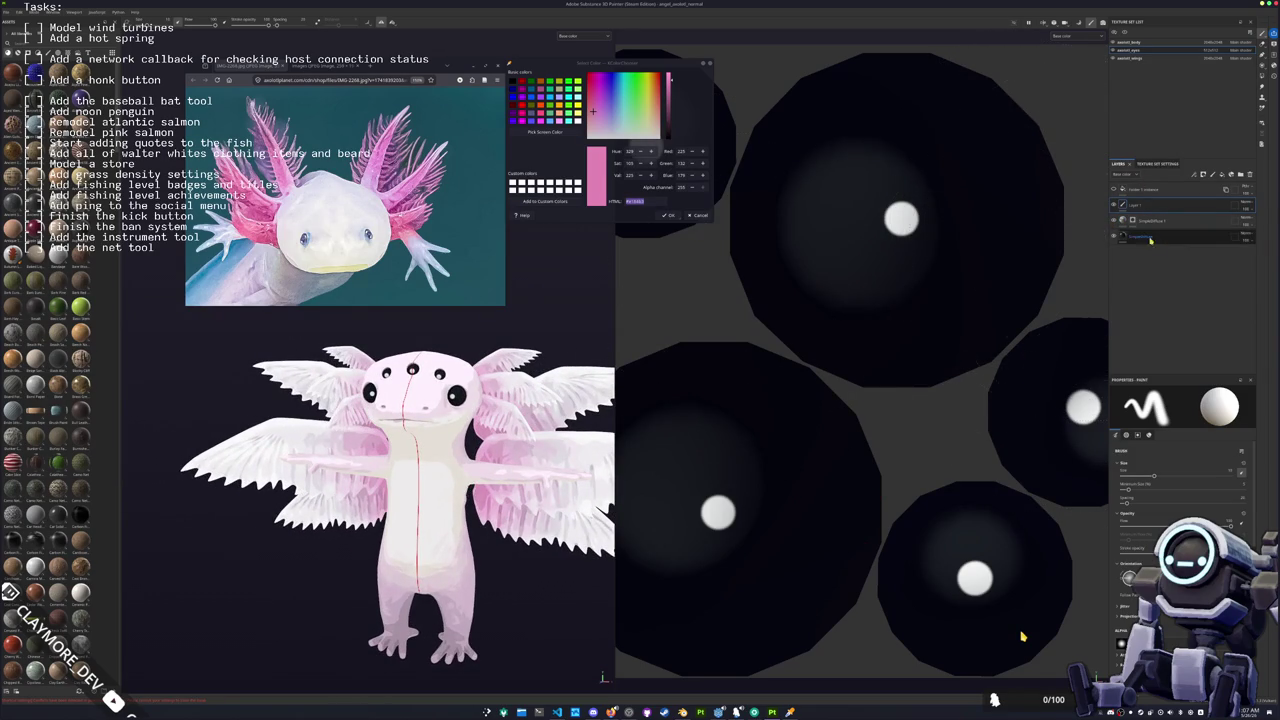
click(1114, 237)
click(1114, 237)
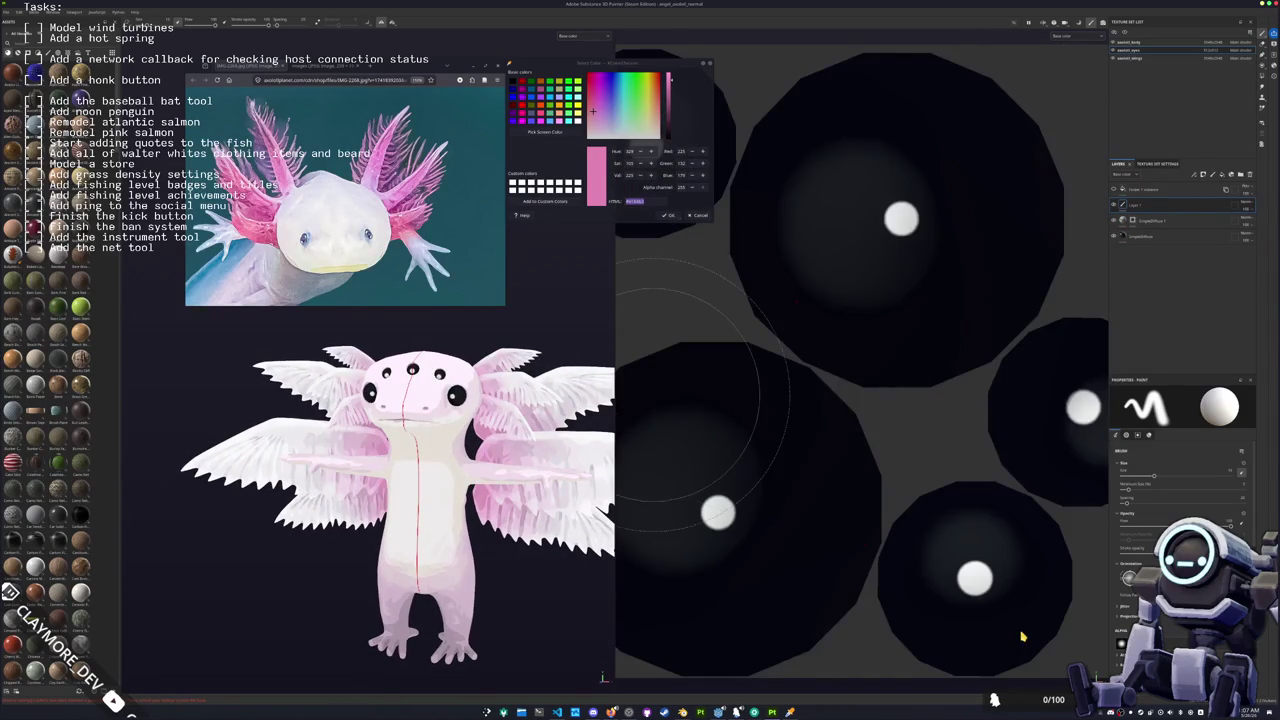
mouse_move(440, 441)
mouse_down()
mouse_move(300, 430)
mouse_move(422, 422)
mouse_up()
scroll(387, 370, up, 2)
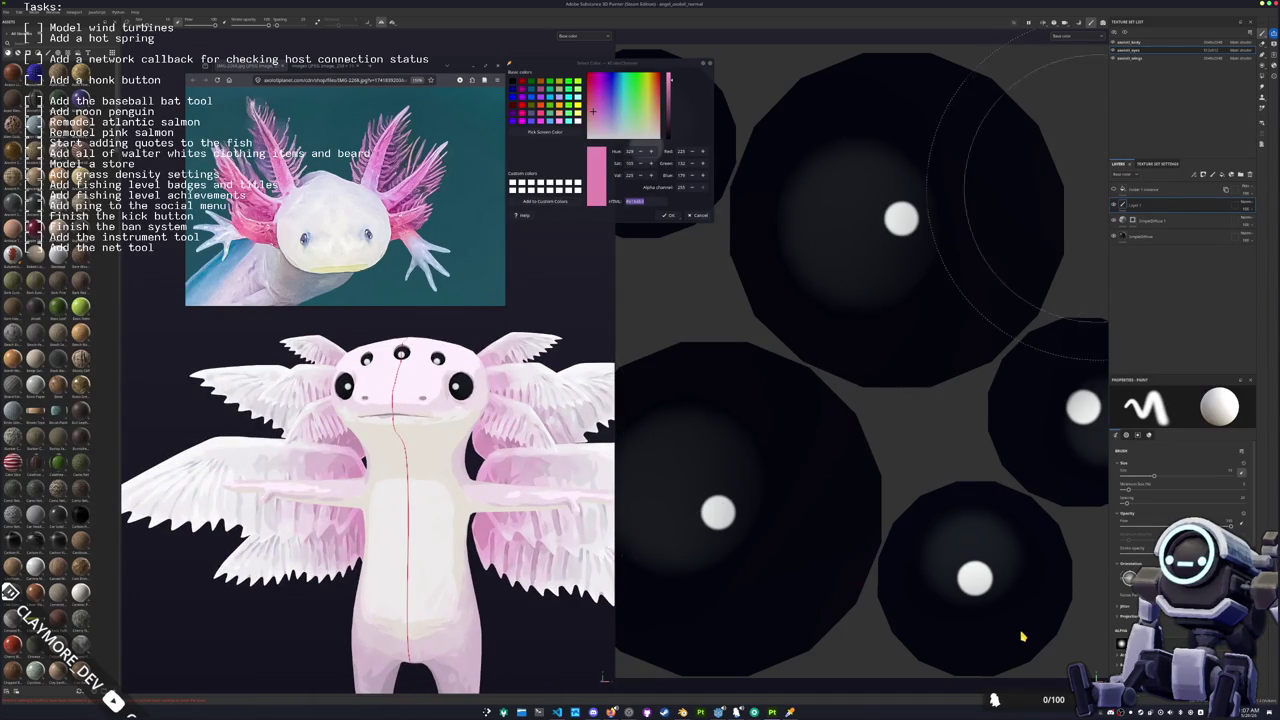
Step: Set the SimpleDiffuse and ImageDiffuse layers' Base Color to white and black for the eyes
click(1152, 221)
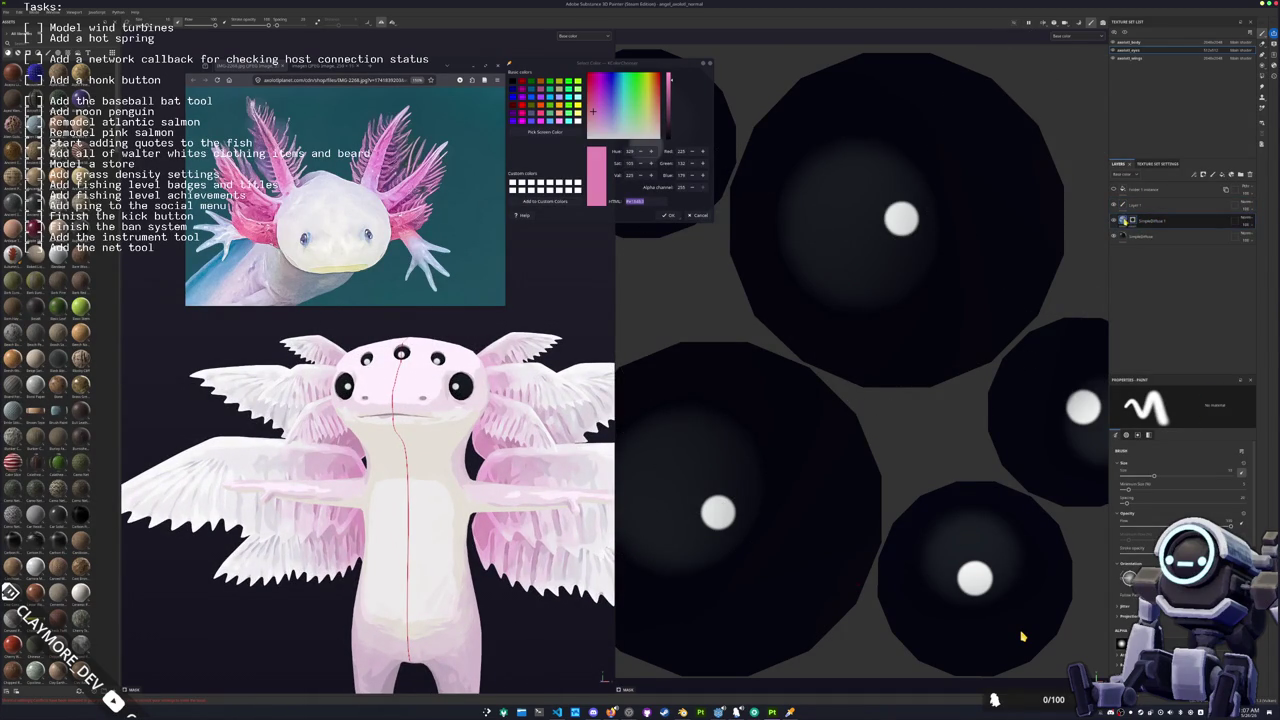
click(1140, 236)
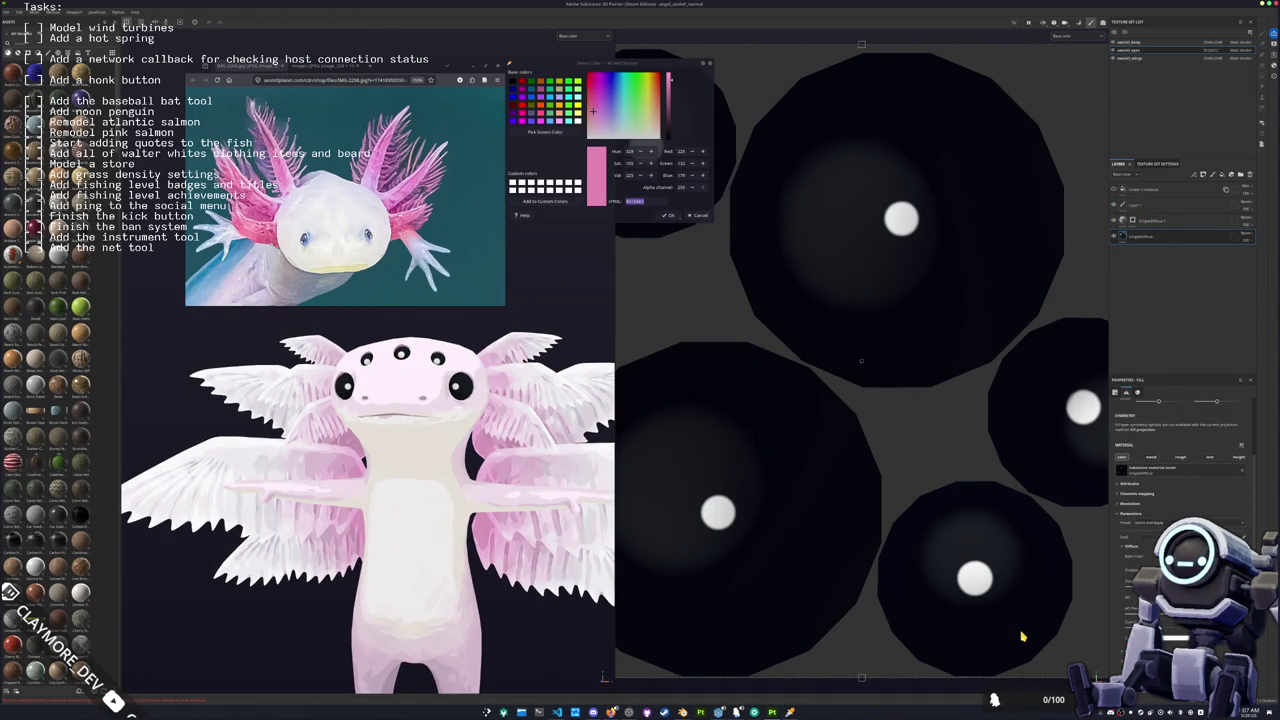
click(1210, 557)
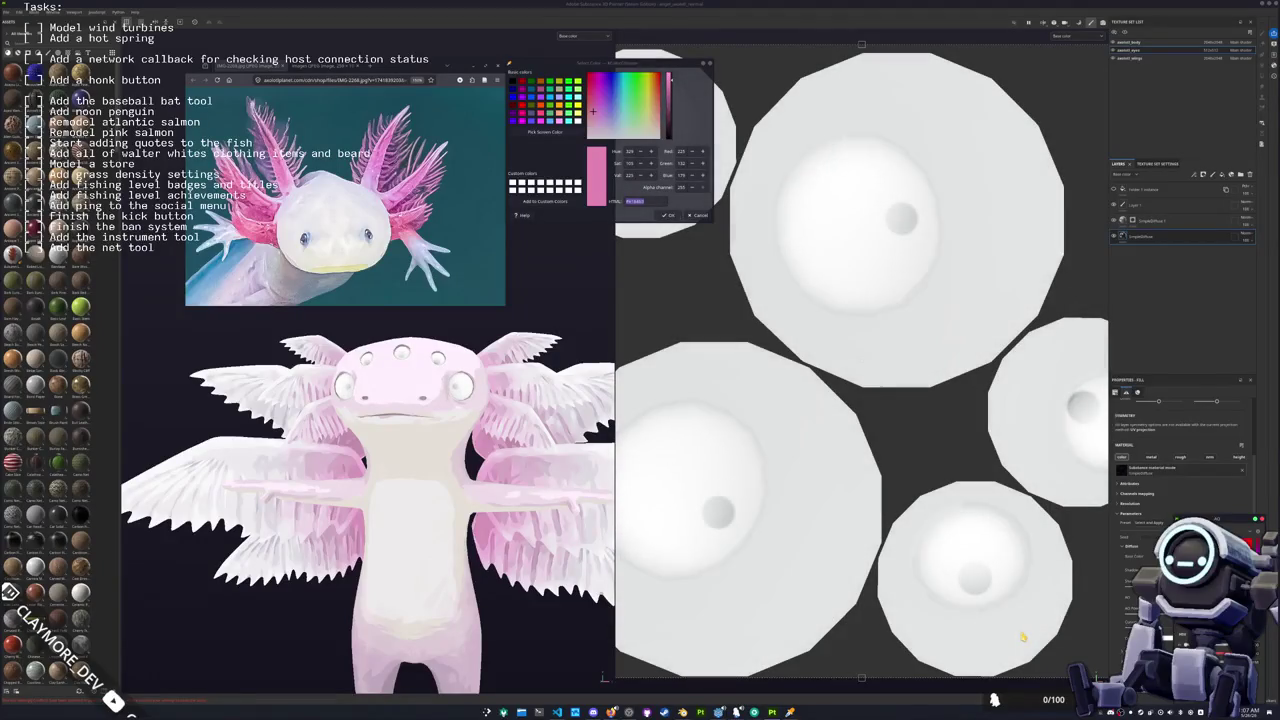
click(1130, 220)
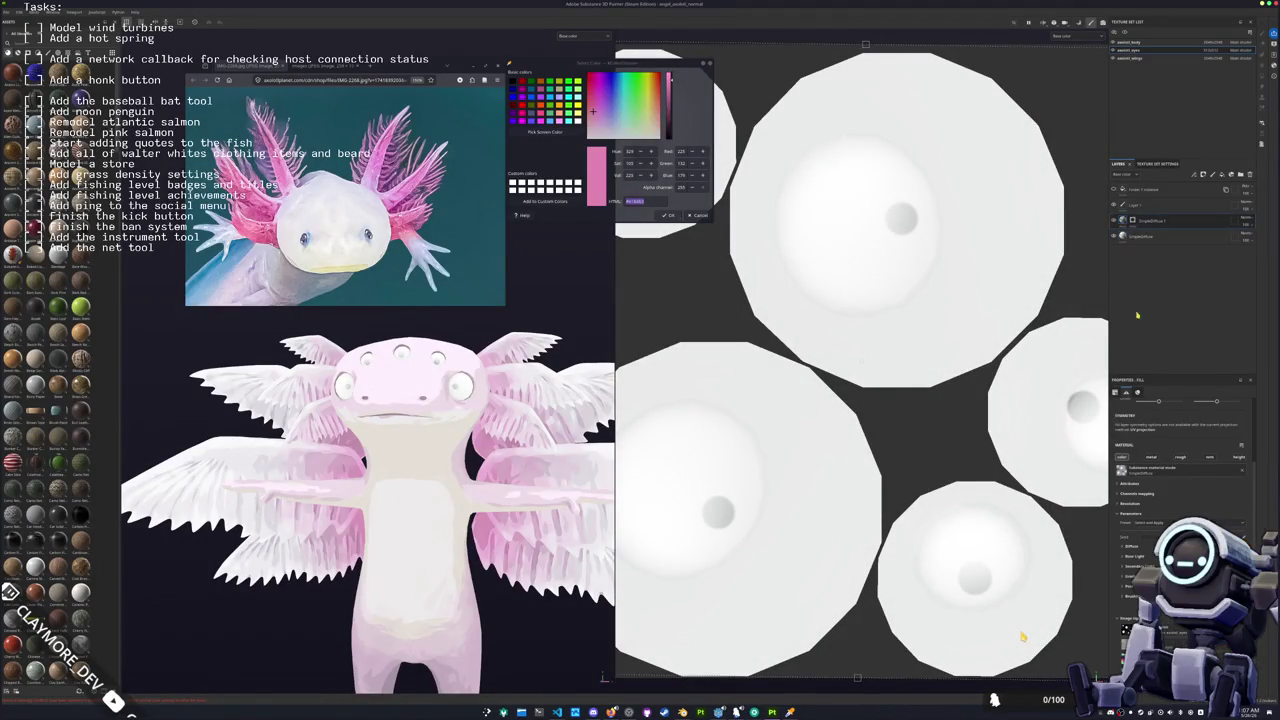
click(1125, 546)
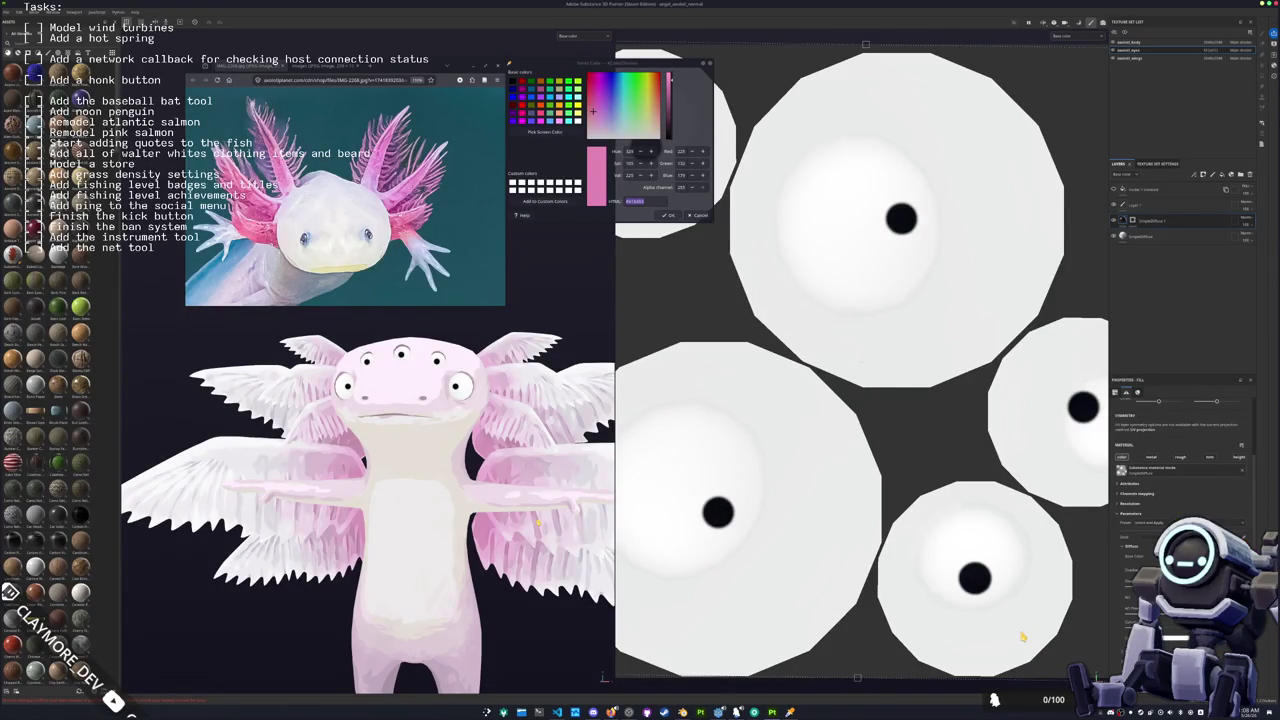
Step: Check the recoloured eyes and bring up the Export textures window
mouse_move(433, 488)
alt+mouse_down()
mouse_move(370, 488)
mouse_move(415, 486)
mouse_move(398, 520)
mouse_move(425, 515)
mouse_move(422, 503)
alt+mouse_up()
scroll(415, 486, down, 3)
scroll(432, 513, up, 3)
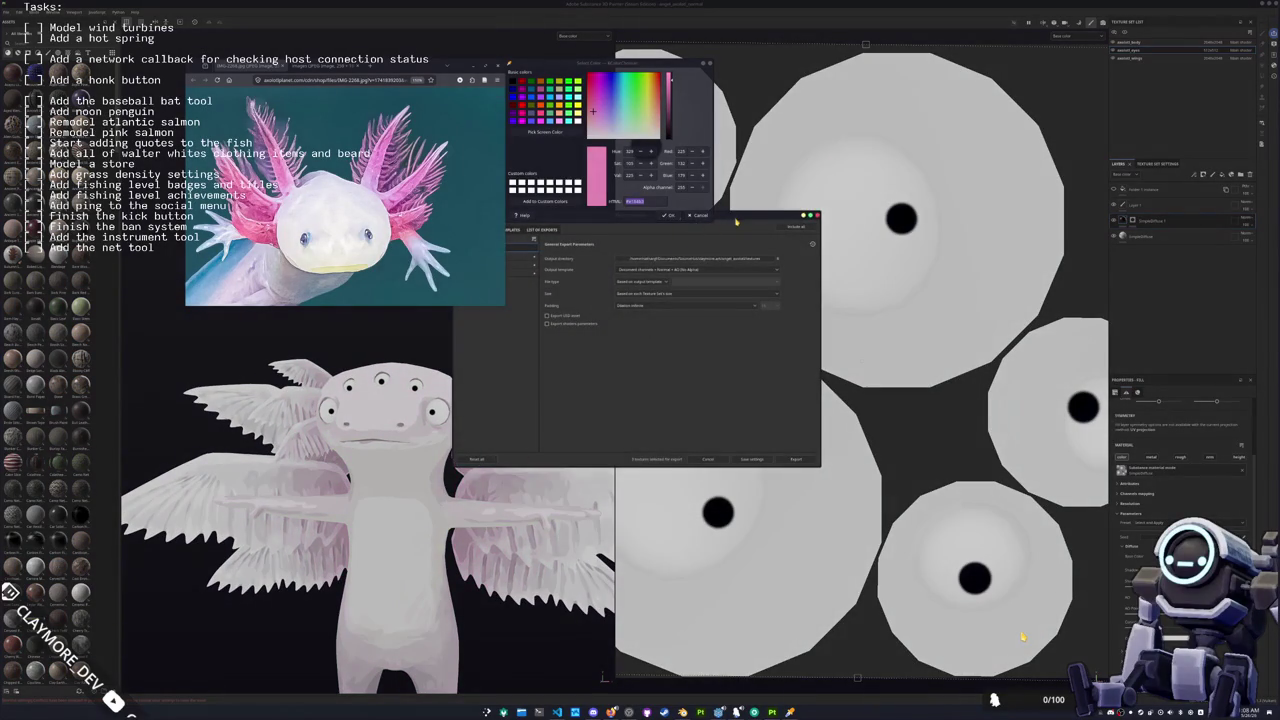
drag(736, 222, 762, 285)
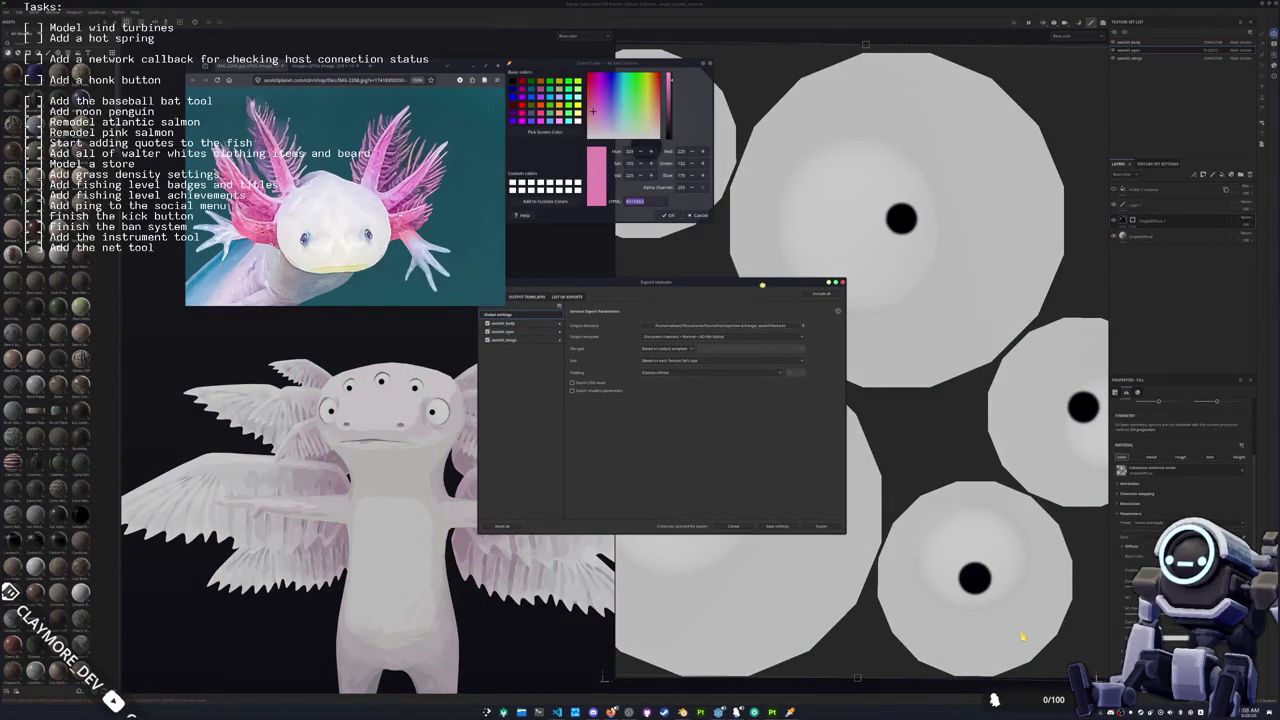
Step: Create a new 'mesh' folder as the output directory and export the textures
click(767, 327)
click(718, 289)
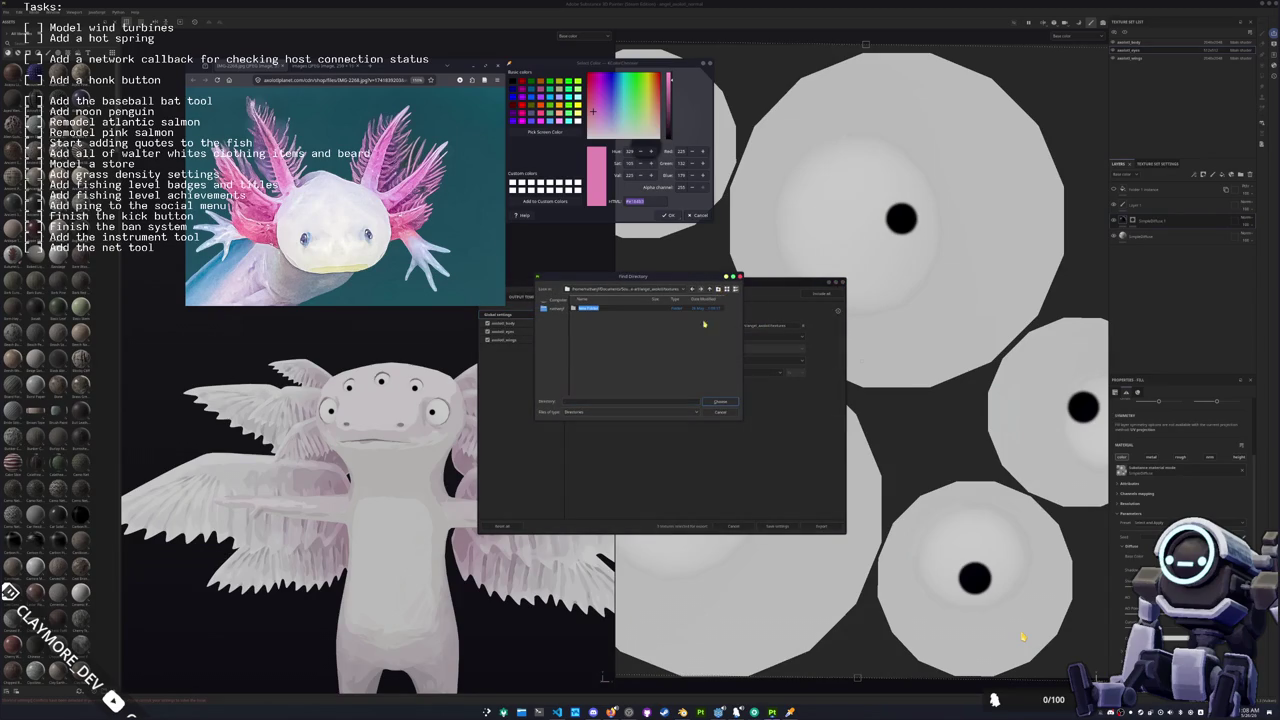
text(mesh)
key(Return)
key(F2)
click(718, 401)
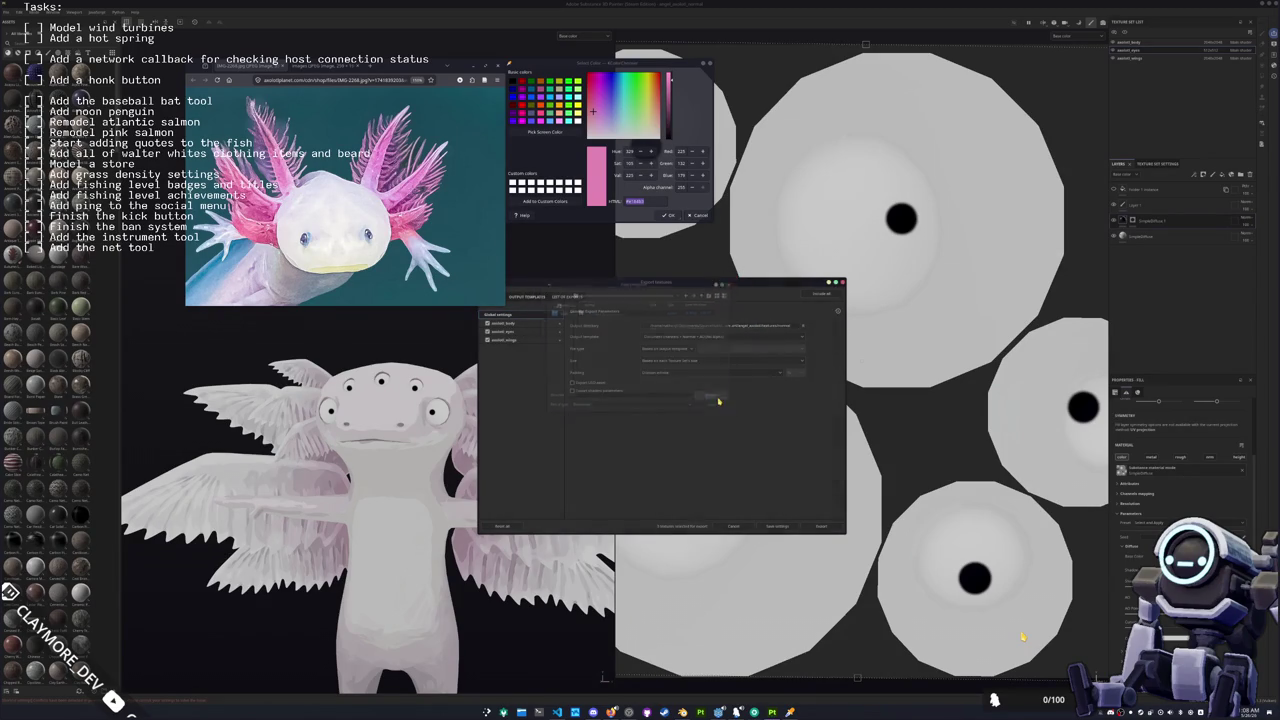
click(813, 524)
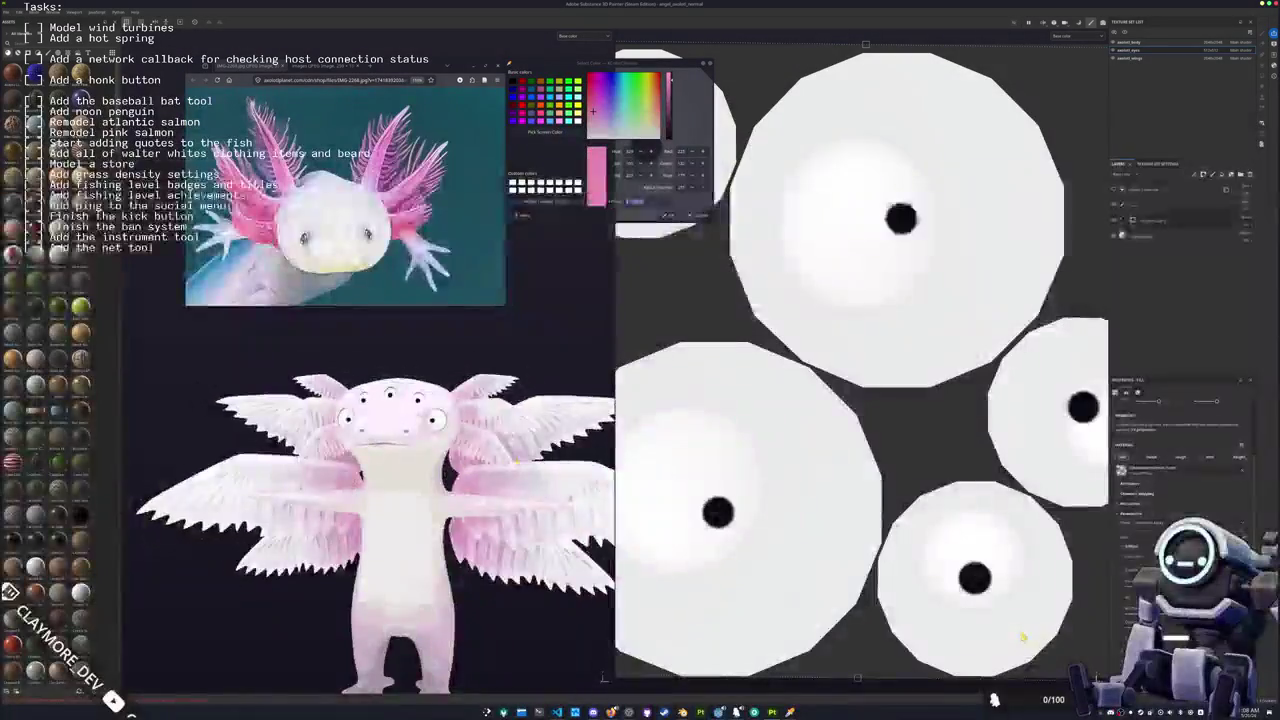
Step: Orbit around the finished axolotl to review it, then switch over to Blender
scroll(486, 430, up, 3)
drag(486, 430, 521, 446)
scroll(521, 446, down, 5)
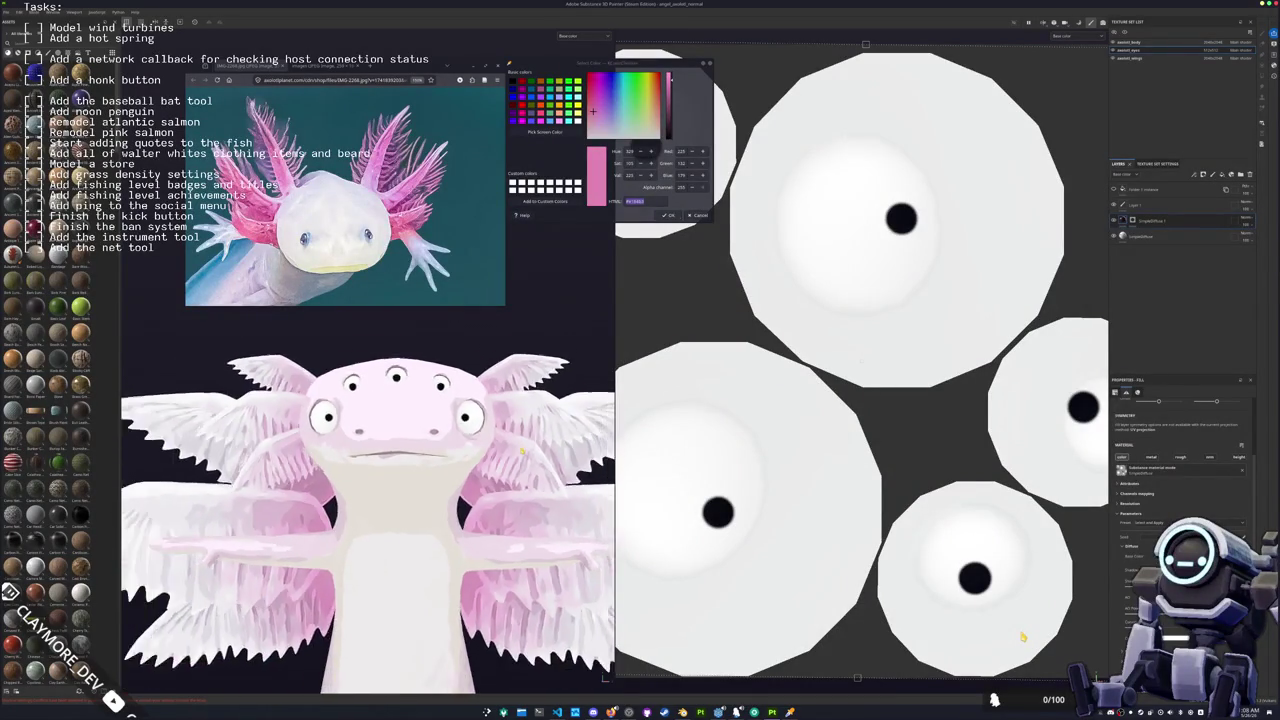
mouse_move(583, 505)
mouse_down()
mouse_move(426, 497)
mouse_move(465, 500)
mouse_up()
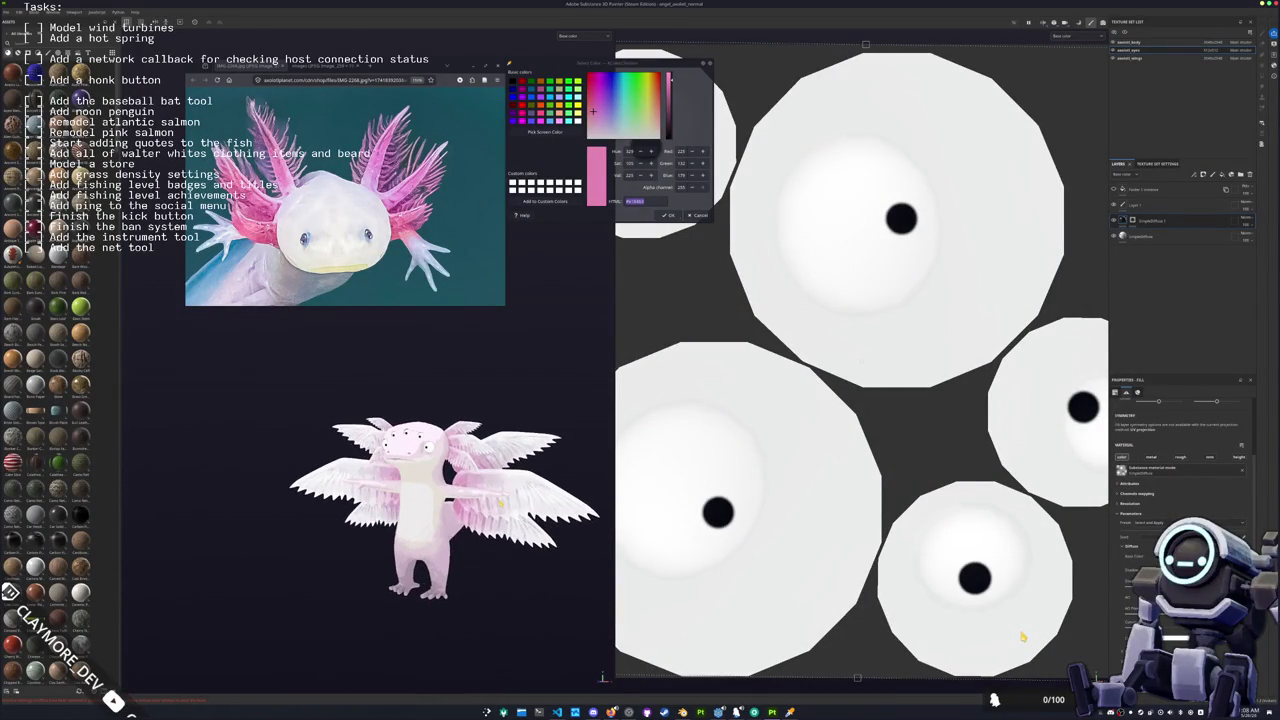
scroll(499, 505, up, 2)
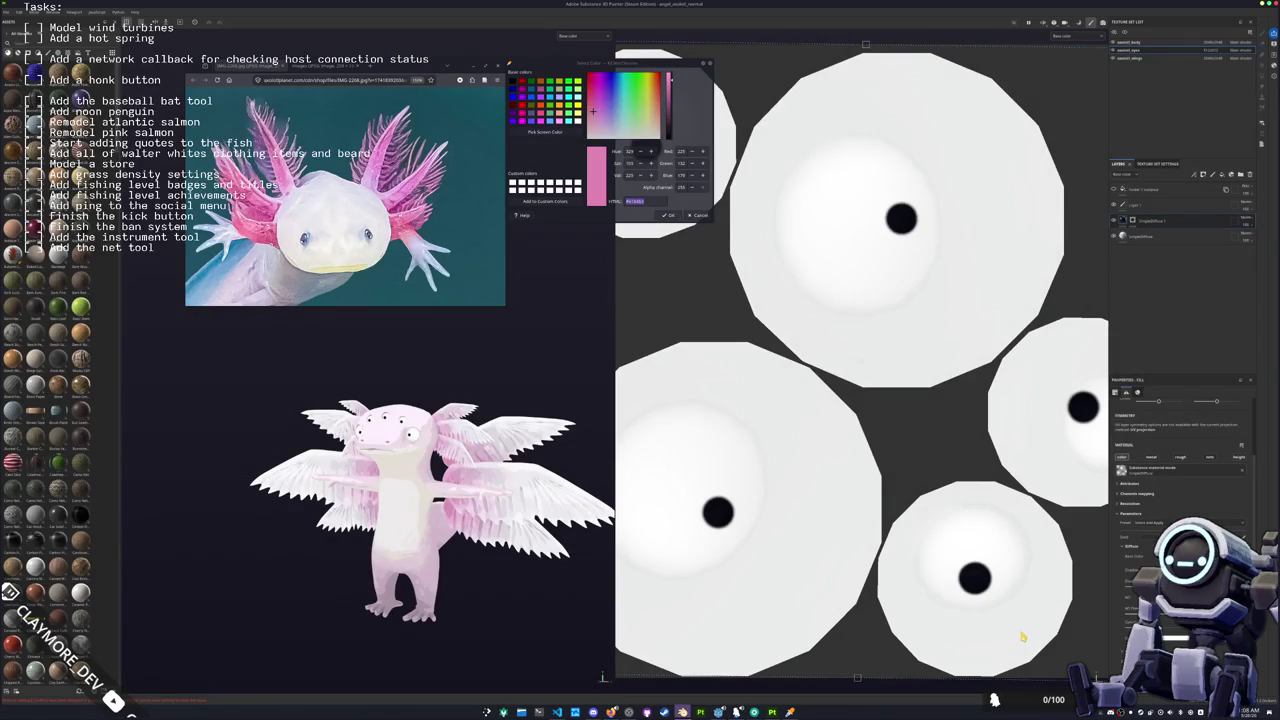
click(683, 712)
Step: Load the recent angel axolotl .blend file and cancel the Select Color dialog
click(13, 12)
mouse_move(30, 40)
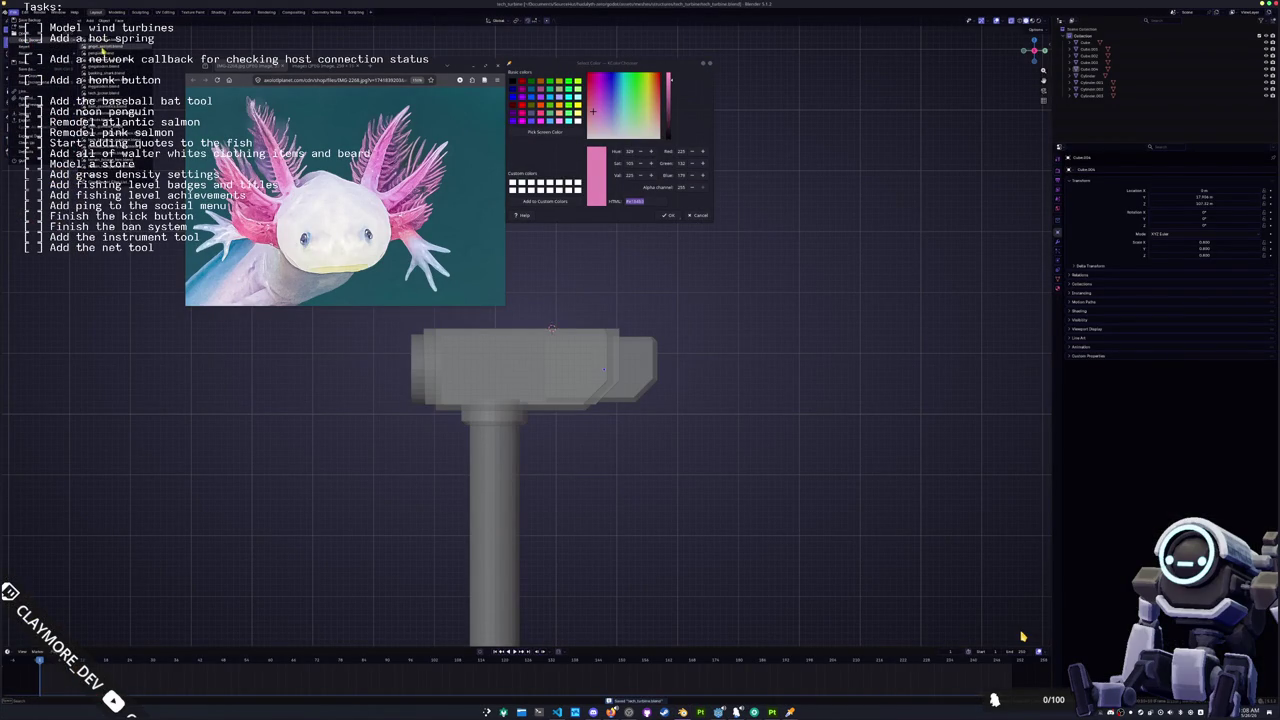
click(105, 48)
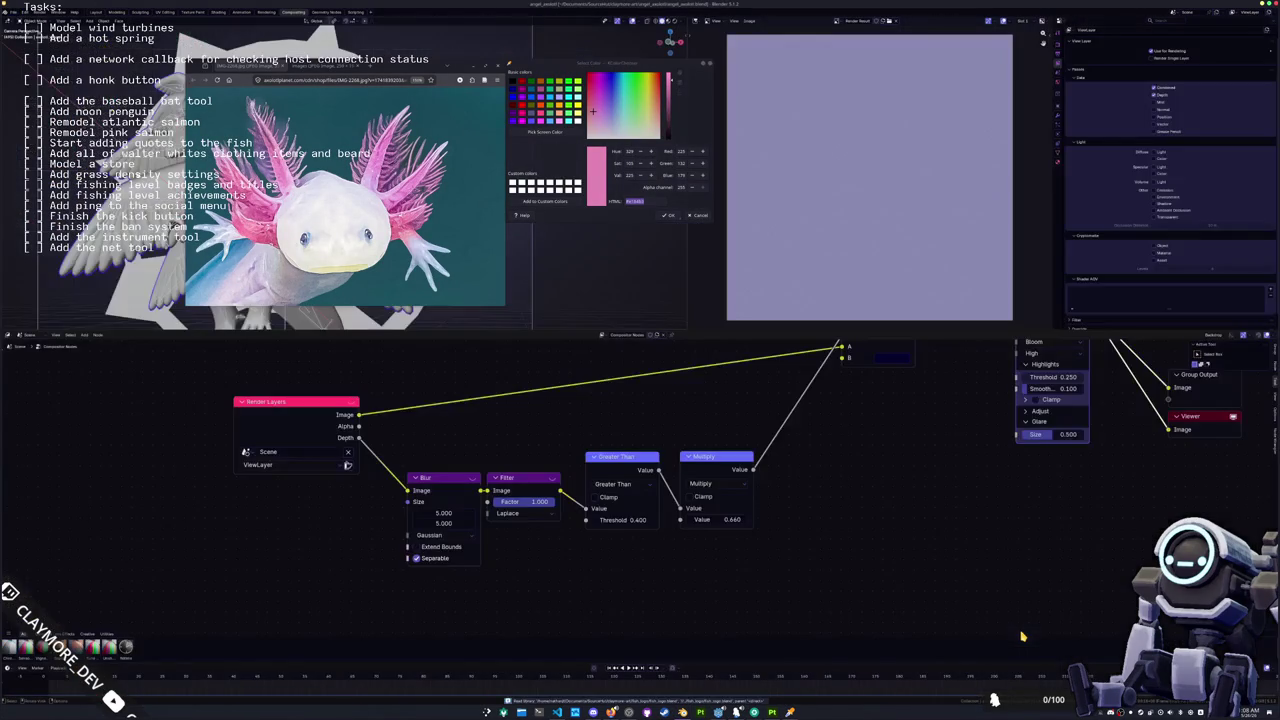
click(698, 215)
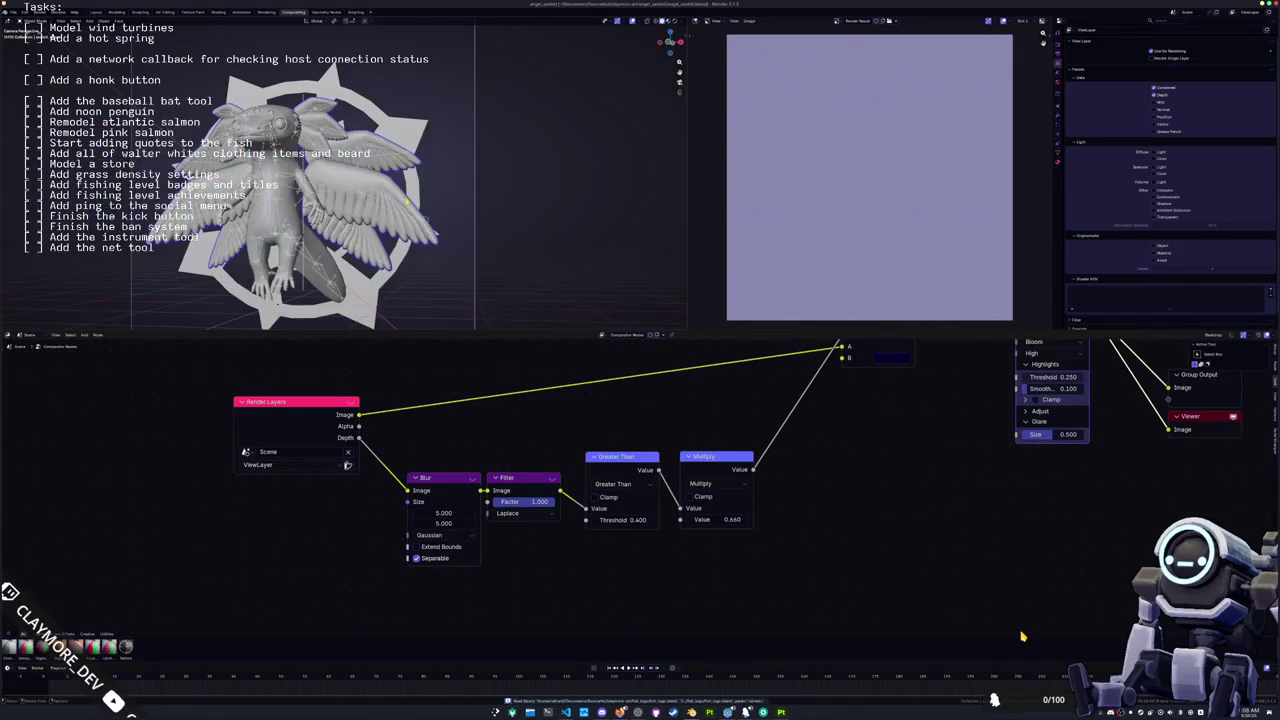
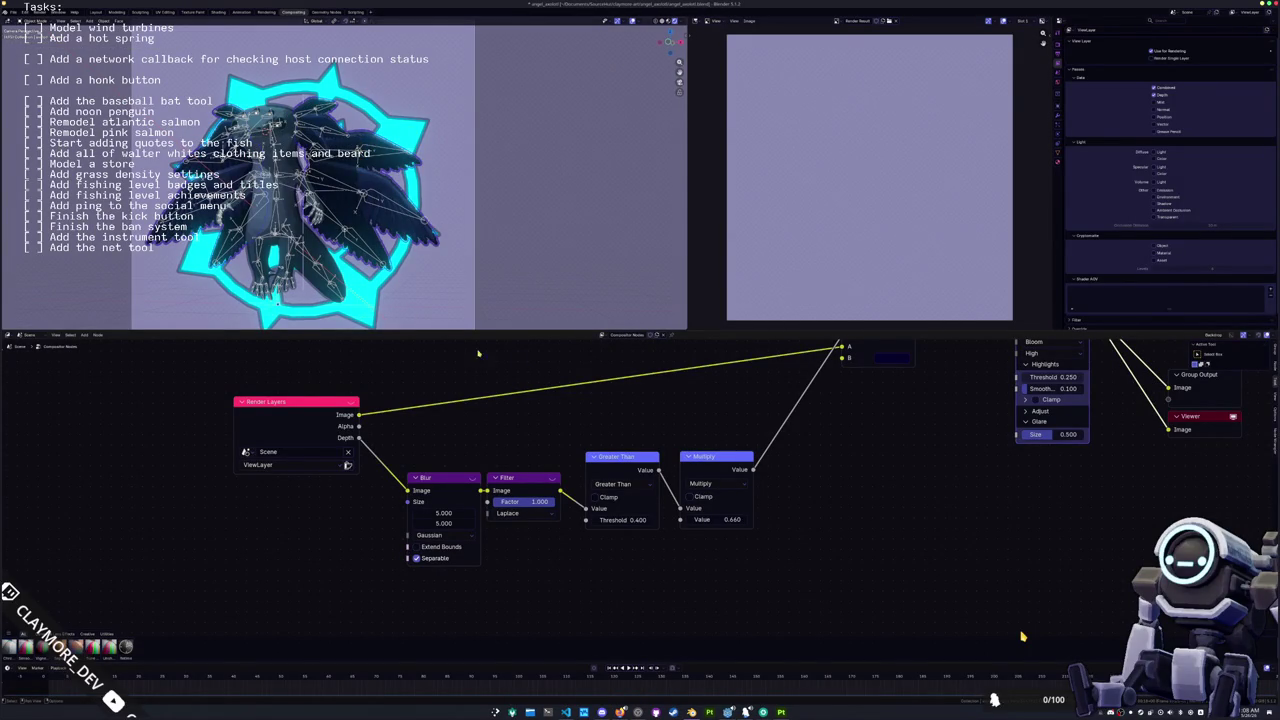
Step: Preview the scene in Layout with Rendered viewport shading, then move to the Shading workspace
click(100, 14)
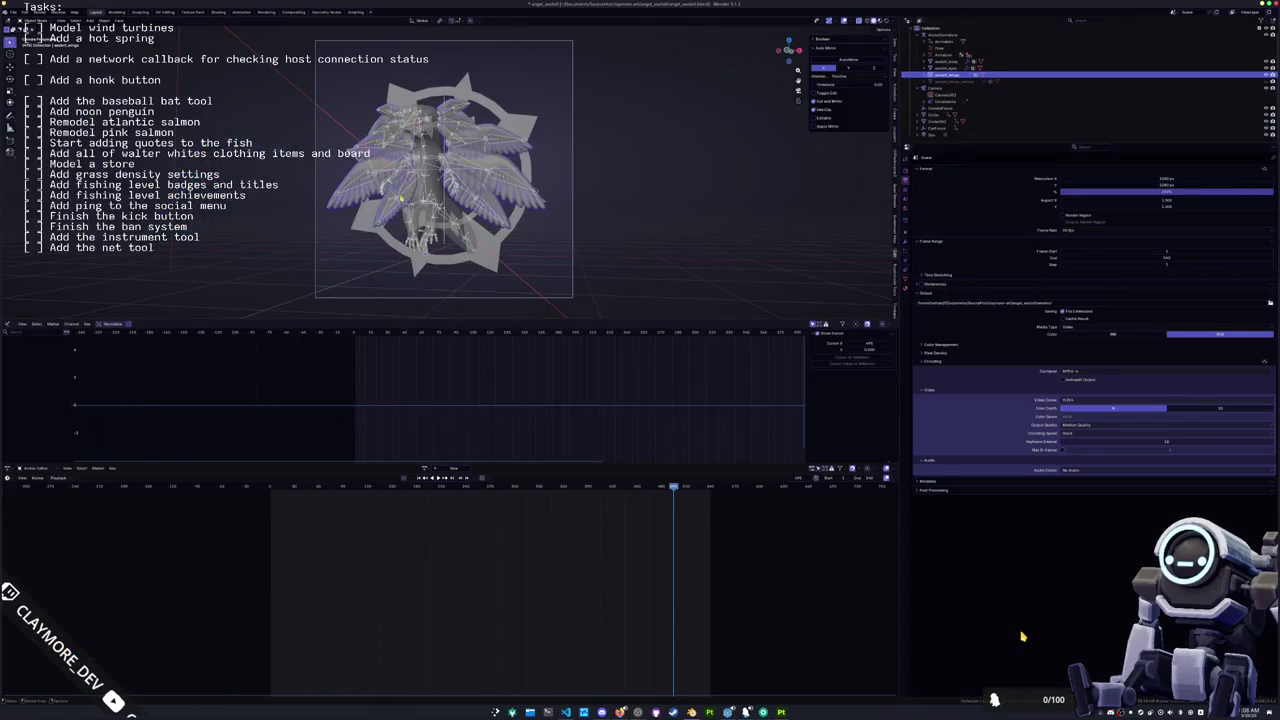
click(880, 20)
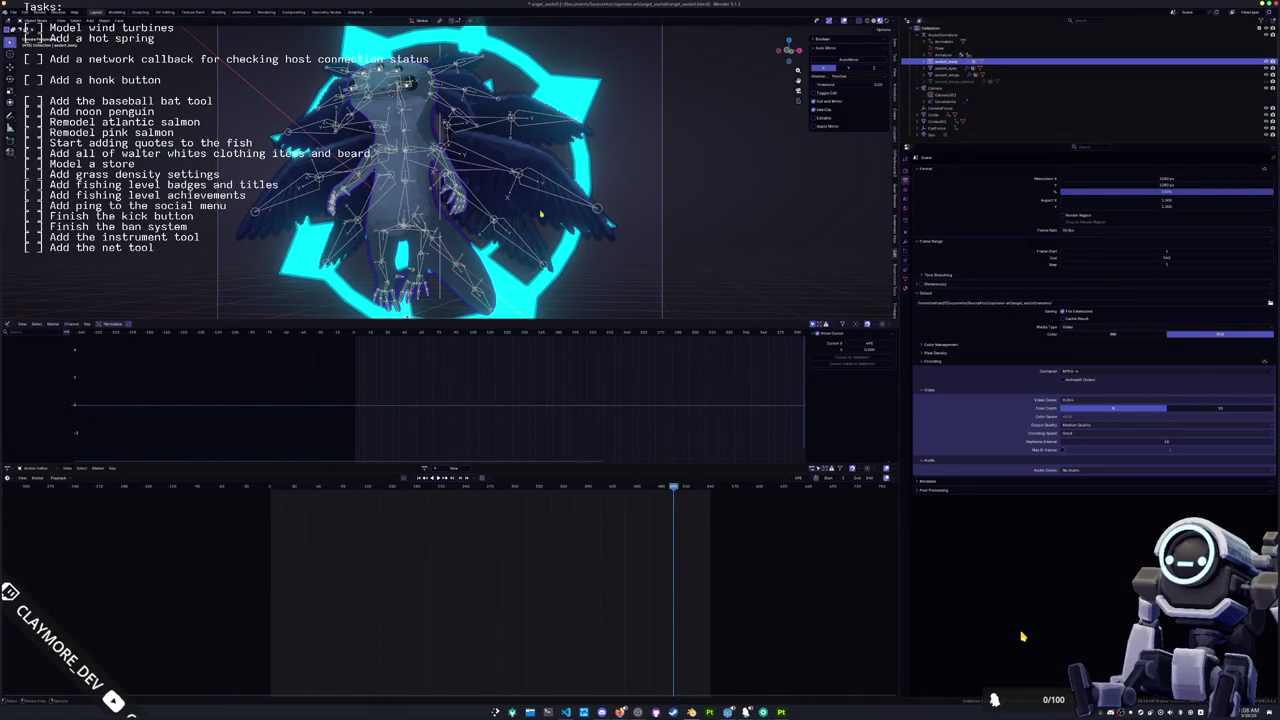
click(217, 12)
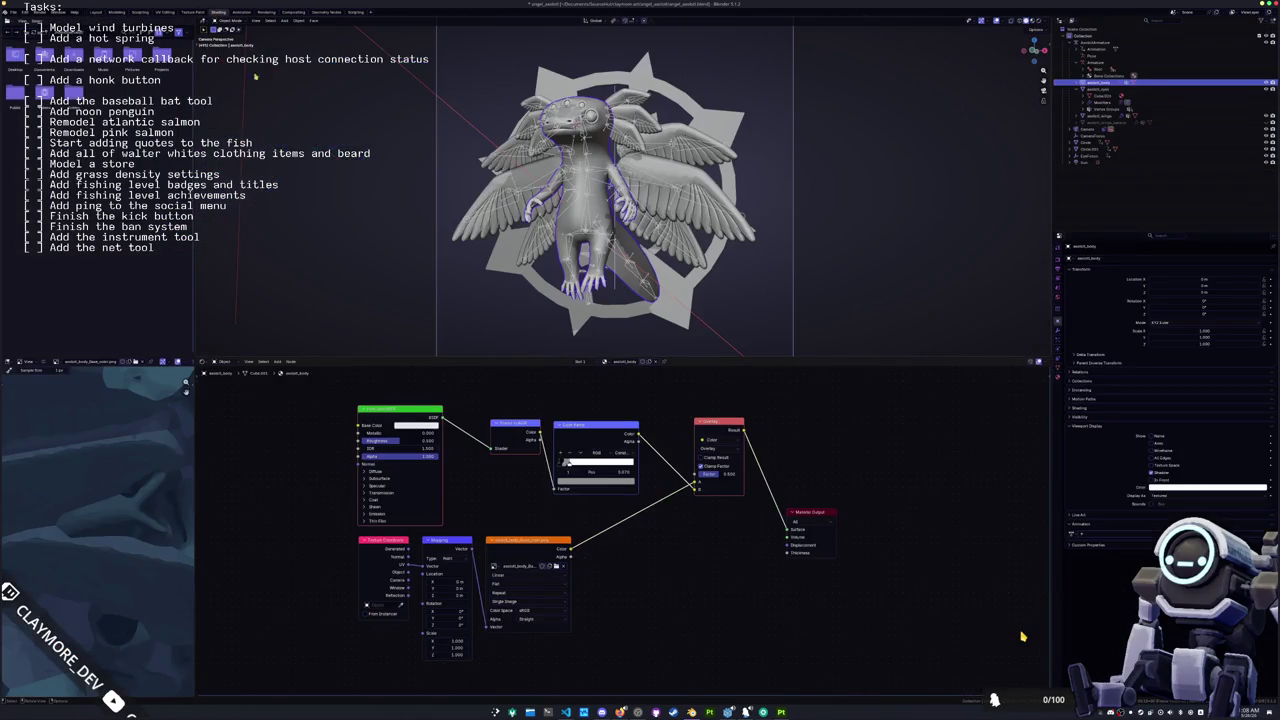
Step: On the wings material, trial-delete the Math and lower shader nodes, then undo the deletions
click(1034, 22)
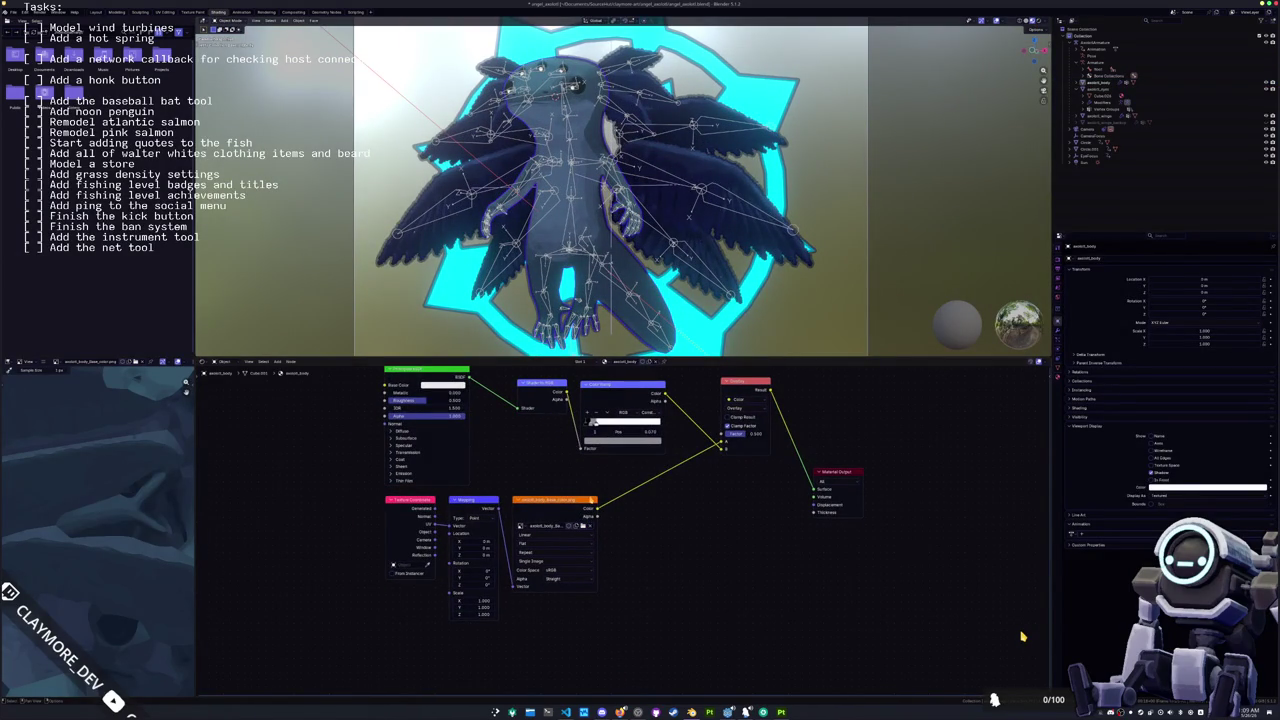
click(579, 513)
key(KP_Decimal)
key(x)
key(x)
drag(690, 621, 617, 510)
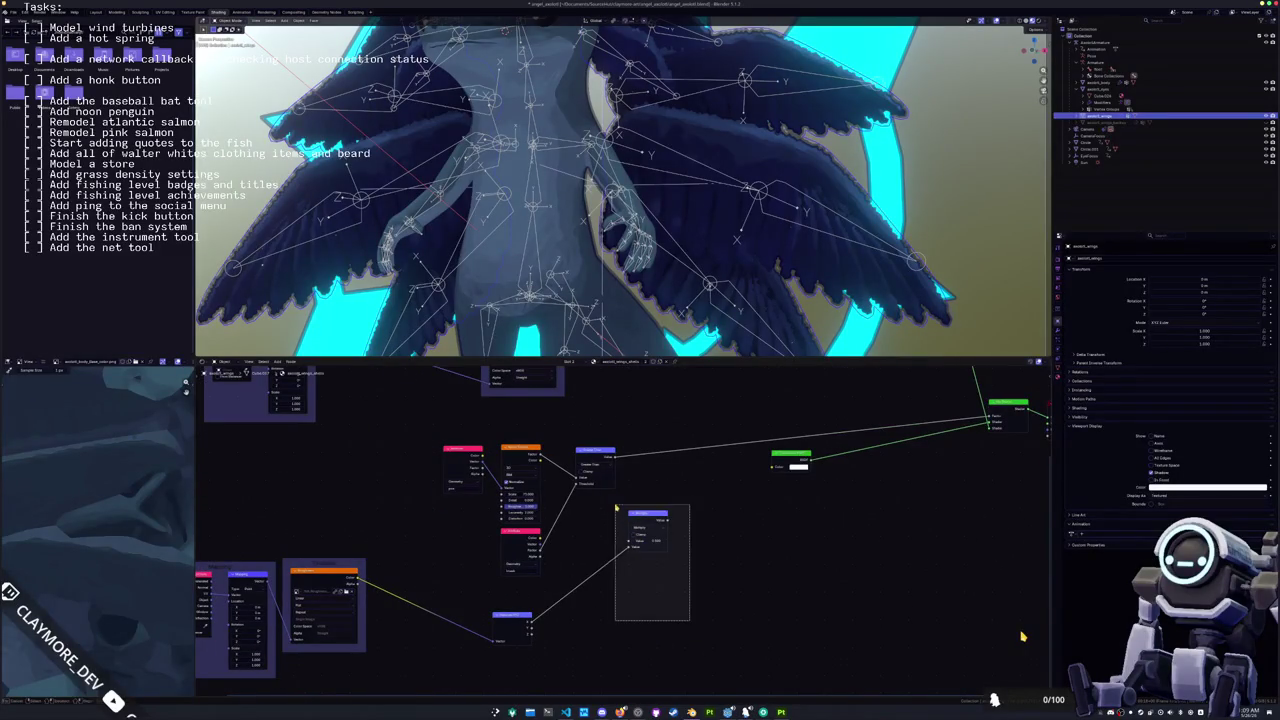
key(x)
drag(545, 648, 451, 598)
key(x)
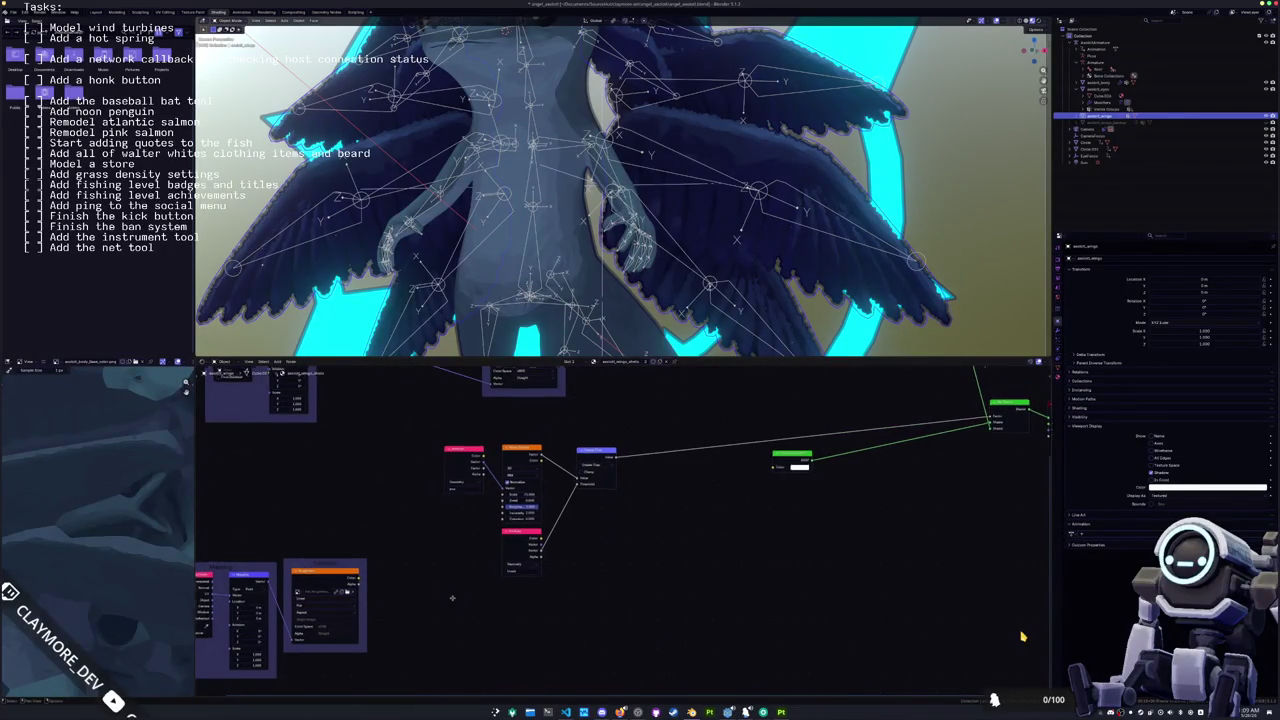
drag(538, 664, 282, 504)
key(x)
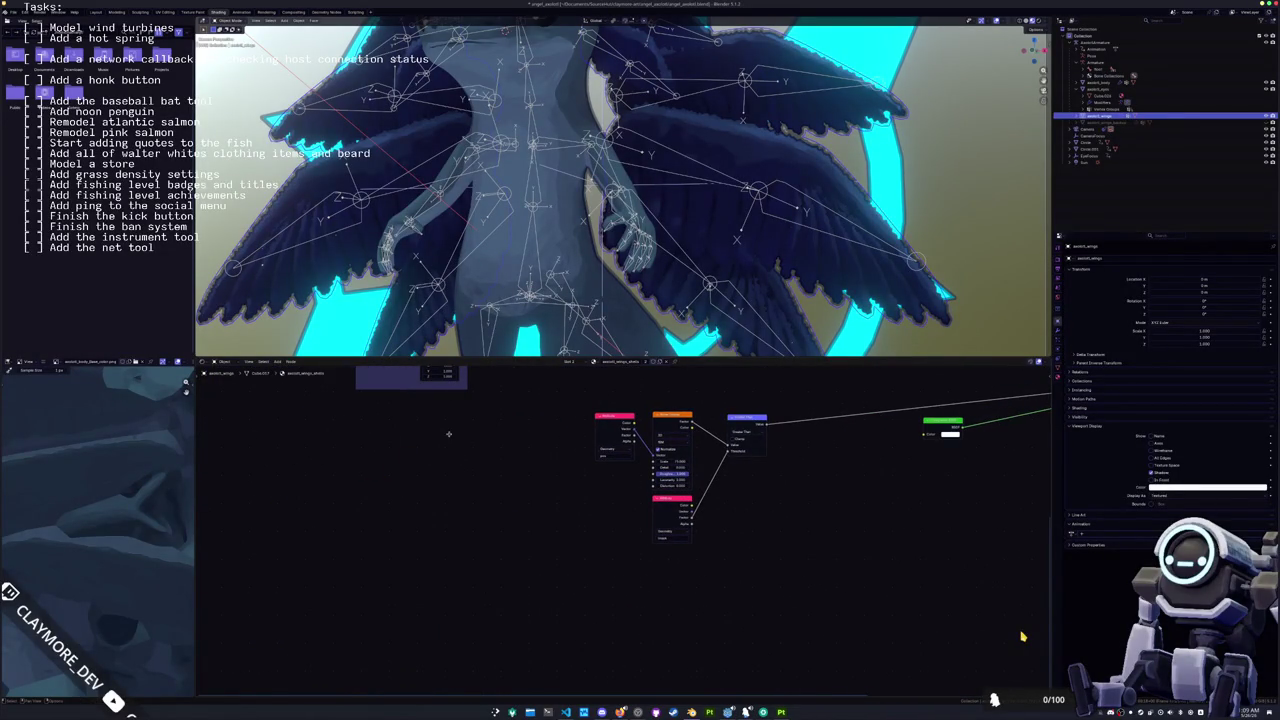
key(ctrl+z)
key(ctrl+z)
key(ctrl+z)
Step: Remove the node frames and line up Texture Coordinate and Mapping beside Image Texture
click(594, 474)
key(x)
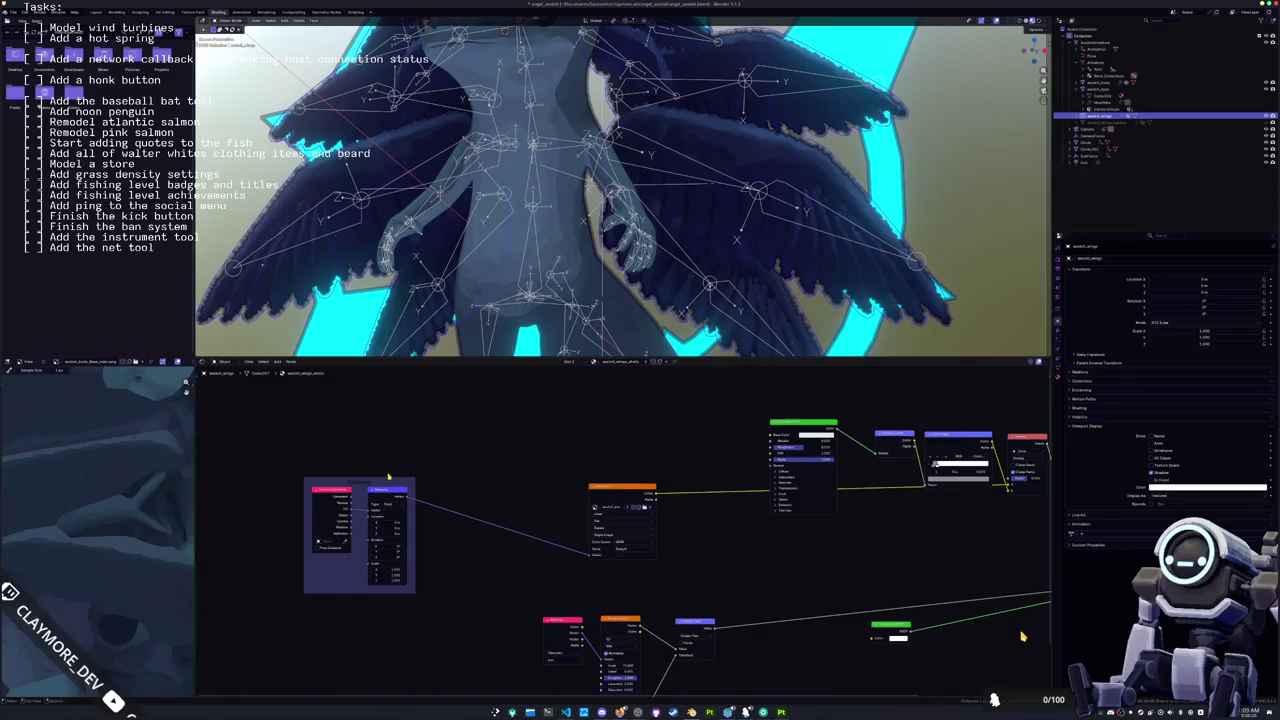
click(389, 477)
key(x)
drag(386, 491, 560, 490)
drag(336, 488, 505, 487)
Step: Rearrange Principled BSDF, ColorRamp and neighbouring nodes into a tidier chain after Shader to RGB
scroll(505, 487, right, 5)
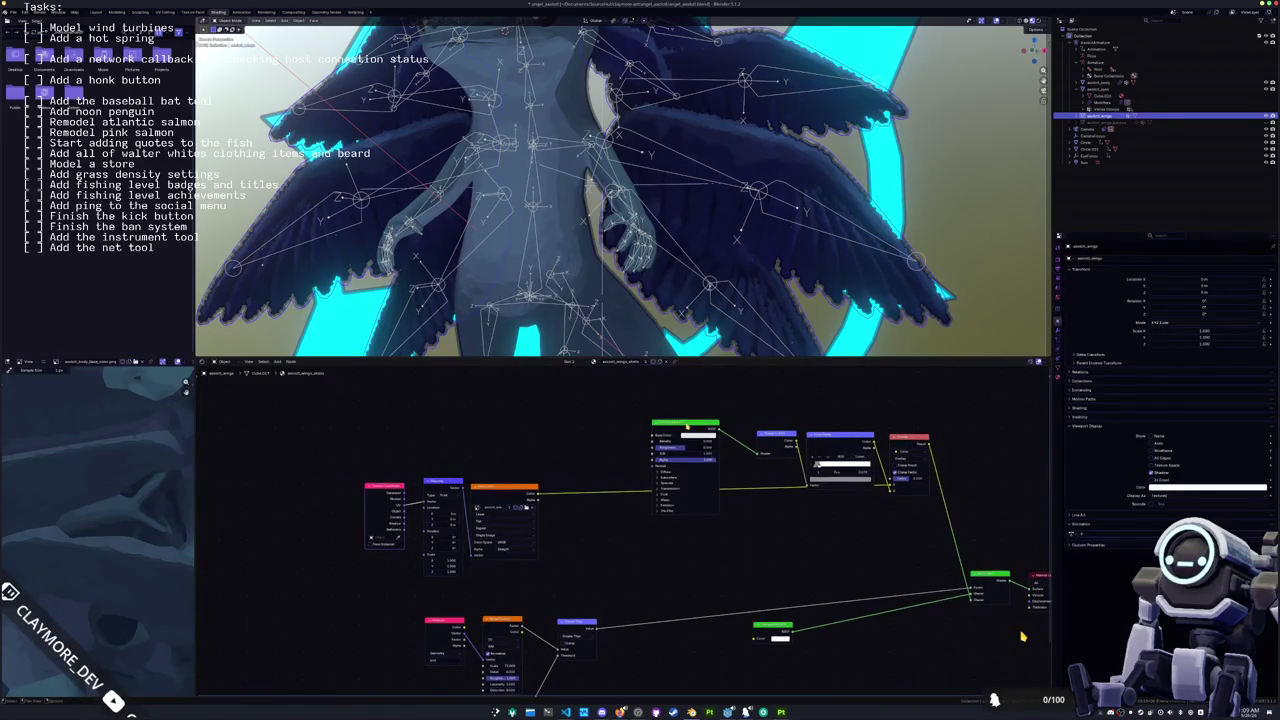
drag(685, 426, 632, 381)
drag(843, 440, 832, 517)
drag(775, 435, 758, 512)
drag(640, 383, 696, 508)
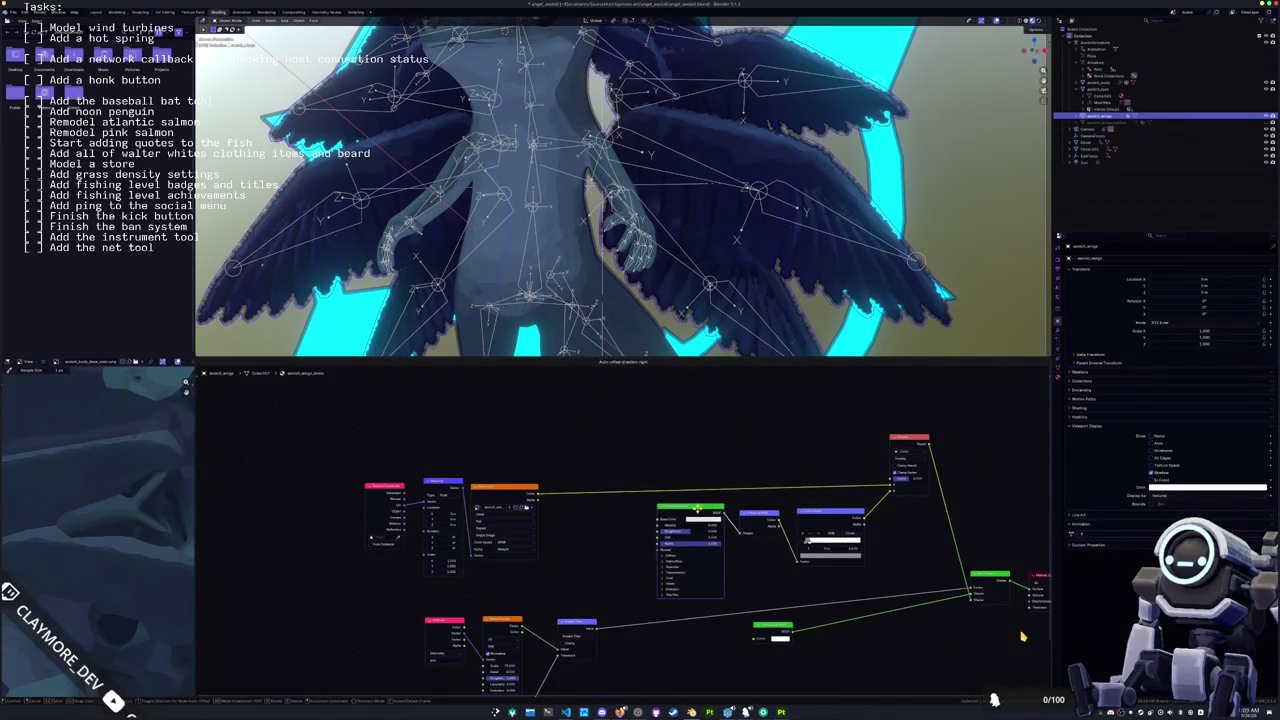
scroll(380, 620, up, 2)
click(597, 453)
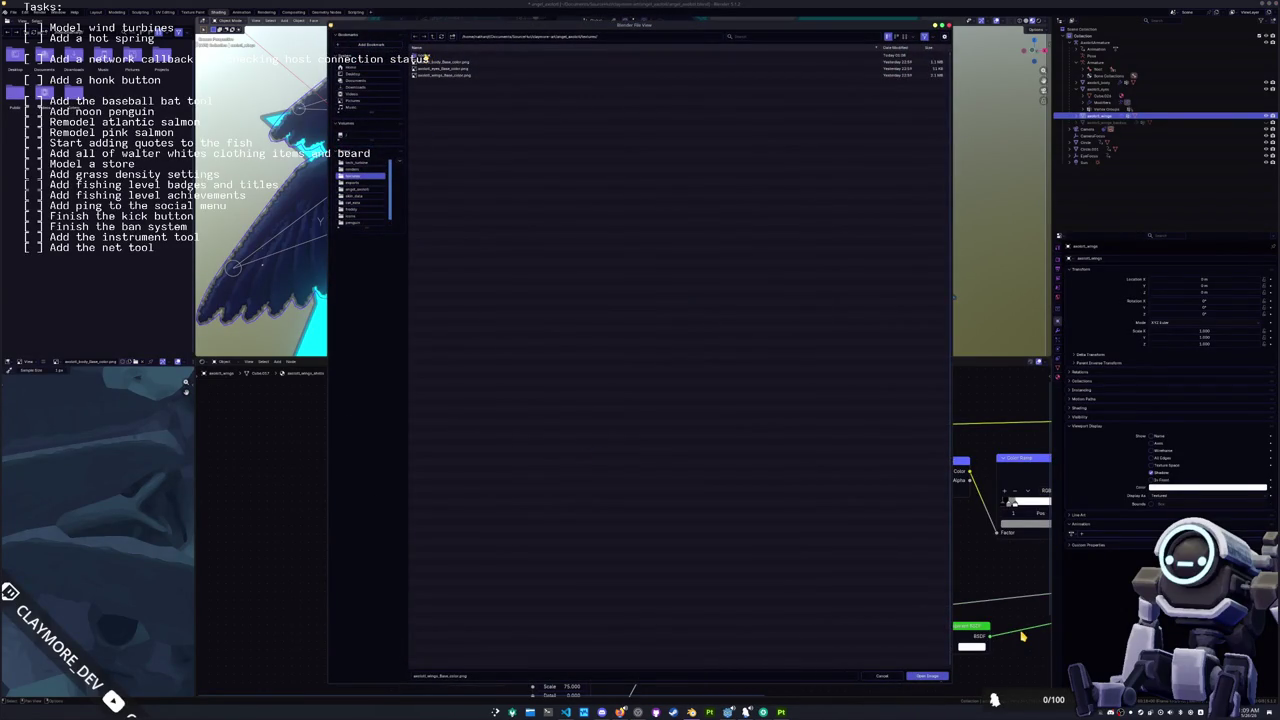
Step: Load axolotl_wings_Base_color.png into the wings Image Texture node, check the camera view, and return to Compositing
double_click(425, 60)
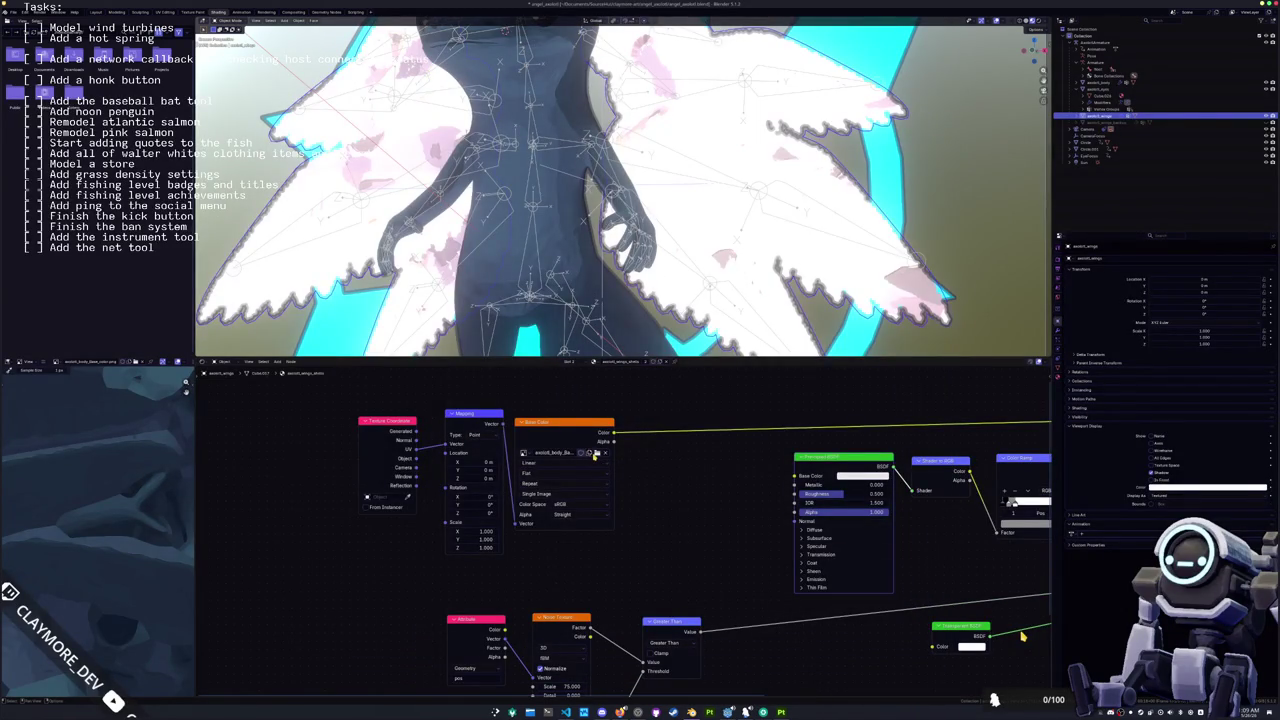
click(590, 453)
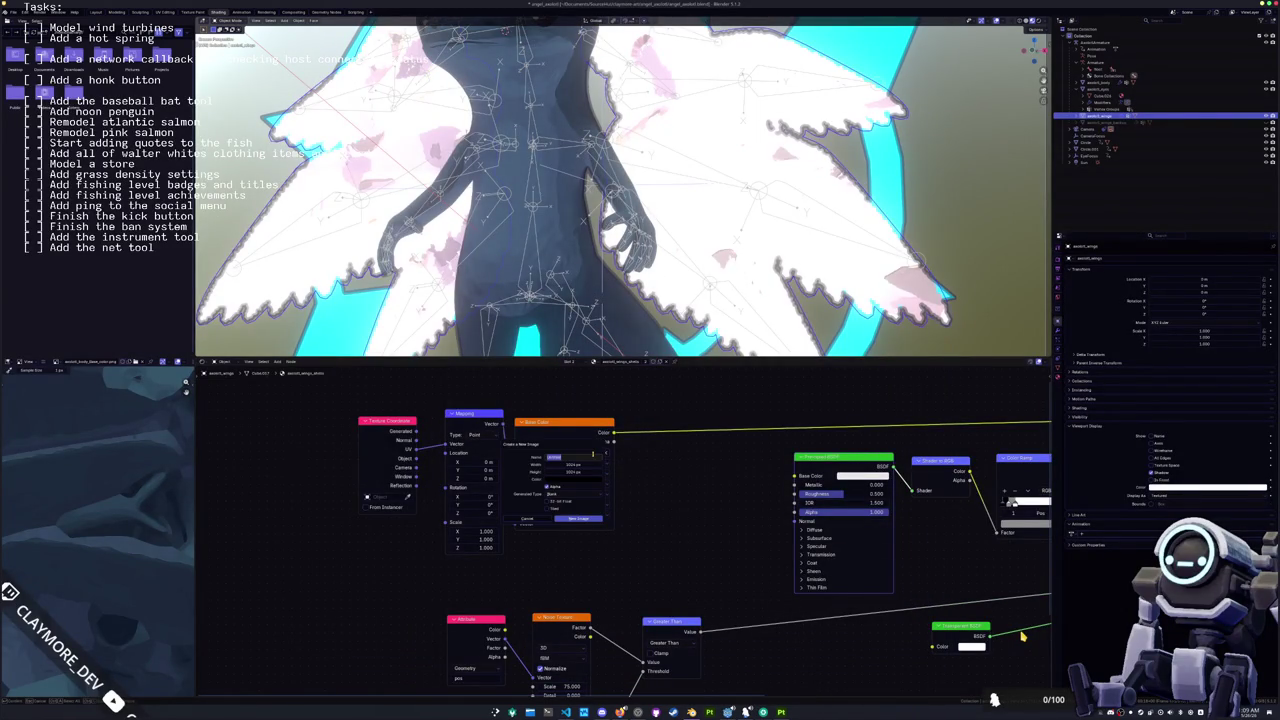
click(527, 521)
click(596, 453)
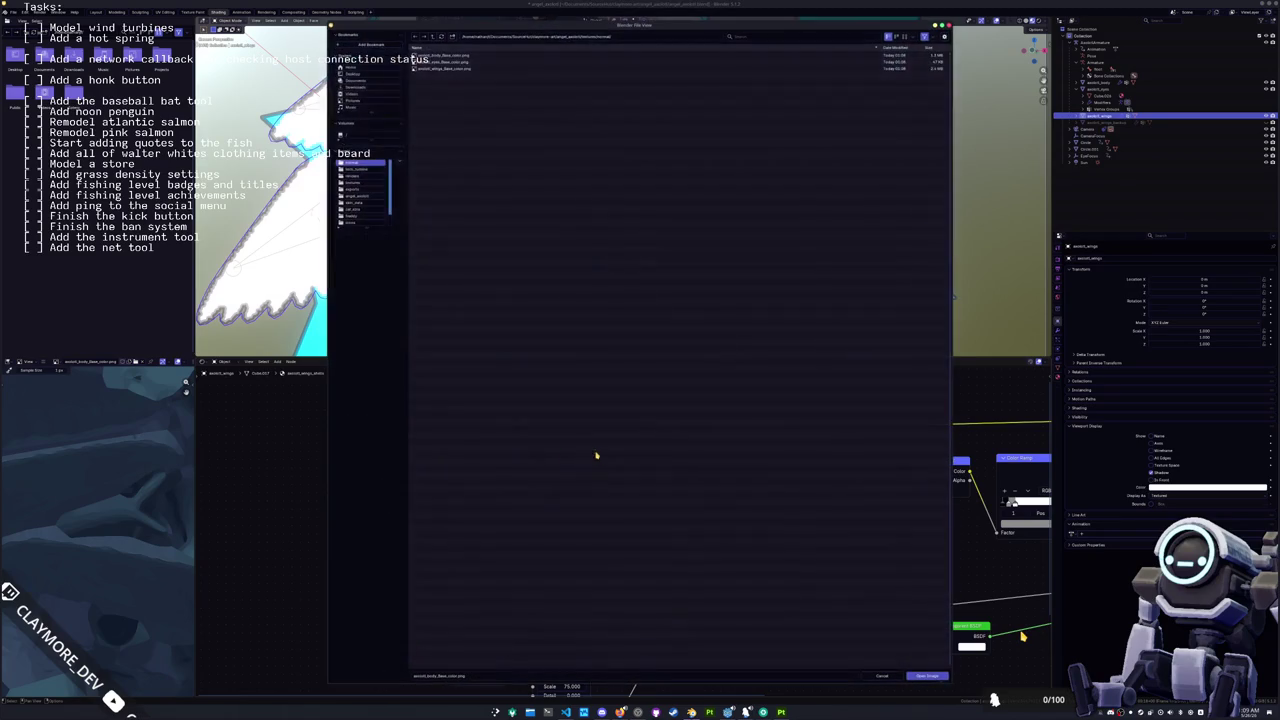
double_click(433, 69)
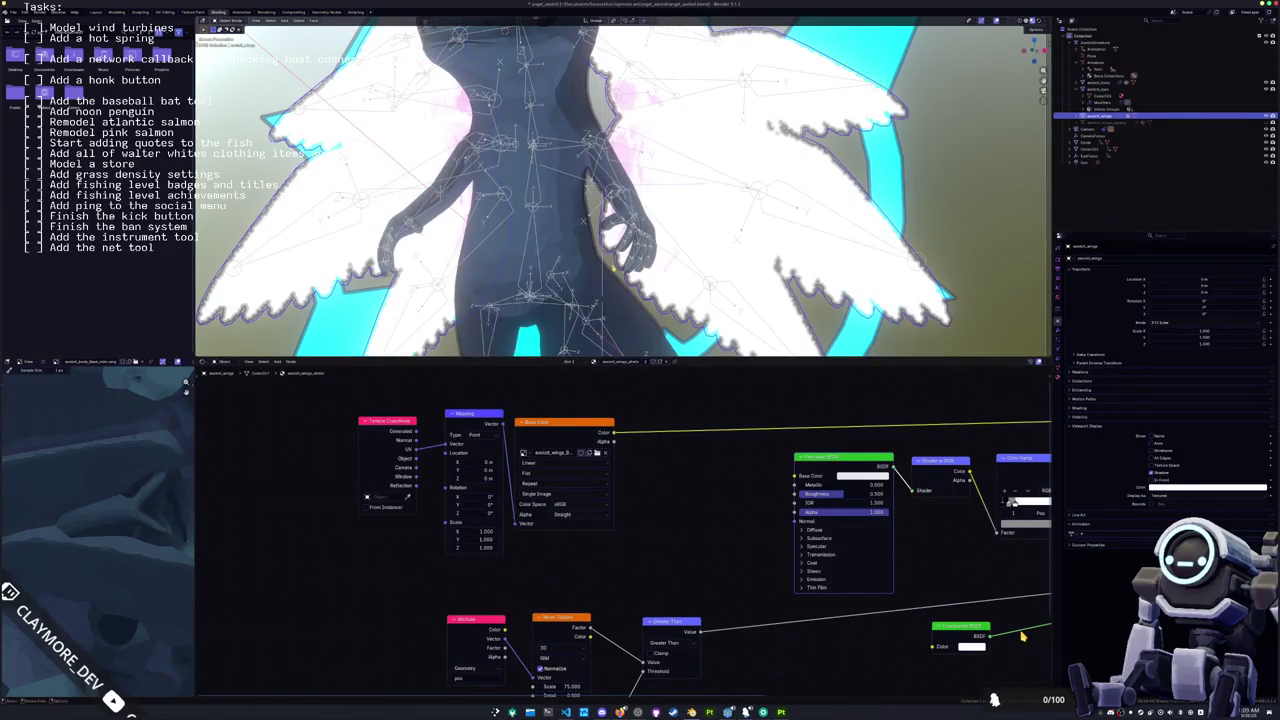
key(KP_0)
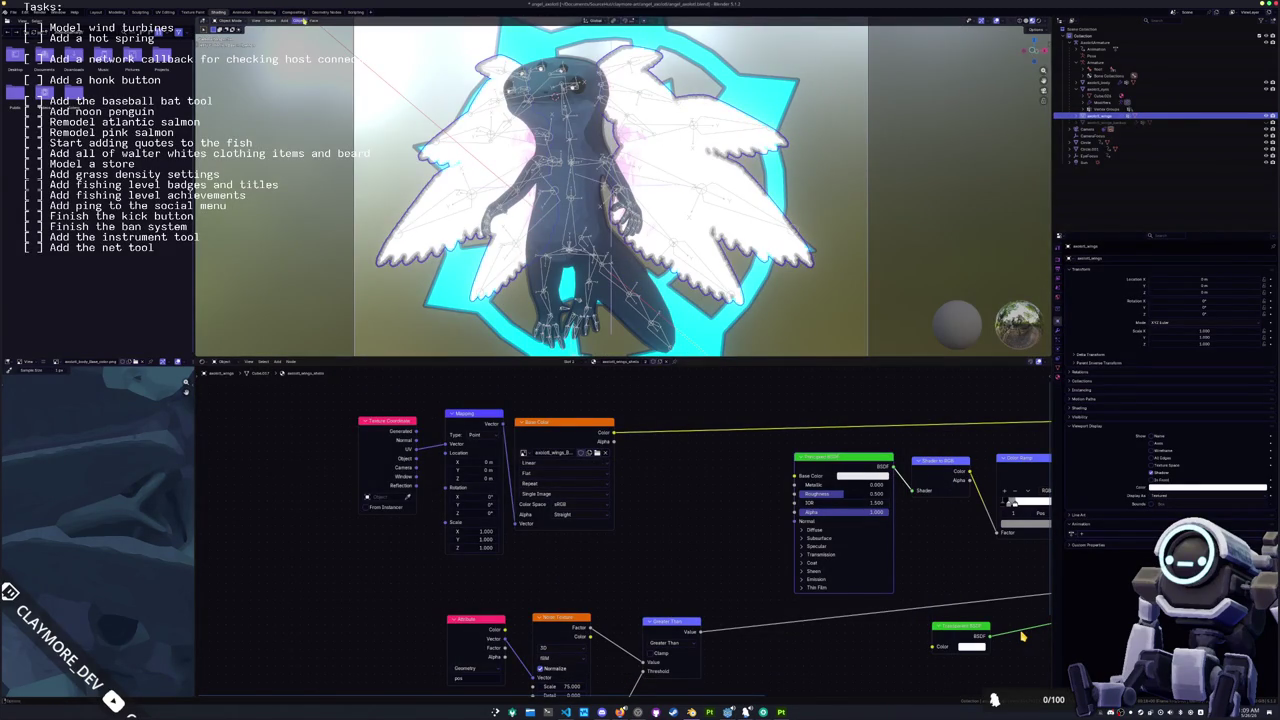
click(296, 15)
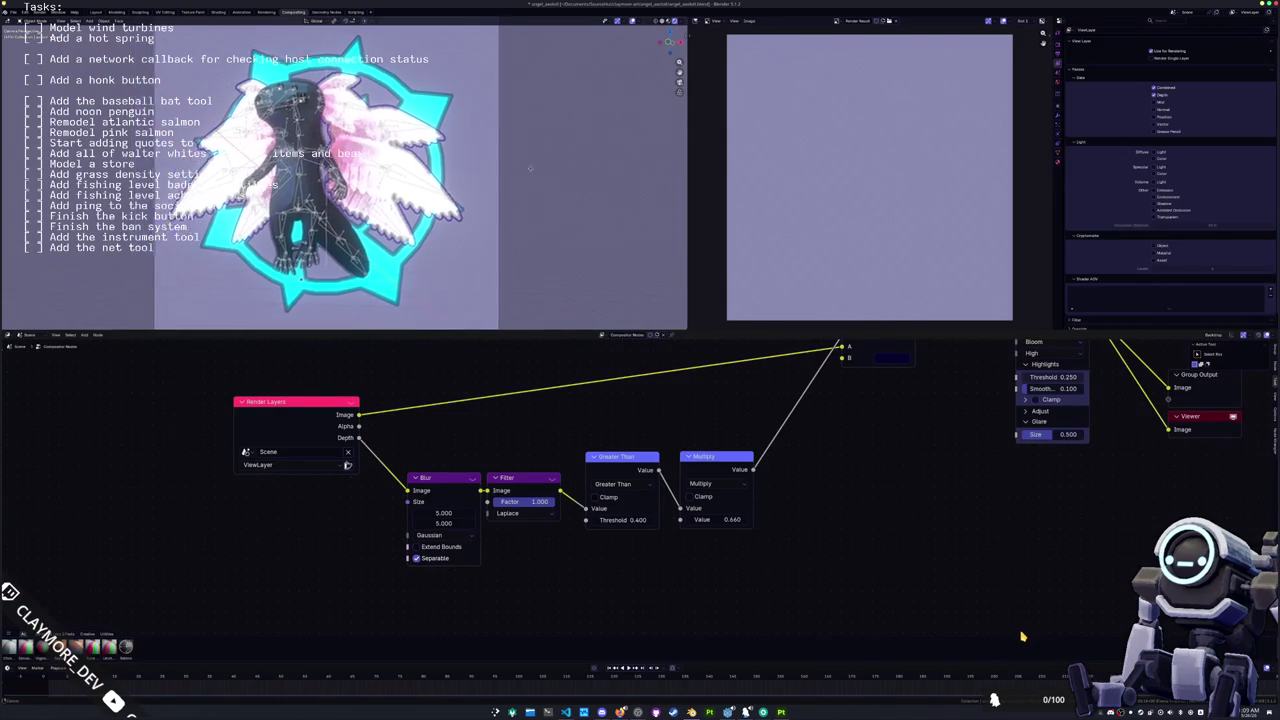
Step: Set the Glare threshold to 1.000, undo recent pose changes in Layout, and return to Shading
key(Home)
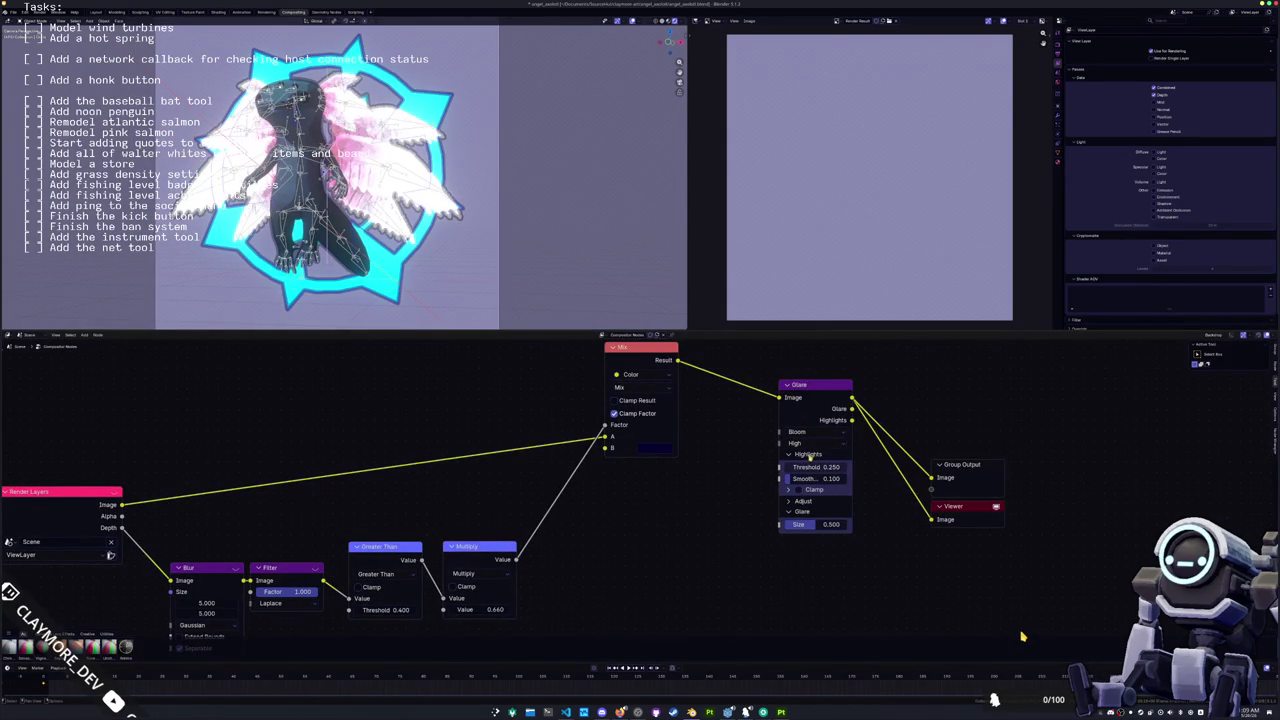
key(BackSpace)
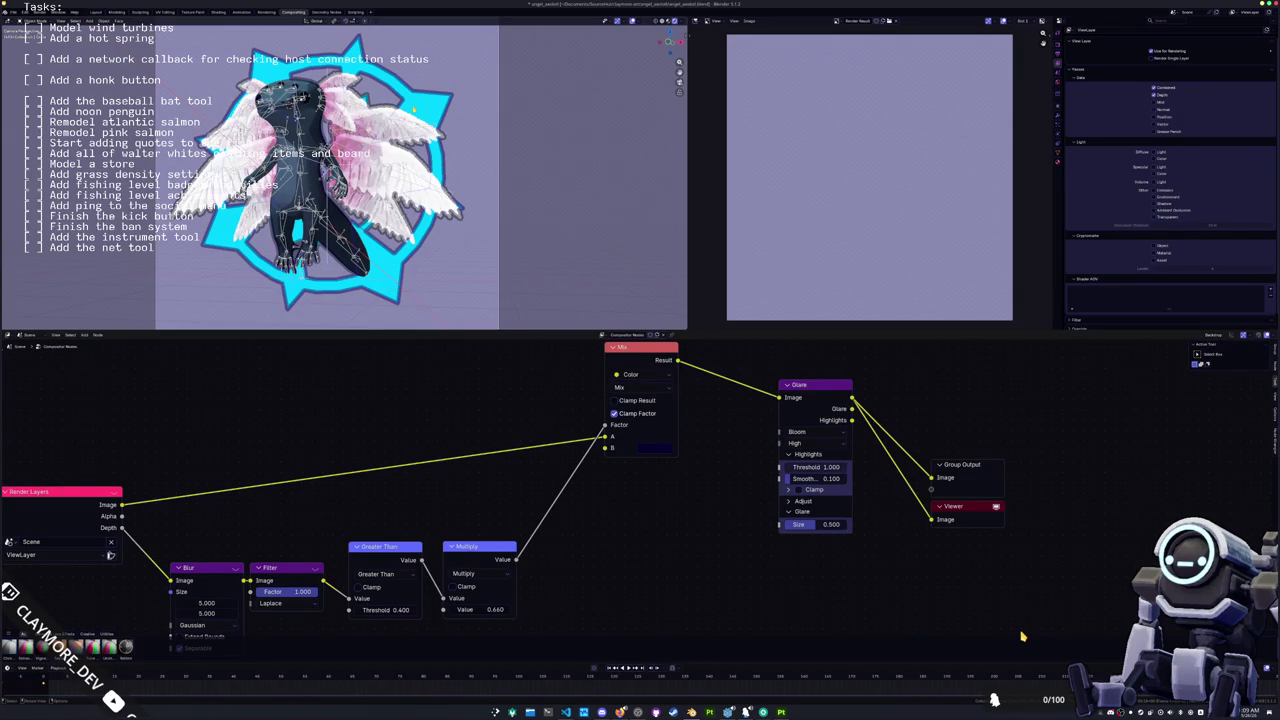
click(100, 12)
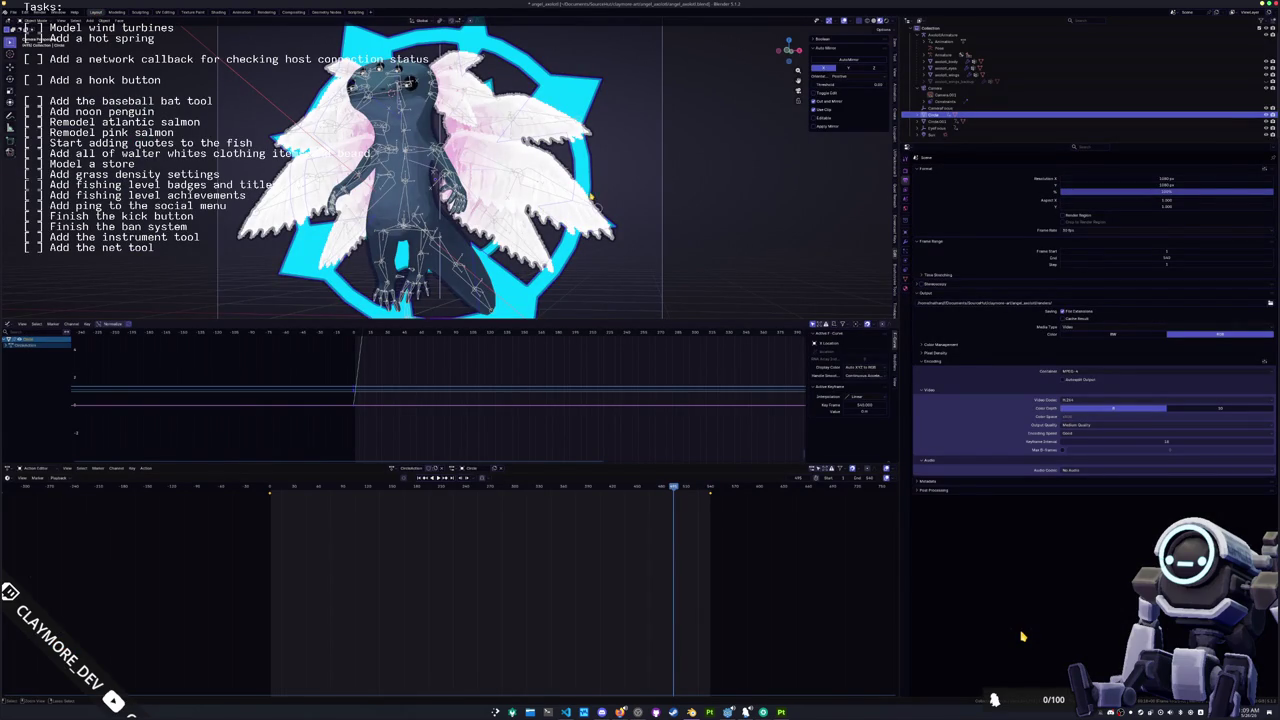
key(ctrl+z)
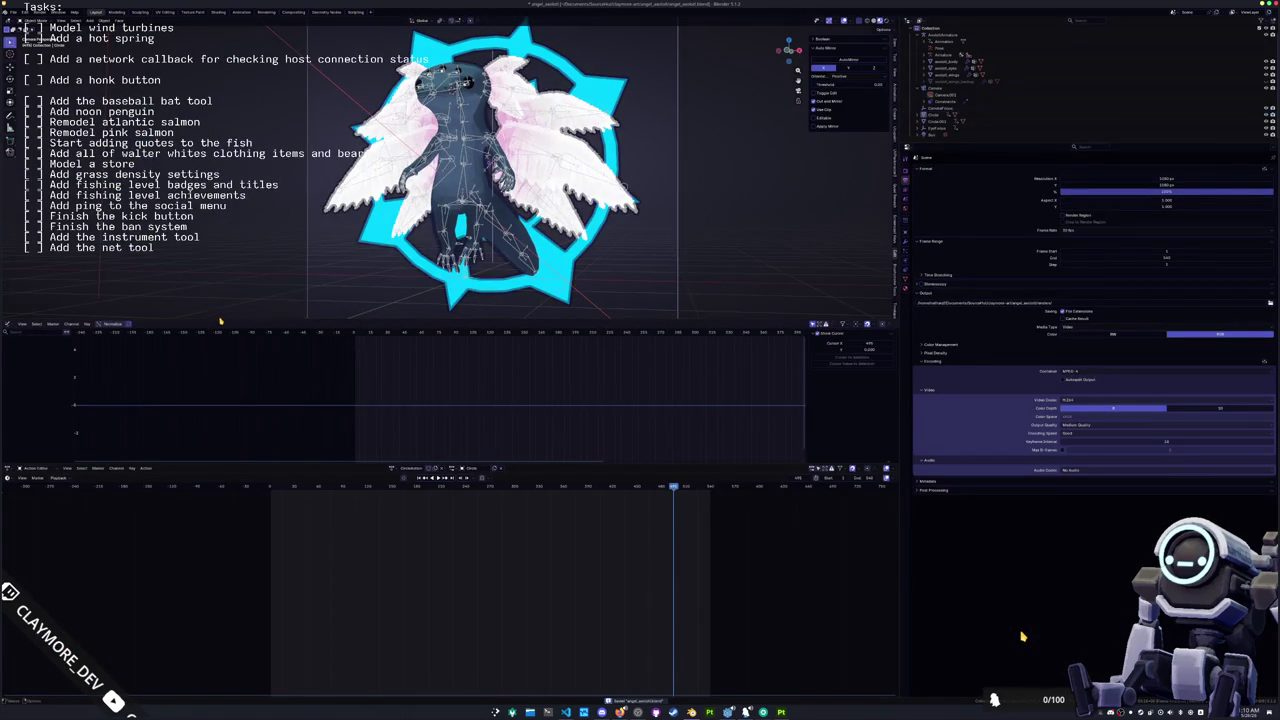
key(ctrl+z)
key(ctrl+z)
key(ctrl+z)
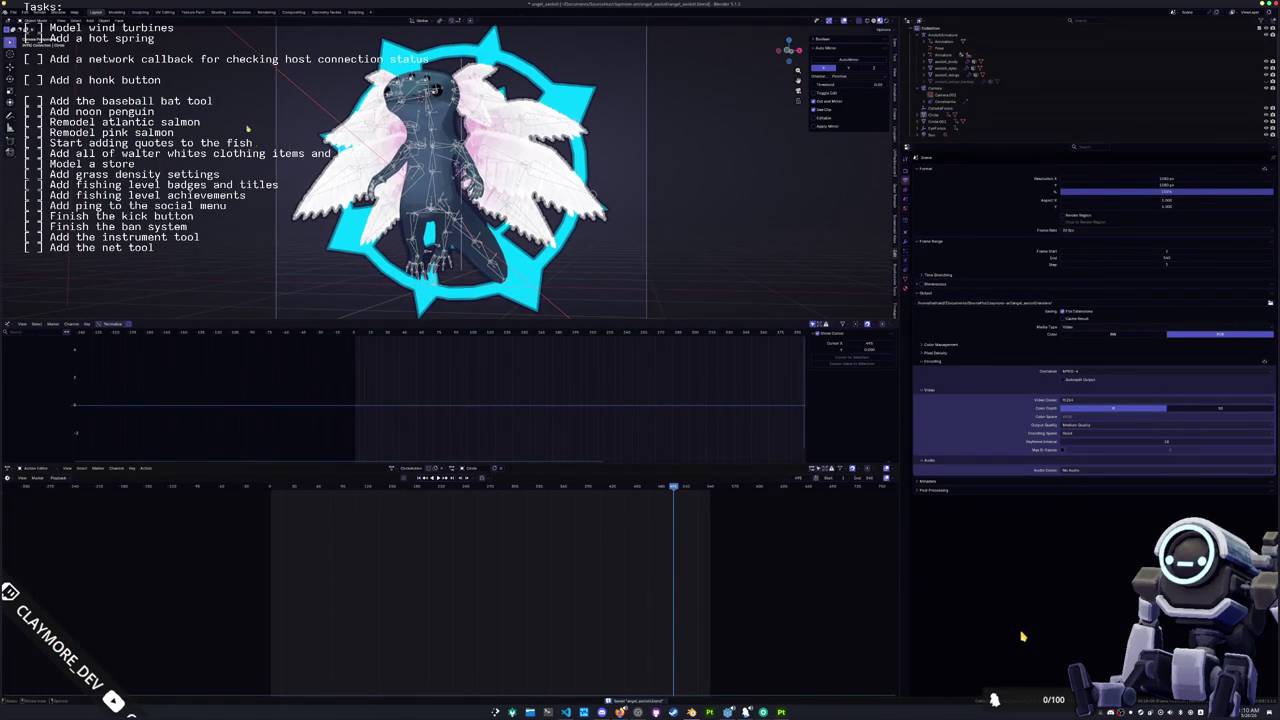
click(219, 13)
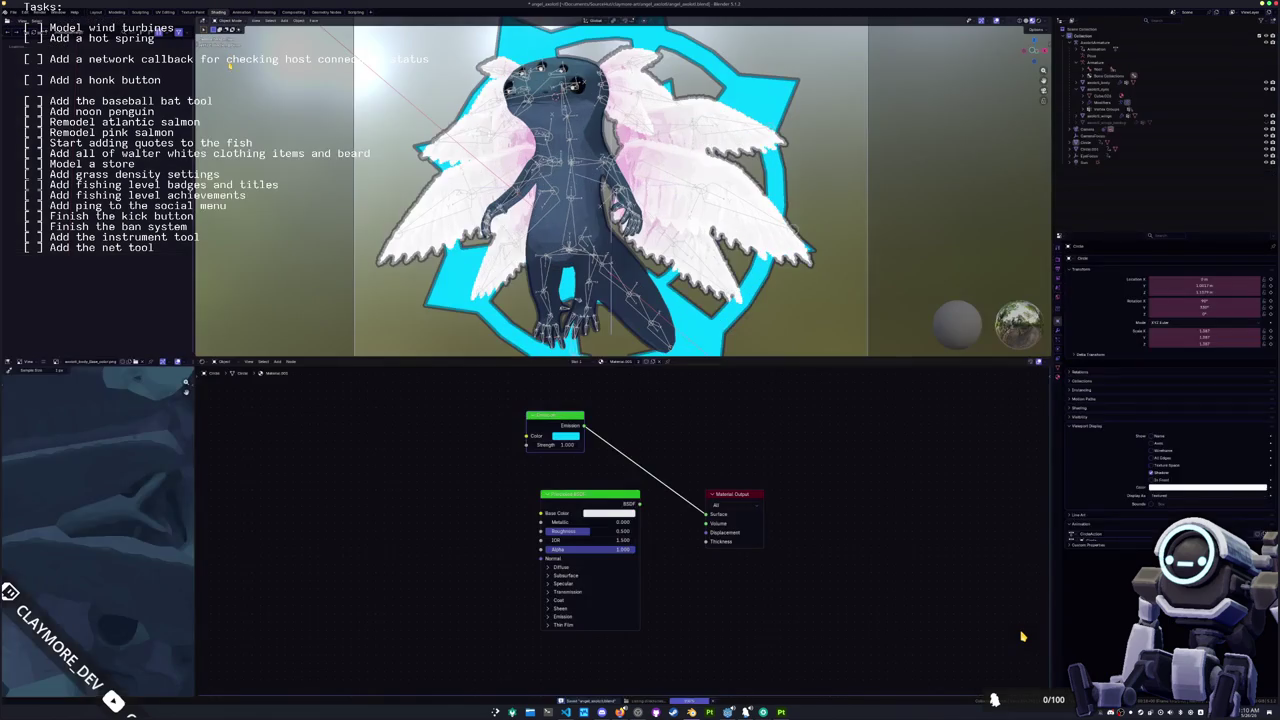
Step: Load the newly exported body base colour PNG into axolotl_body's Image Texture node
click(1090, 82)
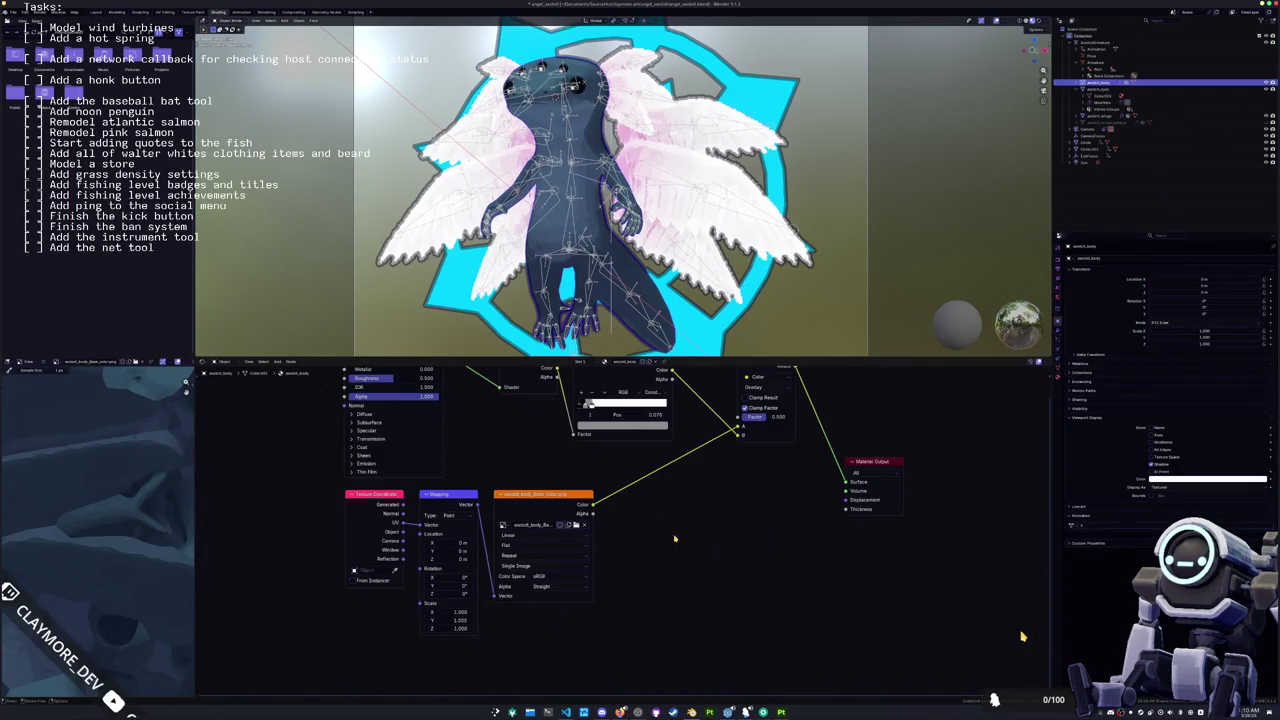
right_click(782, 712)
click(789, 699)
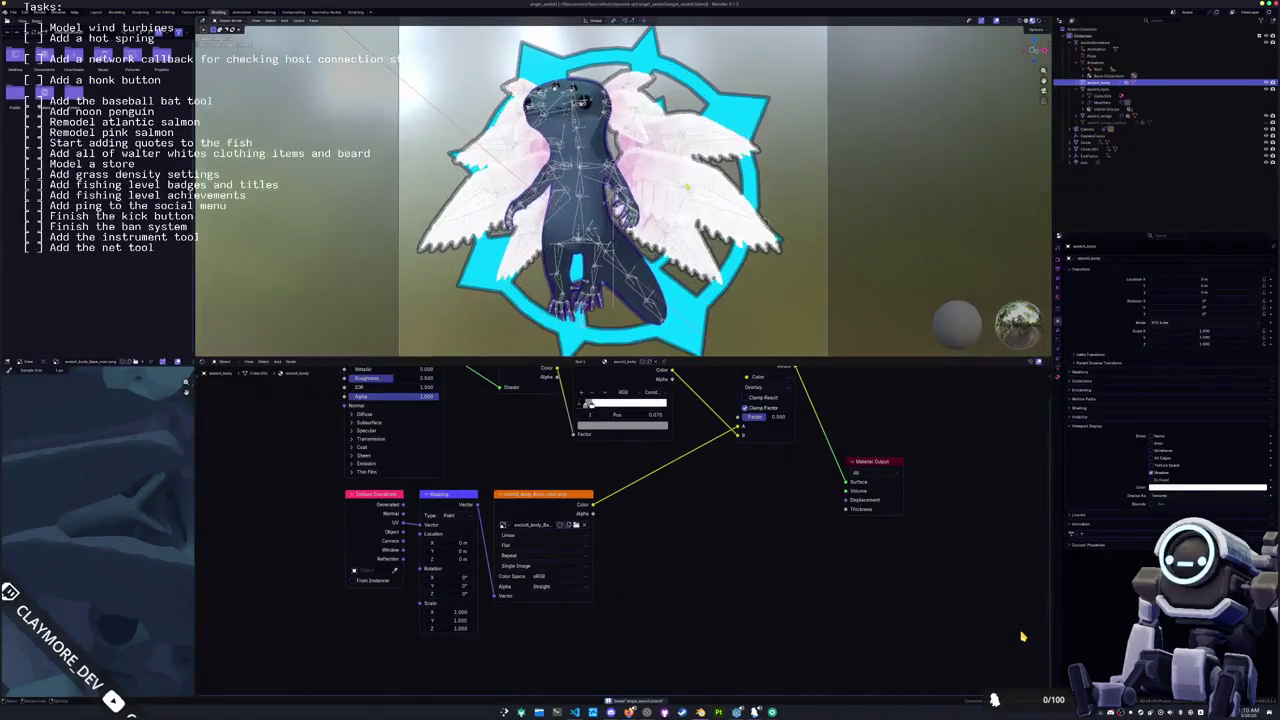
key(Home)
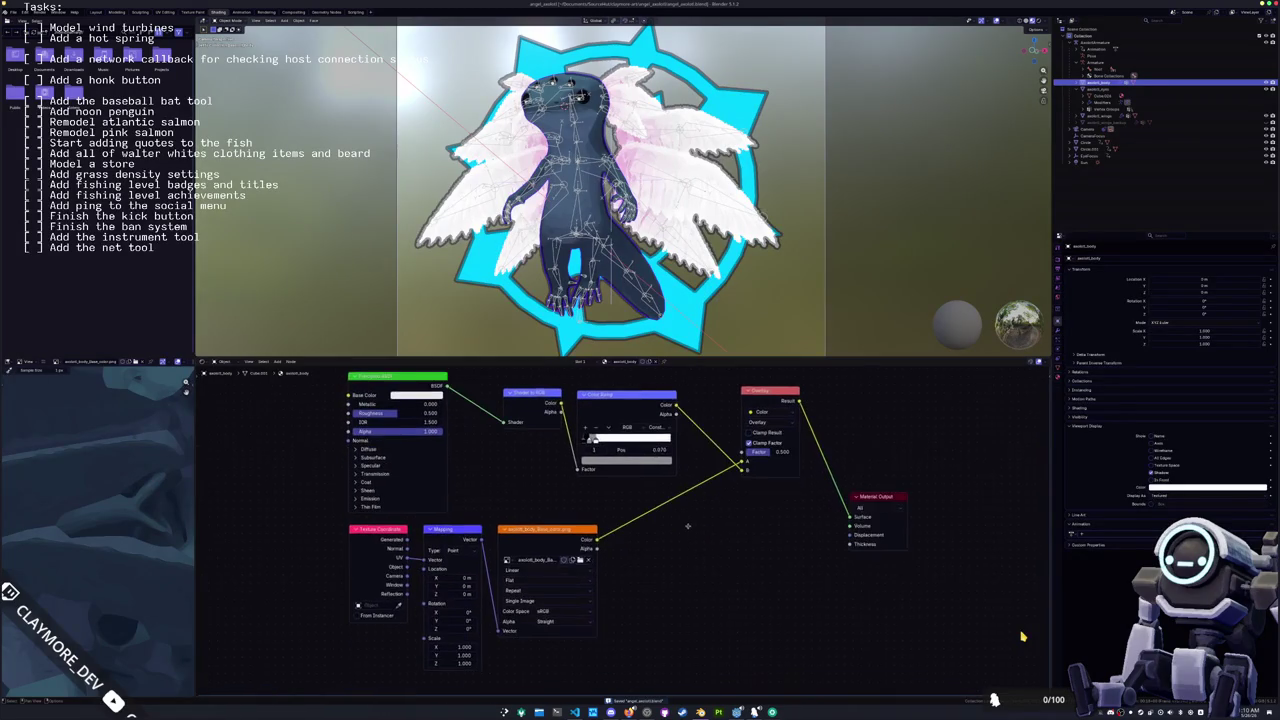
click(583, 546)
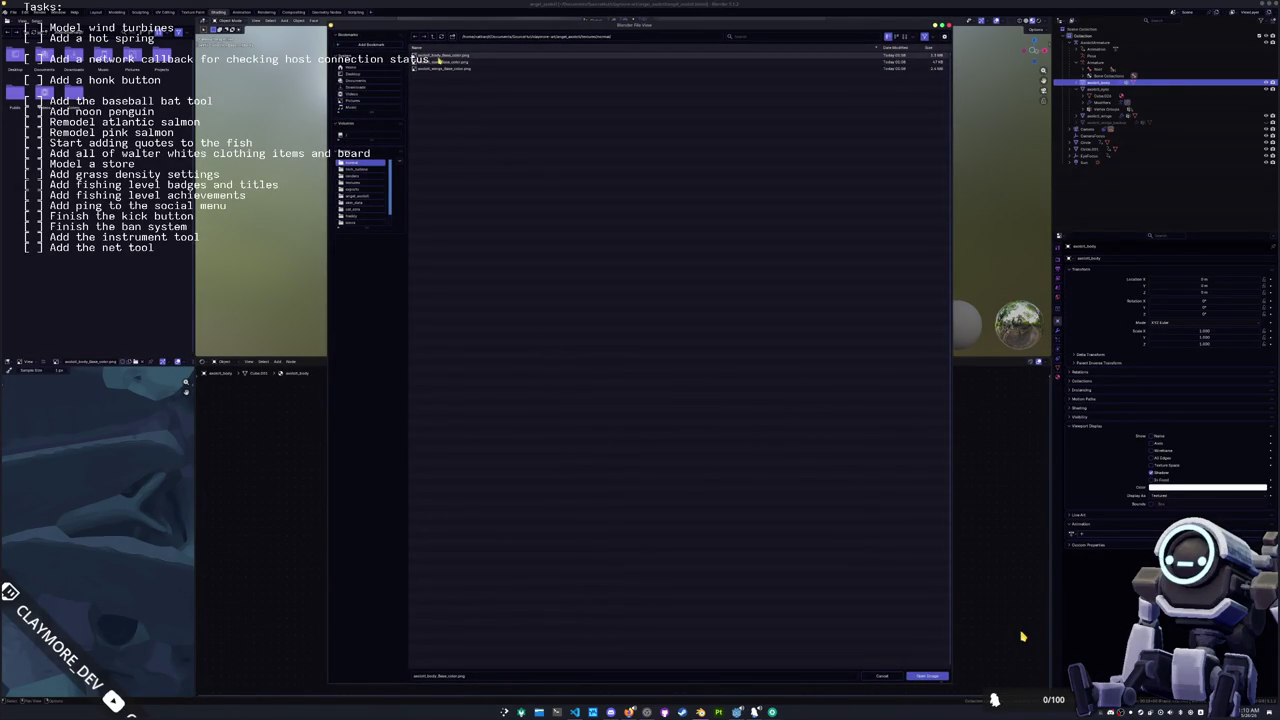
double_click(443, 60)
Step: Load axolotl_eyes_Base_color.png into the axolotl_eyes material's Image Texture node
key(Down)
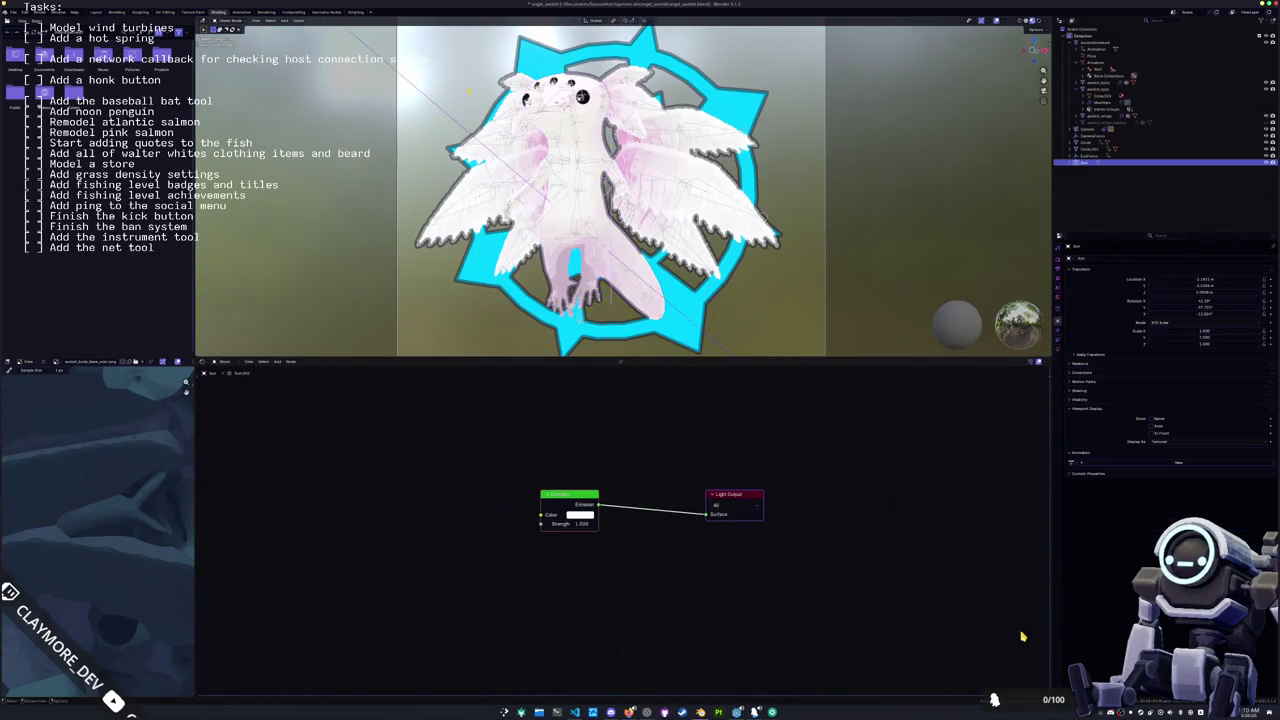
key(KP_Decimal)
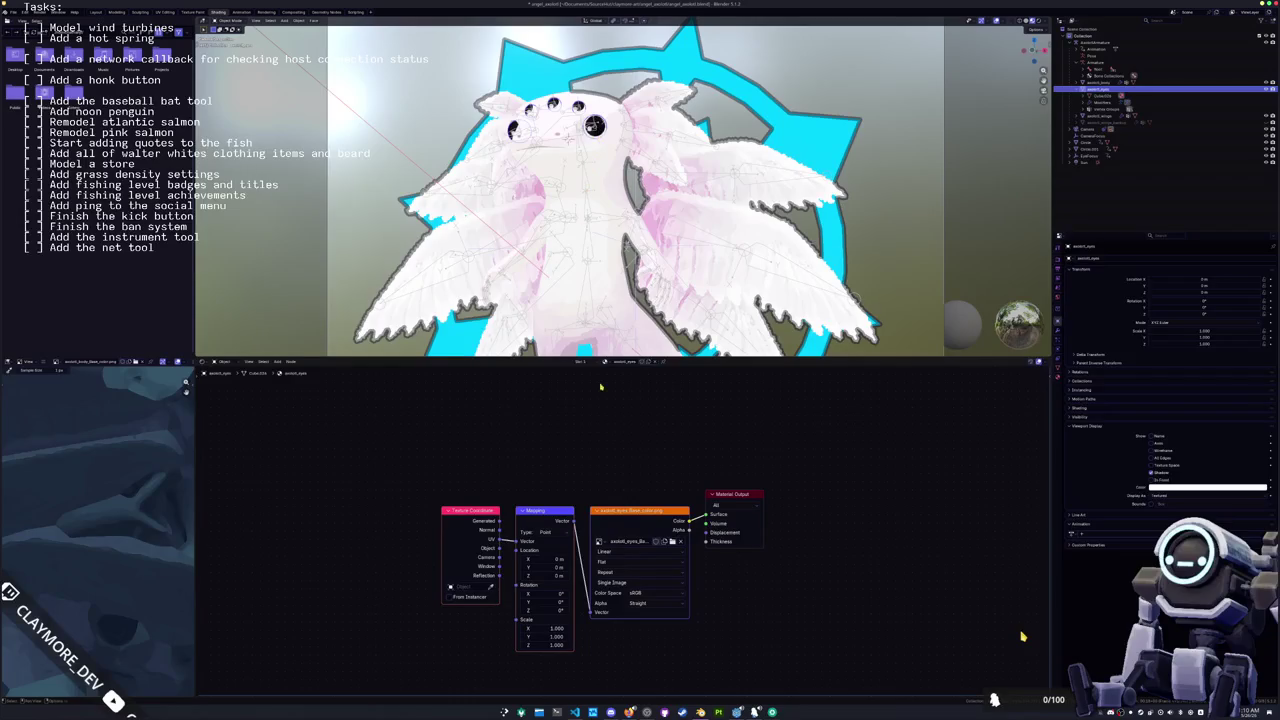
click(673, 541)
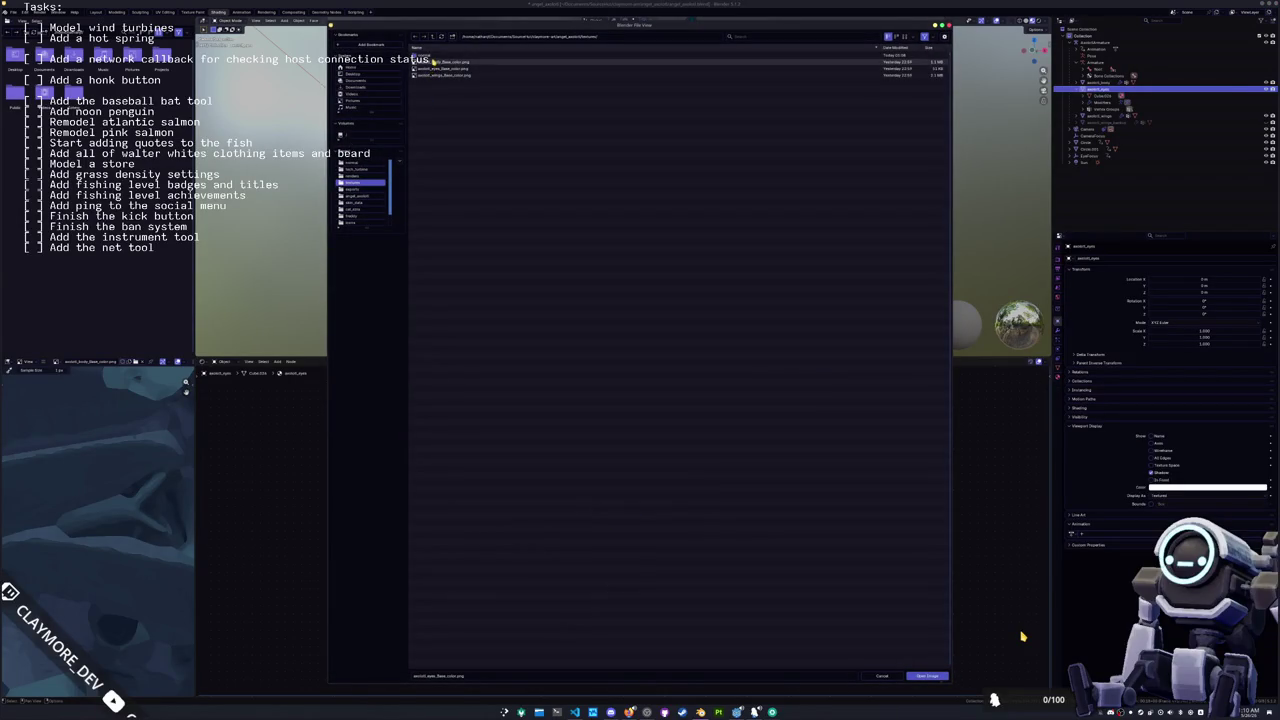
double_click(433, 57)
double_click(441, 63)
click(780, 154)
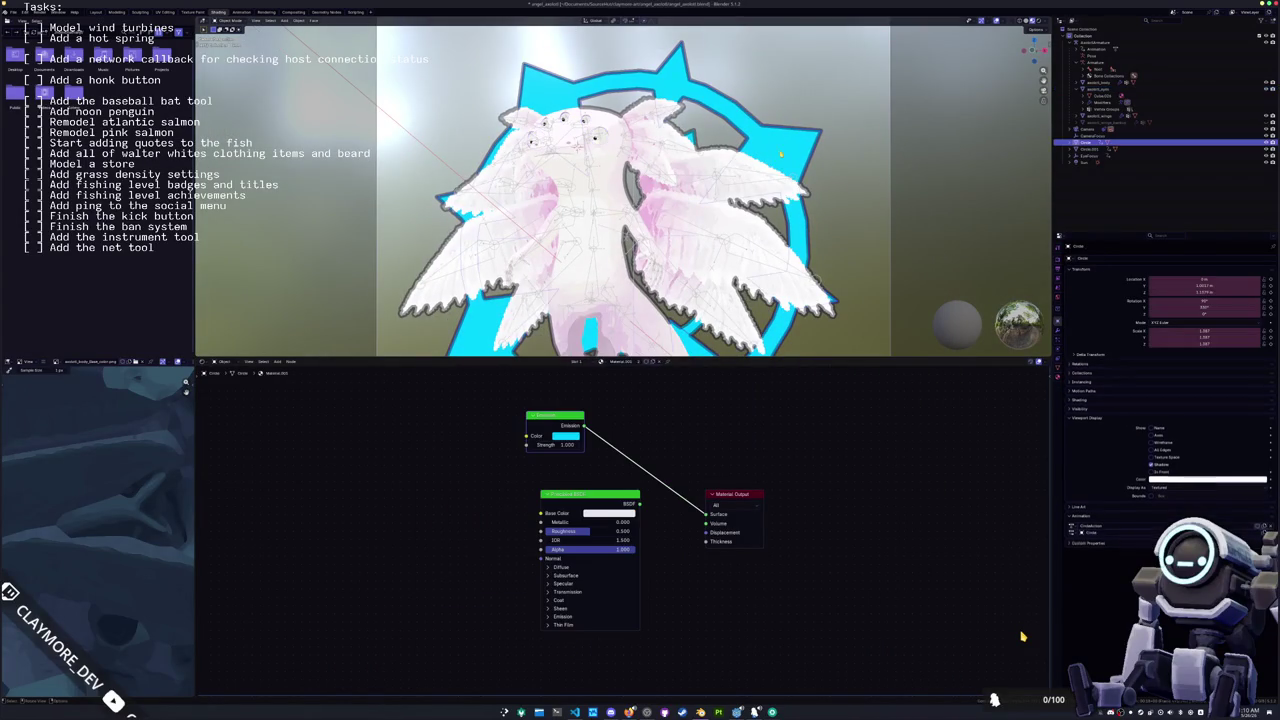
Step: Set the Circle ring's Emission colour to pale pink #FFCFFF and view through the camera
scroll(803, 253, up, 4)
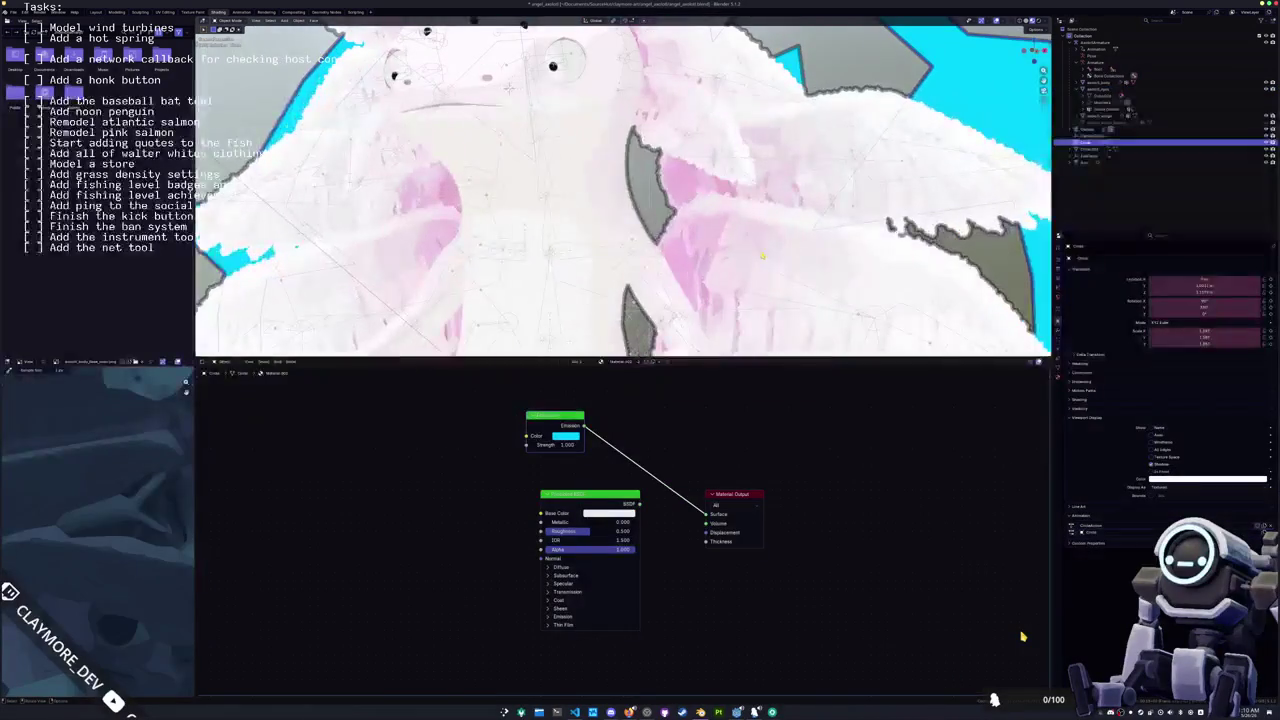
scroll(748, 247, down, 4)
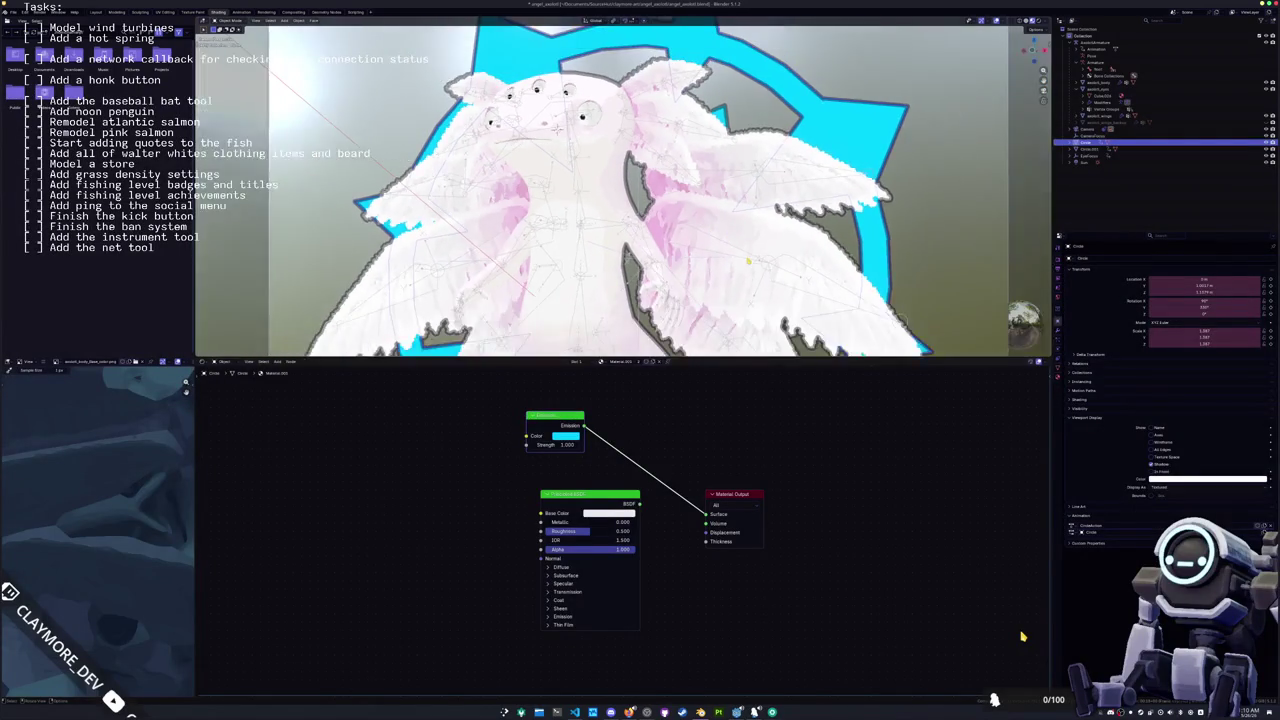
click(565, 437)
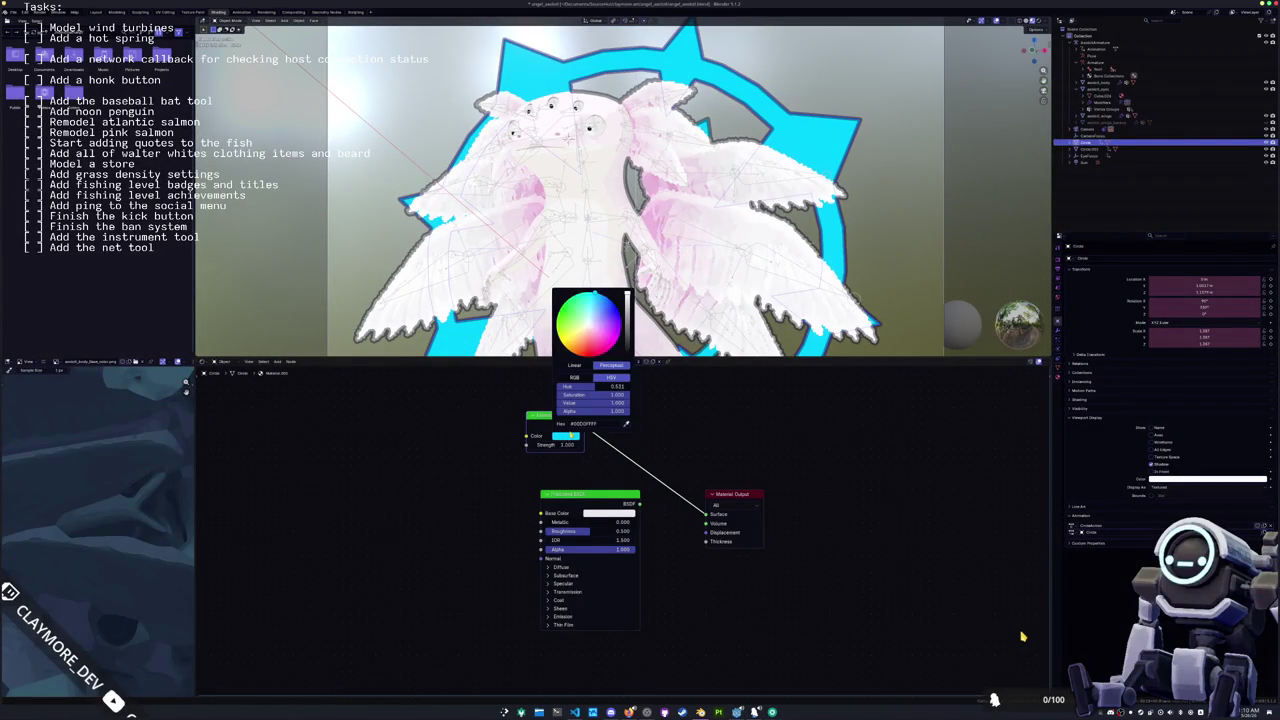
key(ctrl+v)
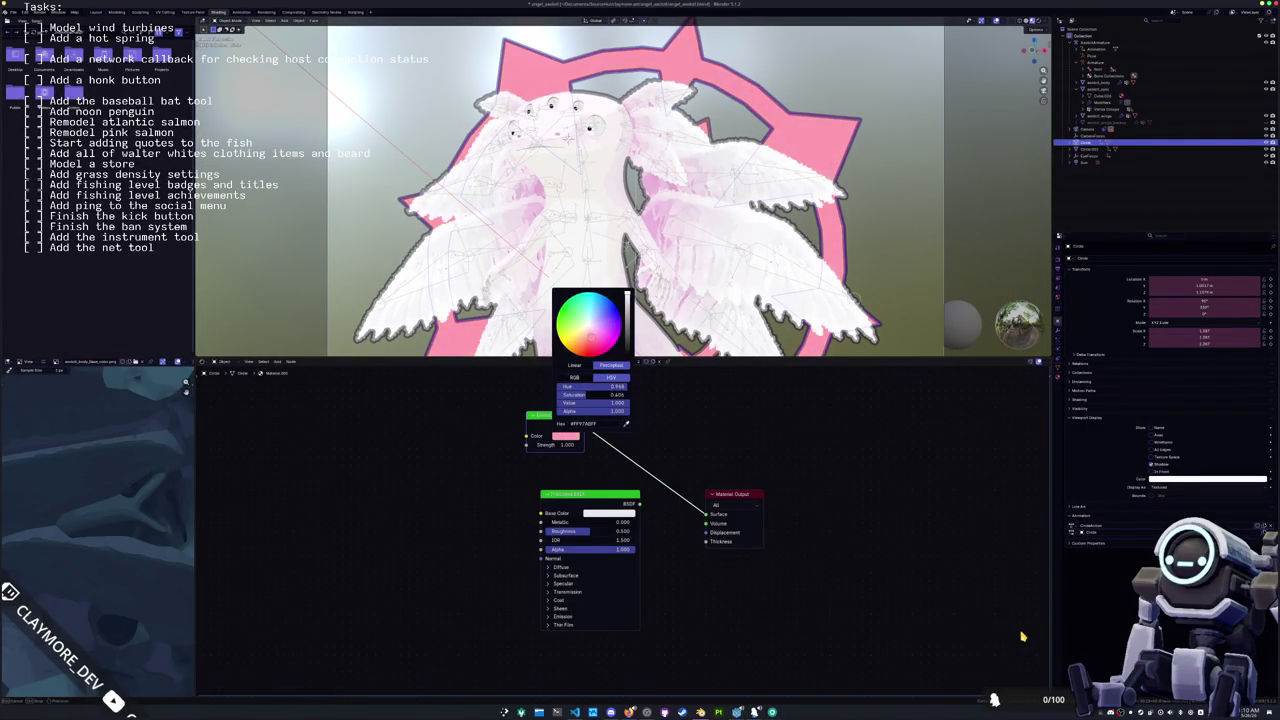
key(ctrl+v)
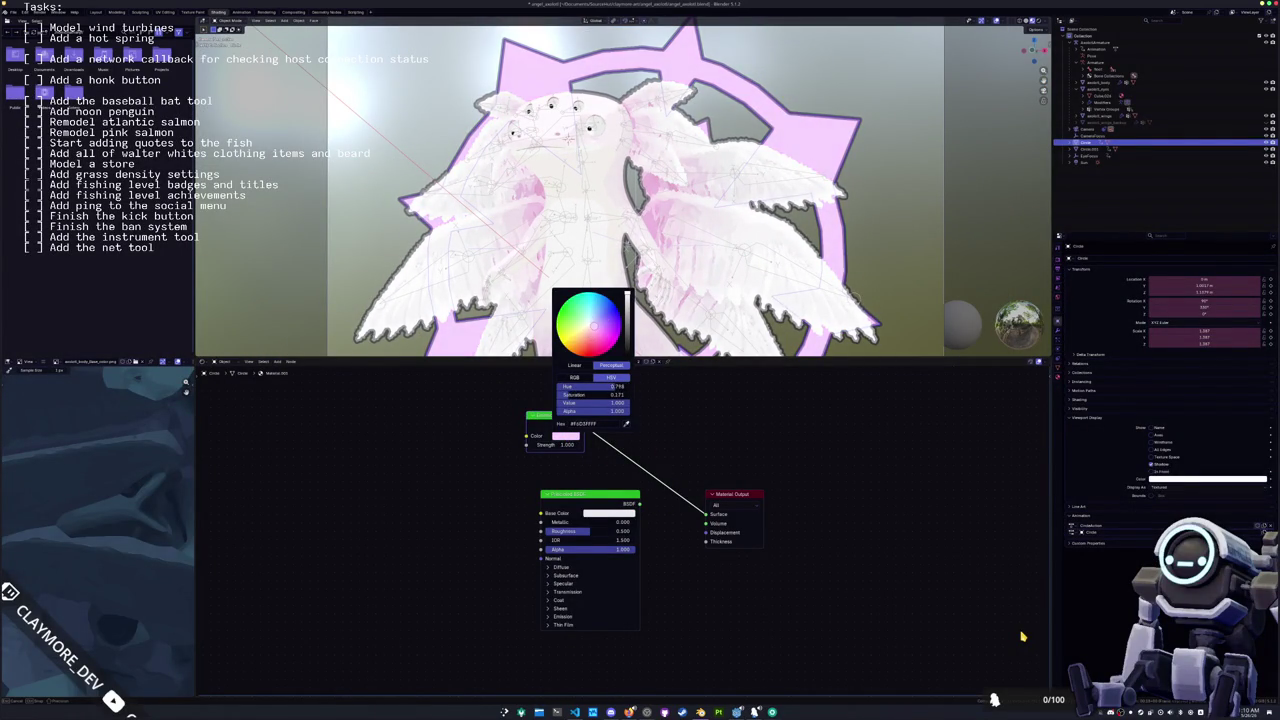
key(ctrl+v)
key(KP_0)
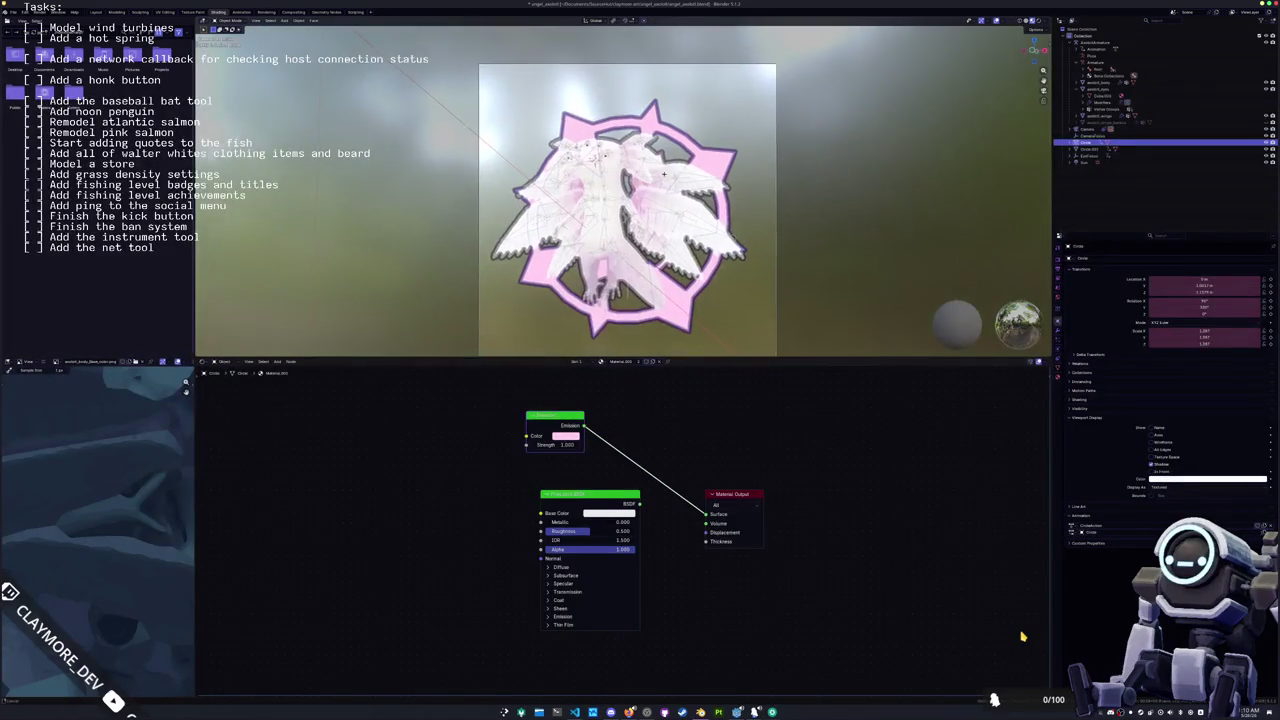
click(1086, 161)
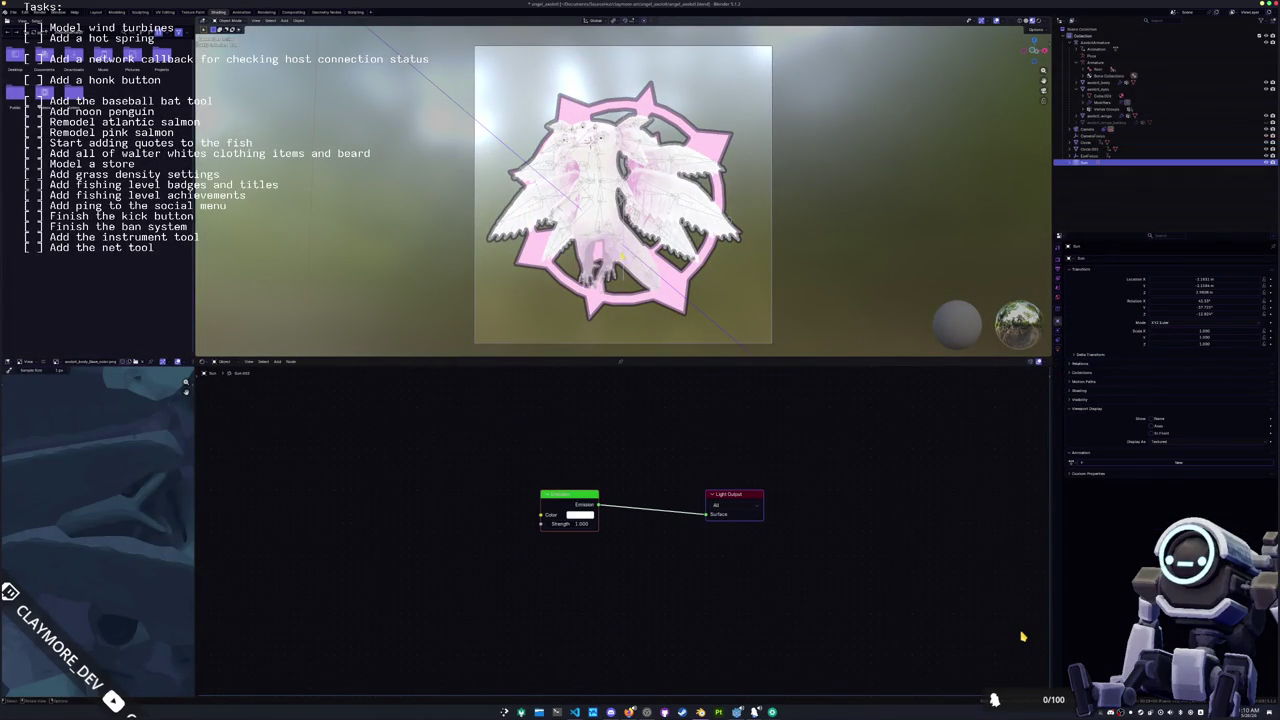
Step: Lower axolotl_body's Color Ramp white stop to light grey, value 0.840 (#D6D6D6)
click(1090, 82)
key(Home)
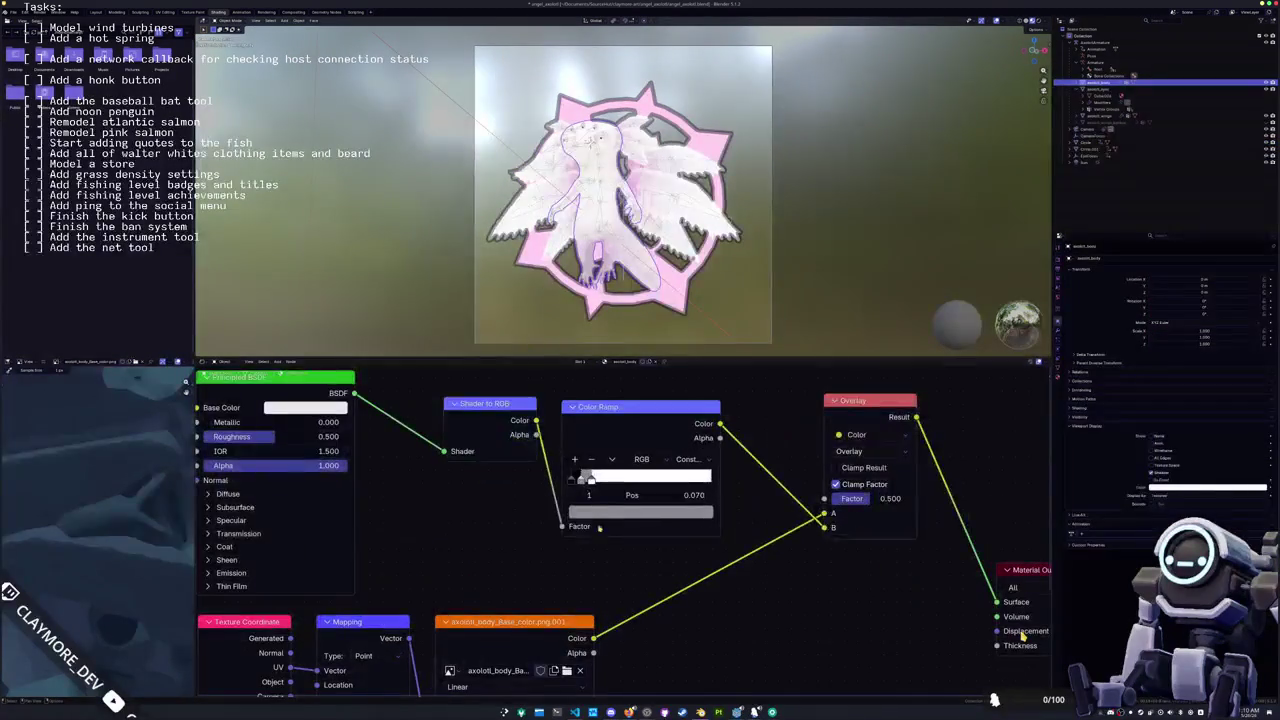
click(591, 481)
click(602, 510)
drag(695, 302, 689, 299)
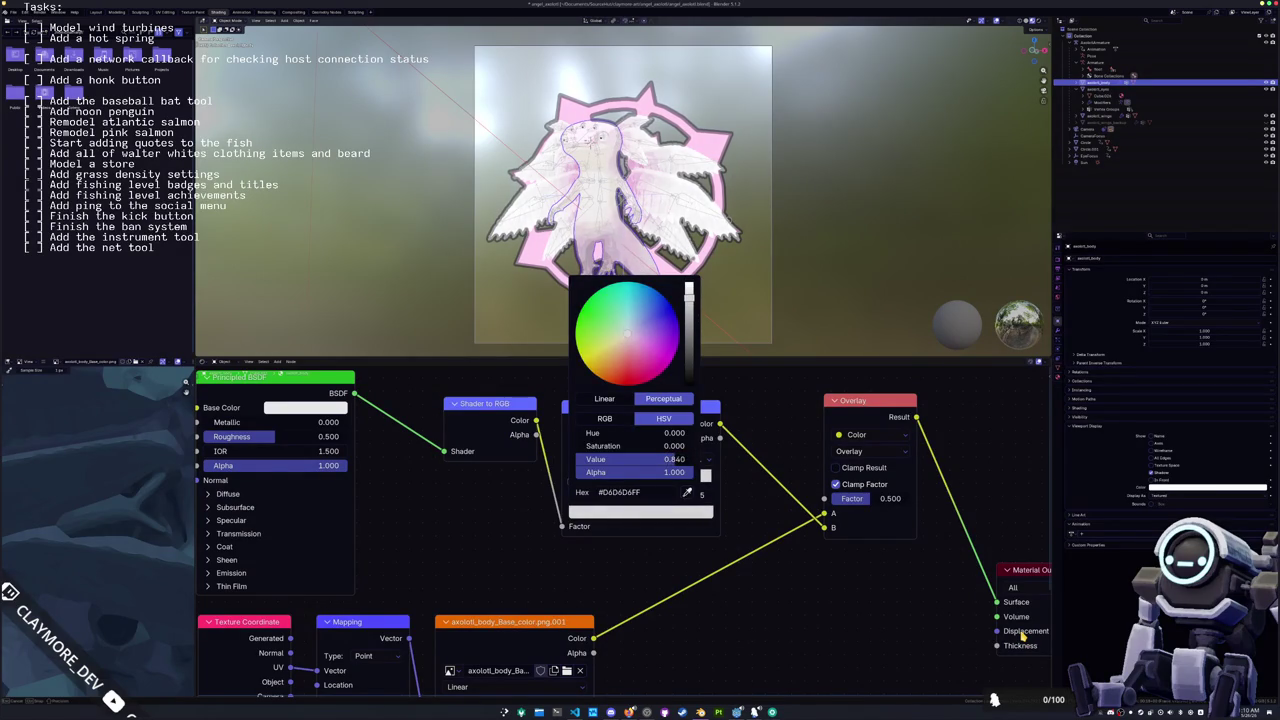
scroll(743, 491, up, 1)
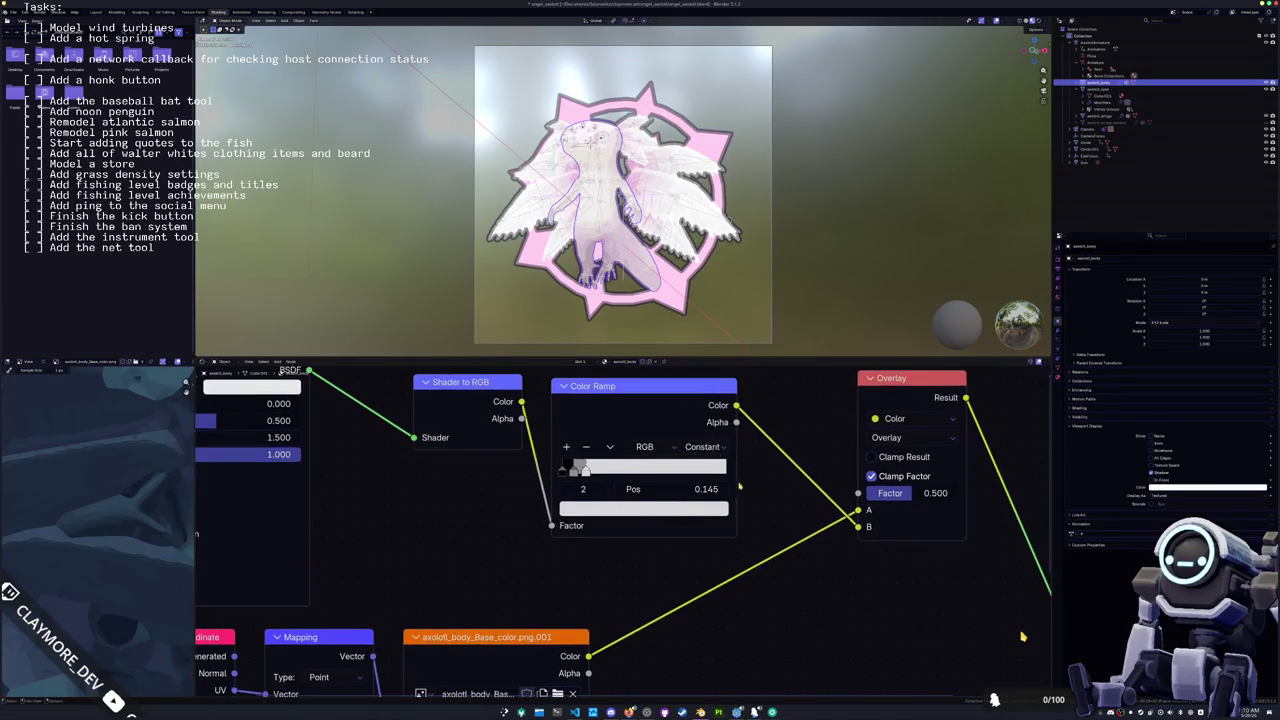
click(612, 510)
click(644, 485)
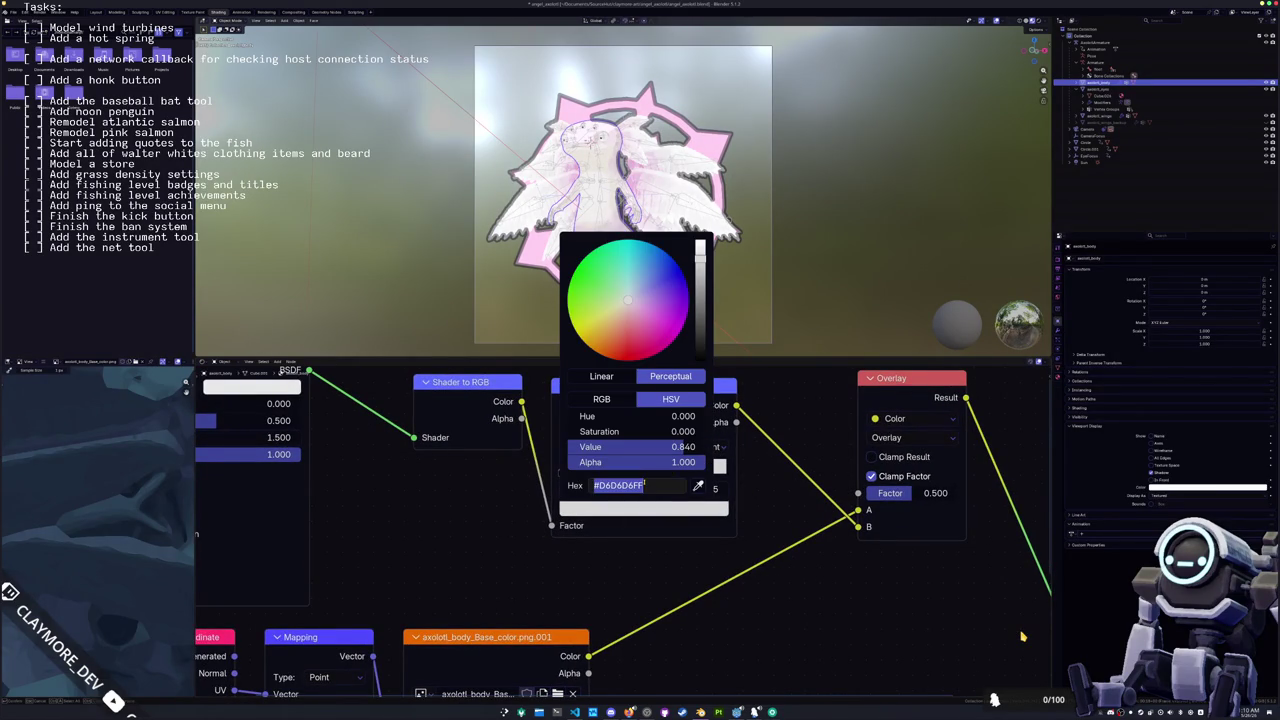
Step: Enter hex D6D6D6 on the wings material's Color Ramp stop to match the body
key(Return)
click(650, 290)
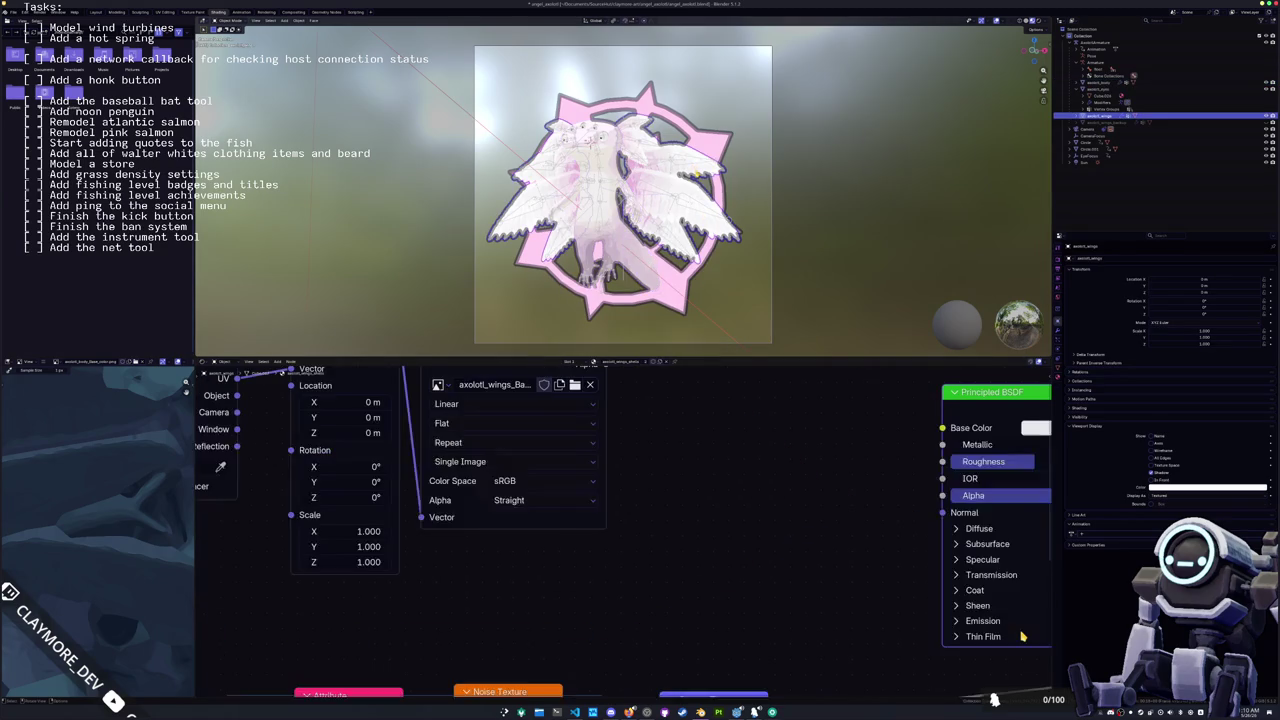
scroll(660, 421, up, 2)
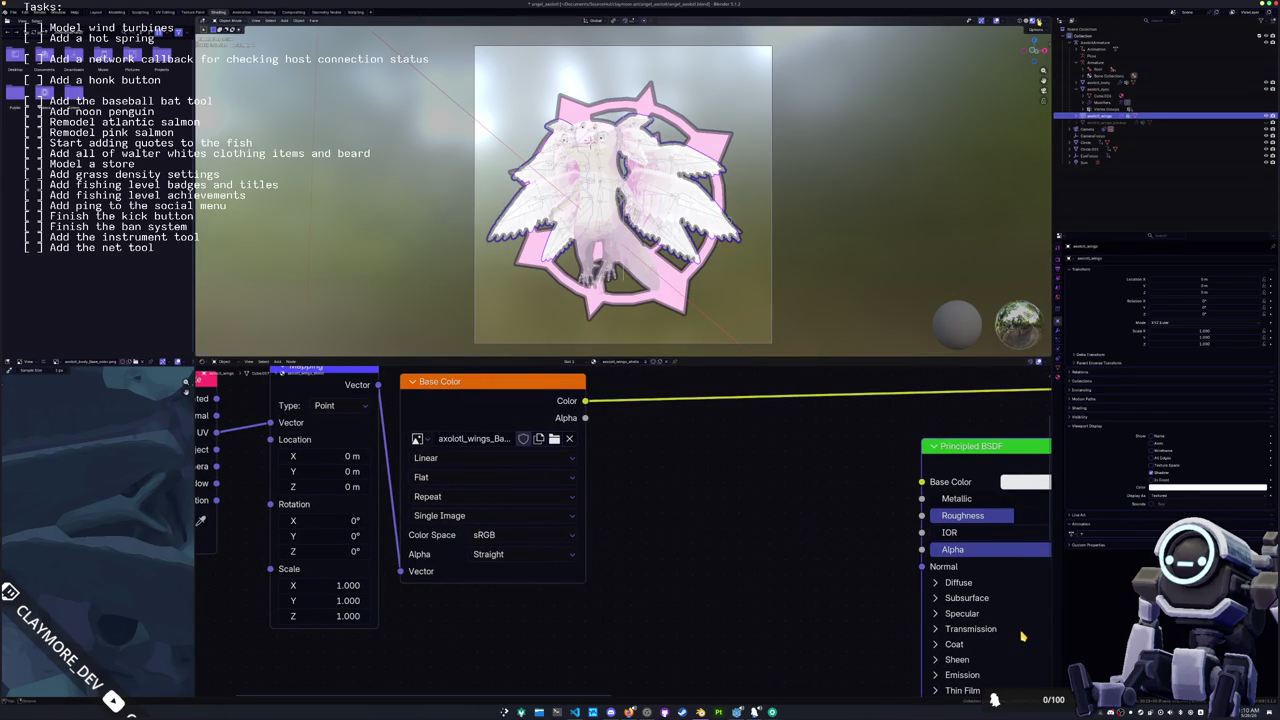
scroll(1022, 636, left, 3)
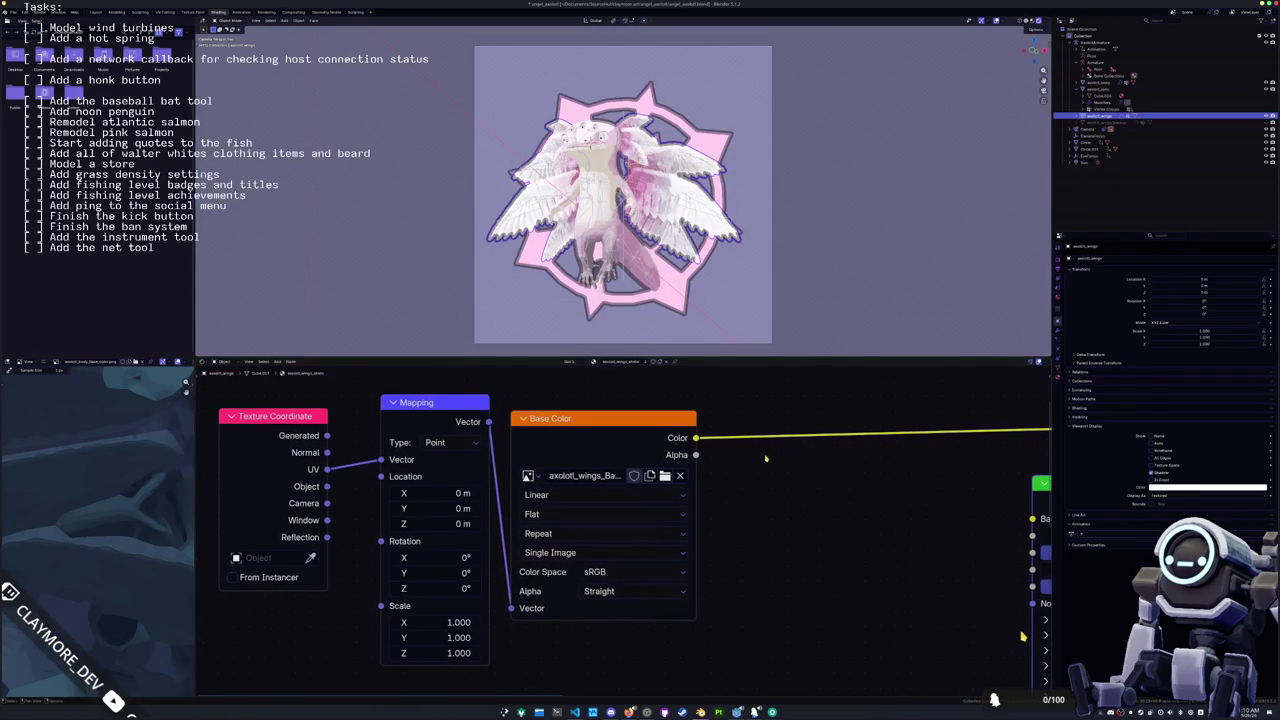
scroll(1022, 636, right, 5)
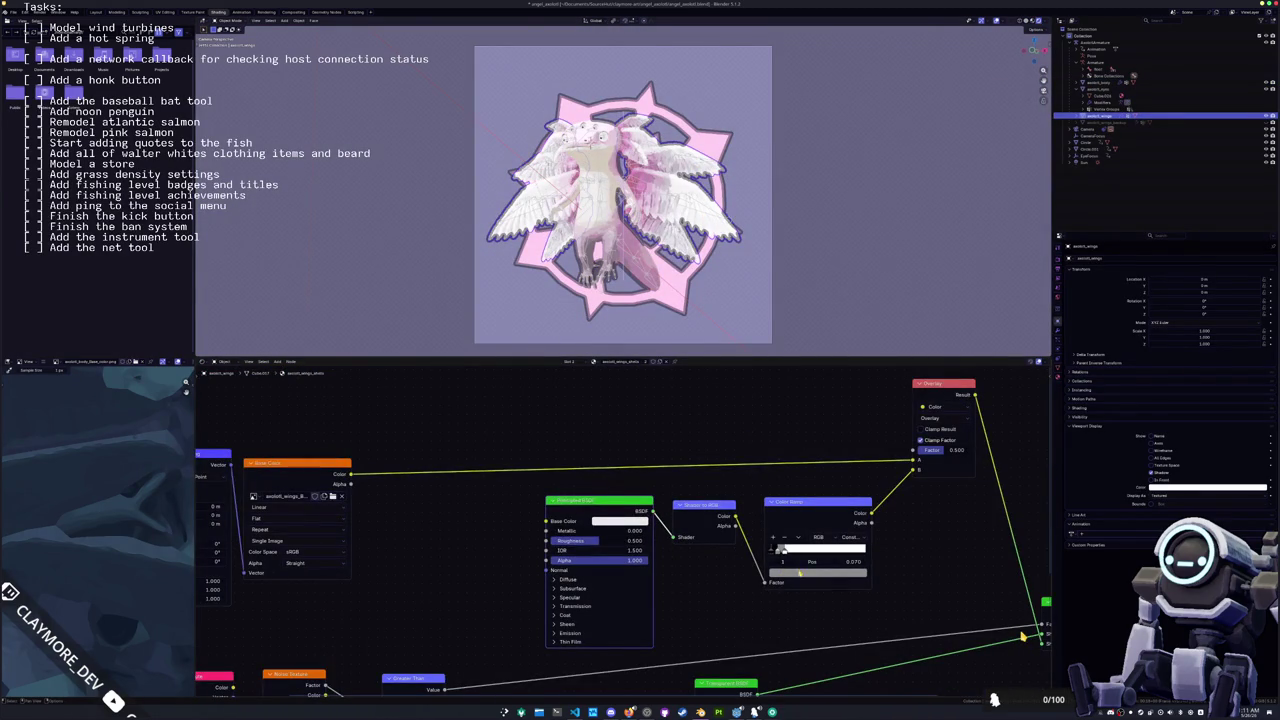
click(790, 573)
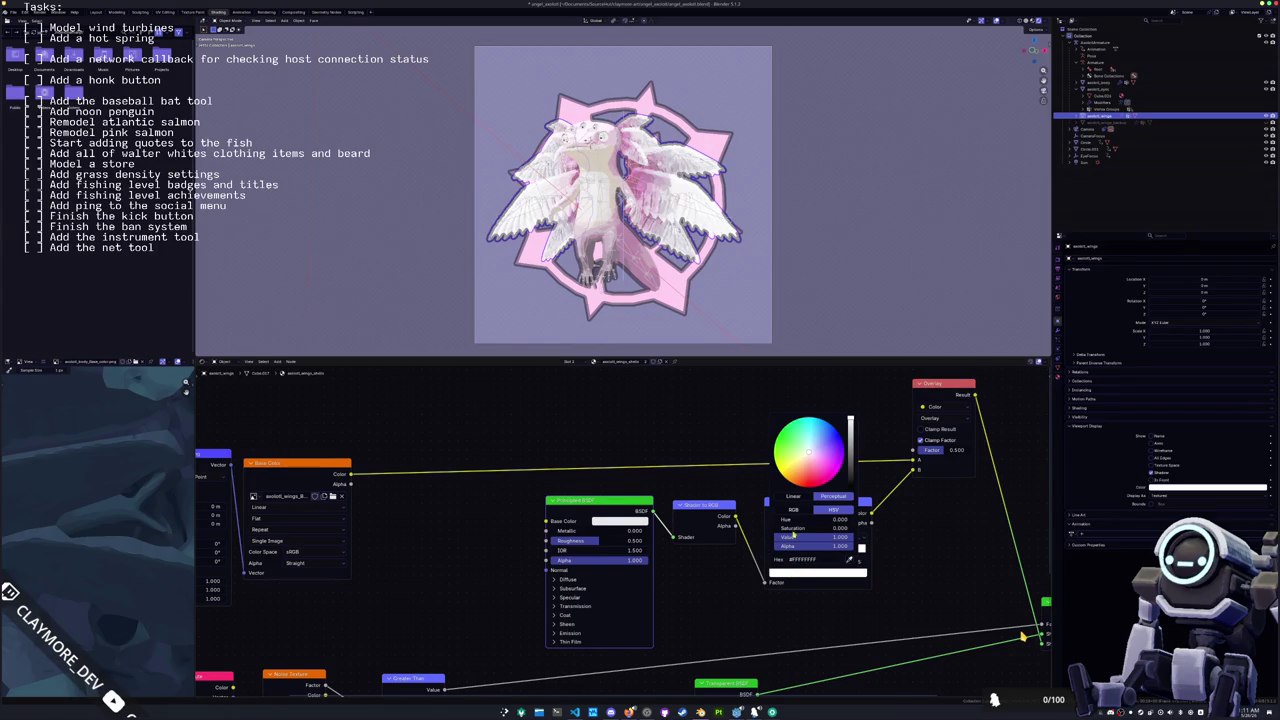
click(822, 561)
text(D6D6D6)
key(Return)
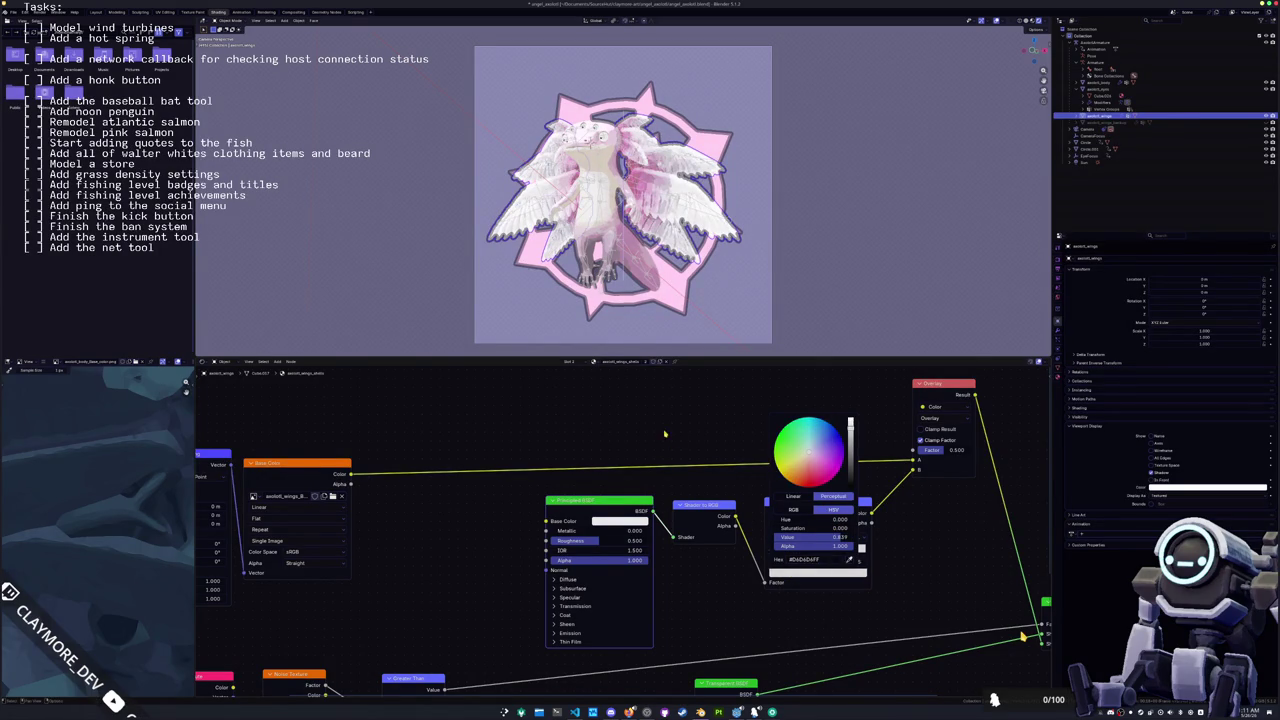
scroll(737, 294, up, 2)
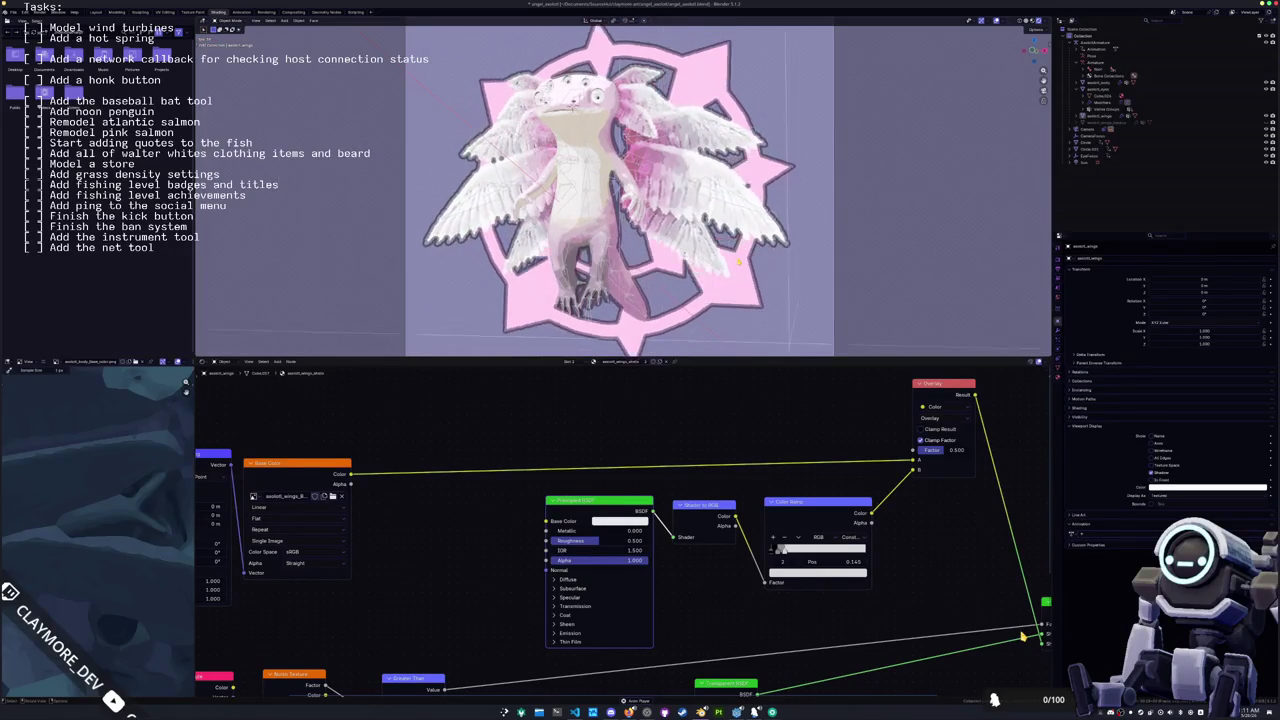
click(428, 163)
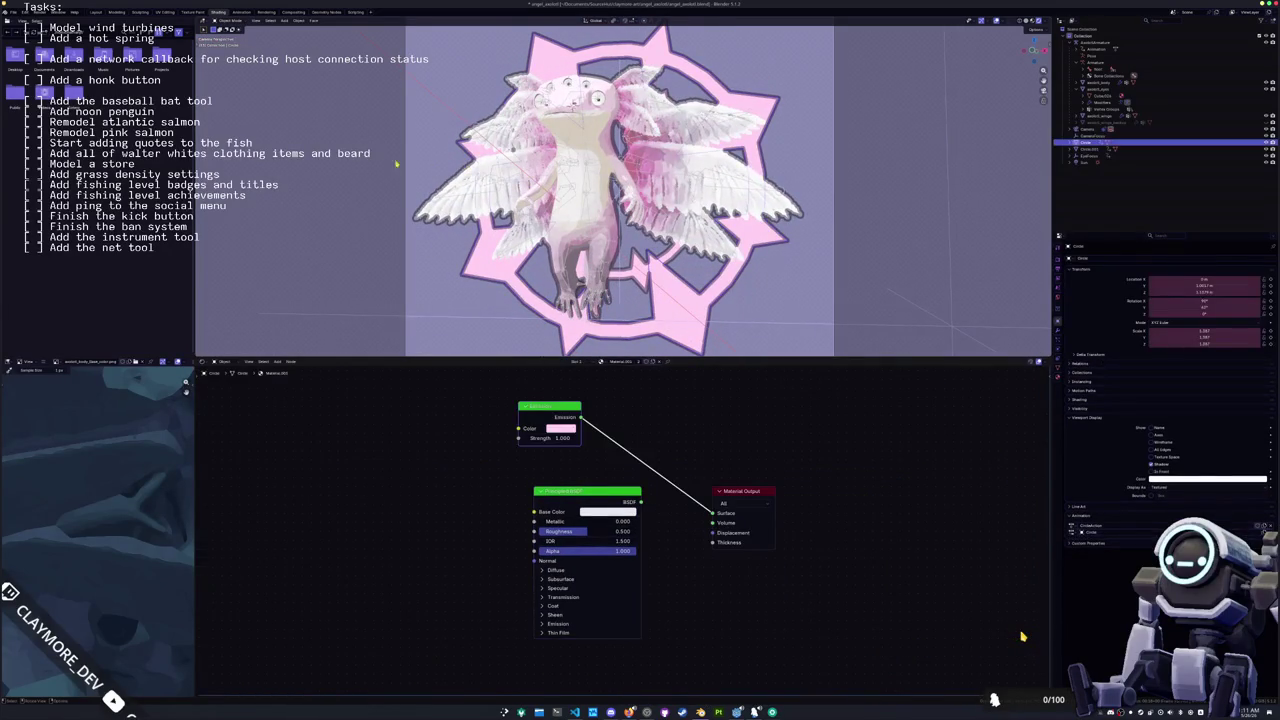
Step: In the compositor, nudge the Mix node lower and darken its B colour
click(293, 13)
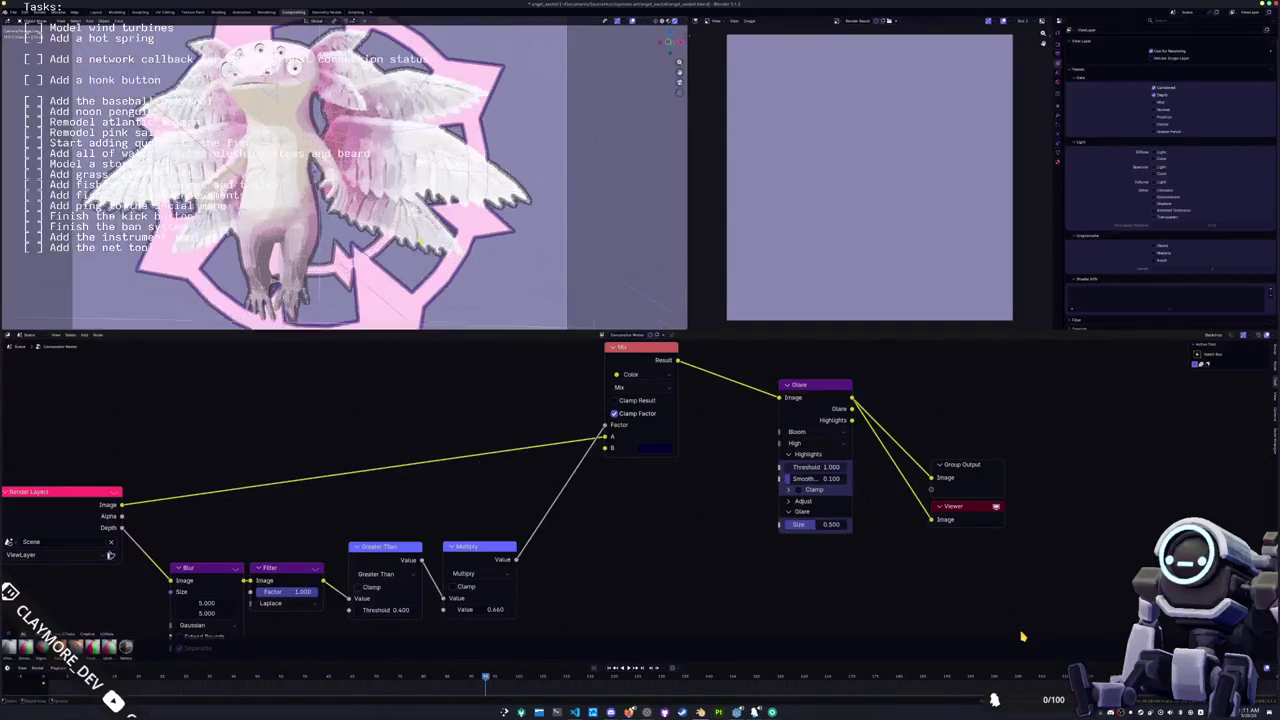
key(Home)
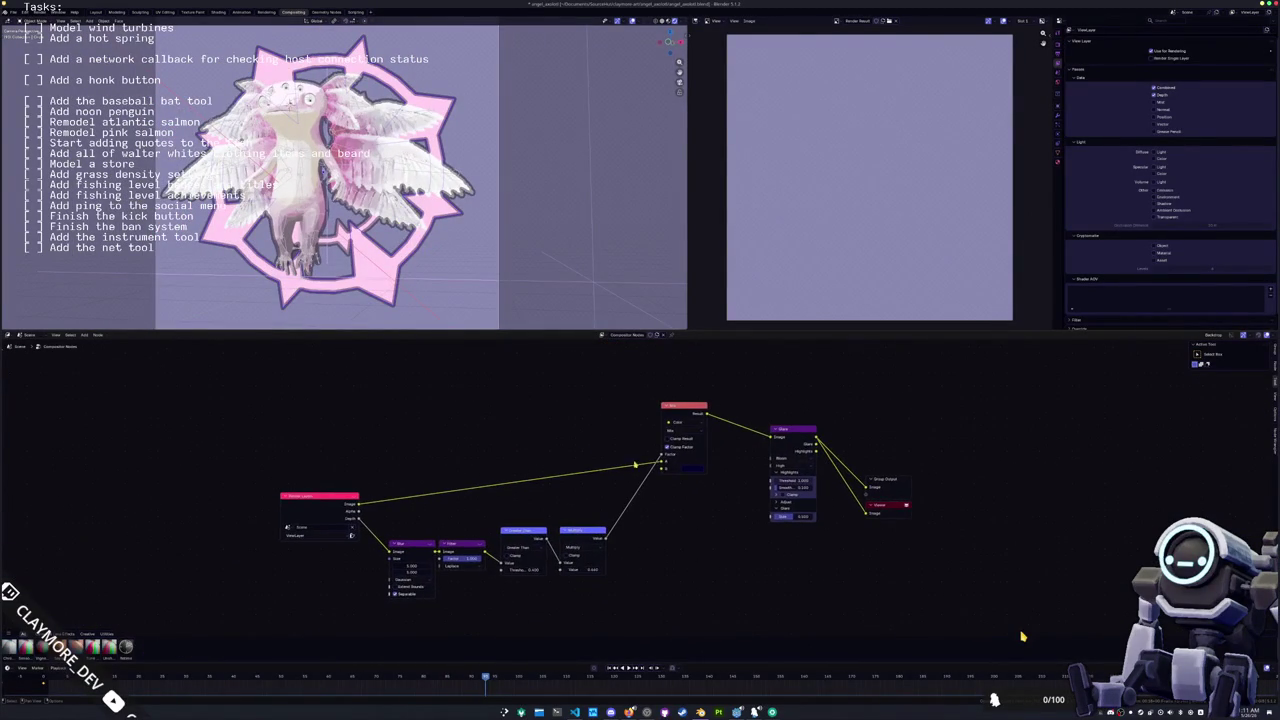
drag(683, 445, 688, 488)
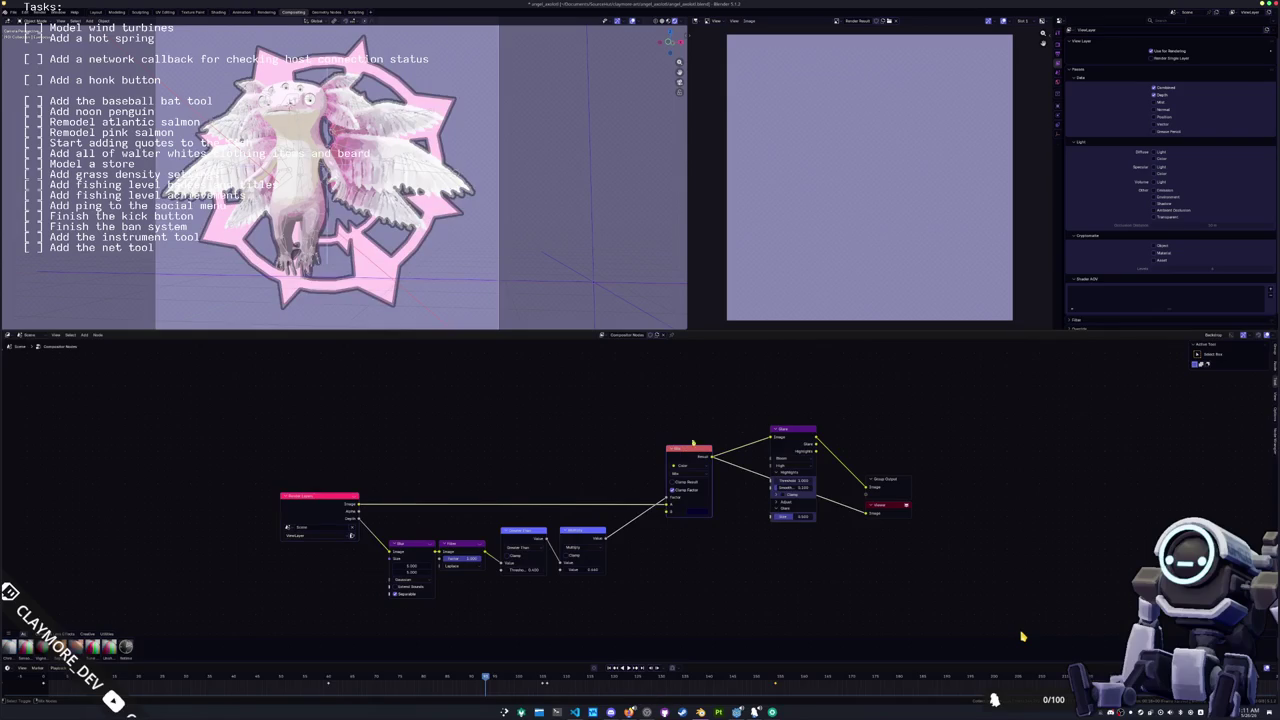
scroll(750, 450, up, 2)
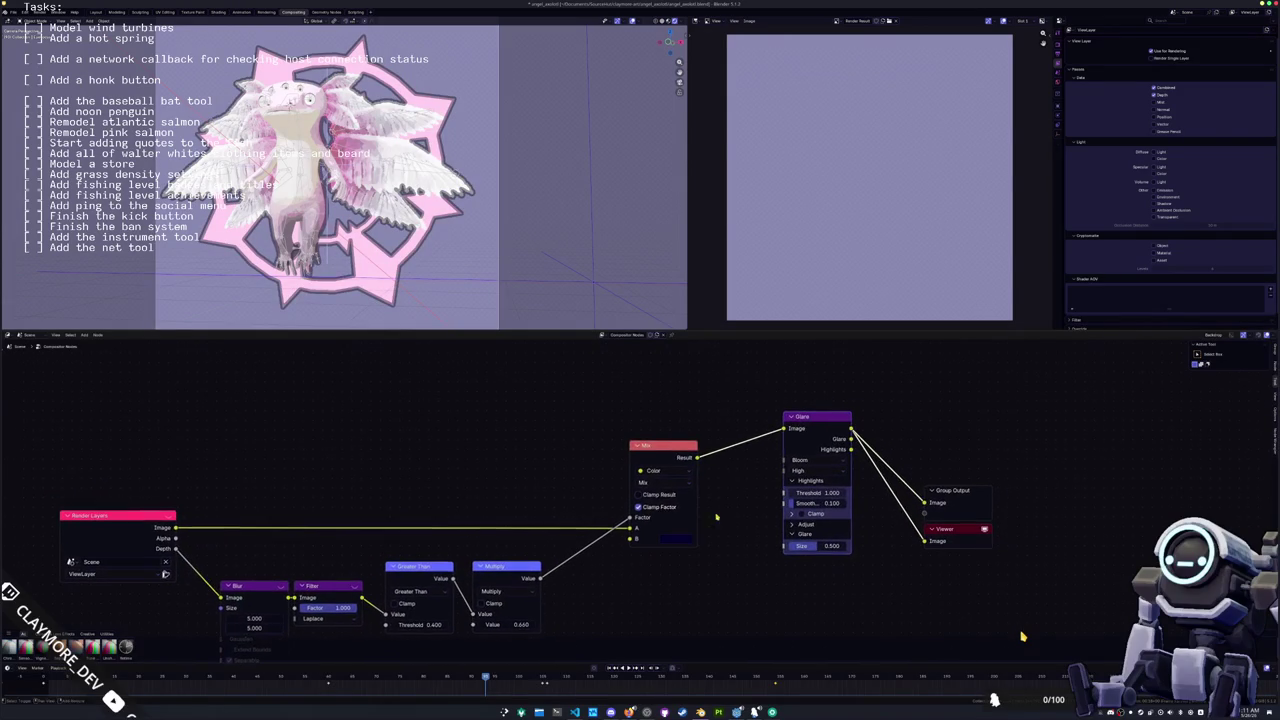
click(676, 540)
mouse_move(741, 413)
mouse_down()
mouse_move(745, 395)
mouse_move(745, 427)
mouse_up()
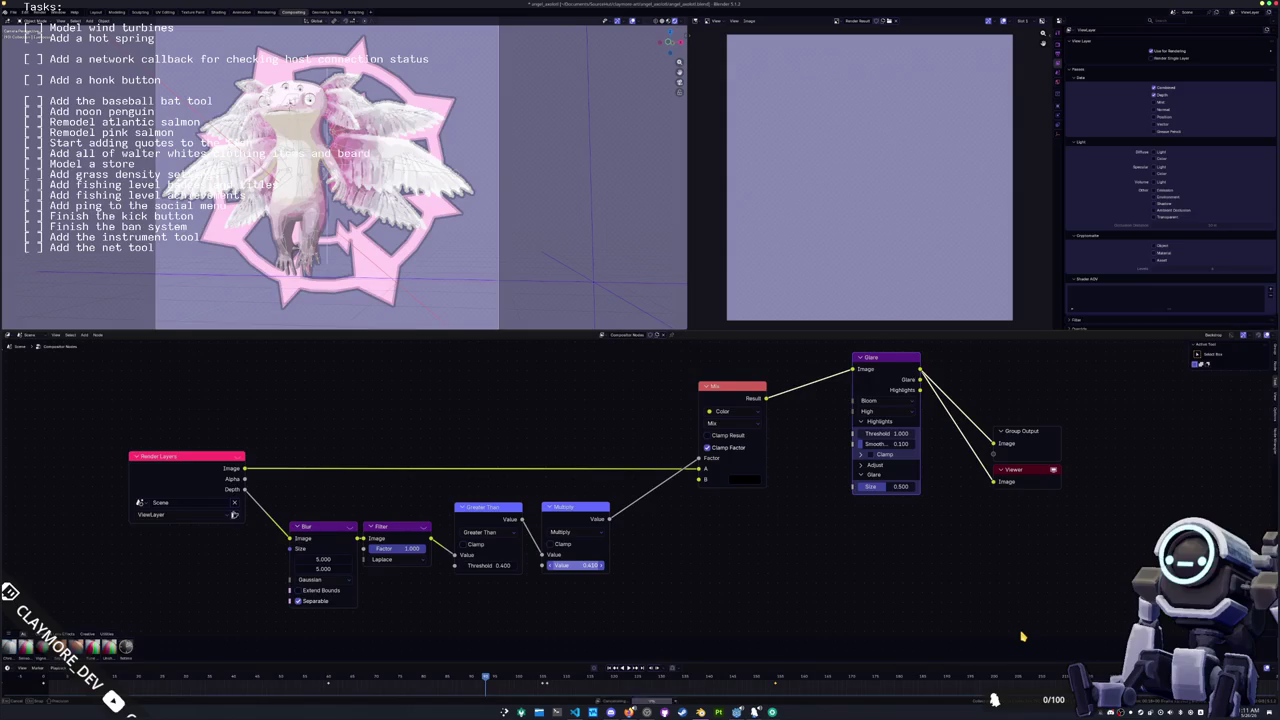
Step: Set the Multiply node's value to 0.125
click(573, 565)
text(0.145)
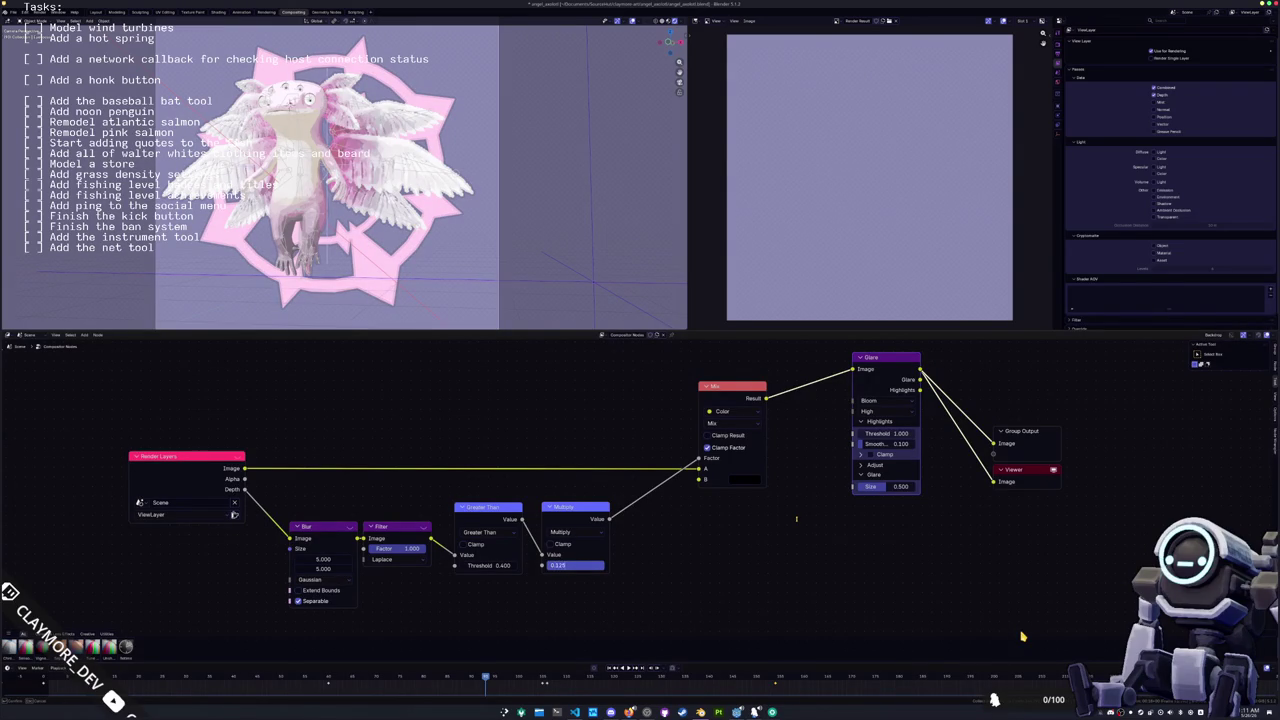
key(Return)
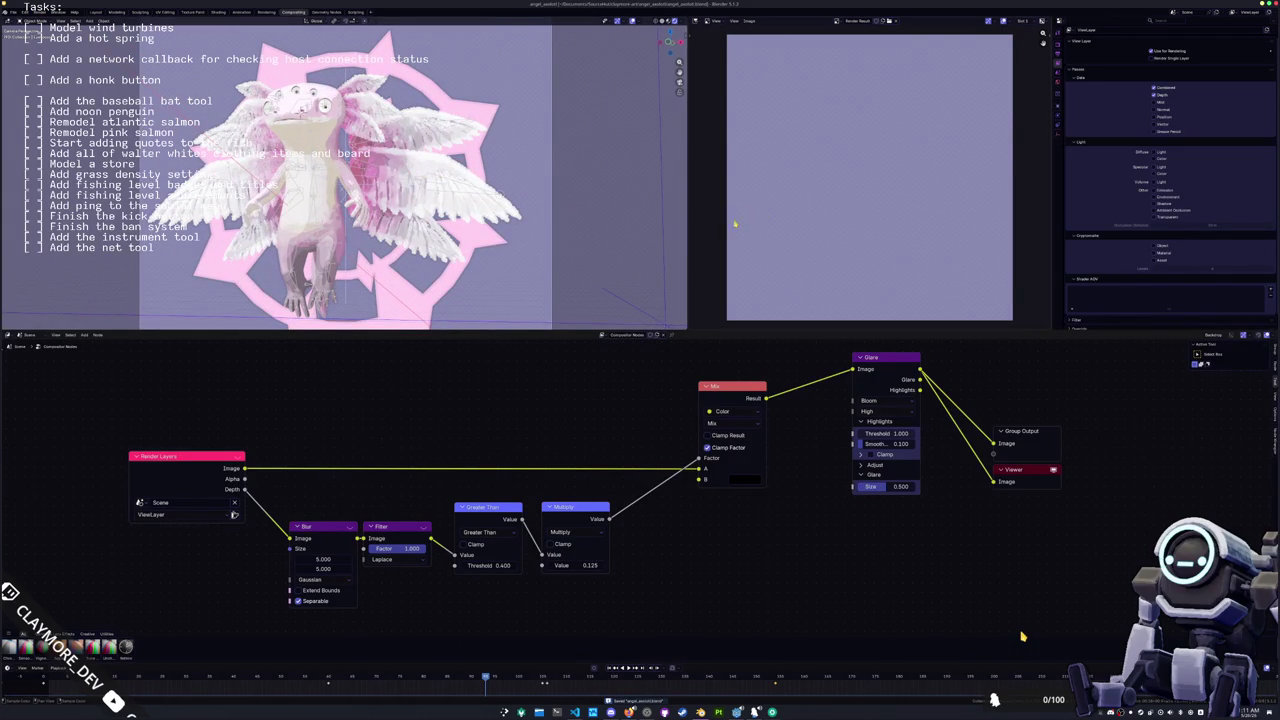
Step: Look through the render, view layer, scene and world properties and enlarge the viewport preview
click(1058, 93)
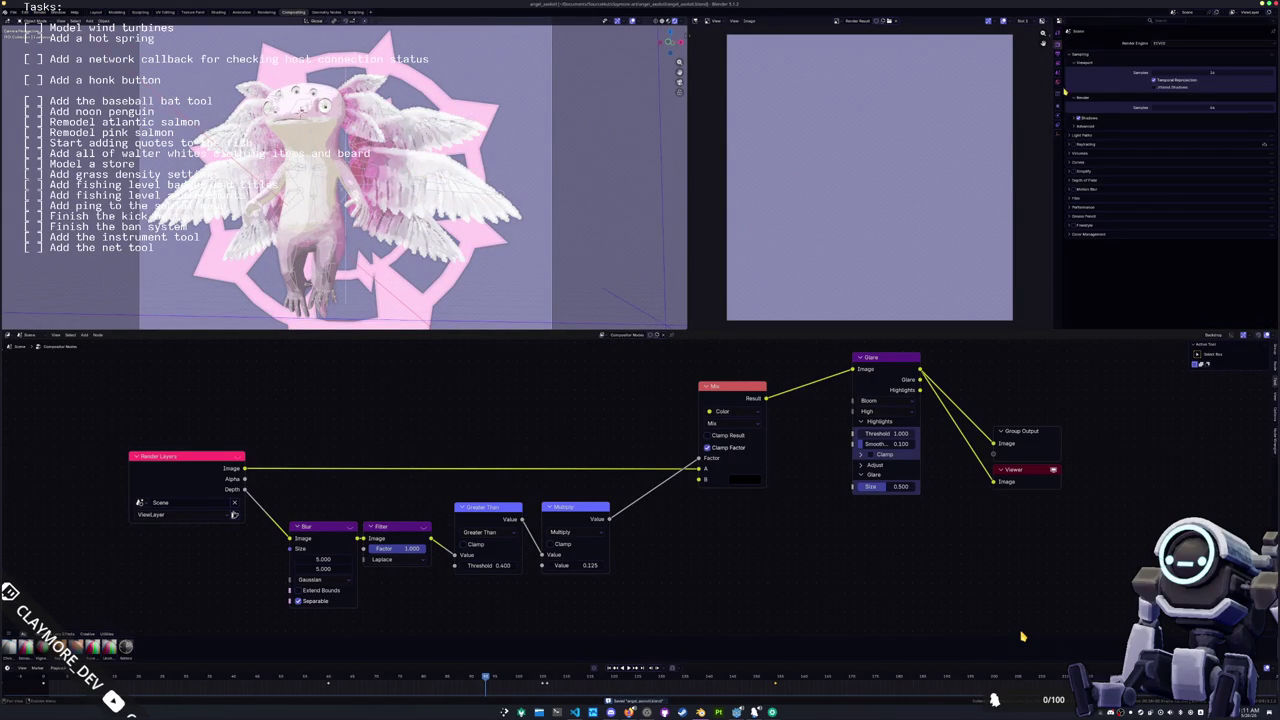
click(1058, 68)
click(1058, 46)
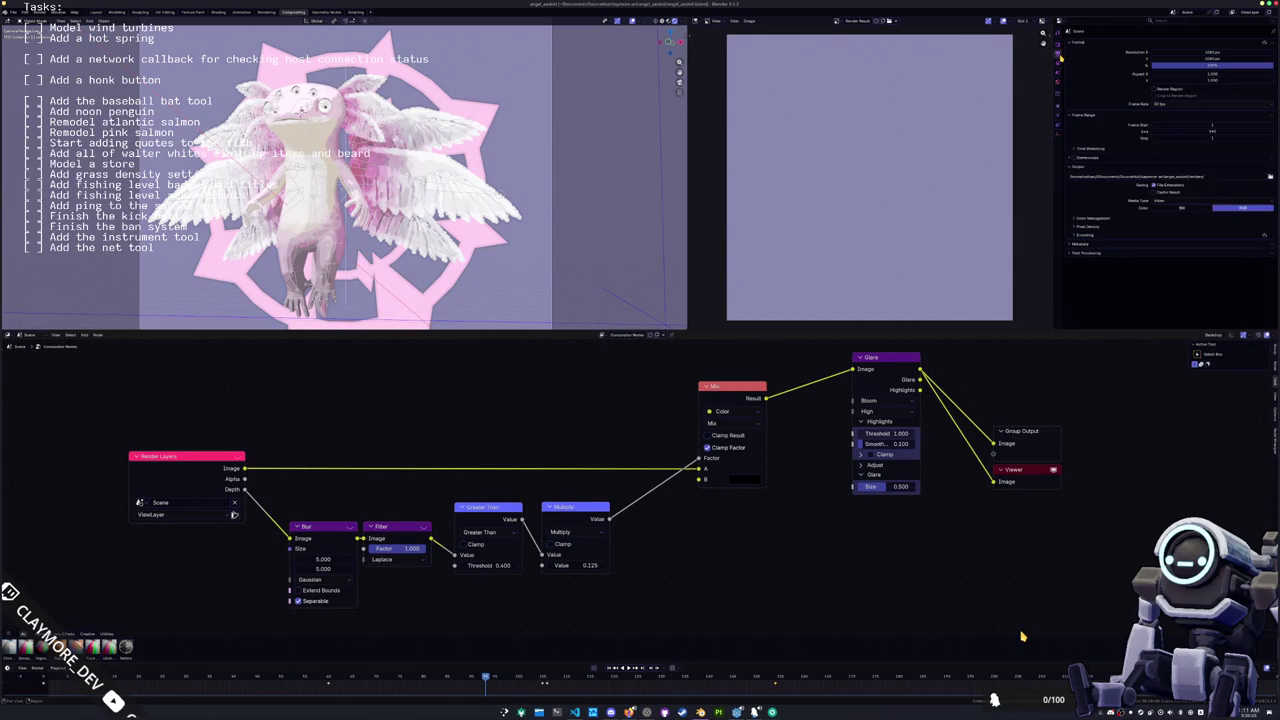
click(1059, 68)
scroll(1088, 178, down, 1)
drag(1100, 330, 1100, 465)
click(1058, 76)
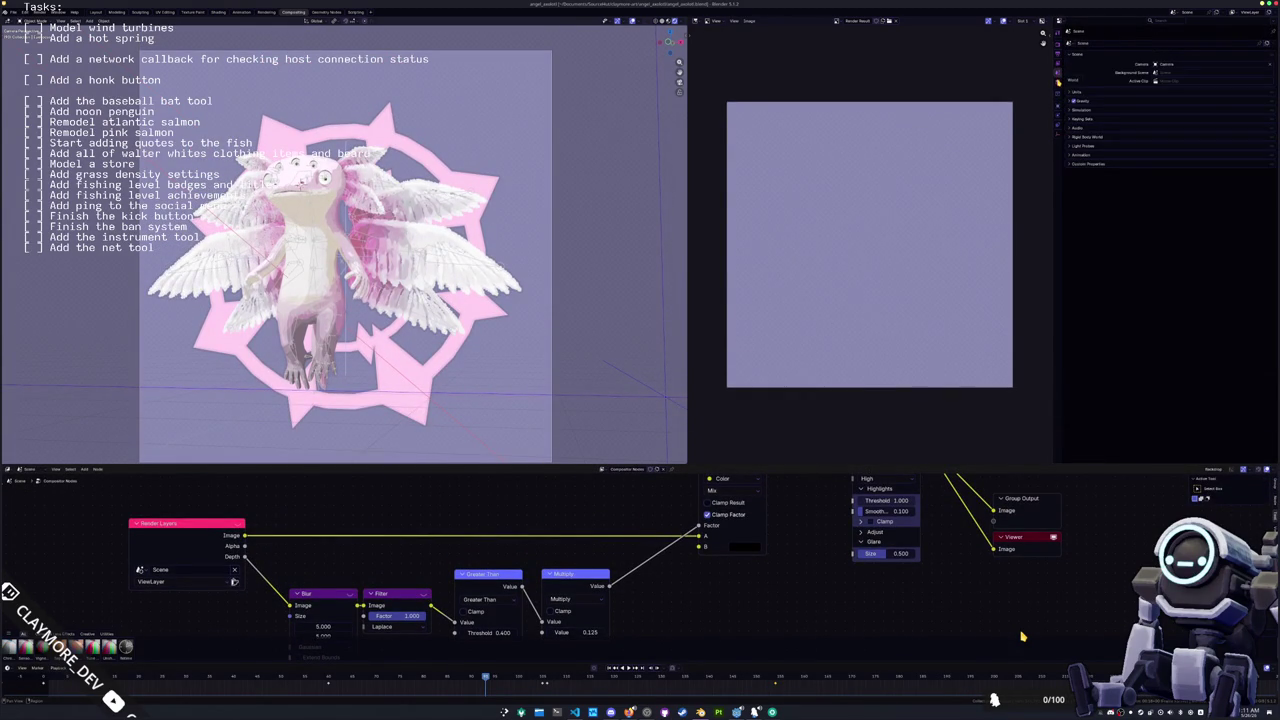
click(1058, 83)
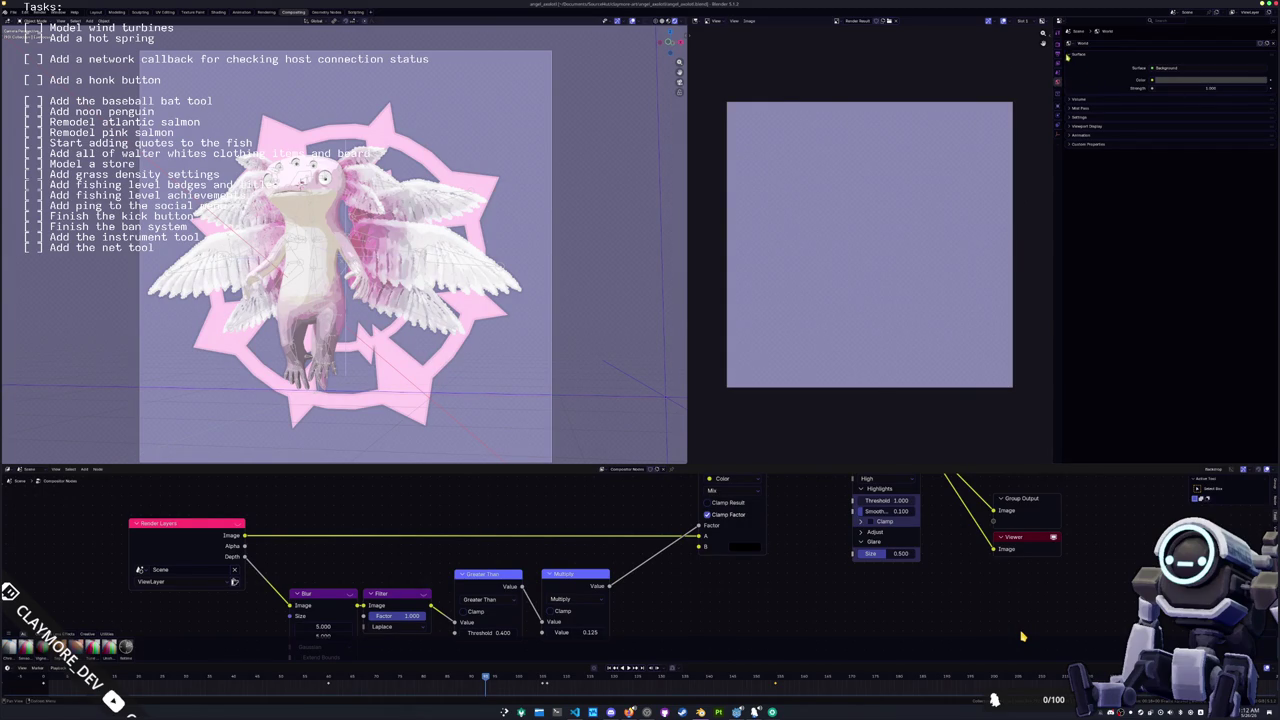
click(1058, 53)
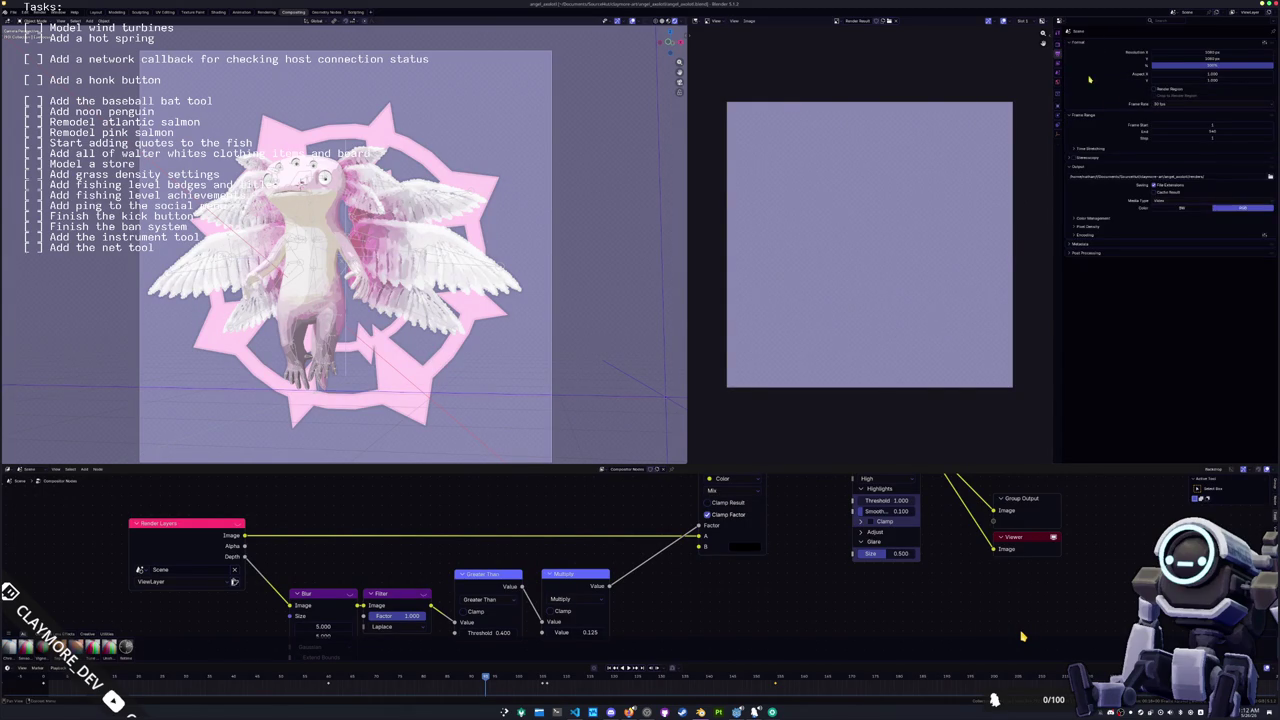
Step: Set the render output to a new 'final' folder and render the scene
click(1269, 178)
click(454, 37)
text(final)
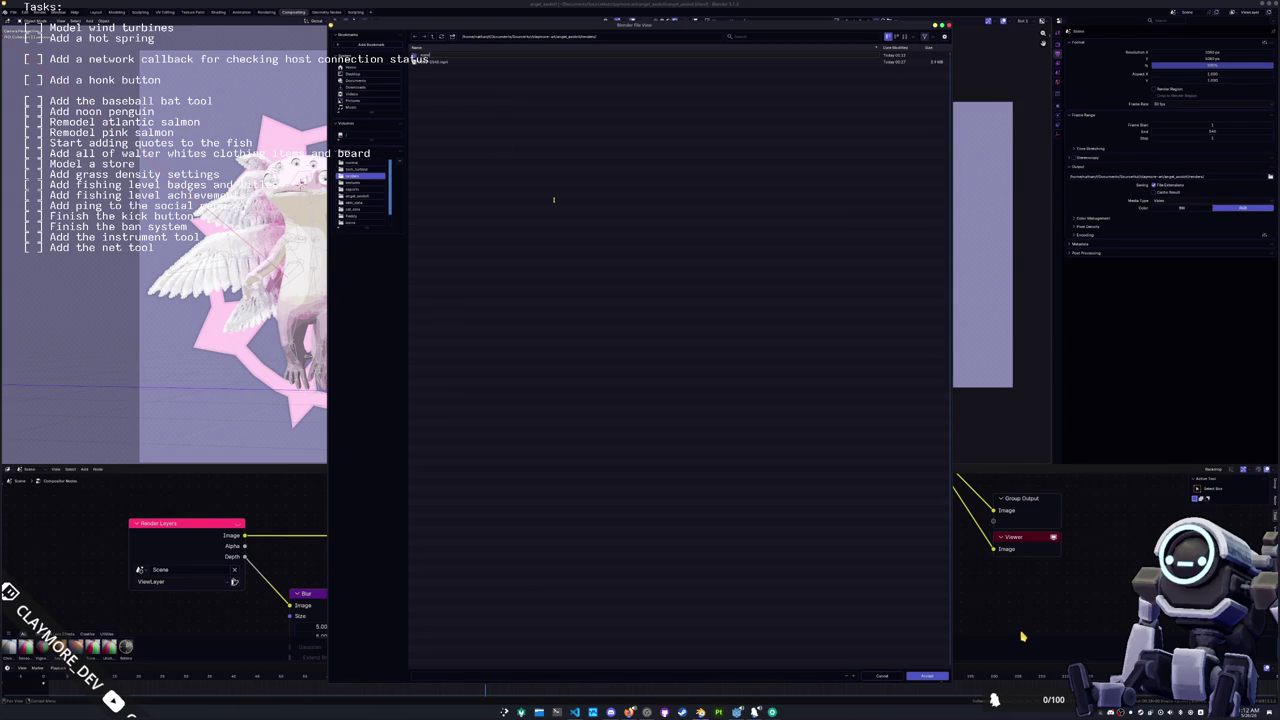
key(Return)
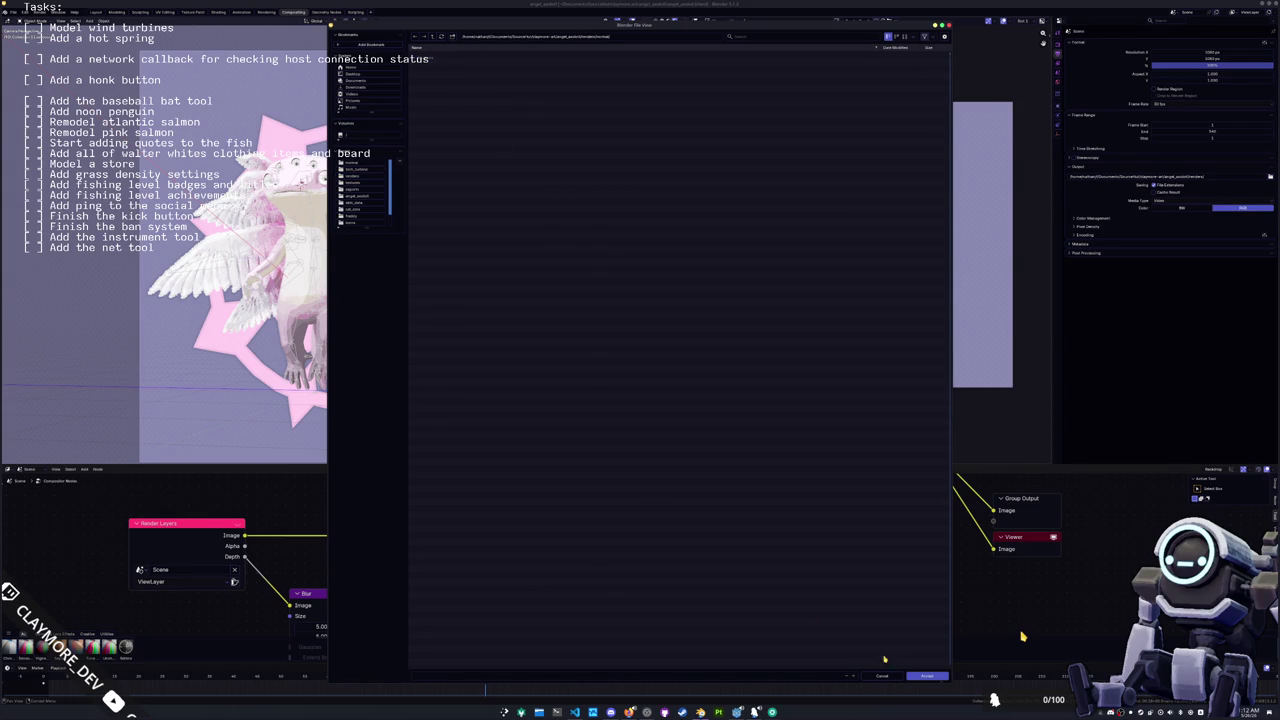
click(927, 676)
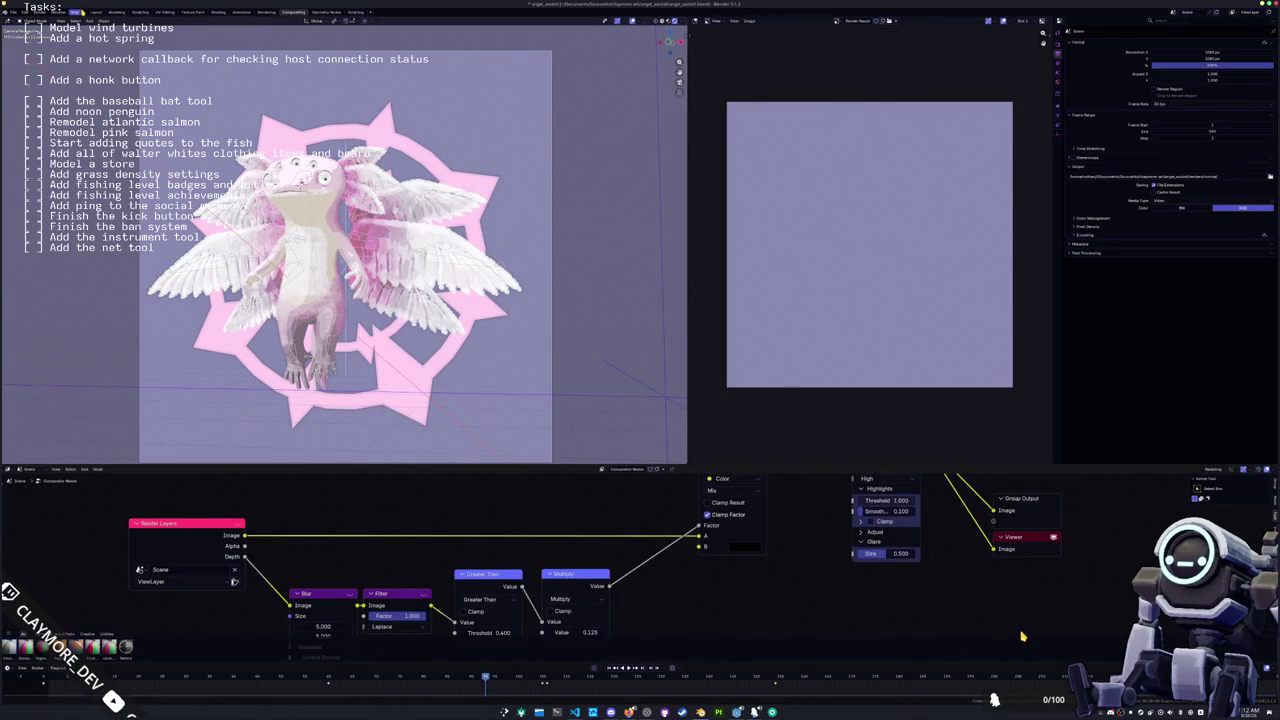
key(ctrl+F12)
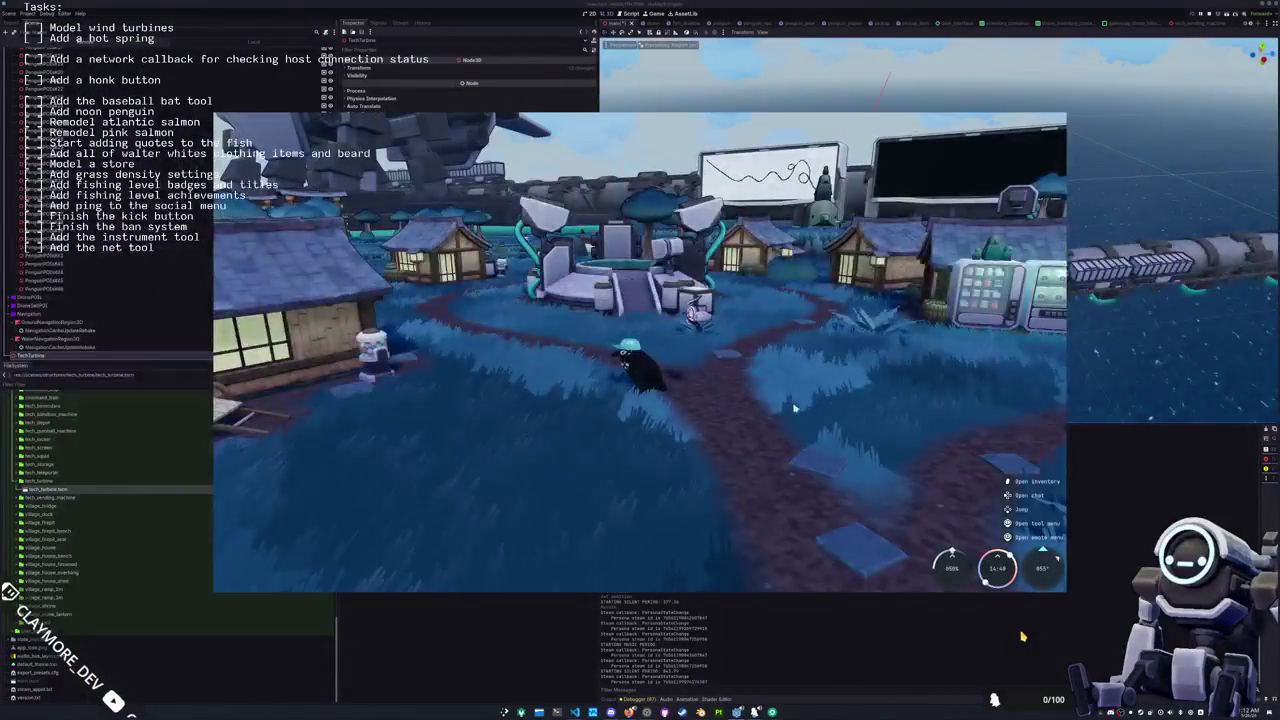
Step: Swing the game camera behind the penguin character in the running village
drag(755, 509, 785, 513)
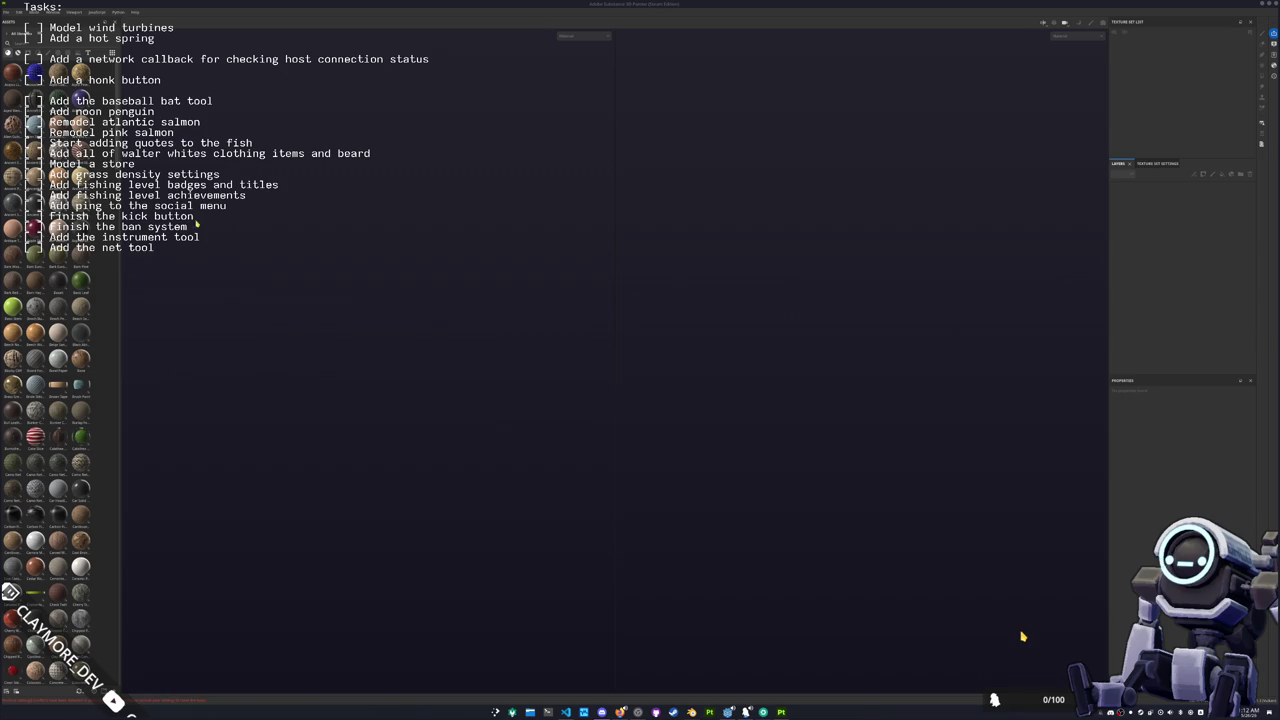
Step: Browse the project folder's .spp files via File > Open, peeking into the materials folder
click(8, 13)
click(22, 27)
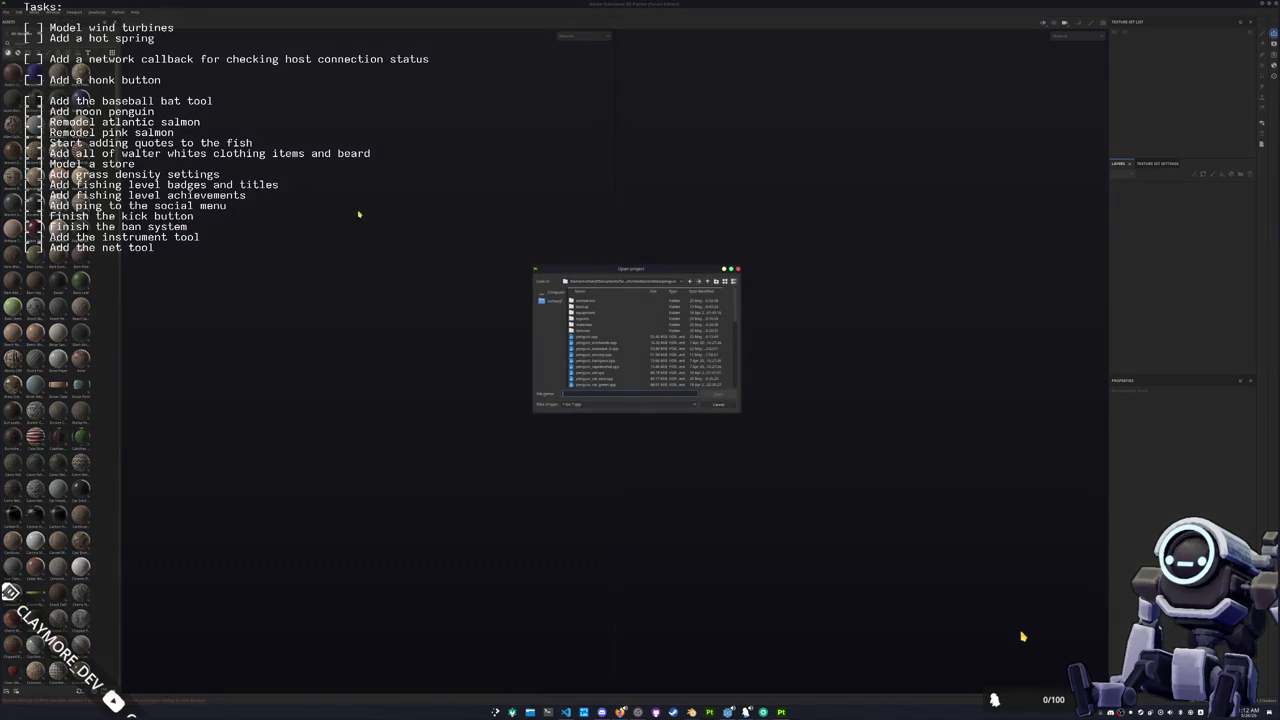
scroll(614, 342, down, 1)
scroll(615, 367, down, 5)
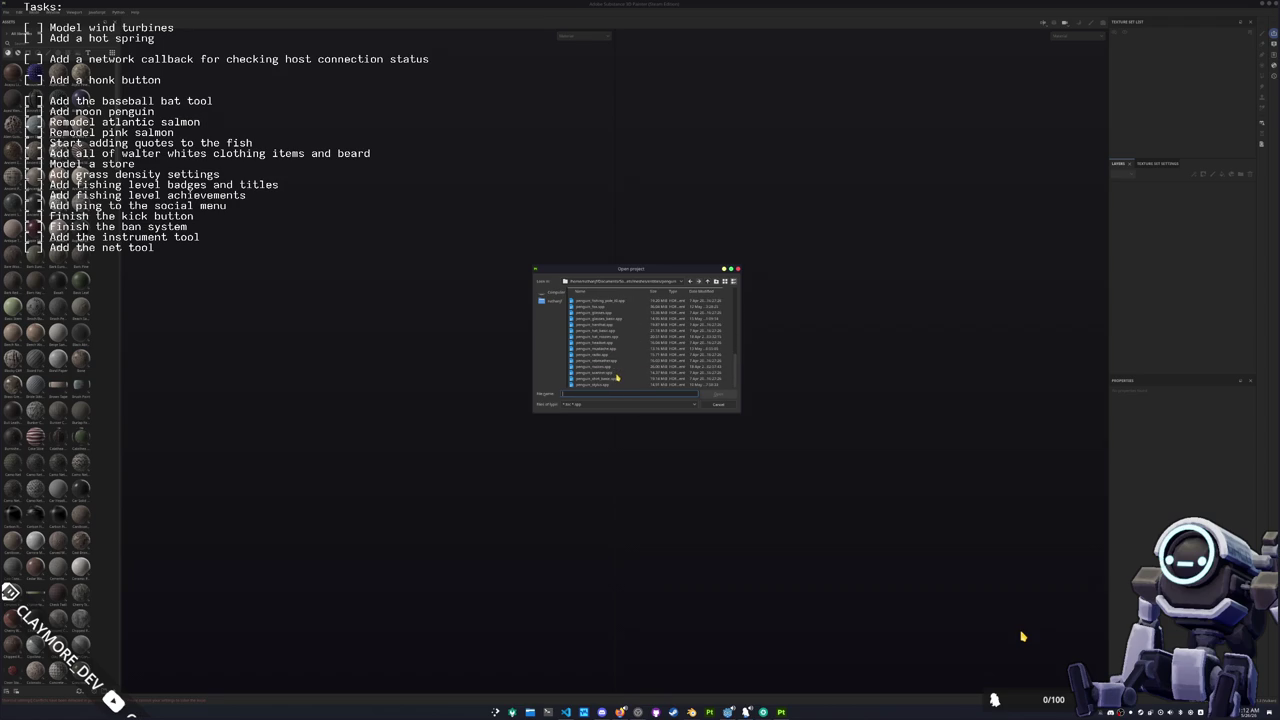
click(621, 386)
scroll(623, 380, up, 8)
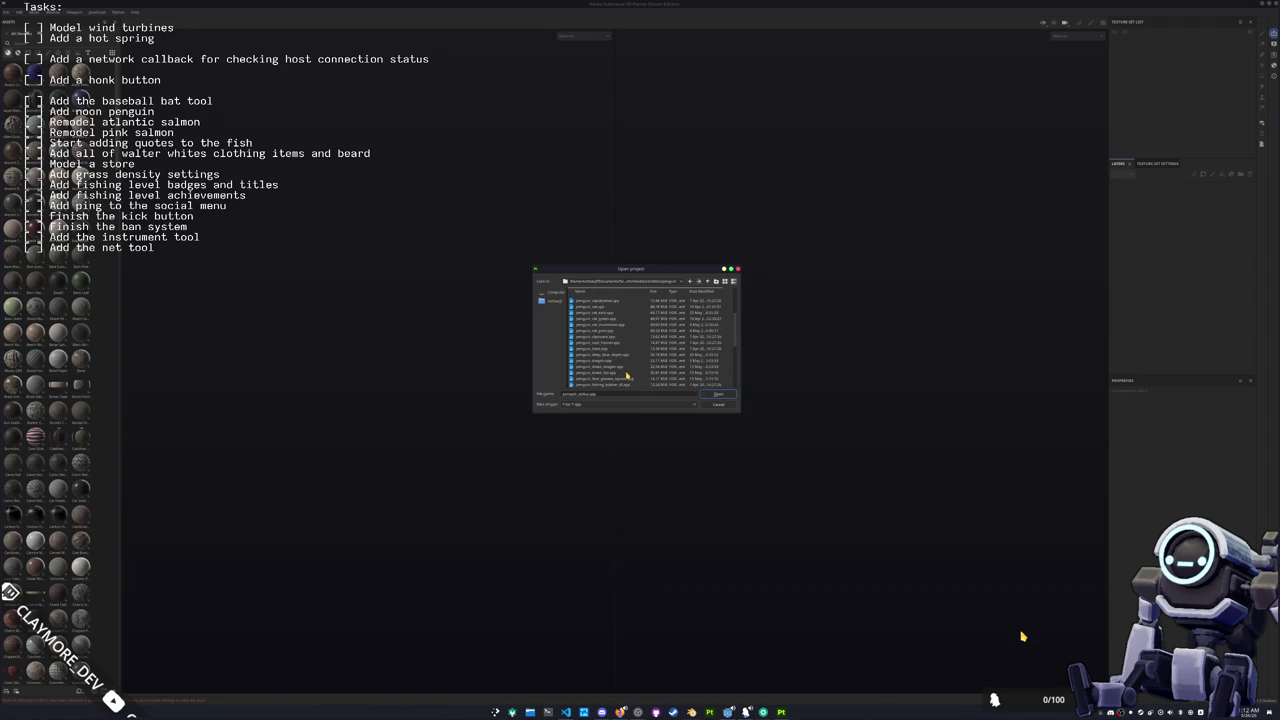
scroll(606, 350, up, 2)
double_click(594, 325)
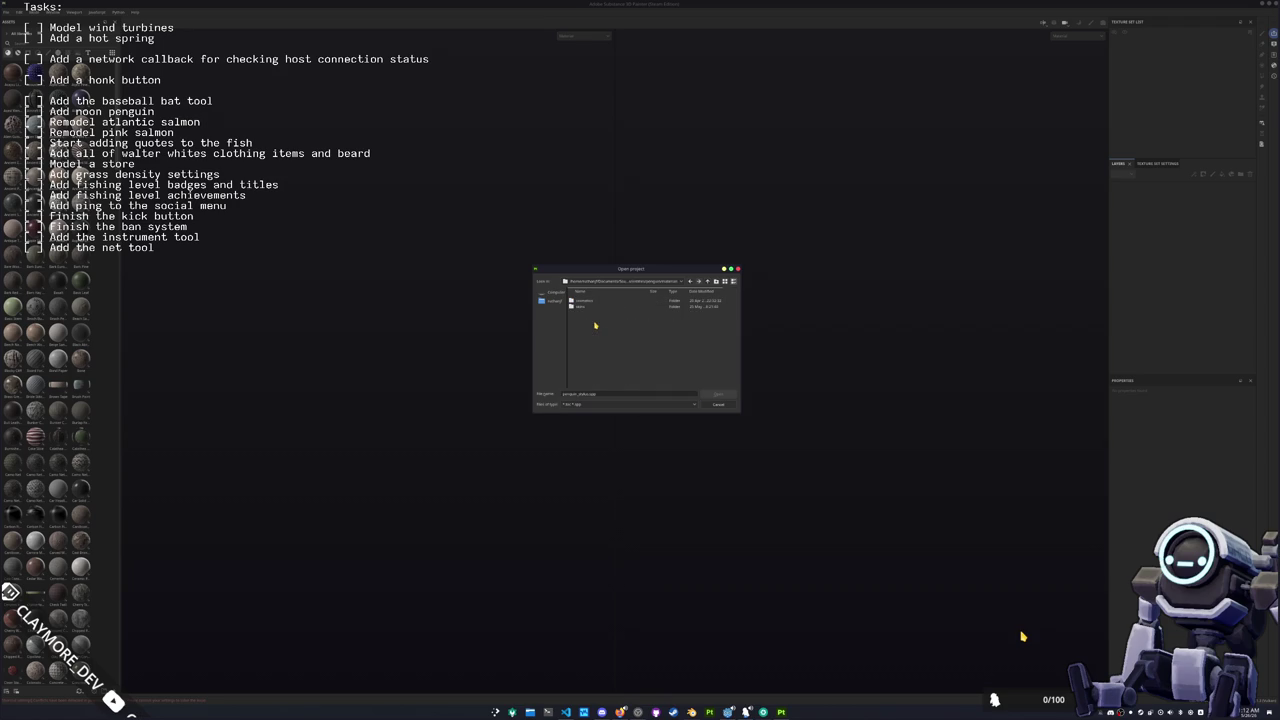
Step: Return to the parent folder, open a penguin .spp project, and move the renders window aside
click(706, 282)
click(597, 337)
scroll(598, 345, down, 3)
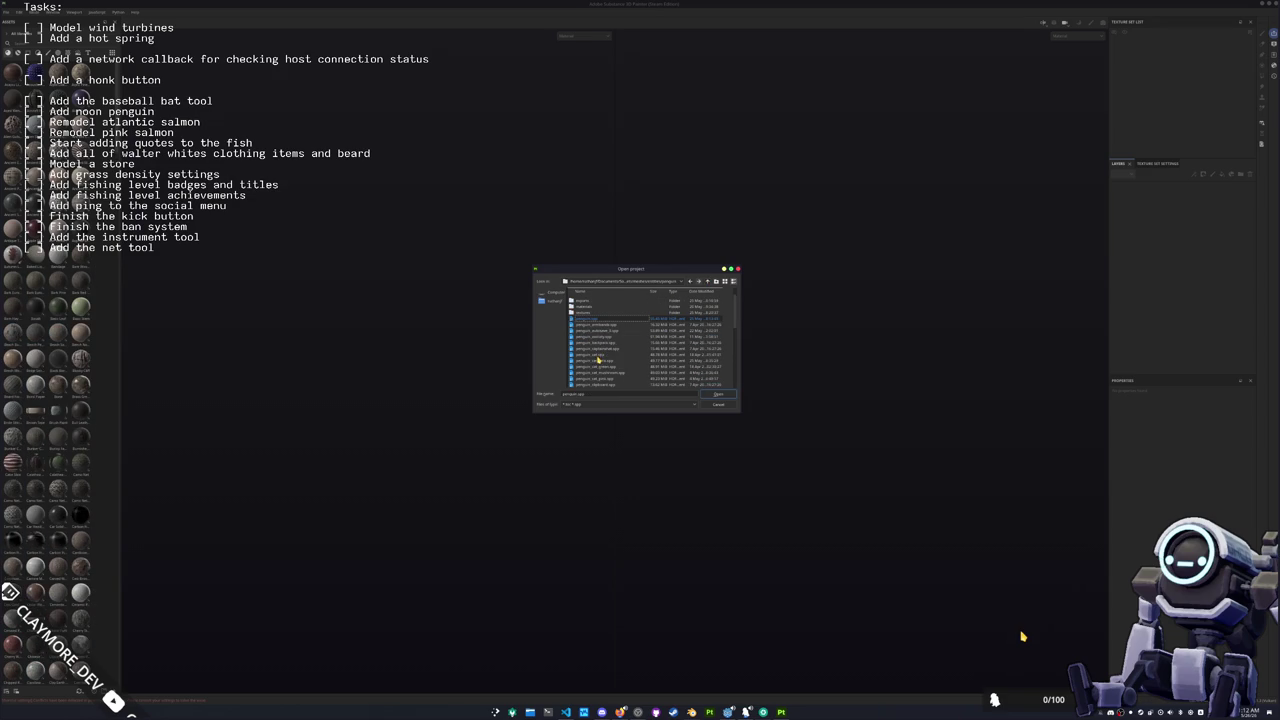
scroll(603, 344, down, 5)
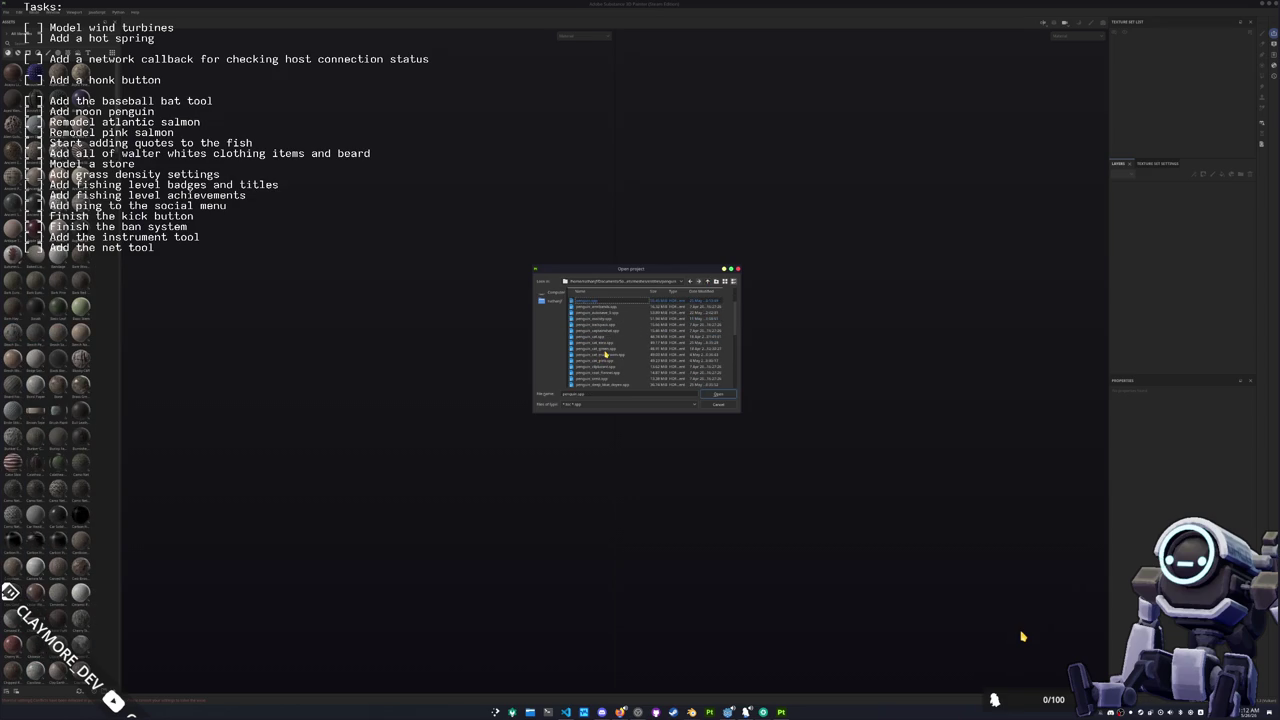
double_click(611, 372)
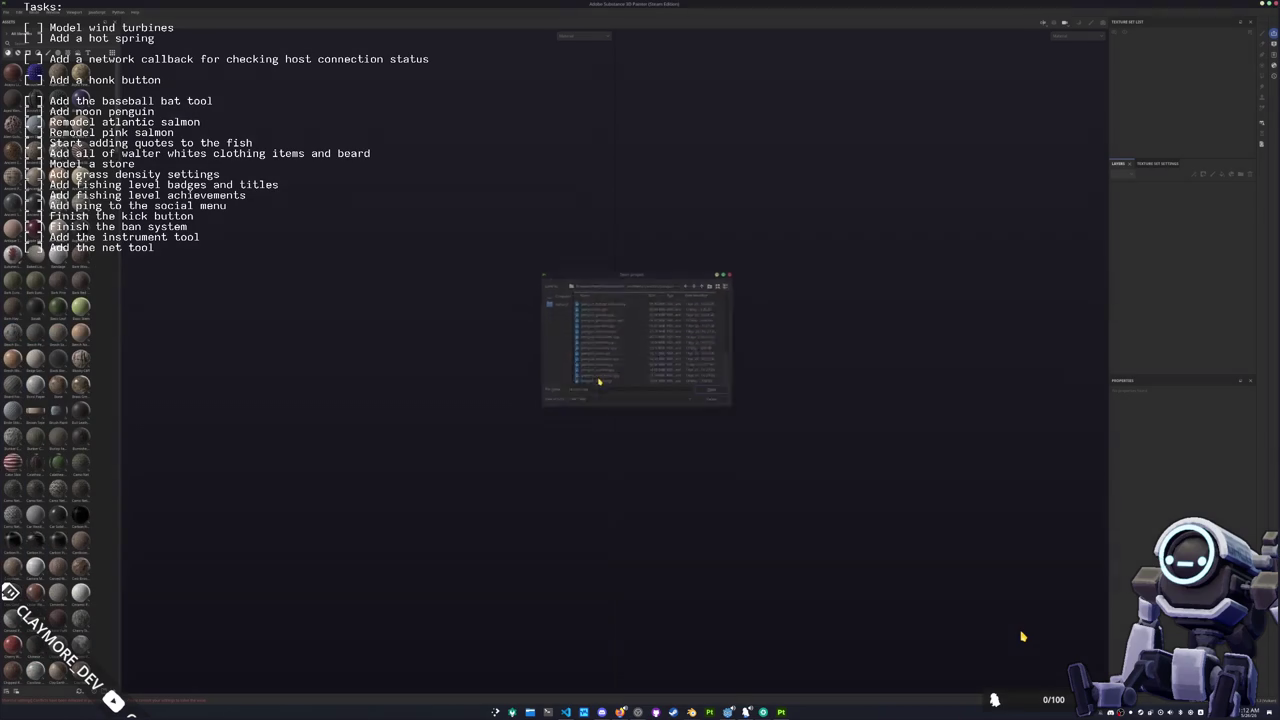
click(530, 712)
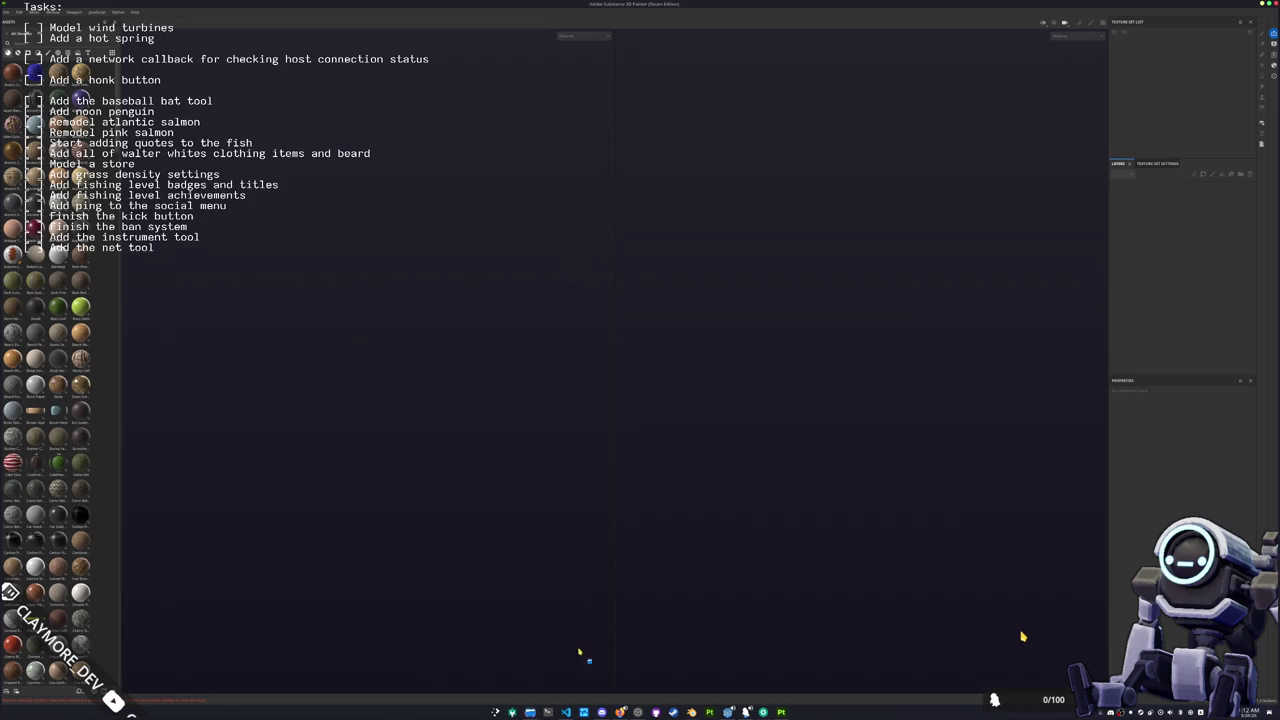
drag(584, 182, 769, 213)
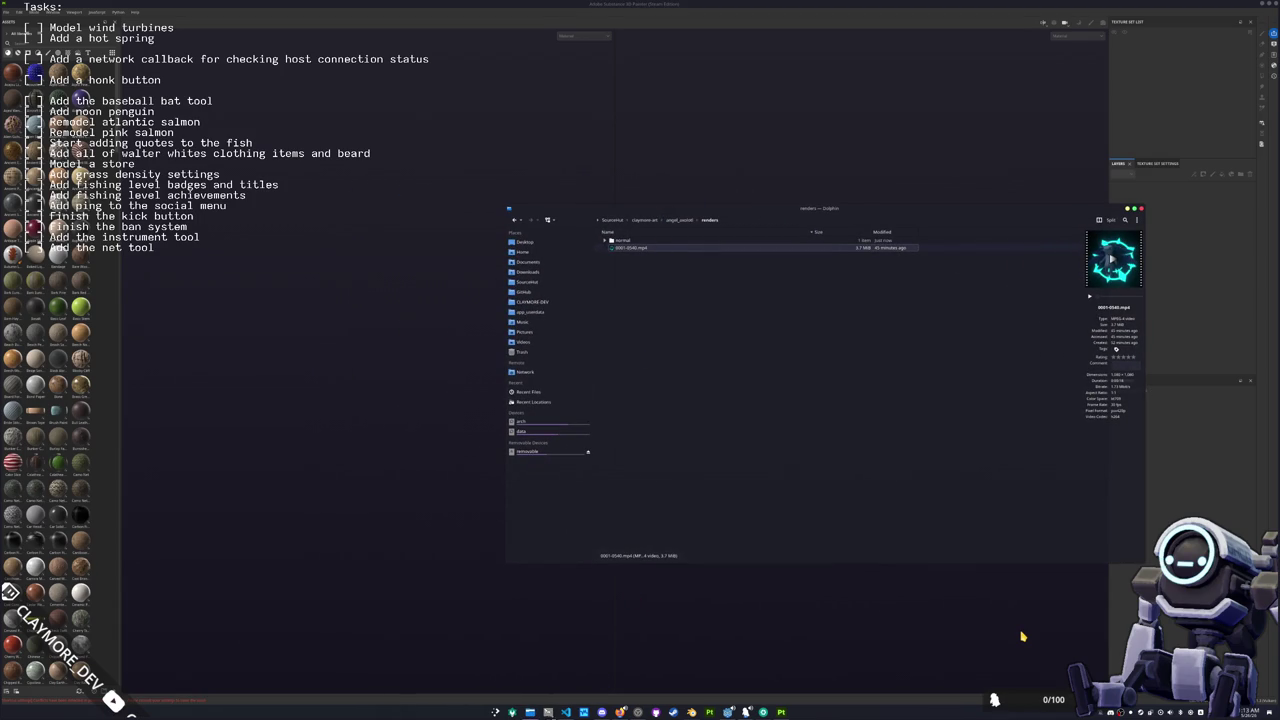
Step: Open a Dolphin window at Documents and select penguin_zim.spp in the hadalyth penguin folder
right_click(530, 712)
click(557, 604)
double_click(445, 265)
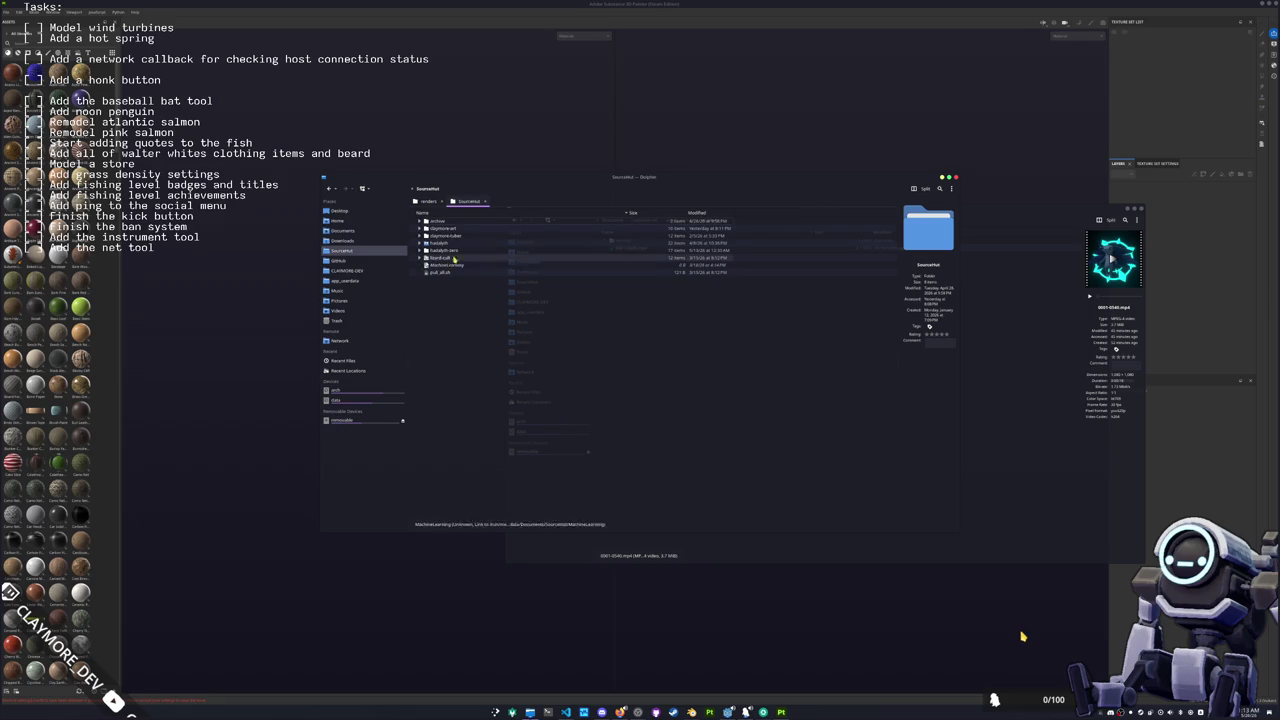
double_click(443, 246)
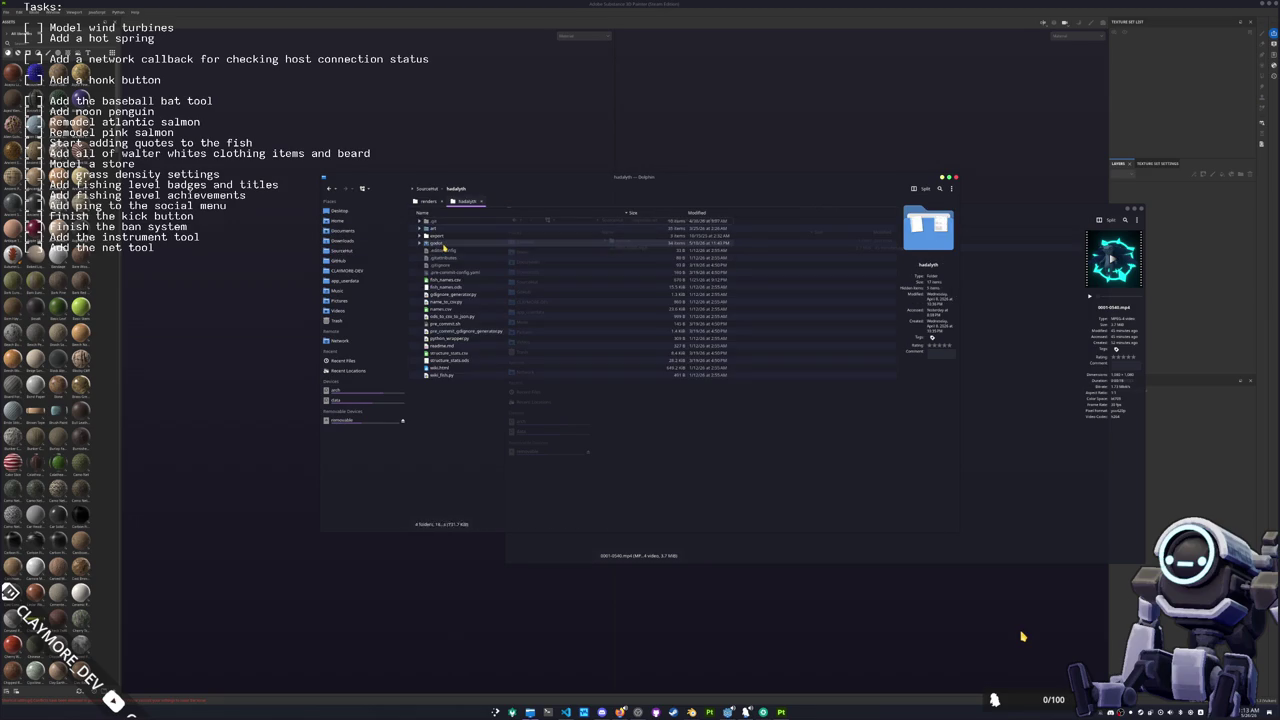
double_click(437, 244)
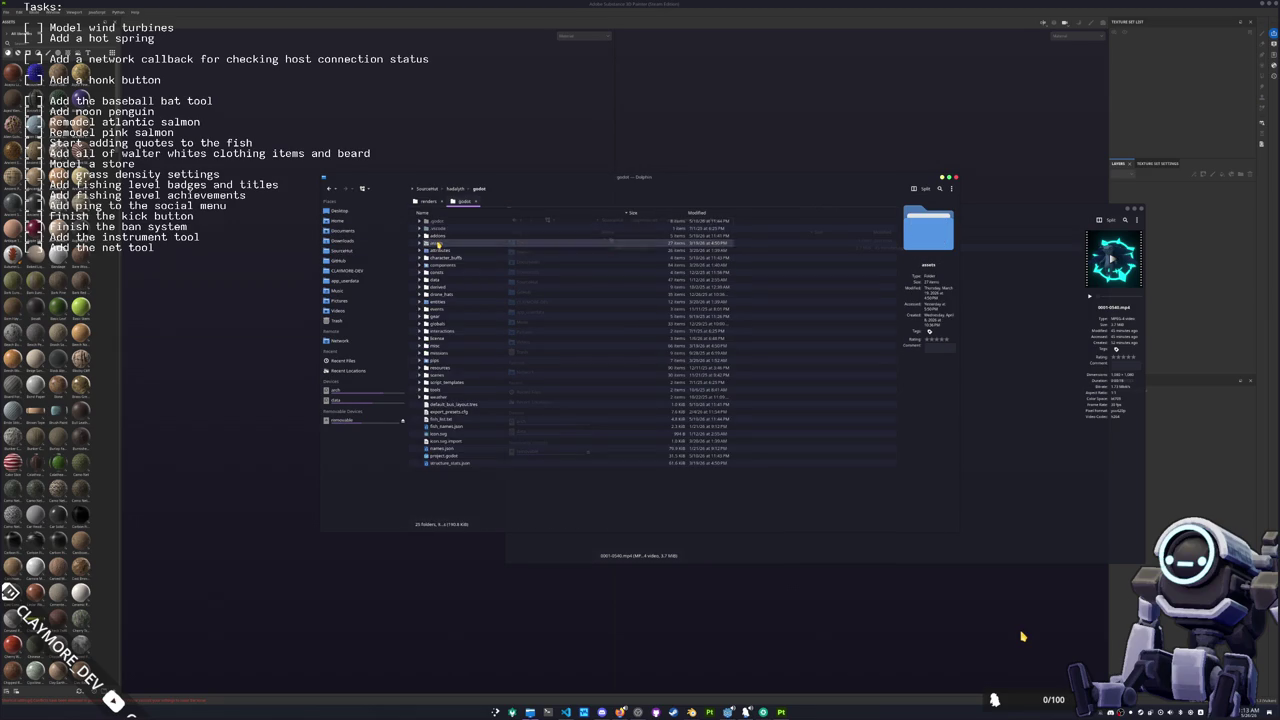
double_click(437, 244)
double_click(441, 258)
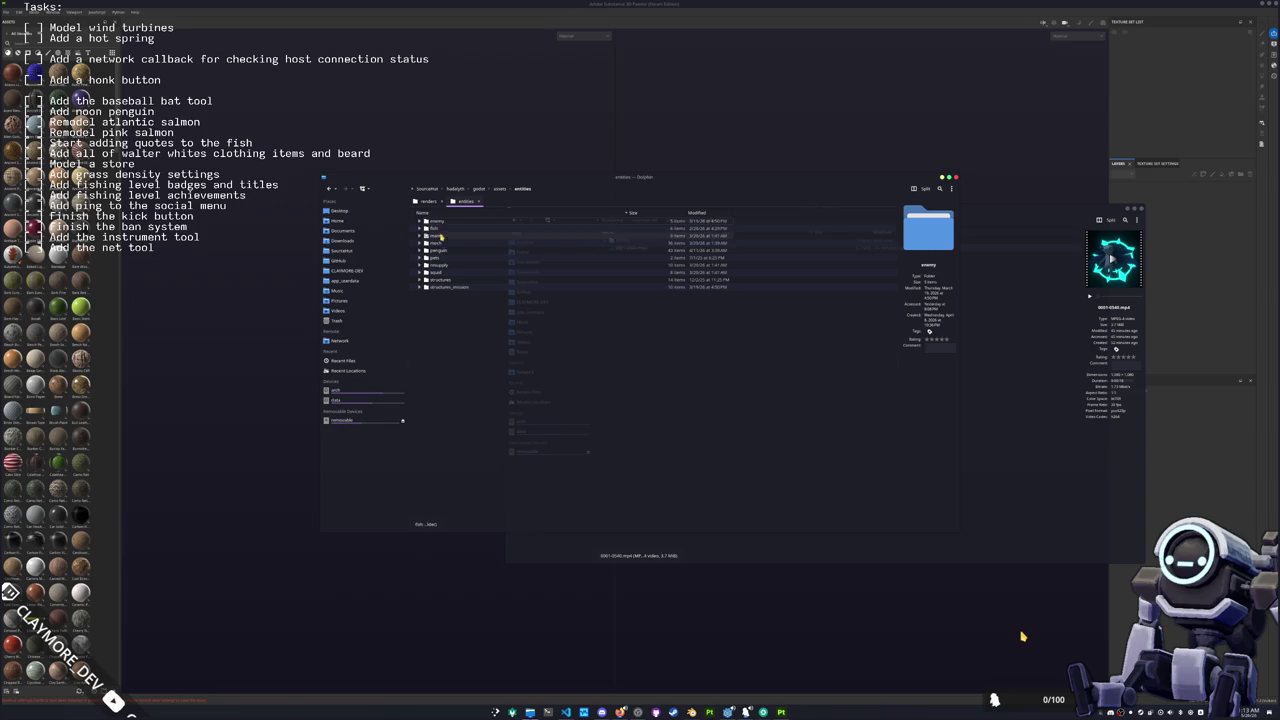
double_click(442, 251)
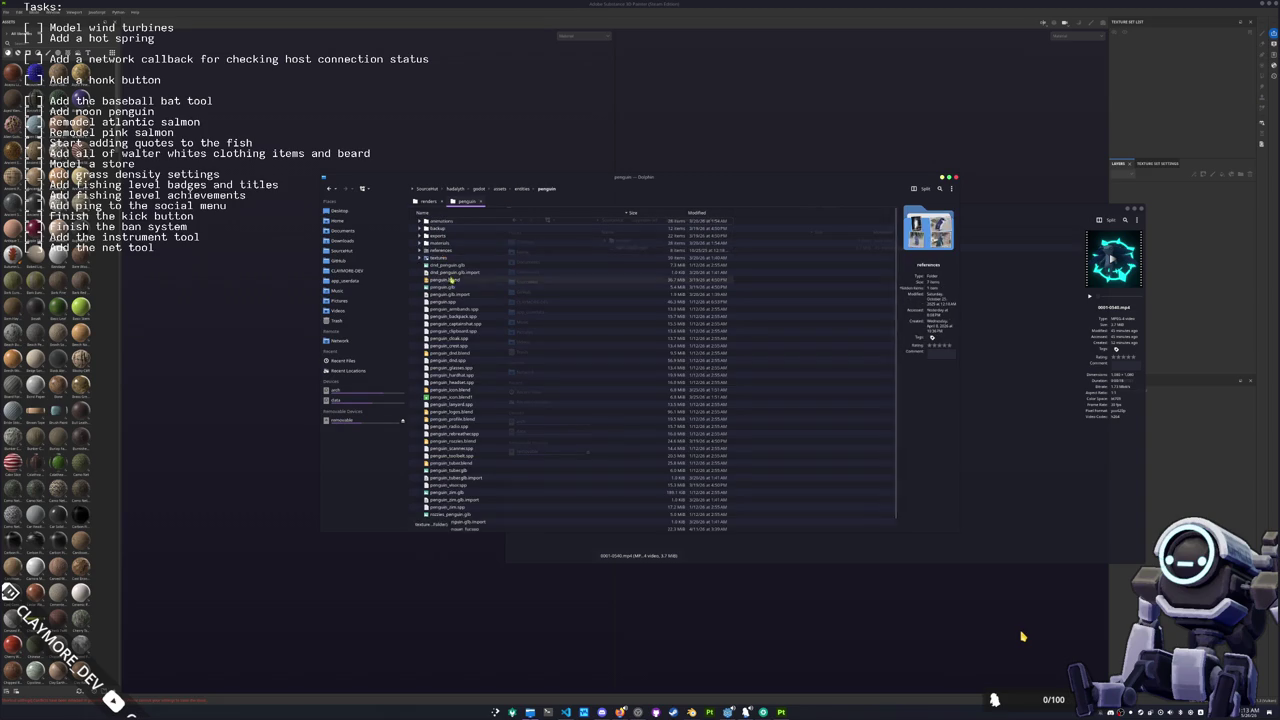
scroll(450, 380, down, 1)
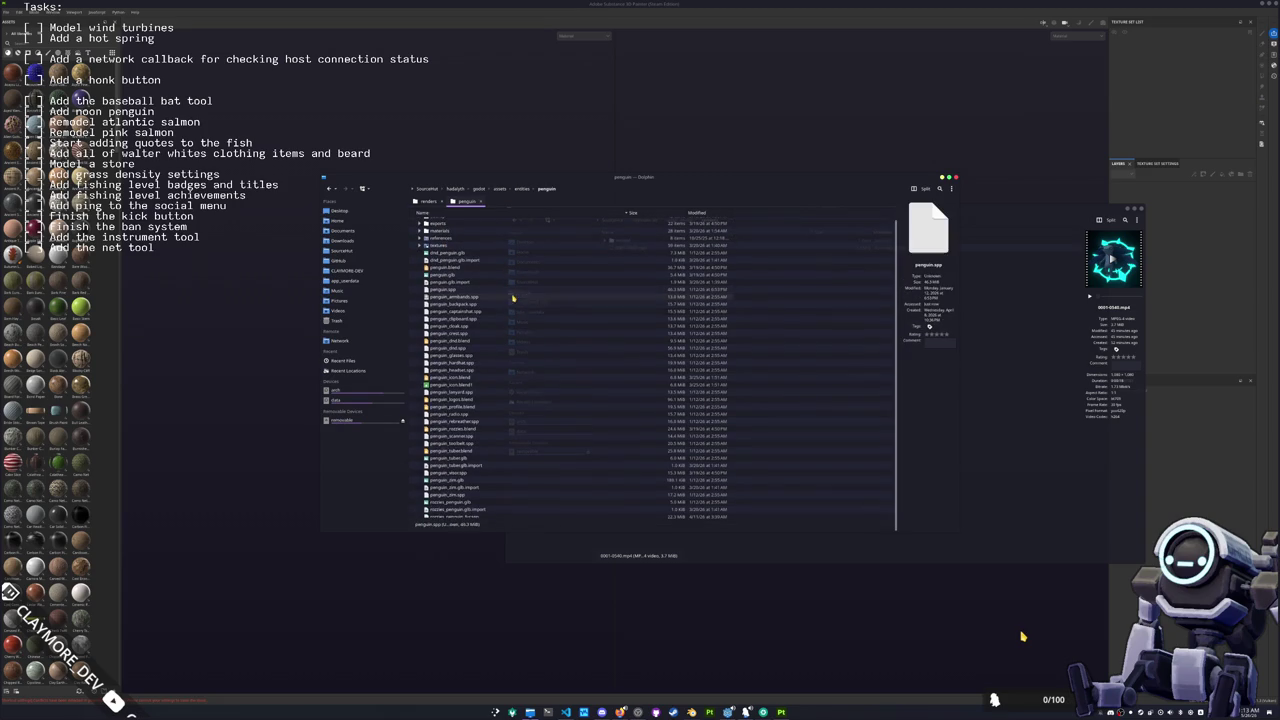
click(459, 495)
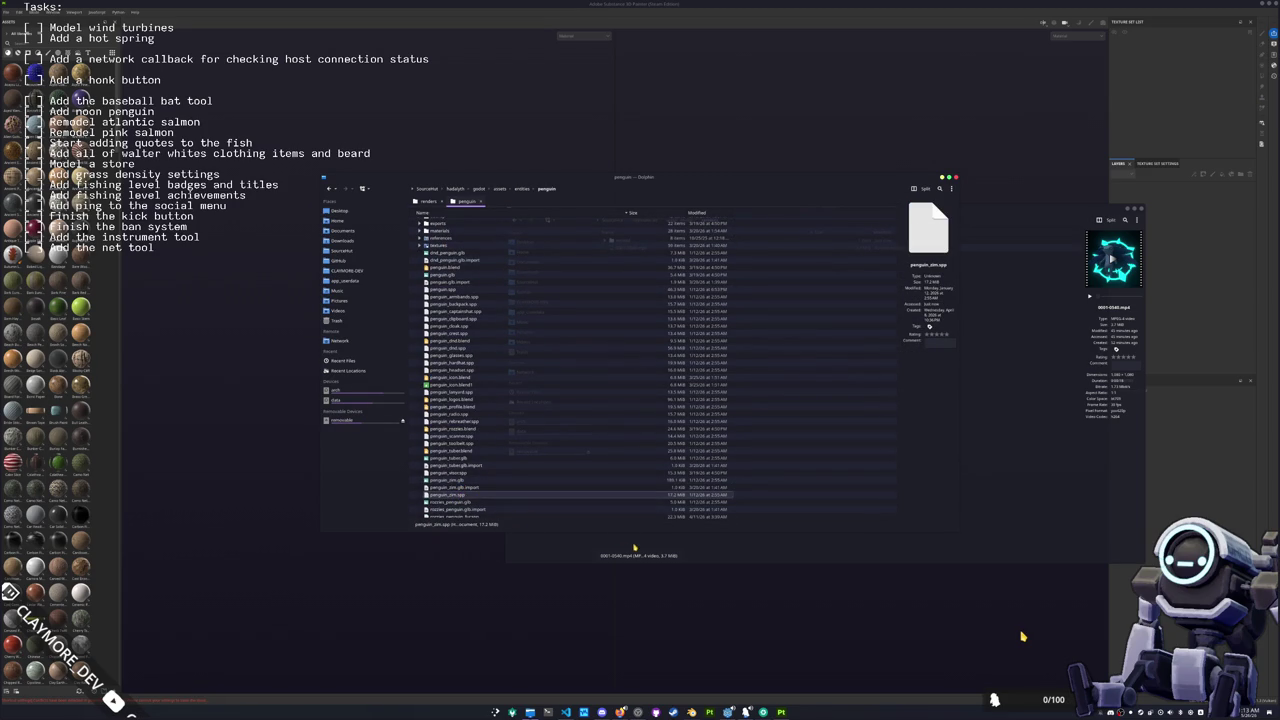
Step: Navigate from sourcehut through hadalyth-zero > godot > assets > meshes > entities > penguin to penguin_zim.spp
key(alt+Tab)
click(505, 176)
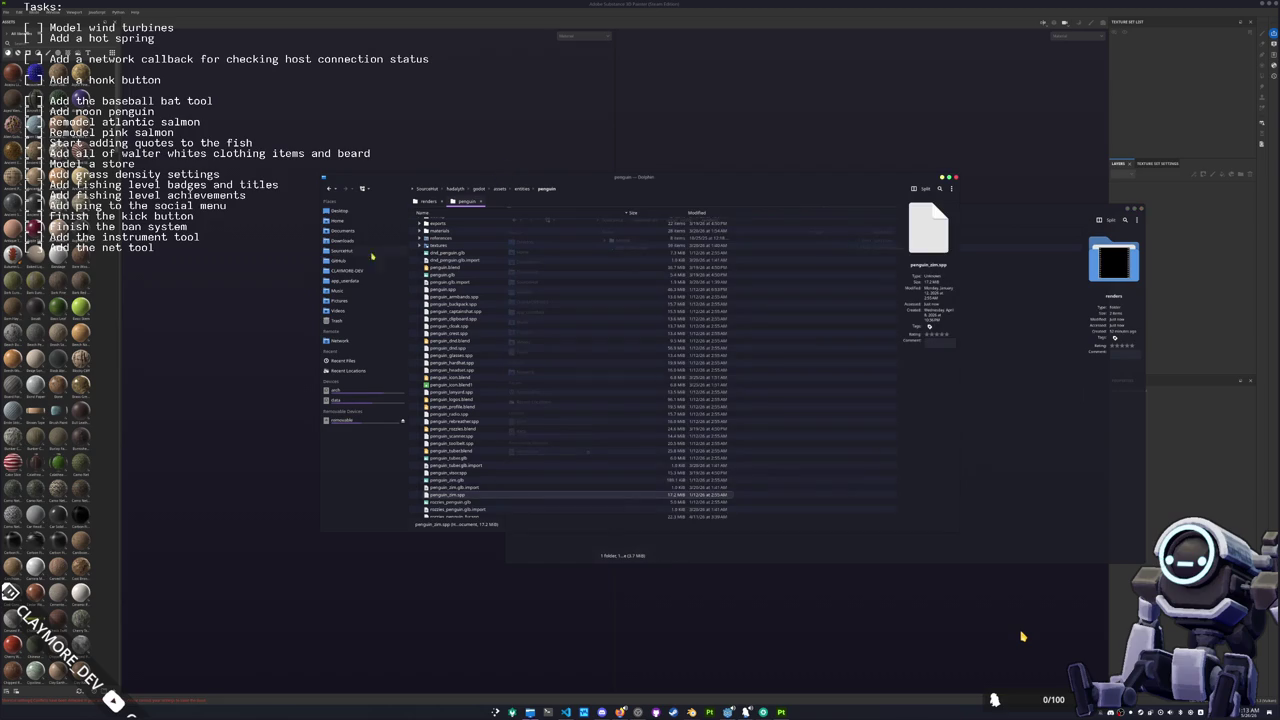
click(479, 189)
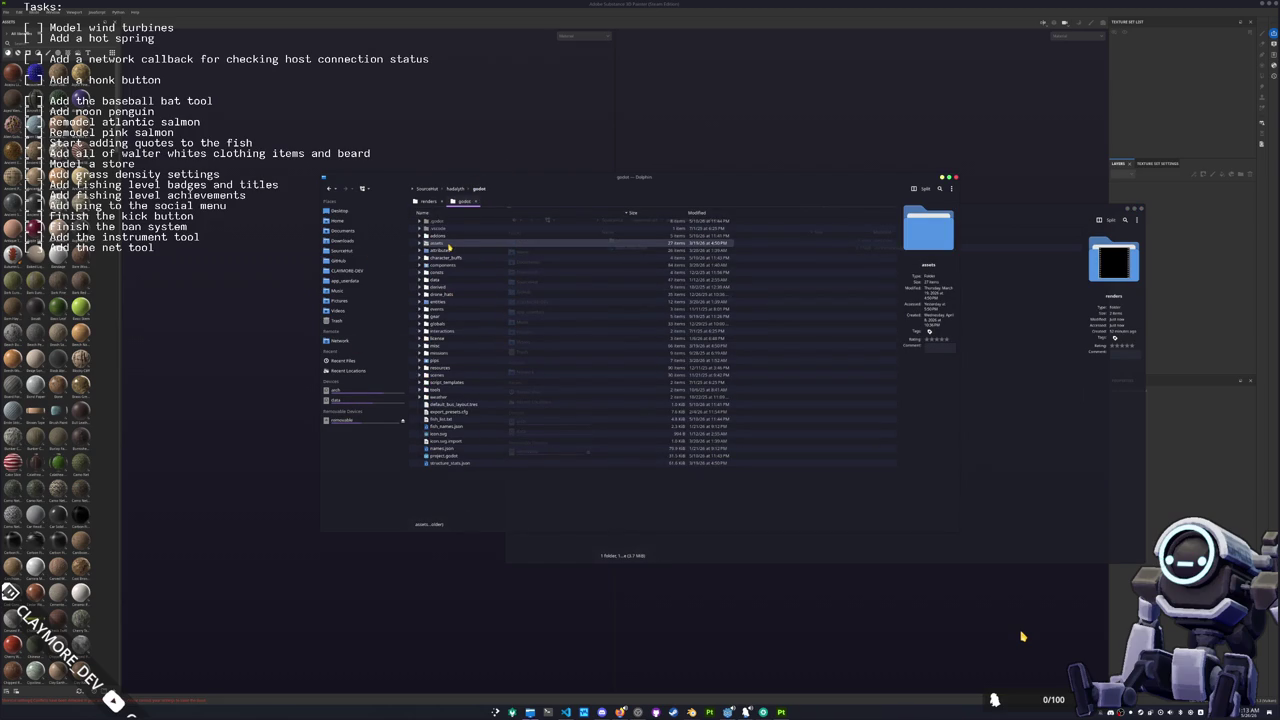
click(427, 188)
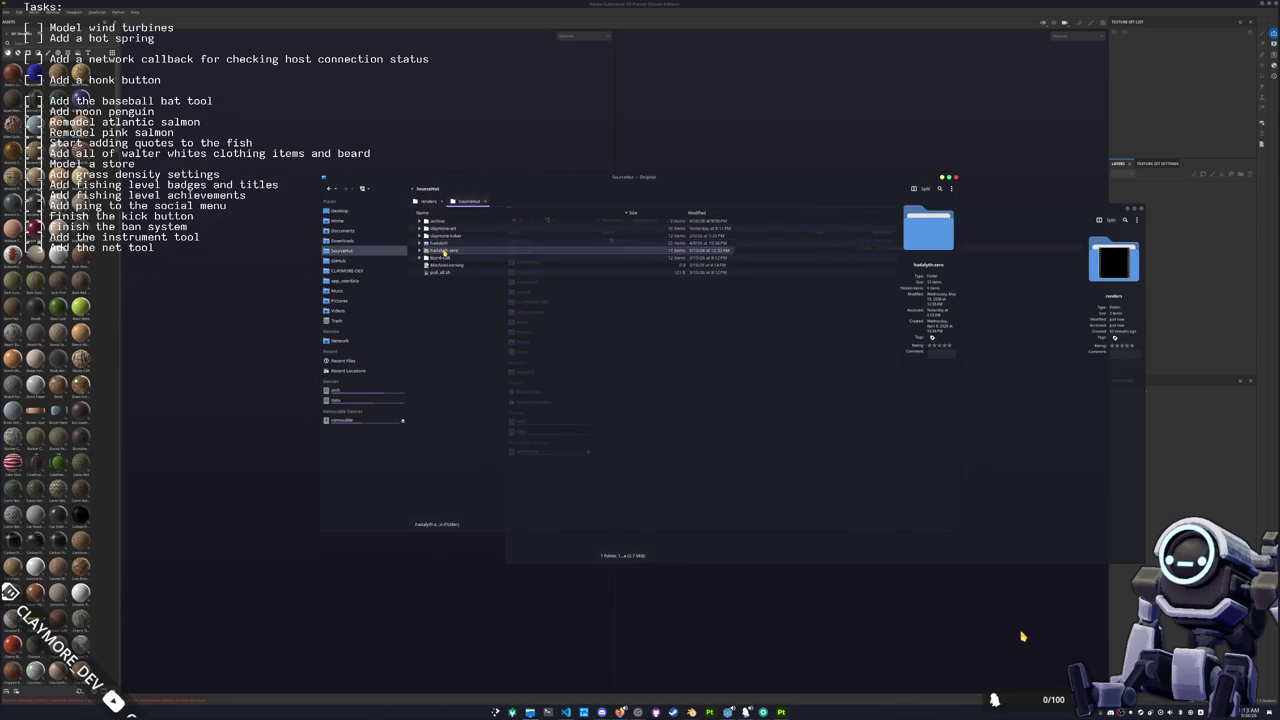
double_click(443, 250)
double_click(437, 264)
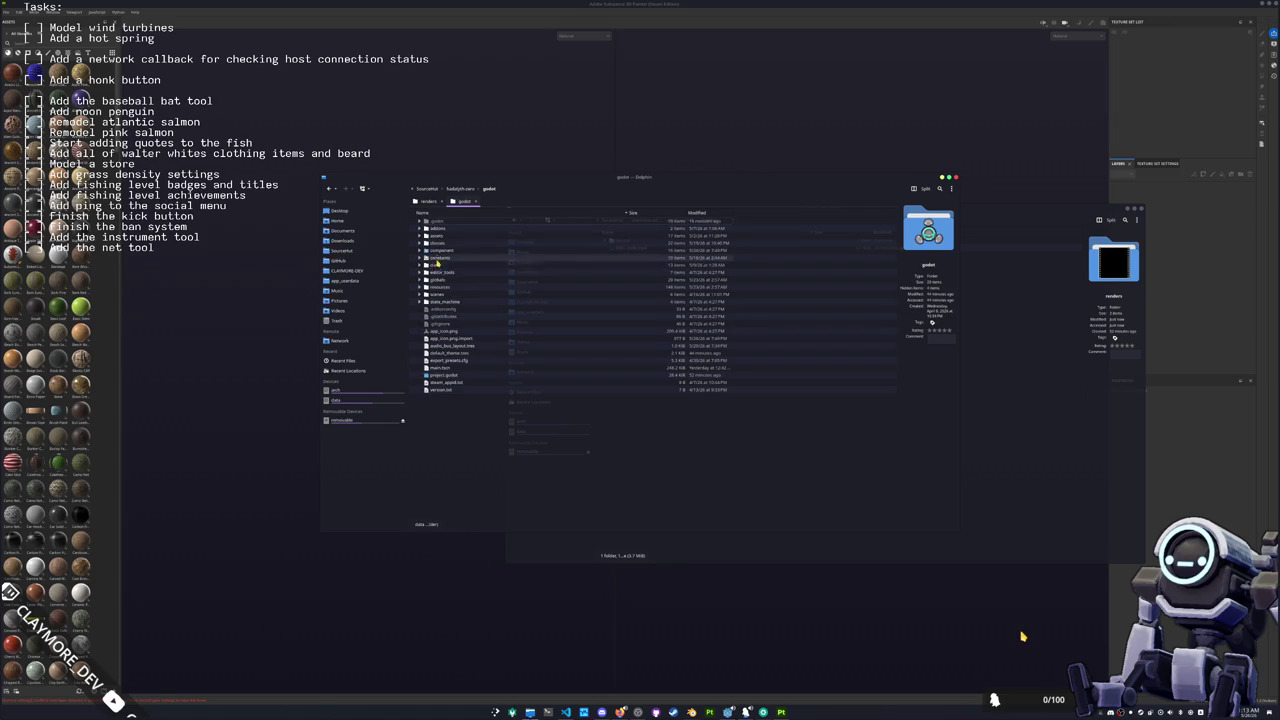
double_click(440, 238)
key(Down)
key(Down)
key(Return)
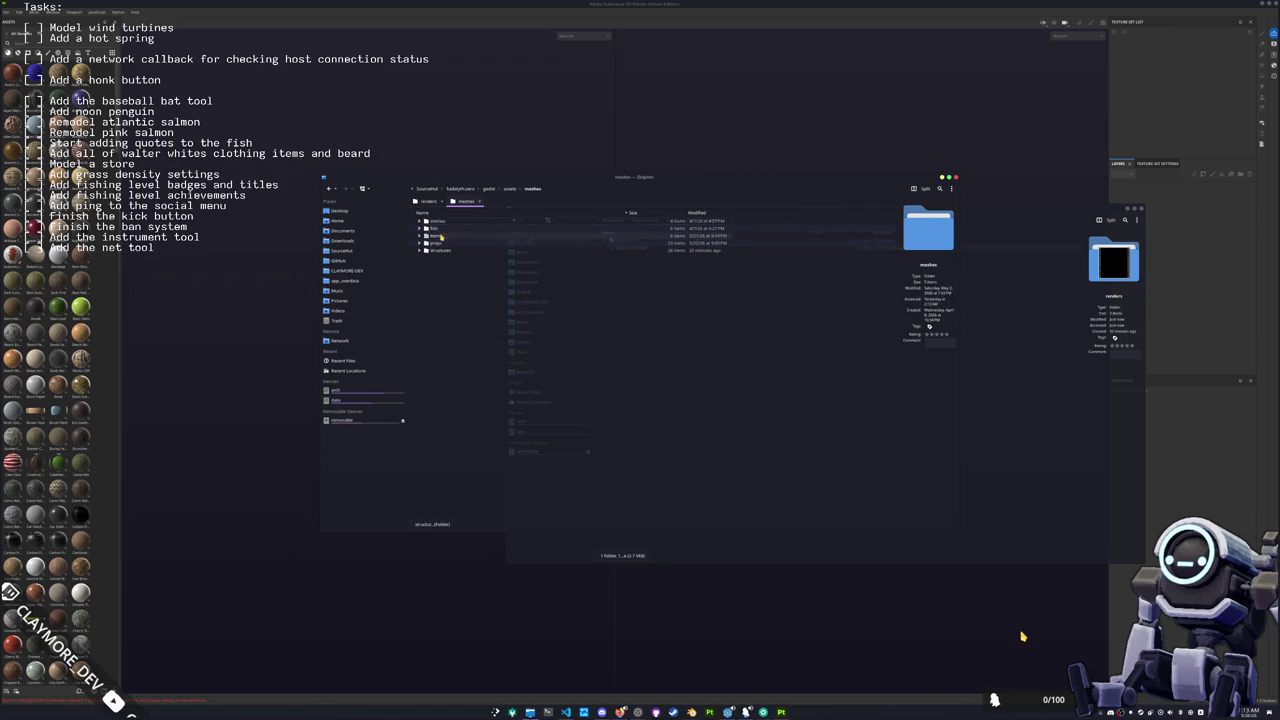
double_click(440, 222)
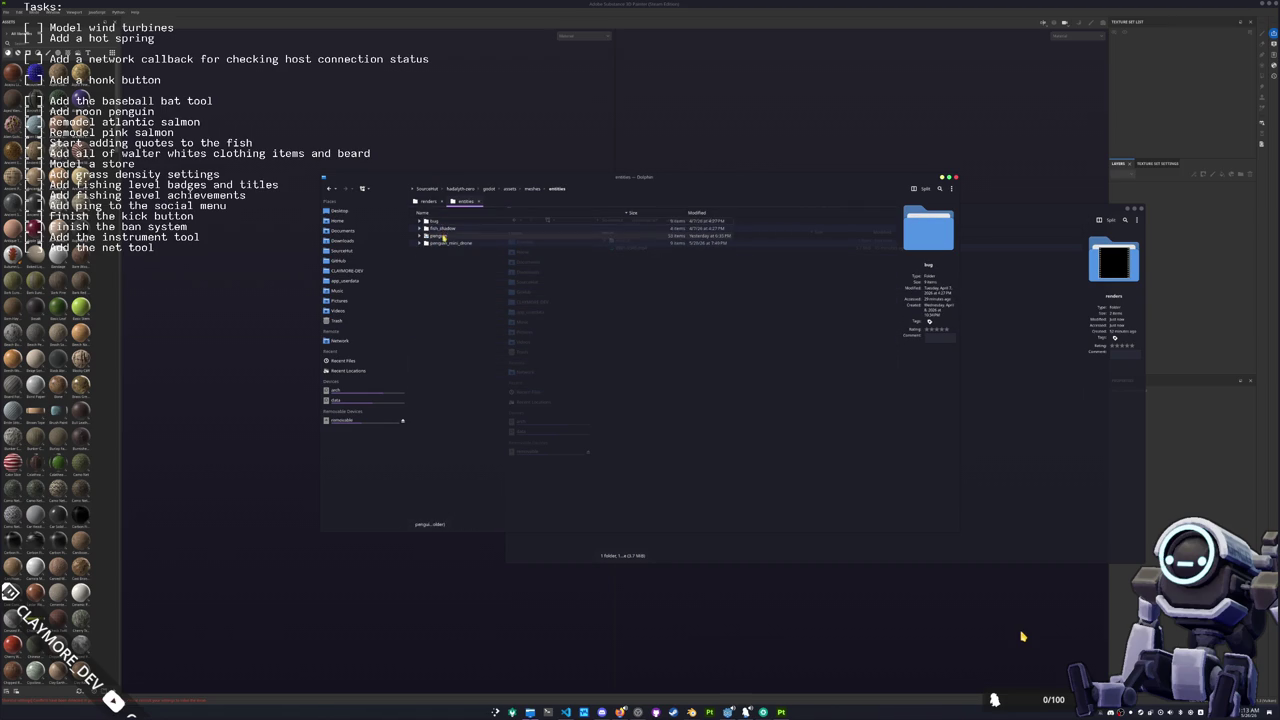
double_click(441, 250)
key(End)
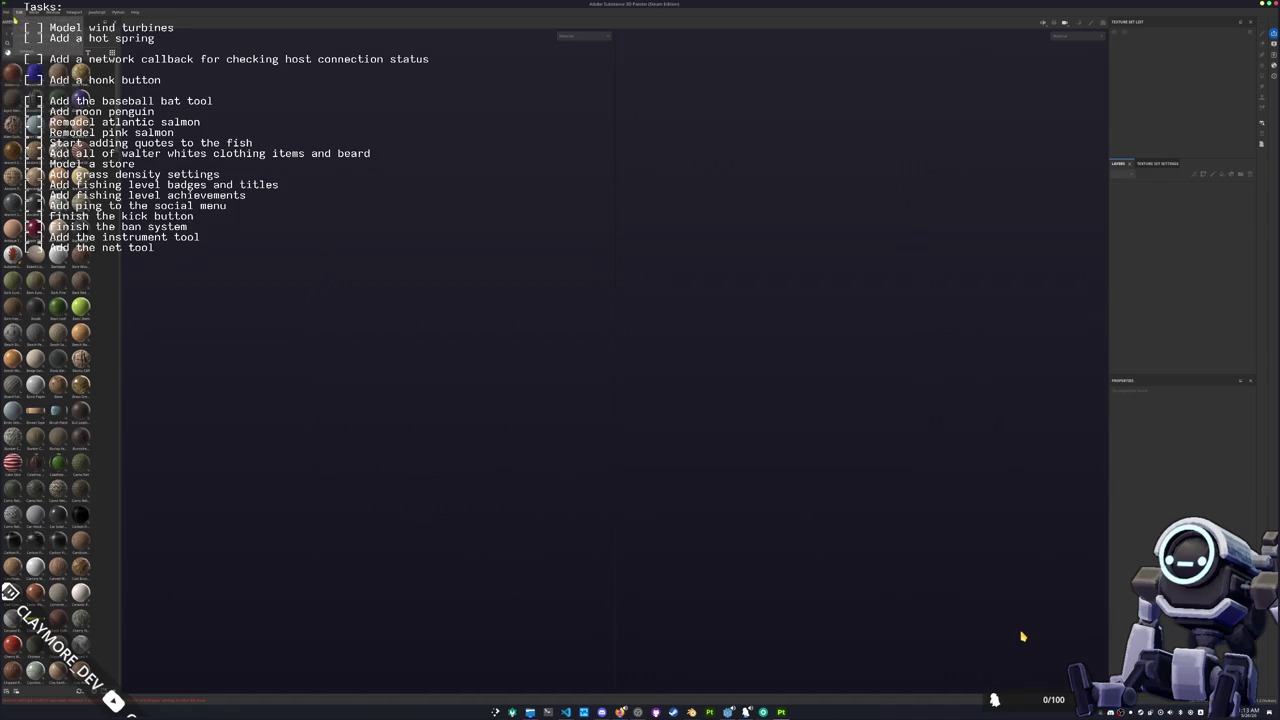
Step: Open the penguin_zim project with Ctrl+O and hide the green paint-blob layer
key(ctrl+o)
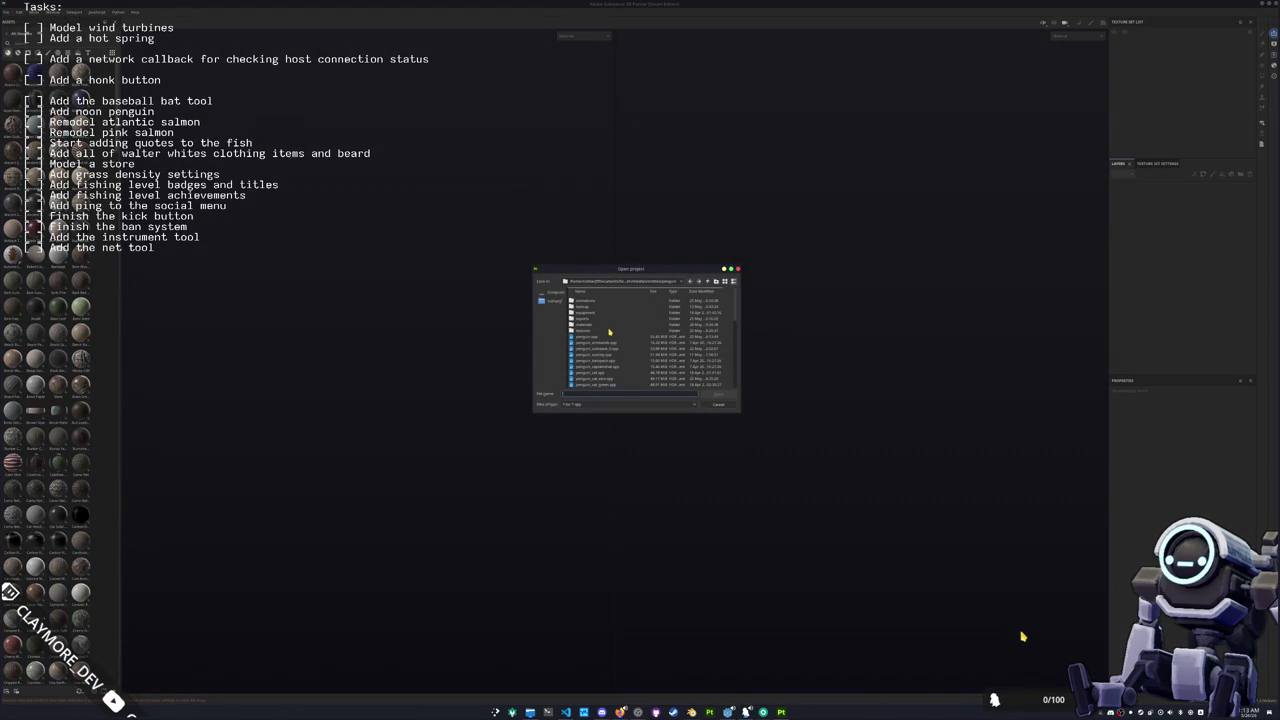
scroll(607, 328, down, 5)
double_click(598, 385)
mouse_move(533, 376)
mouse_down()
mouse_move(494, 320)
mouse_move(546, 369)
mouse_move(720, 358)
mouse_up()
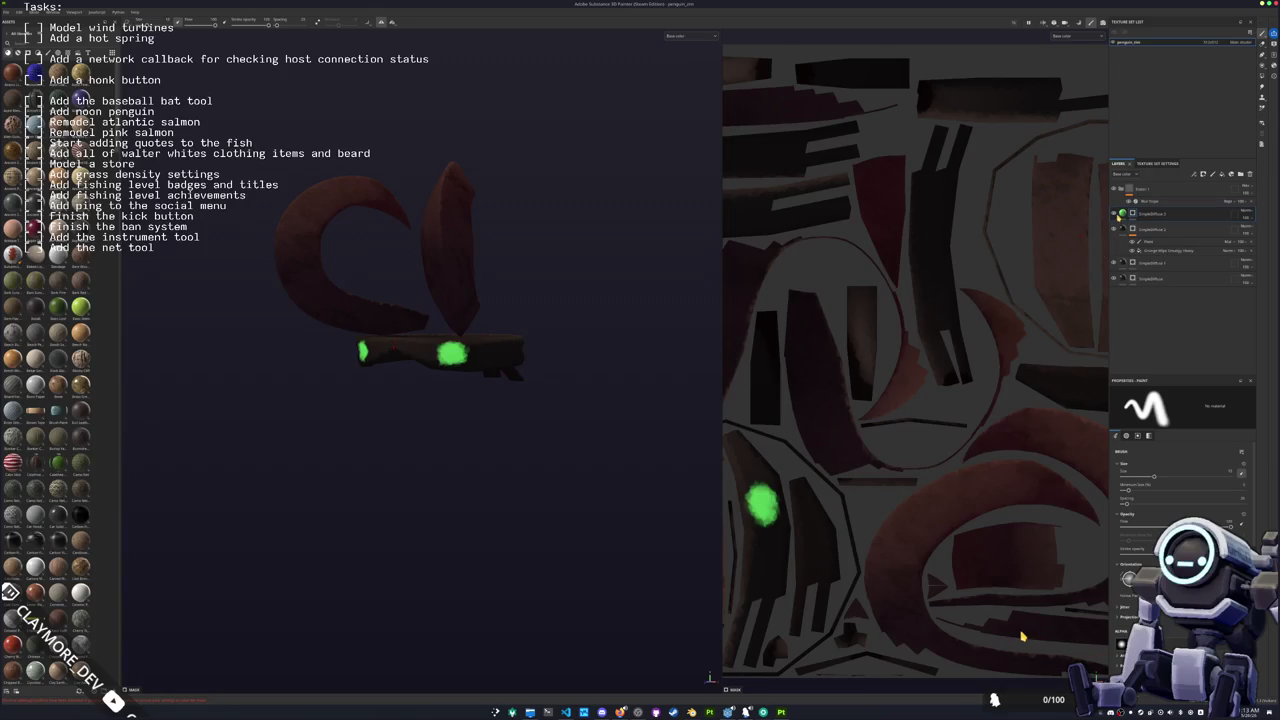
mouse_move(650, 260)
mouse_down()
mouse_move(606, 286)
mouse_move(597, 326)
mouse_move(697, 306)
mouse_up()
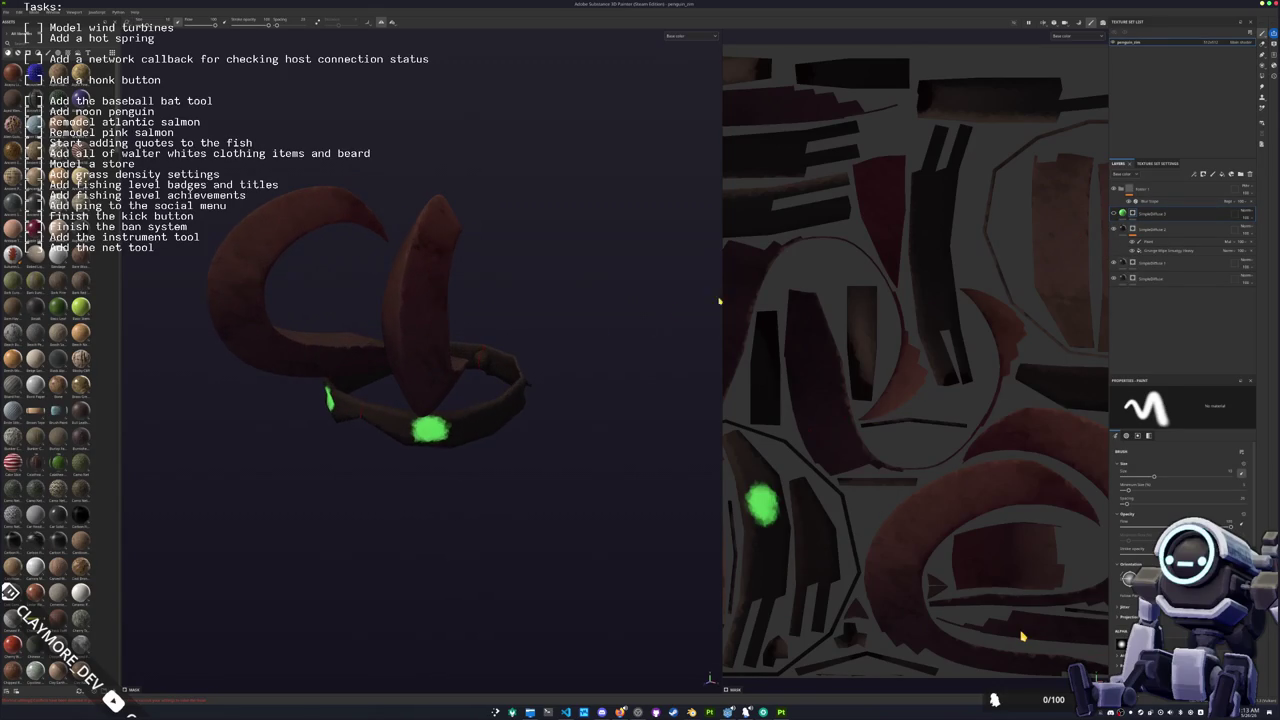
click(1113, 213)
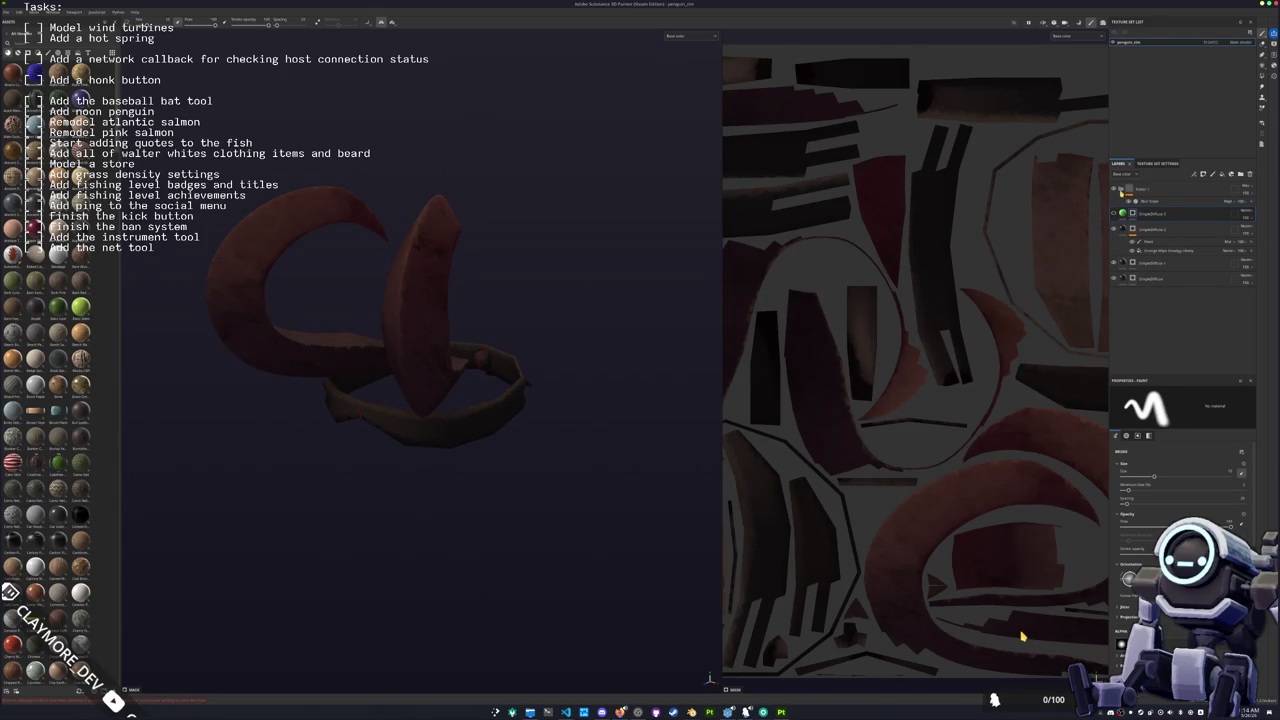
mouse_move(680, 330)
mouse_down()
mouse_move(560, 371)
mouse_move(566, 343)
mouse_up()
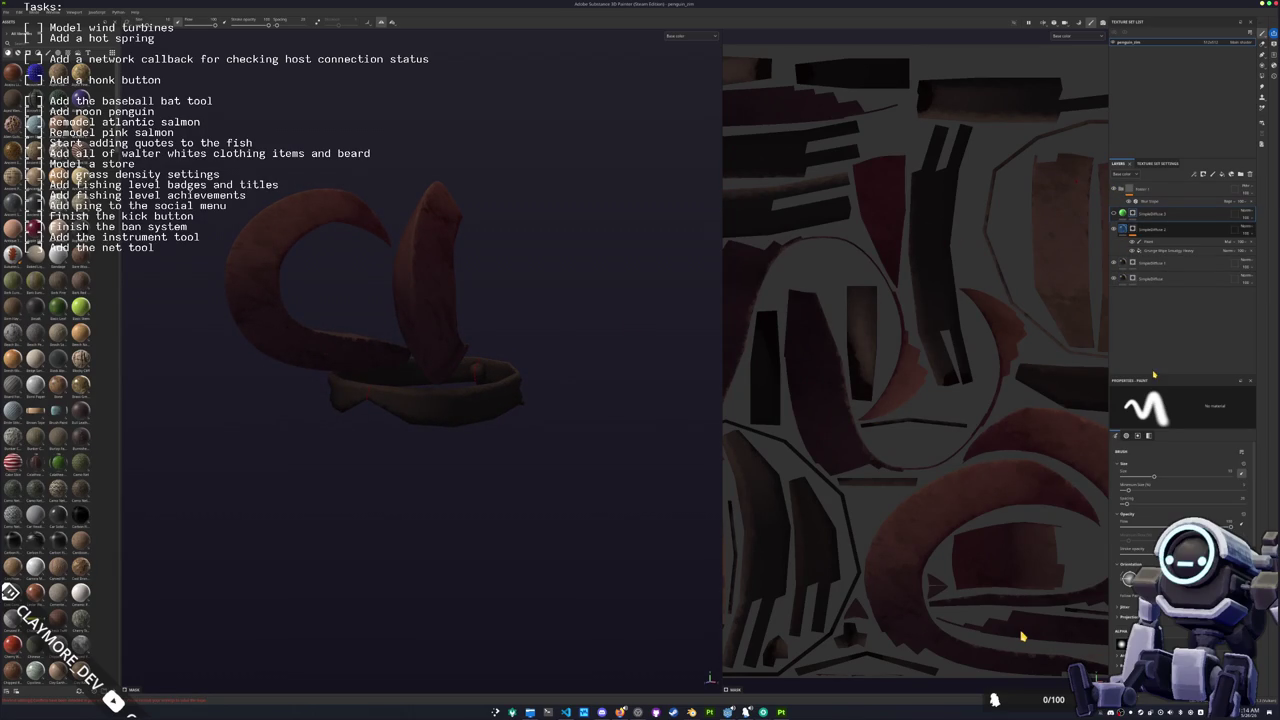
Step: Change the top fill layer's Diffuse and Base Light colours to teal
click(1150, 229)
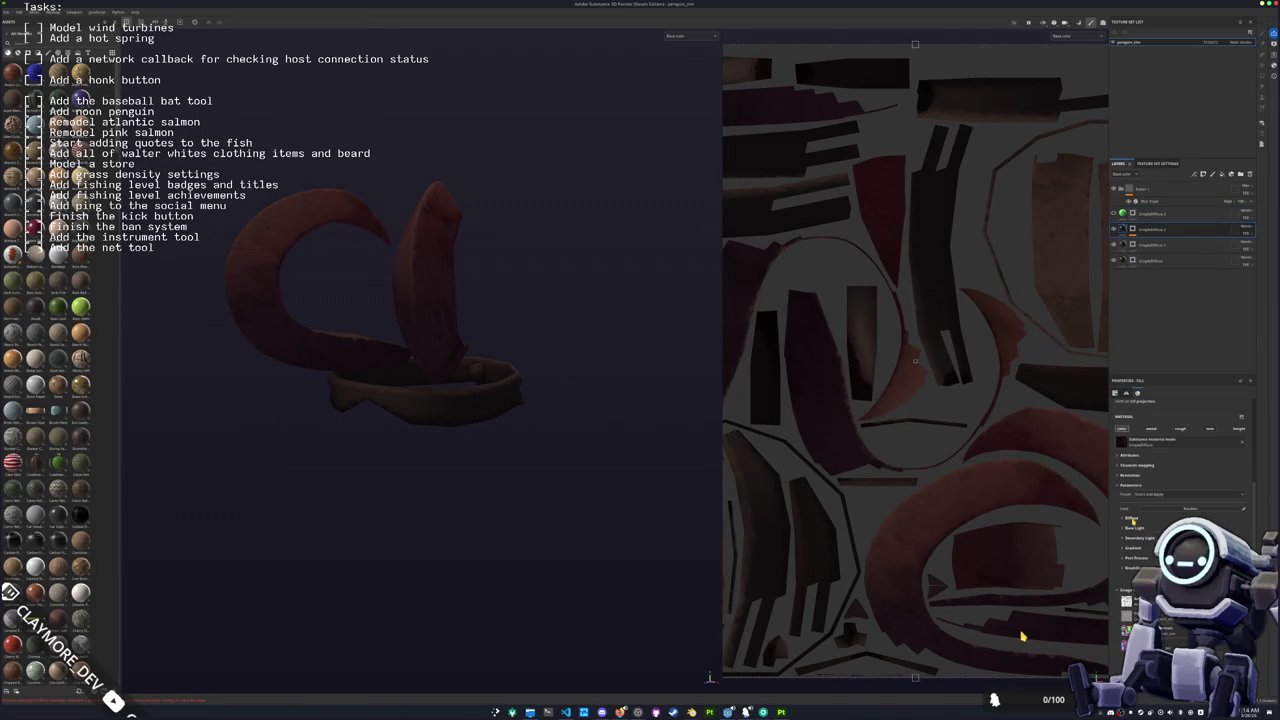
click(1133, 519)
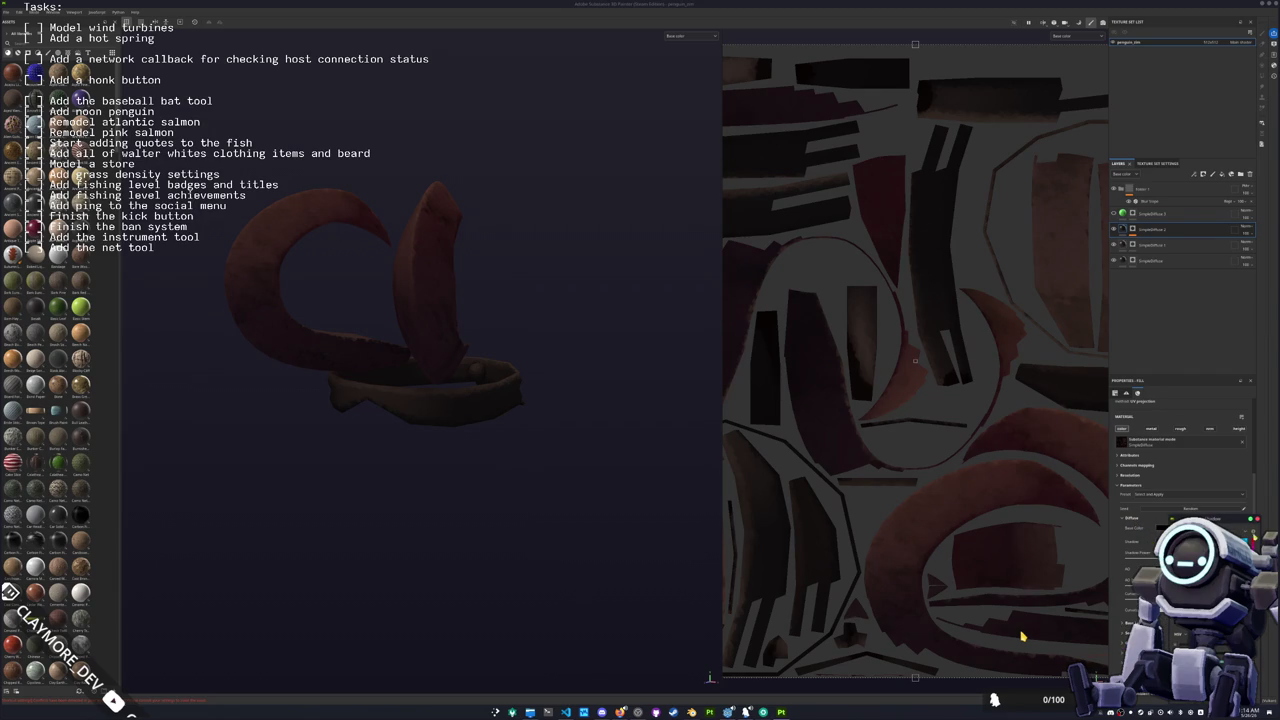
mouse_move(517, 460)
mouse_down()
mouse_move(500, 457)
mouse_move(606, 463)
mouse_up()
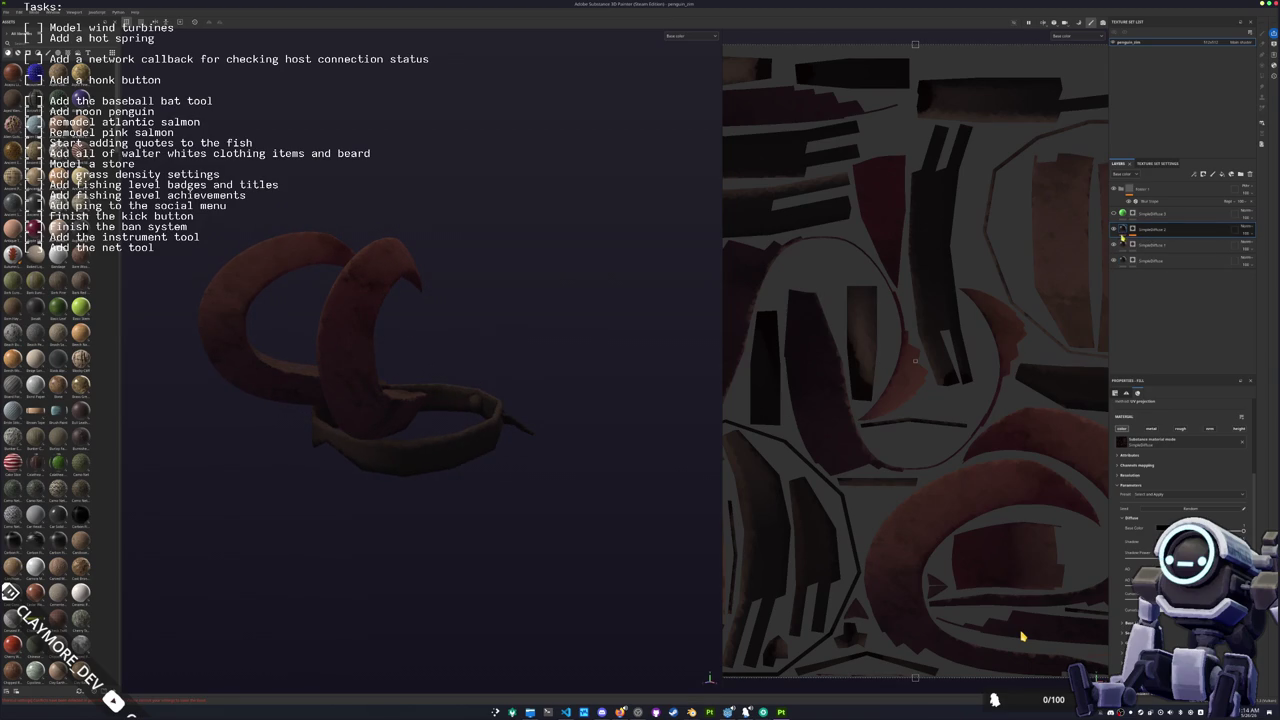
scroll(1146, 548, down, 2)
click(1130, 560)
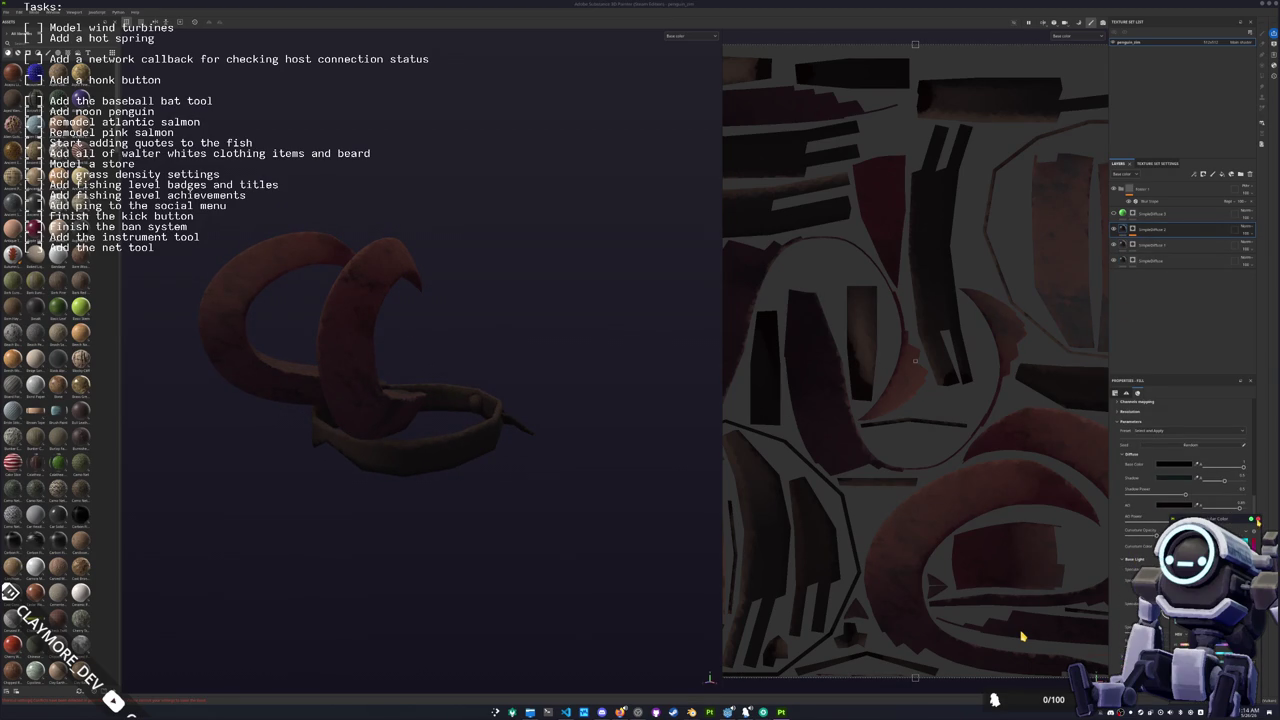
scroll(1180, 480, down, 1)
scroll(1180, 470, down, 3)
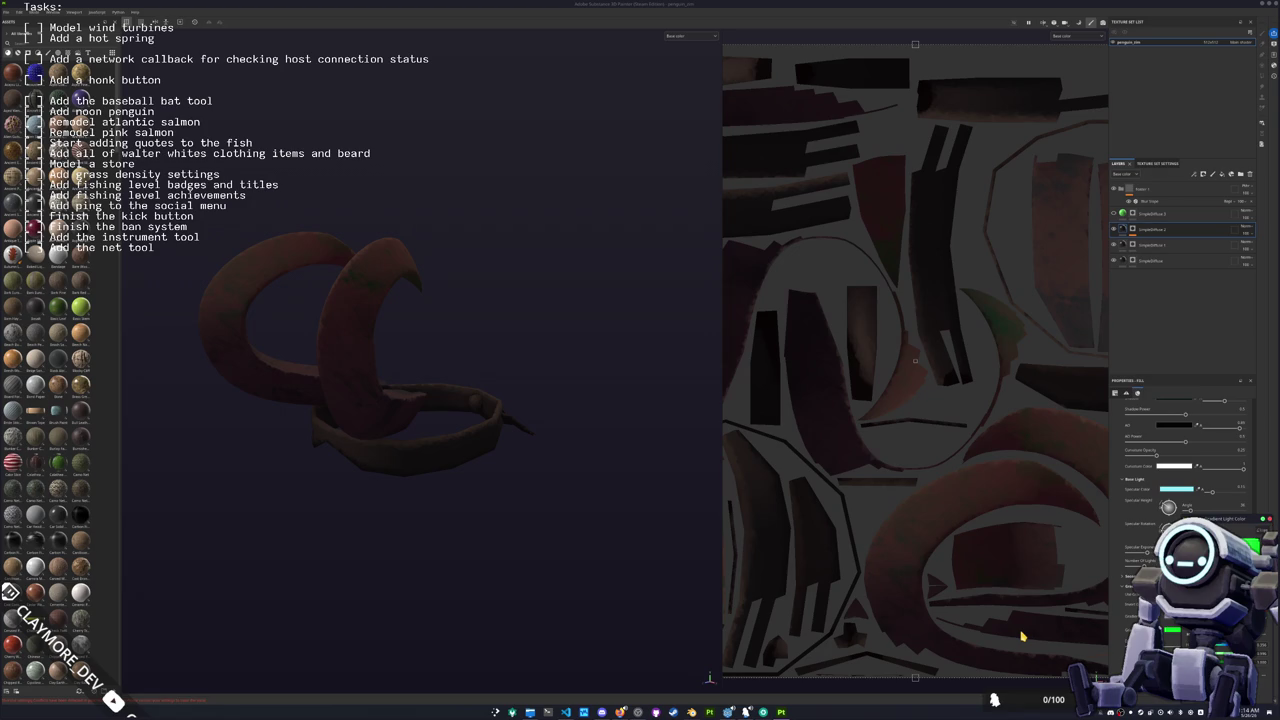
Step: Set the Diffuse colours of SingleDiffuse 1 and the bottom diffuse fill layer to teal
click(1150, 245)
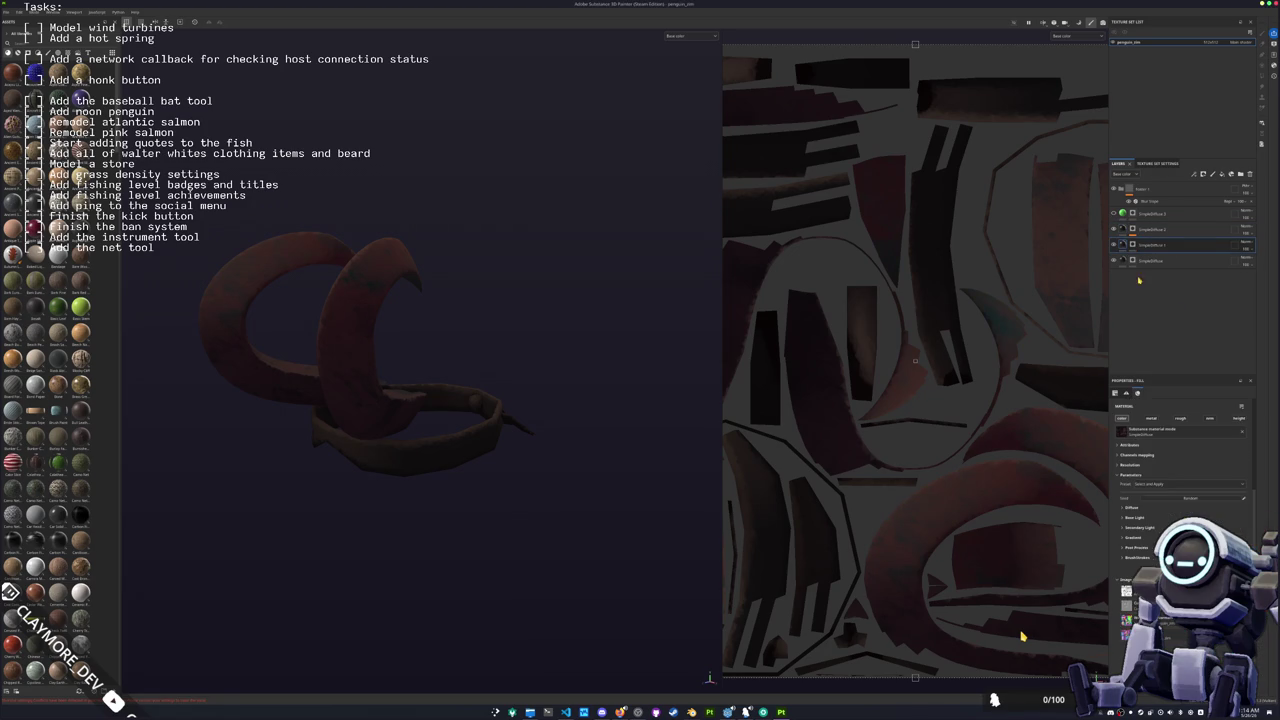
click(1138, 511)
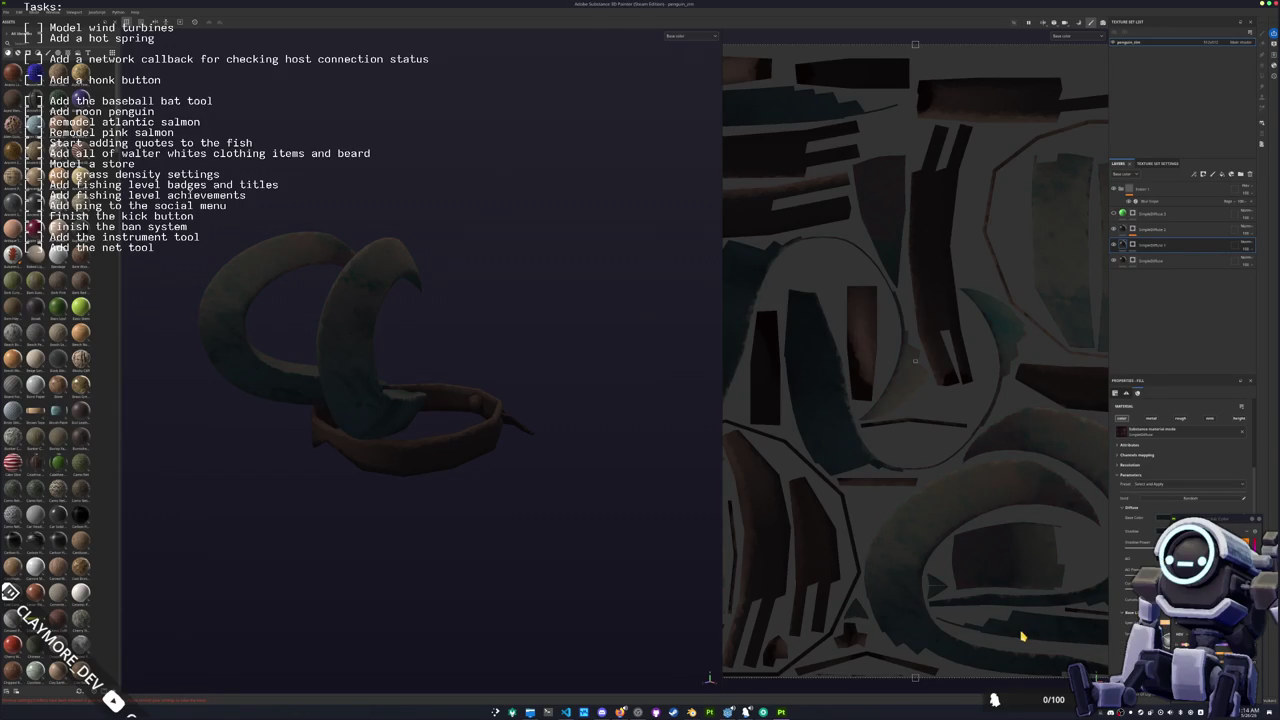
click(1121, 262)
click(1131, 548)
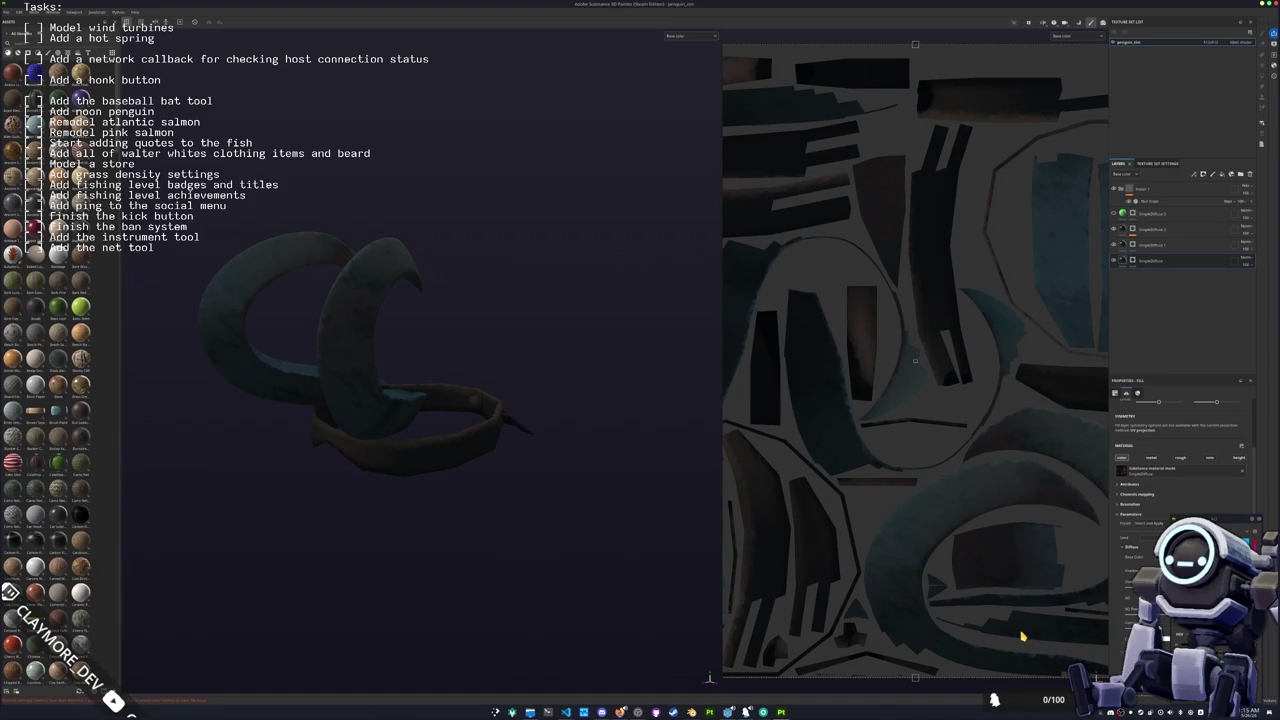
scroll(1180, 470, down, 3)
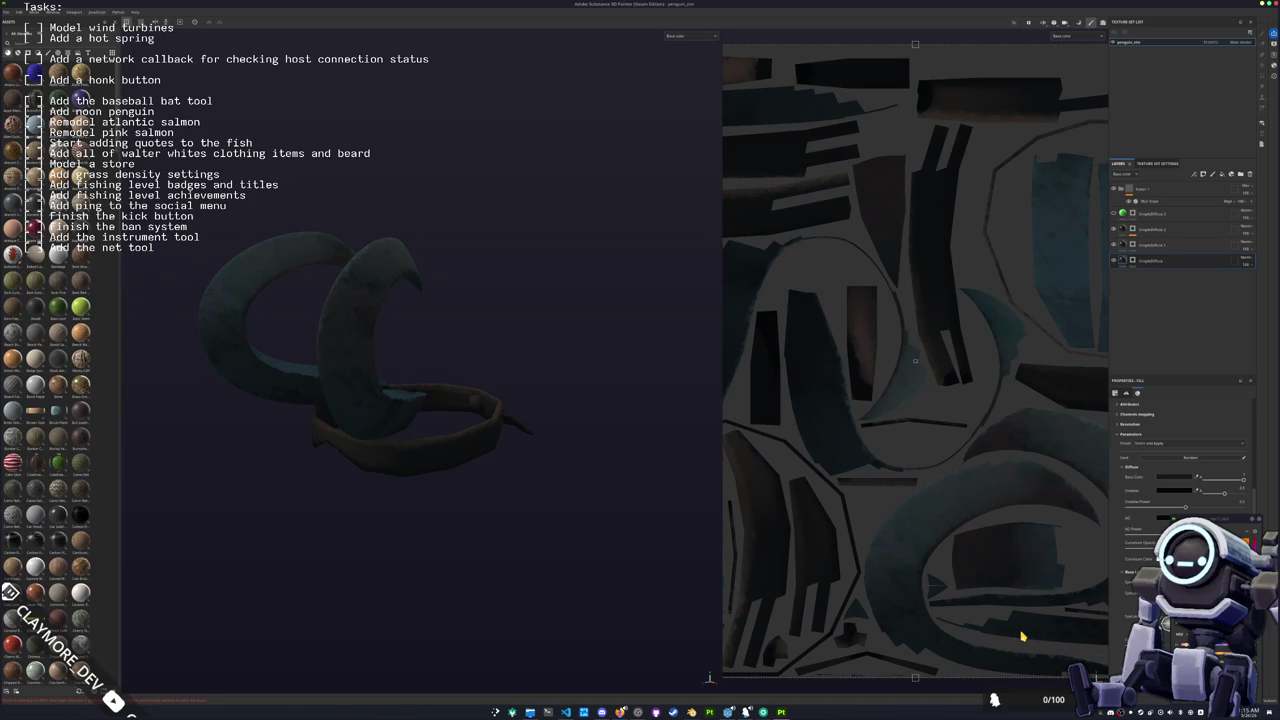
Step: Inspect the teal colours by toggling the lower layers' visibility on and off
mouse_move(680, 494)
mouse_down()
mouse_move(614, 494)
mouse_move(574, 426)
mouse_move(626, 438)
mouse_up()
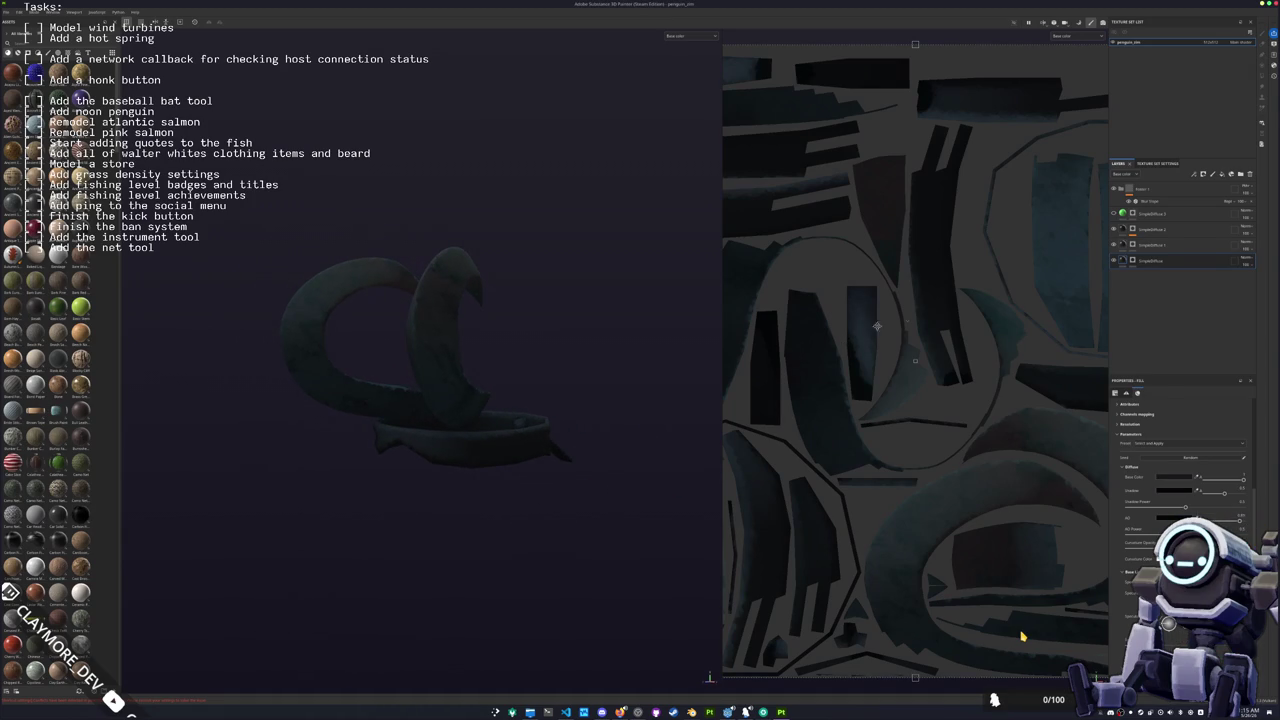
mouse_move(570, 481)
mouse_down()
mouse_move(451, 463)
mouse_move(589, 480)
mouse_move(587, 384)
mouse_move(570, 484)
mouse_up()
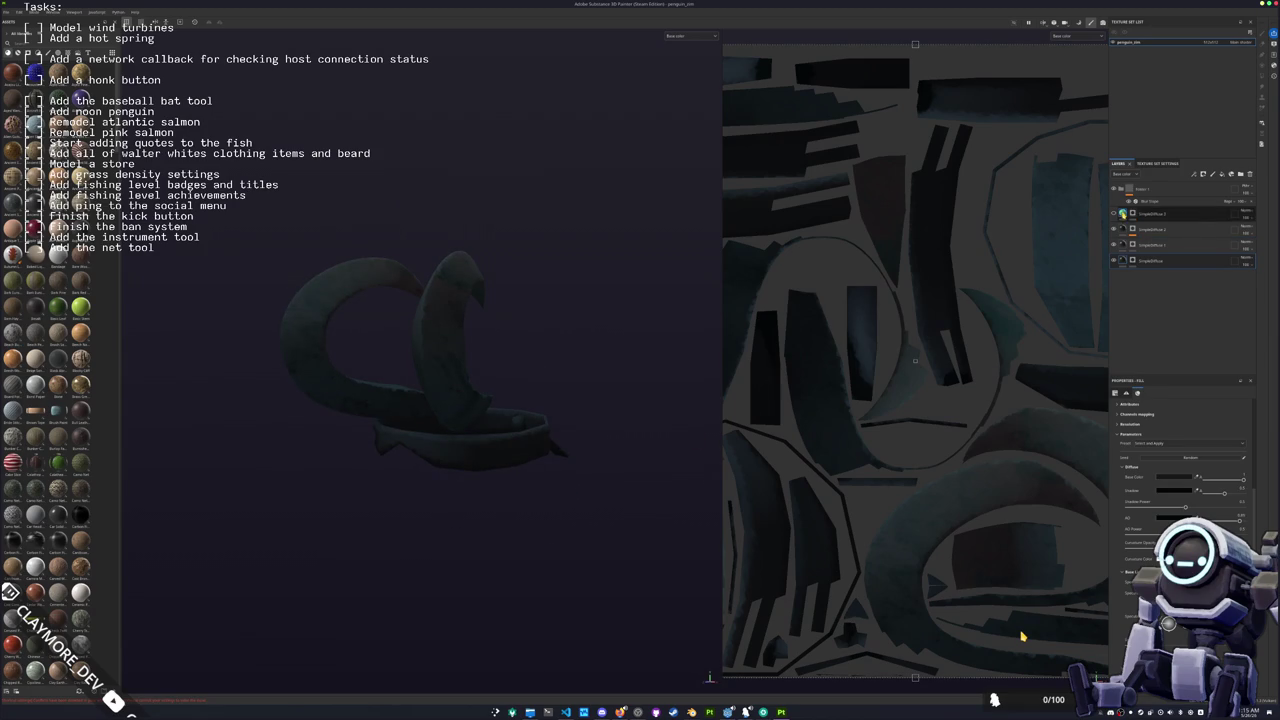
mouse_move(538, 363)
mouse_down()
mouse_move(543, 449)
mouse_move(543, 351)
mouse_up()
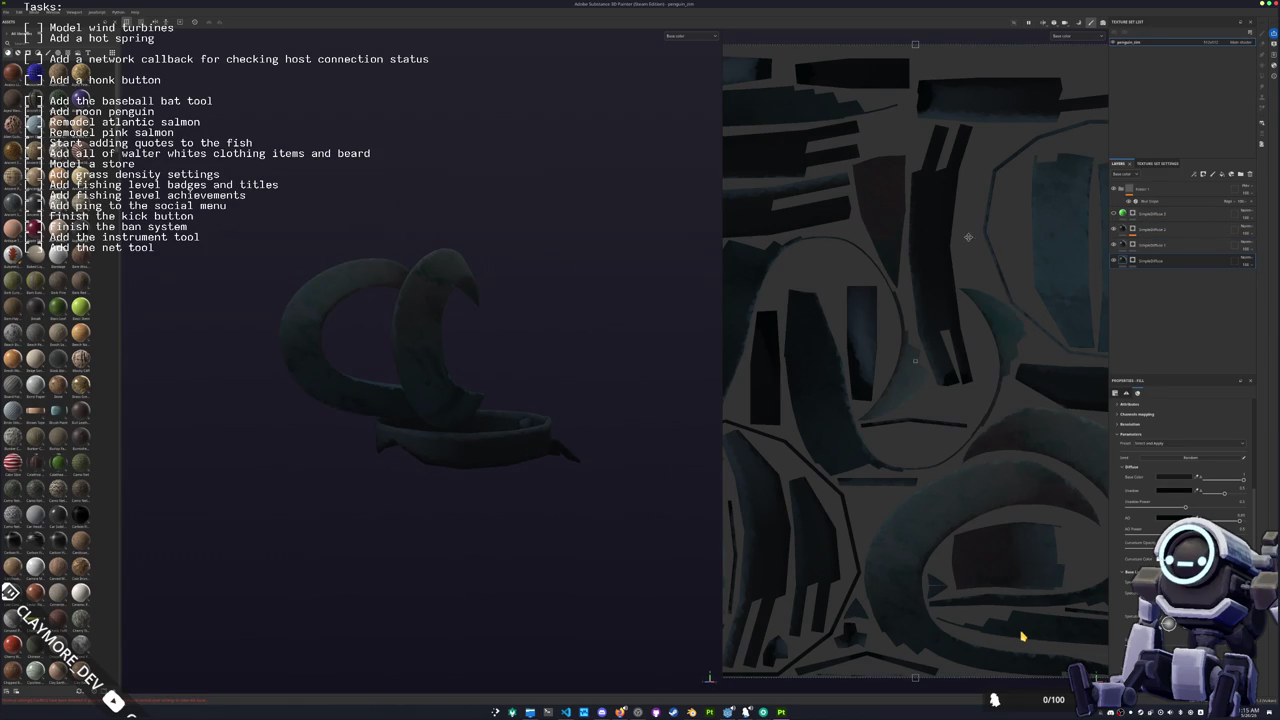
click(1115, 244)
click(1115, 244)
click(1114, 260)
click(1114, 260)
click(1114, 260)
click(1114, 260)
Step: Add a fill layer and give a layer a paint mask filled on selected faces with Polygon Fill
key(ctrl+d)
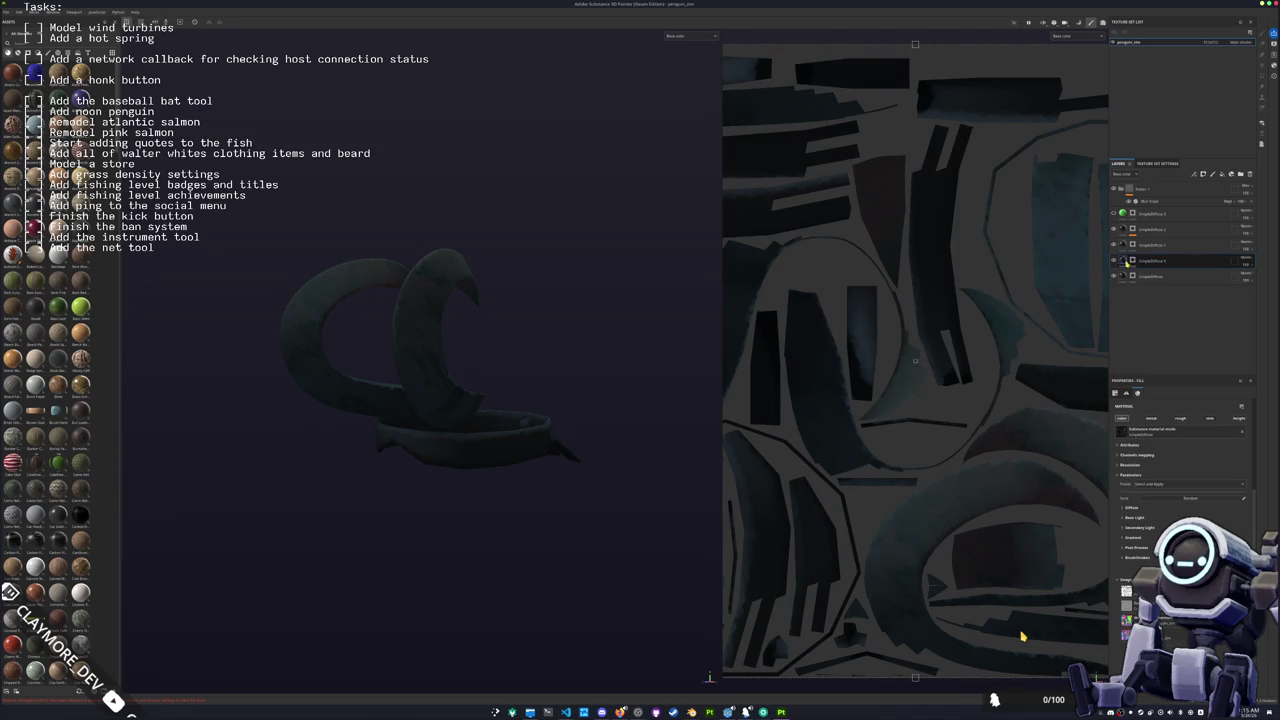
click(1130, 508)
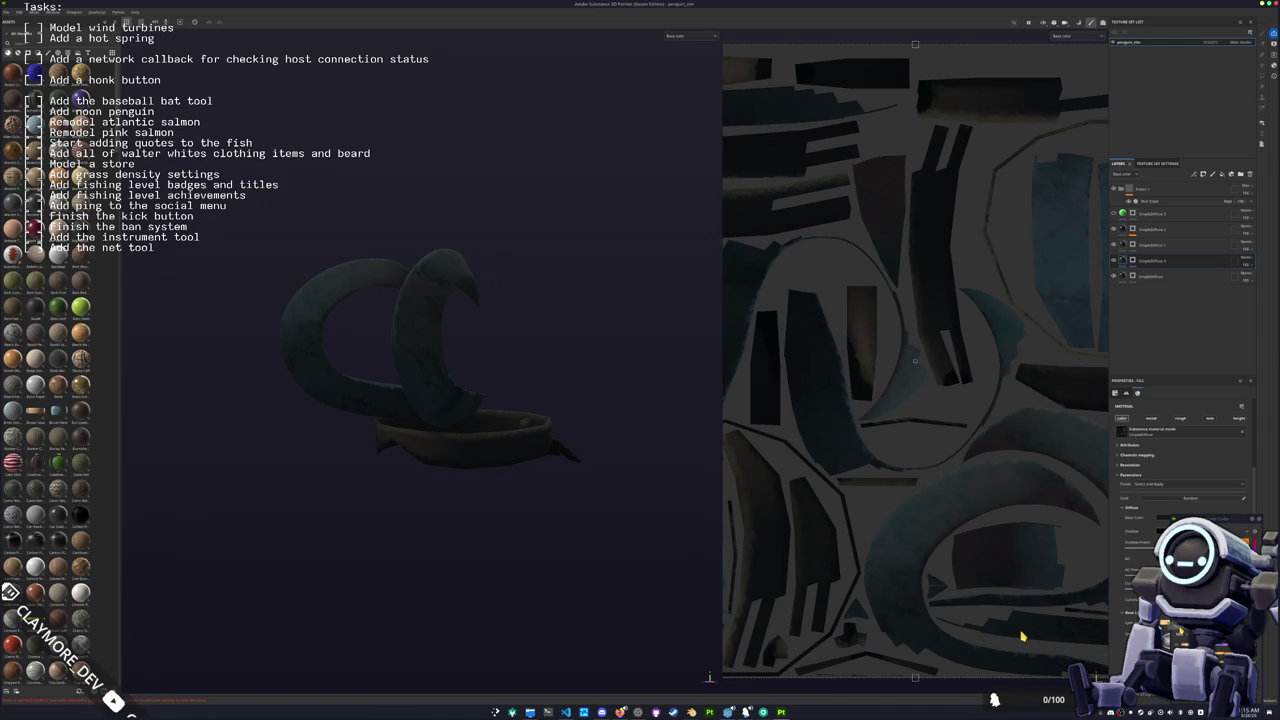
click(1150, 276)
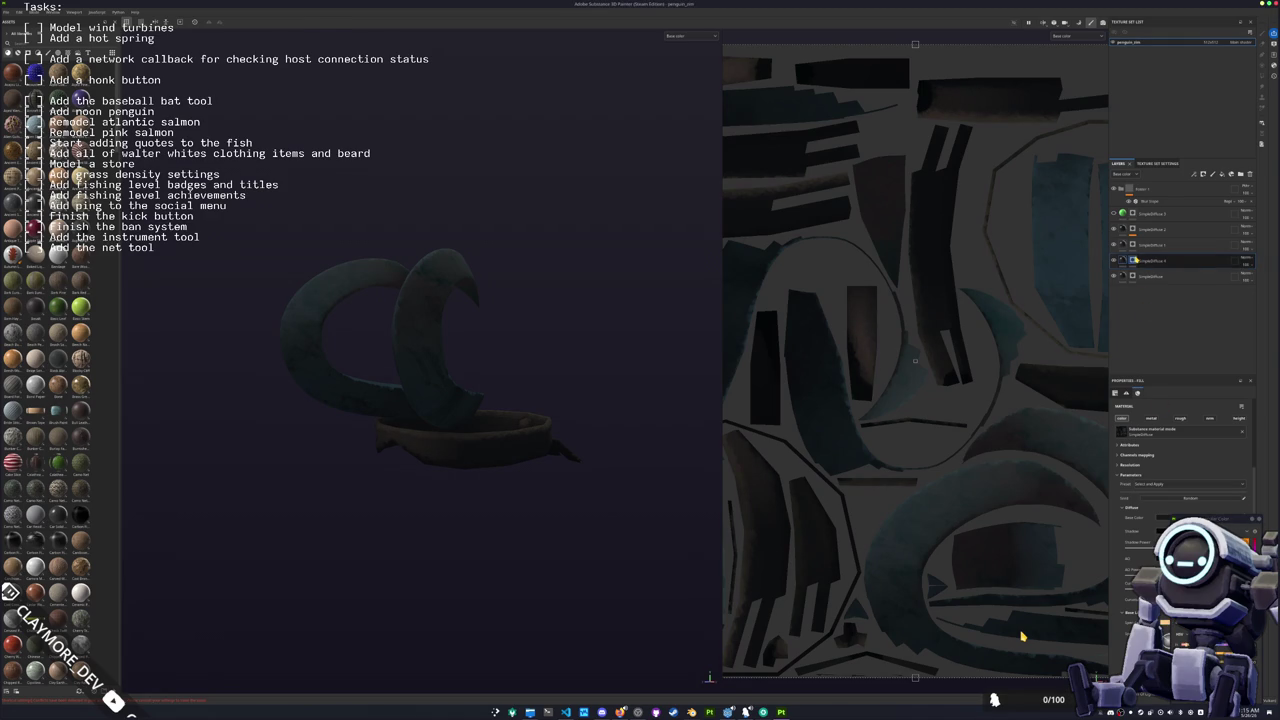
right_click(1143, 260)
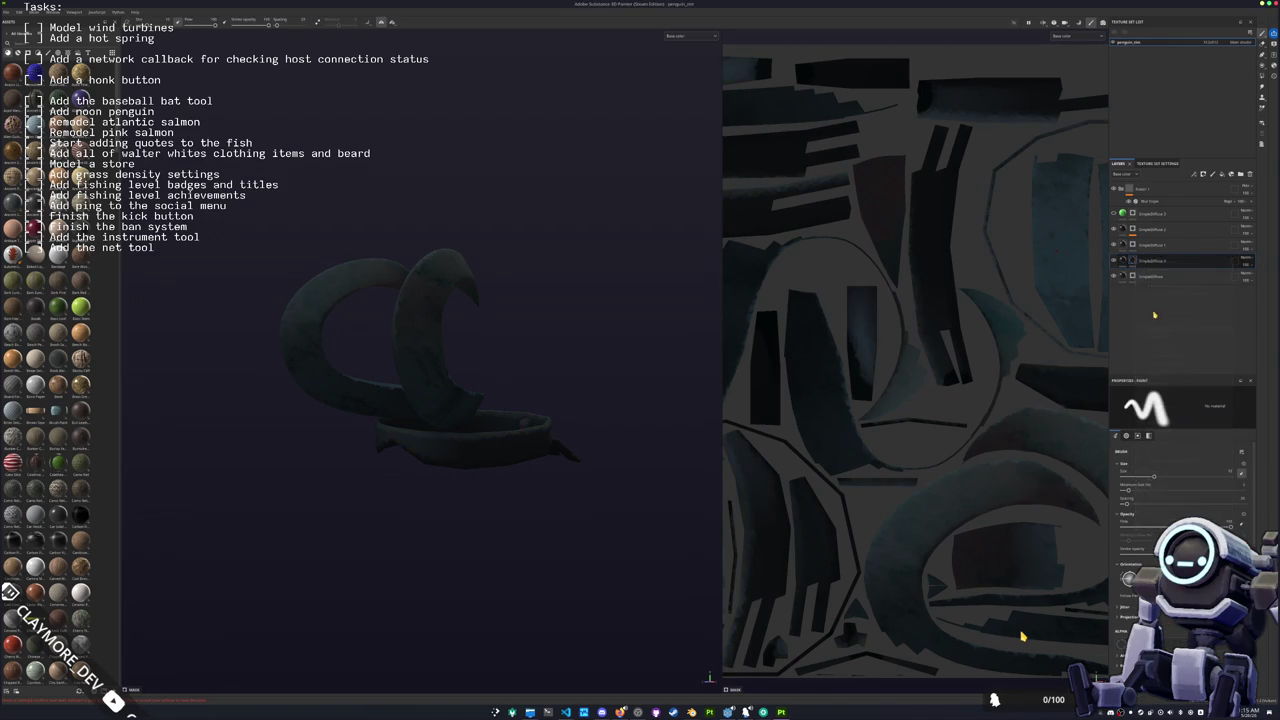
right_click(1136, 263)
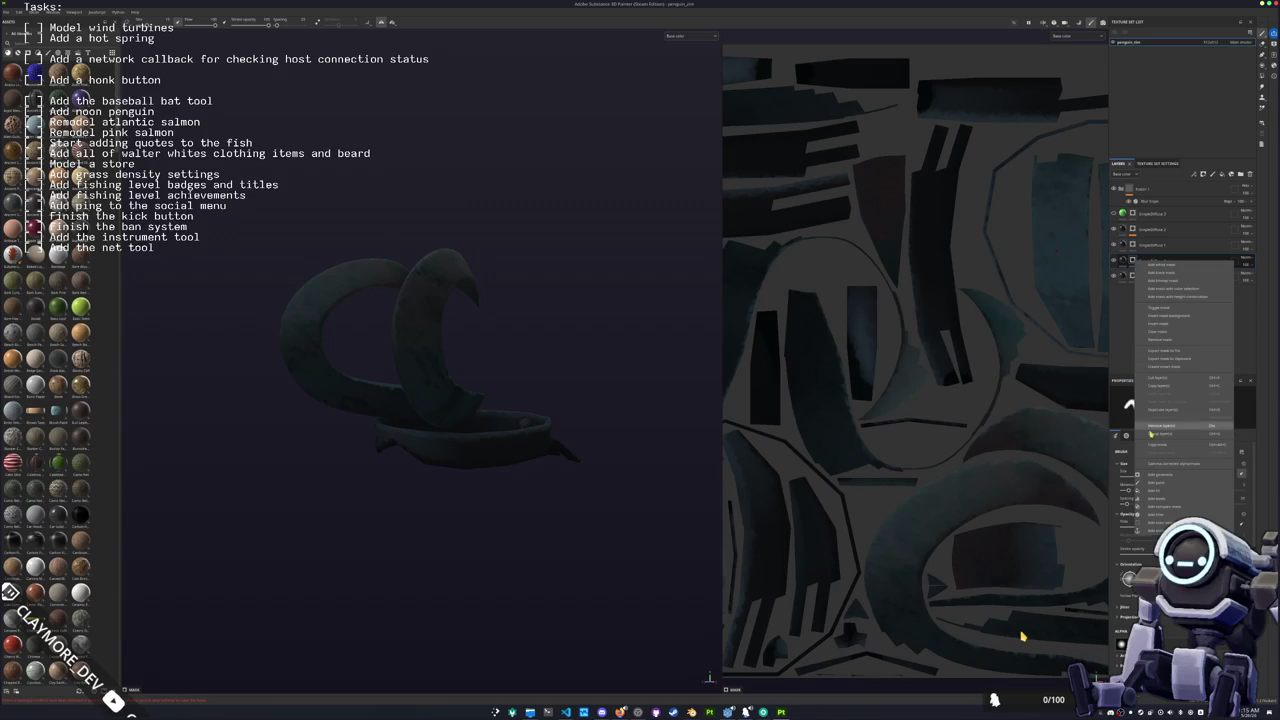
click(1170, 486)
click(1262, 76)
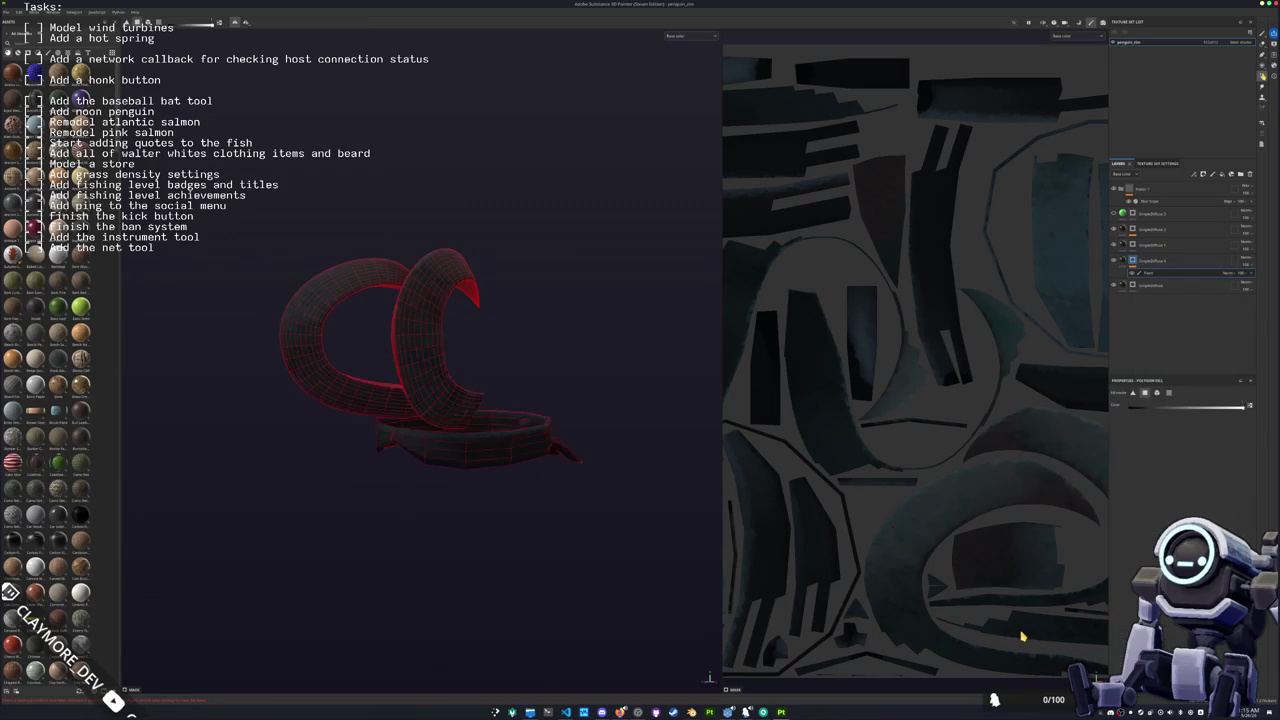
drag(605, 476, 517, 388)
click(1150, 213)
mouse_move(652, 286)
mouse_down()
mouse_move(312, 297)
mouse_move(594, 300)
mouse_move(572, 336)
mouse_up()
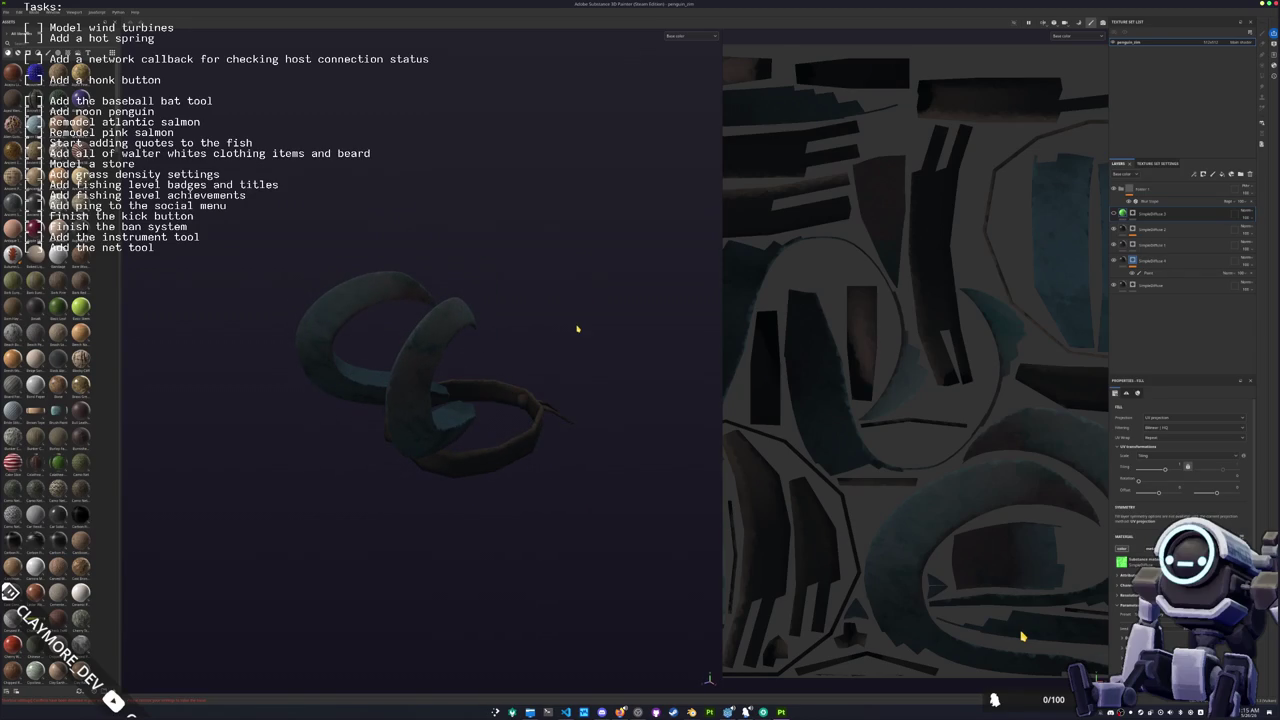
key(ctrl+shift+e)
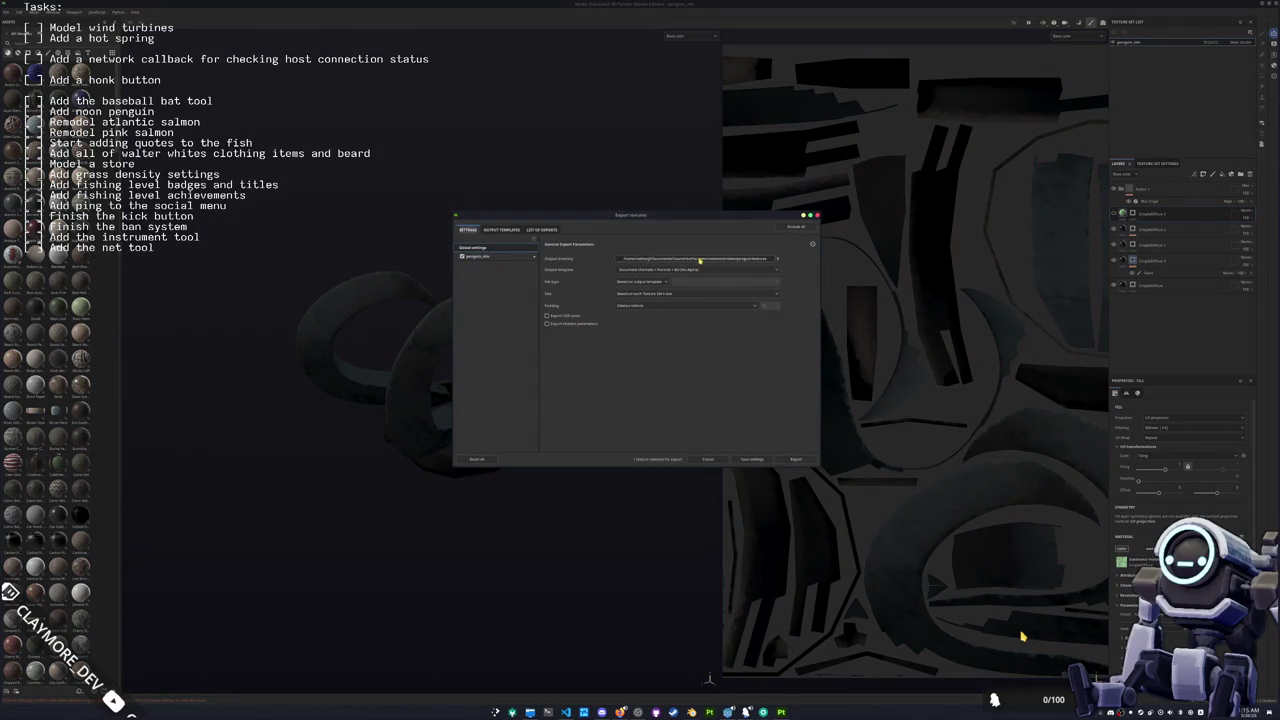
Step: Choose a new output folder and export the penguin_stm texture set's maps
click(700, 259)
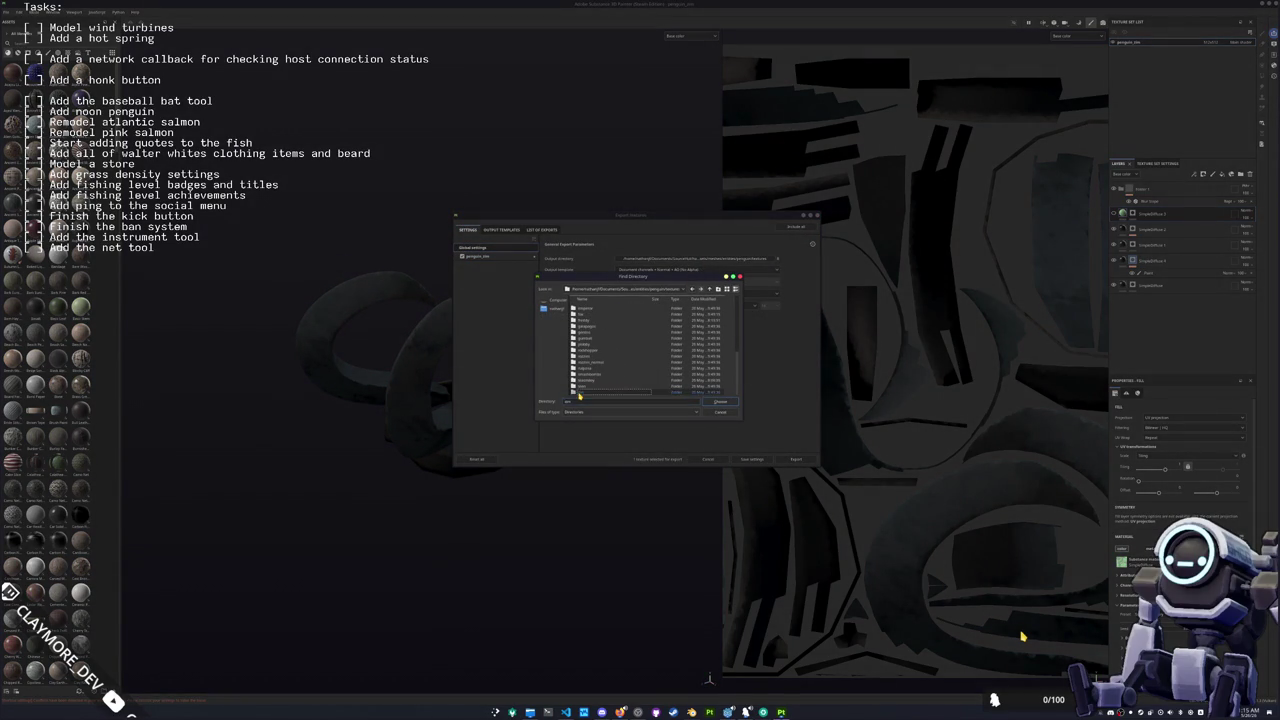
double_click(604, 391)
click(720, 402)
click(502, 257)
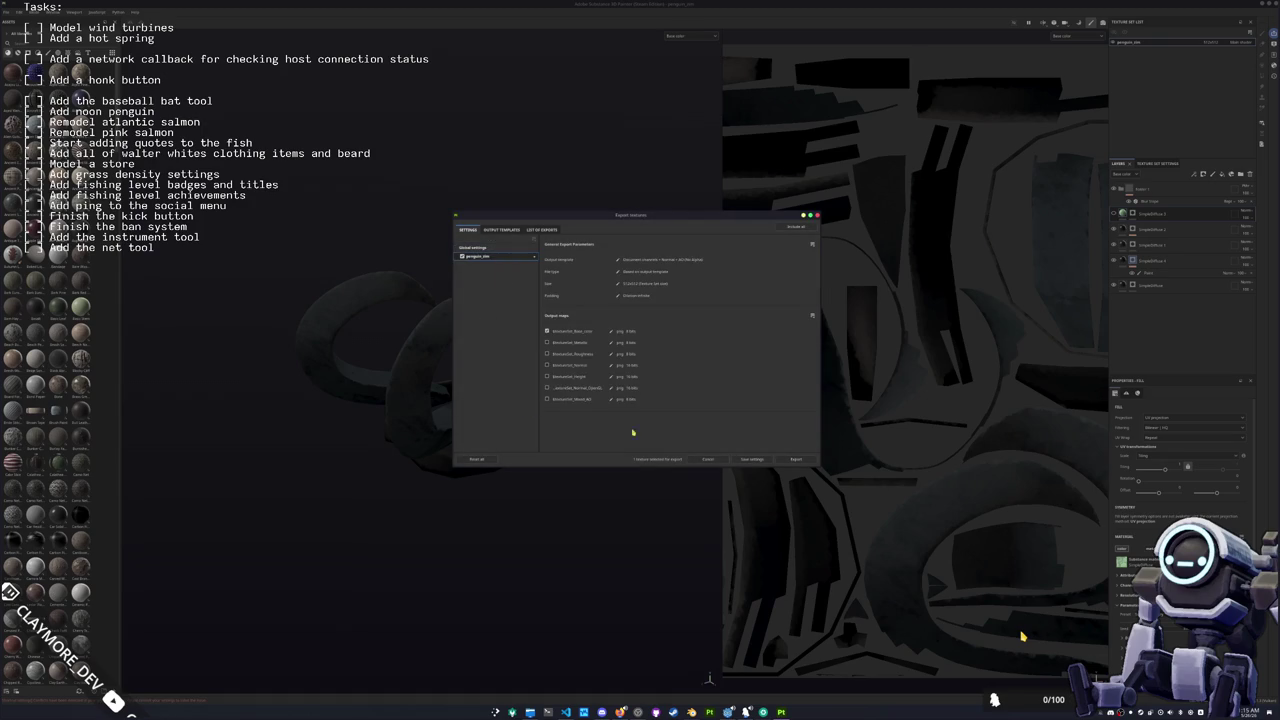
click(795, 461)
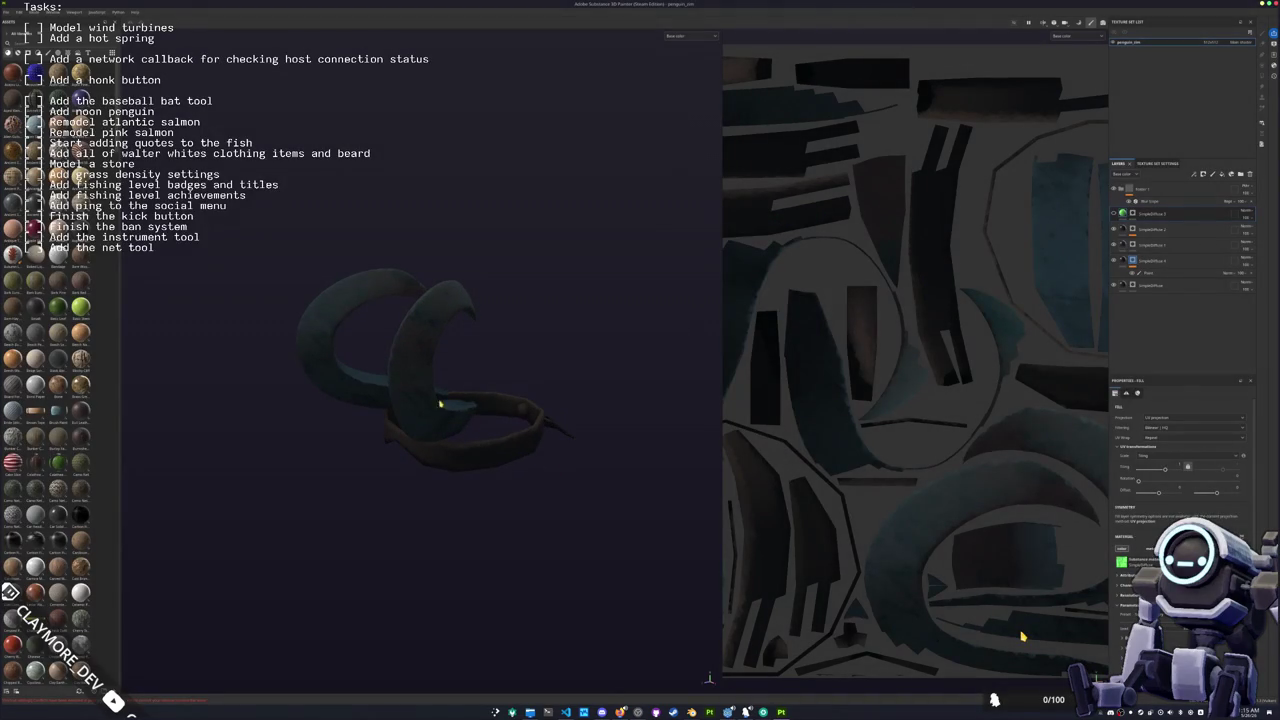
click(7, 13)
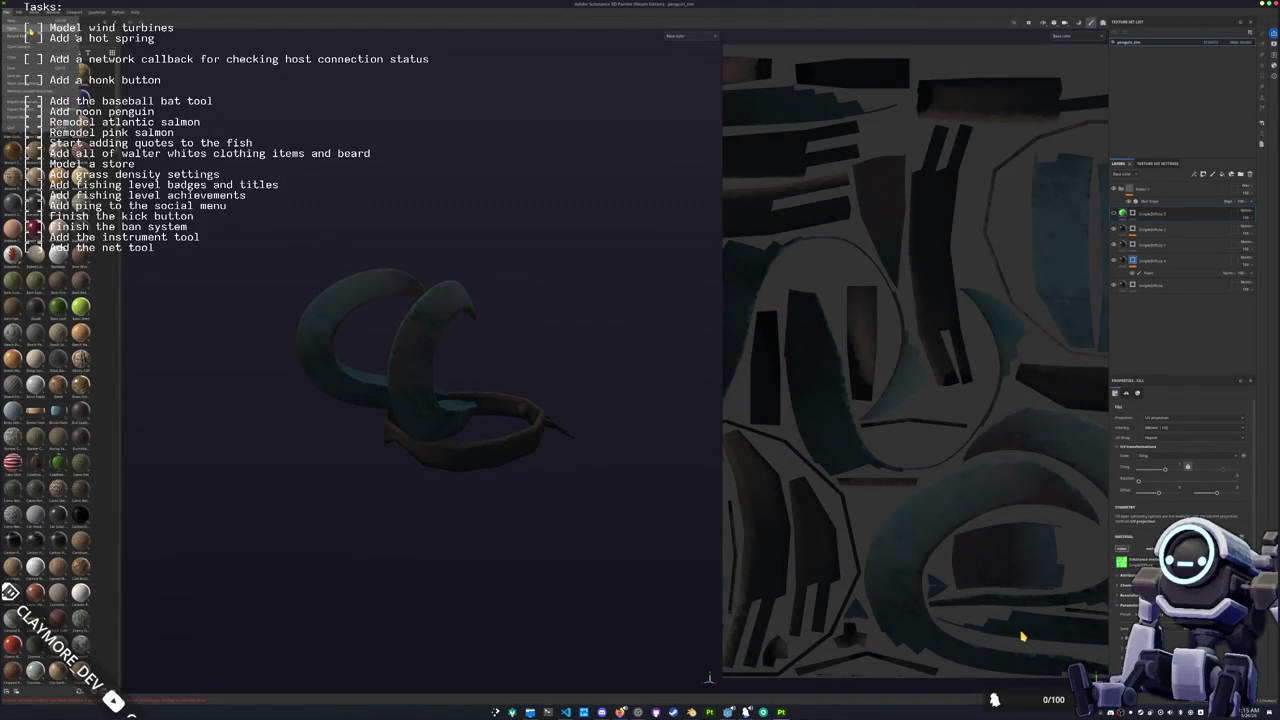
Step: Load the black, white-spotted penguin project and turn it to face the camera
click(20, 28)
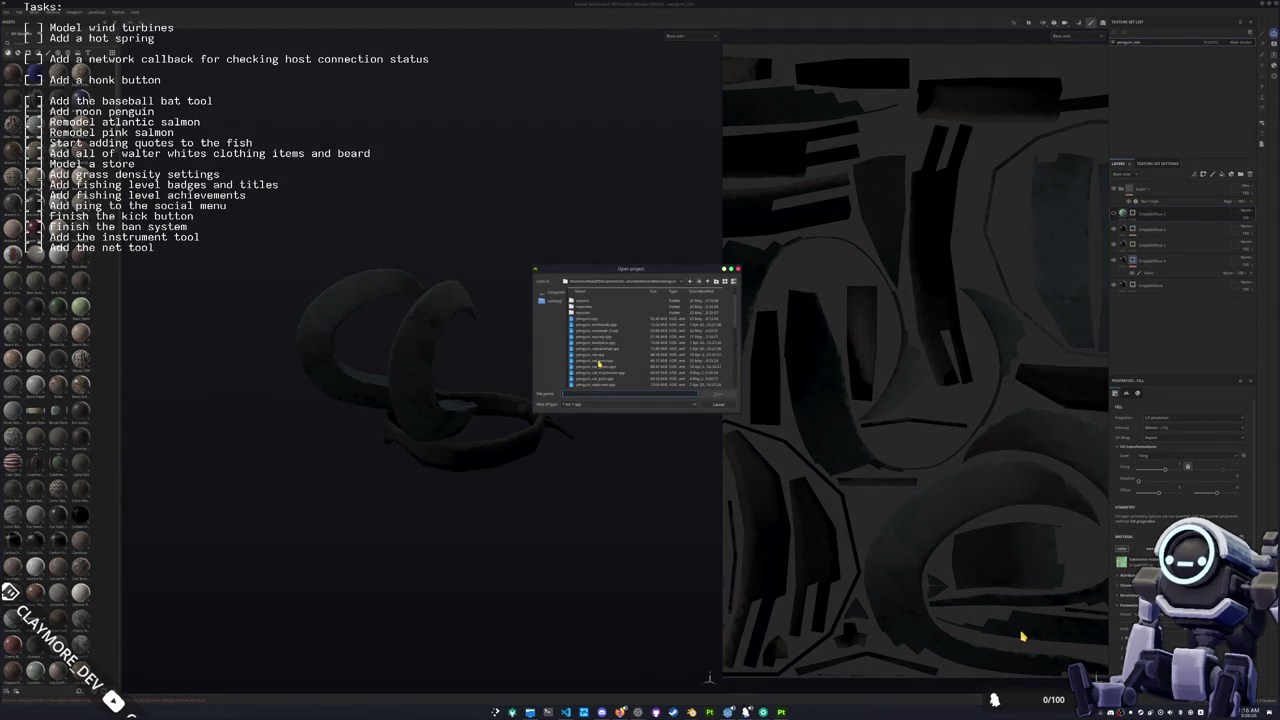
scroll(585, 335, down, 1)
double_click(590, 319)
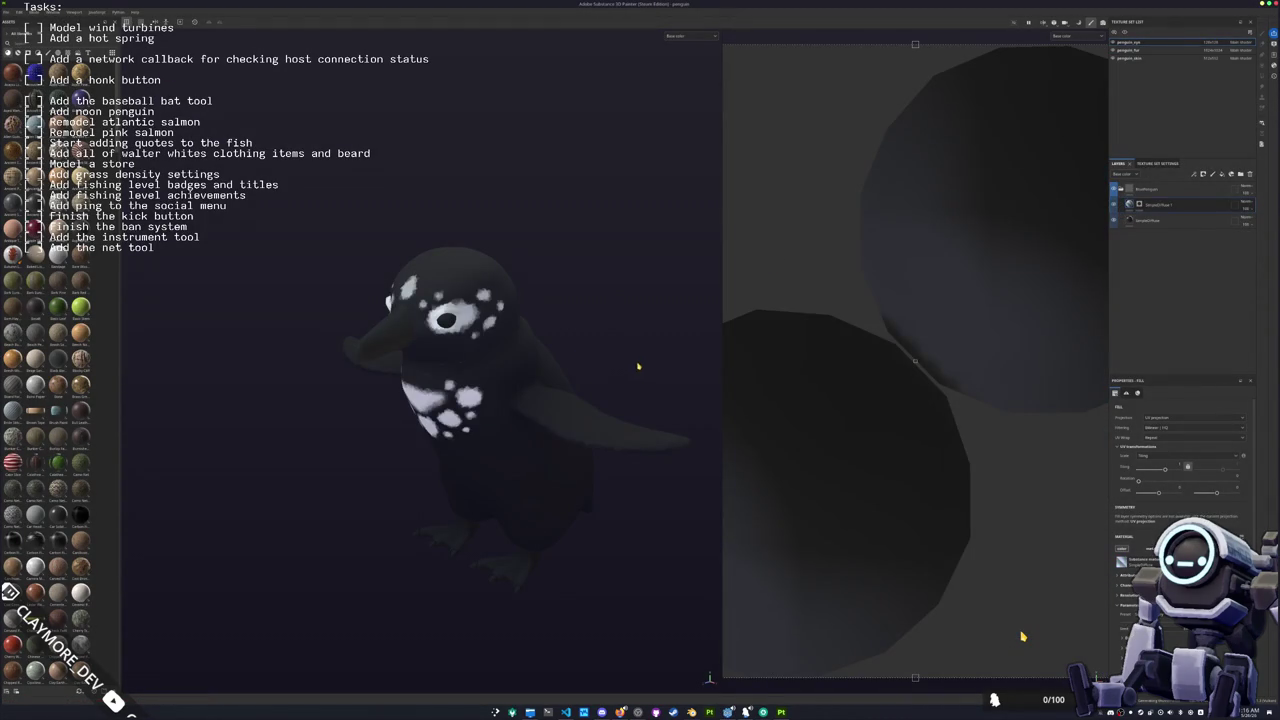
mouse_move(640, 357)
mouse_down()
mouse_move(546, 363)
mouse_move(594, 325)
mouse_up()
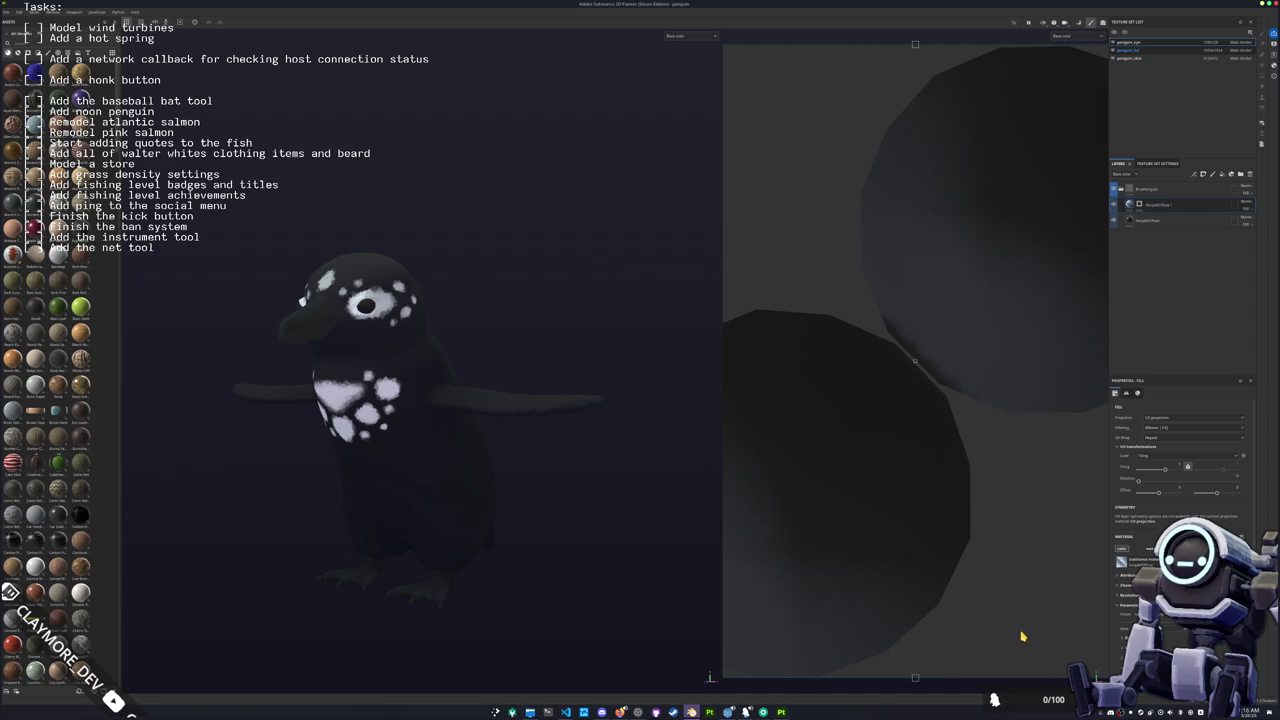
Step: Check Blender, then open Dolphin on the penguin folder and move it off the model
click(691, 712)
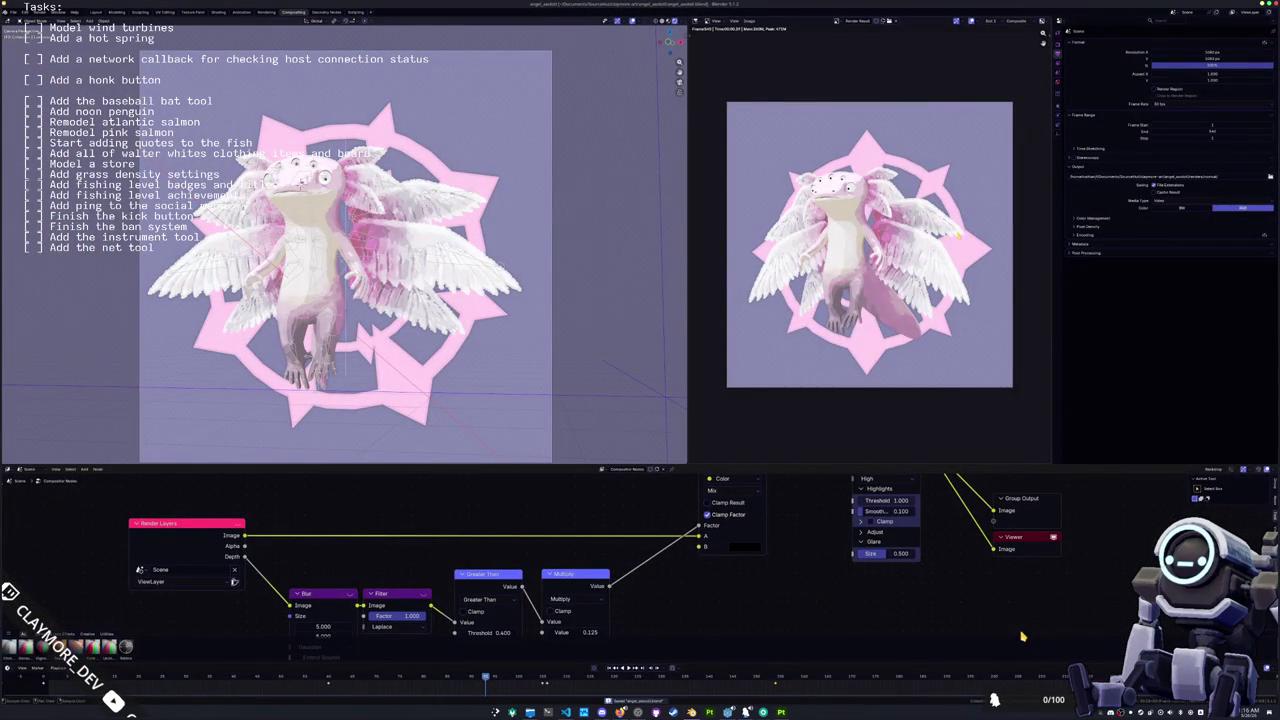
key(alt+Tab)
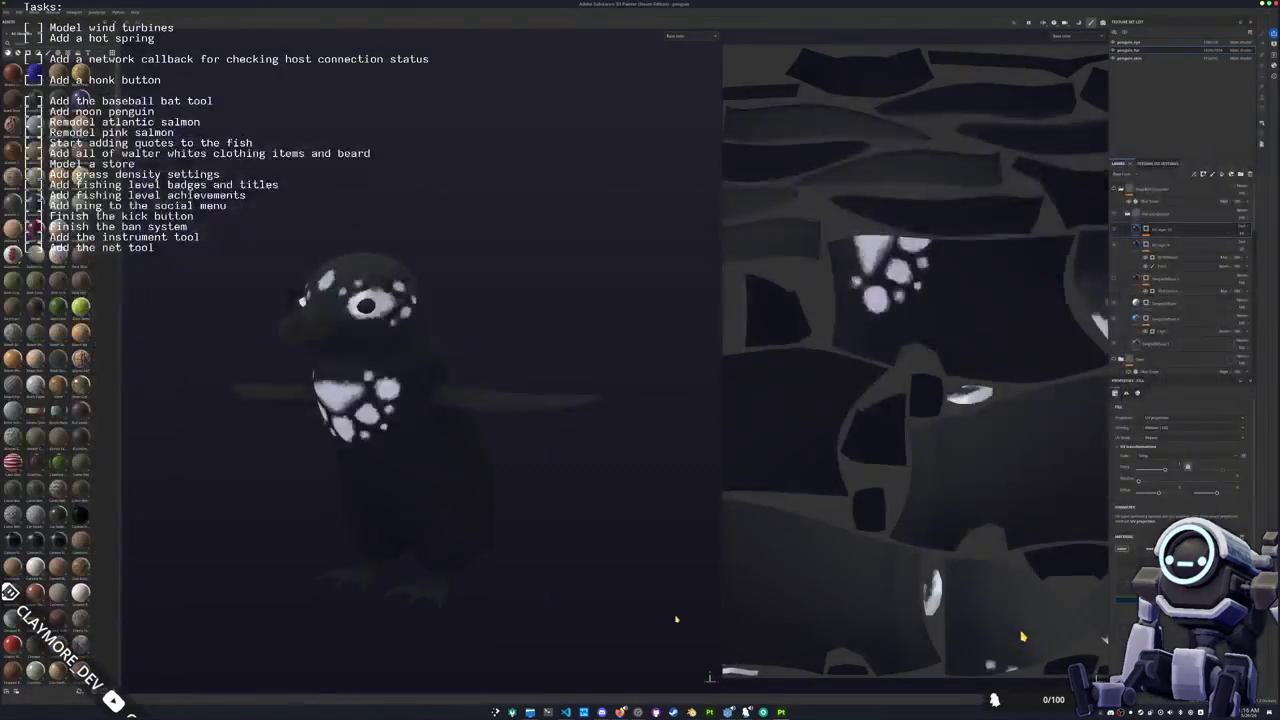
click(530, 712)
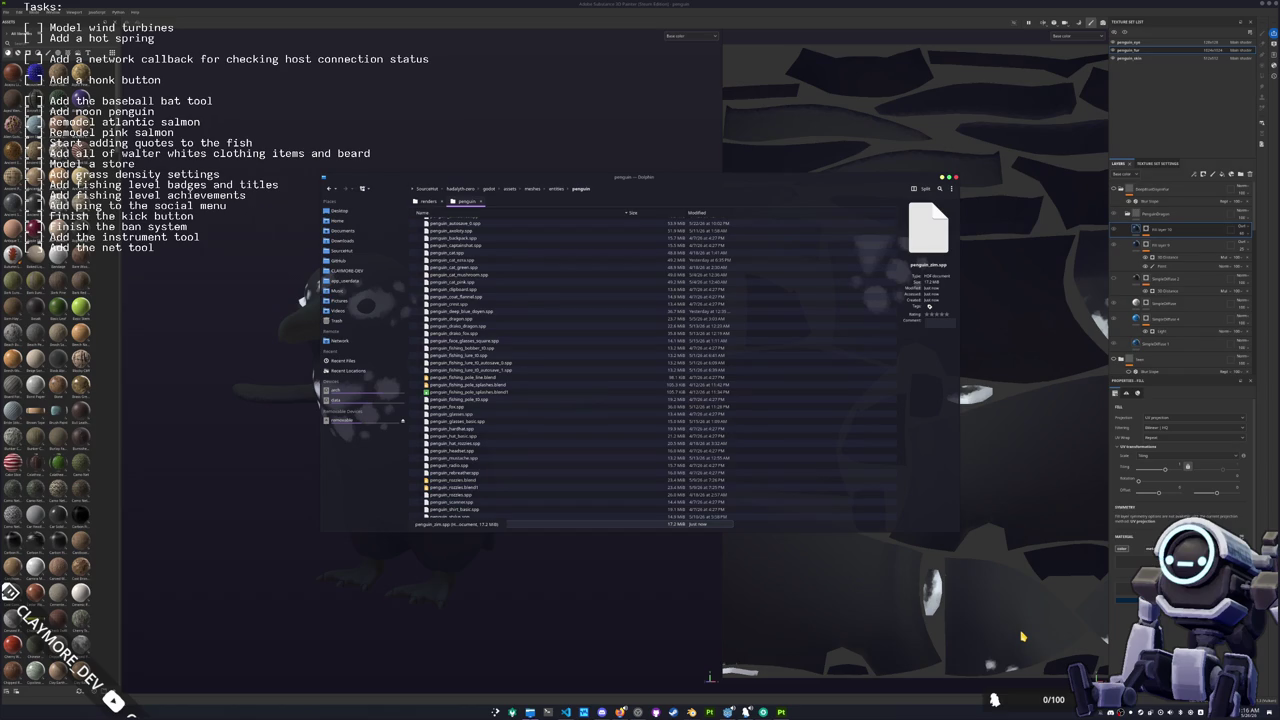
drag(532, 182, 655, 226)
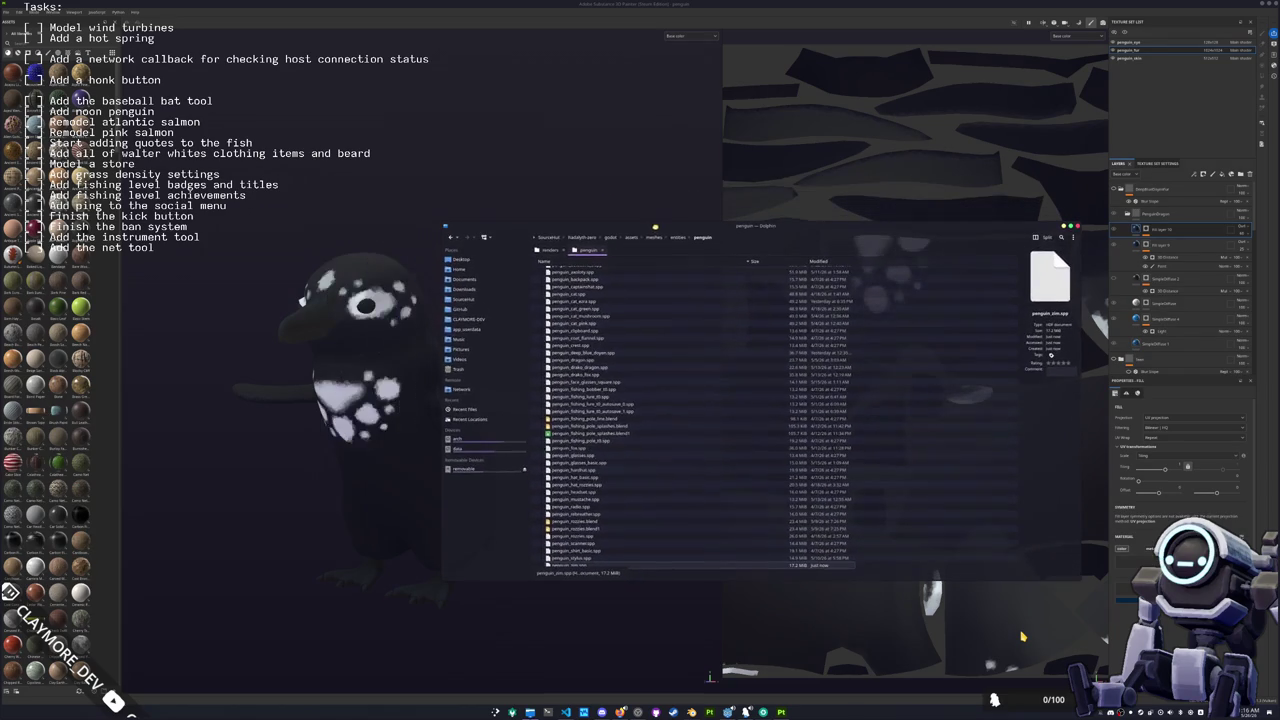
Step: Expand the angel_axolotl renders folder in the tree view and preview 0001-0040.mp4
click(551, 249)
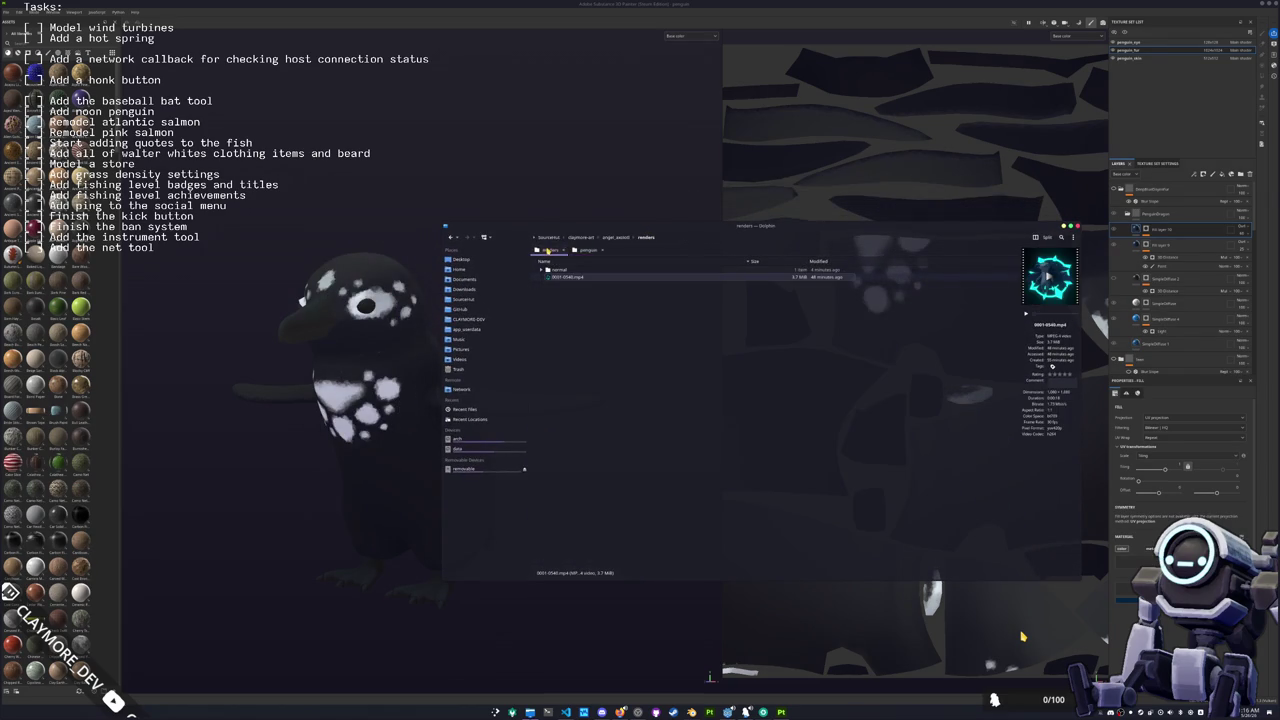
click(612, 240)
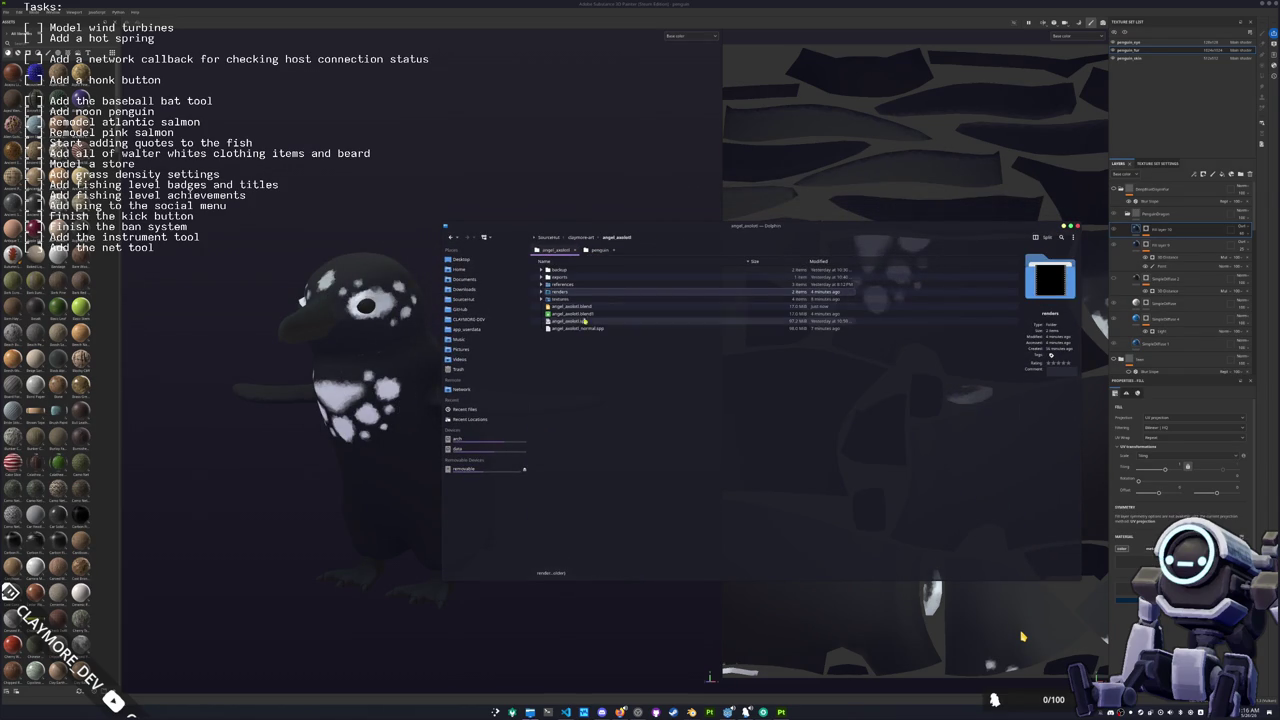
click(542, 293)
click(550, 299)
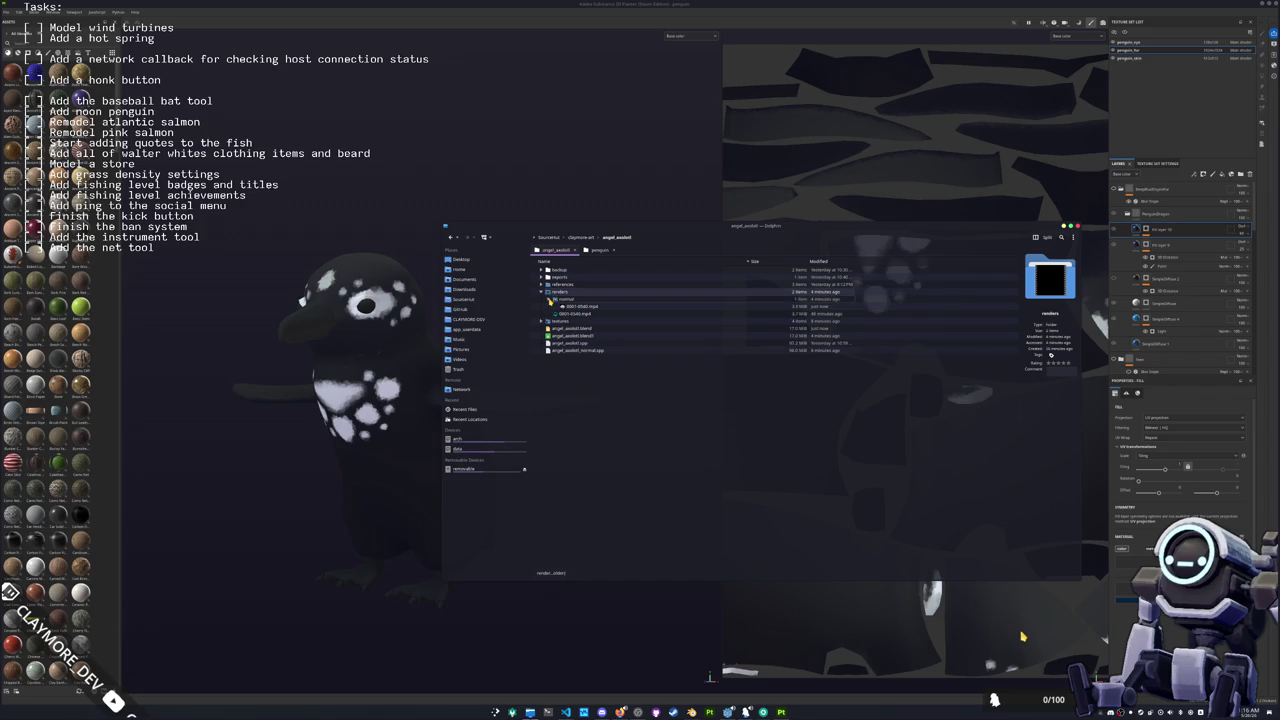
click(582, 306)
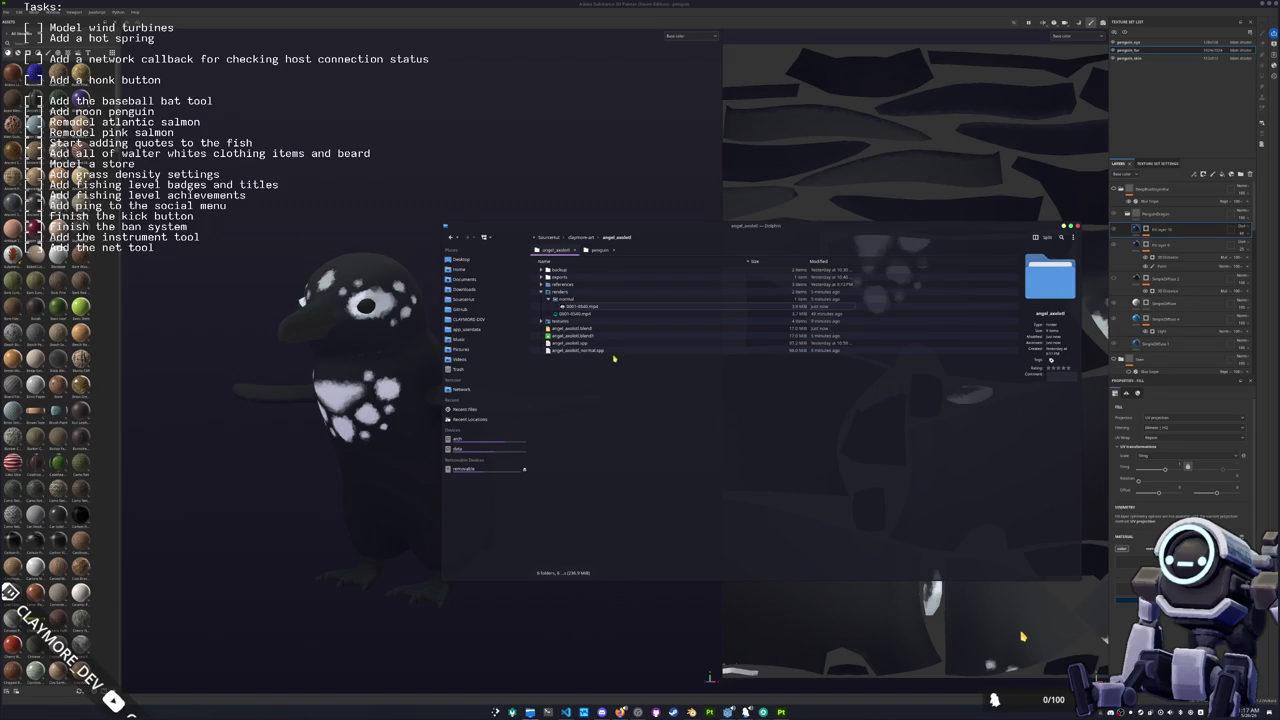
Step: Select the textures folder through angel_axolotl_normal.spp and bring up actions for the selection
click(543, 294)
click(542, 295)
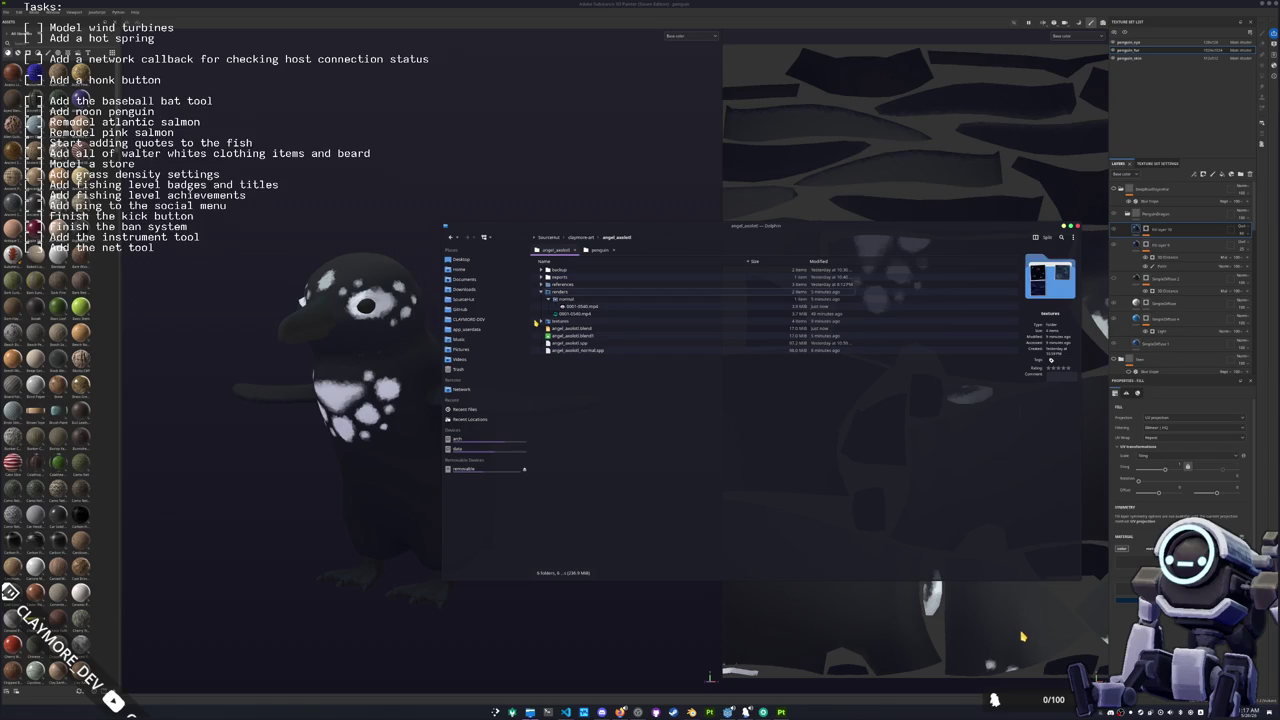
click(541, 321)
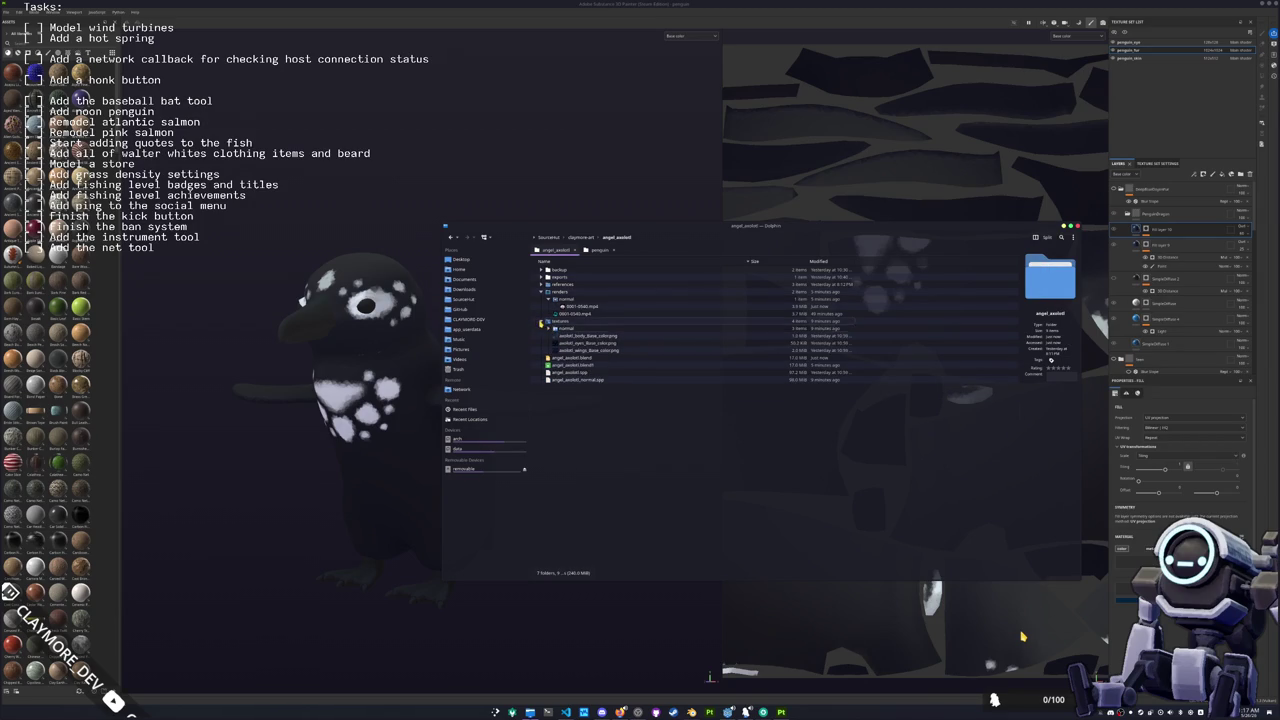
click(541, 322)
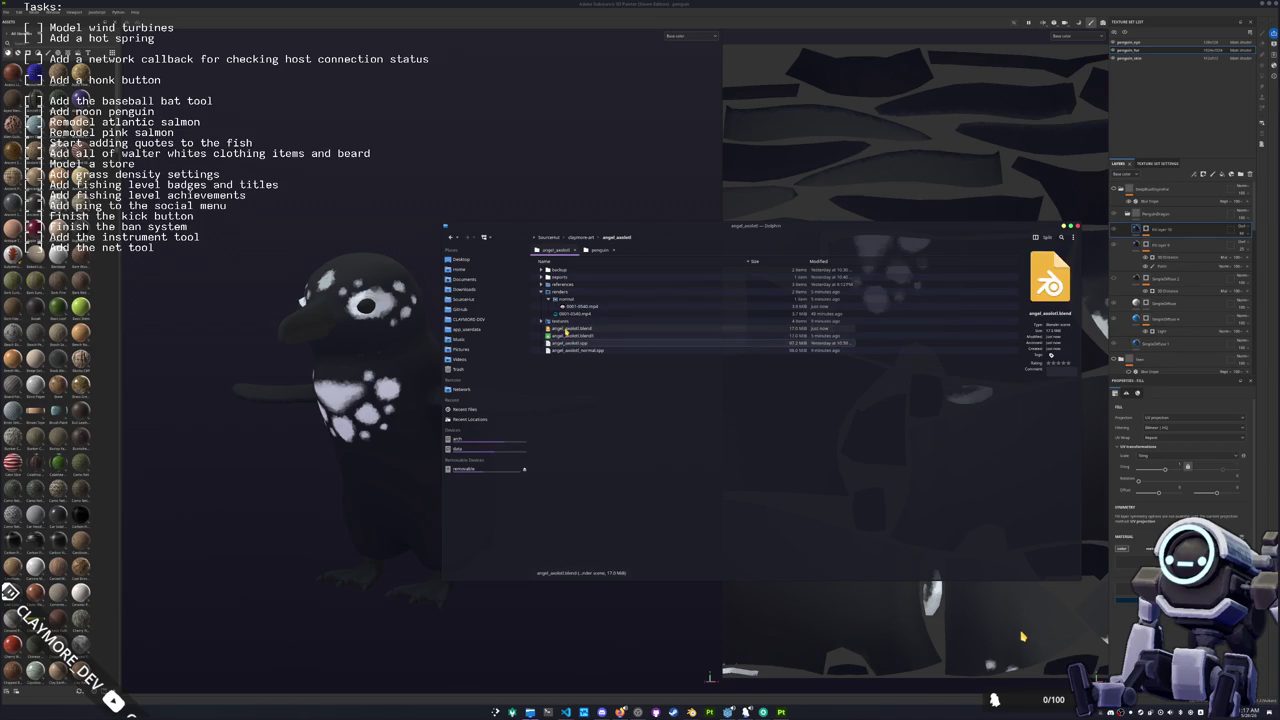
drag(575, 318, 586, 372)
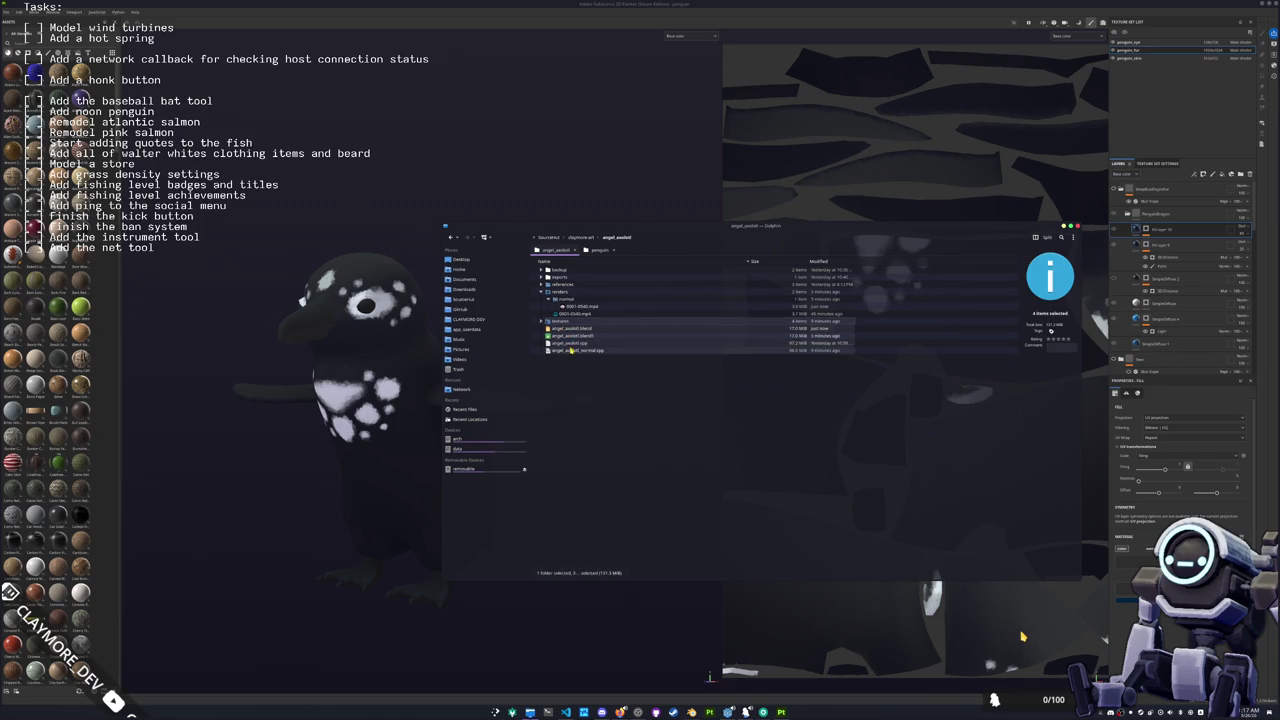
click(622, 372)
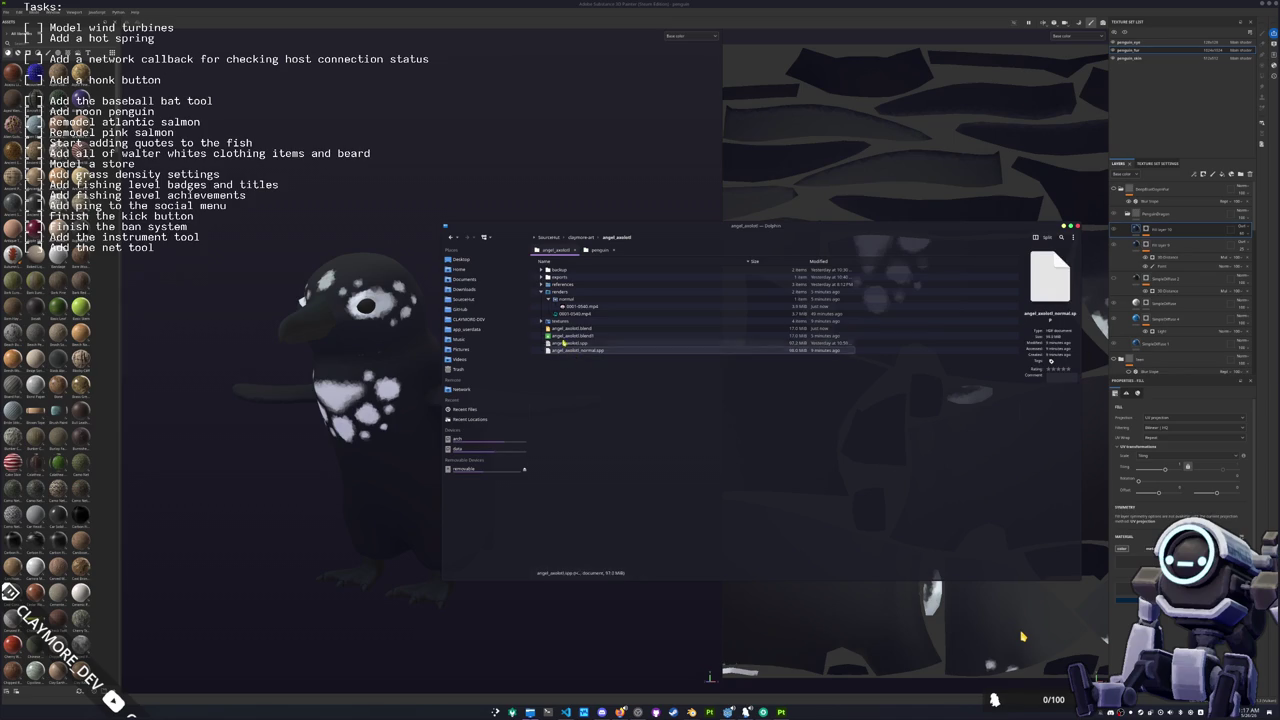
shift+click(560, 321)
drag(565, 328, 960, 468)
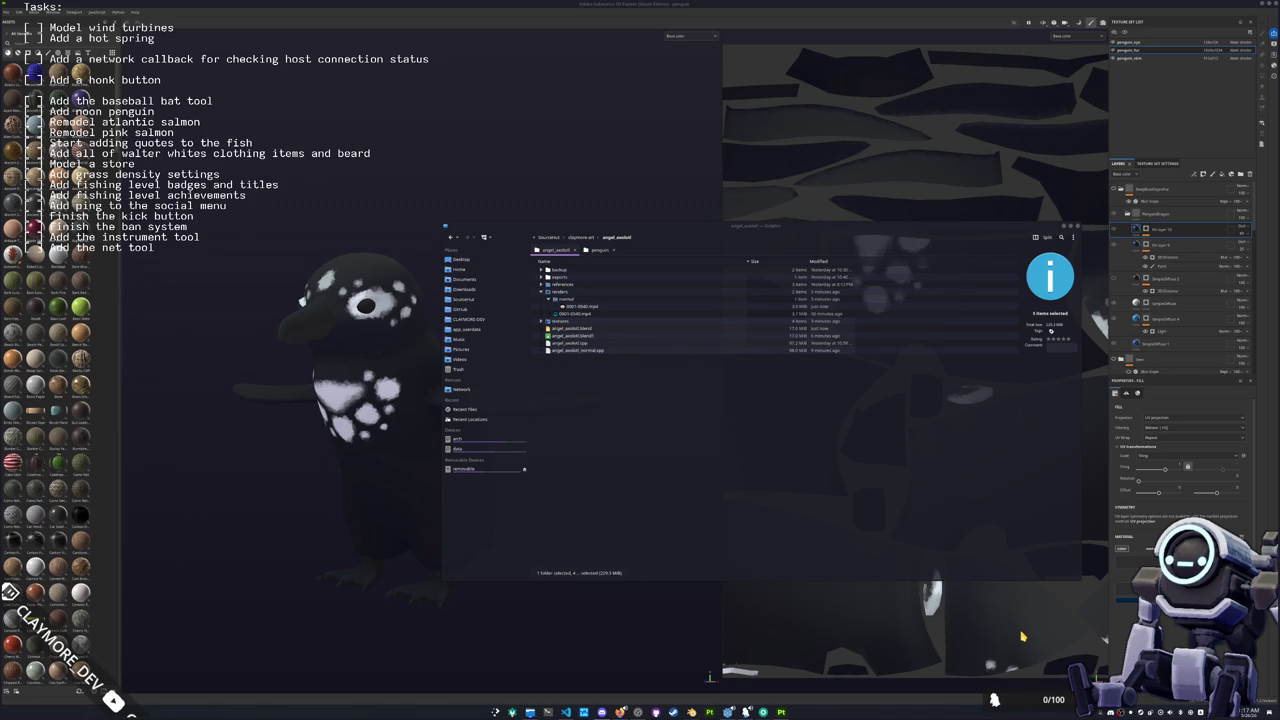
drag(848, 463, 590, 388)
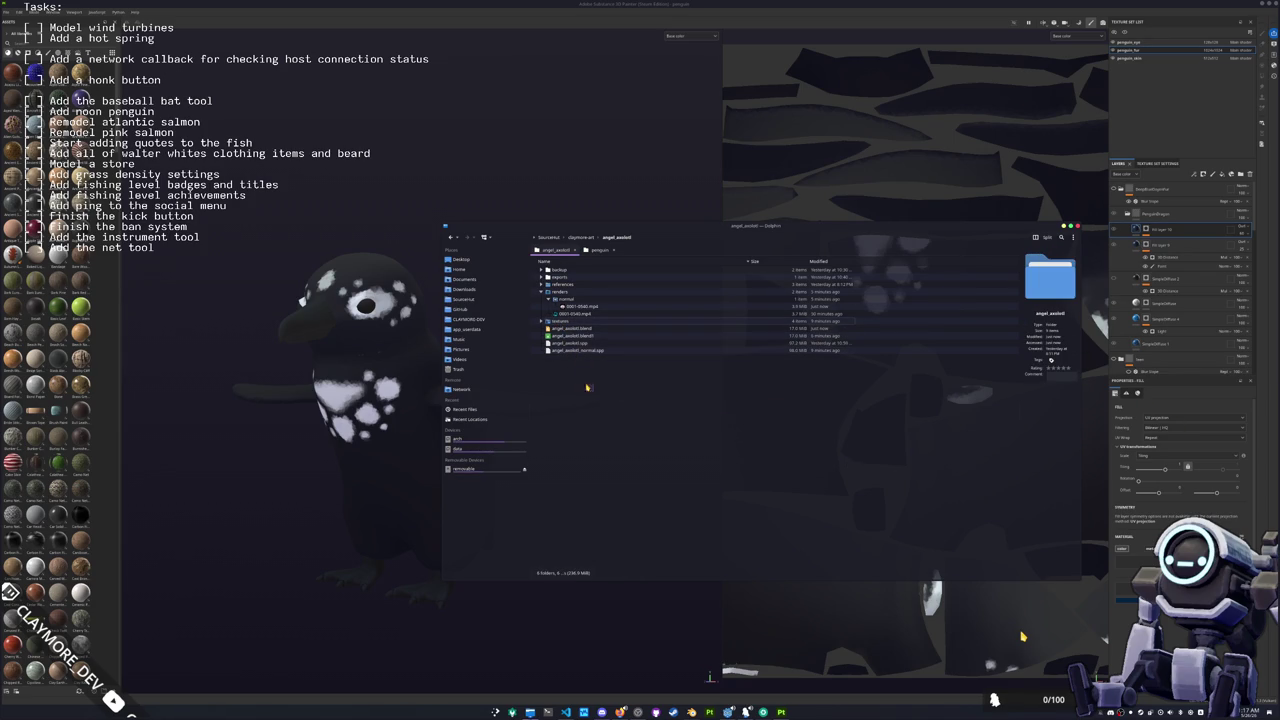
right_click(566, 327)
mouse_move(617, 444)
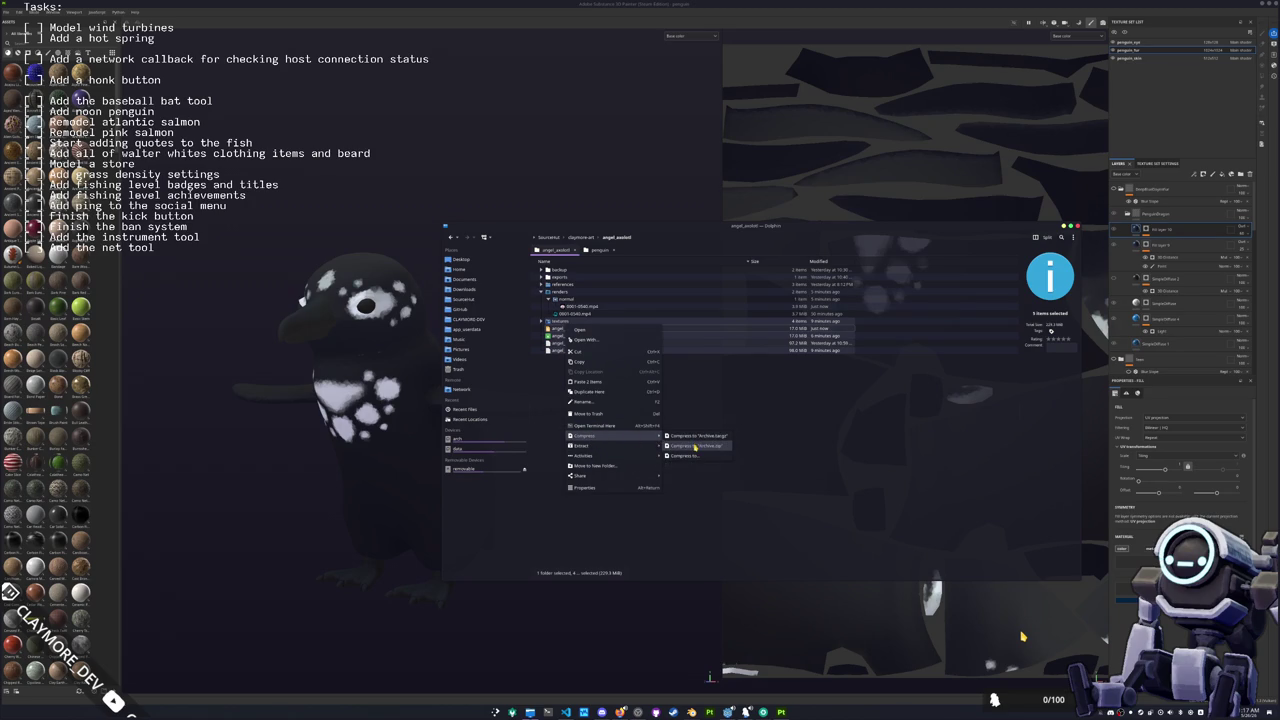
click(694, 446)
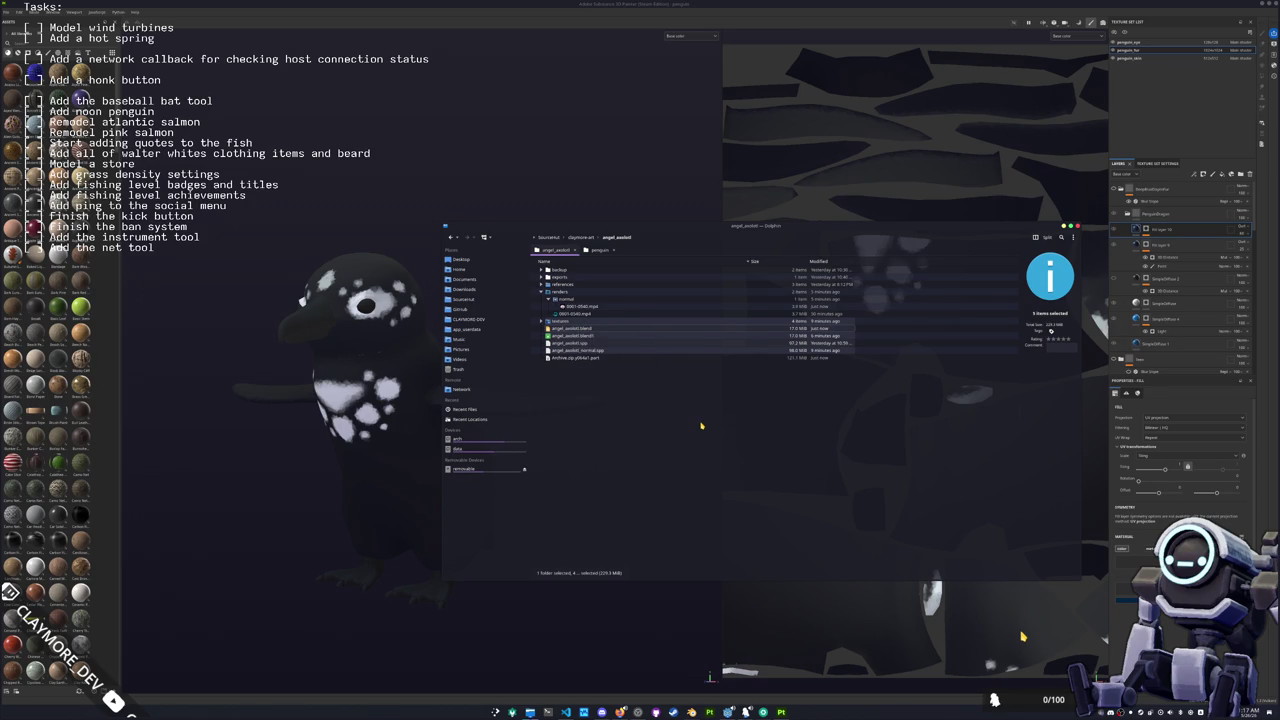
click(563, 359)
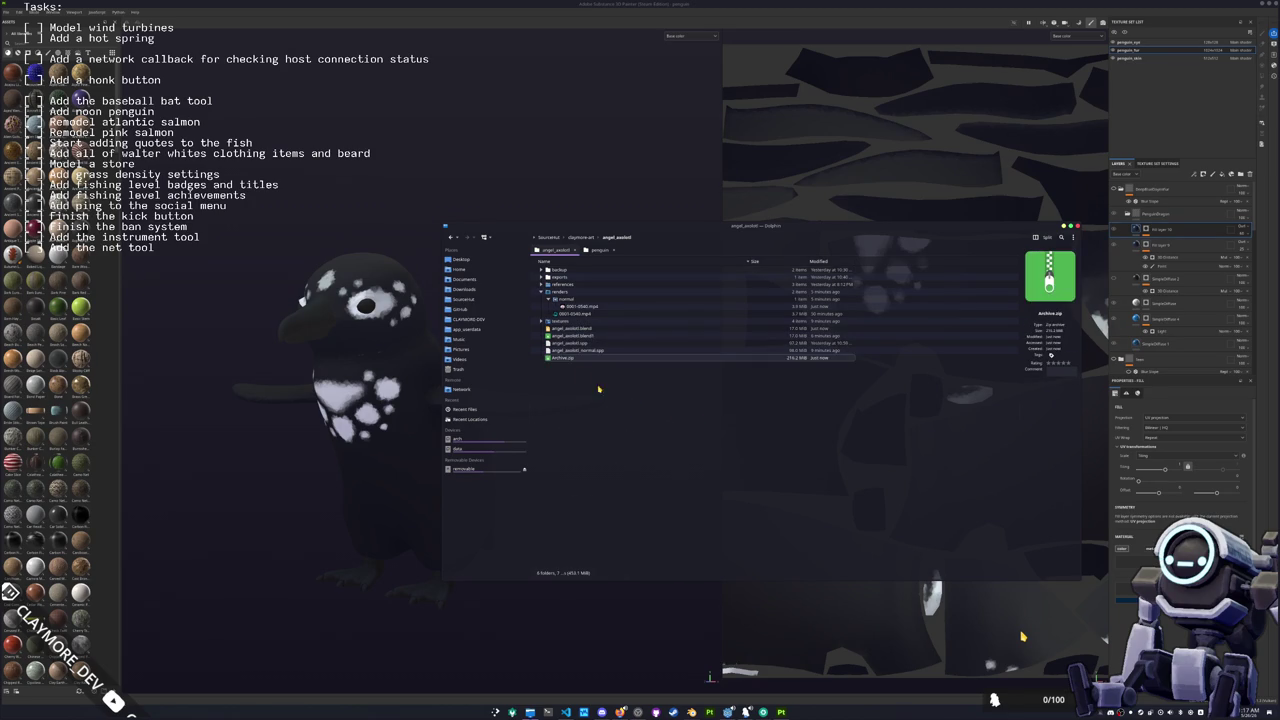
mouse_move(564, 362)
mouse_down()
mouse_move(882, 458)
mouse_move(872, 435)
mouse_move(820, 442)
mouse_move(798, 430)
mouse_up()
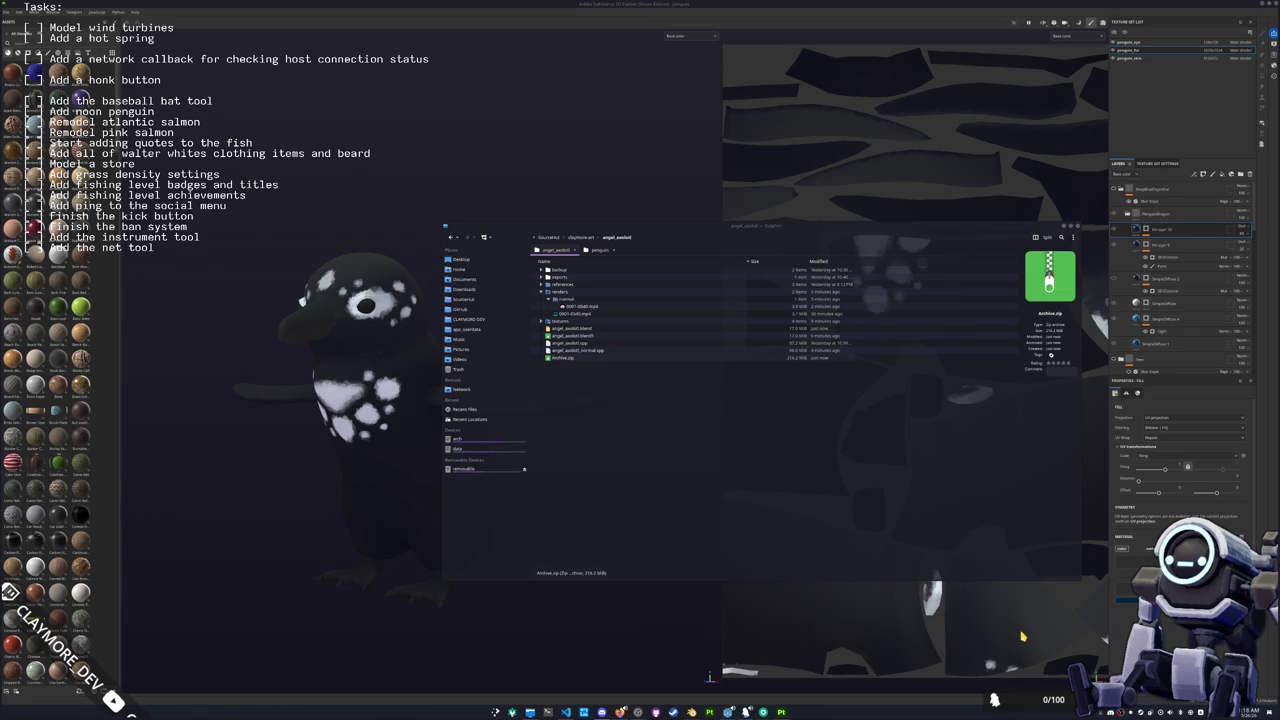
click(795, 479)
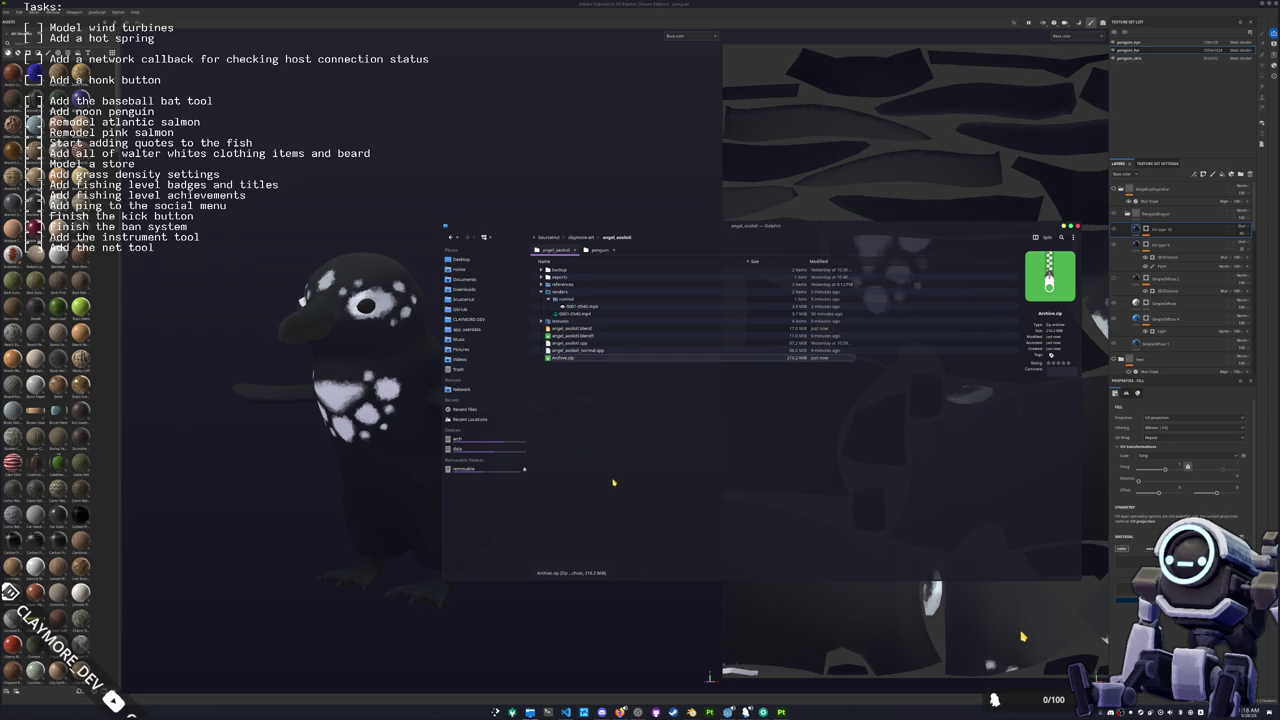
key(Delete)
click(568, 329)
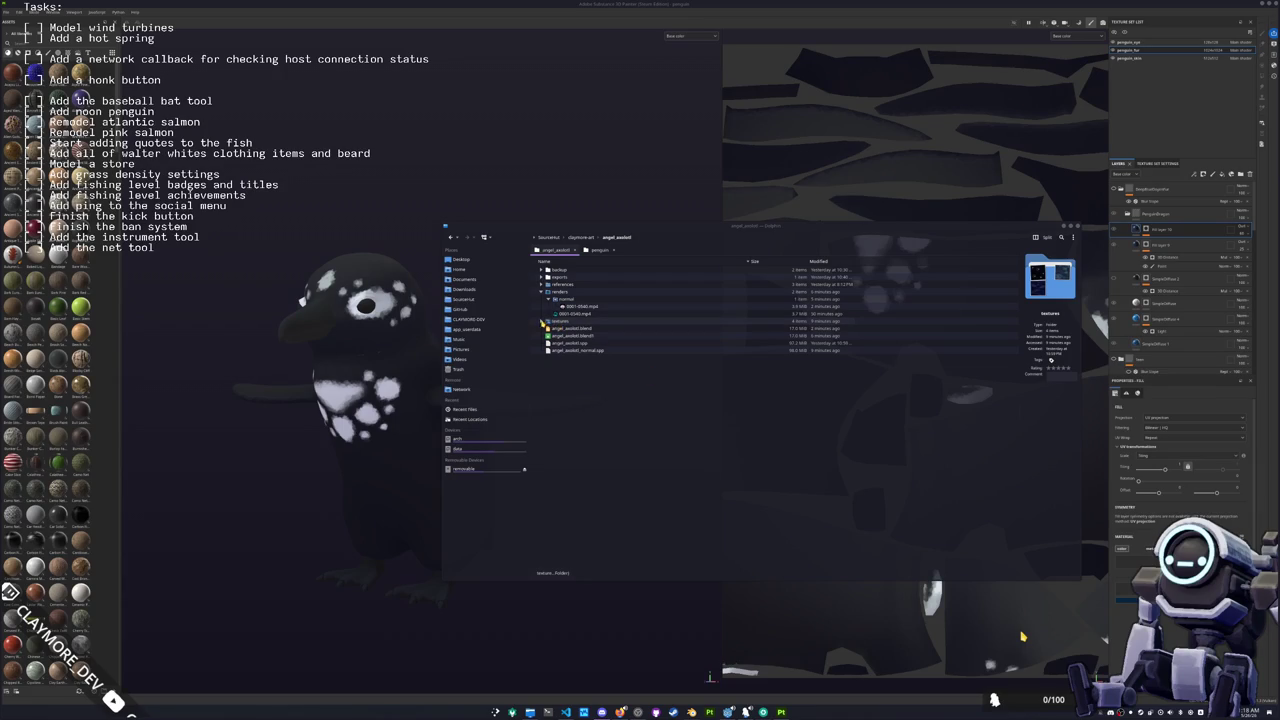
click(540, 324)
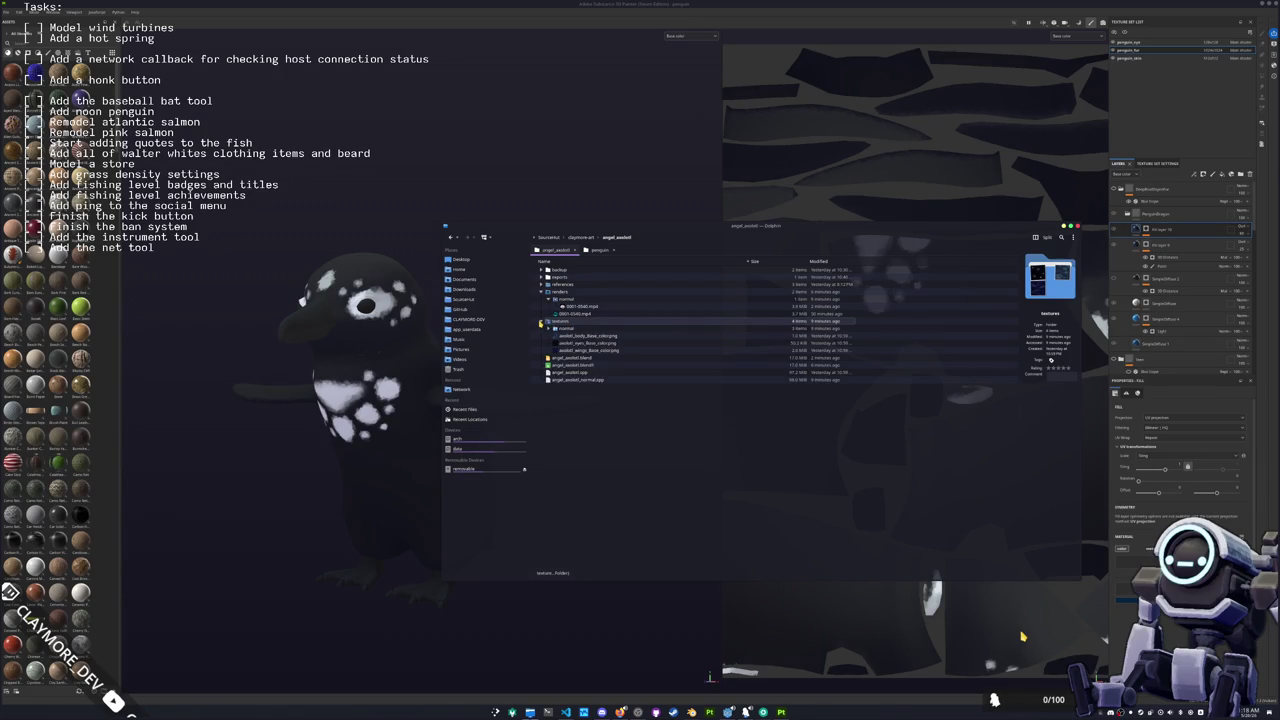
click(540, 323)
right_click(560, 321)
key(Escape)
shift+click(570, 350)
right_click(570, 351)
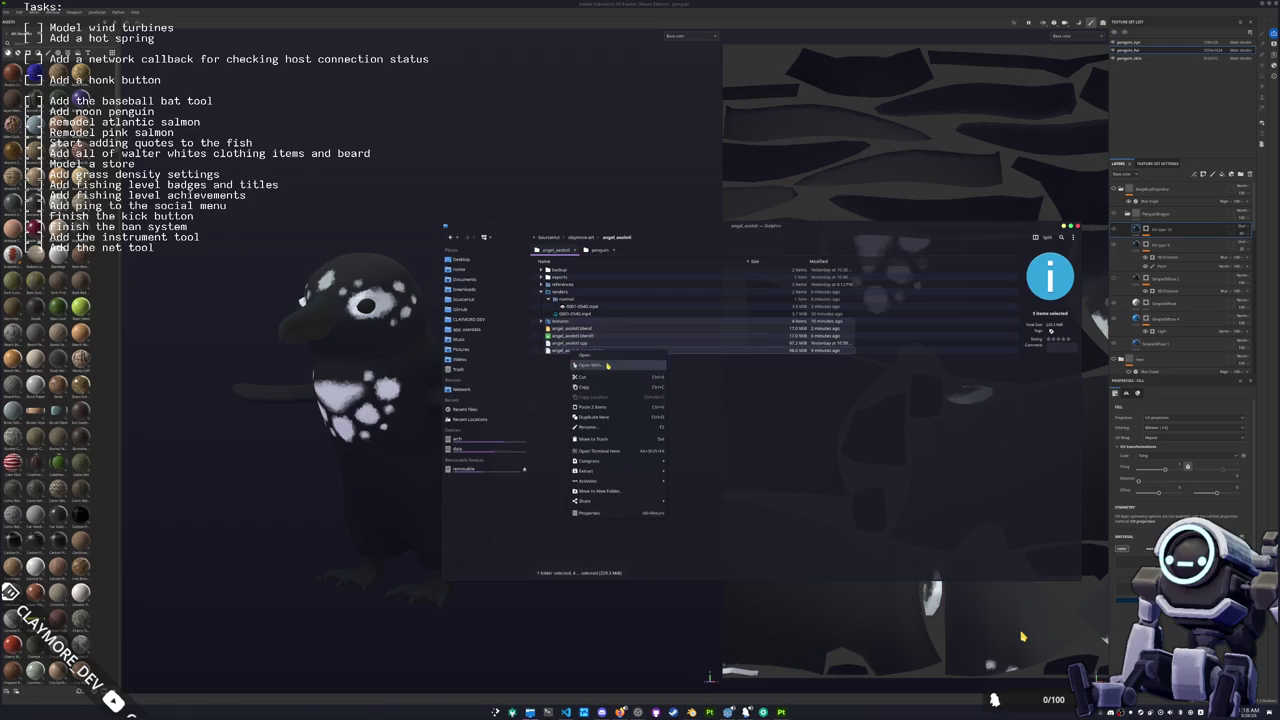
mouse_move(630, 461)
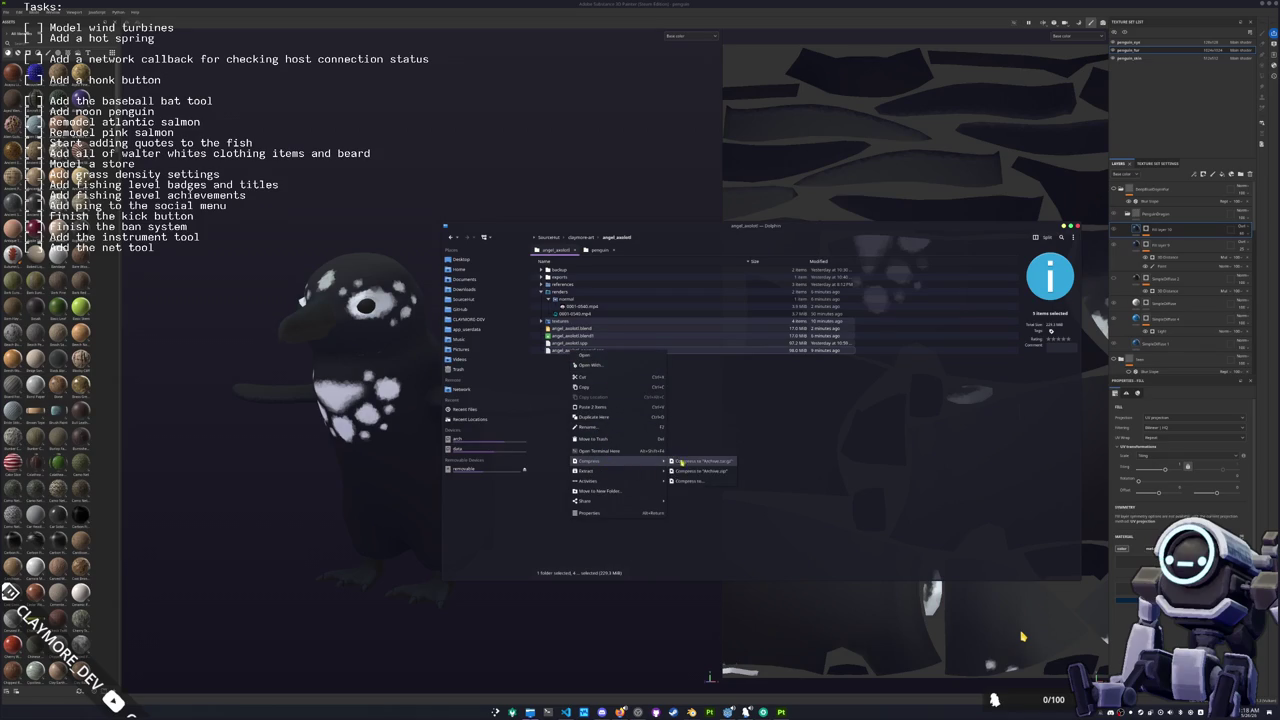
click(690, 481)
click(717, 415)
drag(780, 445, 826, 444)
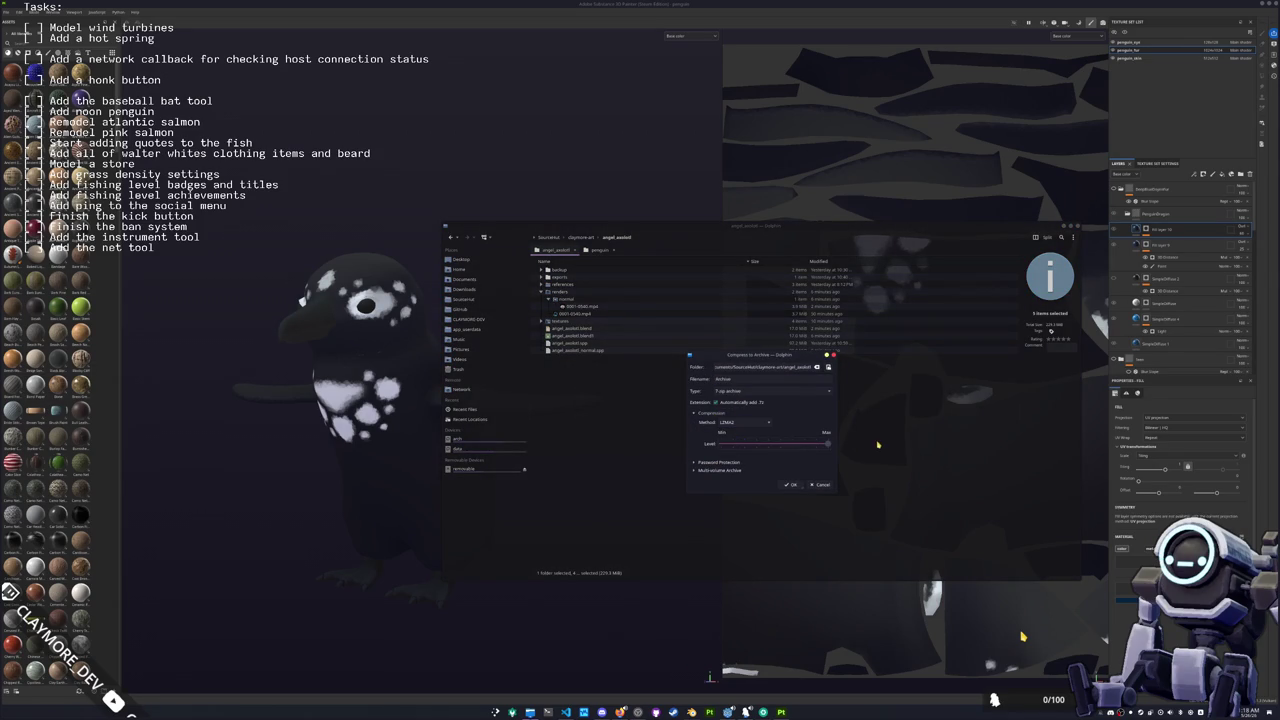
click(718, 470)
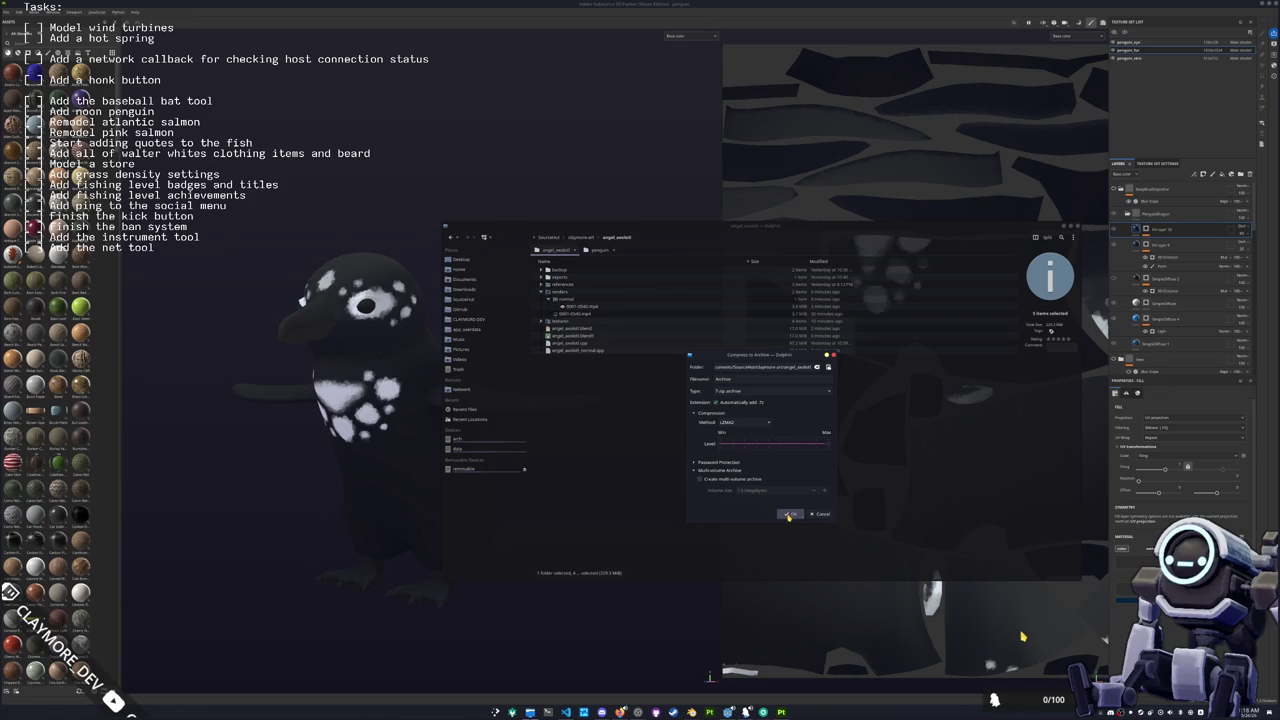
click(790, 515)
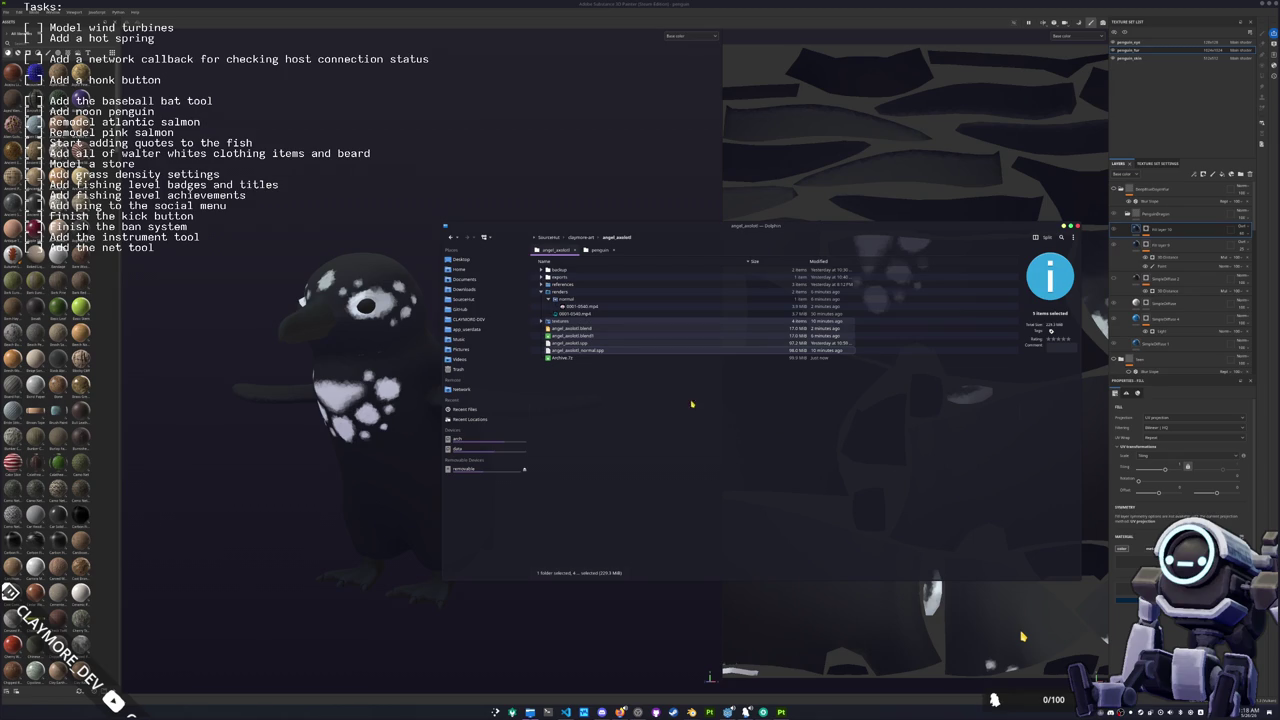
key(Delete)
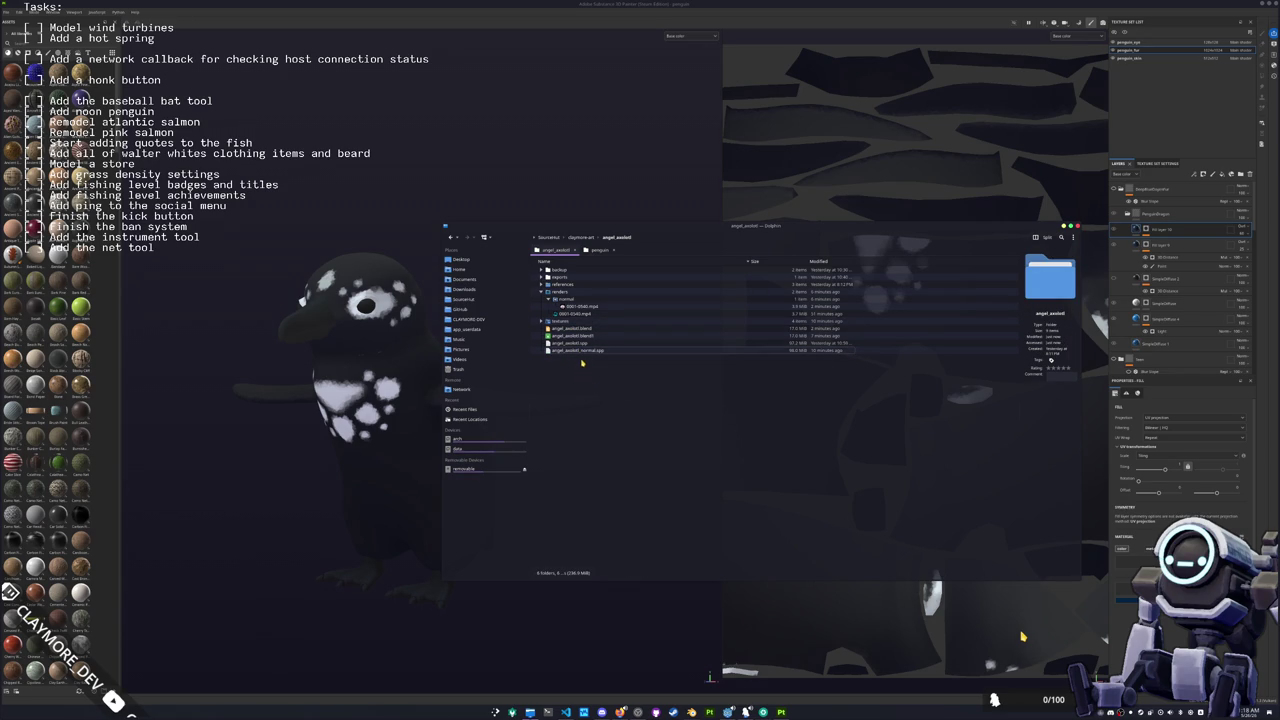
shift+click(558, 321)
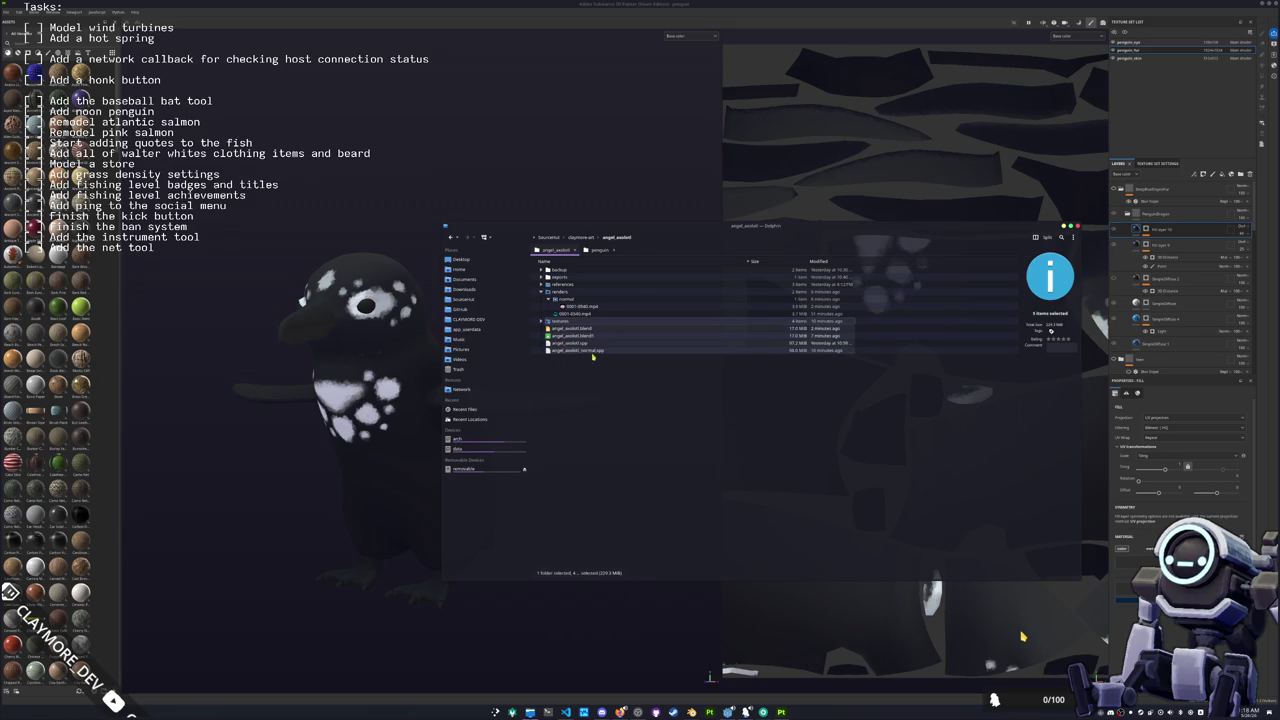
right_click(600, 350)
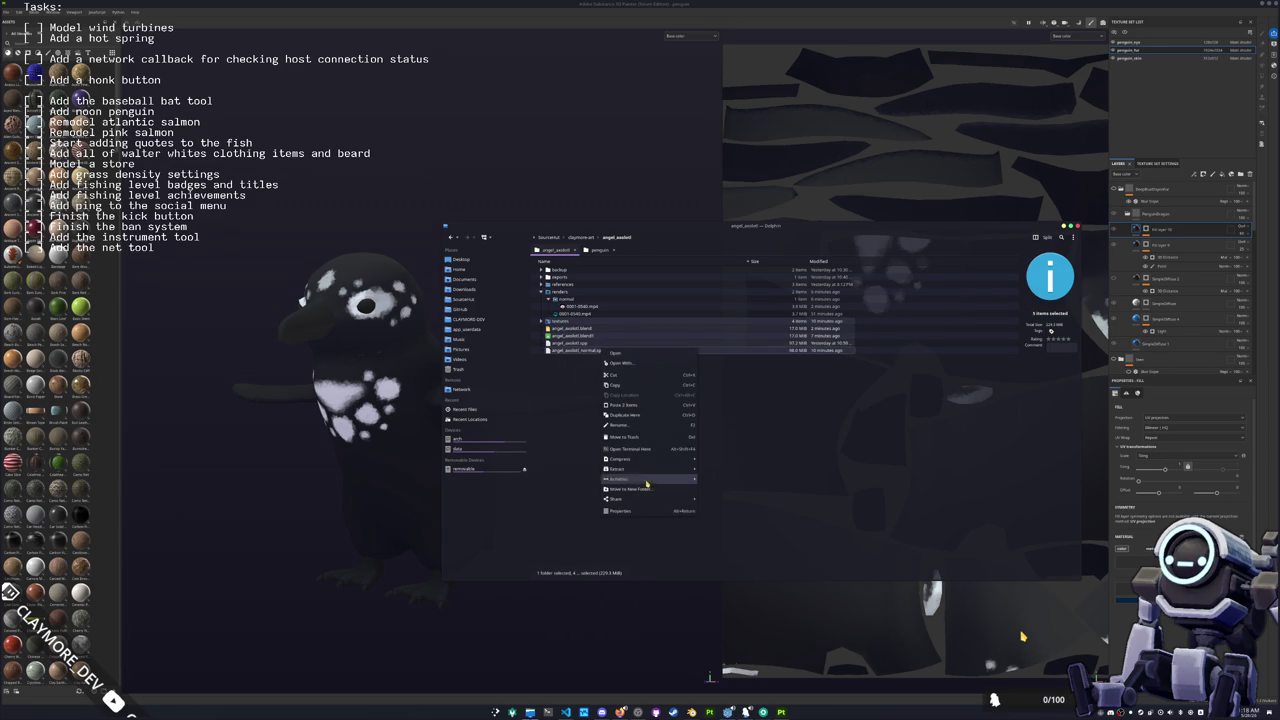
mouse_move(660, 469)
key(Escape)
click(581, 352)
shift+click(560, 321)
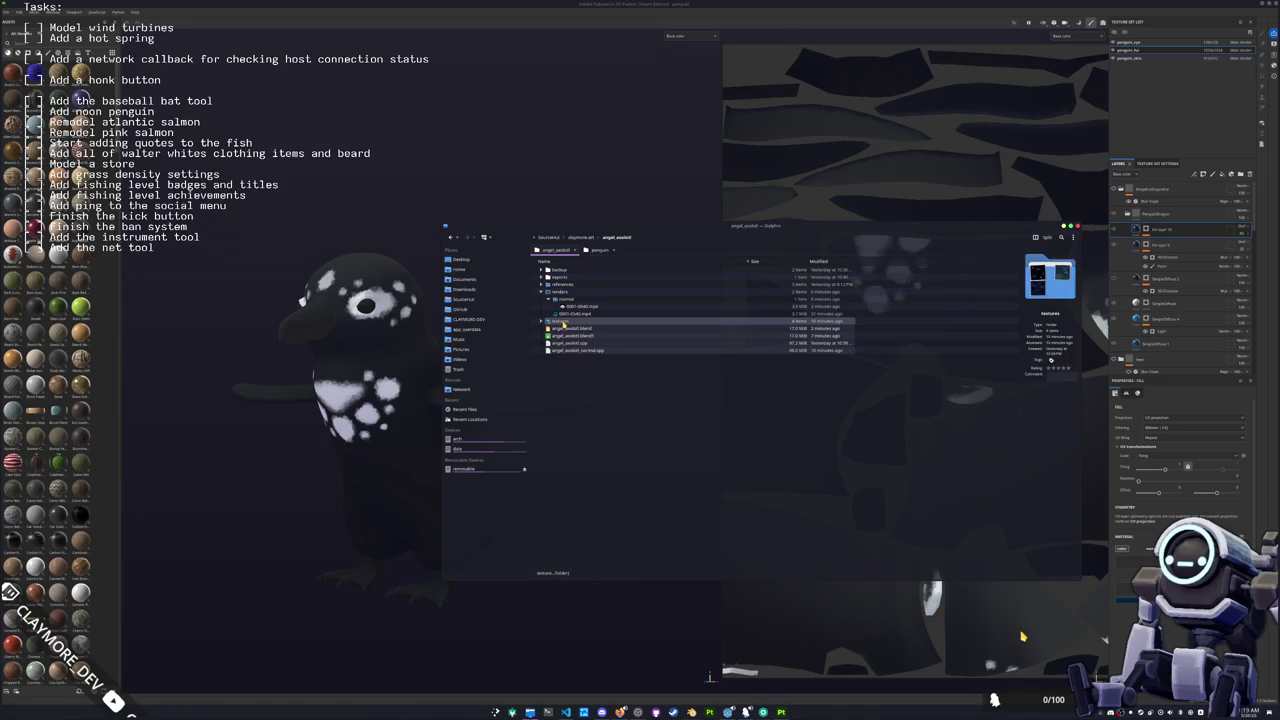
click(576, 377)
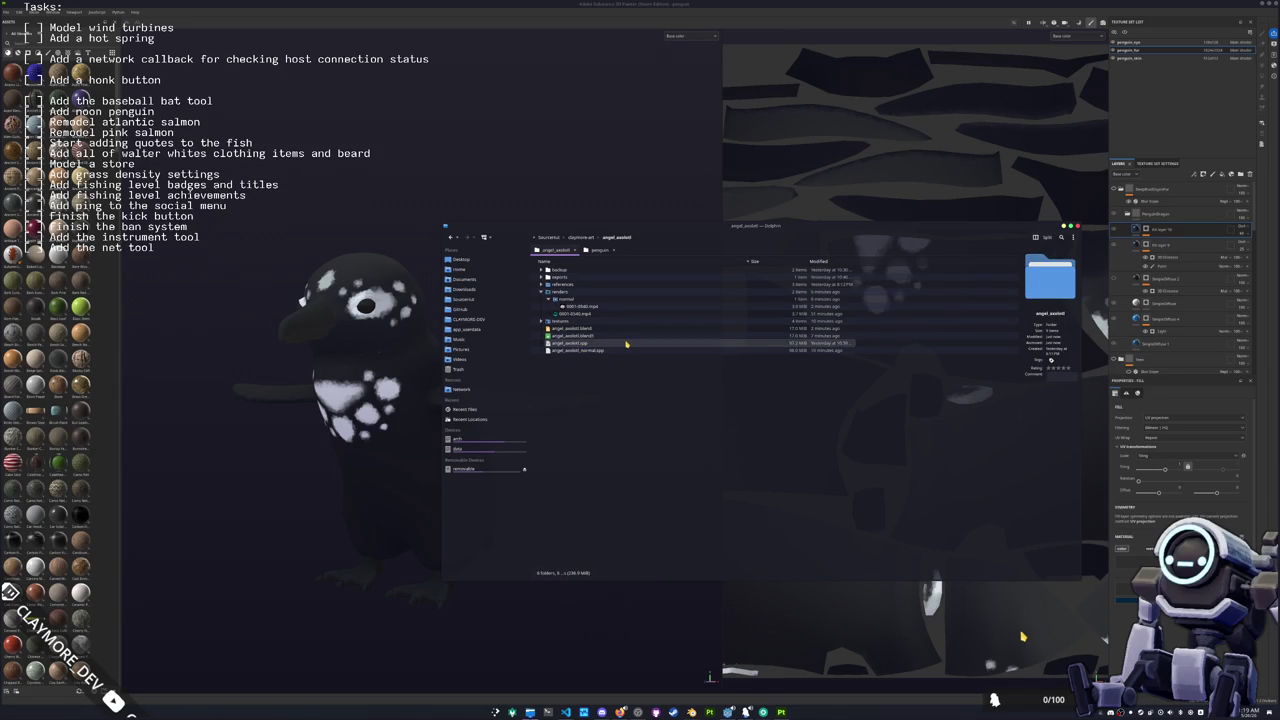
right_click(626, 344)
mouse_move(645, 436)
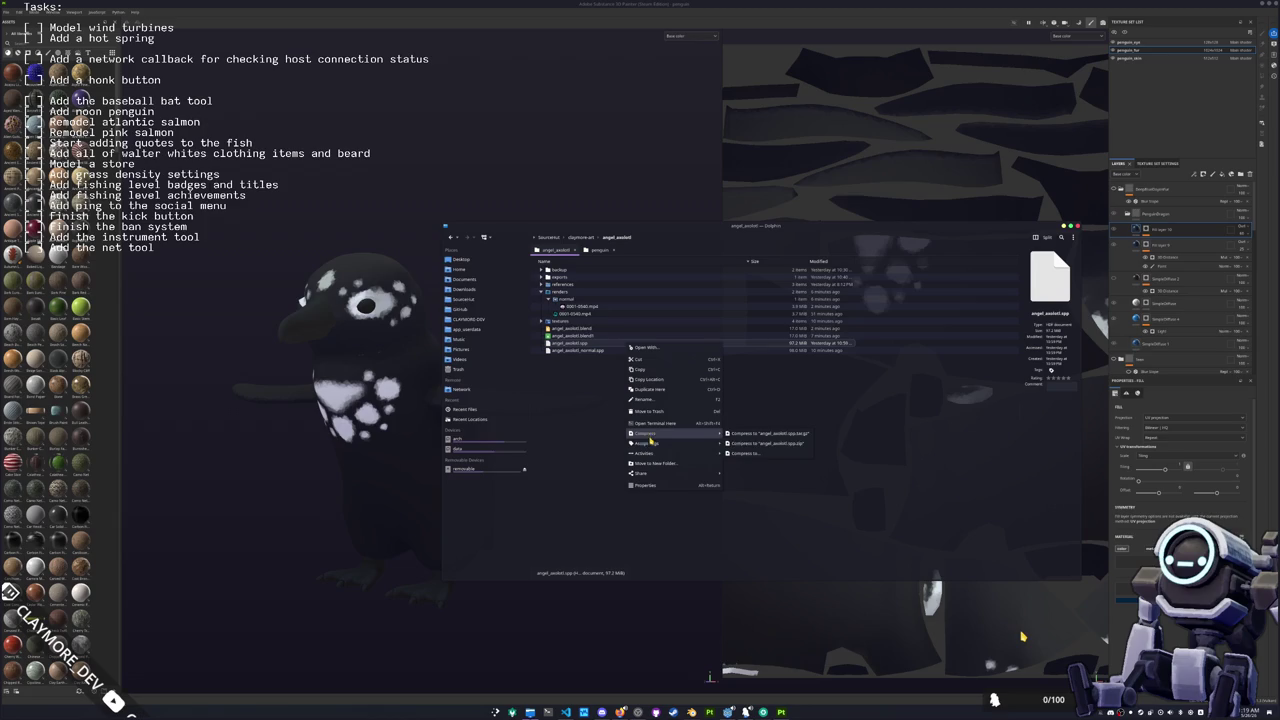
click(766, 447)
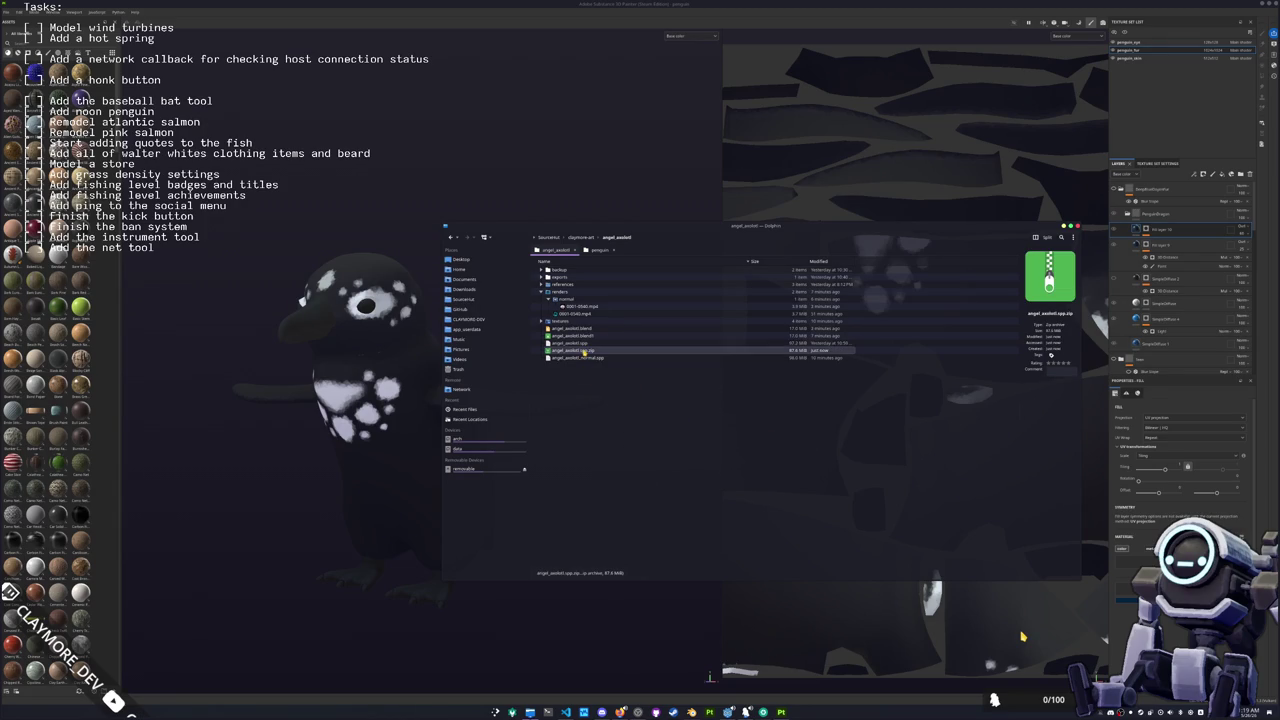
key(Delete)
Step: Start compressing angel_axolotl.spp to a 7-zip archive with custom options
right_click(571, 344)
mouse_move(612, 444)
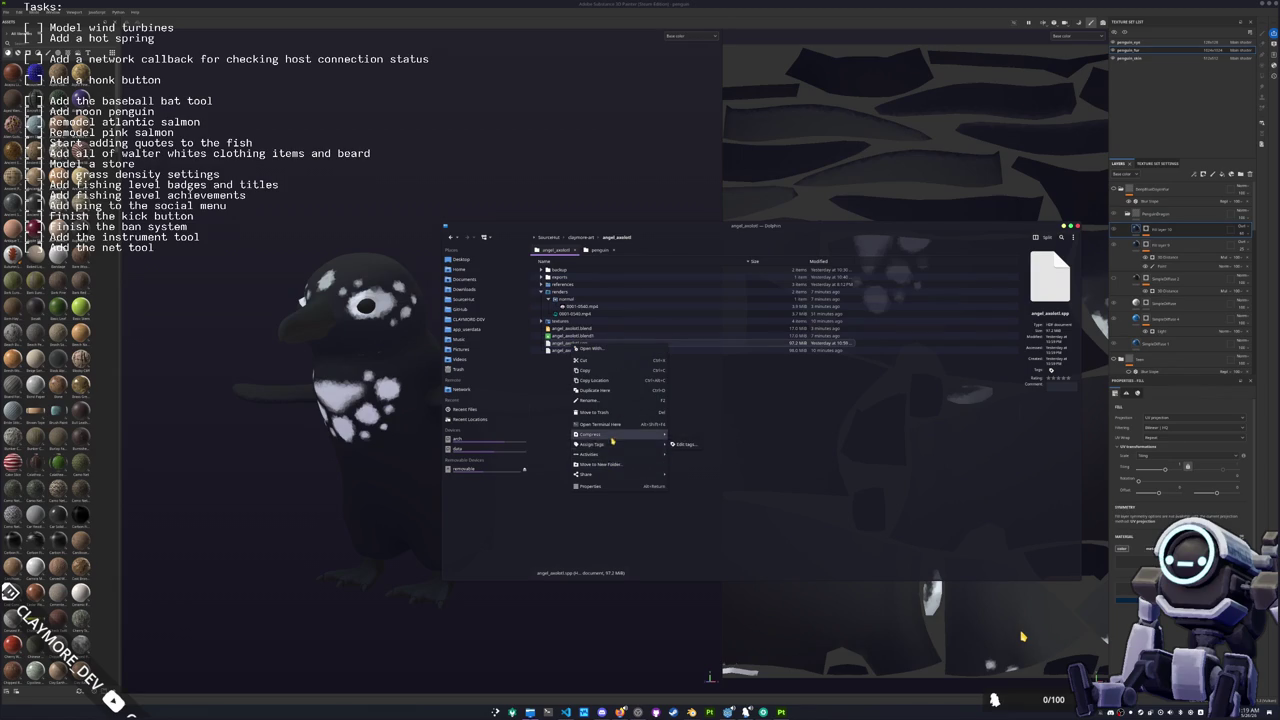
click(700, 455)
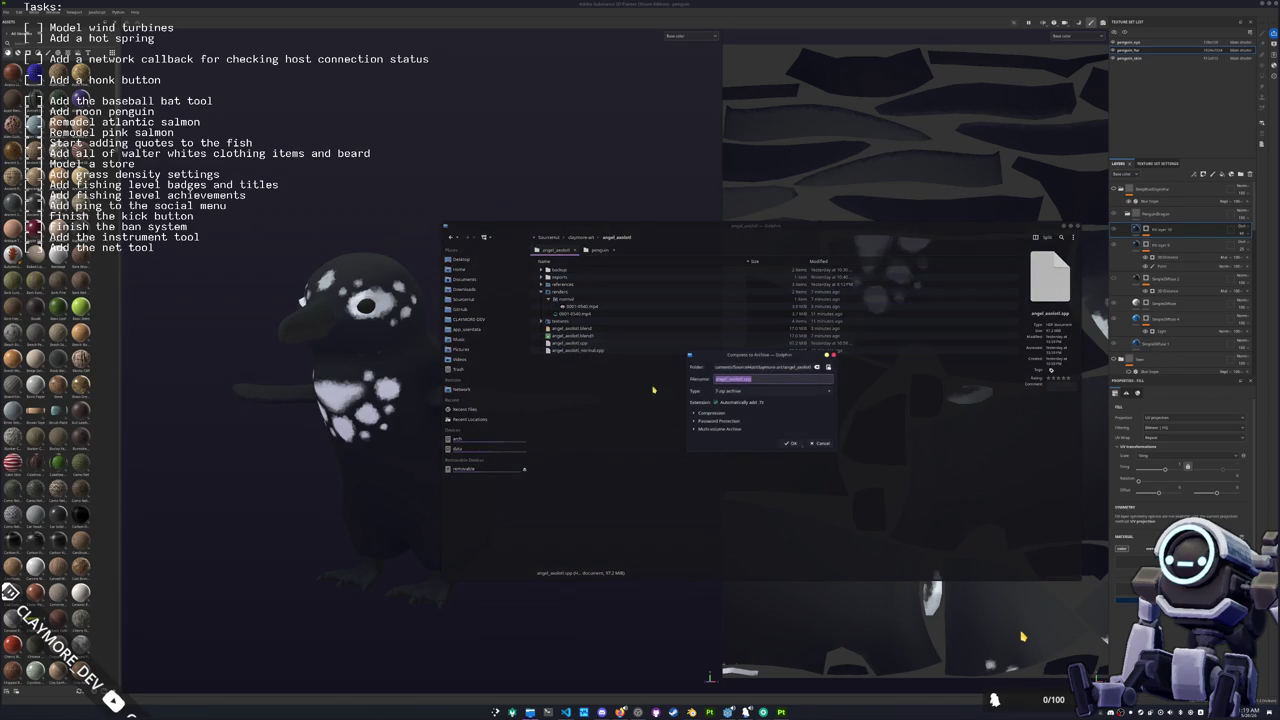
click(770, 391)
click(750, 455)
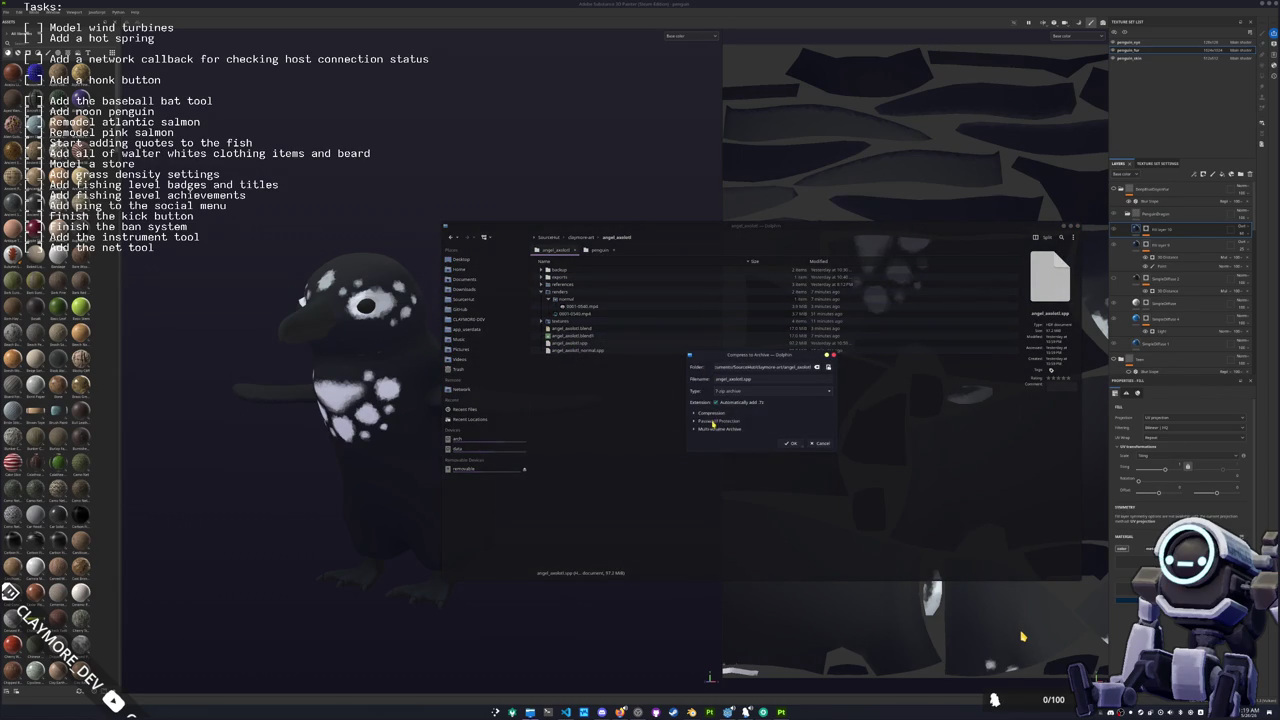
click(705, 412)
Step: Create the archive with BZip2 compression, delete the .7z, and select textures through angel_axolotl_normal.spp
click(819, 446)
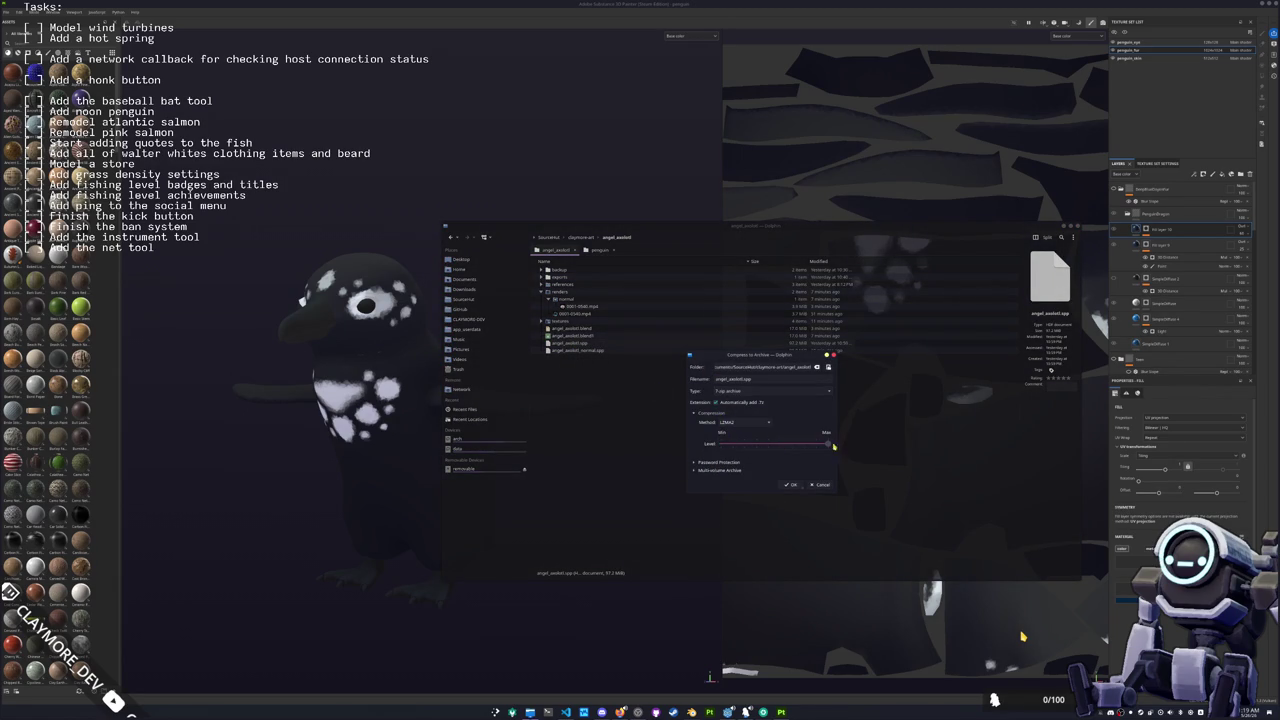
click(745, 422)
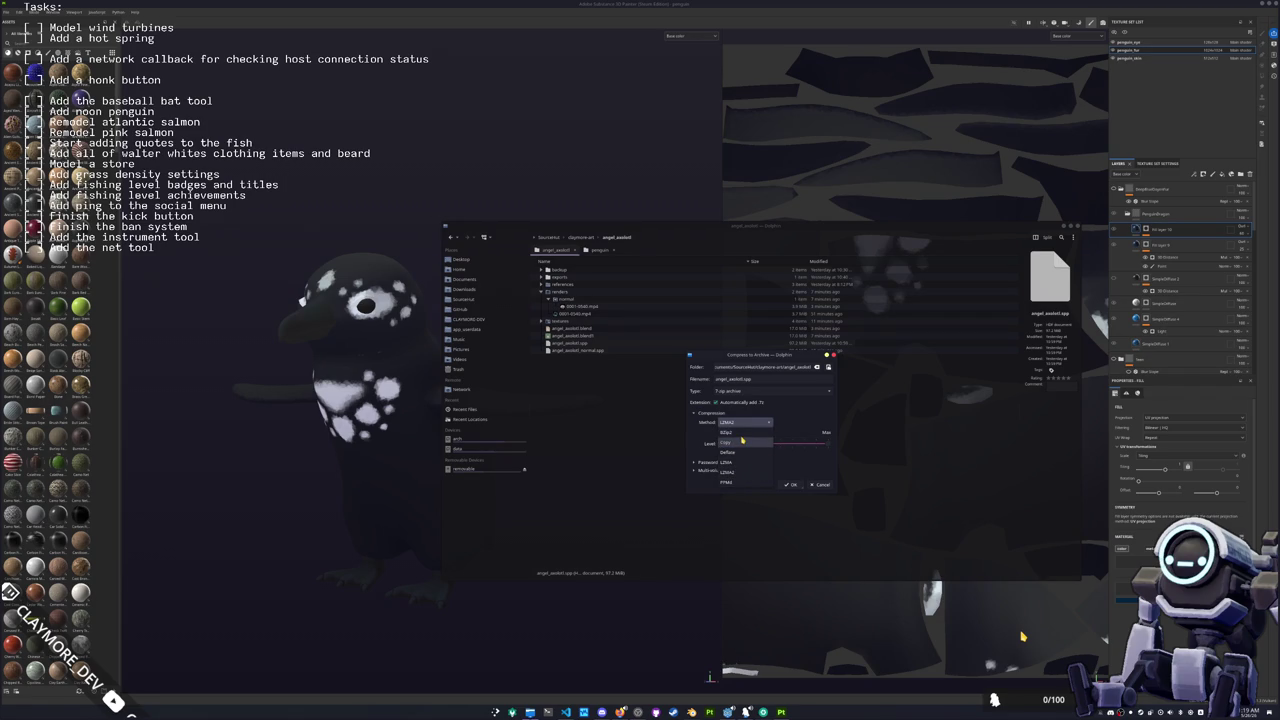
click(740, 433)
click(789, 485)
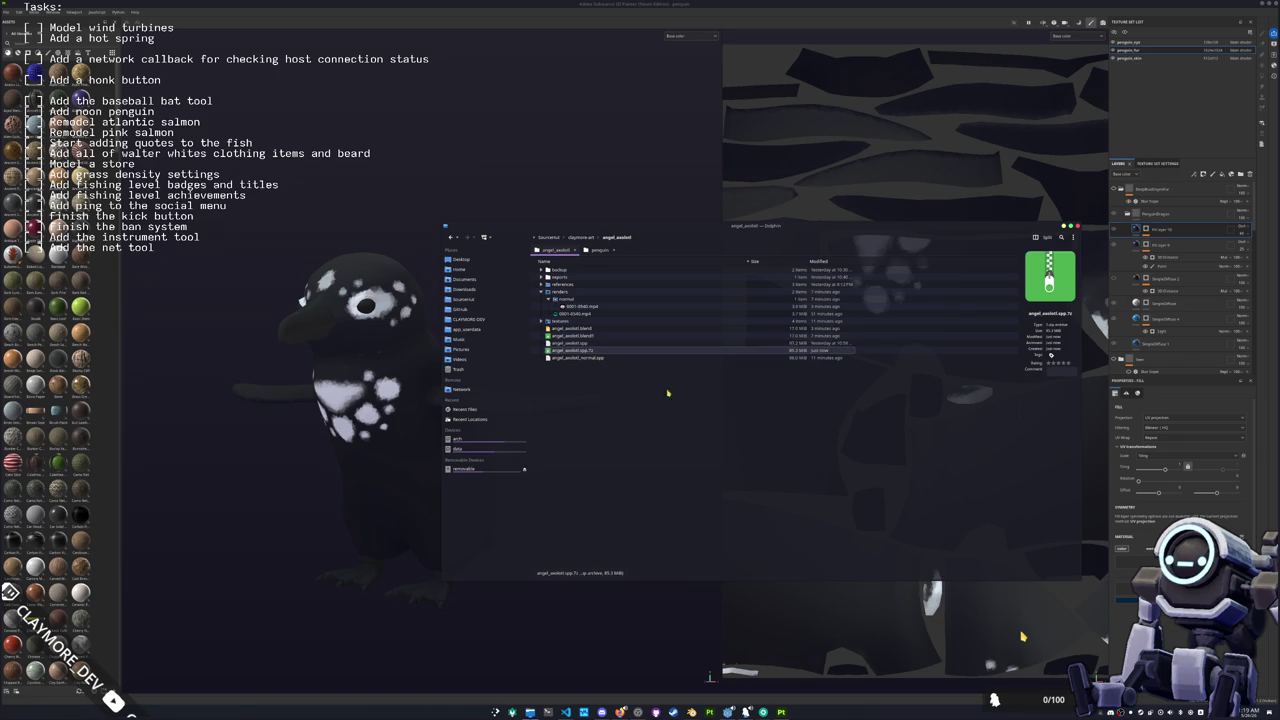
key(Delete)
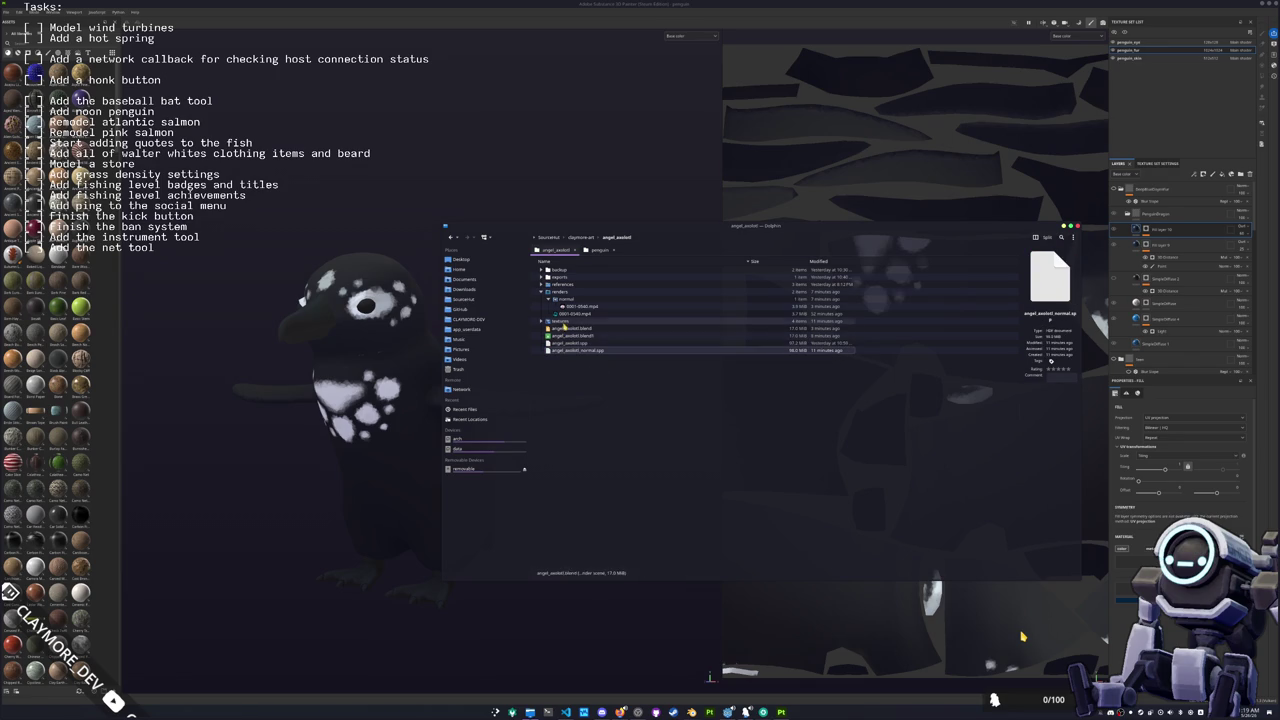
shift+click(575, 350)
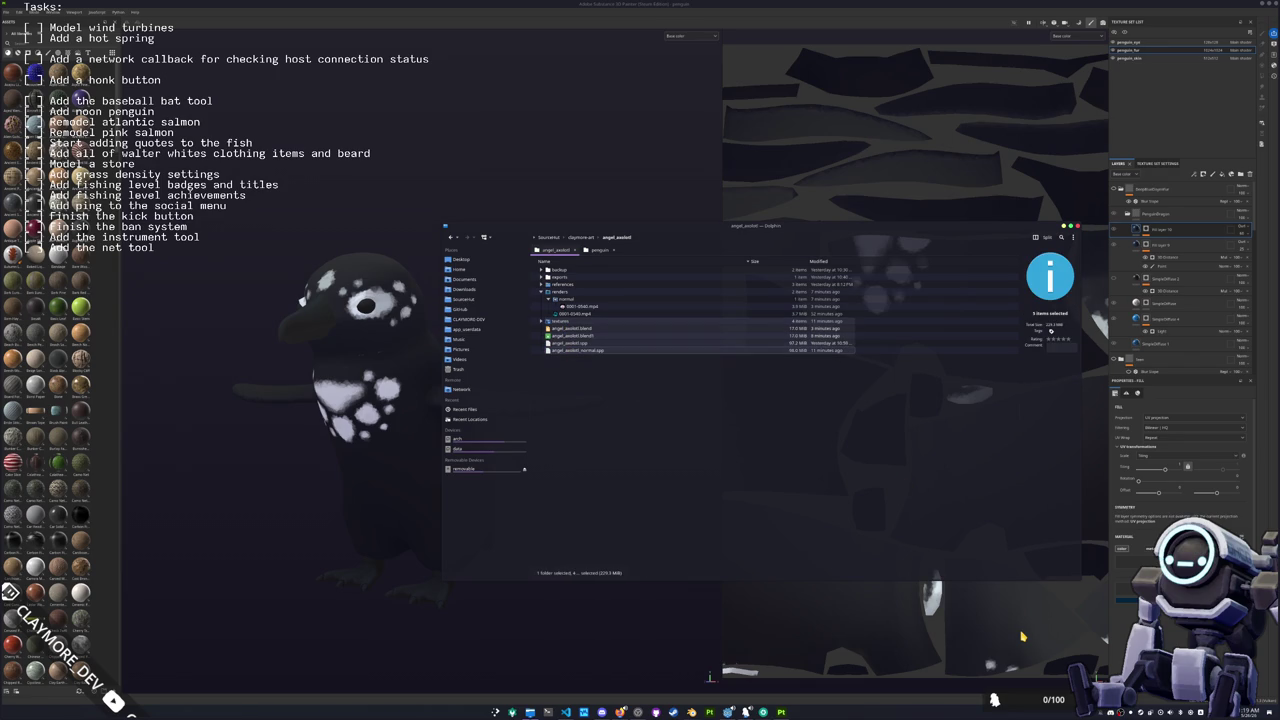
key(shift+Delete)
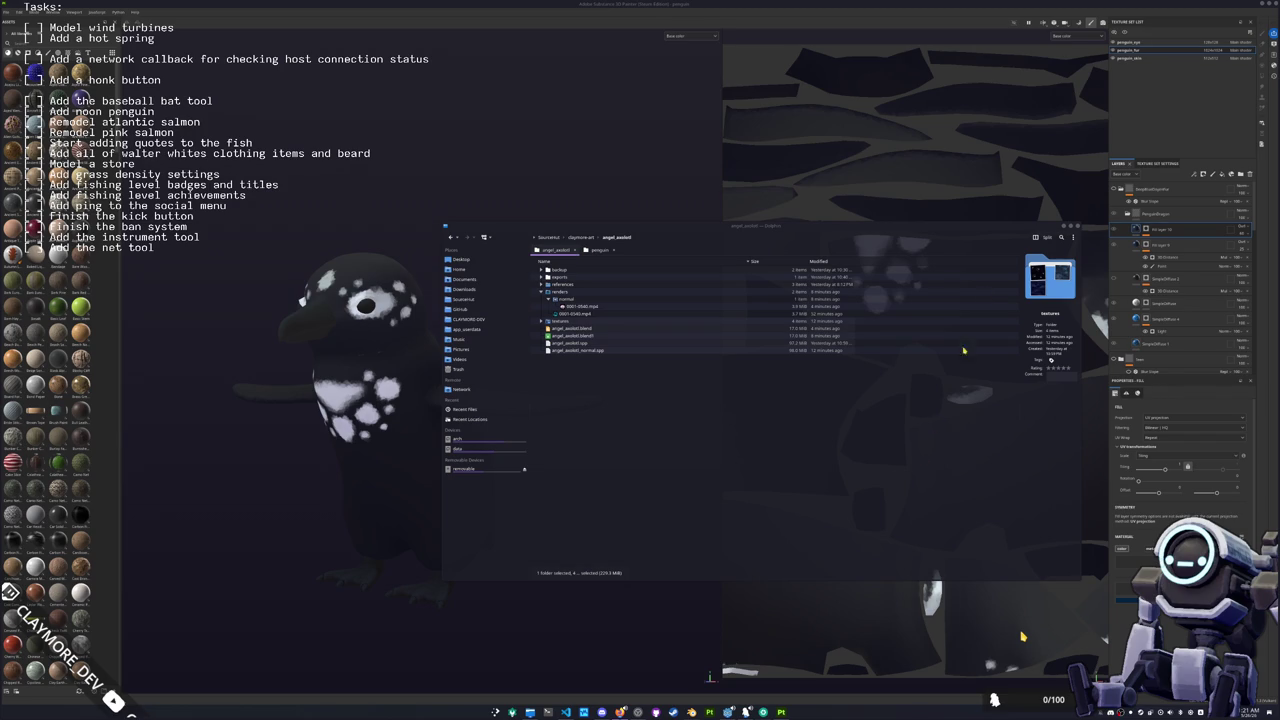
Step: Close Dolphin, collapse the Freddy folder, expand DinPenguin and select its SimpleDiffuse layer
click(1077, 227)
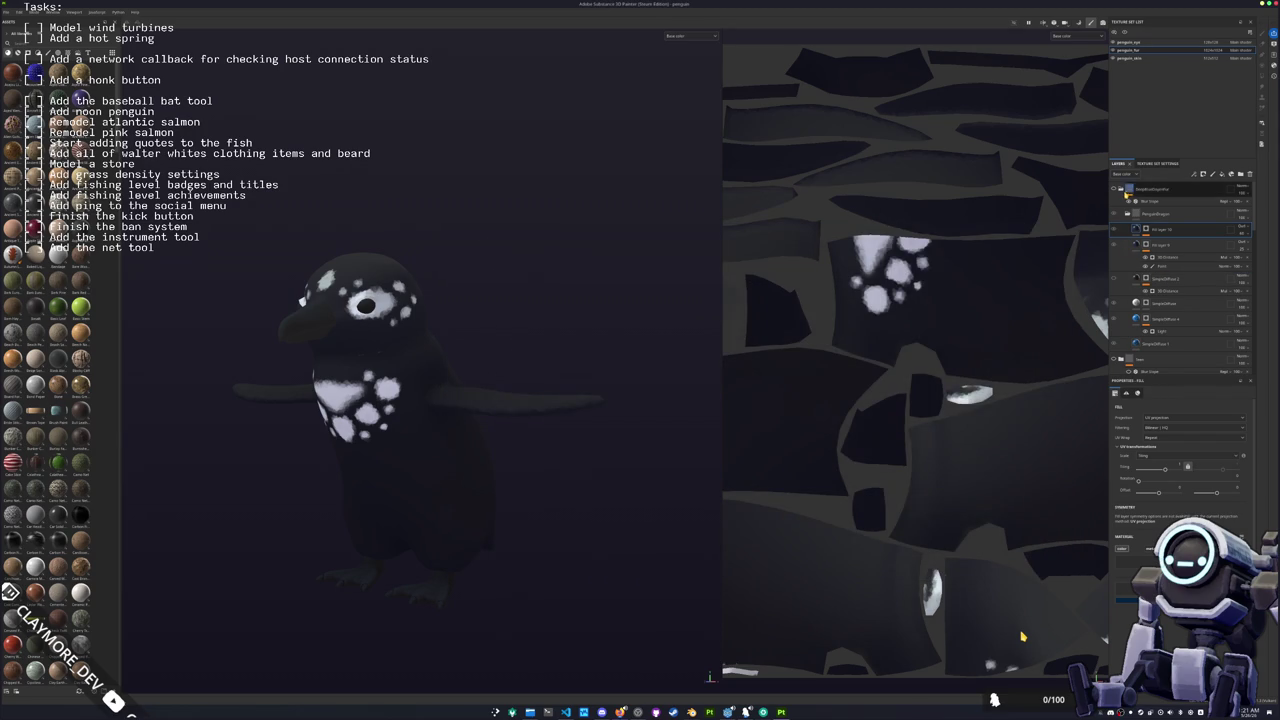
scroll(1122, 190, down, 5)
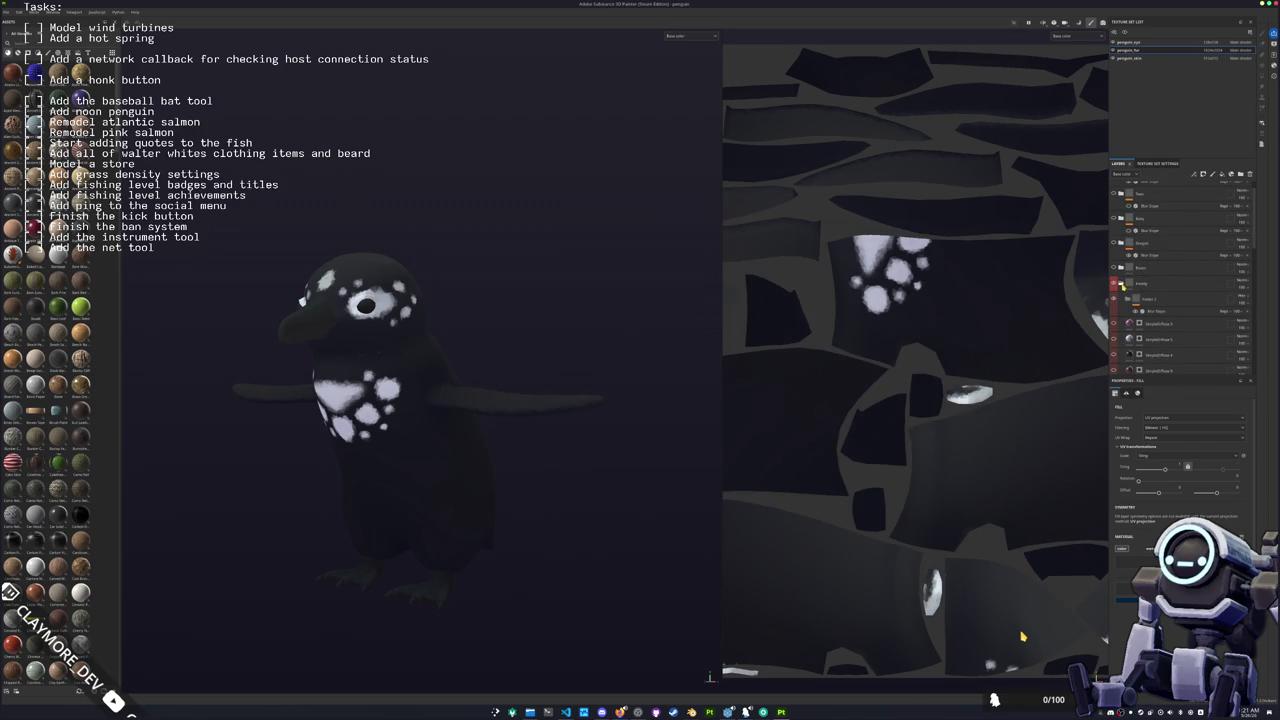
click(1121, 285)
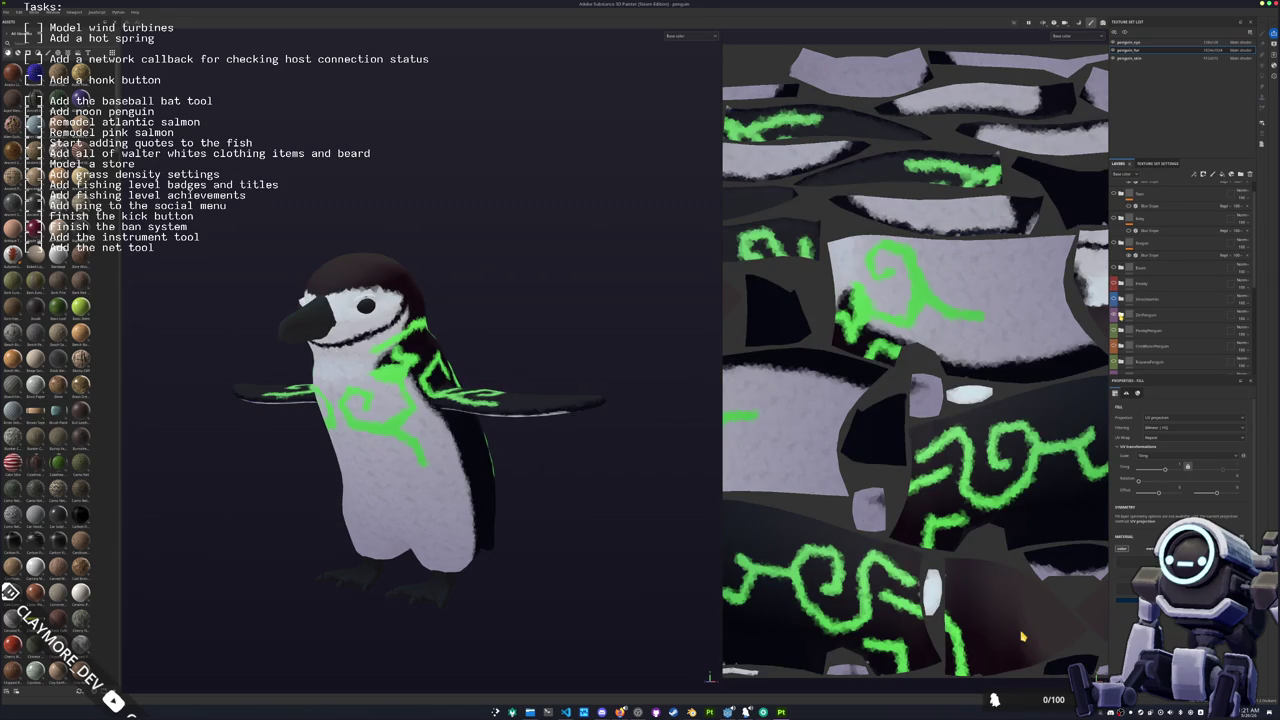
click(1121, 315)
scroll(1123, 316, down, 3)
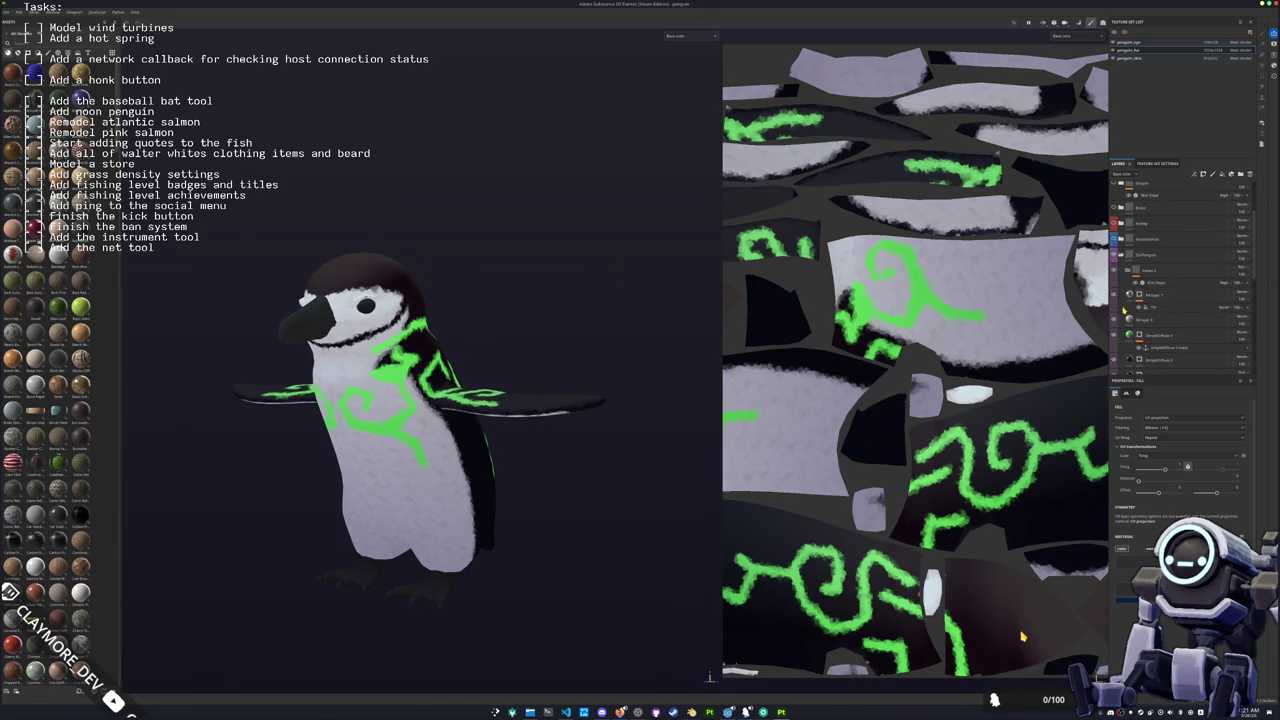
click(1160, 315)
Step: Add a black mask to the SimpleDiffuse layer
scroll(1180, 470, down, 2)
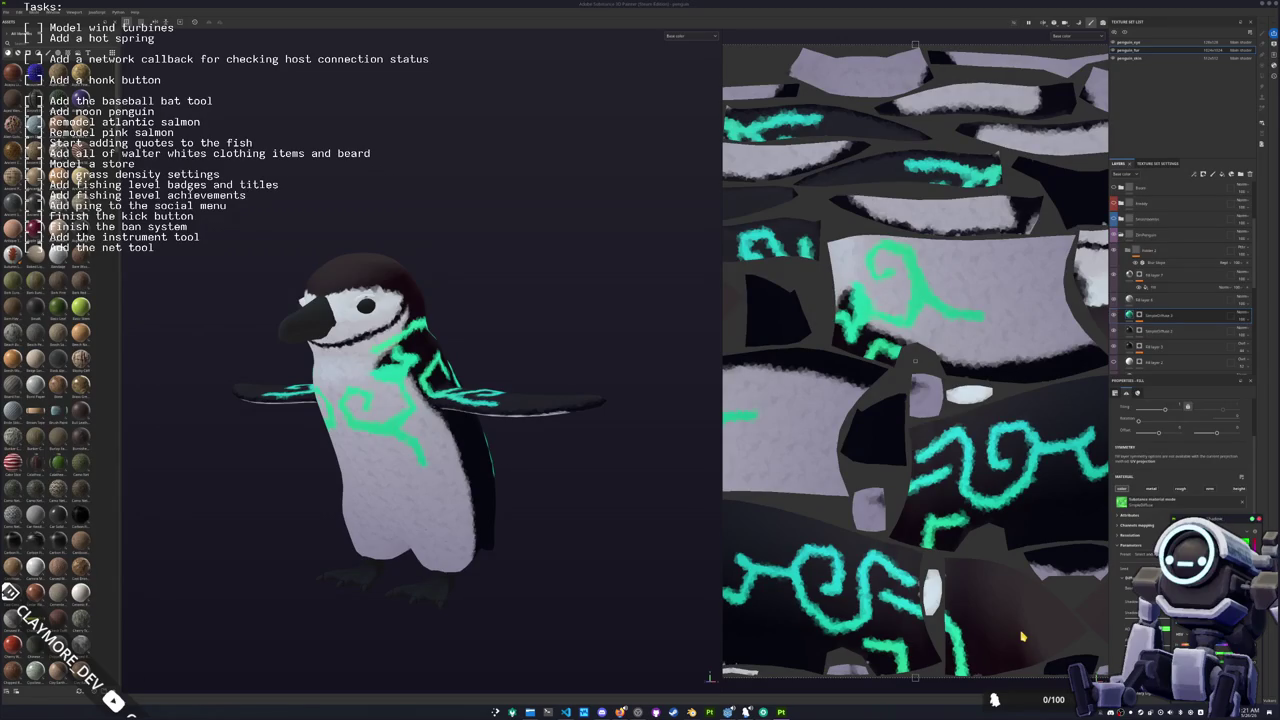
drag(200, 535, 360, 535)
click(1177, 327)
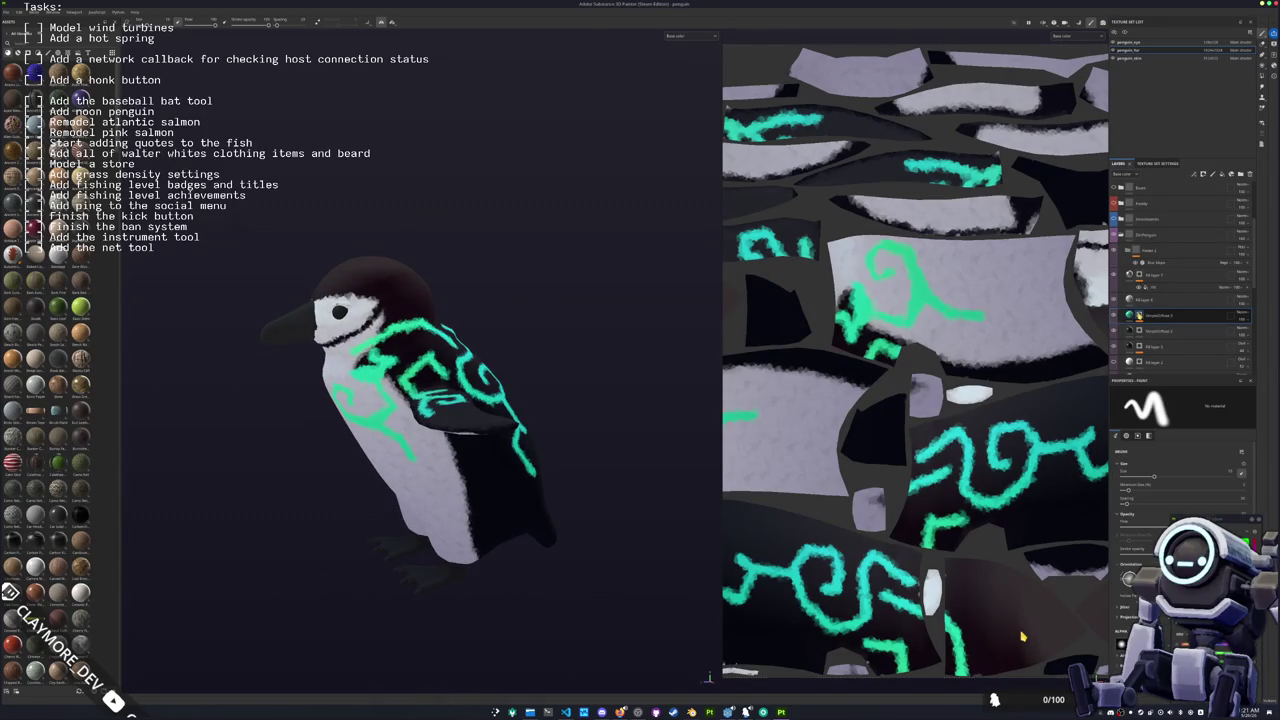
double_click(1182, 328)
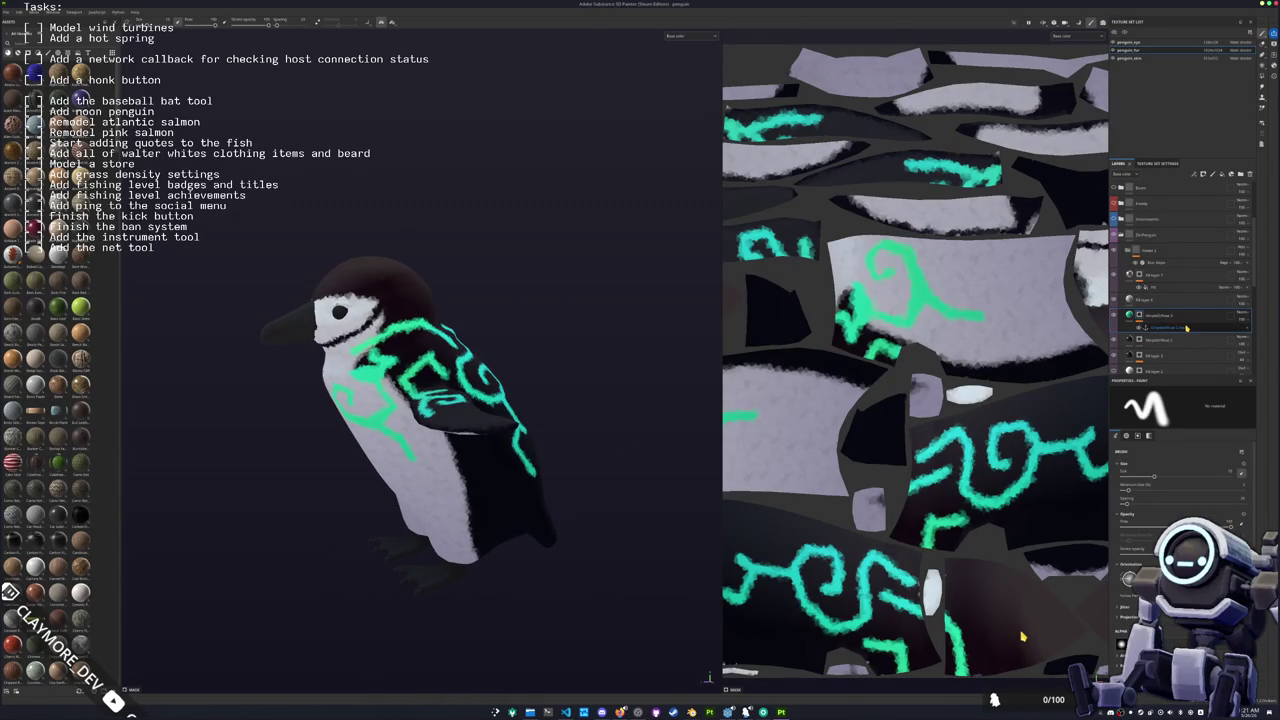
key(Return)
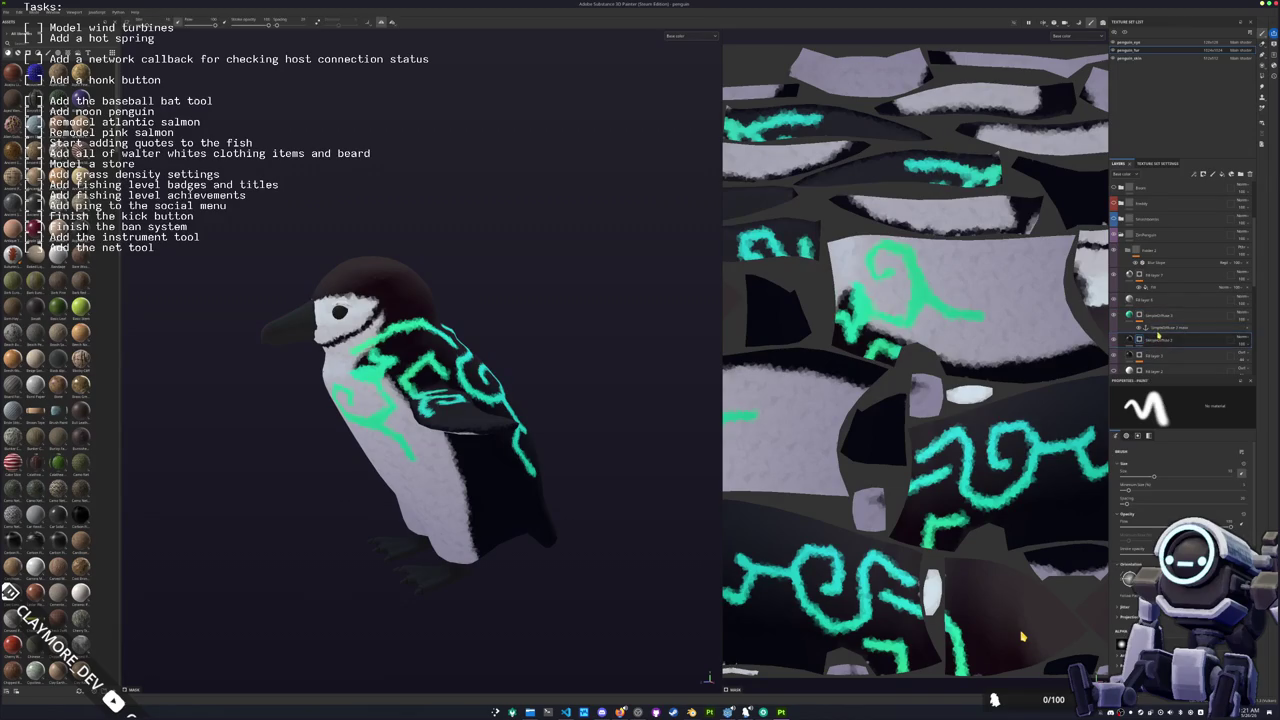
Step: Delete the teal swirl content from the SimpleEffect 3 layer
scroll(1156, 337, down, 3)
drag(1155, 336, 1162, 272)
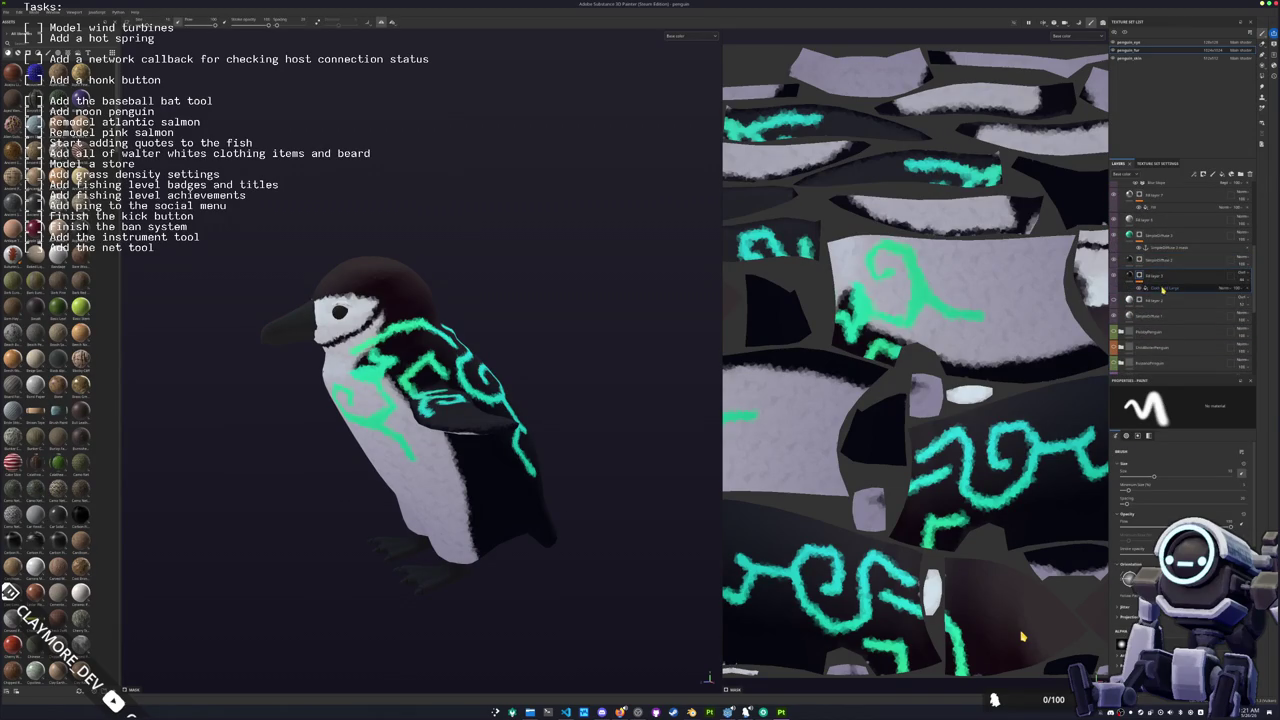
click(1165, 253)
scroll(1165, 253, up, 1)
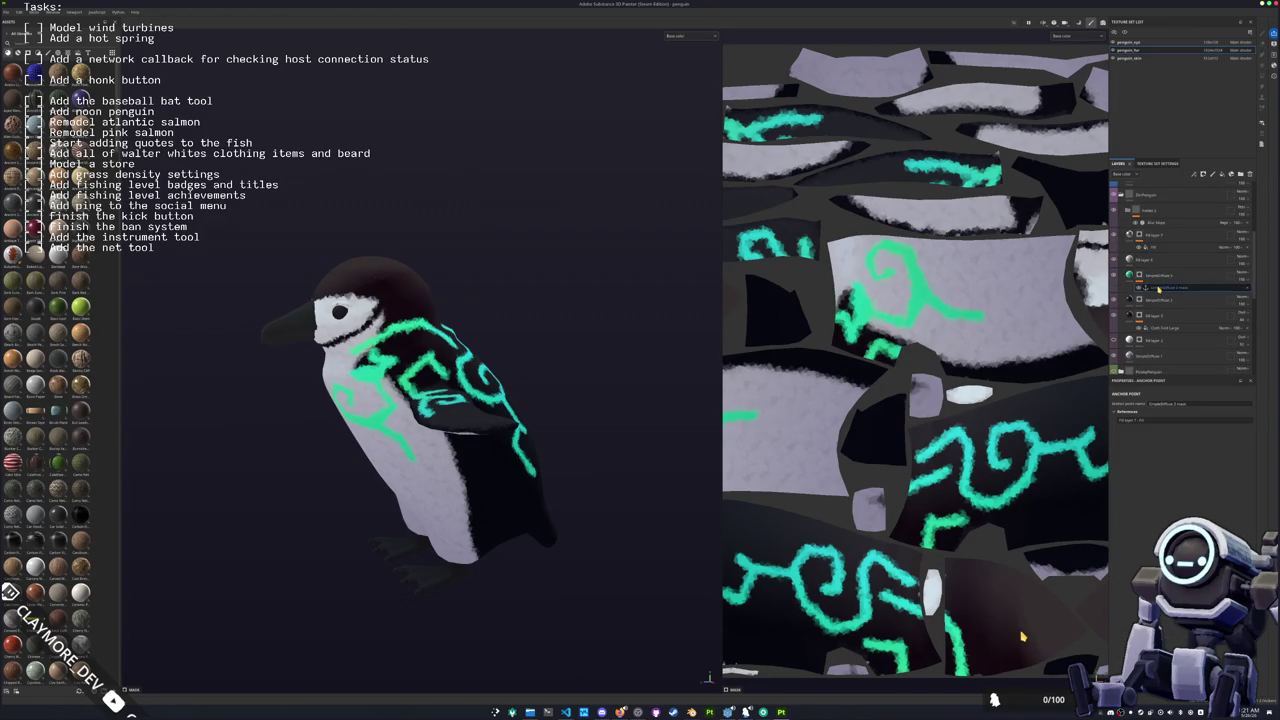
click(1143, 275)
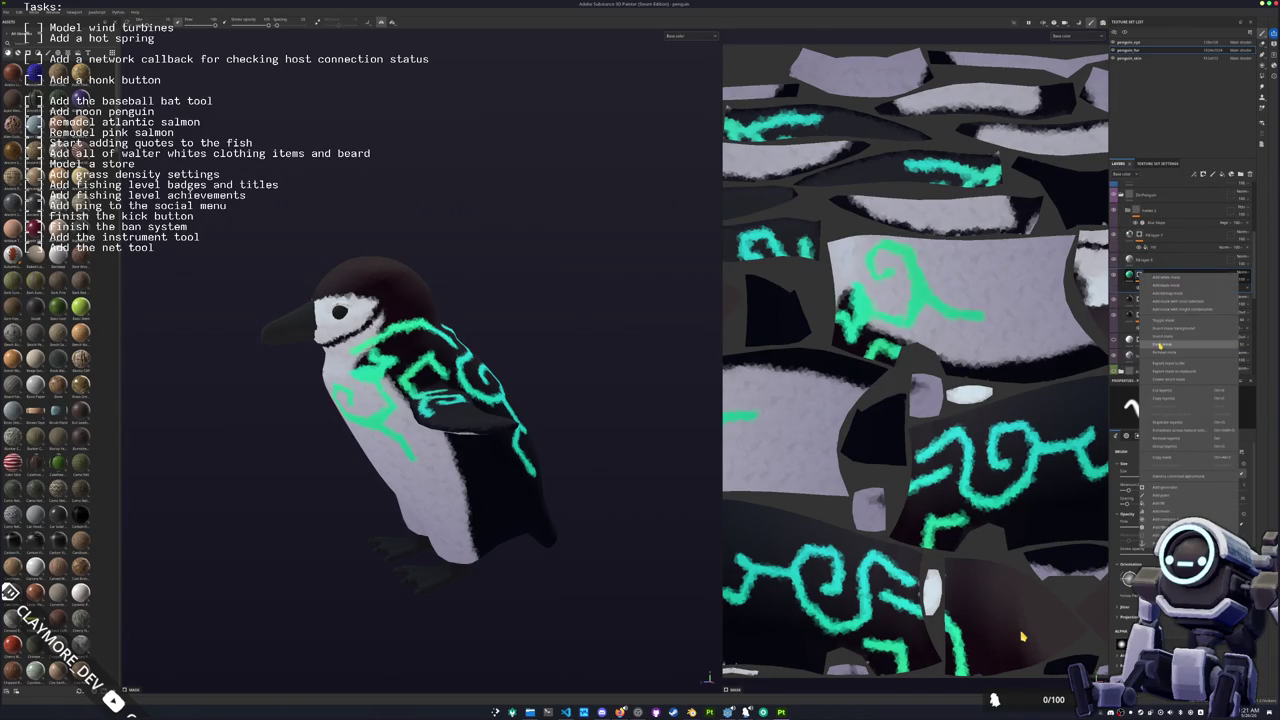
key(Delete)
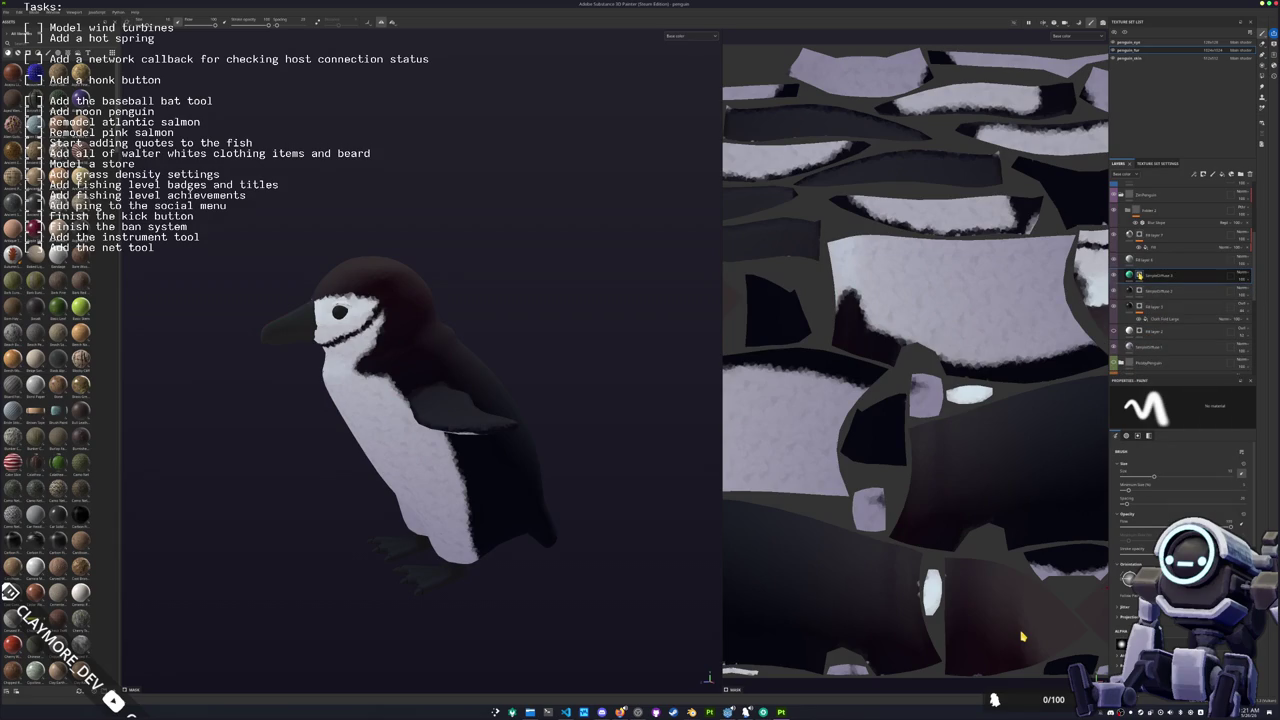
Step: Add an anchor point to SimpleEffect 3 and reselect that layer for painting
right_click(1140, 276)
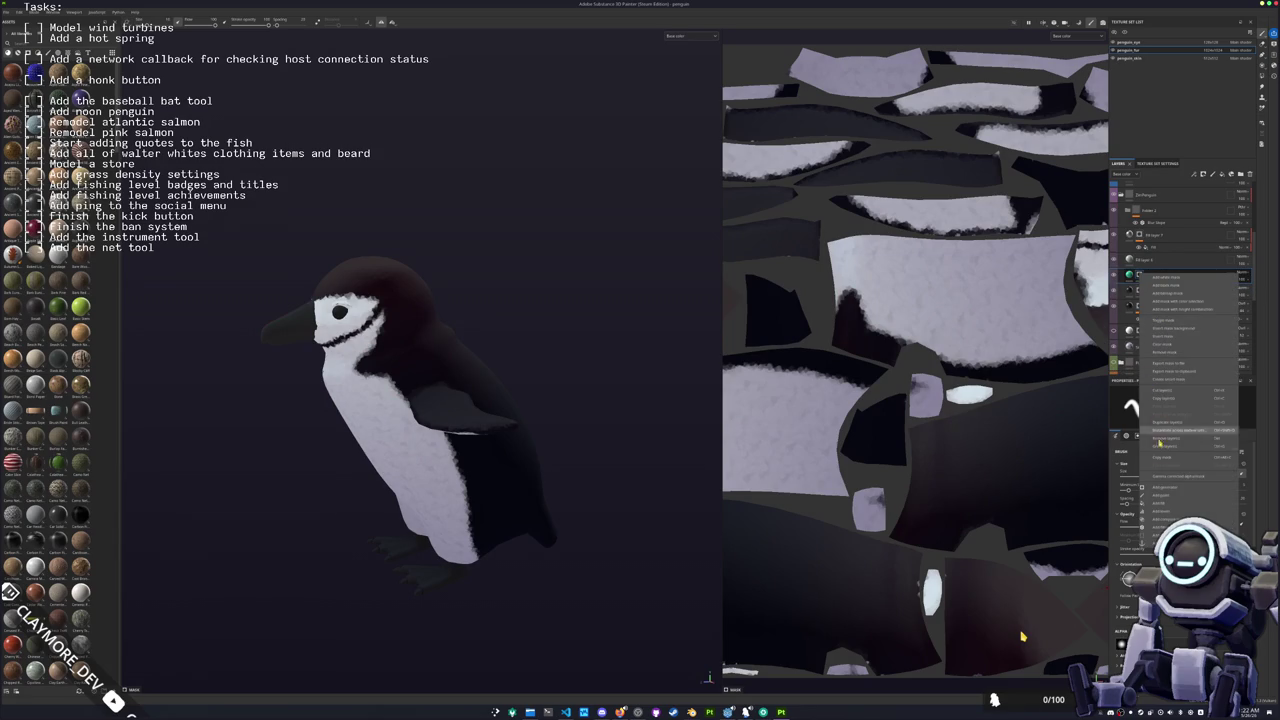
click(1150, 539)
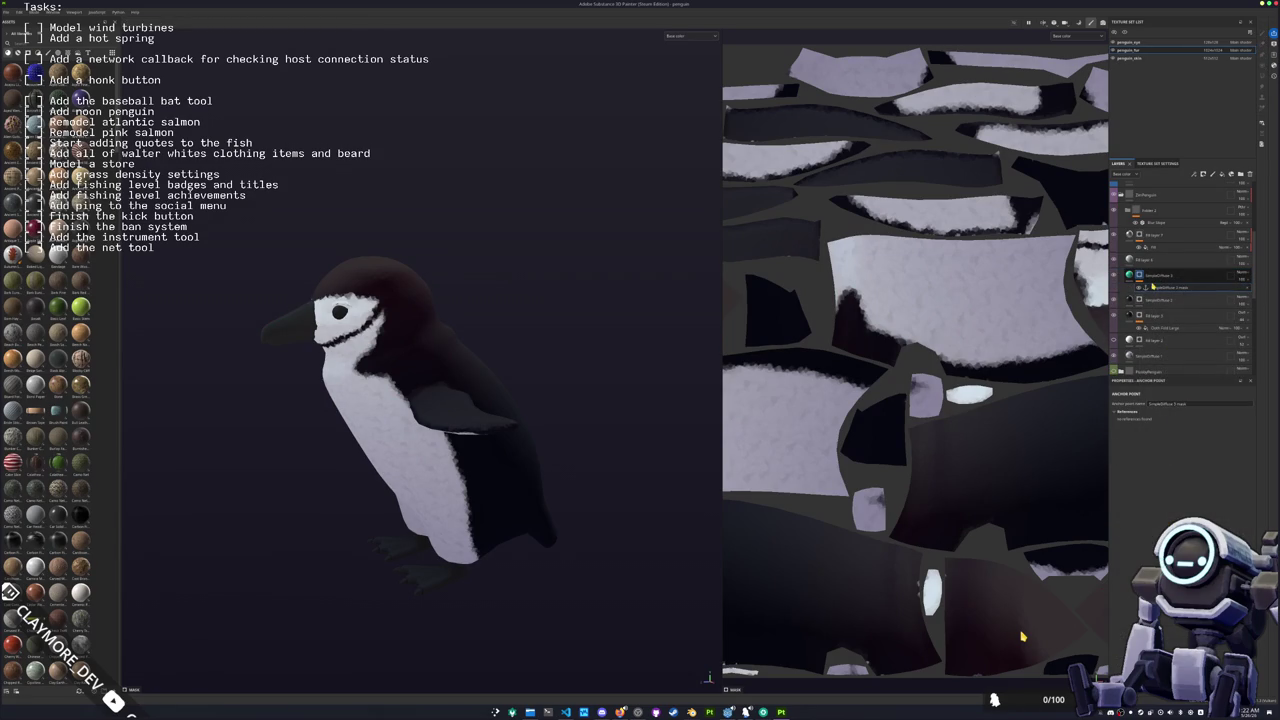
click(1163, 246)
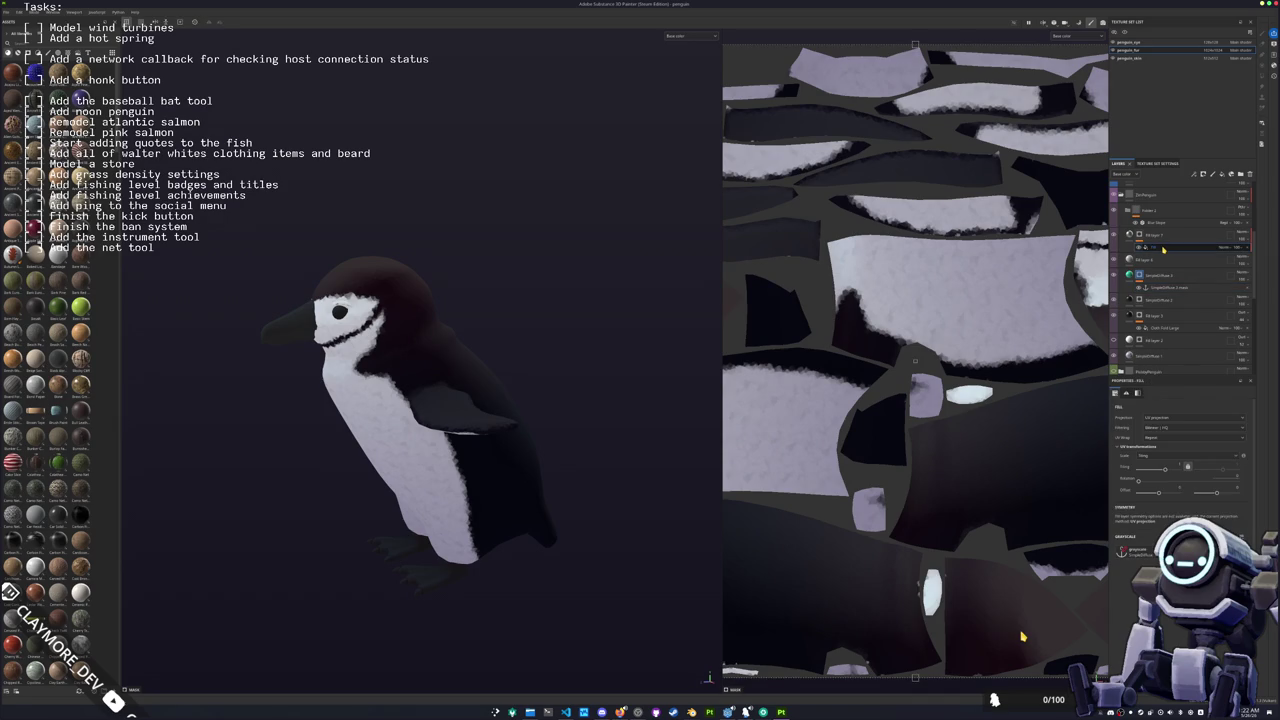
click(1168, 287)
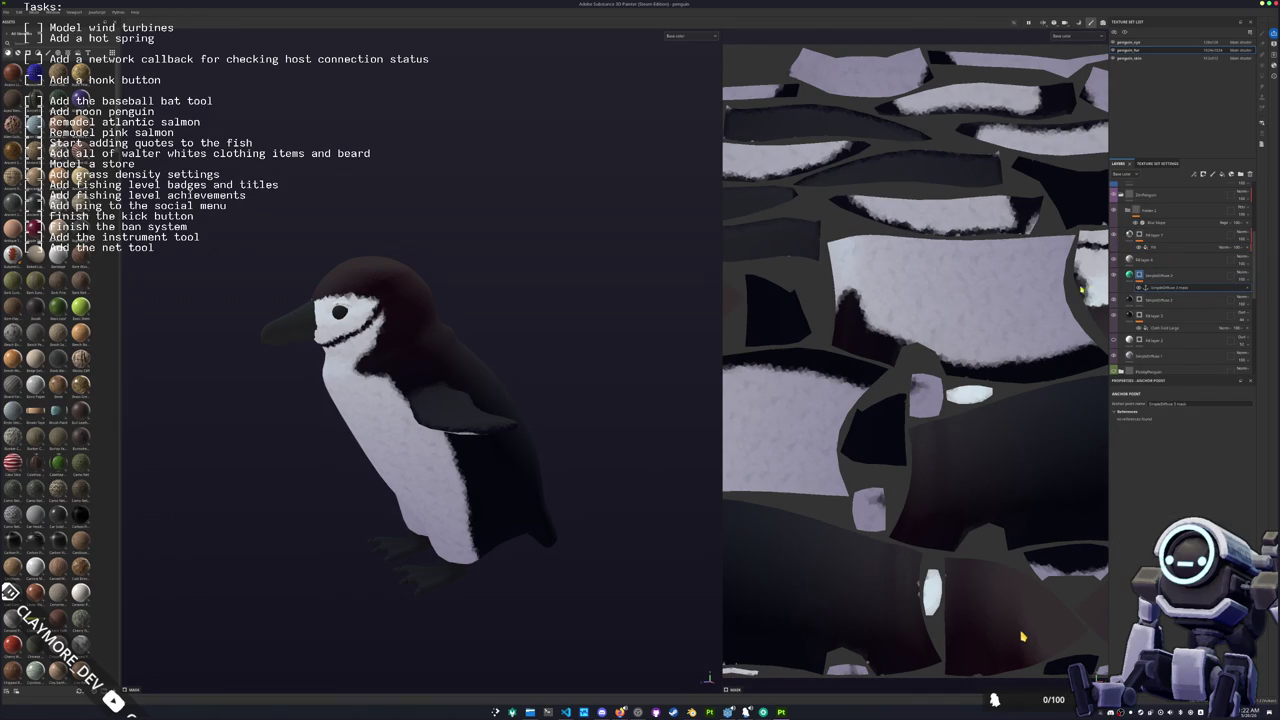
click(1144, 276)
scroll(333, 395, up, 4)
Step: Paint symmetric teal squiggle strokes across the penguin's back and side
scroll(333, 395, up, 3)
mouse_move(333, 395)
mouse_down()
mouse_move(505, 315)
mouse_move(485, 349)
mouse_up()
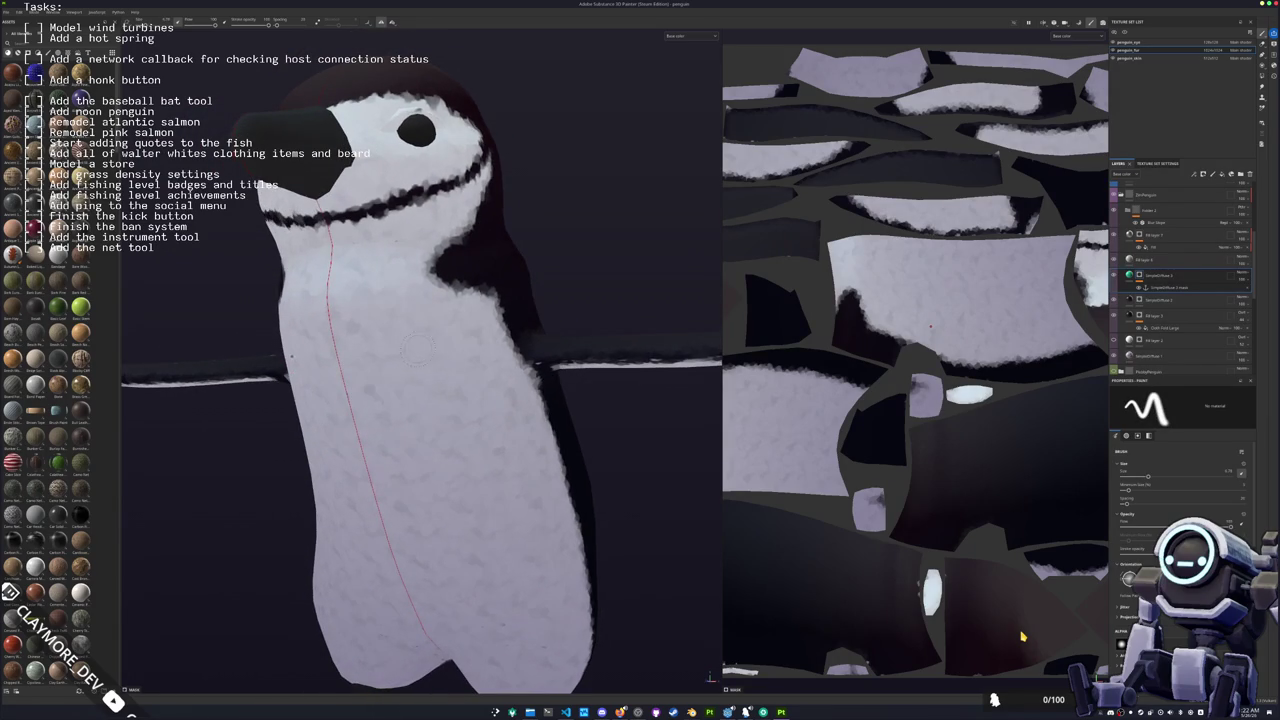
mouse_move(468, 356)
mouse_down()
mouse_move(520, 302)
mouse_move(437, 380)
mouse_move(452, 392)
mouse_move(470, 340)
mouse_move(280, 370)
mouse_move(300, 382)
mouse_move(385, 360)
mouse_move(440, 376)
mouse_move(308, 391)
mouse_move(330, 318)
mouse_up()
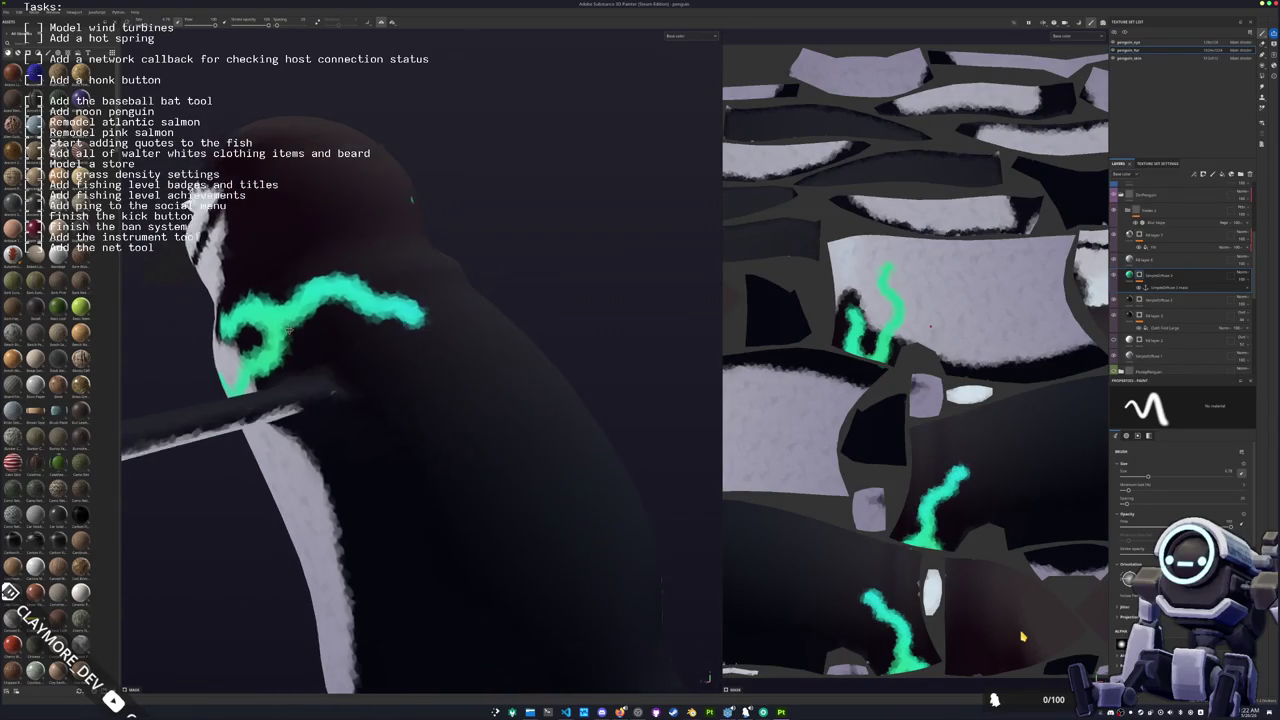
mouse_move(330, 315)
mouse_down()
mouse_move(415, 378)
mouse_move(380, 405)
mouse_move(418, 462)
mouse_move(347, 327)
mouse_move(378, 305)
mouse_up()
mouse_move(378, 305)
mouse_down()
mouse_move(423, 312)
mouse_move(455, 385)
mouse_move(495, 362)
mouse_move(525, 385)
mouse_move(487, 440)
mouse_move(365, 495)
mouse_move(360, 445)
mouse_move(390, 395)
mouse_move(372, 375)
mouse_move(420, 355)
mouse_move(448, 405)
mouse_move(430, 450)
mouse_move(465, 485)
mouse_move(379, 331)
mouse_move(390, 385)
mouse_up()
click(362, 497)
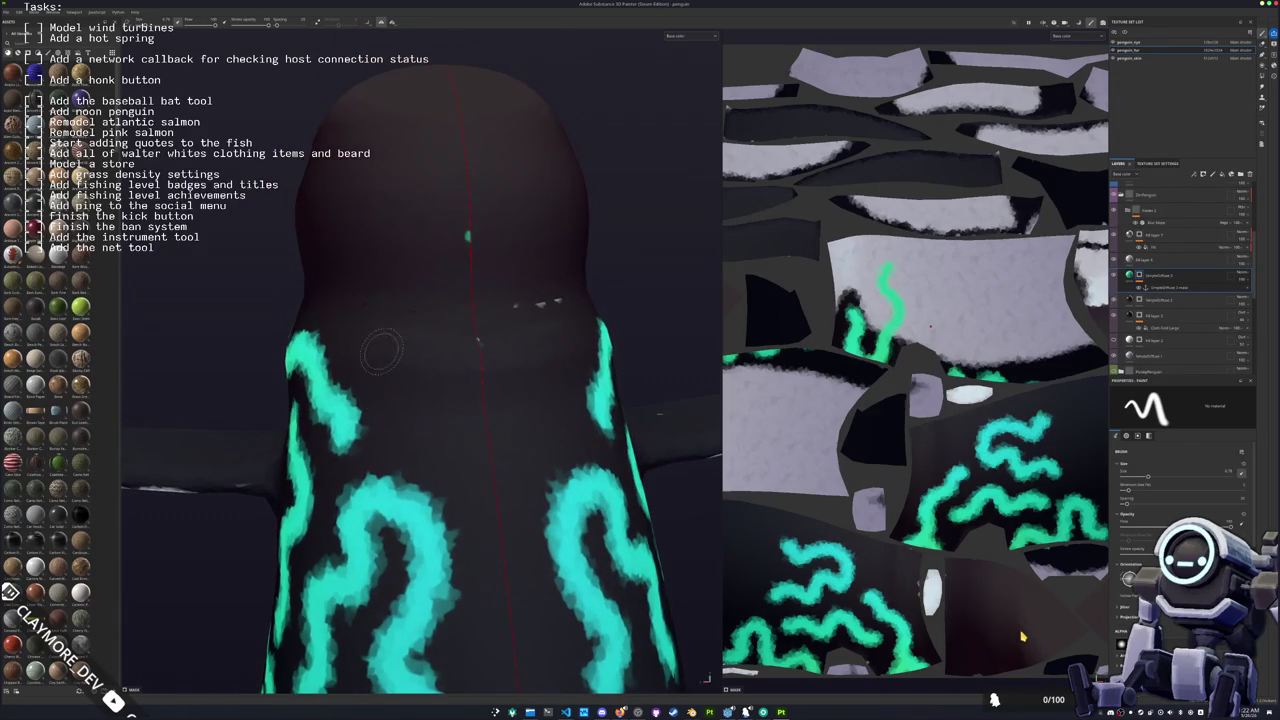
Step: Add a mirrored squiggle down the back and undo the blob painted at its centre
mouse_move(362, 332)
mouse_down()
mouse_move(418, 423)
mouse_move(452, 432)
mouse_move(480, 418)
mouse_up()
scroll(481, 490, down, 5)
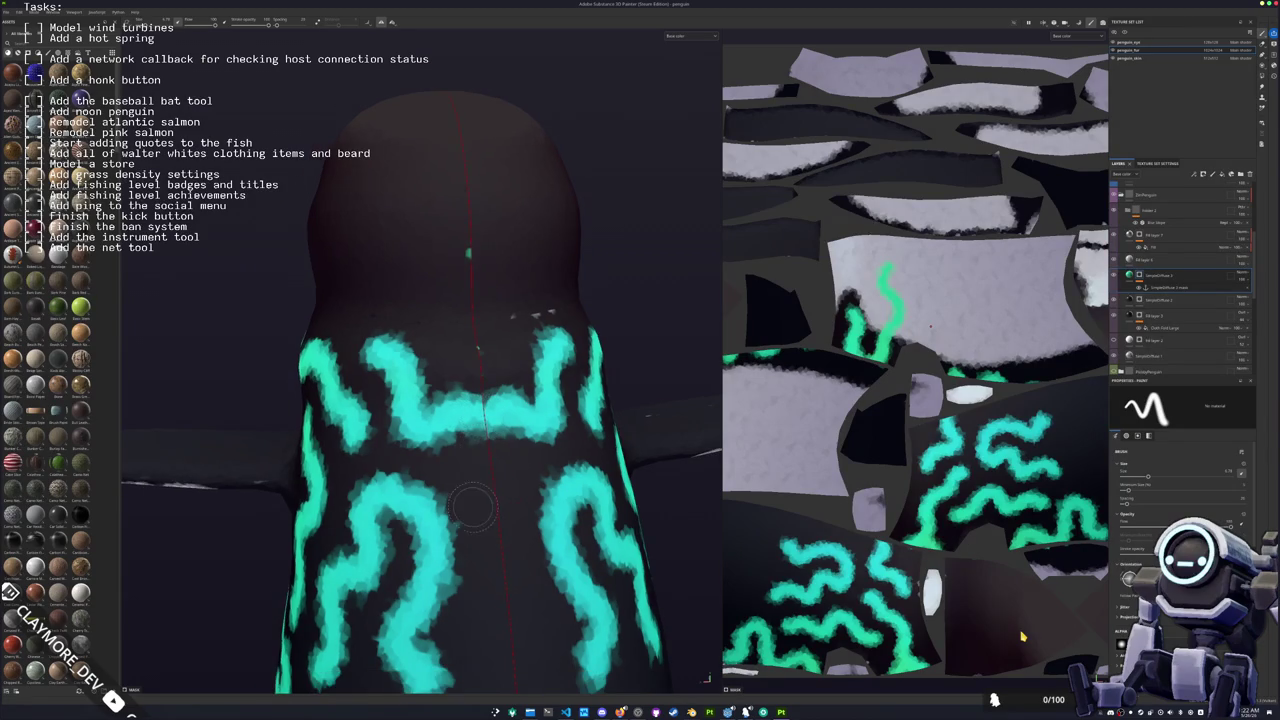
mouse_move(481, 490)
mouse_down()
mouse_move(482, 552)
mouse_move(483, 515)
mouse_up()
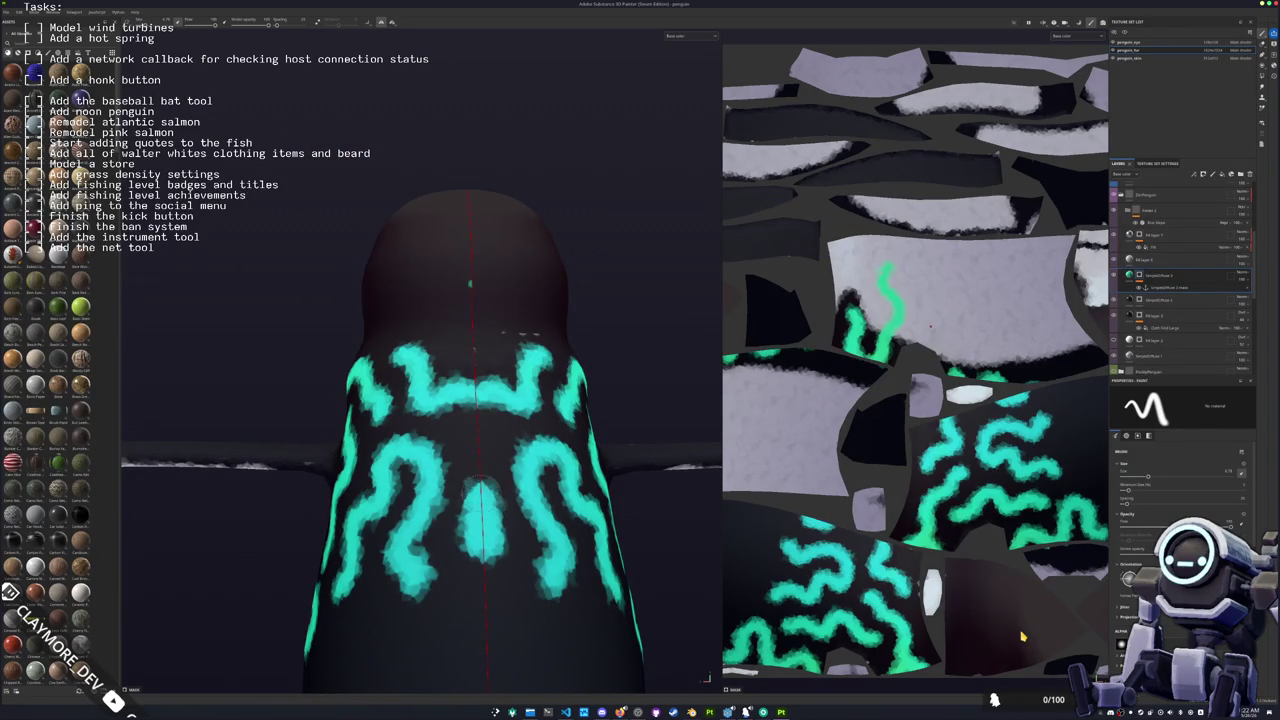
key(ctrl+z)
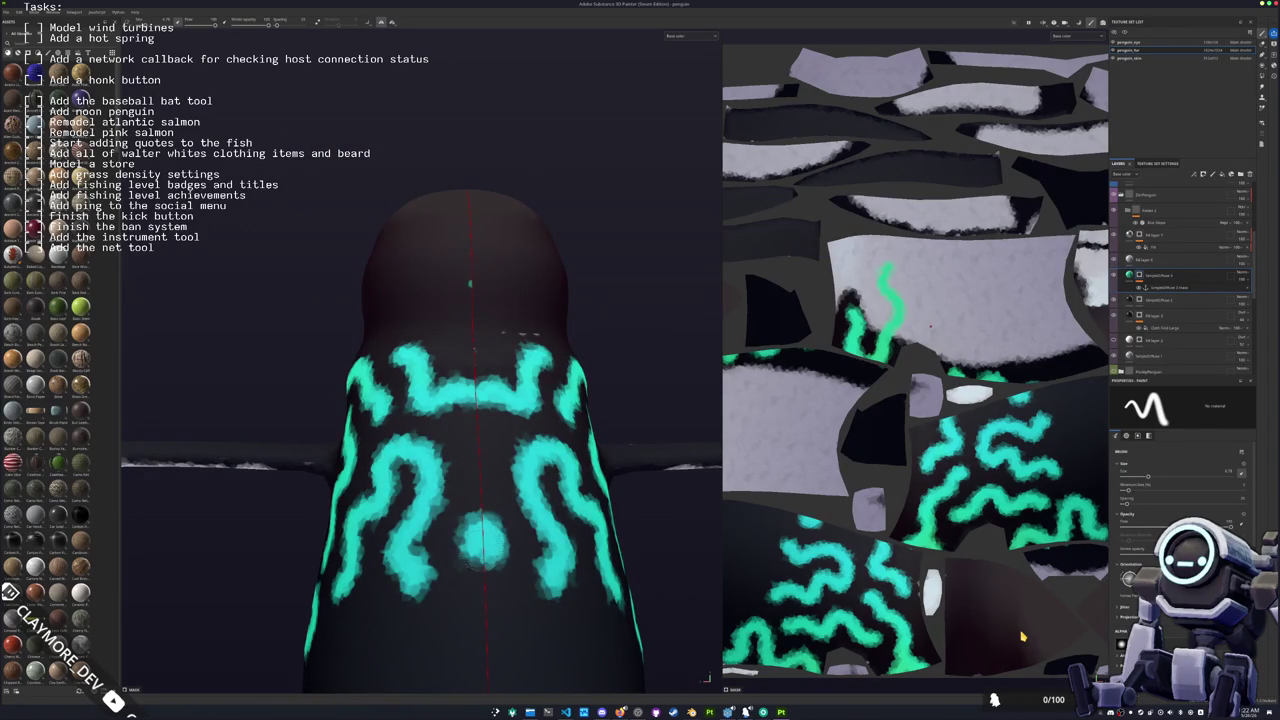
mouse_move(478, 524)
mouse_down()
mouse_move(519, 424)
mouse_move(575, 420)
mouse_up()
scroll(460, 498, up, 2)
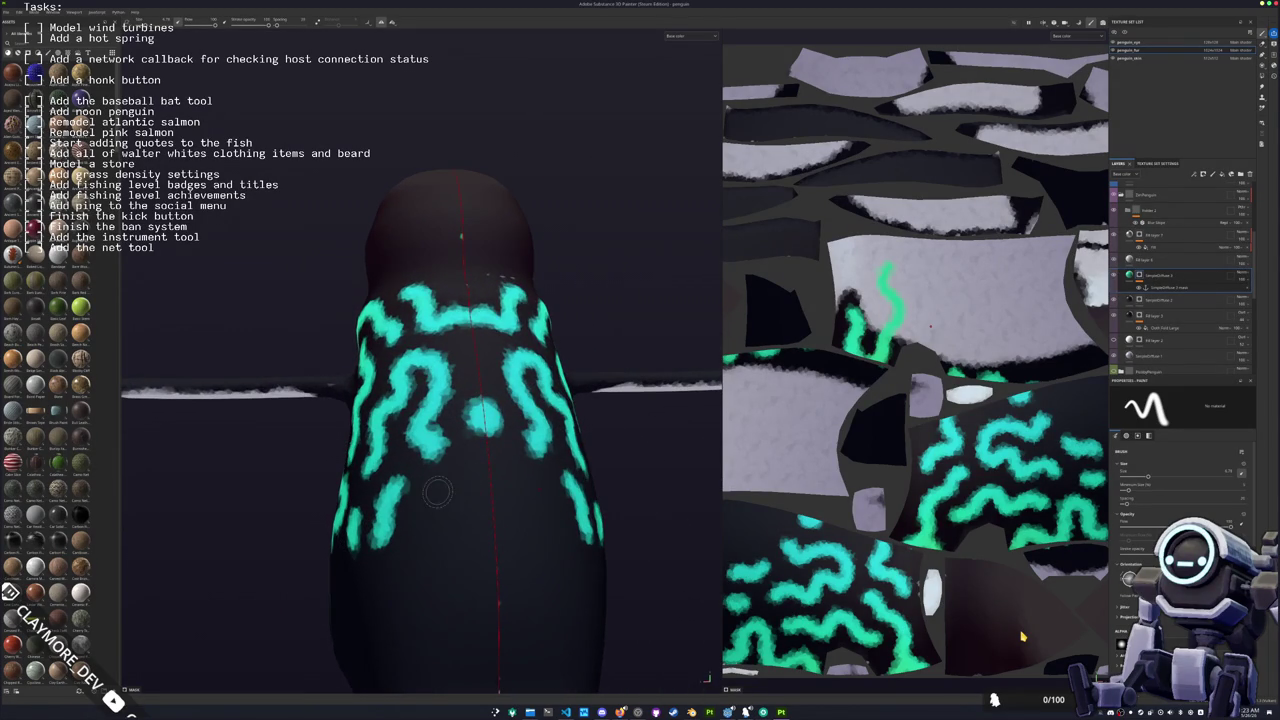
scroll(437, 491, down, 2)
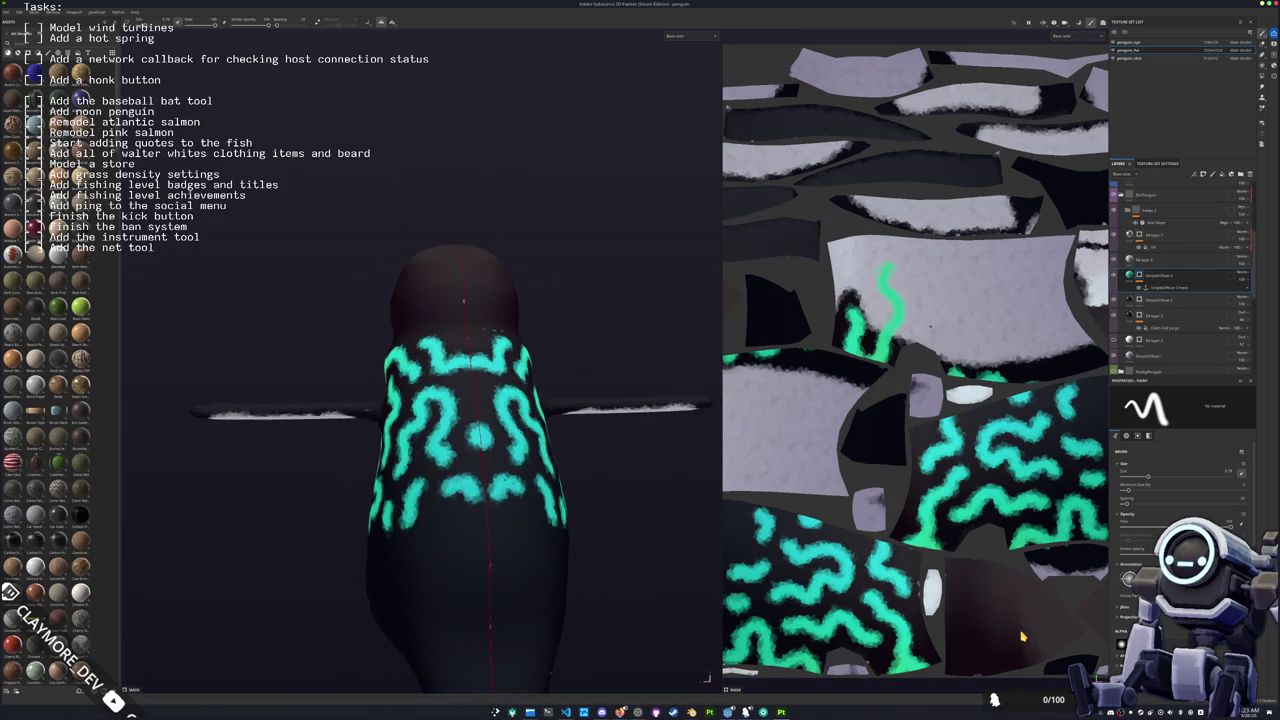
drag(463, 300, 437, 313)
mouse_move(433, 485)
mouse_down()
mouse_move(497, 465)
mouse_move(494, 490)
mouse_move(440, 514)
mouse_move(452, 488)
mouse_move(500, 470)
mouse_move(652, 462)
mouse_move(410, 481)
mouse_move(380, 455)
mouse_move(300, 452)
mouse_up()
Step: Replace the S-shaped wing stroke with vertical squiggles down the wing and along the flipper
scroll(494, 493, up, 3)
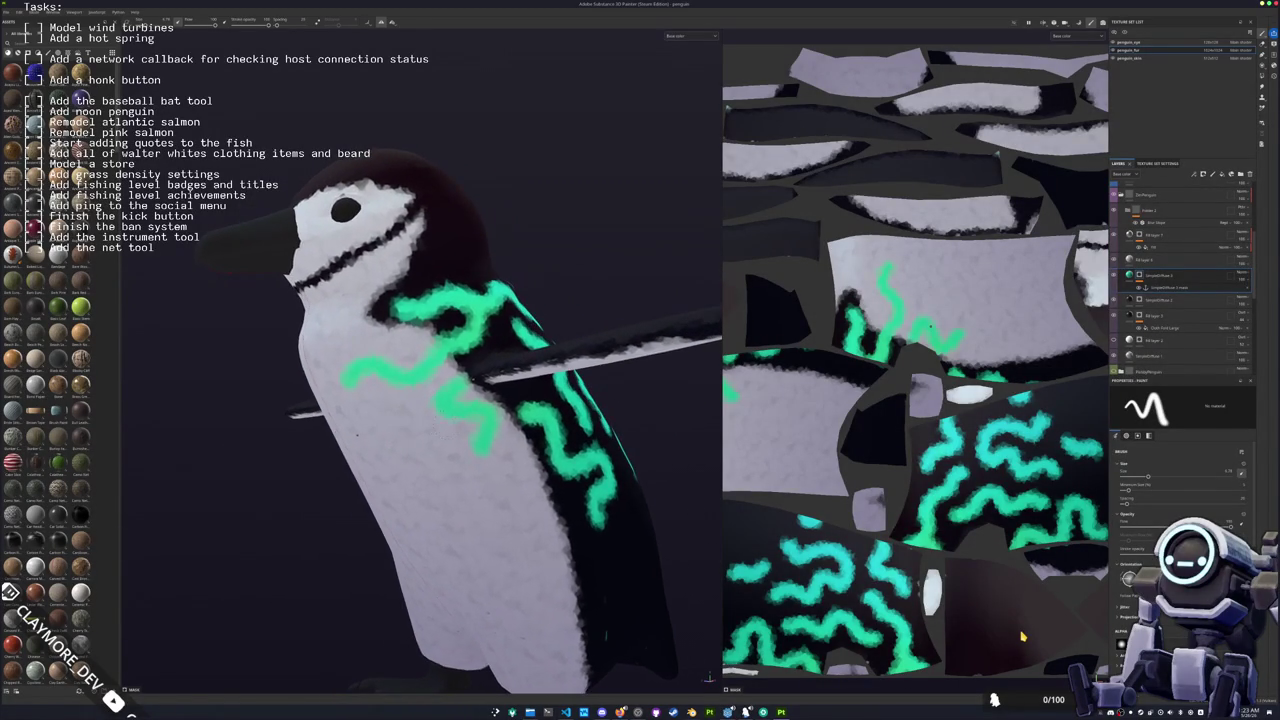
mouse_move(419, 444)
mouse_down()
mouse_move(432, 470)
mouse_move(429, 421)
mouse_move(500, 410)
mouse_move(440, 430)
mouse_move(465, 438)
mouse_move(469, 419)
mouse_move(445, 410)
mouse_move(472, 420)
mouse_move(478, 440)
mouse_move(455, 447)
mouse_up()
scroll(429, 421, down, 5)
key(ctrl+z)
mouse_move(443, 393)
mouse_down()
mouse_move(463, 467)
mouse_move(488, 386)
mouse_move(470, 380)
mouse_move(515, 425)
mouse_move(540, 425)
mouse_move(480, 385)
mouse_up()
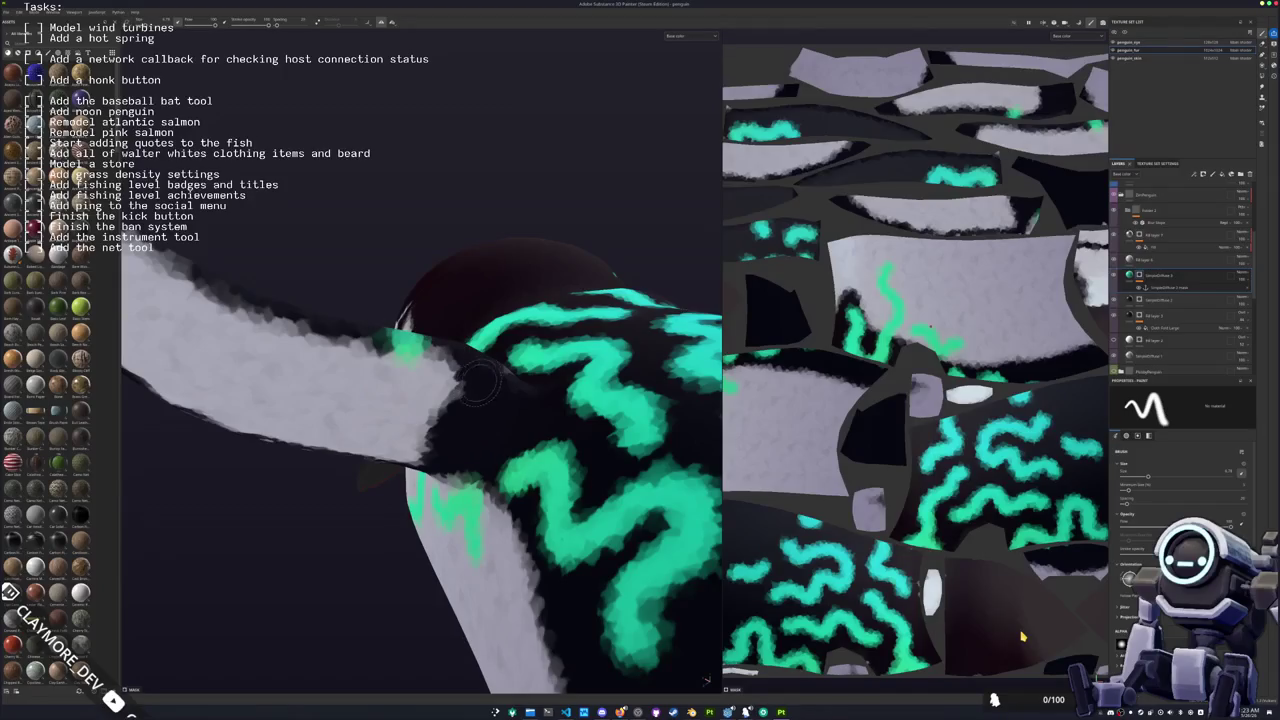
mouse_move(465, 440)
mouse_down()
mouse_move(490, 410)
mouse_move(548, 390)
mouse_up()
mouse_move(548, 390)
alt+mouse_down()
mouse_move(510, 410)
mouse_move(611, 457)
mouse_move(431, 432)
mouse_move(535, 447)
alt+mouse_up()
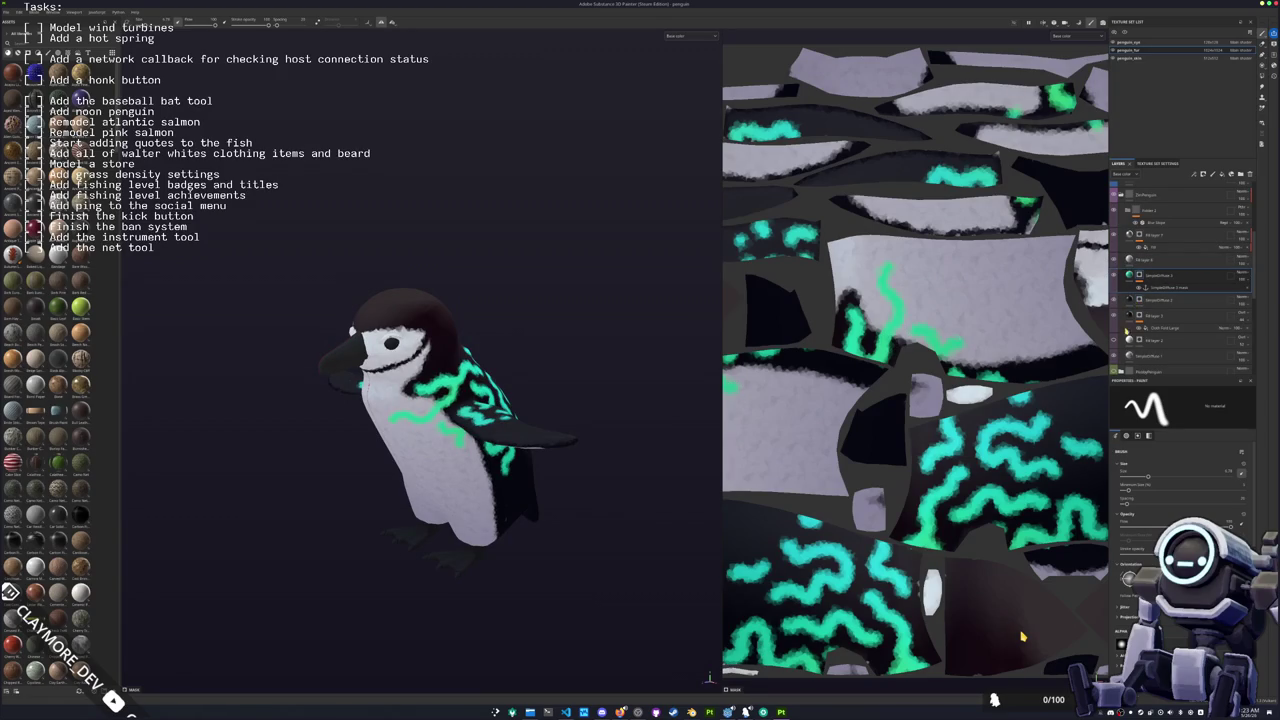
click(1140, 340)
Step: Paint dark strokes over the penguin's white face, then select Fill layer 3
click(1140, 340)
scroll(1150, 310, down, 1)
click(1160, 280)
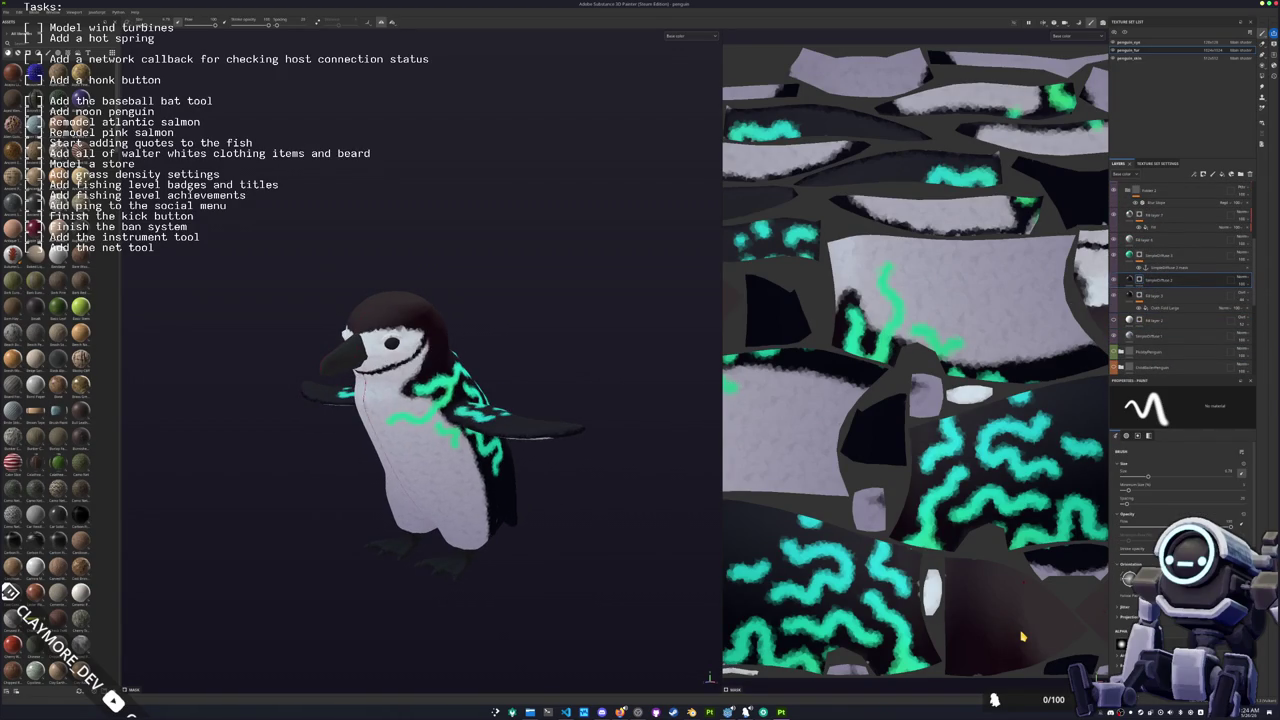
key(f)
mouse_move(428, 320)
mouse_down()
mouse_move(425, 345)
mouse_move(350, 335)
mouse_move(400, 345)
mouse_move(419, 323)
mouse_move(345, 378)
mouse_move(428, 362)
mouse_move(340, 390)
mouse_move(430, 422)
mouse_move(415, 421)
mouse_move(455, 475)
mouse_move(315, 460)
mouse_move(333, 476)
mouse_up()
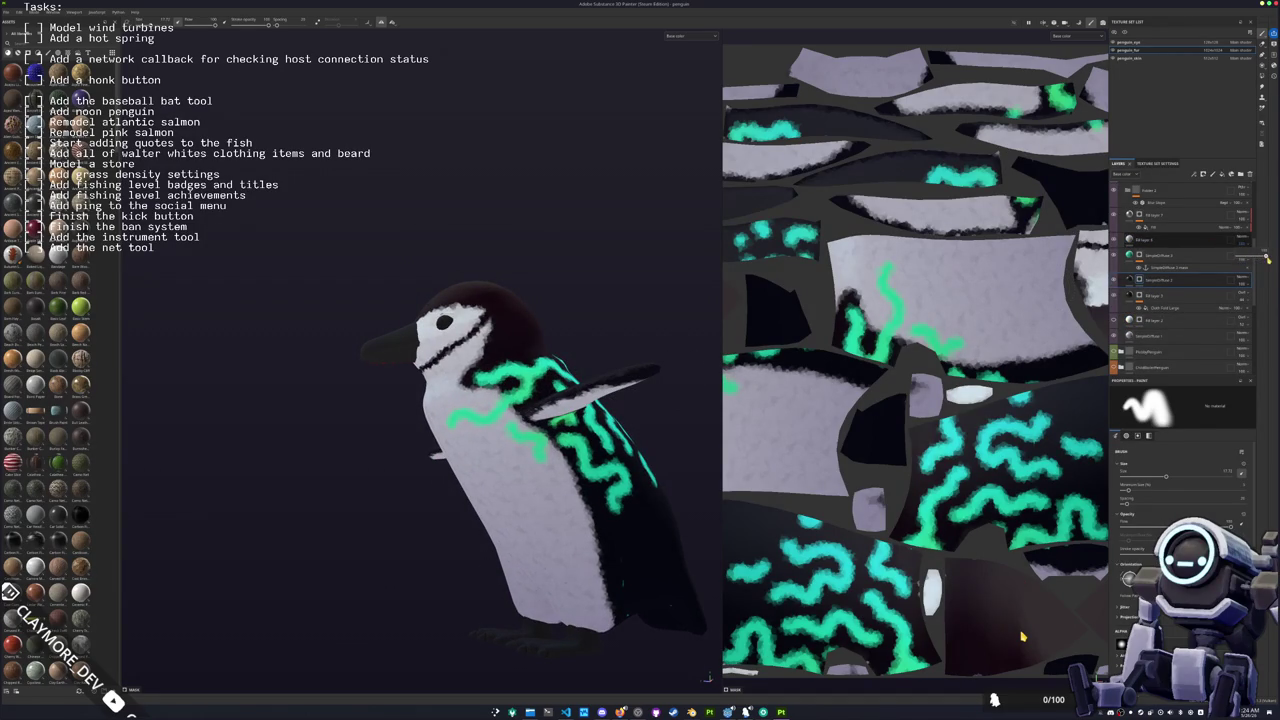
click(1126, 300)
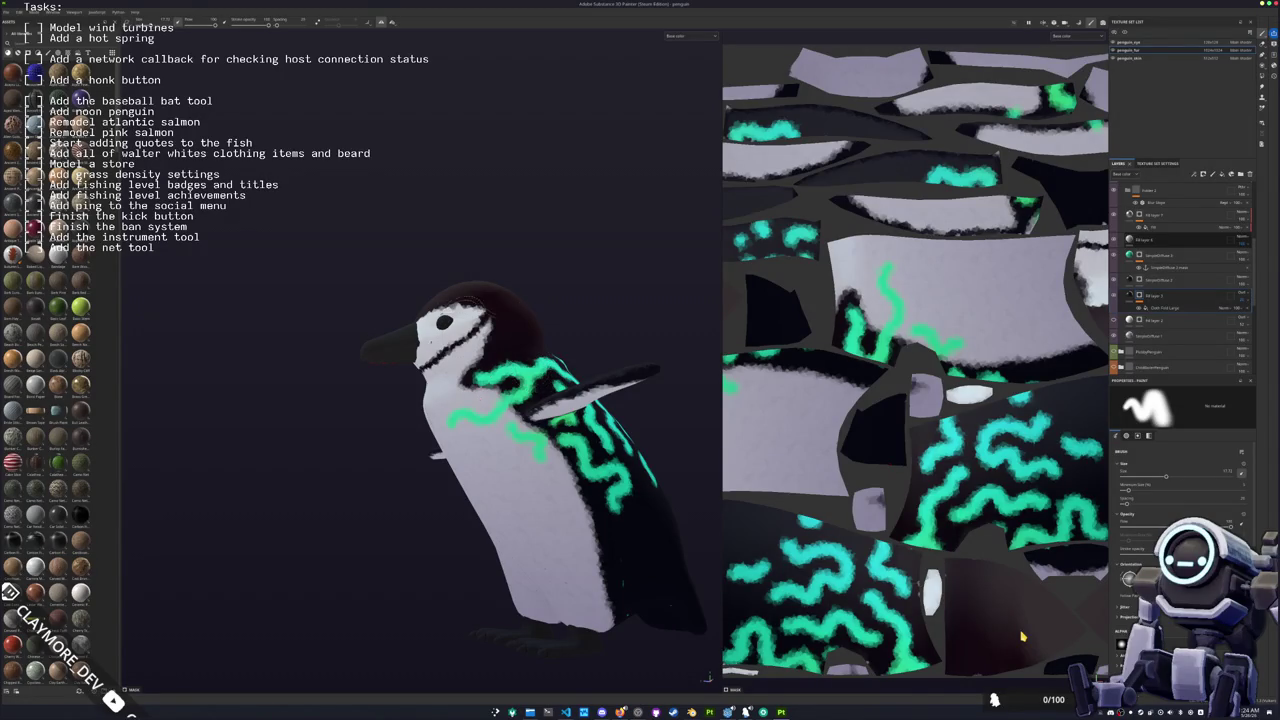
drag(464, 377, 504, 422)
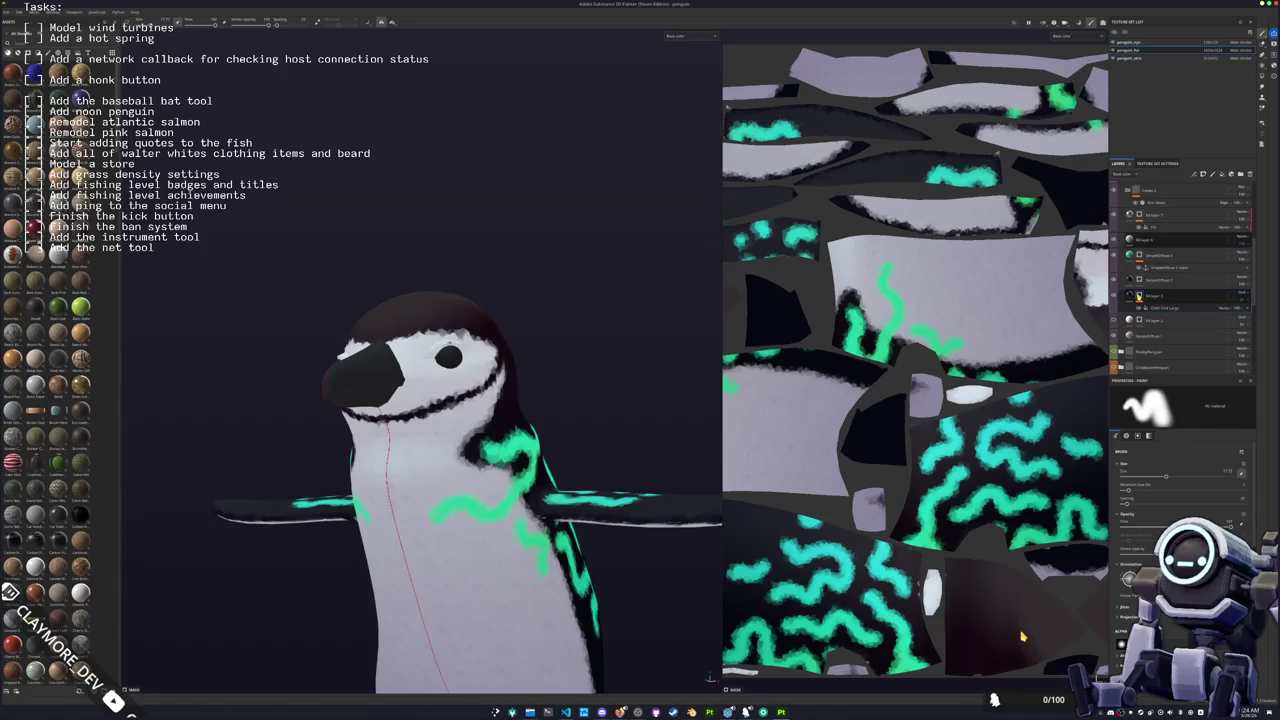
Step: Brush black over the flipper base and add one more green squiggle stroke
click(1165, 280)
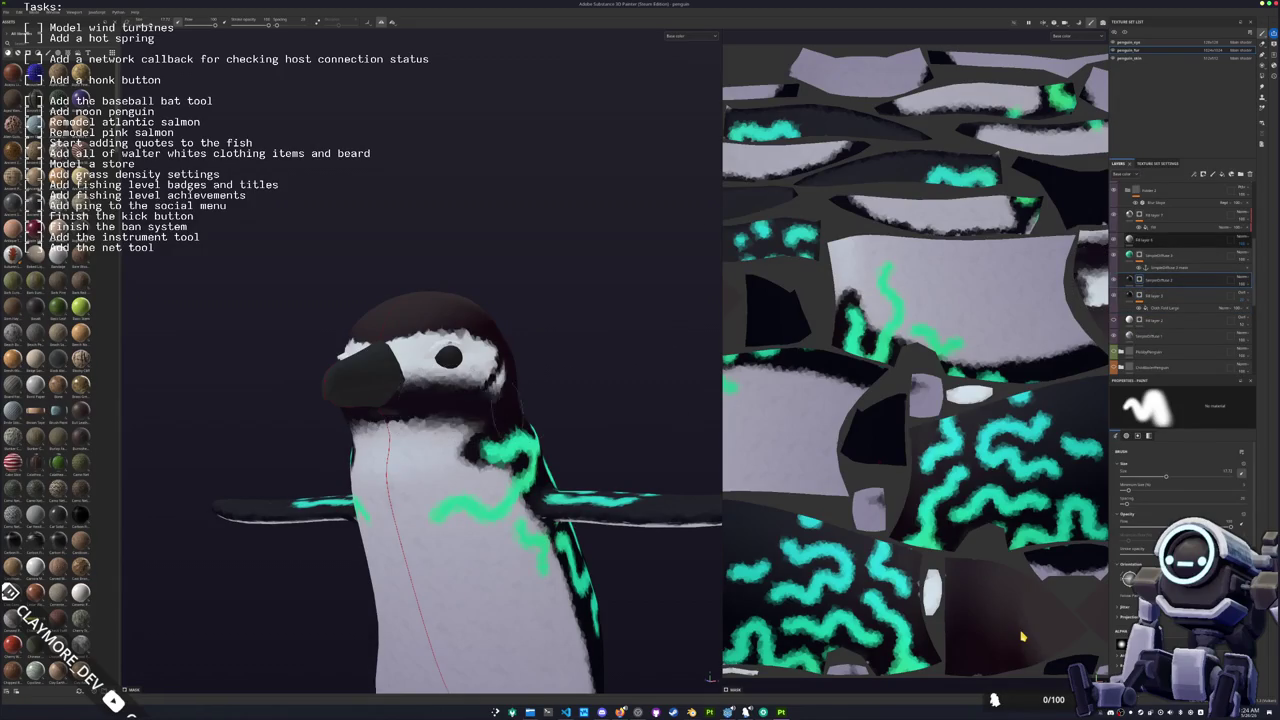
mouse_move(526, 413)
mouse_down()
mouse_move(448, 413)
mouse_move(585, 435)
mouse_up()
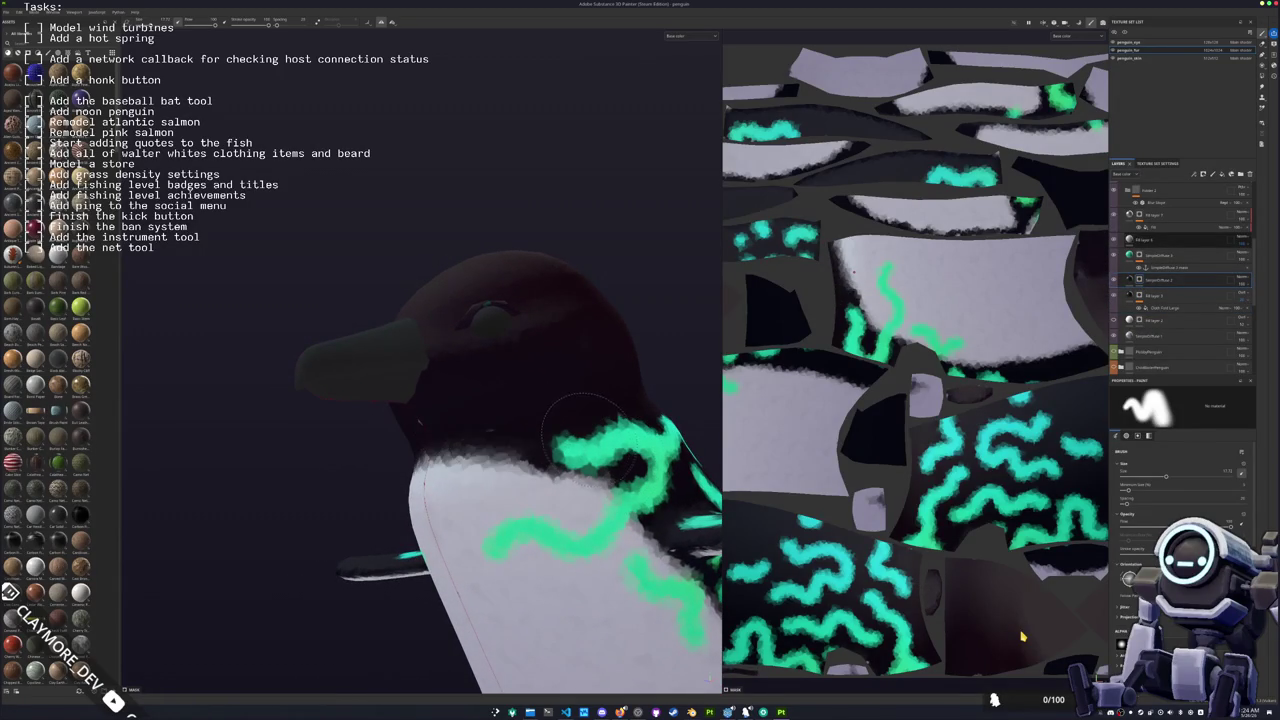
drag(585, 435, 445, 400)
mouse_move(469, 458)
mouse_down()
mouse_move(515, 465)
mouse_move(480, 470)
mouse_move(465, 495)
mouse_move(497, 491)
mouse_move(448, 470)
mouse_move(449, 429)
mouse_move(429, 400)
mouse_move(495, 290)
mouse_up()
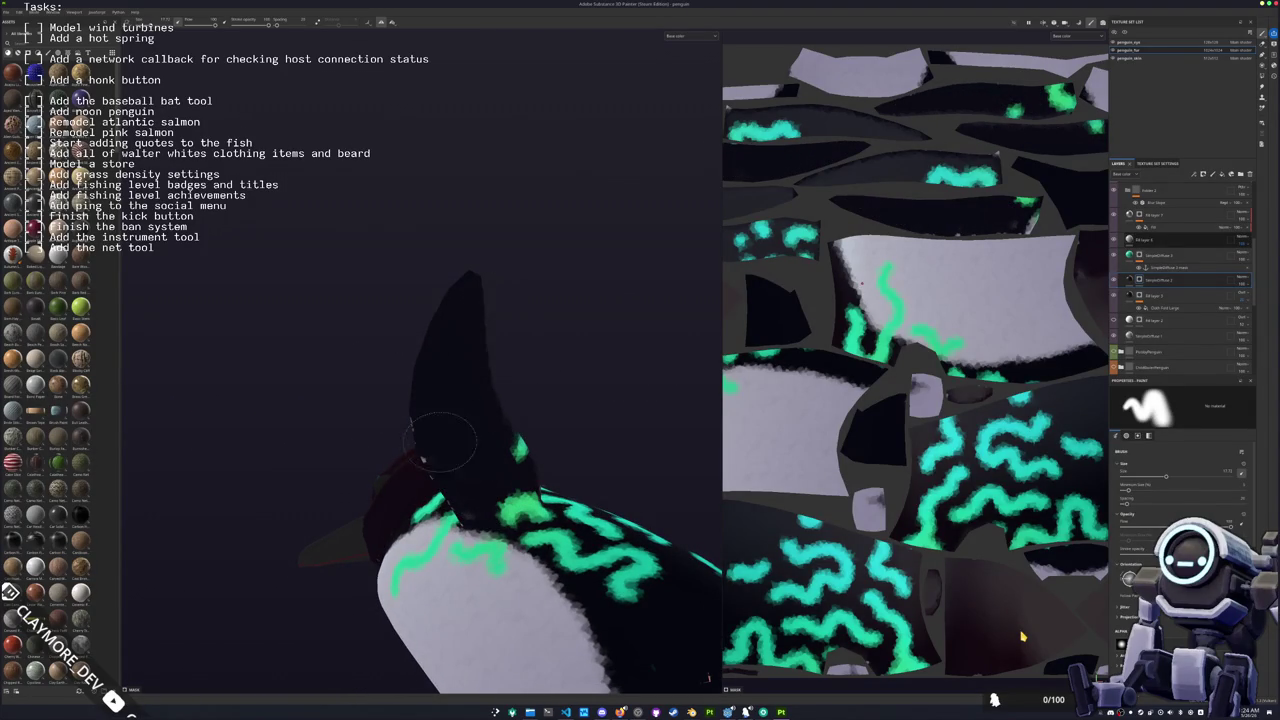
drag(485, 395, 568, 437)
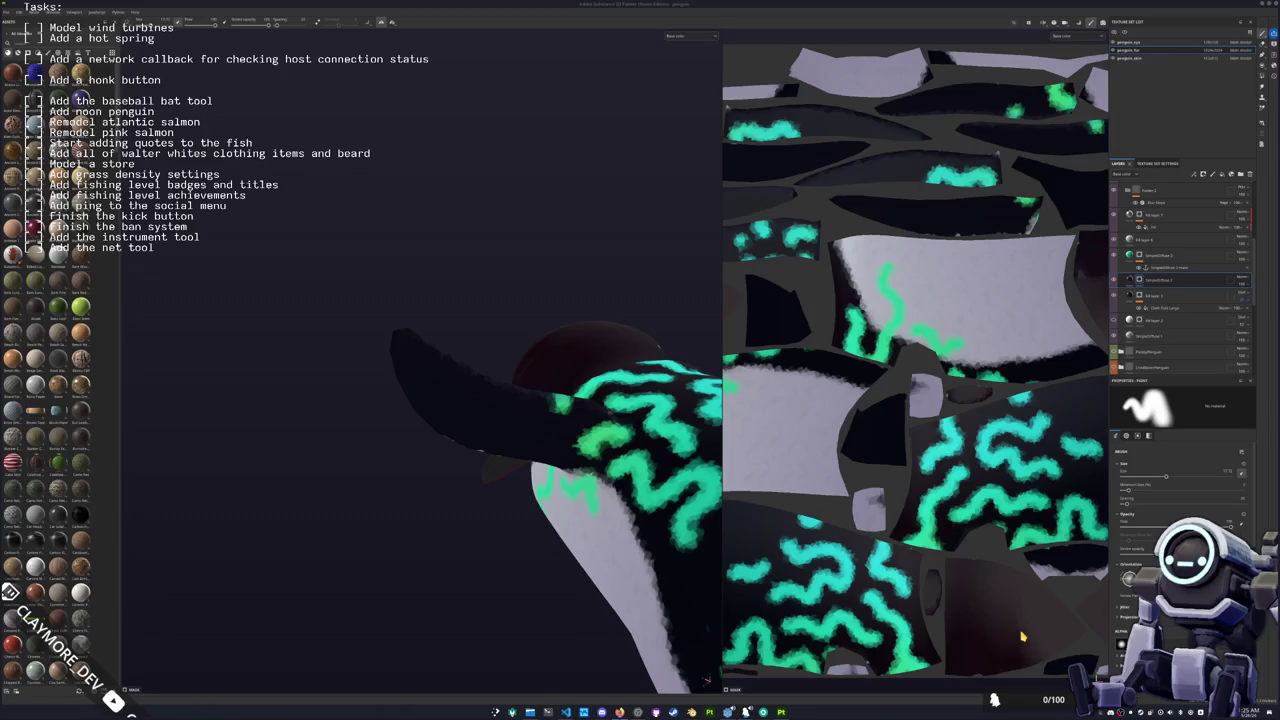
drag(910, 322, 948, 335)
drag(550, 453, 489, 541)
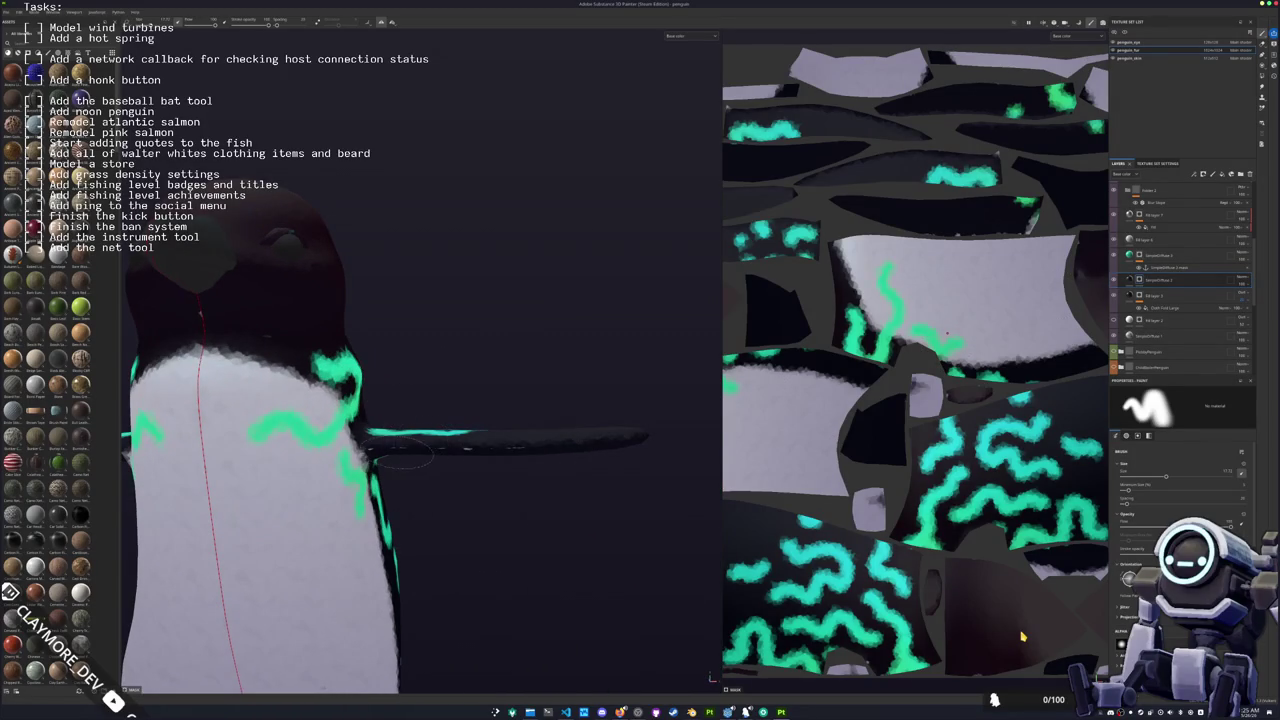
scroll(1161, 245, up, 2)
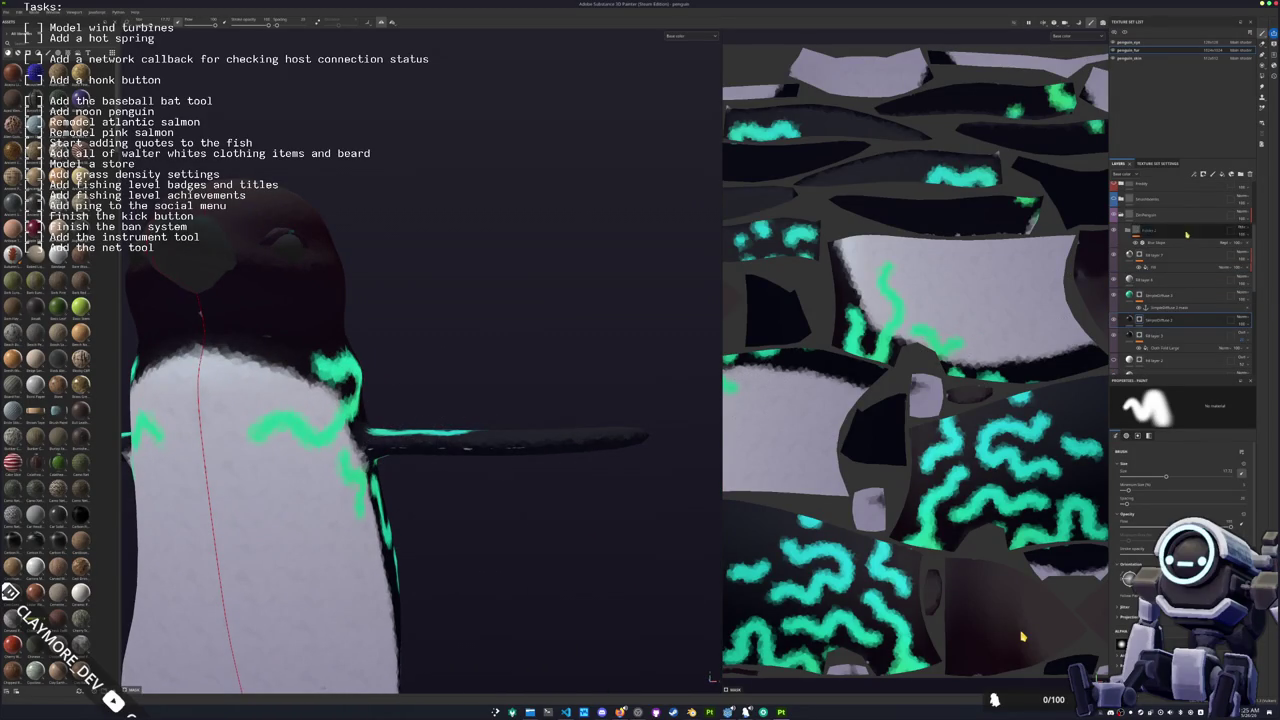
Step: Switch the Blur Slope filter to a different blending mode, then select the back paint layer
click(1161, 244)
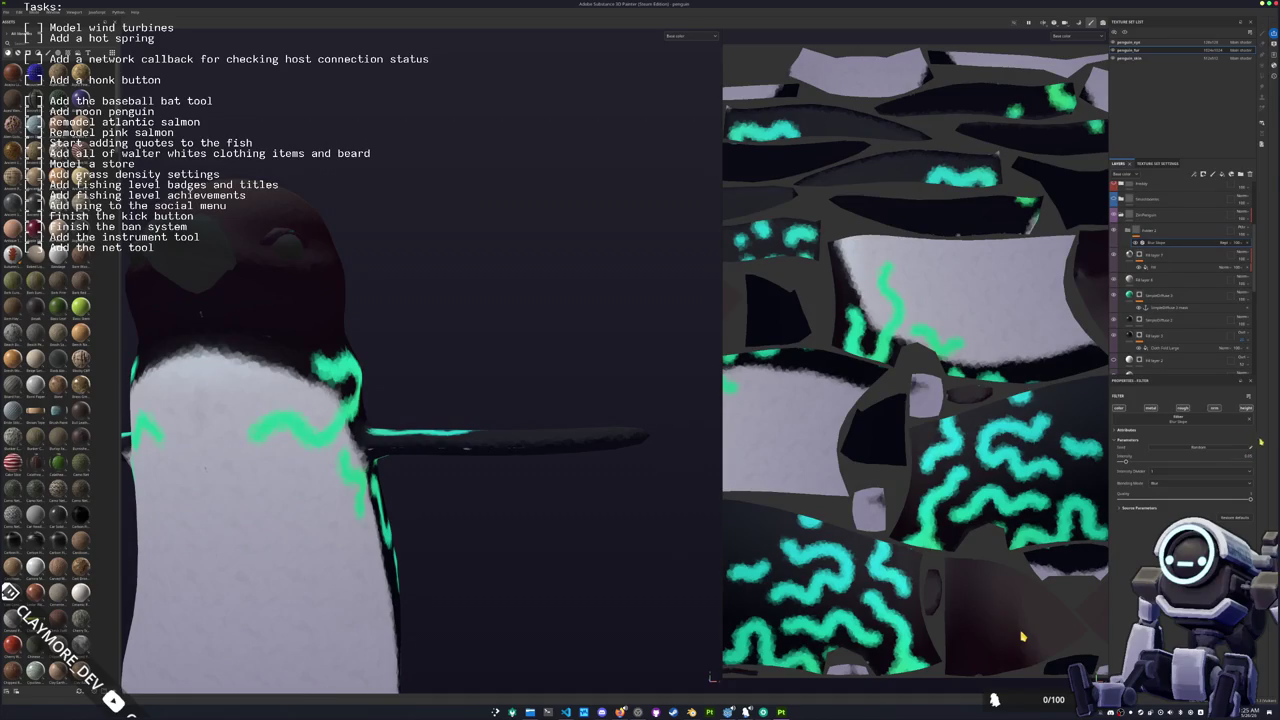
click(1157, 483)
click(1165, 503)
drag(560, 485, 400, 525)
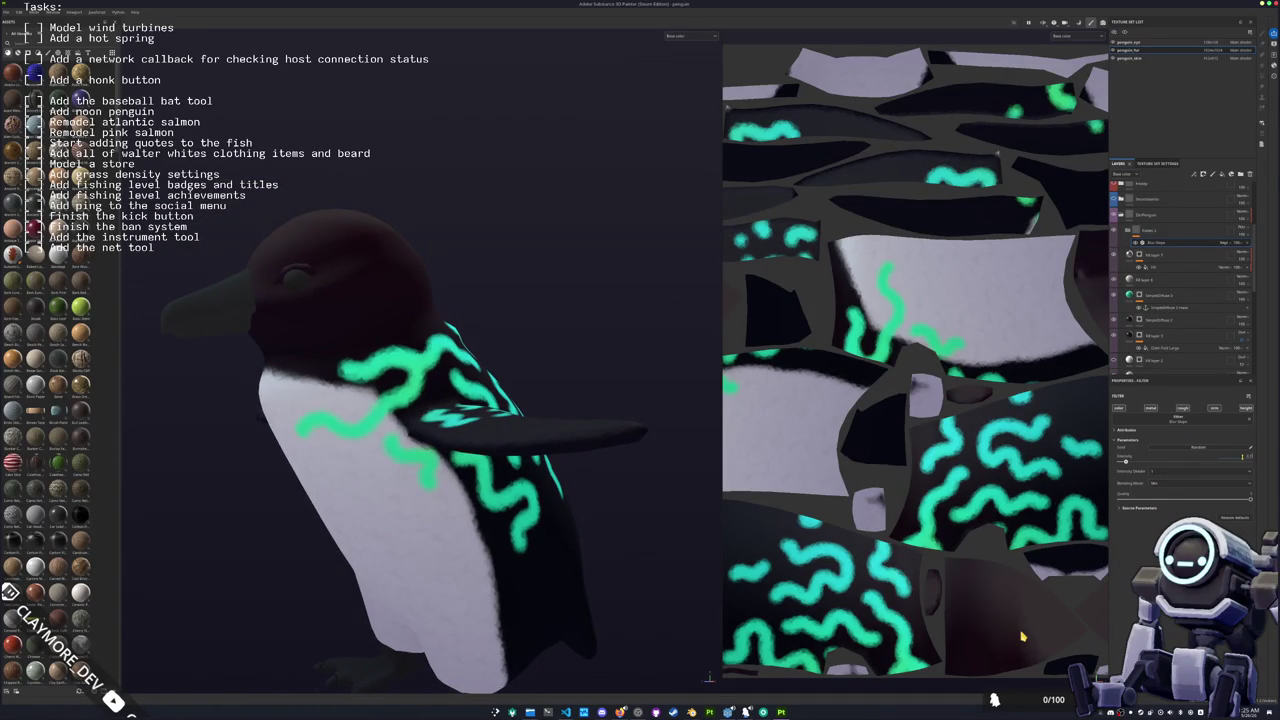
mouse_move(717, 400)
mouse_down()
mouse_move(586, 360)
mouse_move(268, 415)
mouse_up()
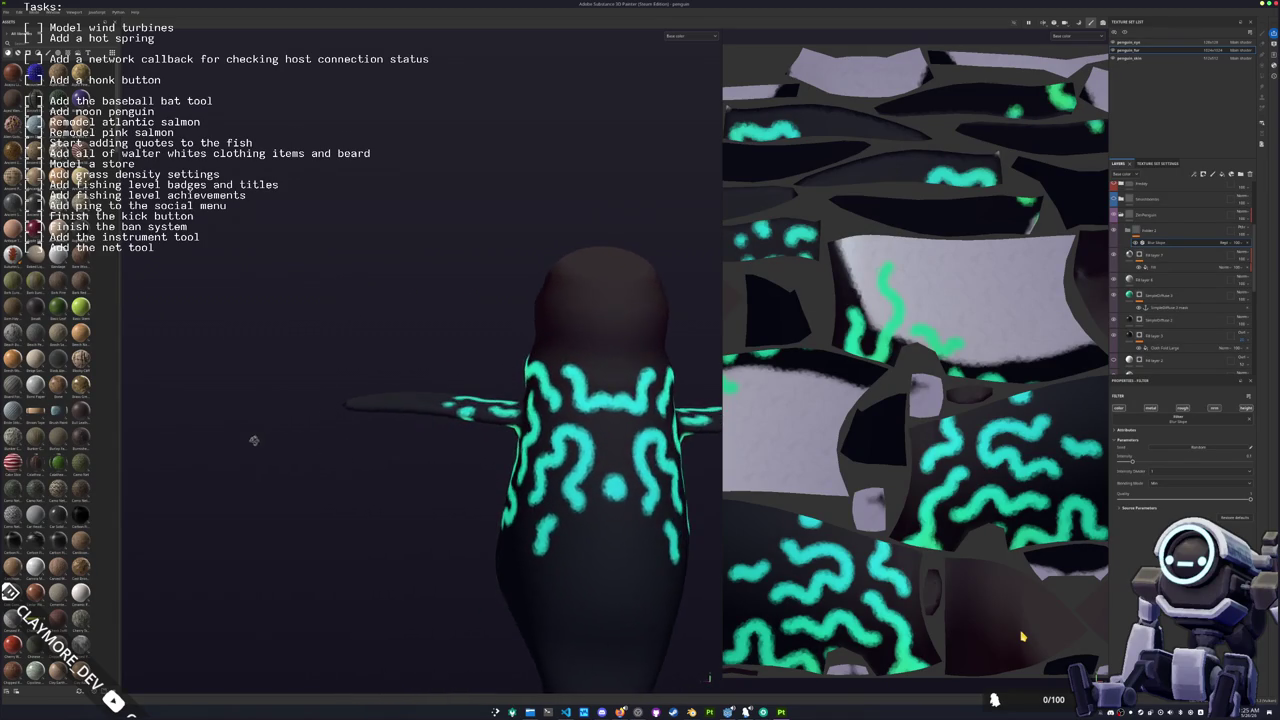
scroll(409, 400, up, 2)
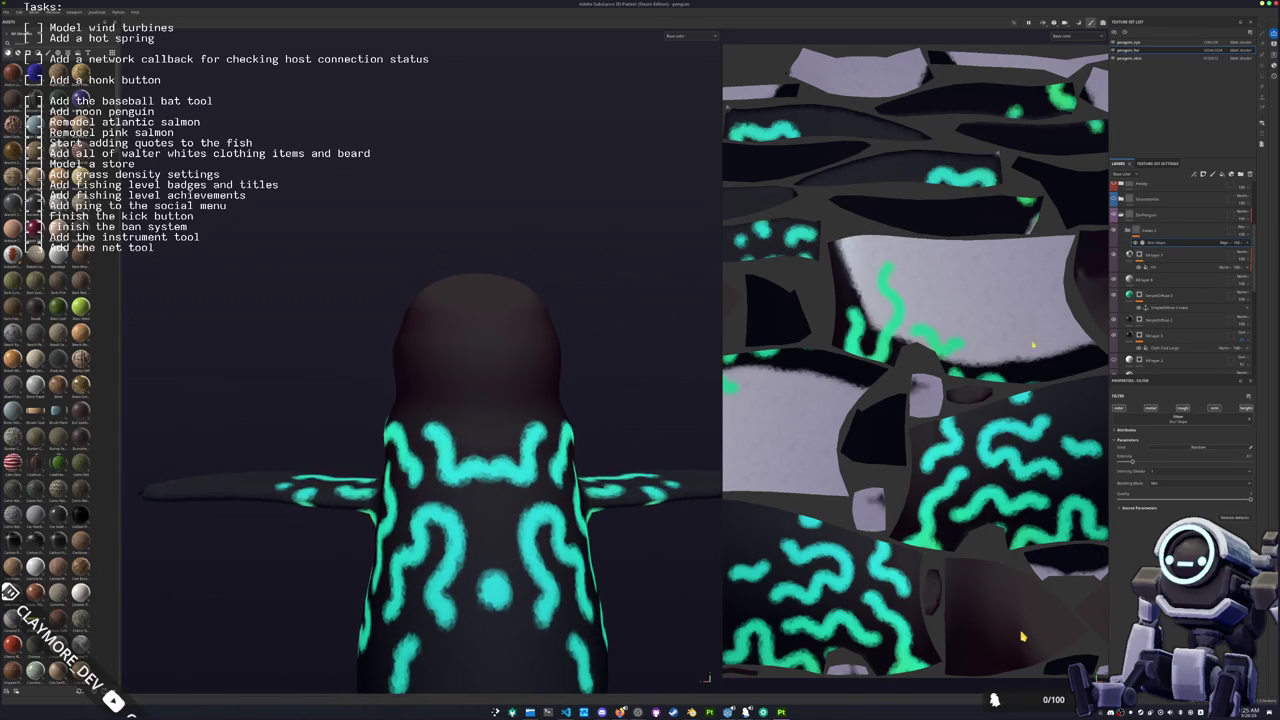
click(1165, 296)
Step: With a smaller brush, paint cyan dots, an arch and bars across the back to the right flipper
scroll(450, 515, up, 2)
key([)
click(448, 522)
scroll(448, 522, down, 2)
mouse_move(448, 522)
mouse_down()
mouse_move(470, 500)
mouse_move(430, 495)
mouse_move(472, 588)
mouse_move(418, 518)
mouse_up()
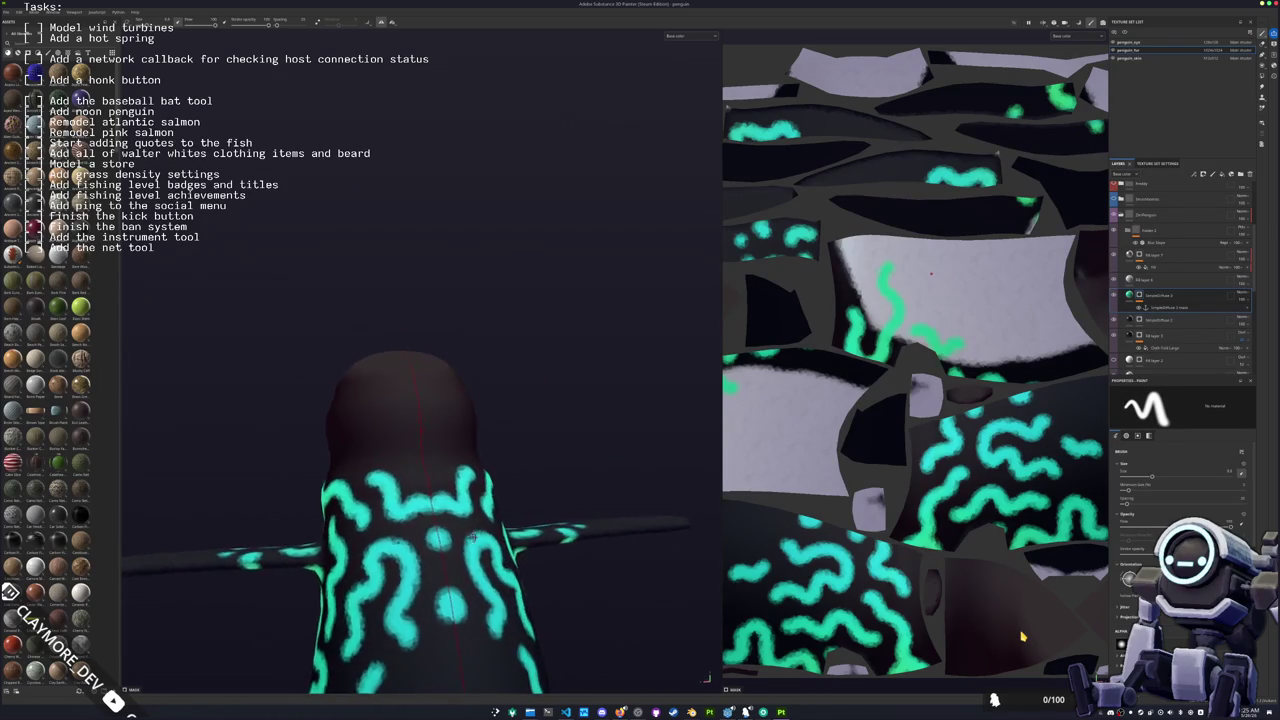
scroll(436, 493, up, 2)
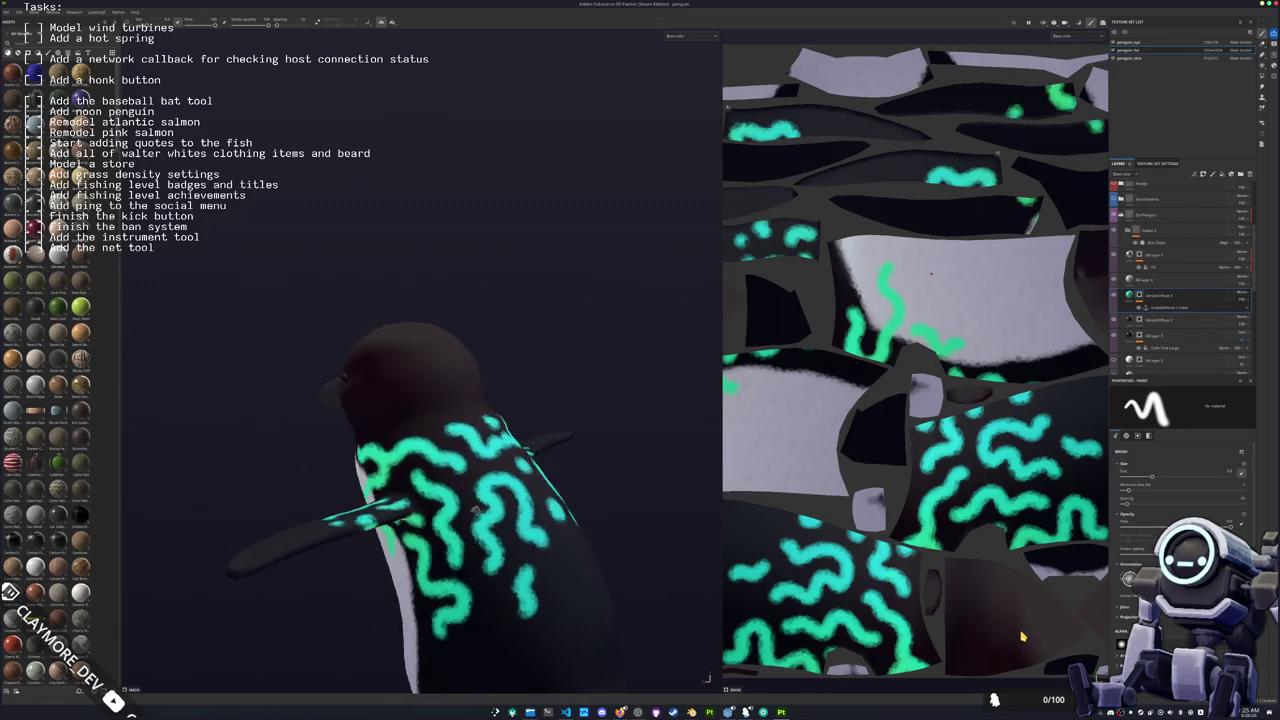
scroll(418, 518, up, 1)
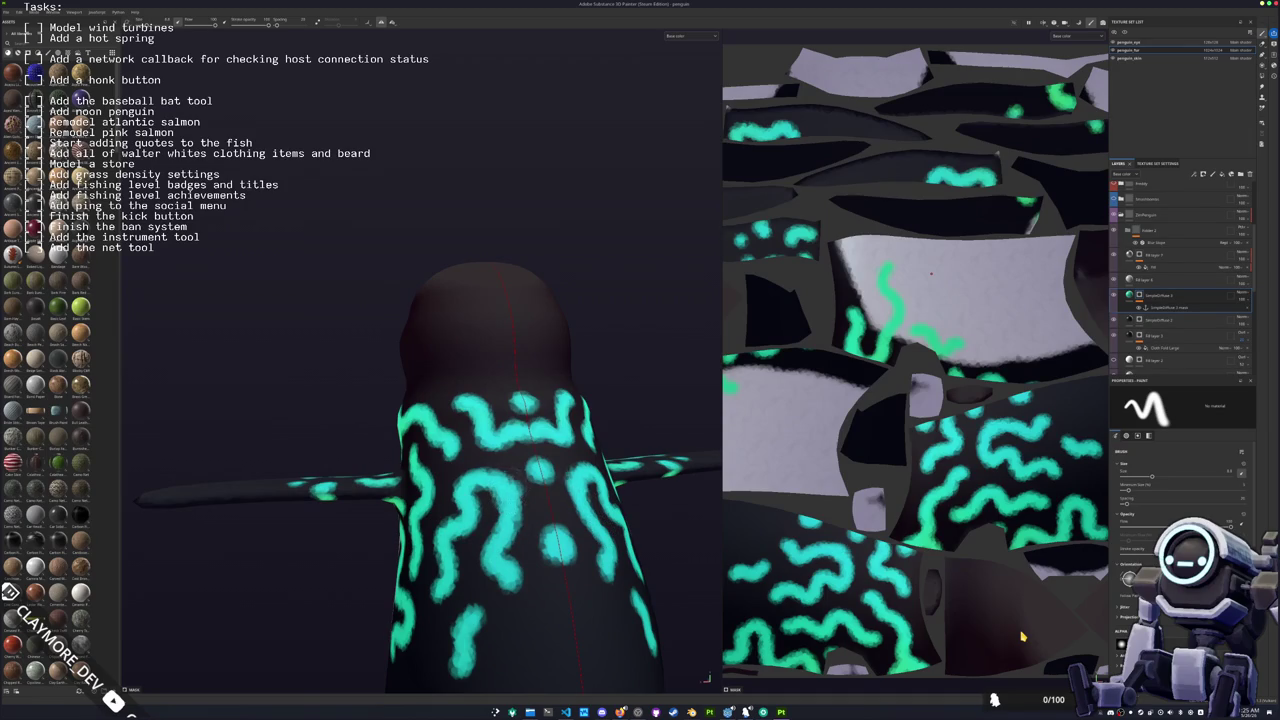
drag(465, 482, 606, 512)
mouse_move(706, 678)
mouse_down()
mouse_move(680, 665)
mouse_move(709, 678)
mouse_up()
scroll(520, 478, up, 3)
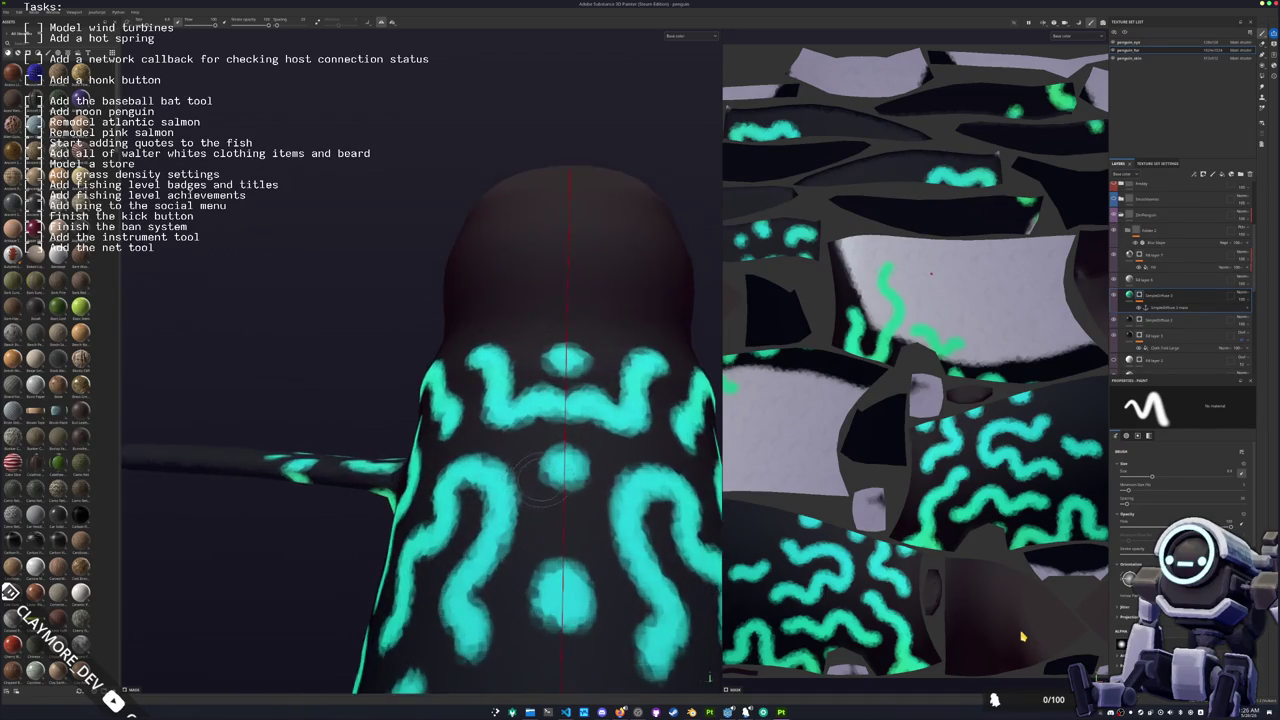
mouse_move(461, 448)
mouse_down()
mouse_move(690, 465)
mouse_move(556, 463)
mouse_up()
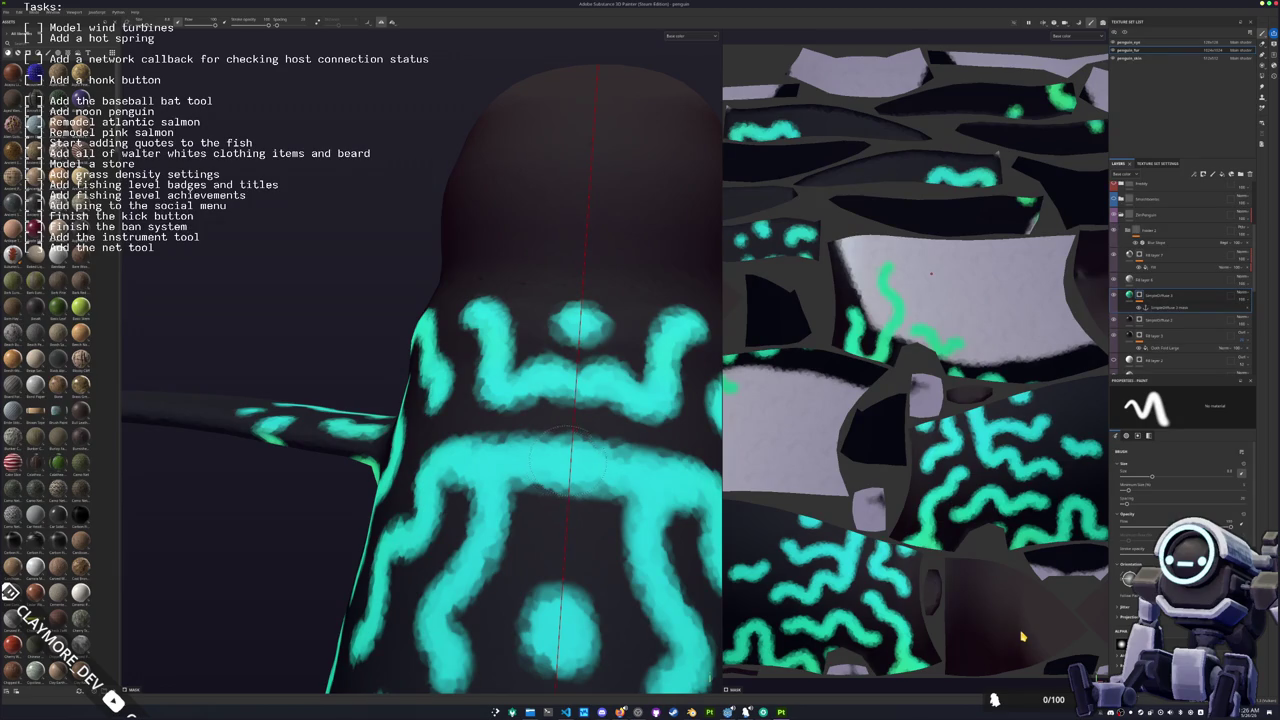
mouse_move(587, 421)
mouse_down()
mouse_move(615, 414)
mouse_move(540, 527)
mouse_move(560, 540)
mouse_move(500, 550)
mouse_move(530, 558)
mouse_move(458, 565)
mouse_move(476, 562)
mouse_move(470, 575)
mouse_move(620, 470)
mouse_move(699, 460)
mouse_up()
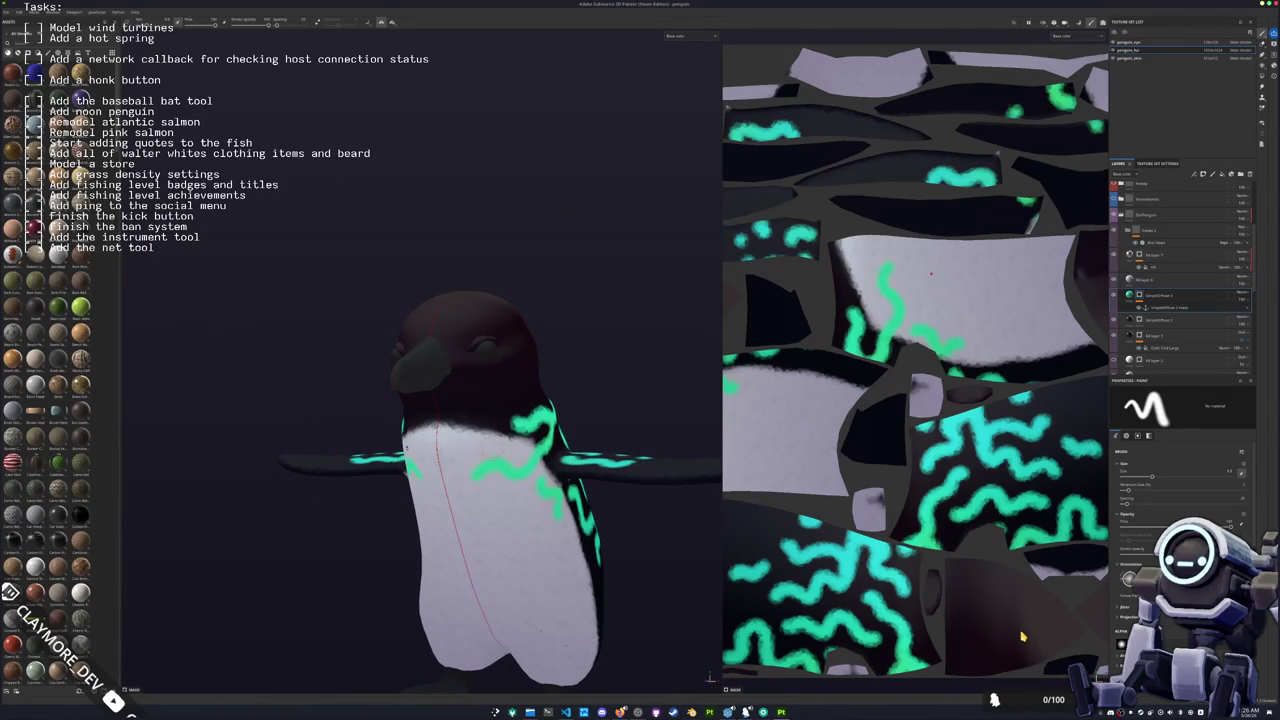
scroll(364, 398, up, 3)
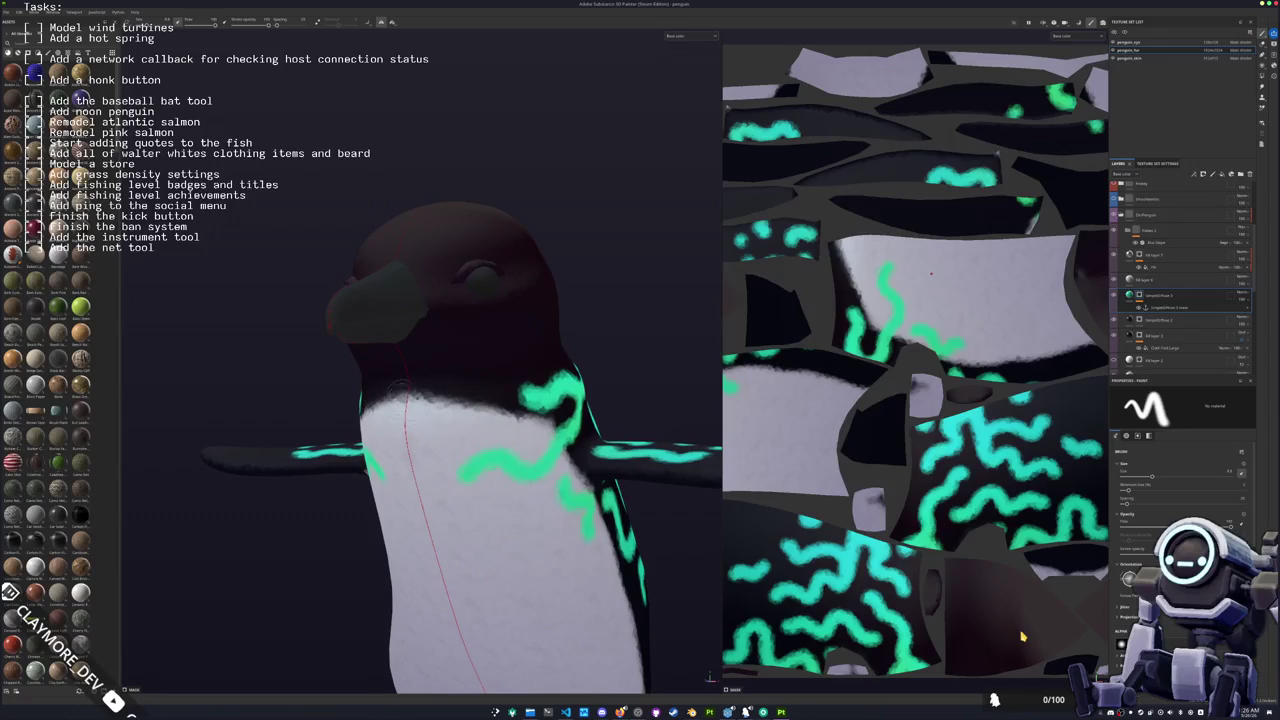
drag(430, 383, 446, 383)
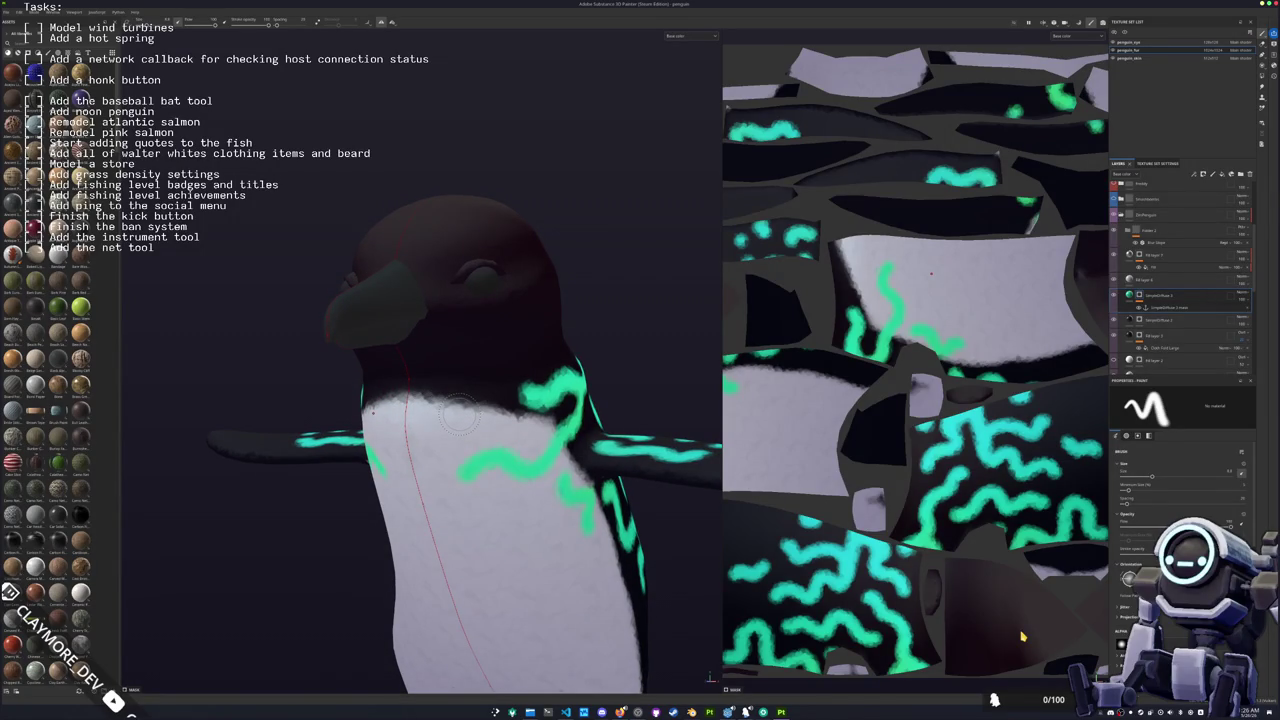
mouse_move(455, 410)
mouse_down()
mouse_move(430, 405)
mouse_move(470, 420)
mouse_up()
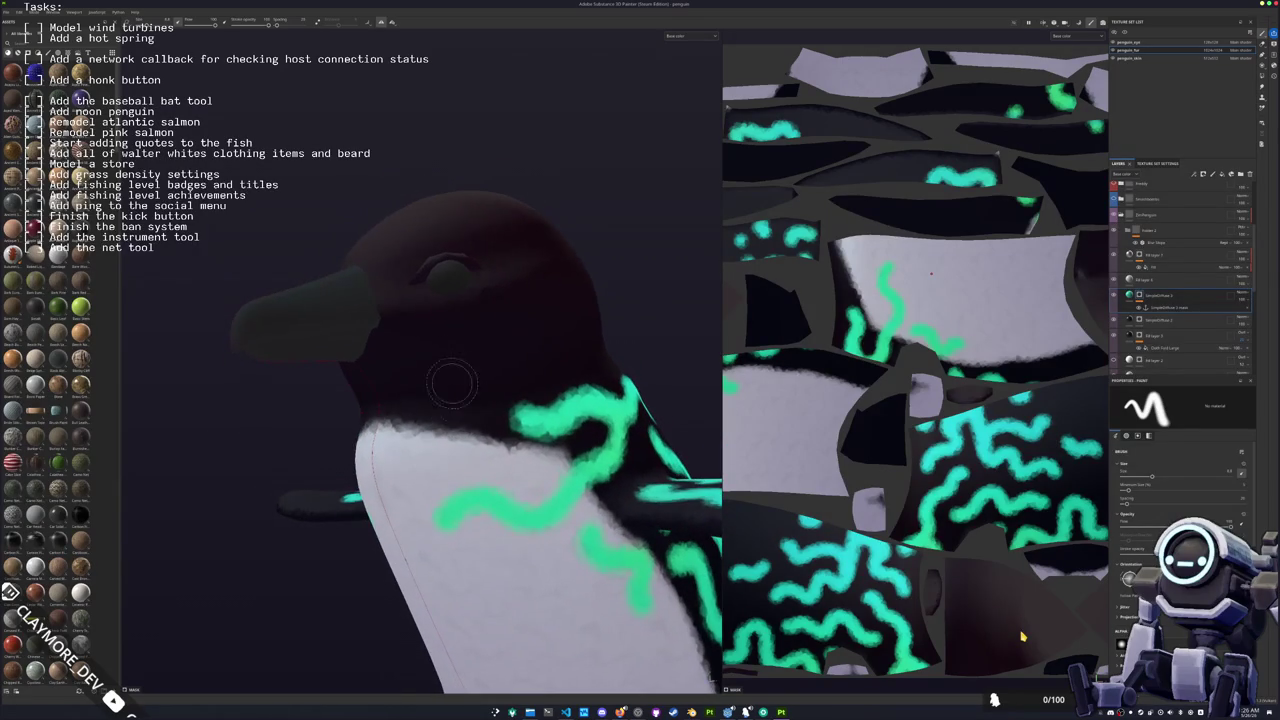
drag(431, 460, 432, 460)
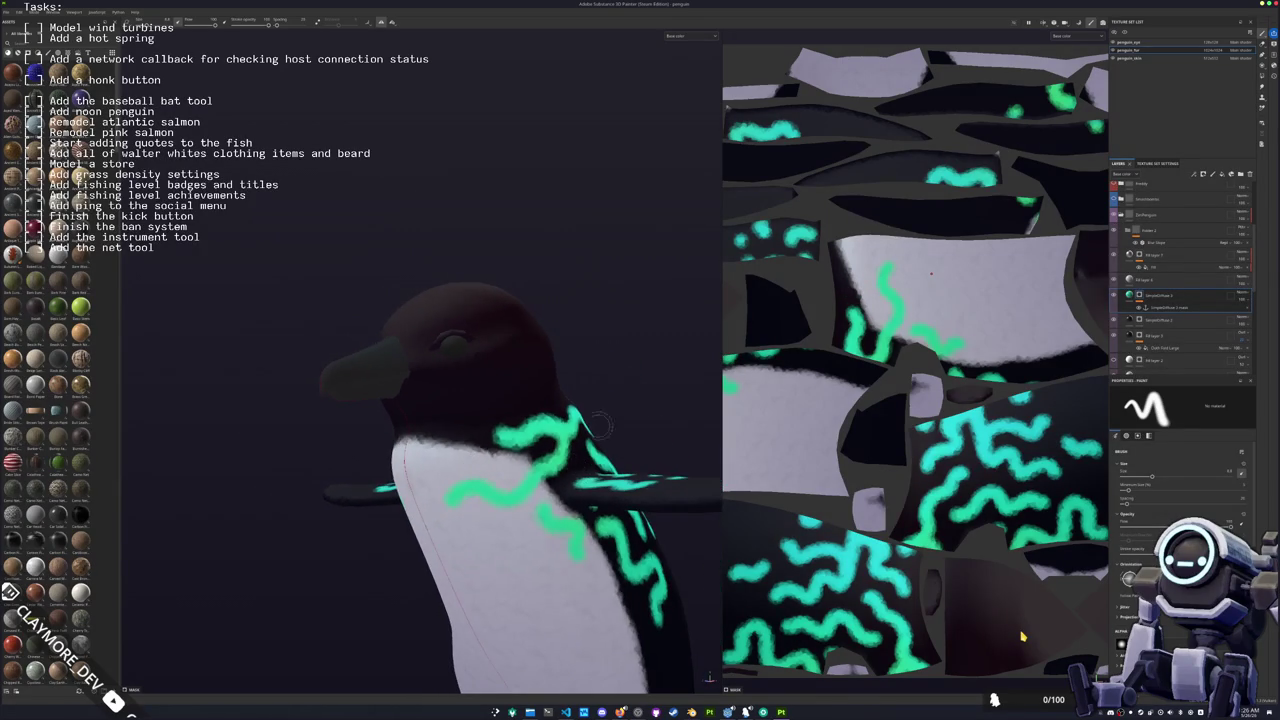
Step: On the next layer down, paint dark strokes along the bottom of the white belly
click(1128, 319)
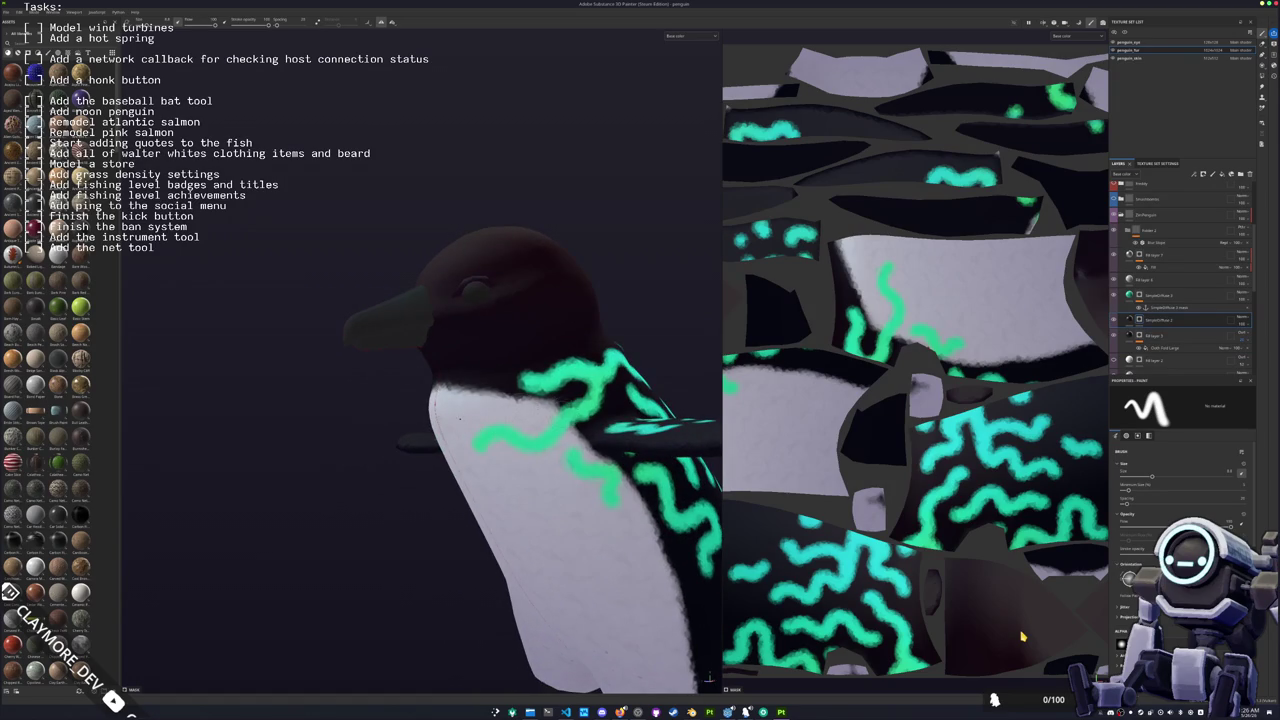
key(f)
mouse_move(450, 390)
mouse_down()
mouse_move(483, 388)
mouse_move(418, 388)
mouse_move(545, 340)
mouse_move(522, 410)
mouse_up()
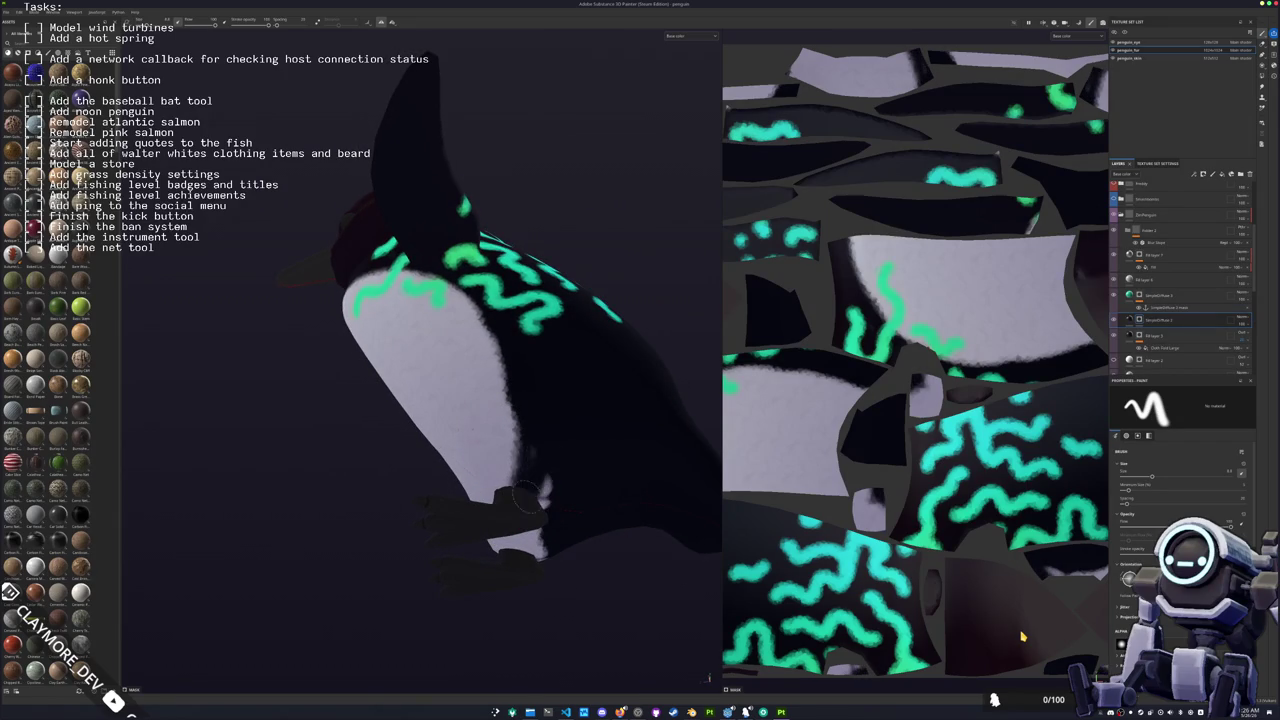
mouse_move(545, 498)
mouse_down()
mouse_move(547, 416)
mouse_move(518, 448)
mouse_up()
mouse_move(520, 505)
mouse_down()
mouse_move(538, 470)
mouse_move(544, 522)
mouse_move(640, 443)
mouse_move(673, 525)
mouse_move(525, 452)
mouse_move(361, 428)
mouse_up()
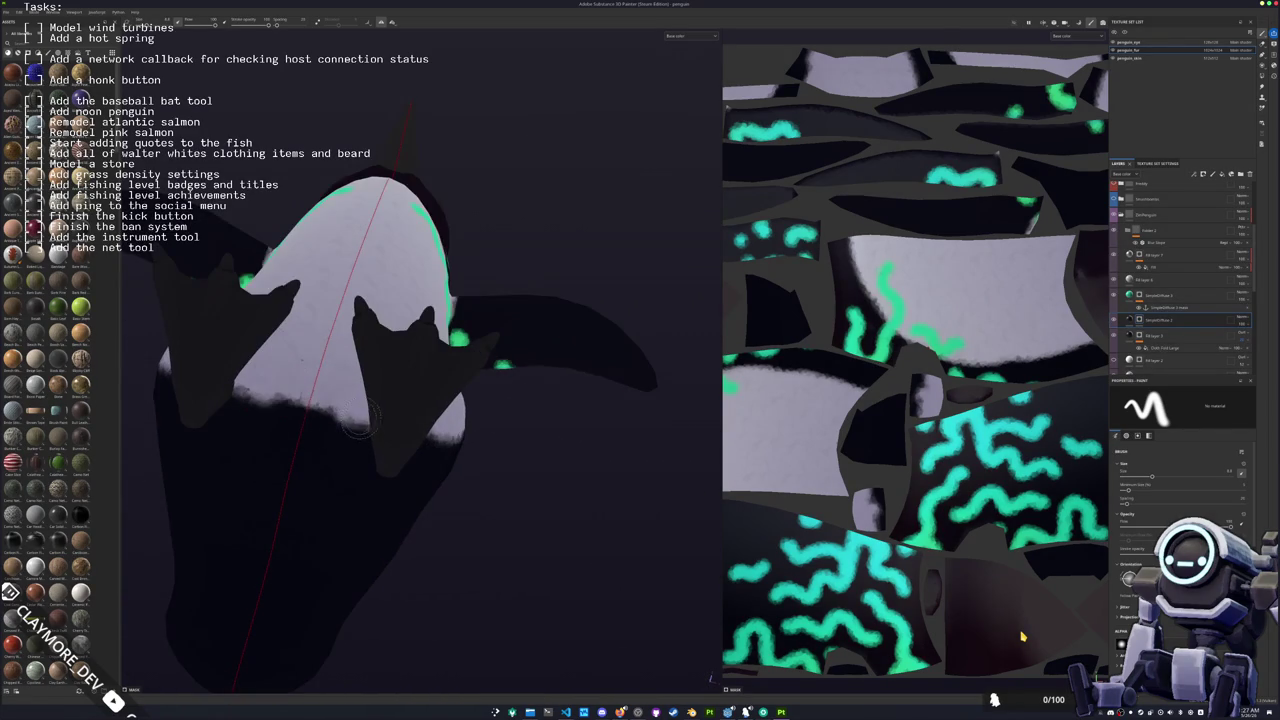
mouse_move(340, 375)
mouse_down()
mouse_move(252, 362)
mouse_move(409, 503)
mouse_move(380, 457)
mouse_move(405, 410)
mouse_move(363, 358)
mouse_move(362, 383)
mouse_move(243, 429)
mouse_move(280, 370)
mouse_move(320, 395)
mouse_move(490, 370)
mouse_move(408, 388)
mouse_move(485, 335)
mouse_move(415, 375)
mouse_move(465, 335)
mouse_move(426, 364)
mouse_move(445, 385)
mouse_move(320, 390)
mouse_move(441, 378)
mouse_move(525, 300)
mouse_move(465, 345)
mouse_move(334, 368)
mouse_move(450, 345)
mouse_up()
Step: Undo the belly strokes, repaint one symmetric dark band across the lower belly, and review
key(ctrl+z)
mouse_move(366, 369)
mouse_down()
mouse_move(470, 345)
mouse_move(530, 306)
mouse_move(446, 363)
mouse_move(250, 385)
mouse_move(330, 385)
mouse_move(500, 420)
mouse_move(440, 422)
mouse_move(516, 436)
mouse_up()
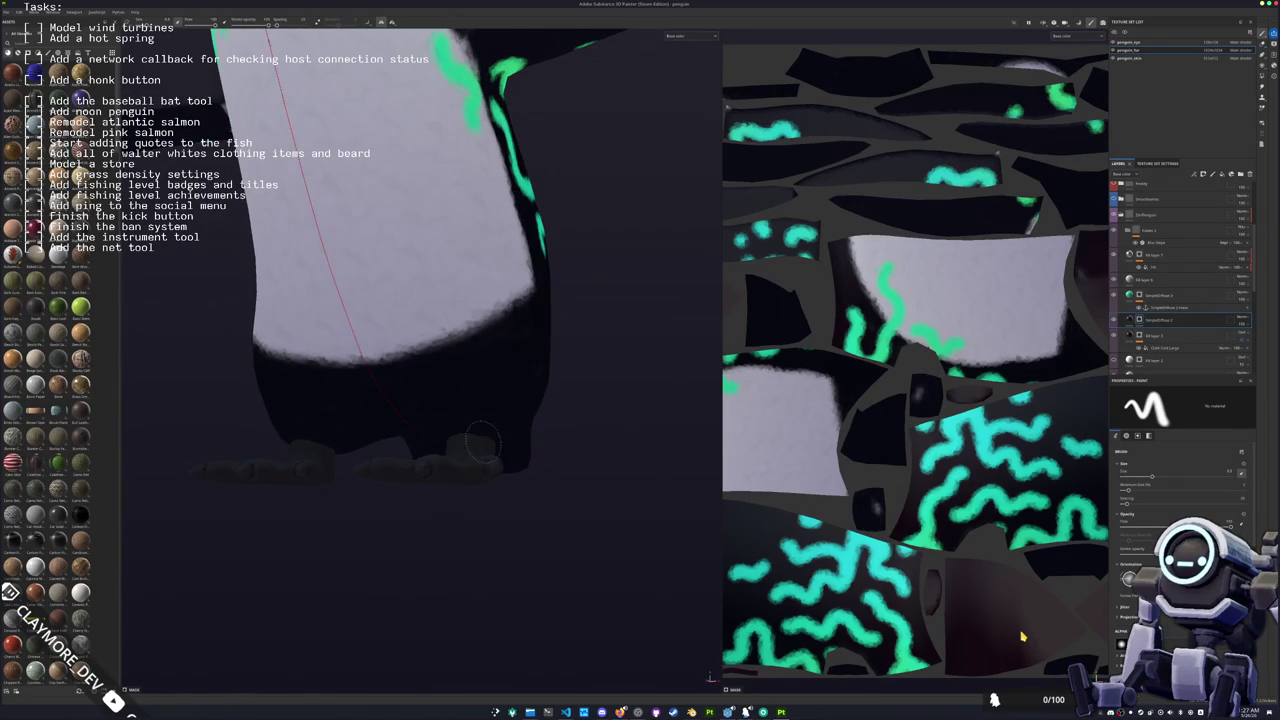
mouse_move(550, 357)
alt+mouse_down()
mouse_move(425, 477)
mouse_move(405, 462)
mouse_move(450, 400)
alt+mouse_up()
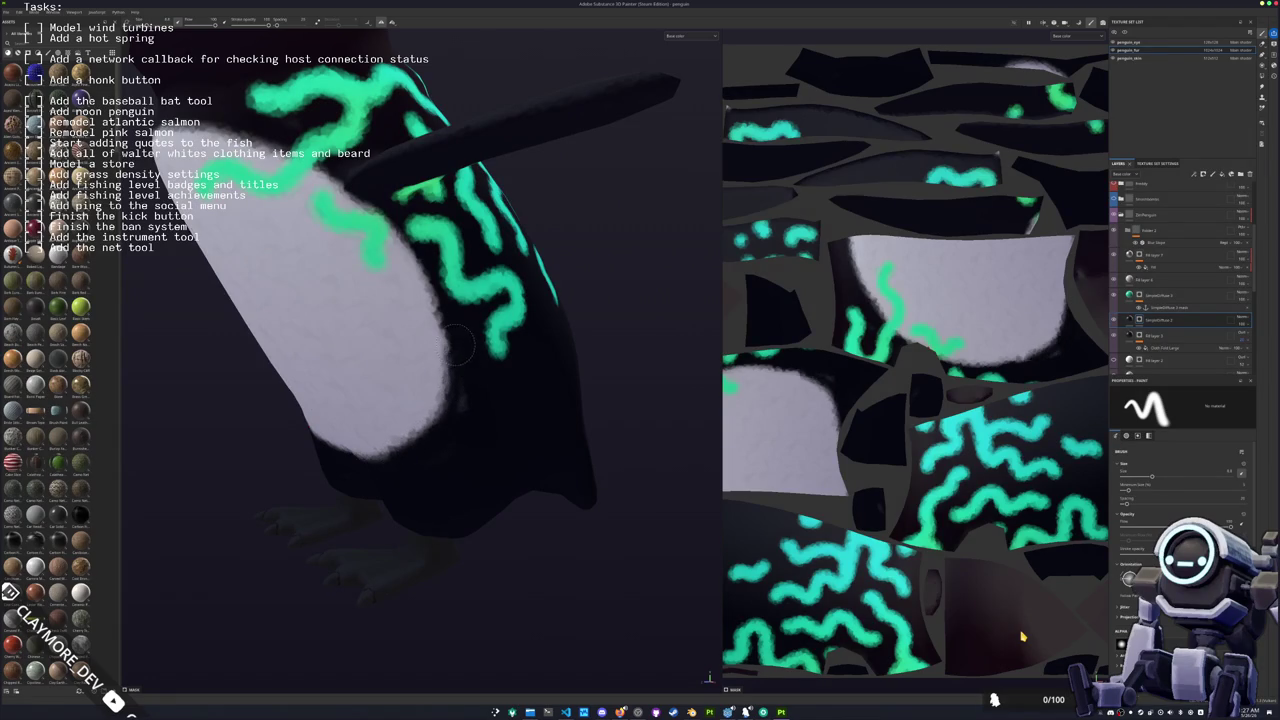
mouse_move(440, 458)
alt+mouse_down()
mouse_move(420, 467)
mouse_move(440, 460)
alt+mouse_up()
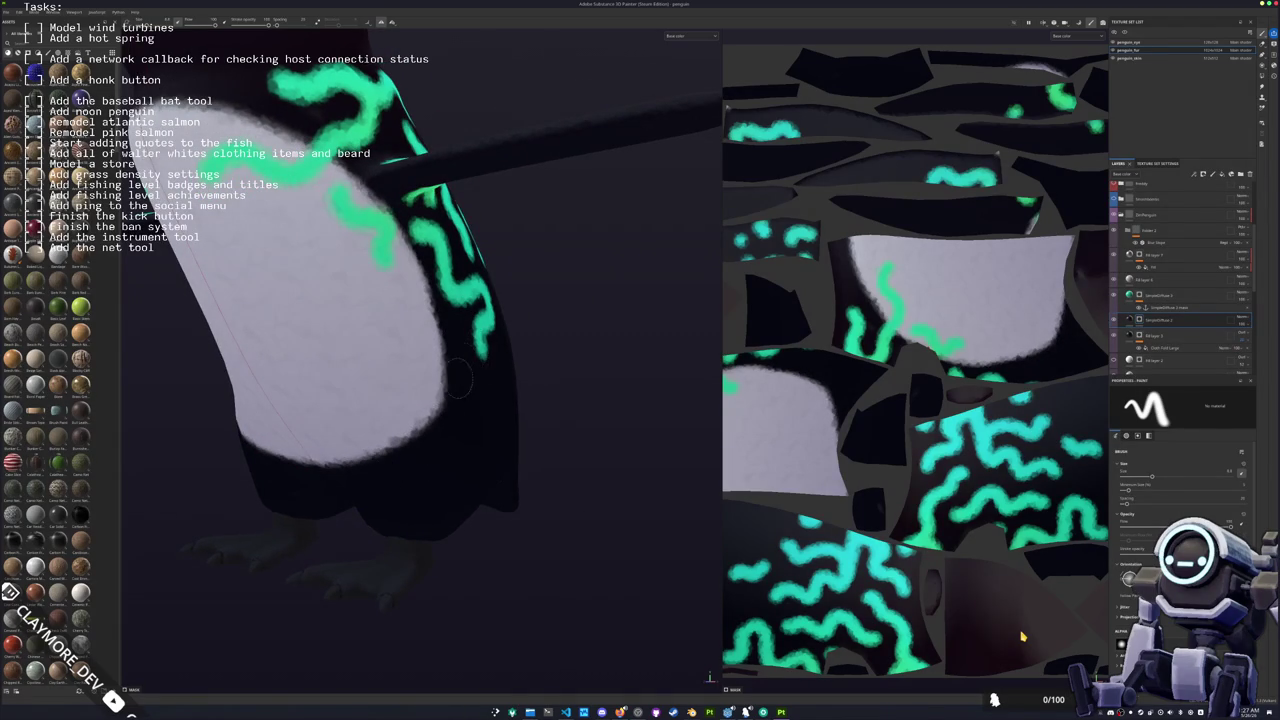
mouse_move(480, 367)
alt+mouse_down()
mouse_move(463, 388)
mouse_move(510, 392)
mouse_move(446, 406)
mouse_move(427, 495)
alt+mouse_up()
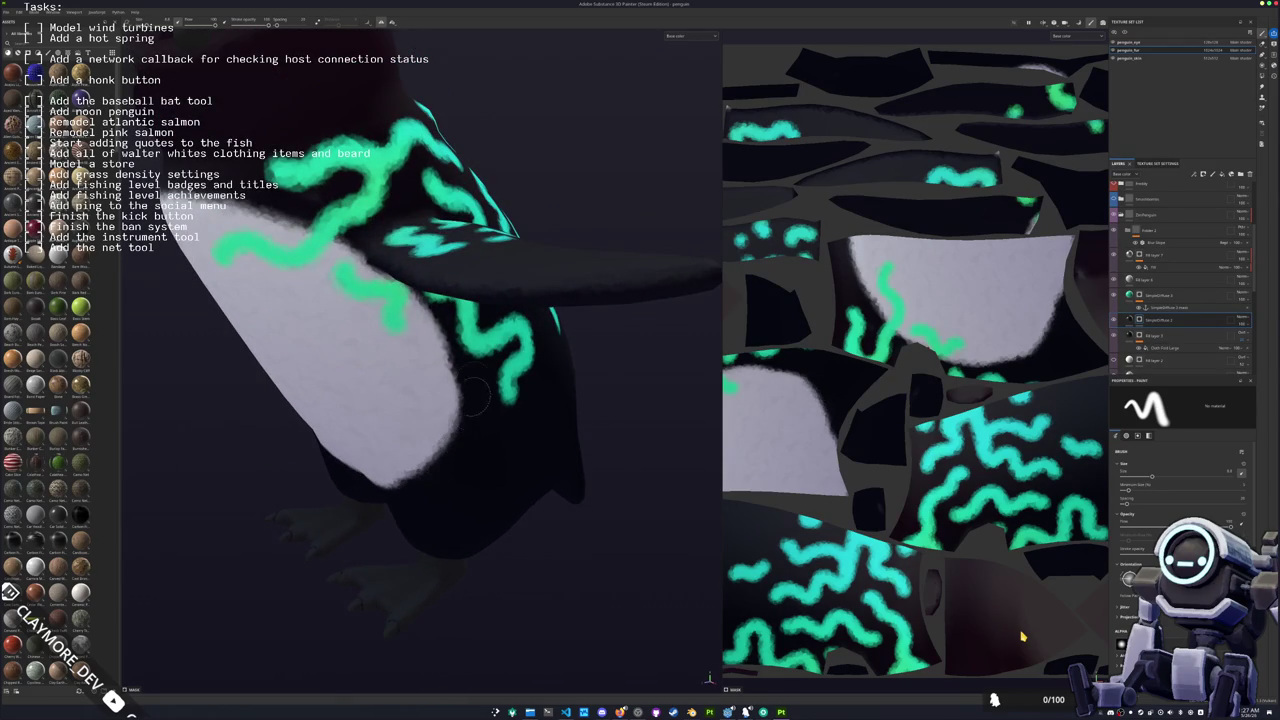
key(f)
mouse_move(596, 415)
alt+mouse_down()
mouse_move(534, 420)
mouse_move(560, 409)
alt+mouse_up()
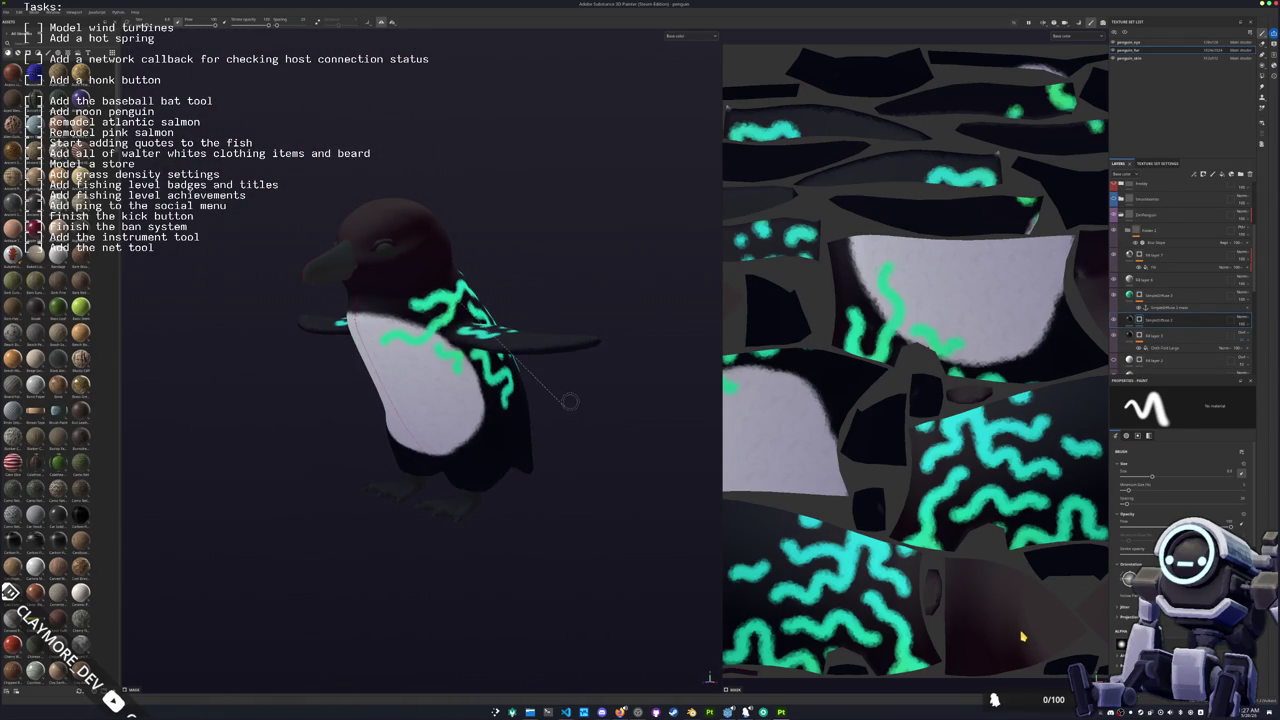
Step: Set the export output folder to the empty textures folder inside the project directory
key(ctrl+shift+e)
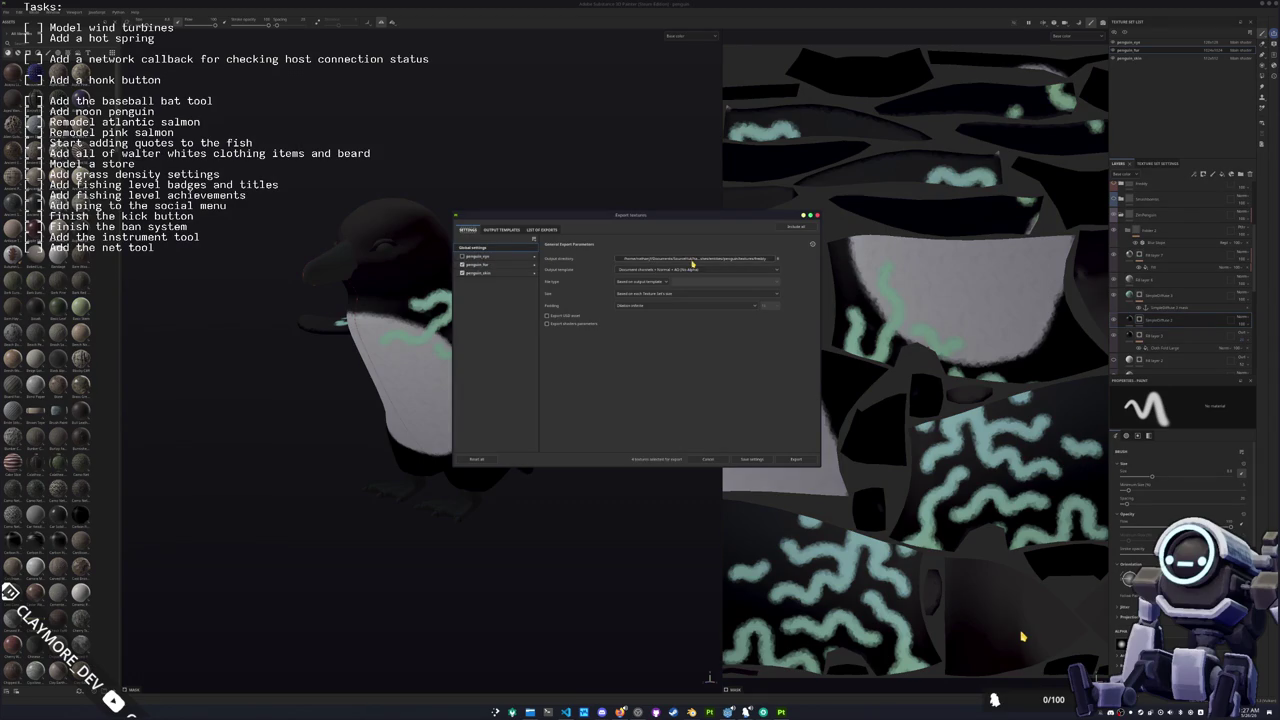
click(695, 259)
click(712, 289)
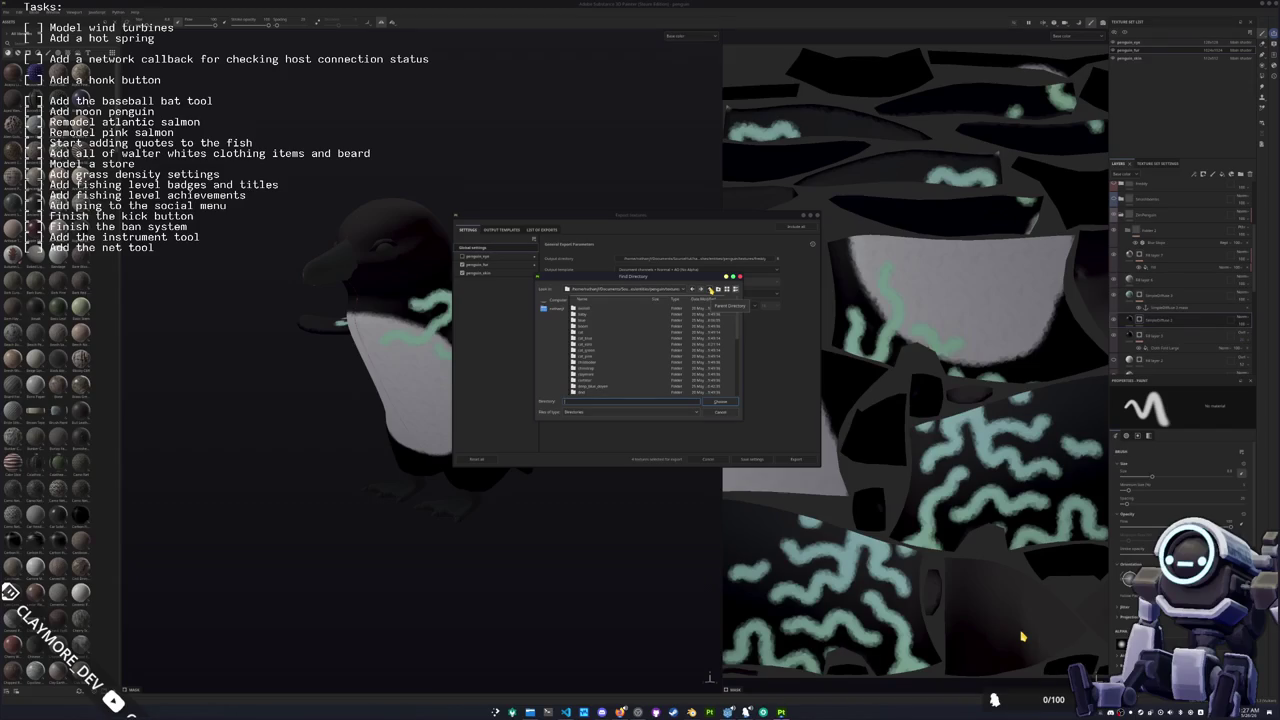
click(711, 289)
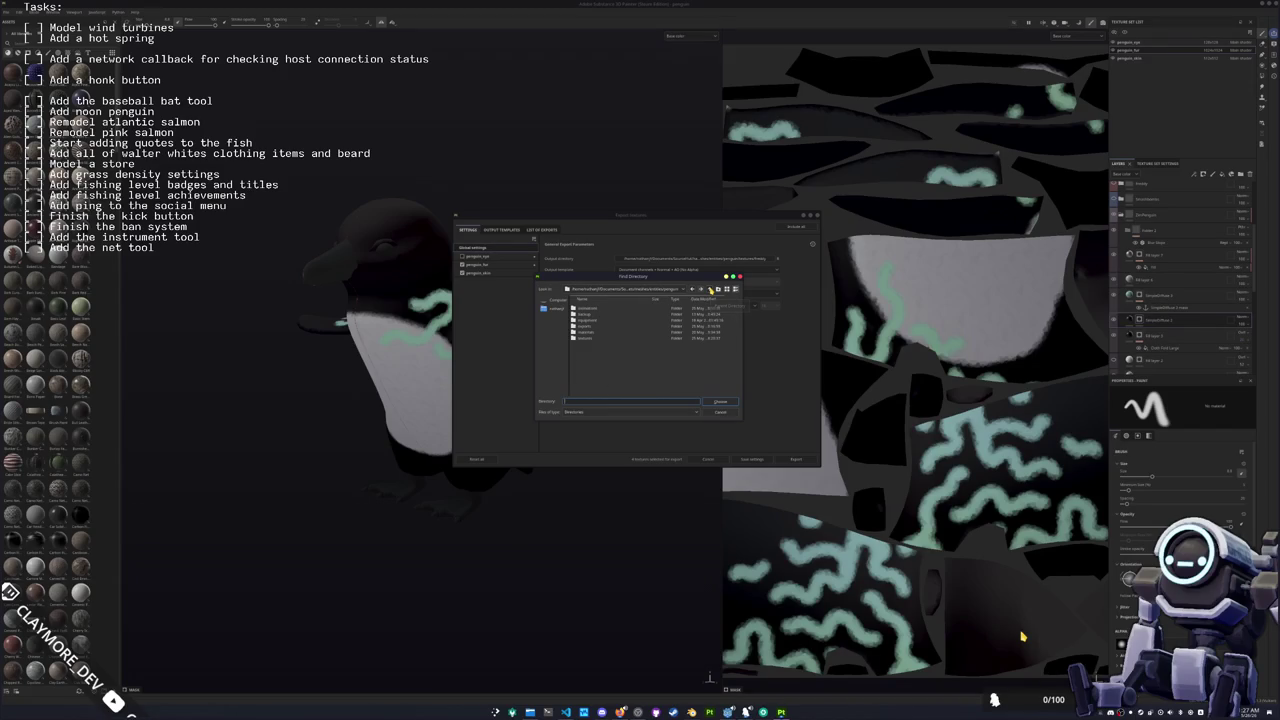
double_click(588, 339)
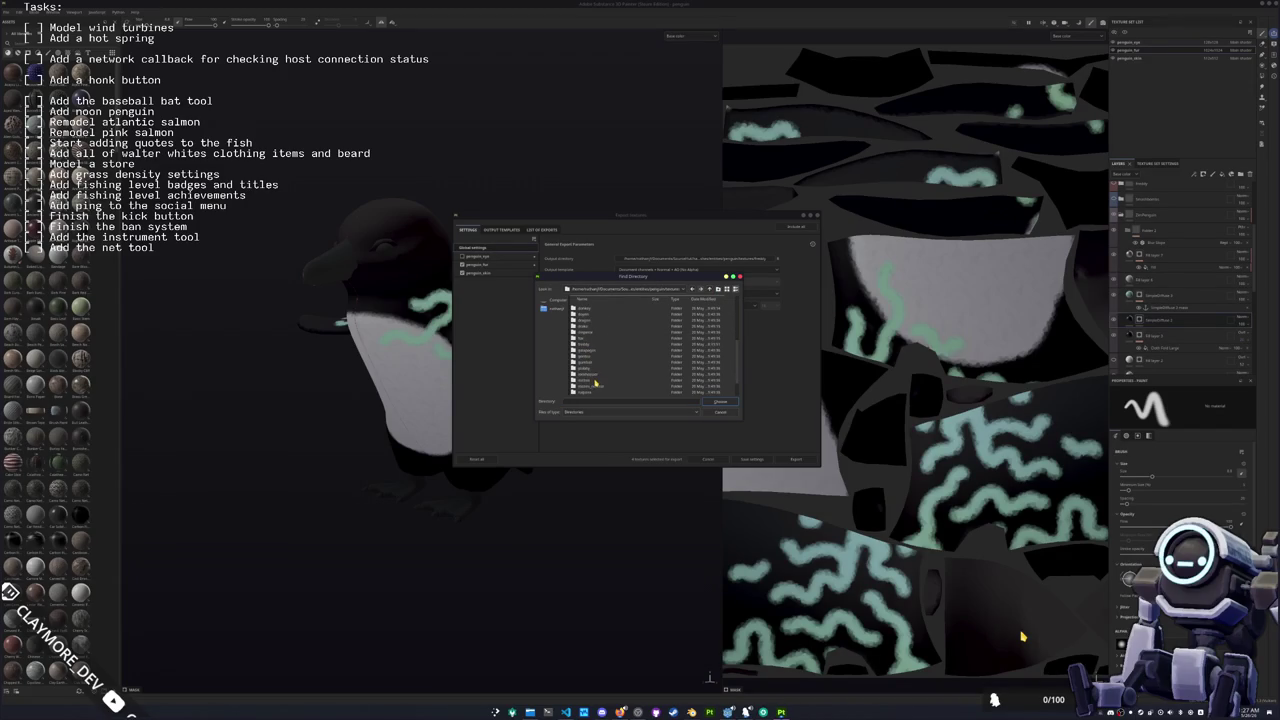
scroll(589, 362, down, 2)
double_click(586, 390)
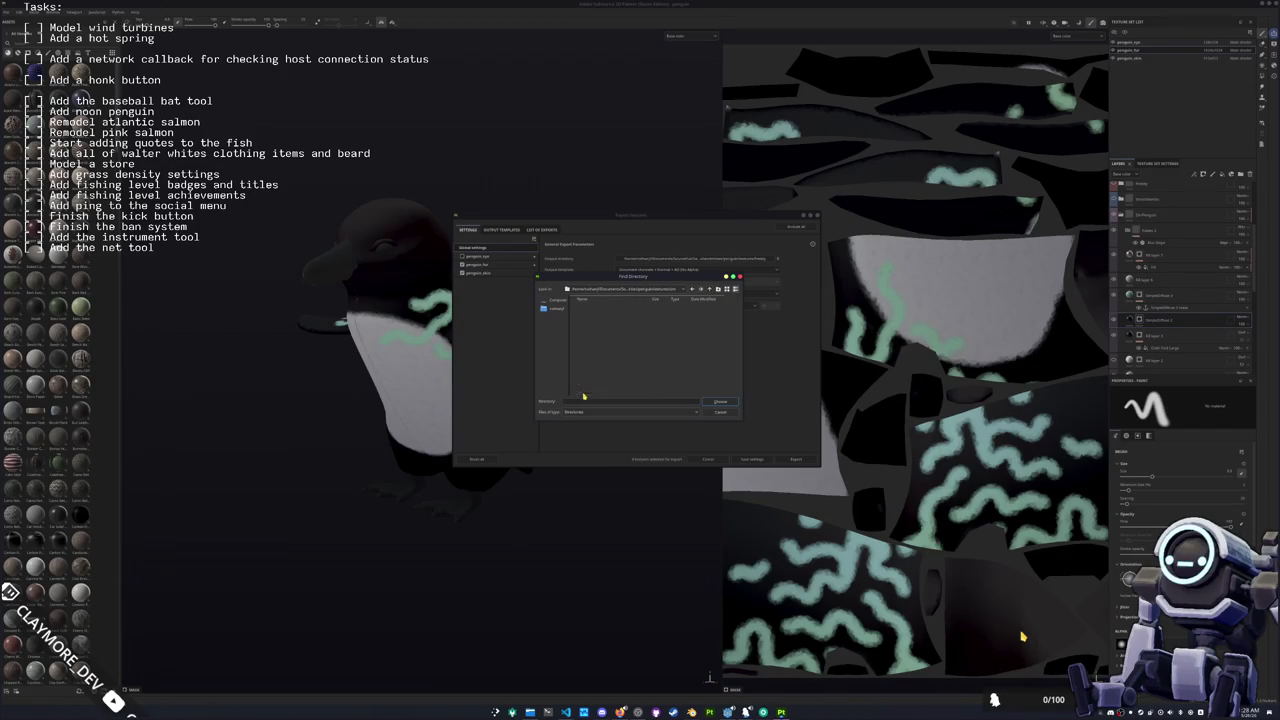
click(716, 404)
Step: Review the global export settings, export the penguin textures, and close the export window
click(482, 272)
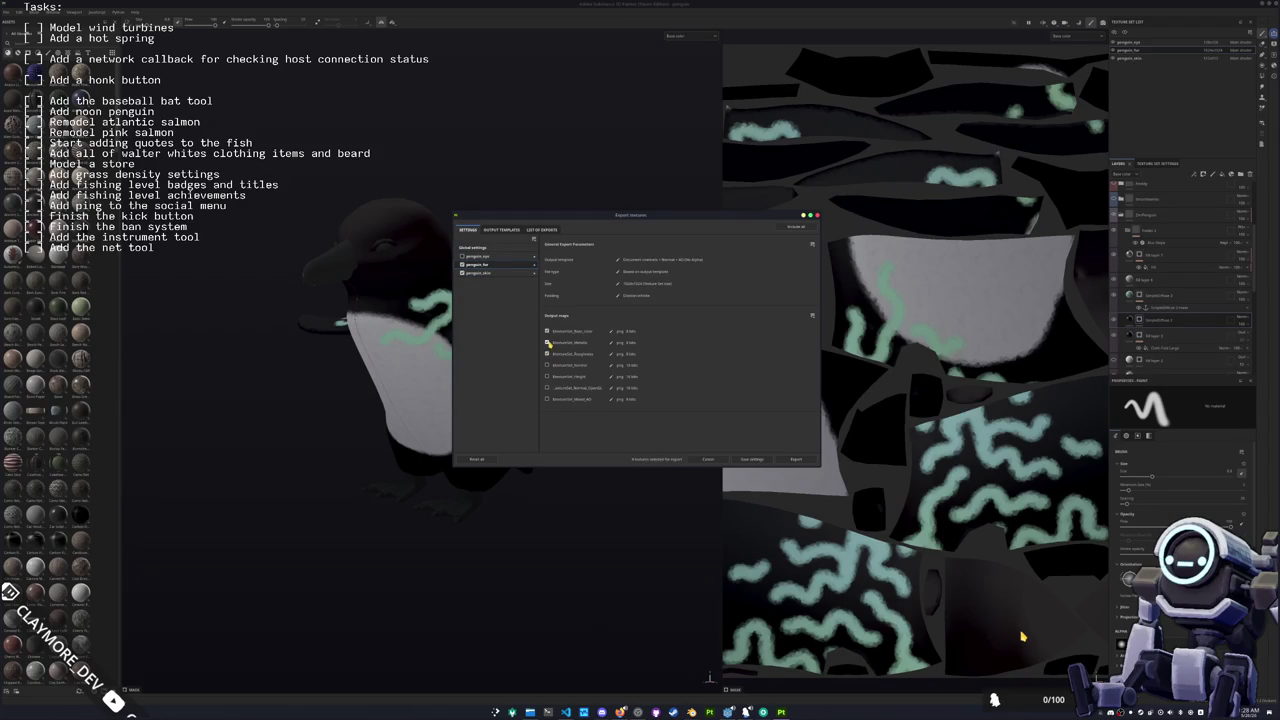
click(478, 247)
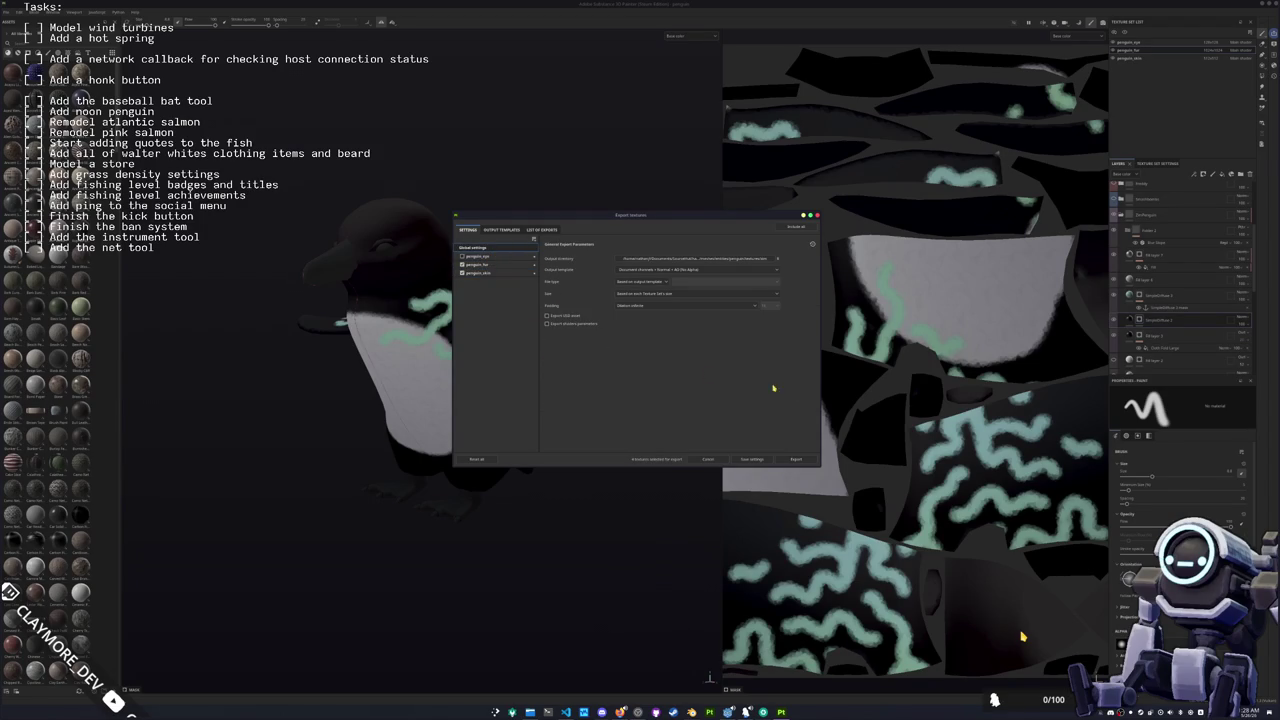
click(793, 459)
click(707, 459)
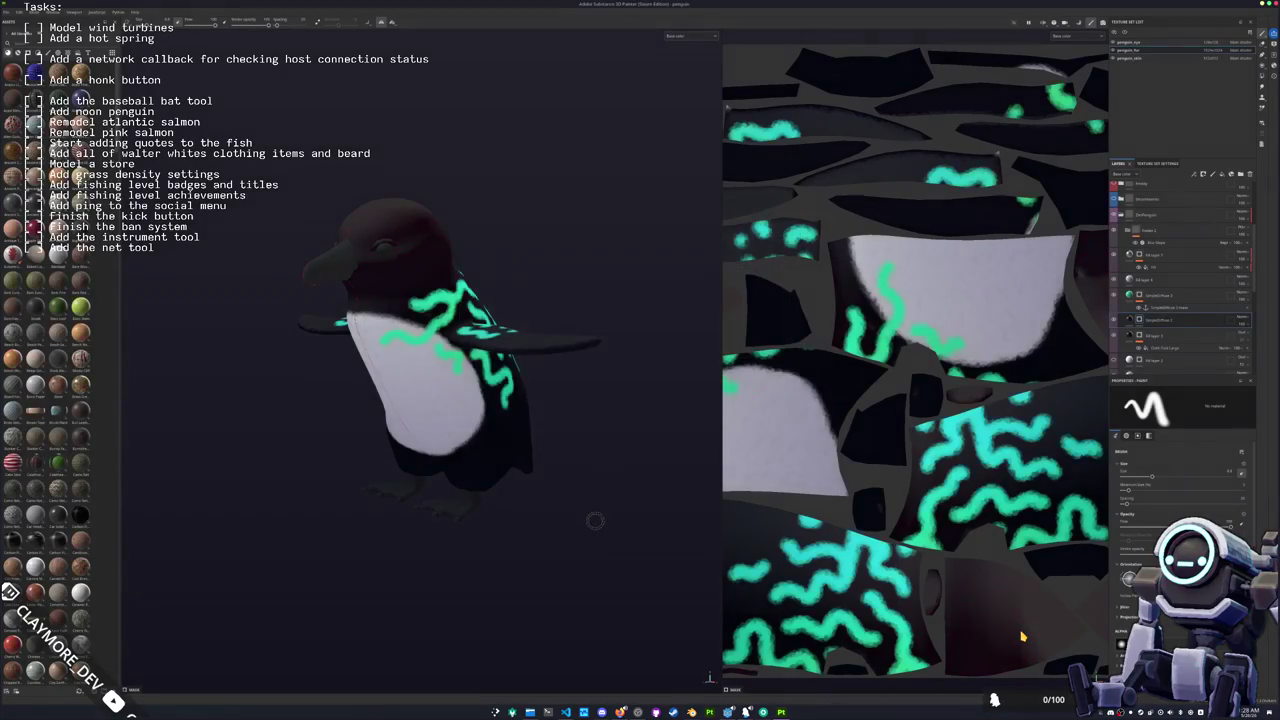
Step: Inspect the glow fill layer's Gradient, Secondary Light and Base Light settings, then reopen Export textures
mouse_move(583, 443)
mouse_down()
mouse_move(569, 471)
mouse_move(584, 497)
mouse_up()
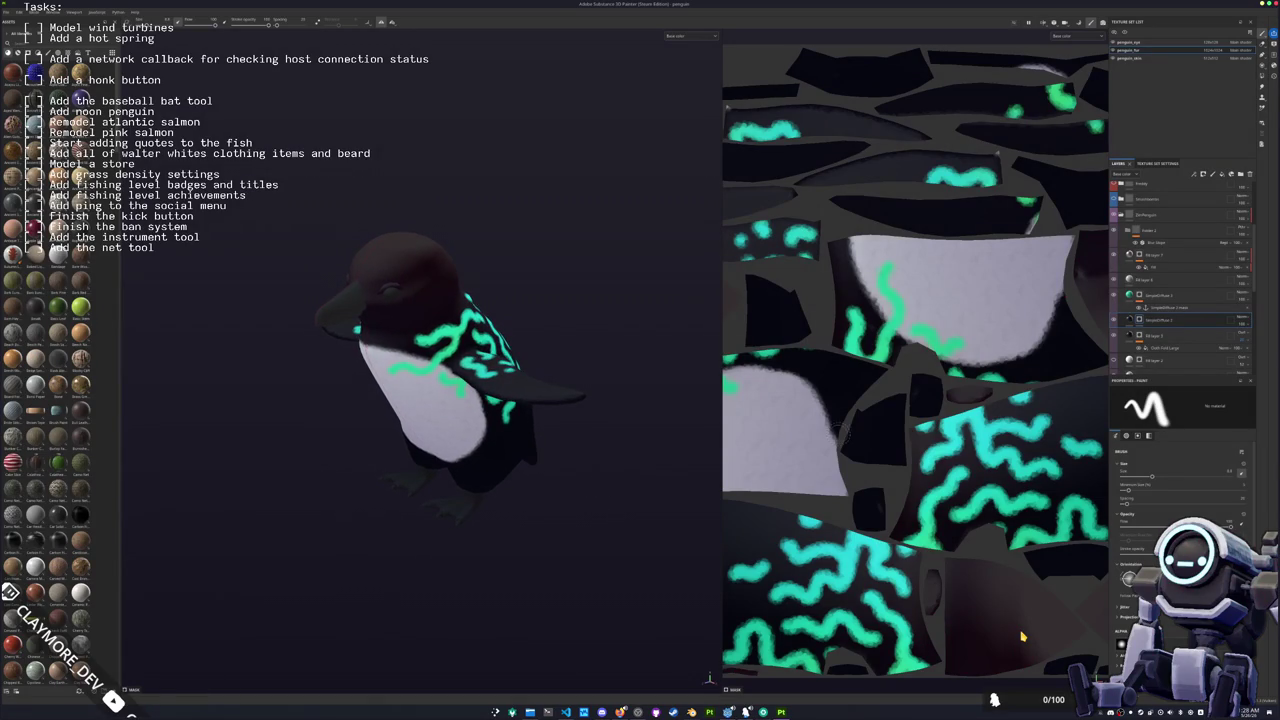
click(1138, 320)
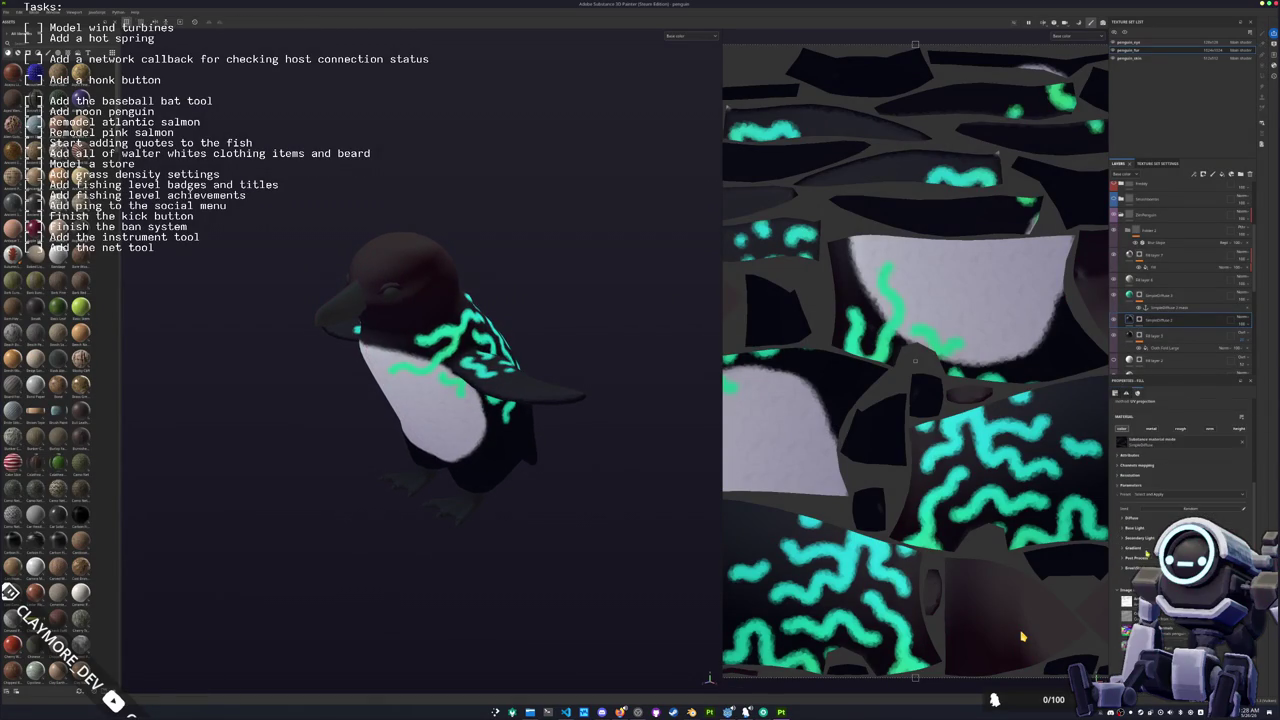
click(1132, 548)
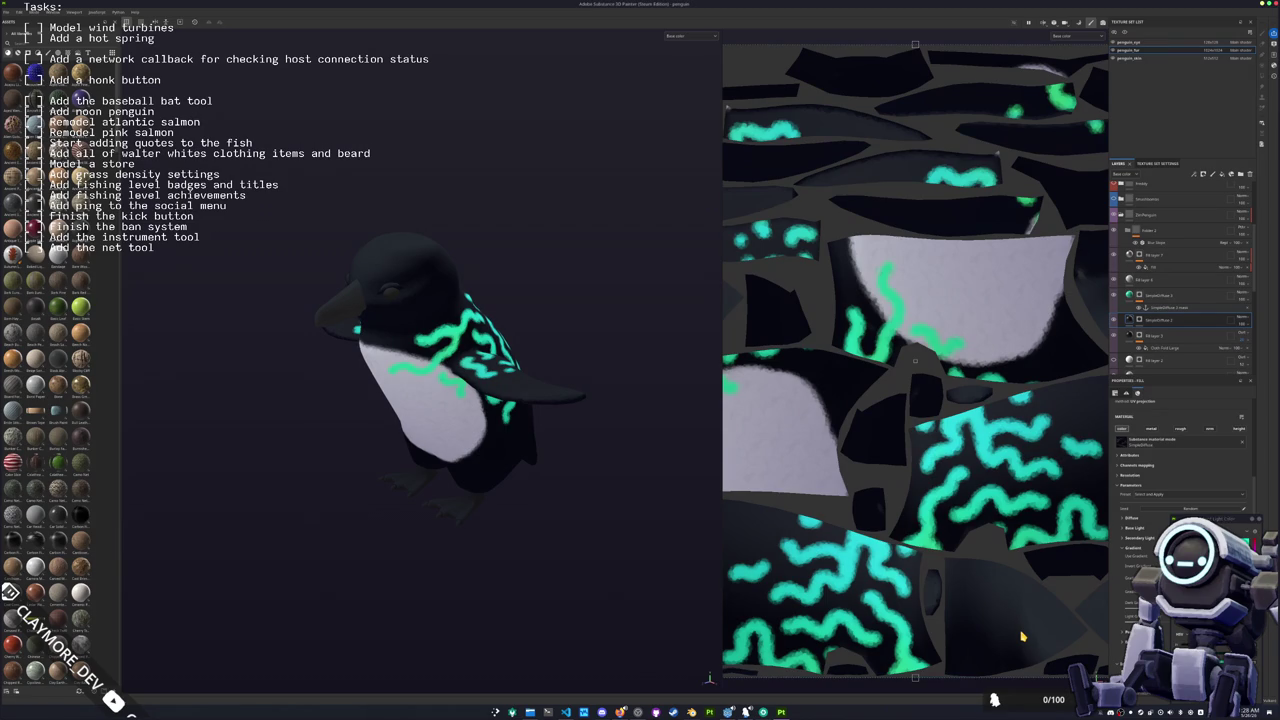
click(1136, 538)
click(1136, 528)
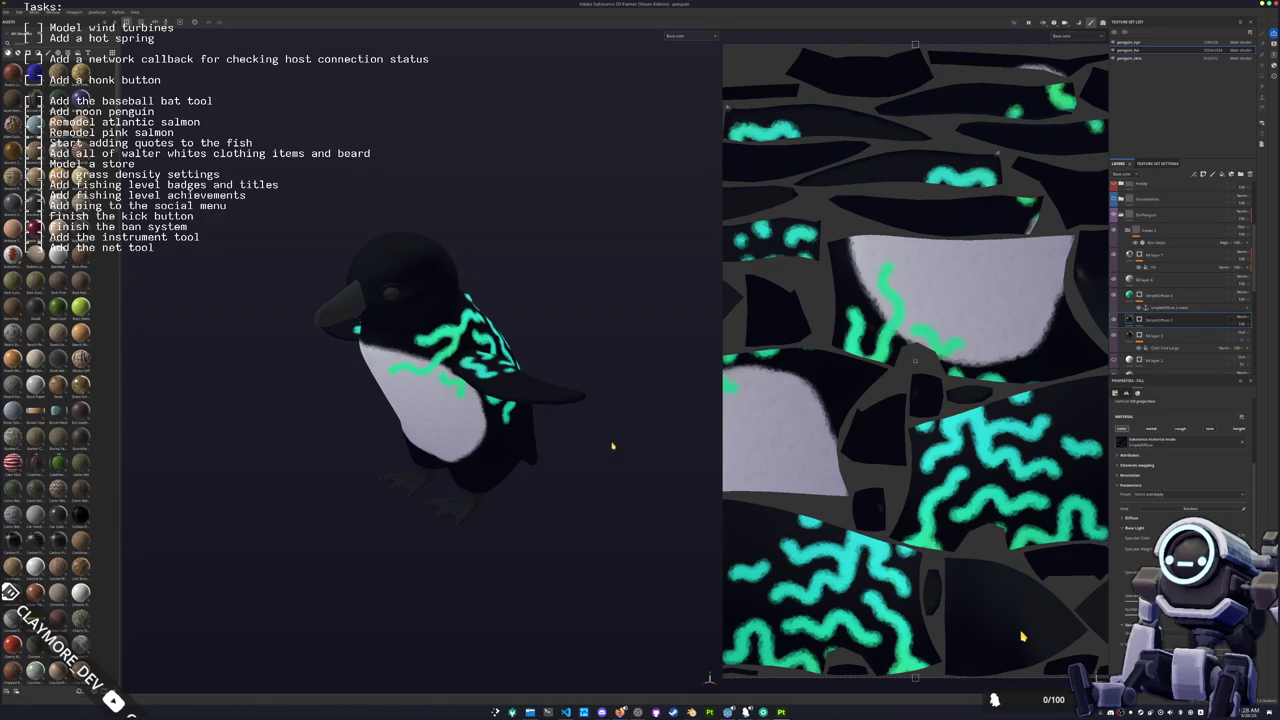
key(ctrl+shift+e)
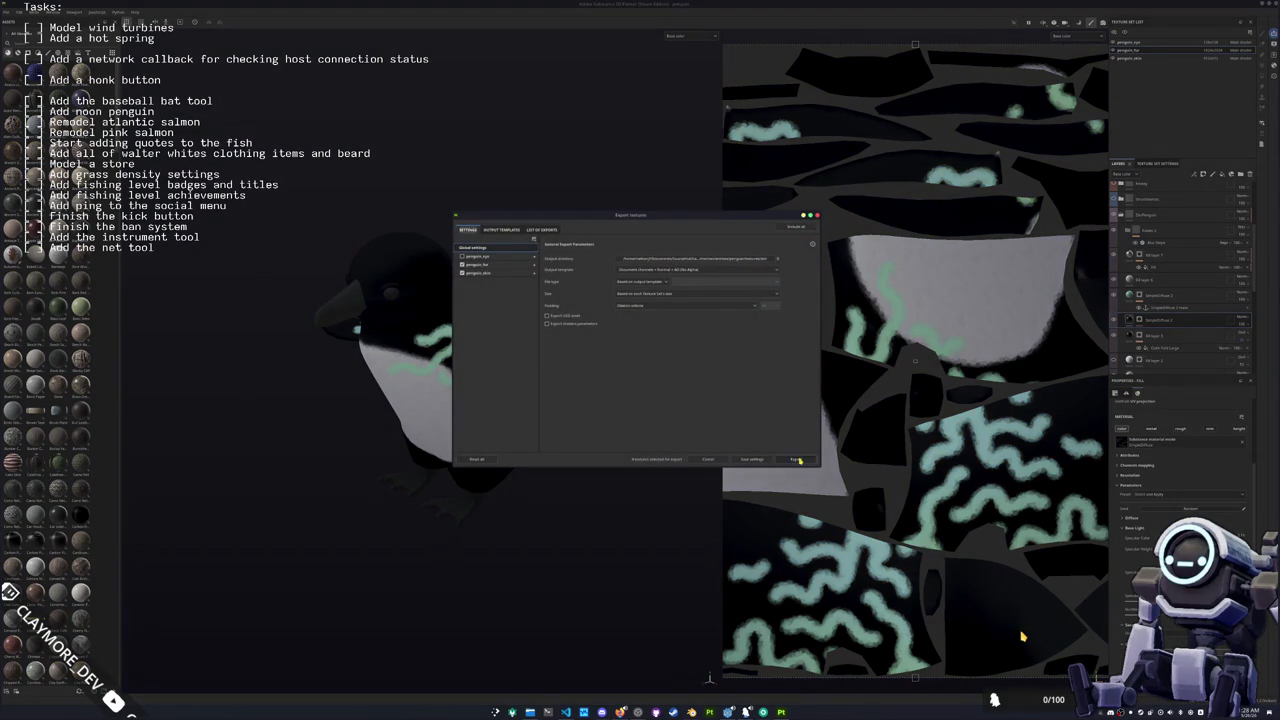
Step: Export the penguin textures again, check the glow on the model, and export once more
click(799, 460)
mouse_move(571, 429)
mouse_down()
mouse_move(391, 423)
mouse_move(505, 385)
mouse_move(598, 289)
mouse_move(600, 349)
mouse_move(661, 369)
mouse_move(571, 366)
mouse_move(551, 382)
mouse_up()
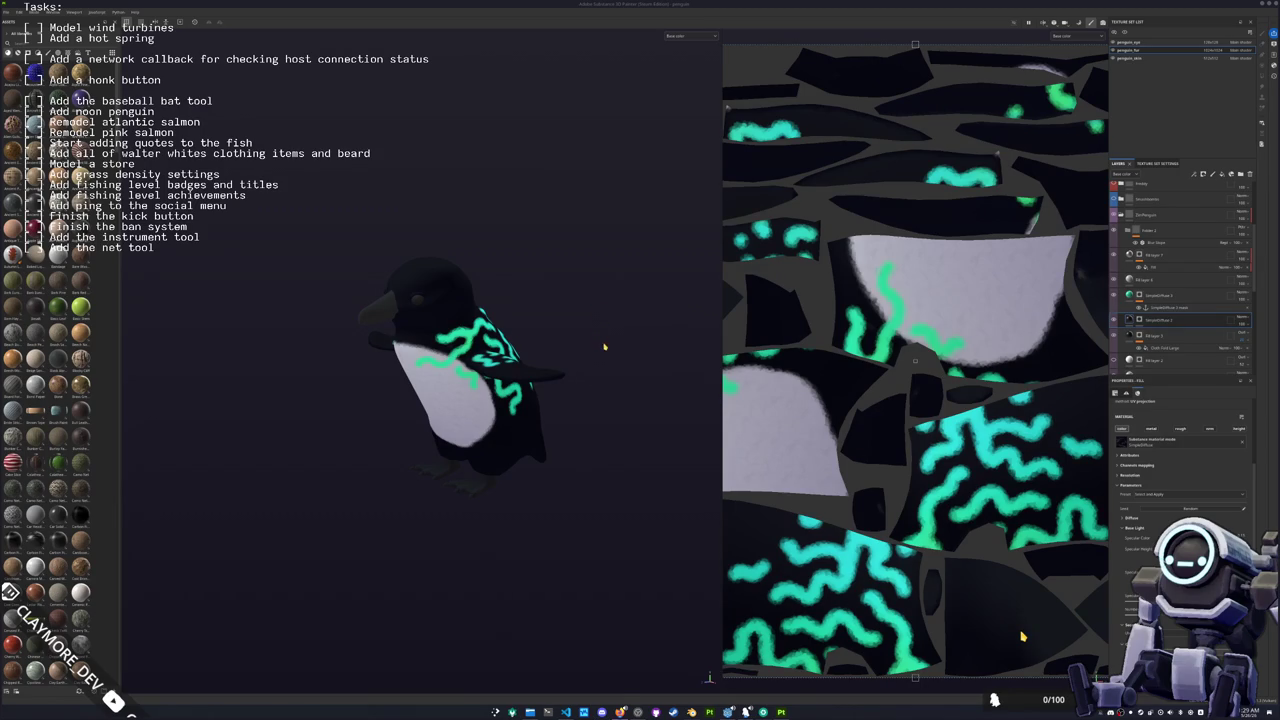
key(ctrl+shift+e)
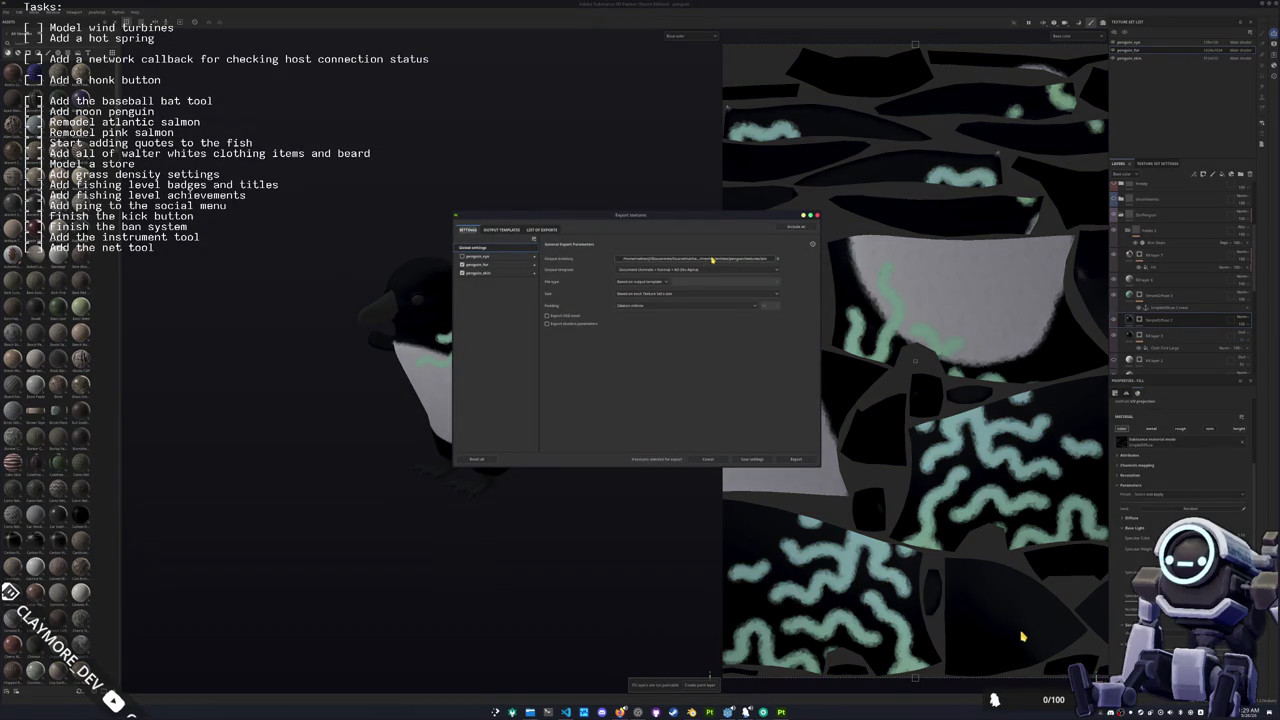
click(796, 459)
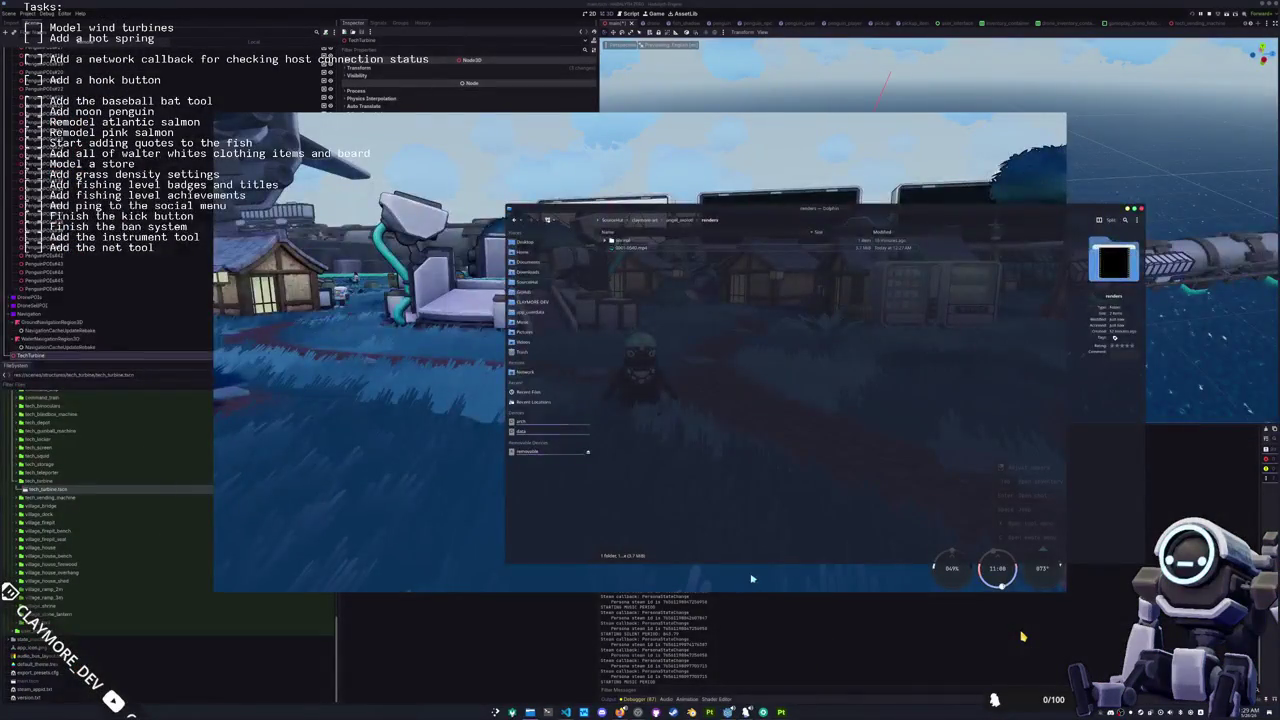
Step: Open the kadalyth project folder under SourceHut in Dolphin, then switch to Blender
click(527, 282)
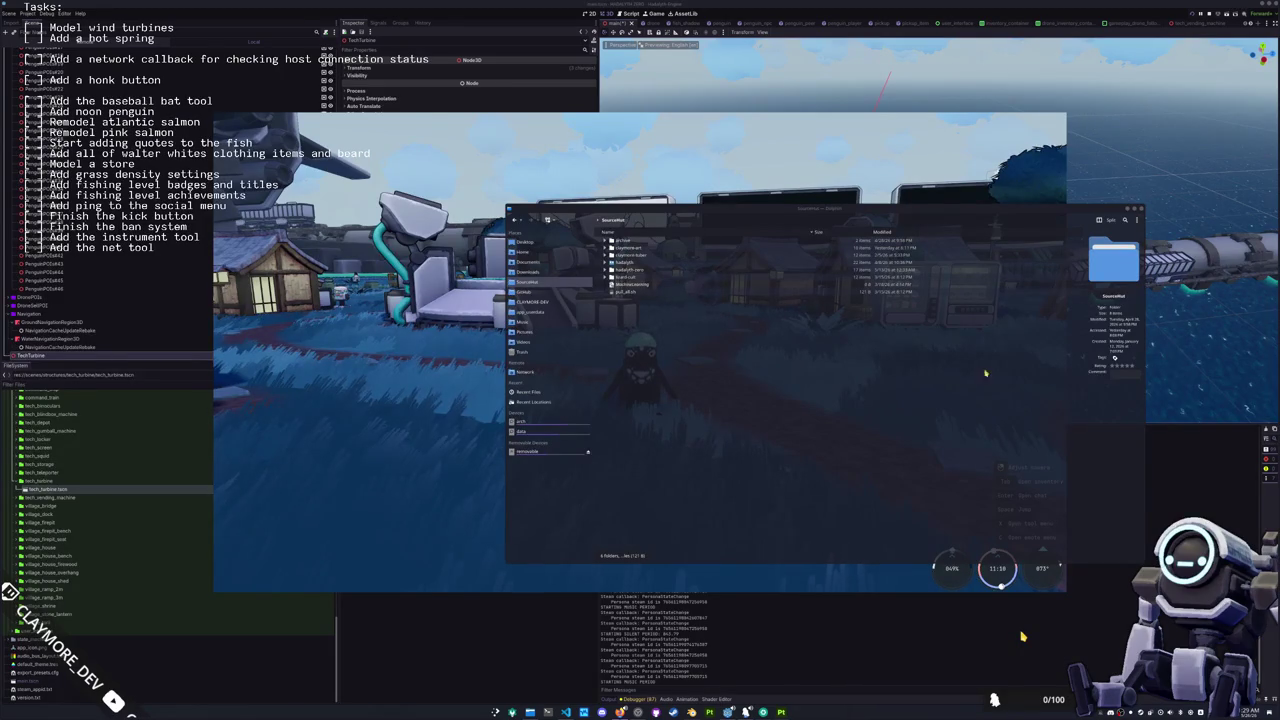
click(637, 271)
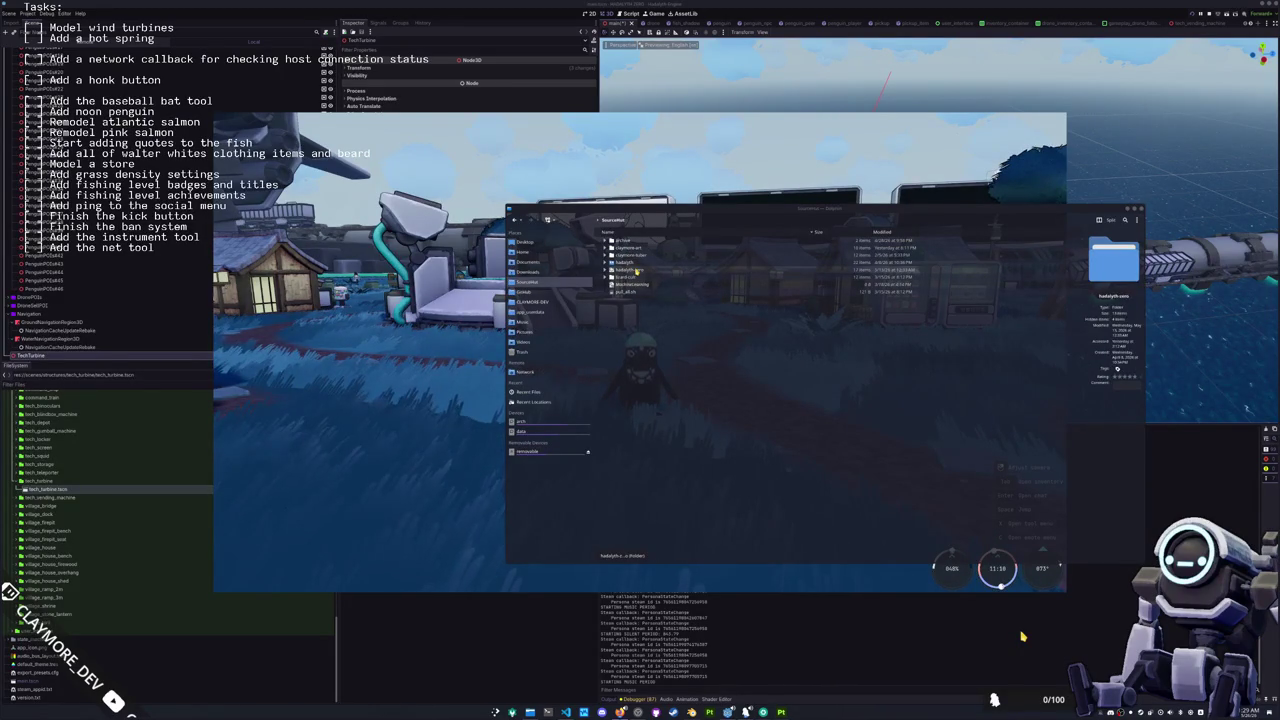
double_click(636, 271)
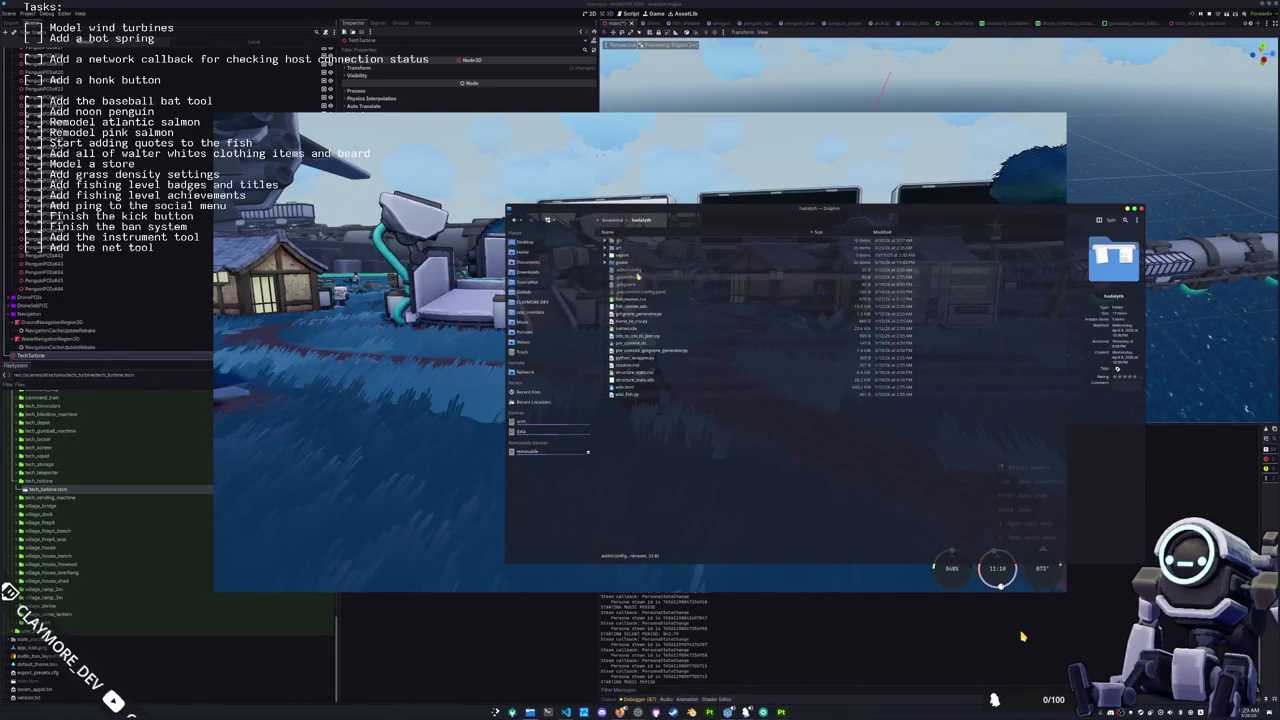
click(691, 712)
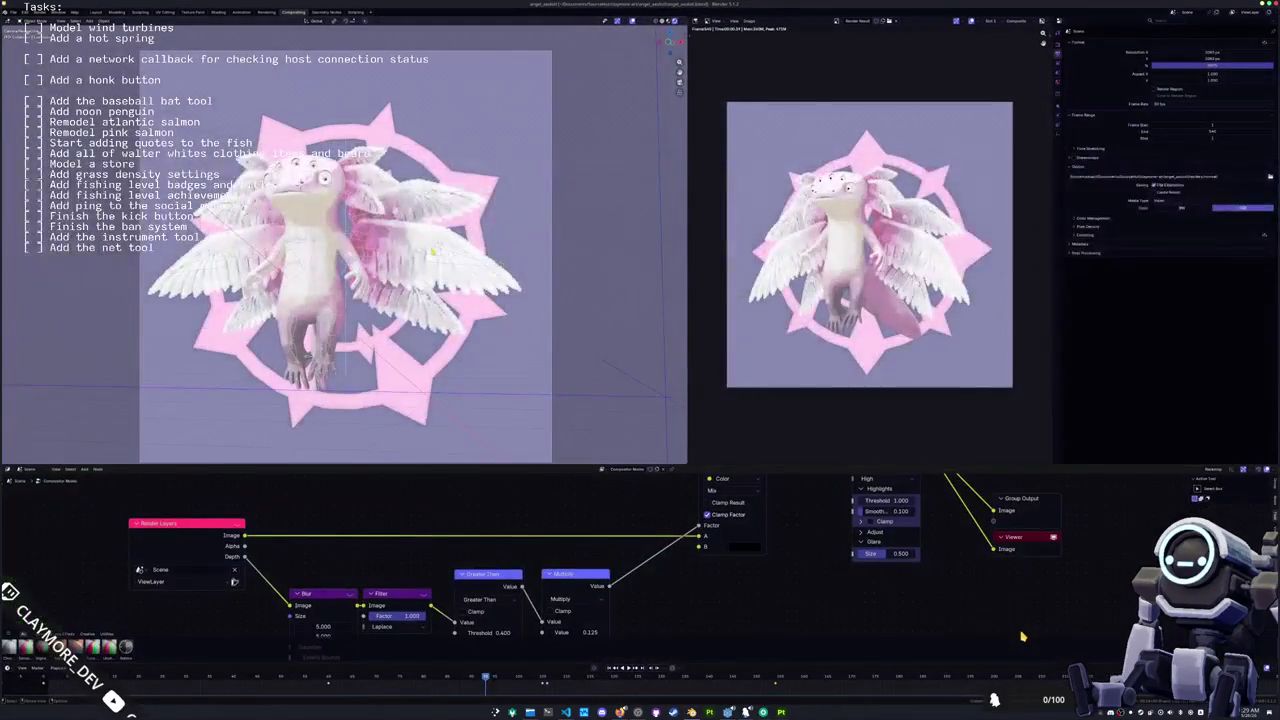
Step: Open the recent penguin.blend file in Blender
click(15, 12)
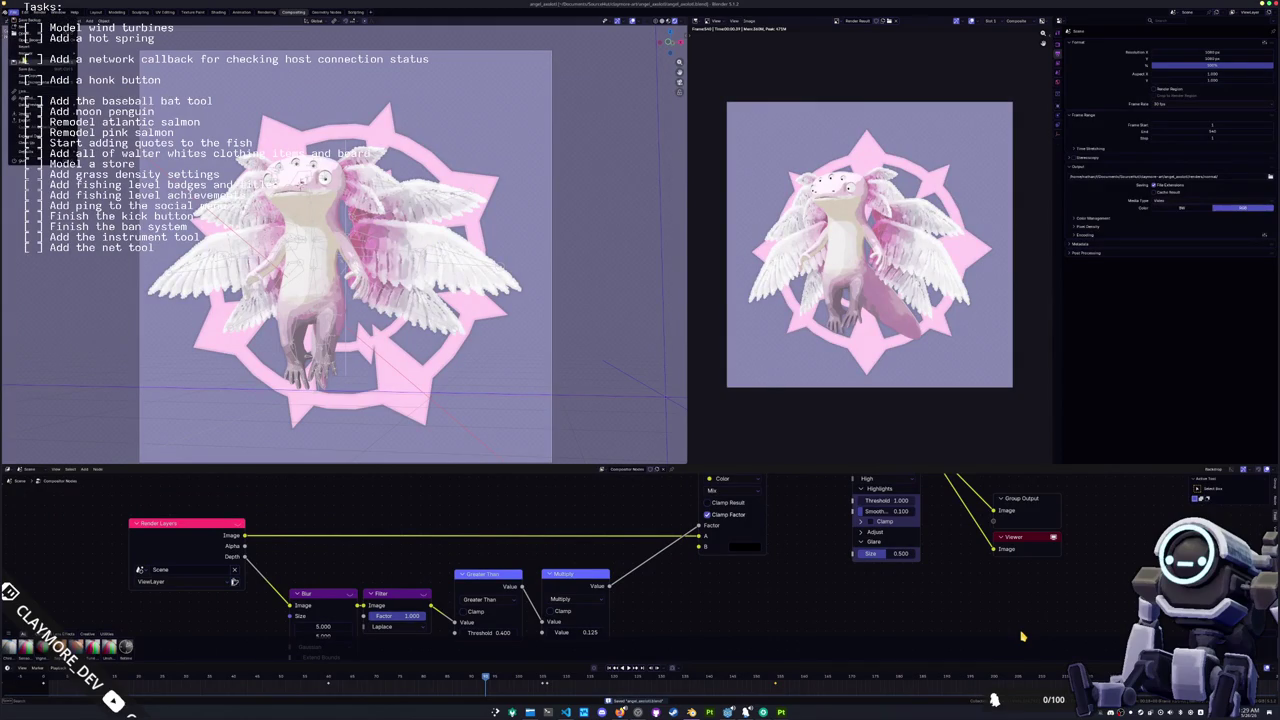
mouse_move(33, 42)
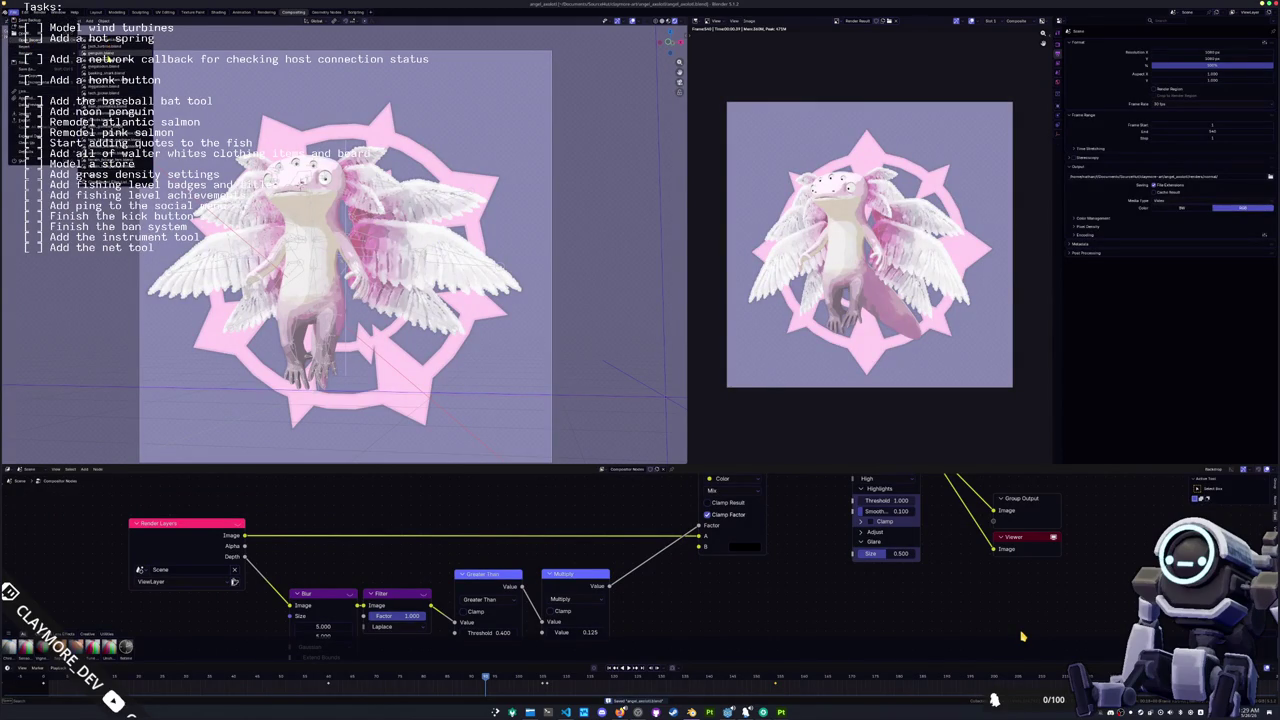
click(100, 47)
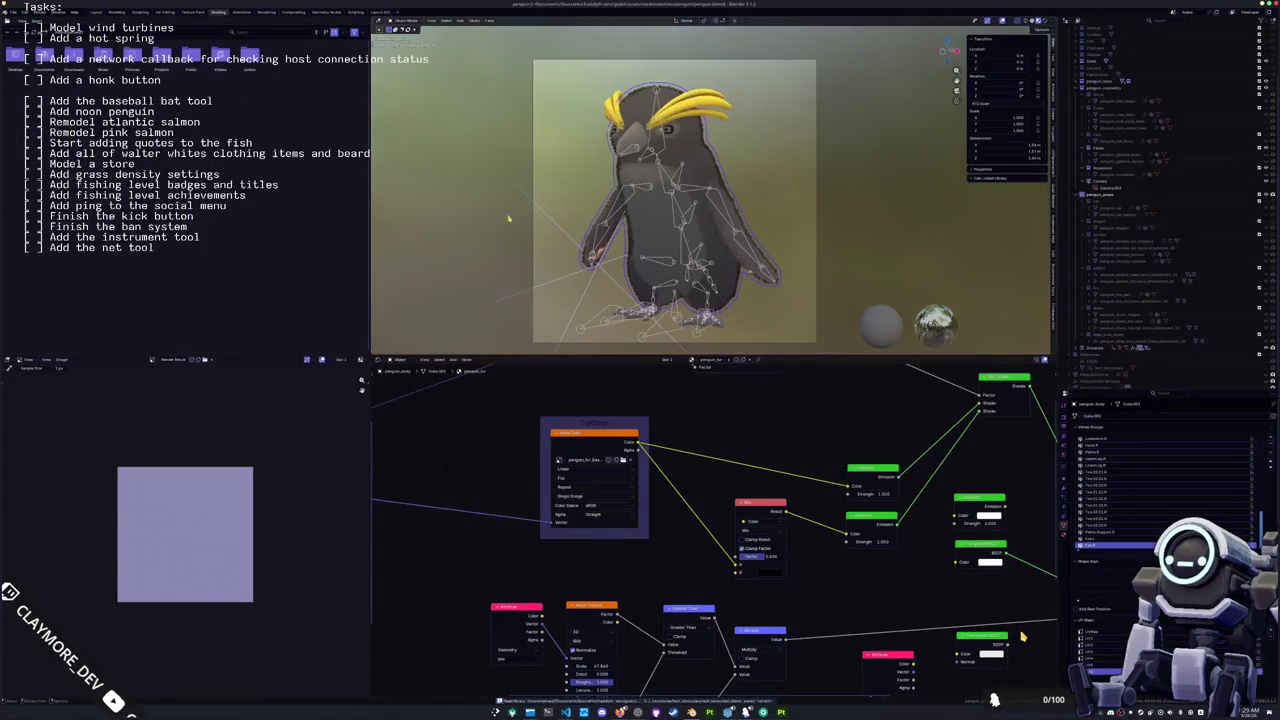
Step: Add a new collection to the penguin scene and save the file
right_click(1106, 197)
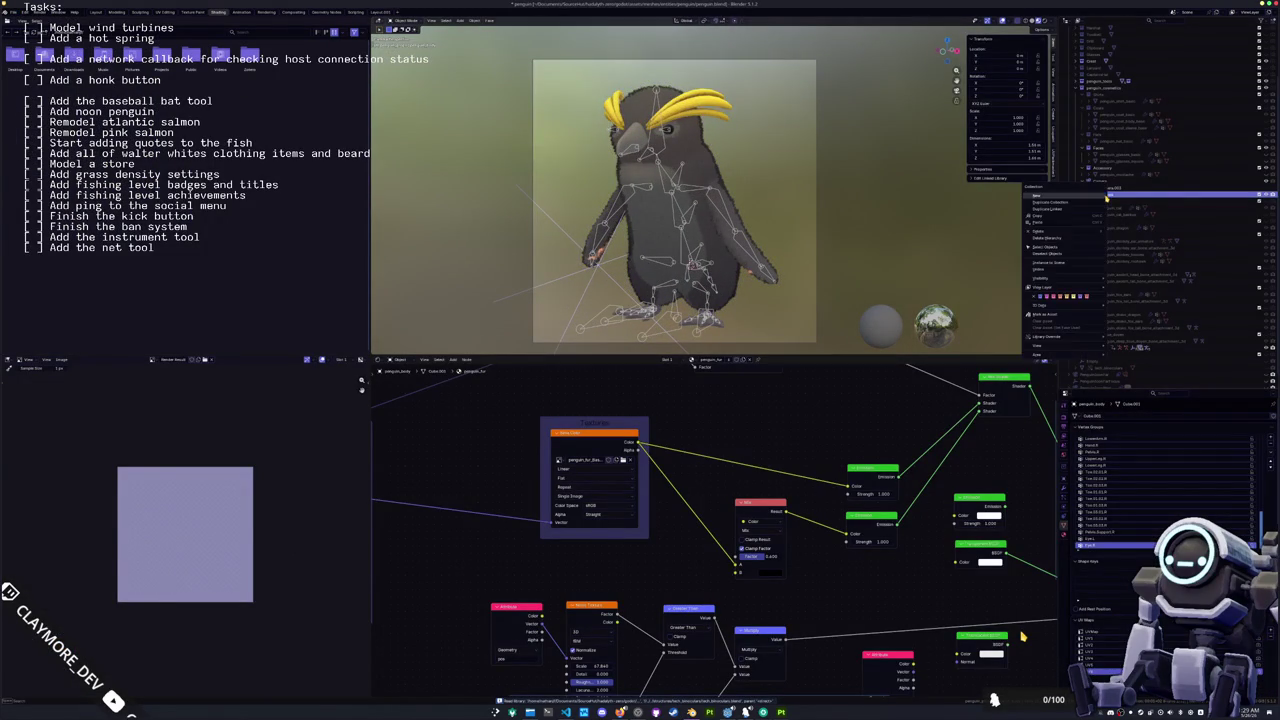
click(1077, 200)
double_click(1103, 348)
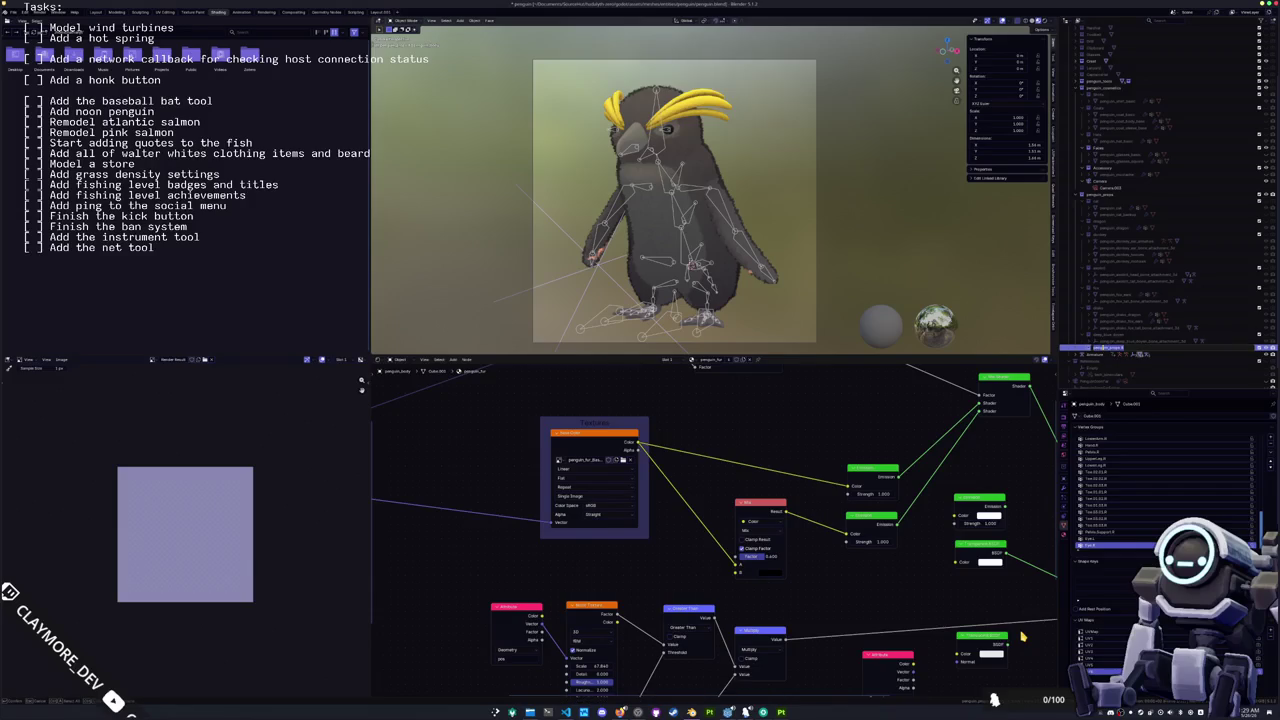
click(1104, 350)
key(ctrl+s)
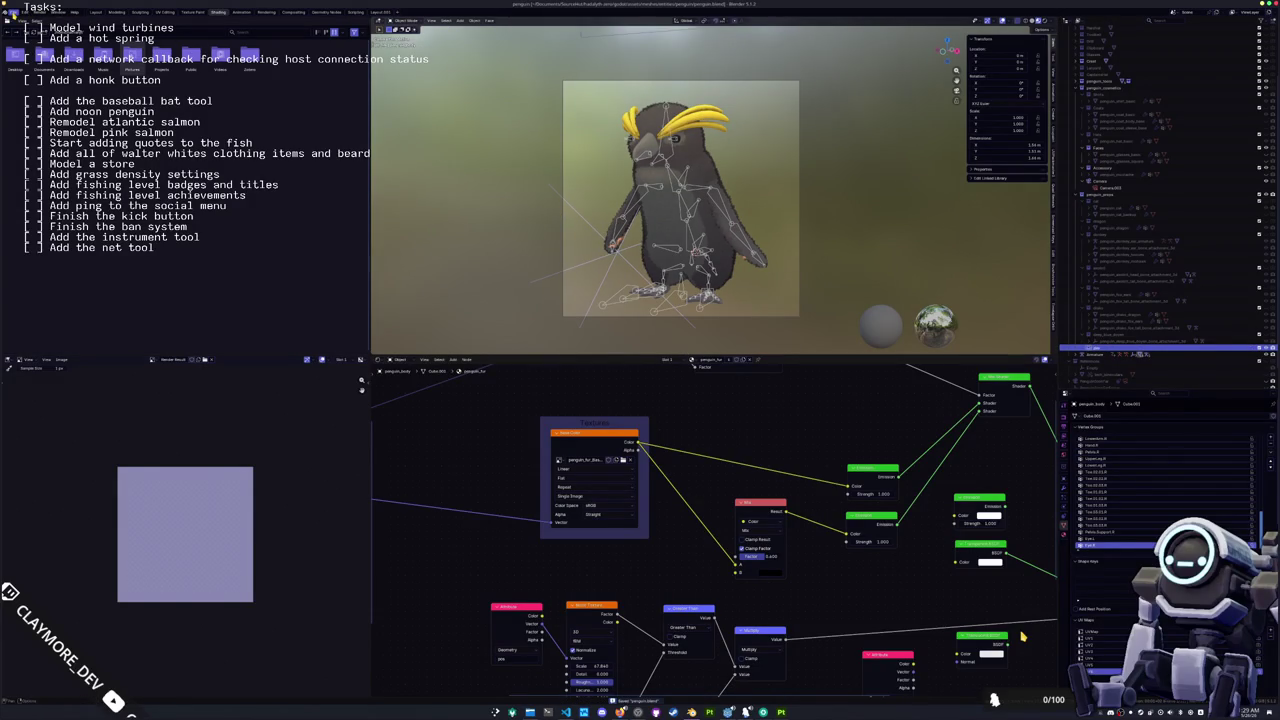
click(13, 12)
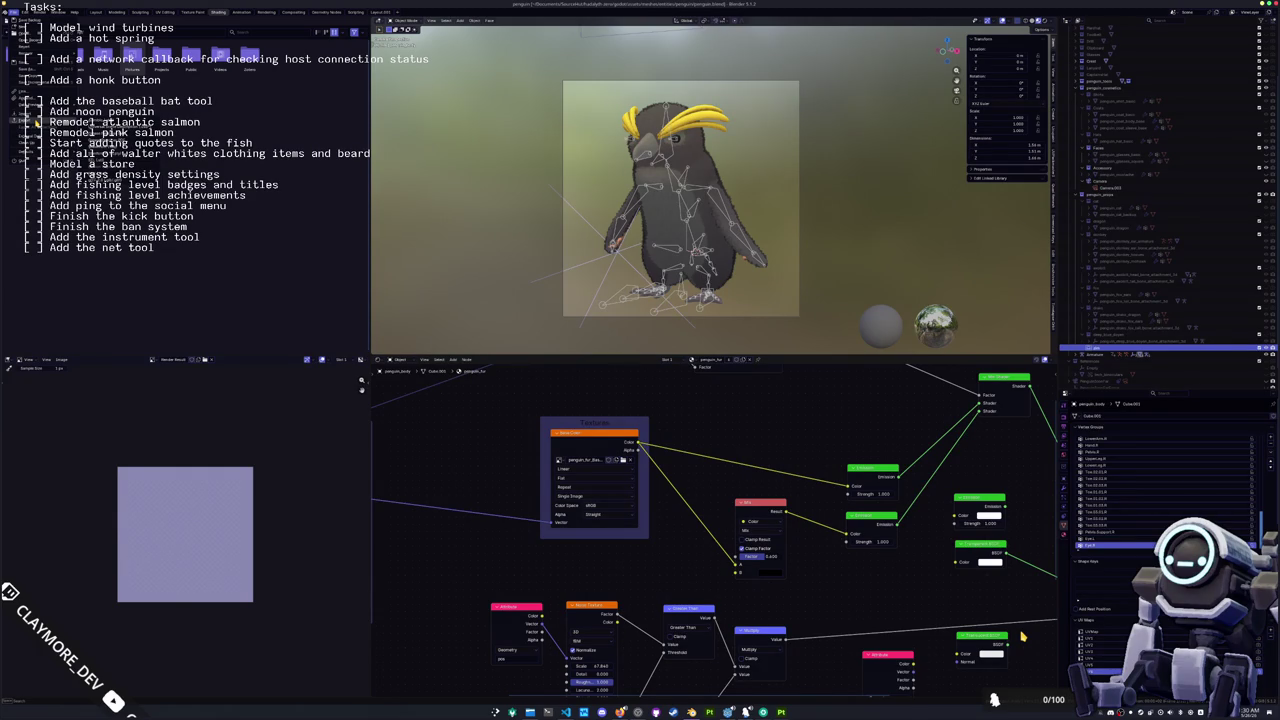
Step: Start an Append (Shift+F1) and browse up into the realalph project's prism assets folder
key(shift+F1)
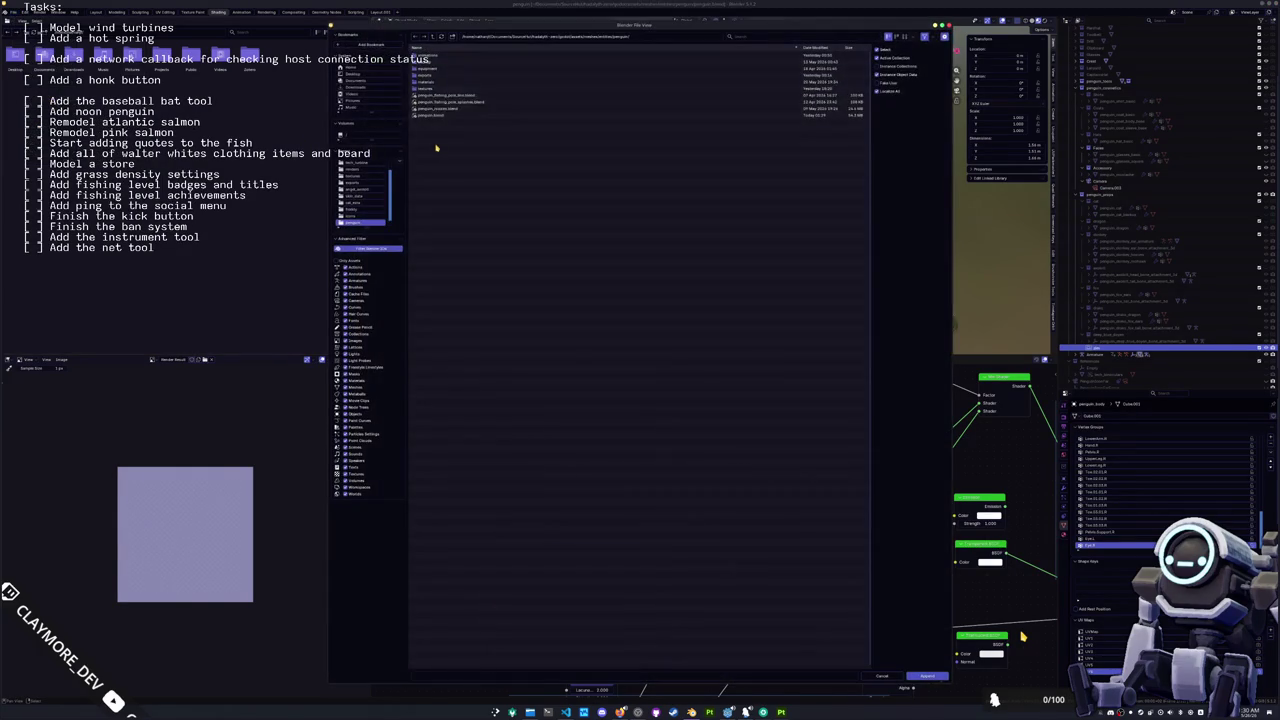
click(433, 37)
click(433, 37)
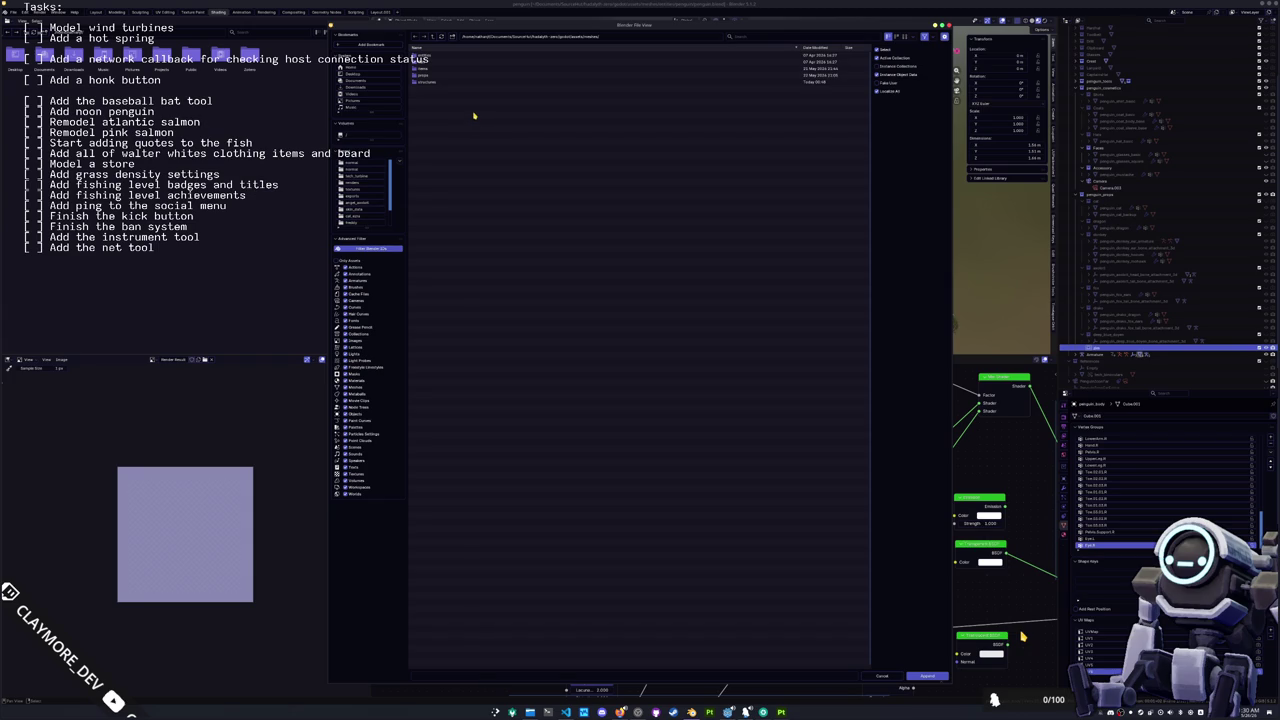
click(433, 37)
click(433, 37)
click(433, 37)
click(433, 37)
click(433, 37)
double_click(427, 75)
click(427, 76)
double_click(427, 76)
double_click(427, 76)
Step: Open penguin.blend's Object folder from the penguin assets and append the horned hat object
click(432, 89)
double_click(432, 89)
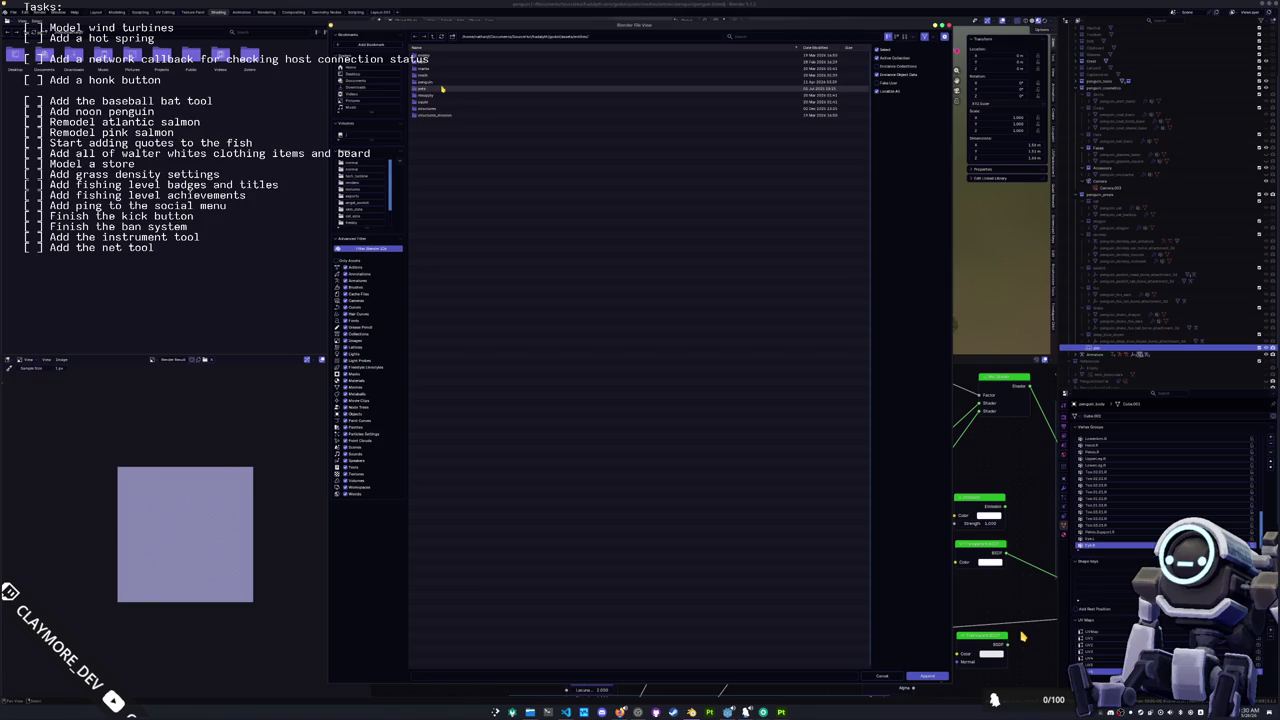
double_click(442, 83)
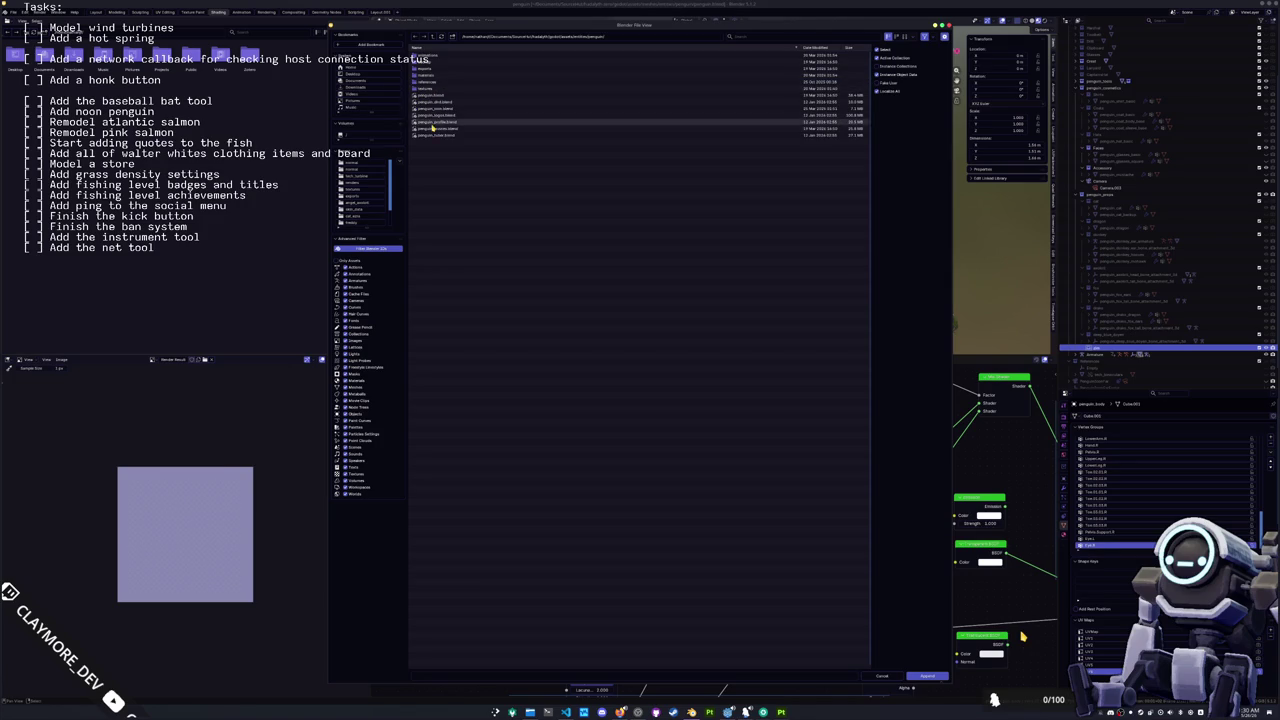
click(441, 97)
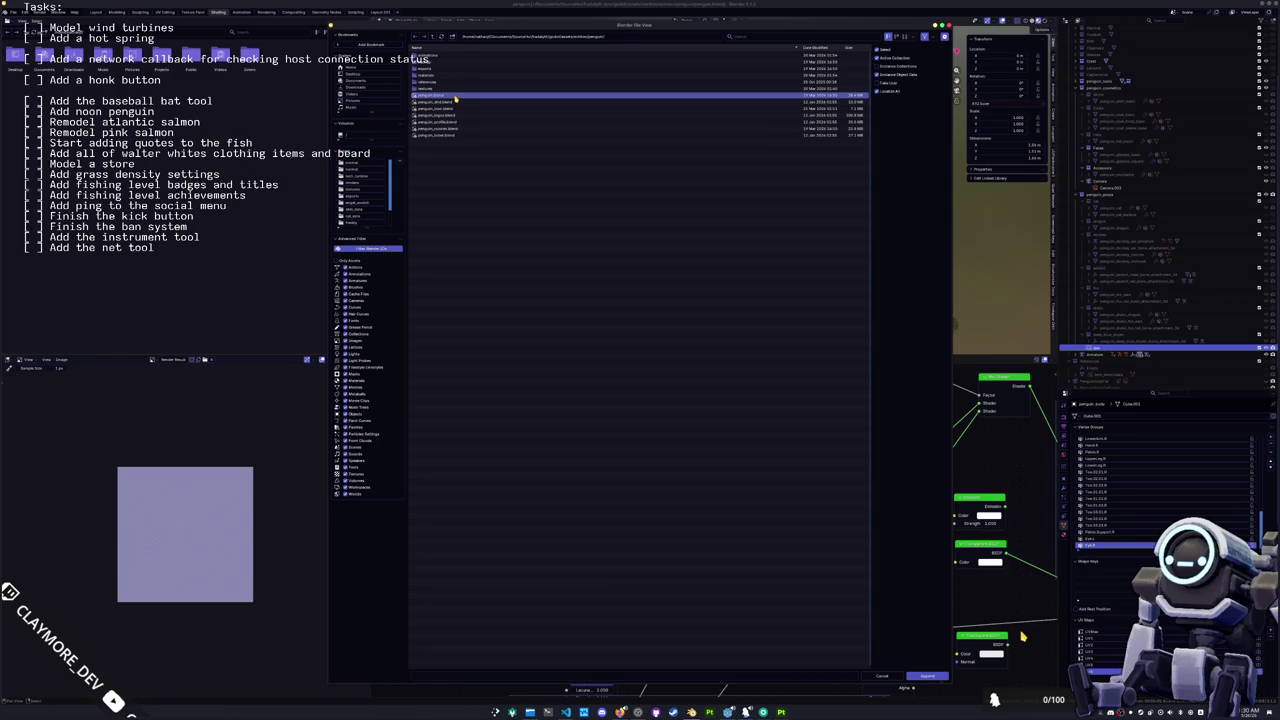
double_click(455, 96)
double_click(447, 123)
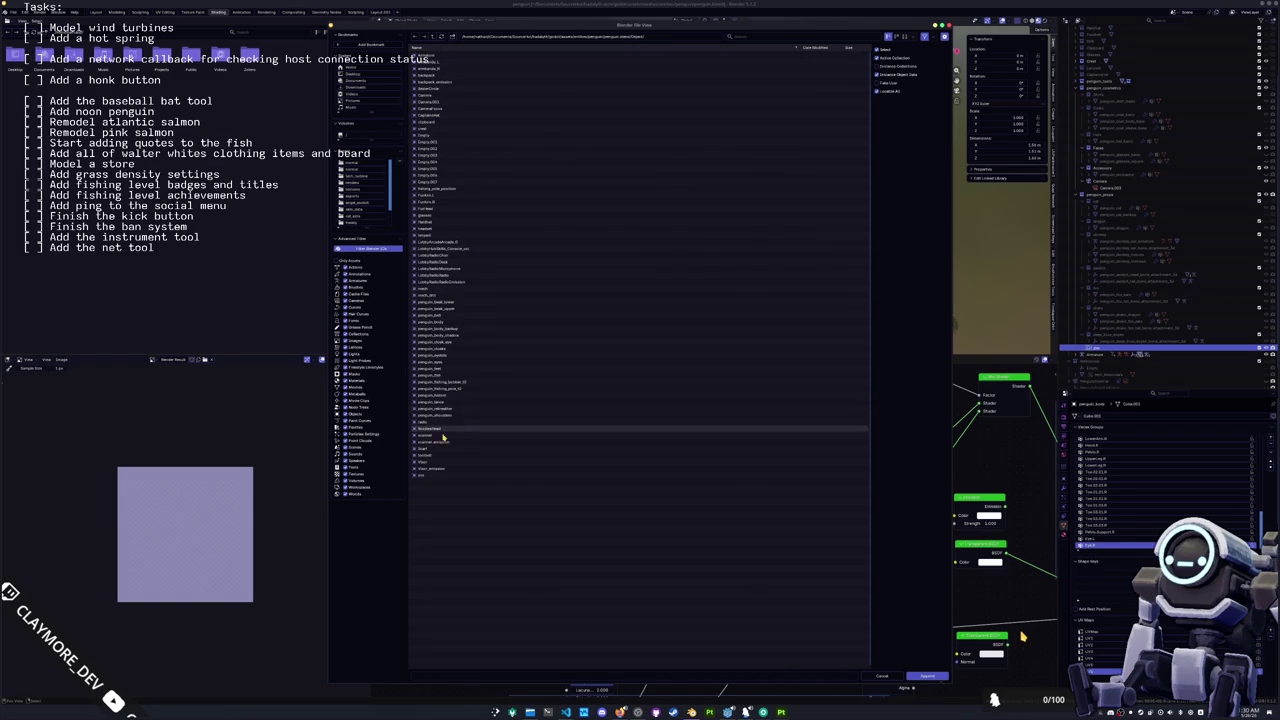
double_click(428, 477)
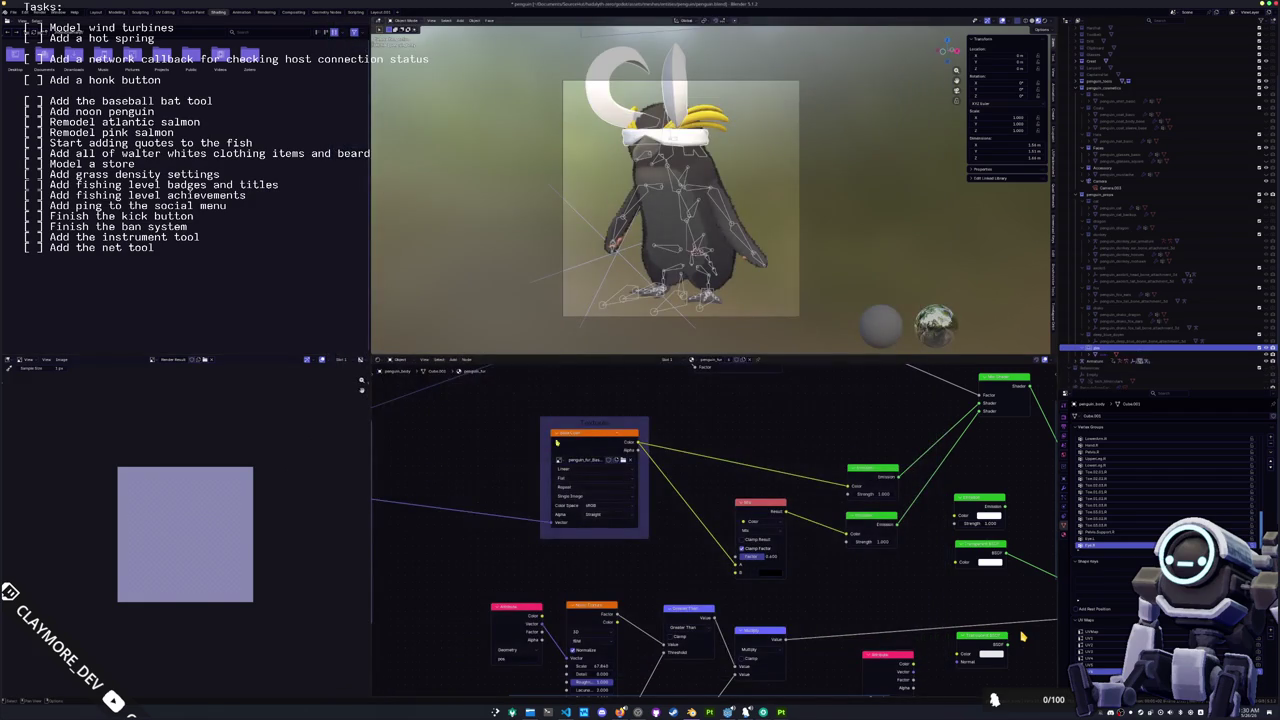
Step: Inspect the headband mesh in Edit Mode, undoing back to only the horn faces selected
drag(755, 181, 717, 186)
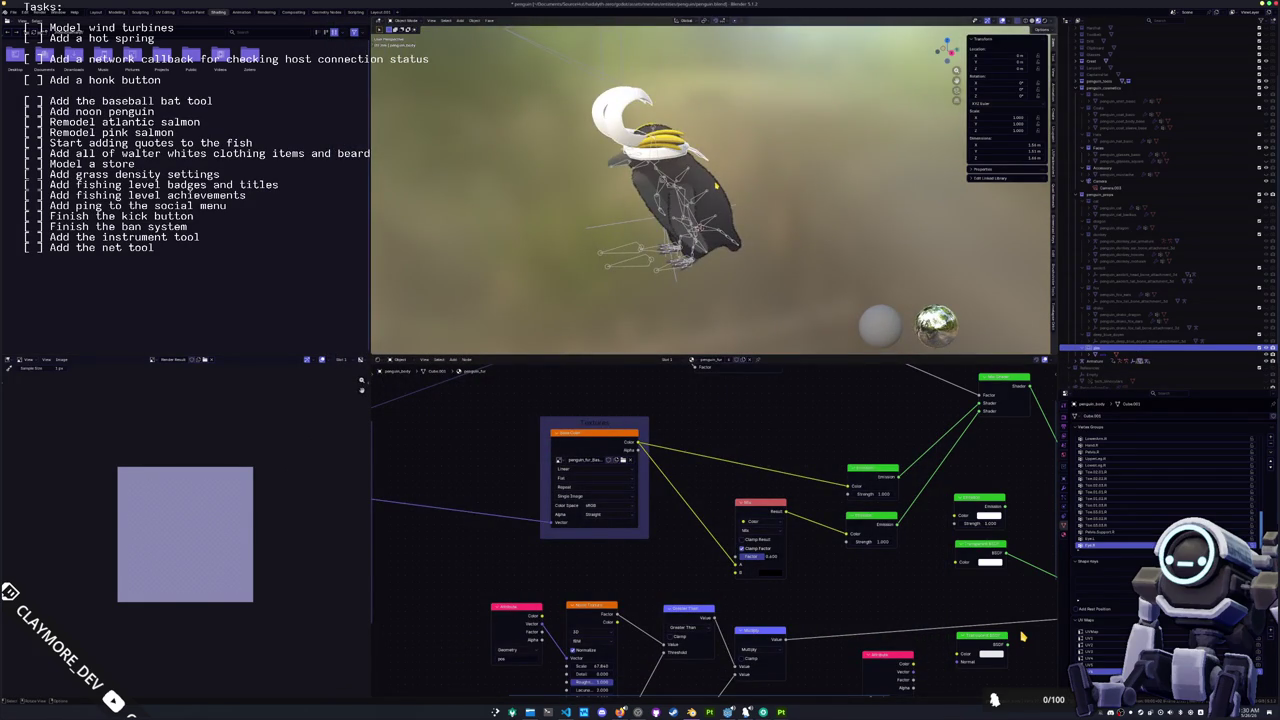
key(z)
key(Tab)
scroll(717, 186, up, 4)
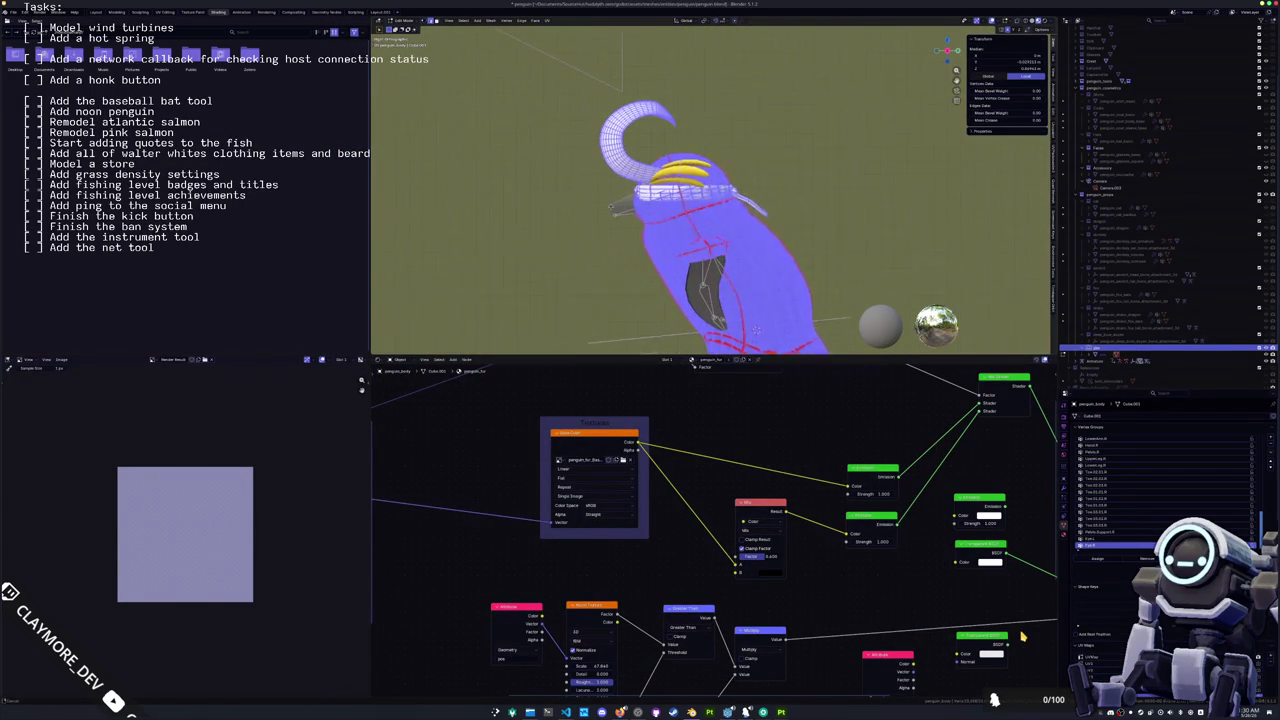
key(ctrl+z)
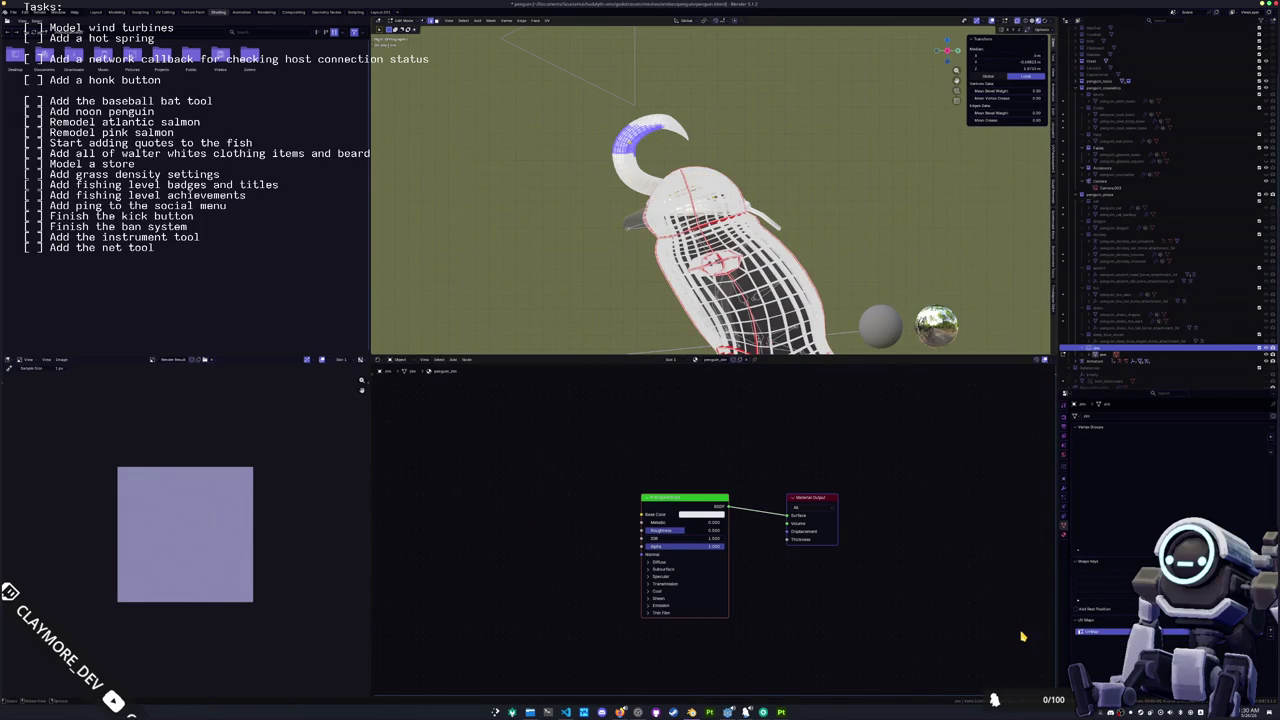
key(ctrl+z)
key(ctrl+z)
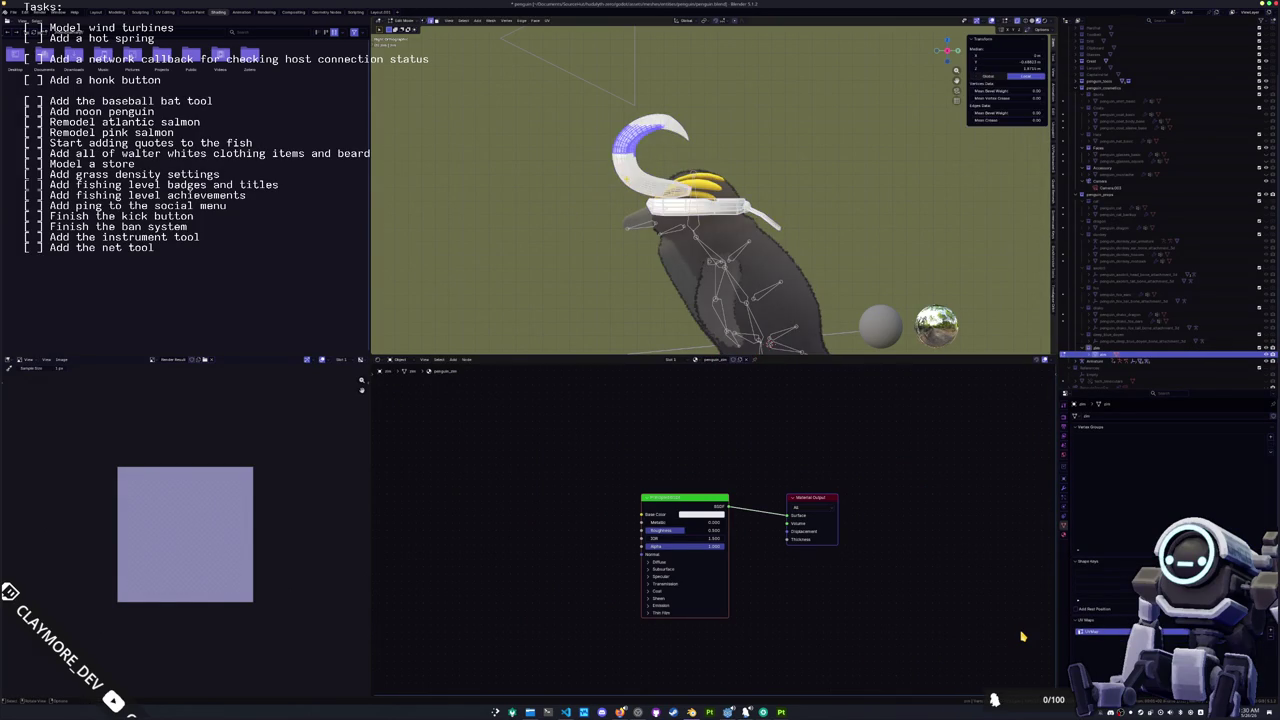
Step: Select the connected horn geometry with Ctrl+L, then add image texture and mapping nodes to the material
key(ctrl+l)
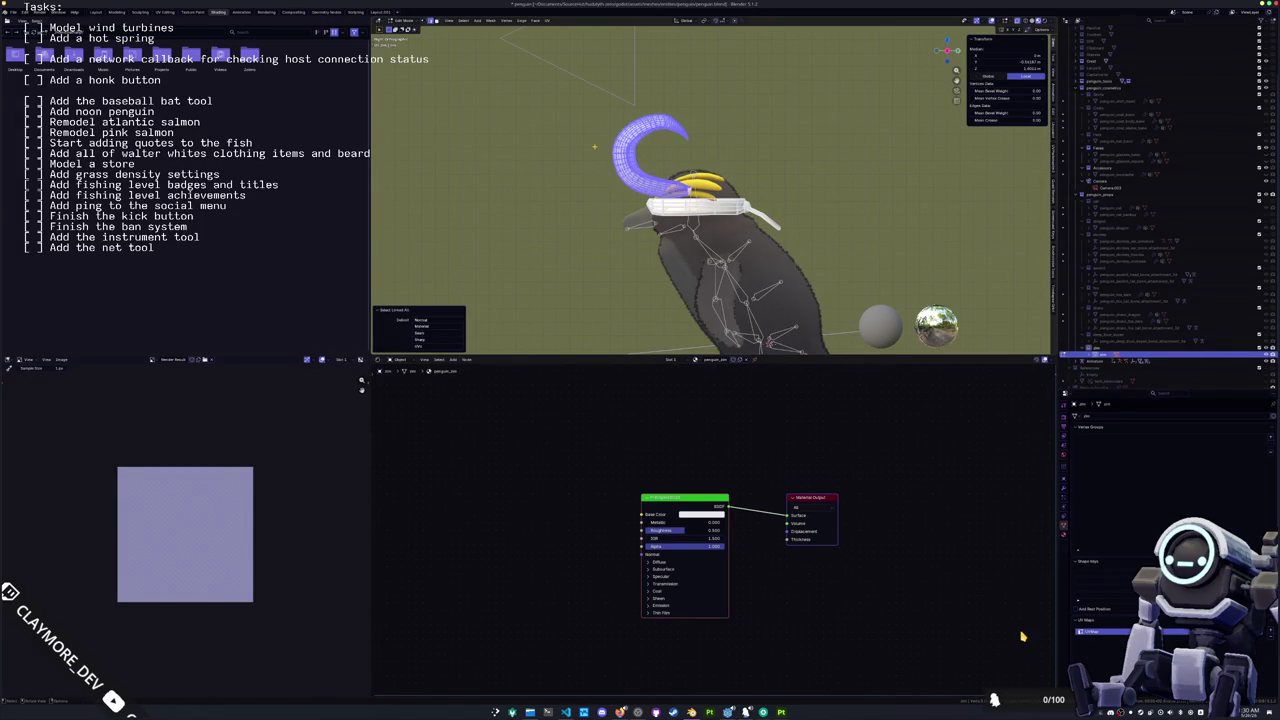
key(KP_Decimal)
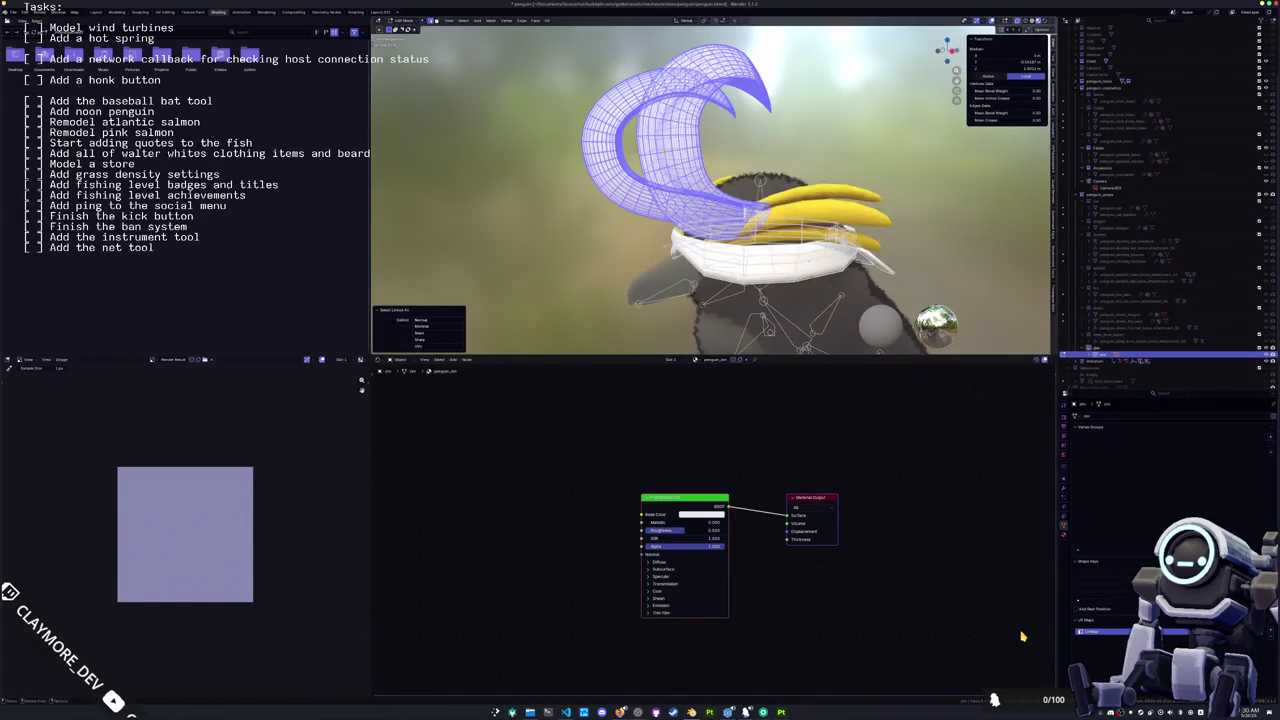
key(Tab)
key(Tab)
key(Tab)
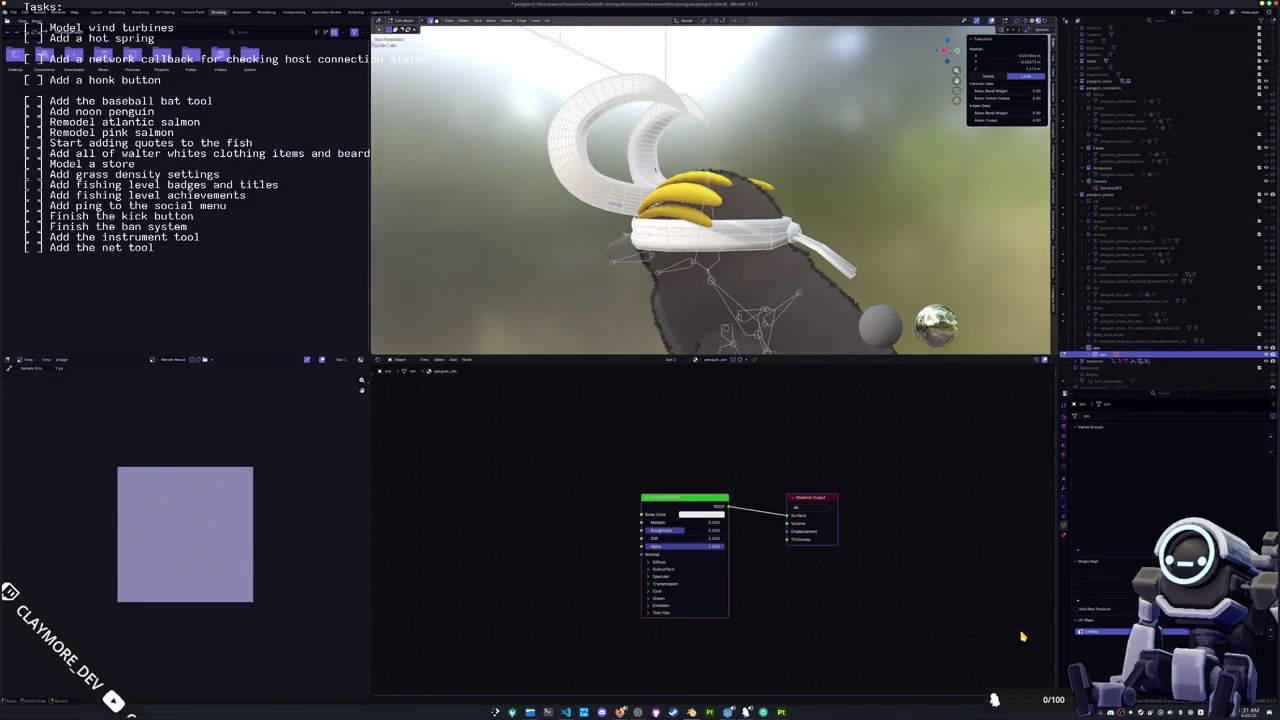
key(ctrl+l)
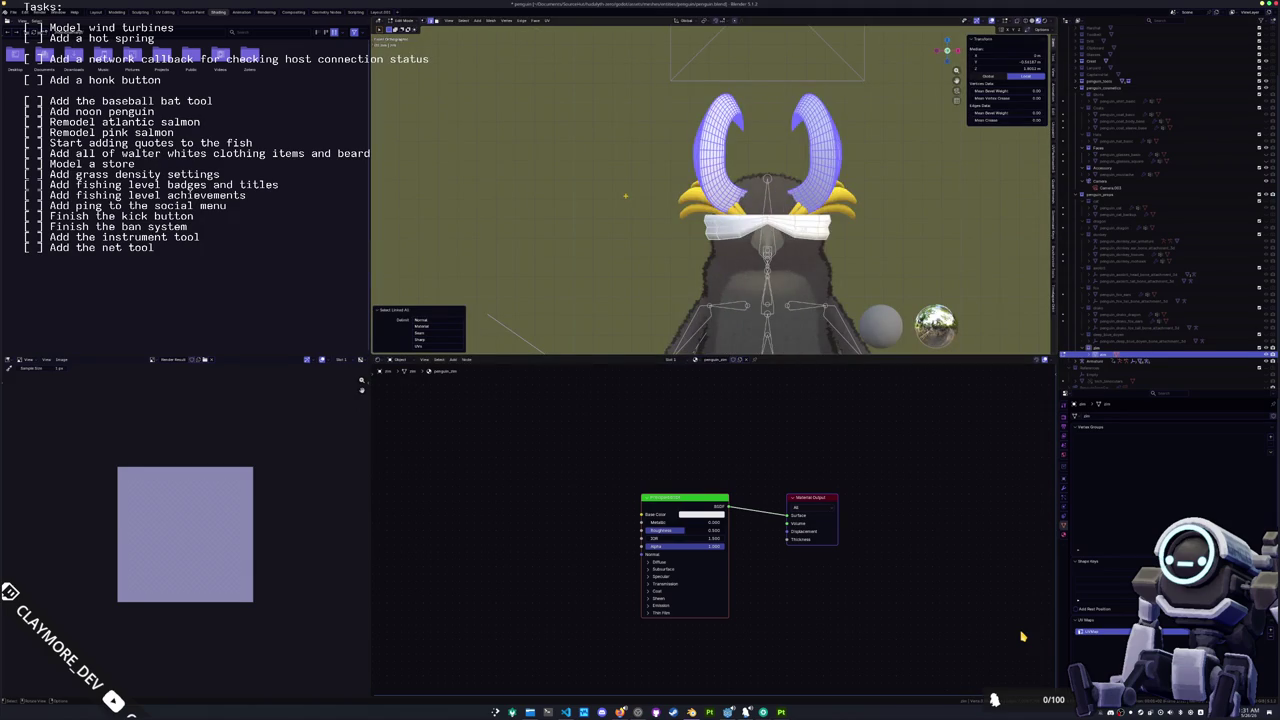
key(Tab)
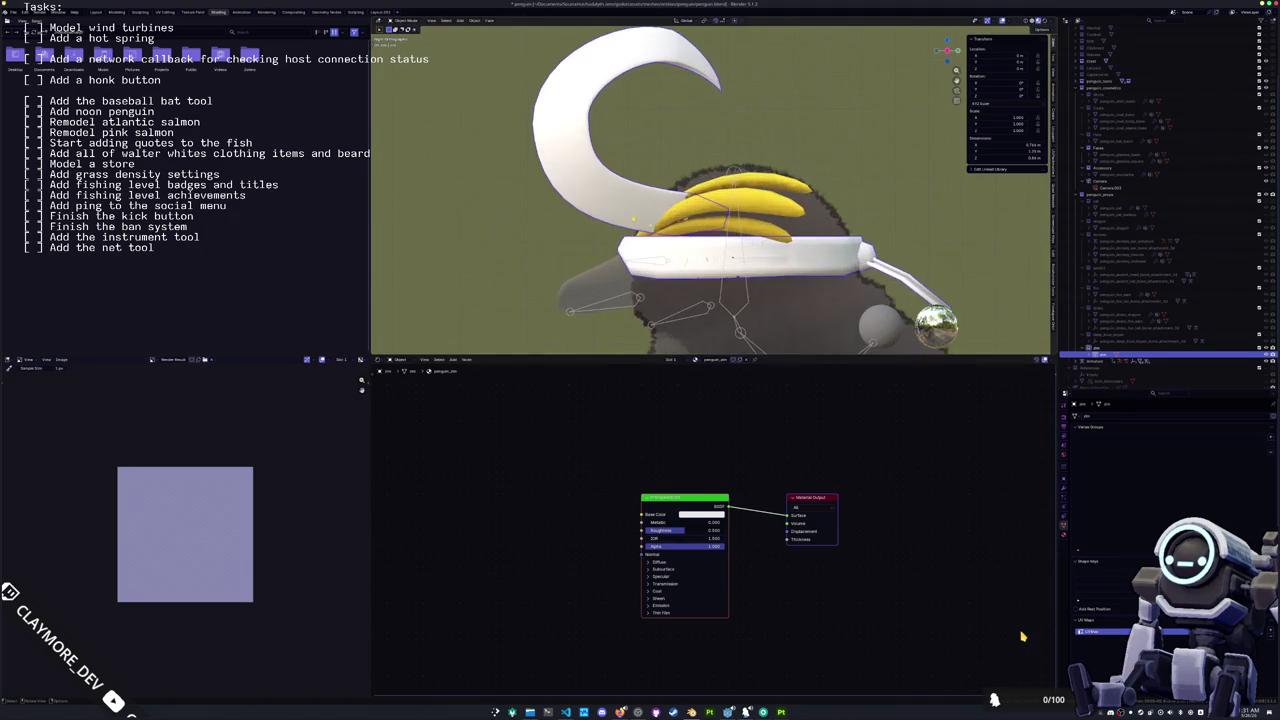
key(ctrl+z)
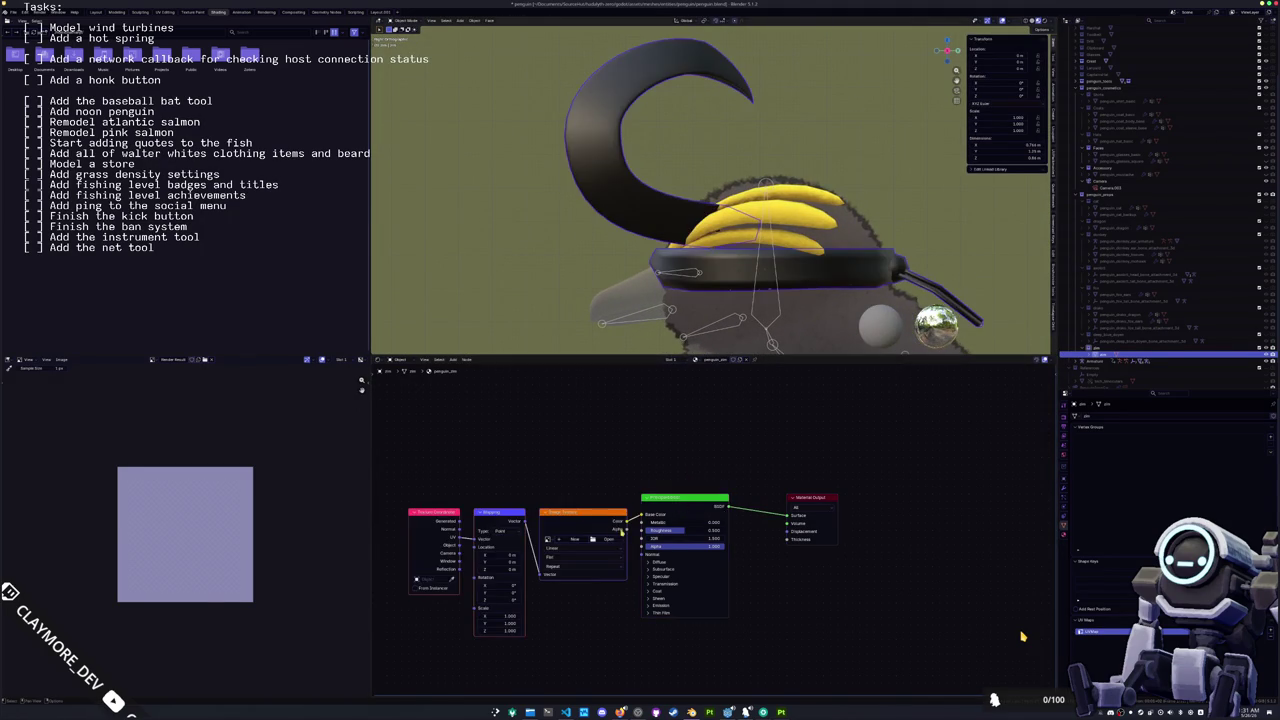
Step: Load the hat image into the texture, wire its colour to Material Output, and delete Principled BSDF
click(612, 543)
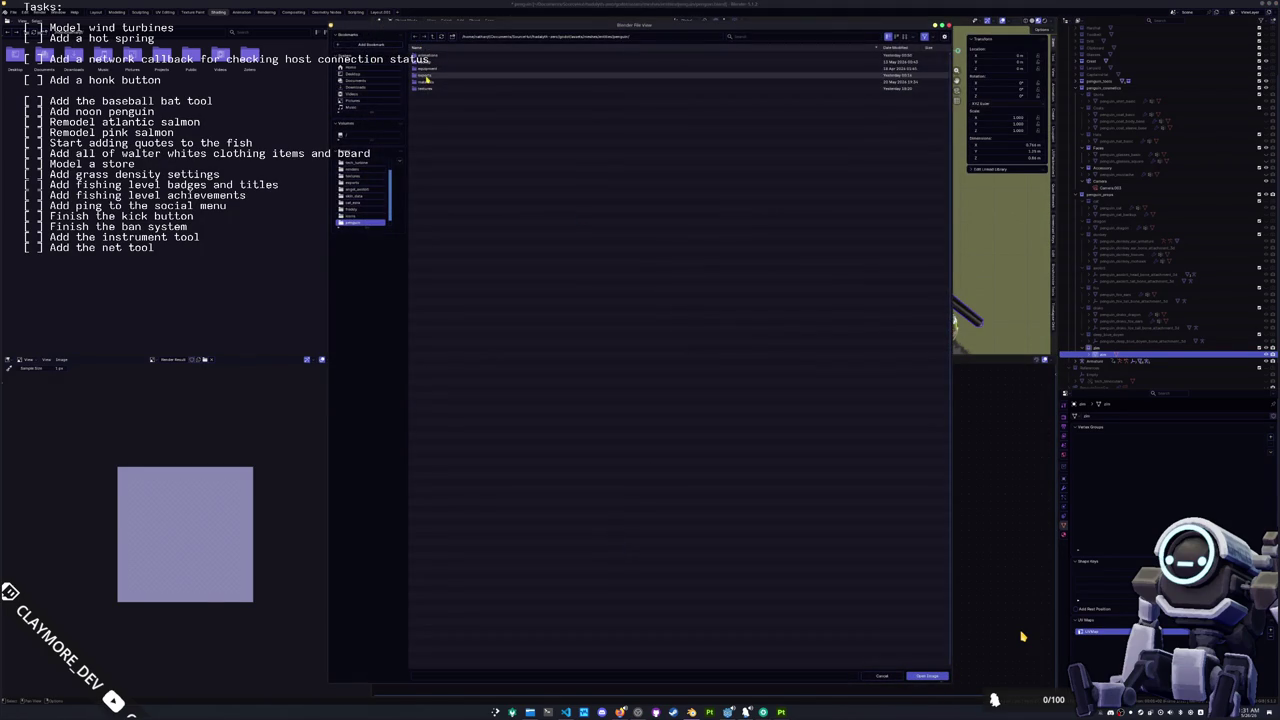
double_click(427, 89)
click(421, 276)
double_click(421, 278)
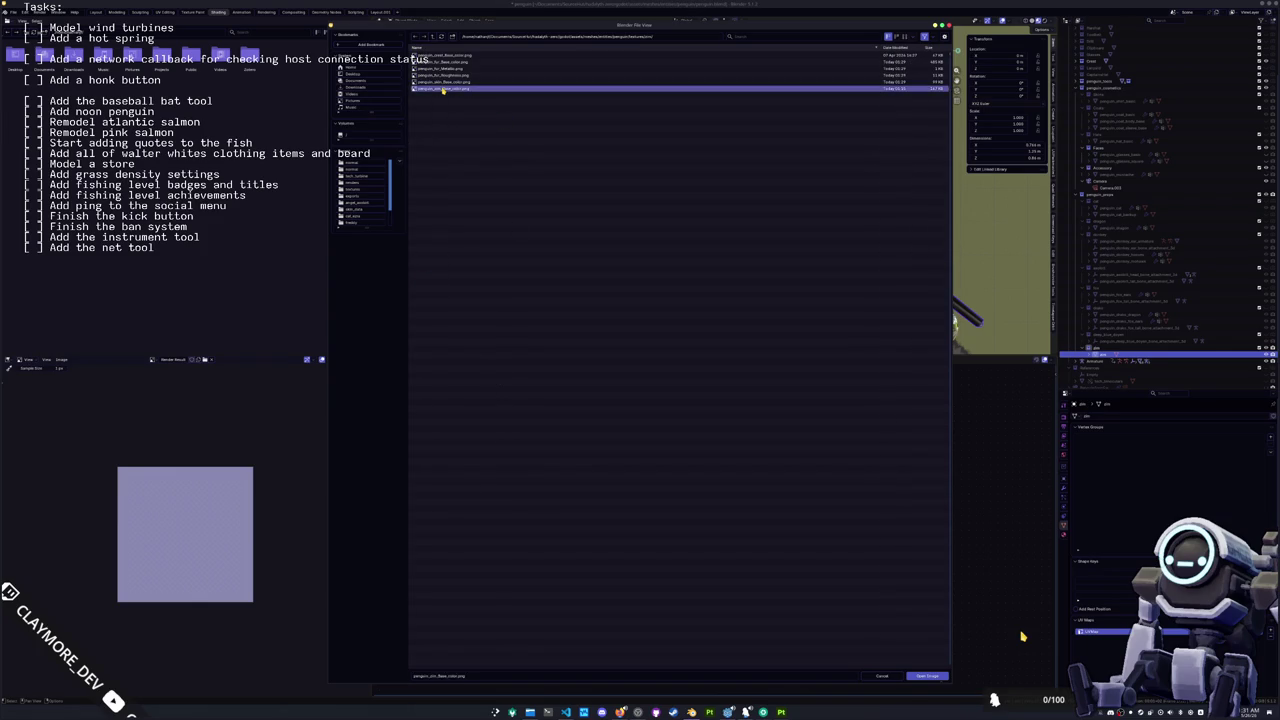
double_click(446, 96)
drag(536, 216, 571, 237)
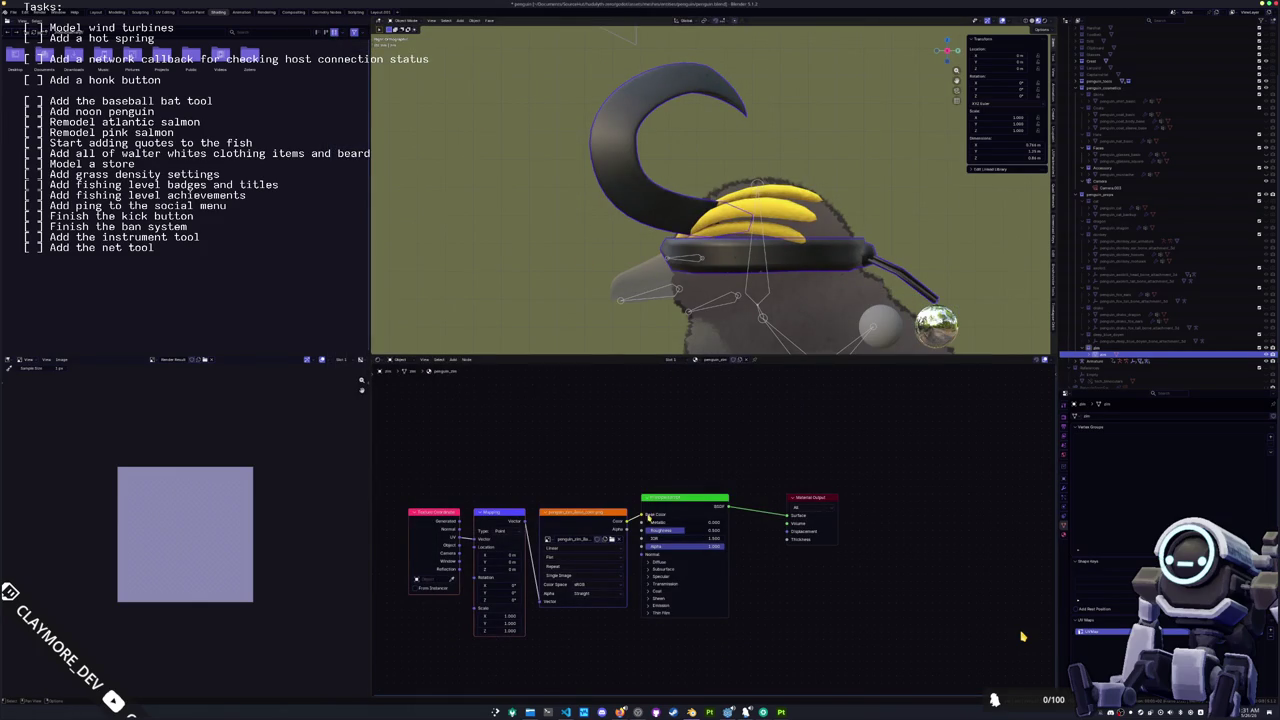
drag(642, 516, 787, 515)
key(x)
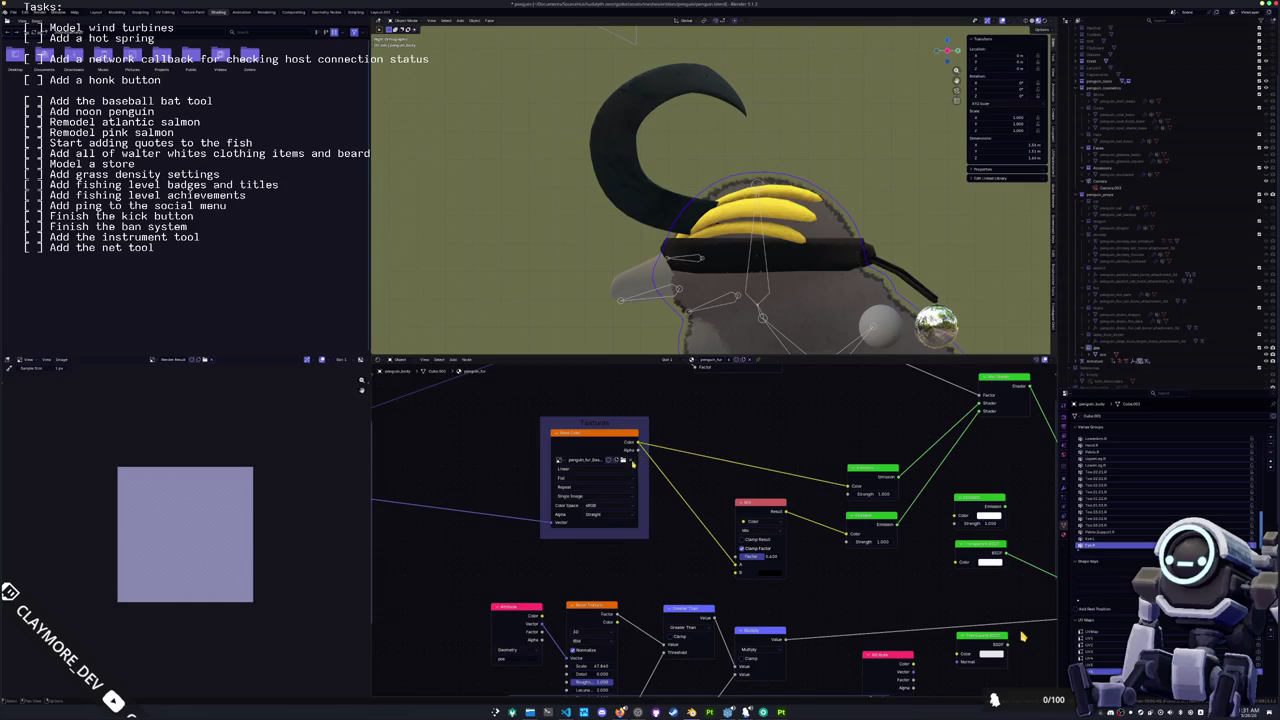
Step: Reload penguin_fur_Base_color.png into the fur material's image texture
click(627, 464)
click(437, 42)
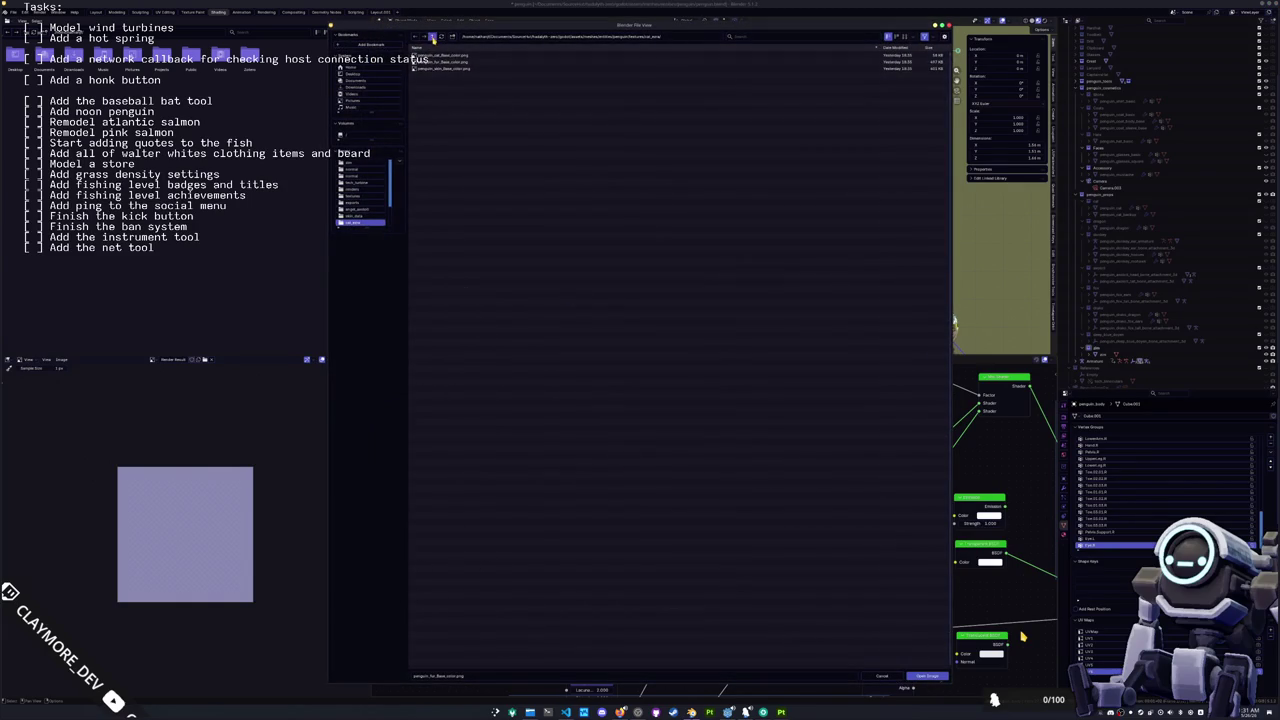
double_click(465, 278)
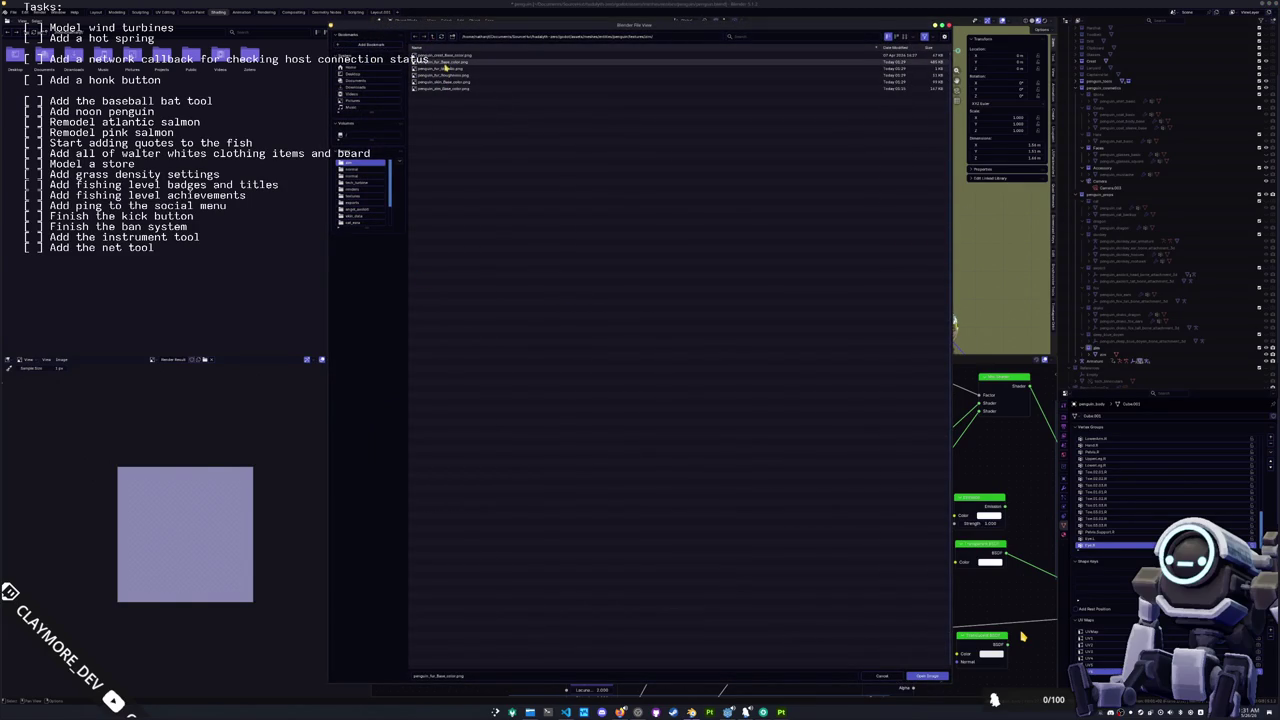
double_click(446, 62)
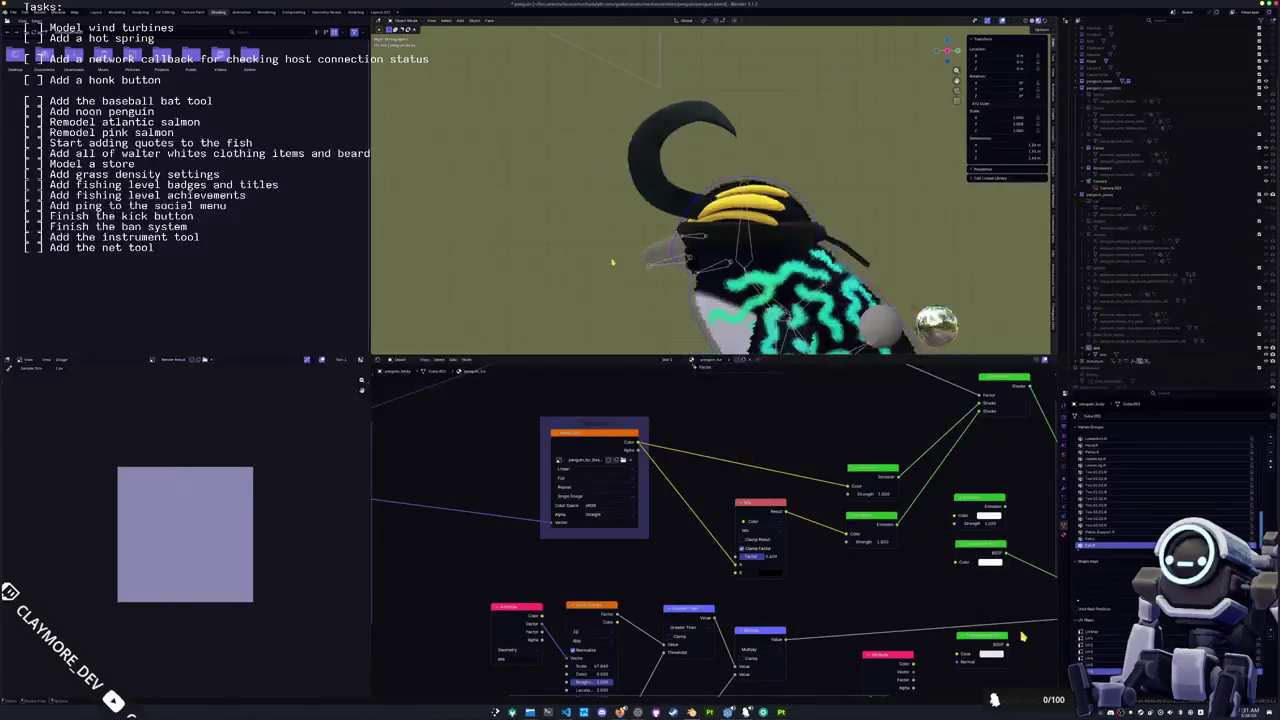
key(h)
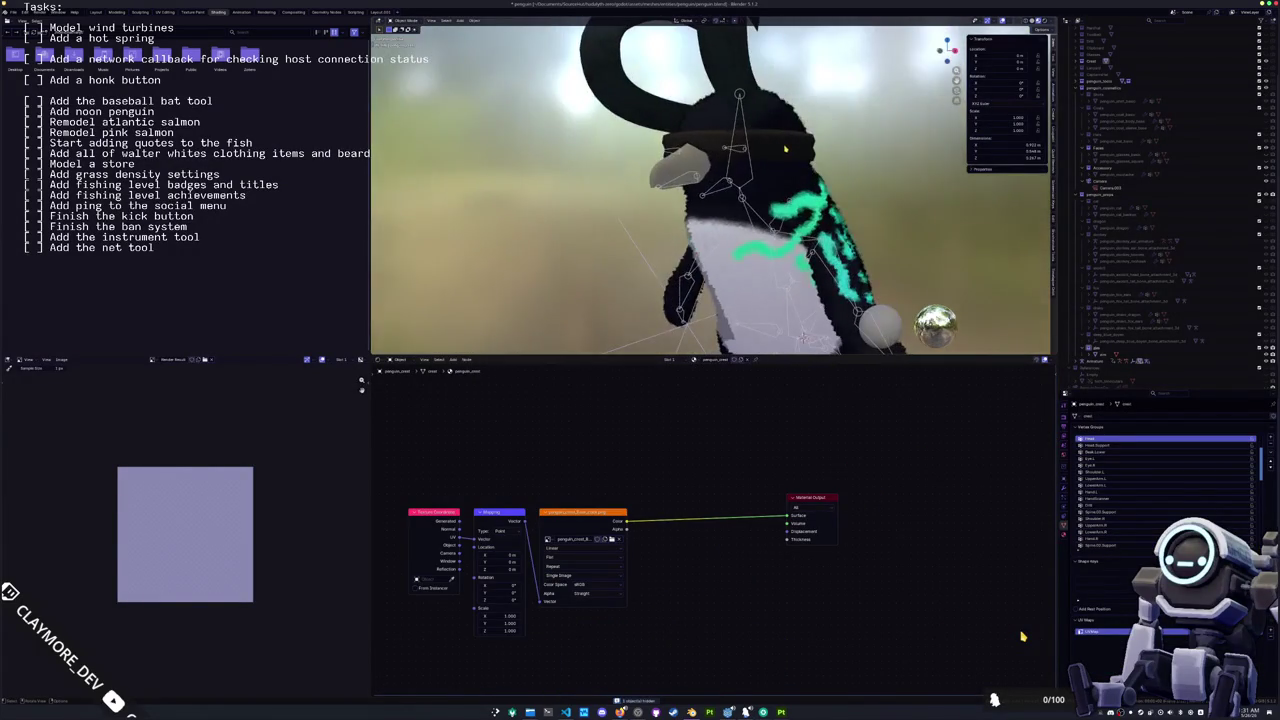
Step: Select the penguin body and load the matching texture image into another part's material
click(789, 150)
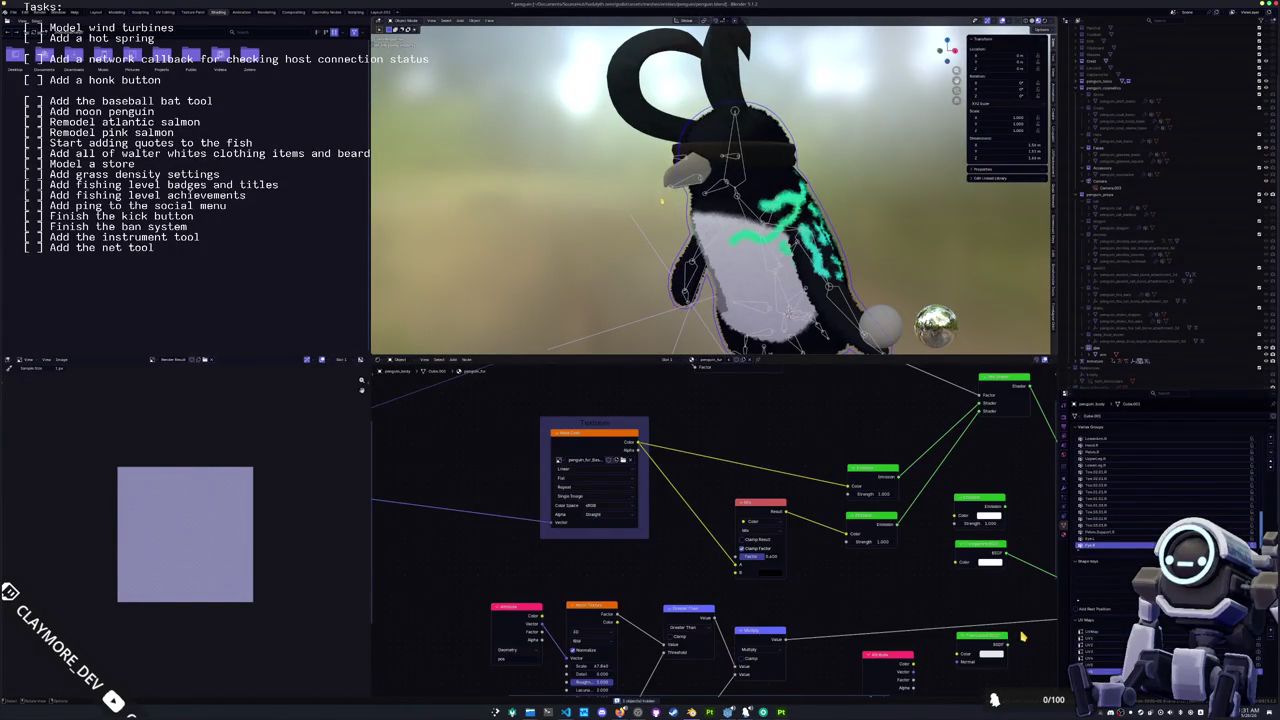
click(768, 508)
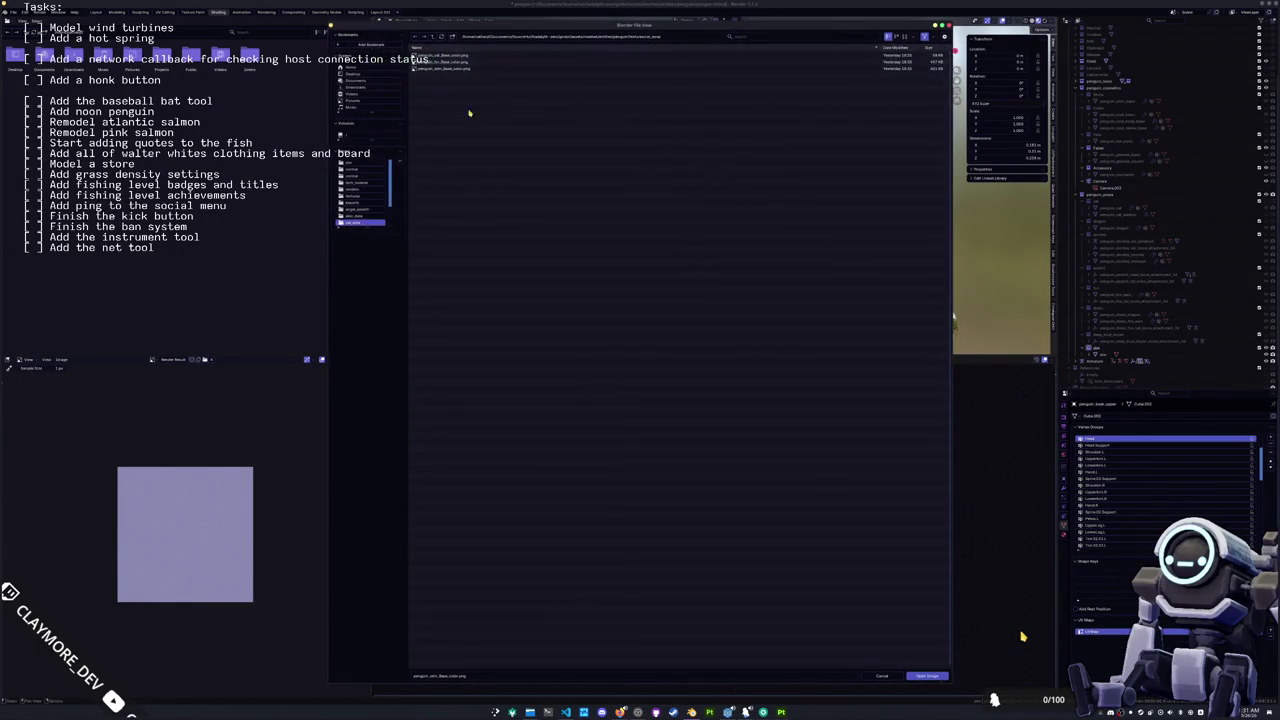
click(435, 37)
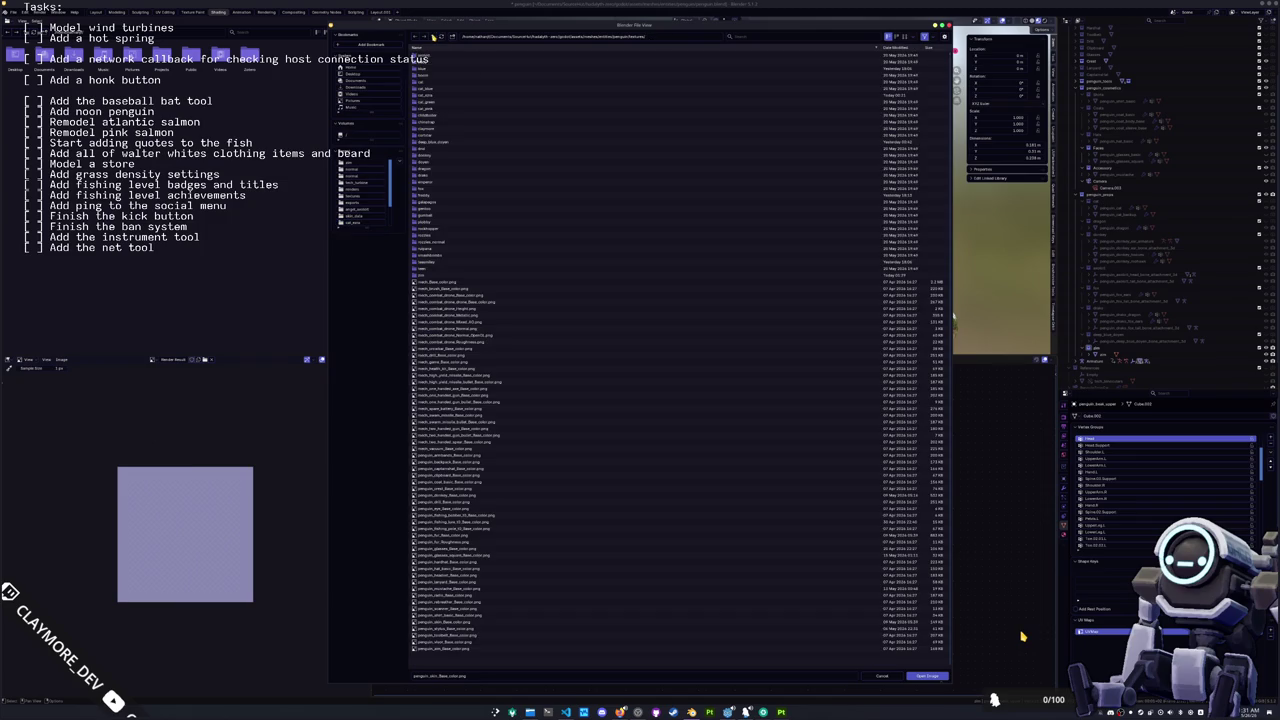
double_click(428, 277)
double_click(440, 90)
drag(538, 203, 660, 330)
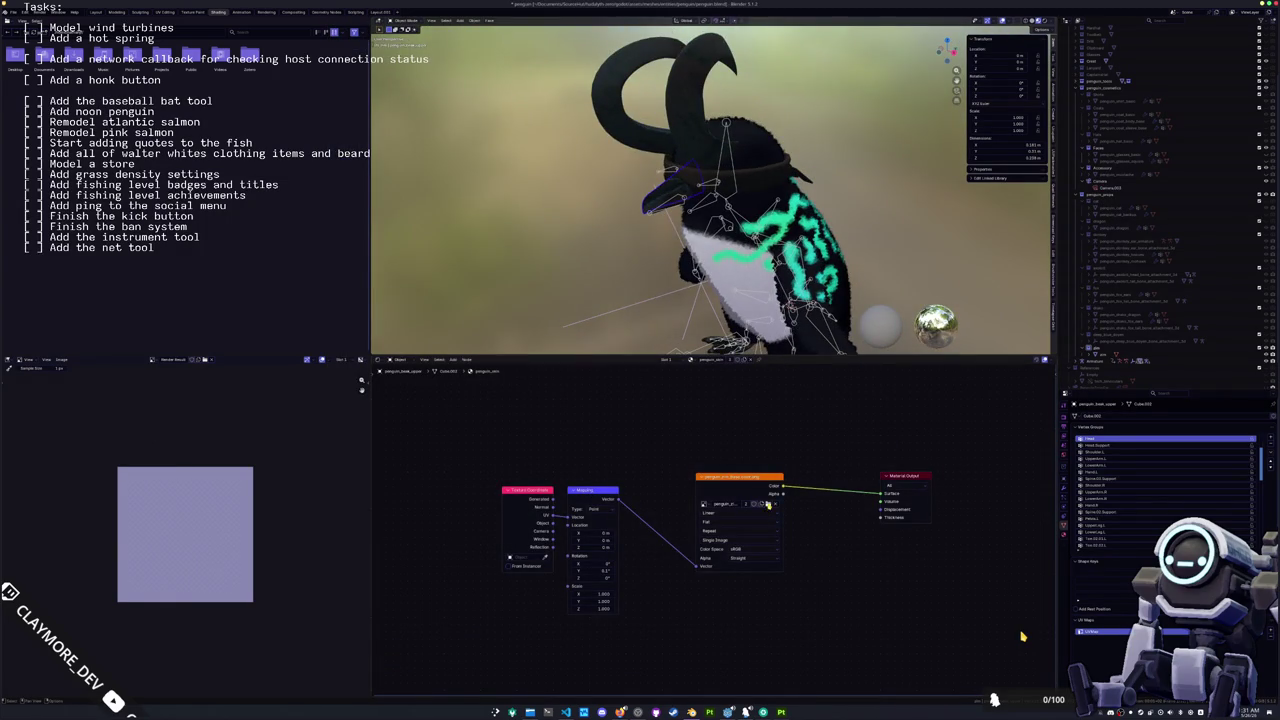
Step: Load the penguin skin image into the remaining body texture
click(767, 504)
double_click(450, 84)
drag(510, 212, 529, 181)
Step: Select the hat in Edit Mode and extend Select Linked (Ctrl+L) across the whole band
click(707, 167)
key(Tab)
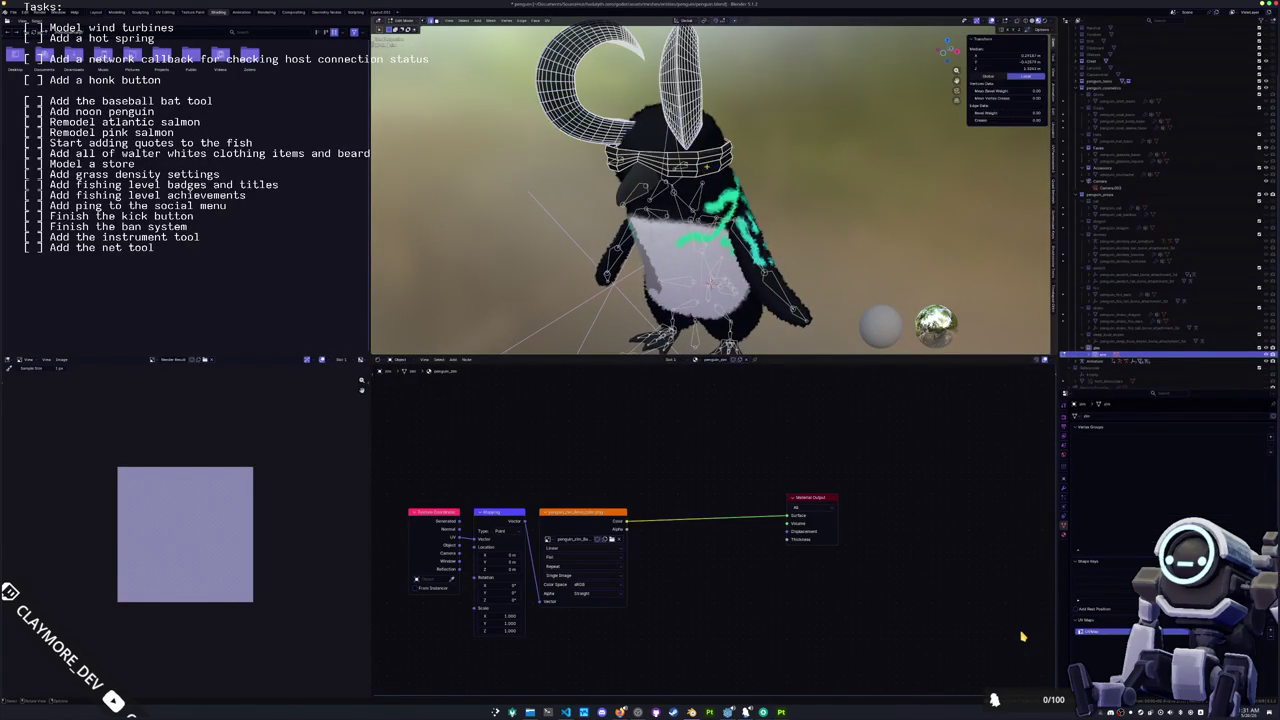
key(ctrl+l)
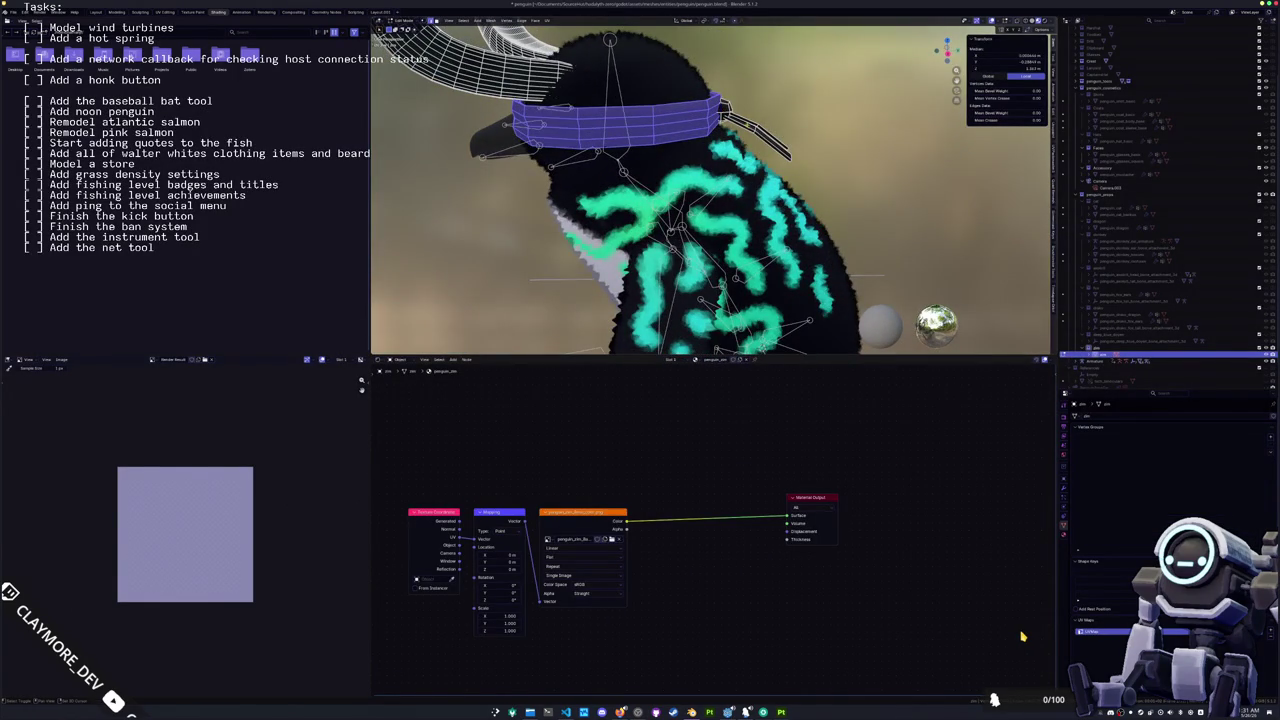
scroll(758, 130, down, 2)
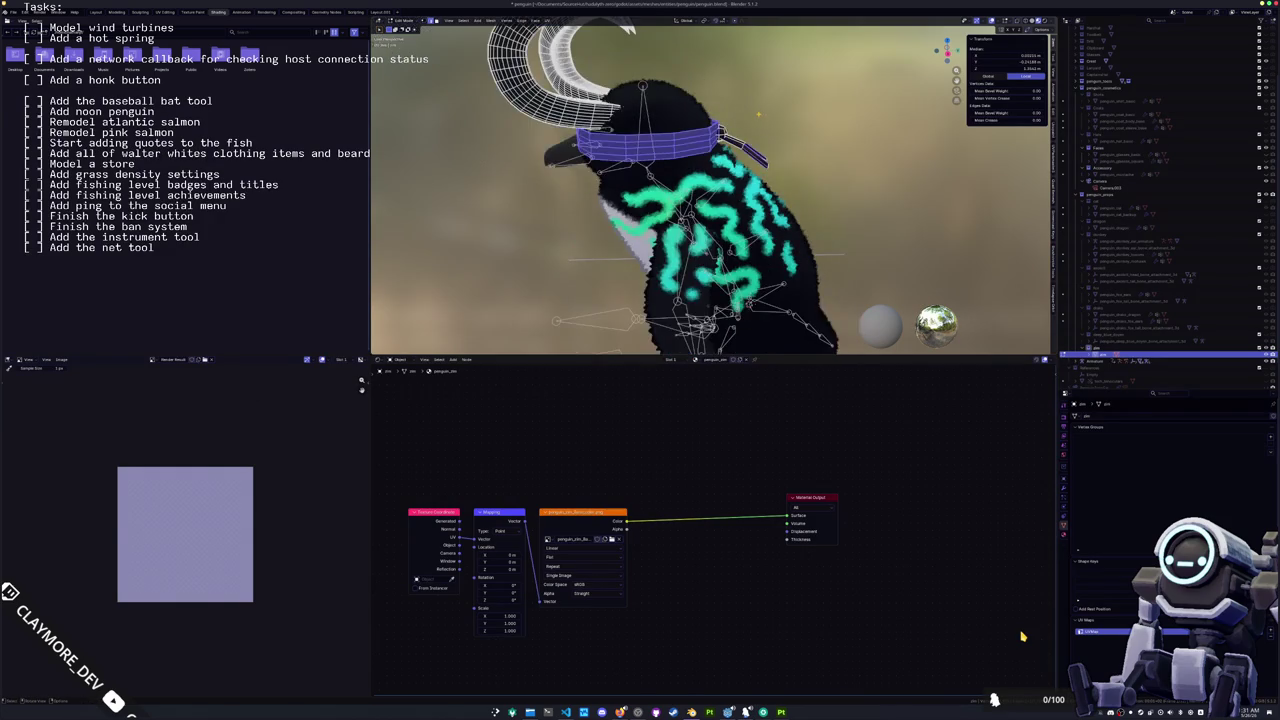
key(KP_4)
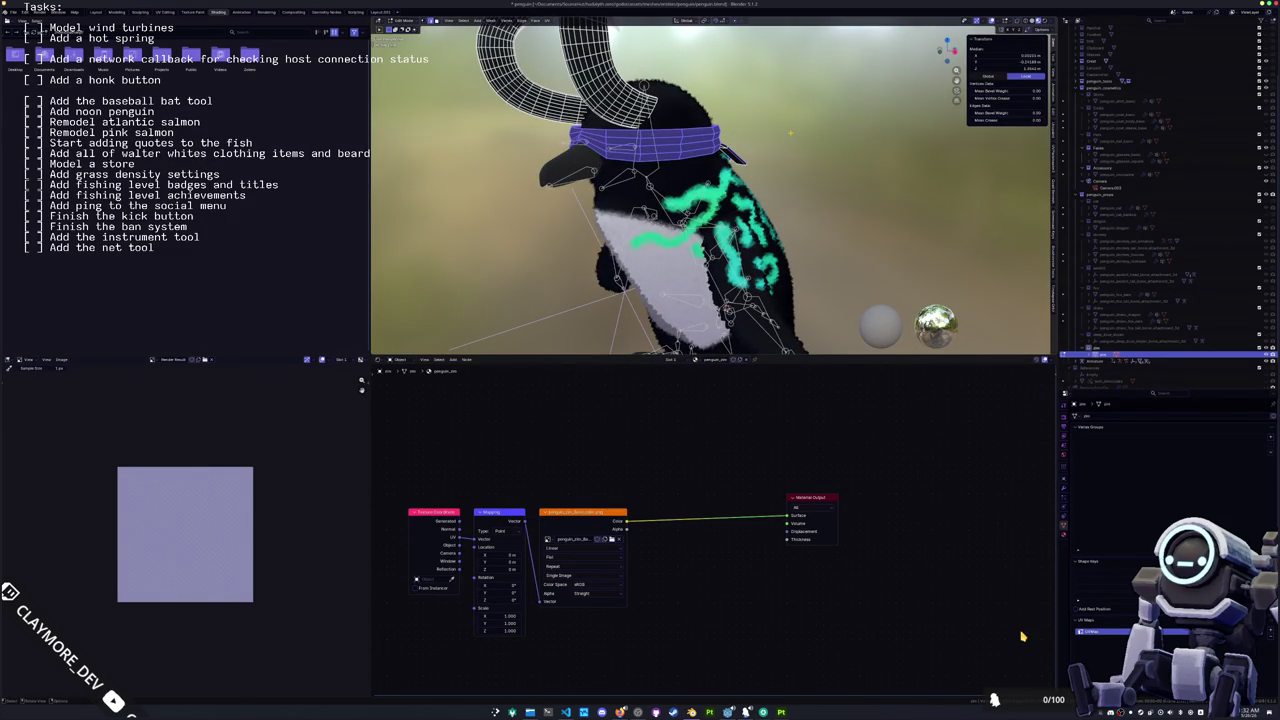
key(ctrl+l)
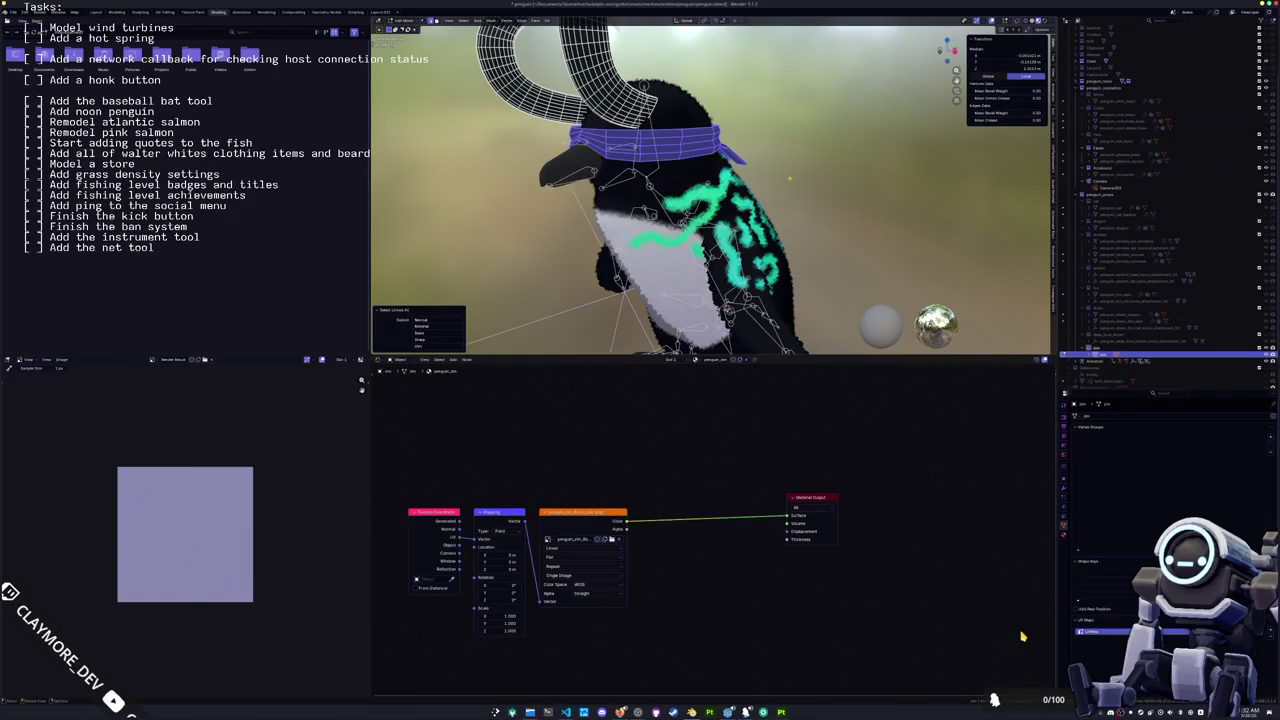
Step: Separate the selected band into its own object and rename it penguin_blindfold
right_click(790, 178)
mouse_move(775, 368)
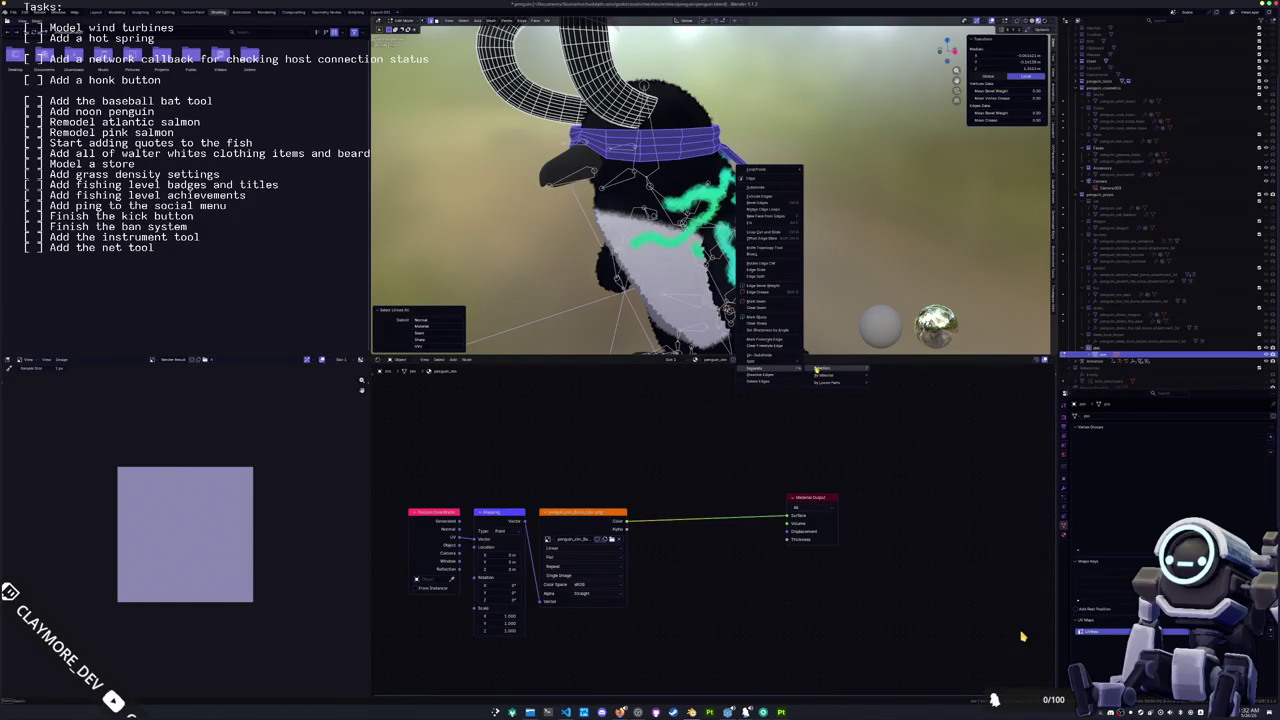
click(817, 368)
key(Tab)
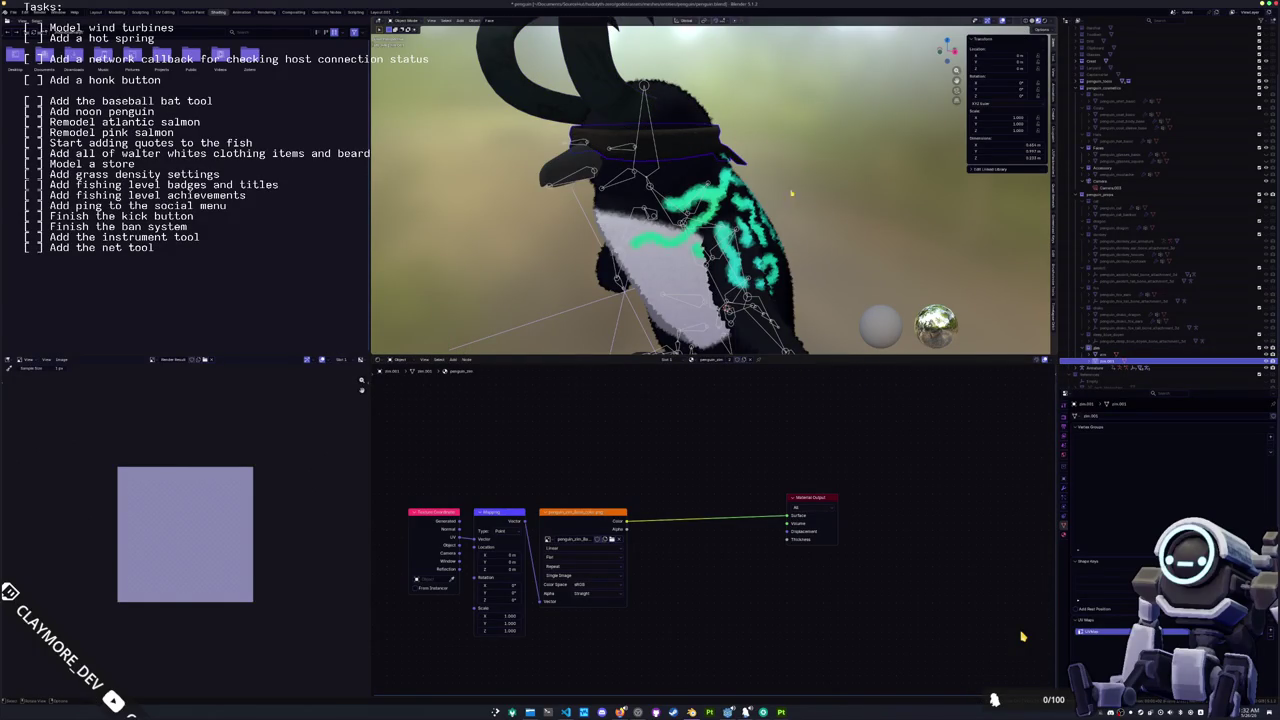
key(F2)
text(H)
key(BackSpace)
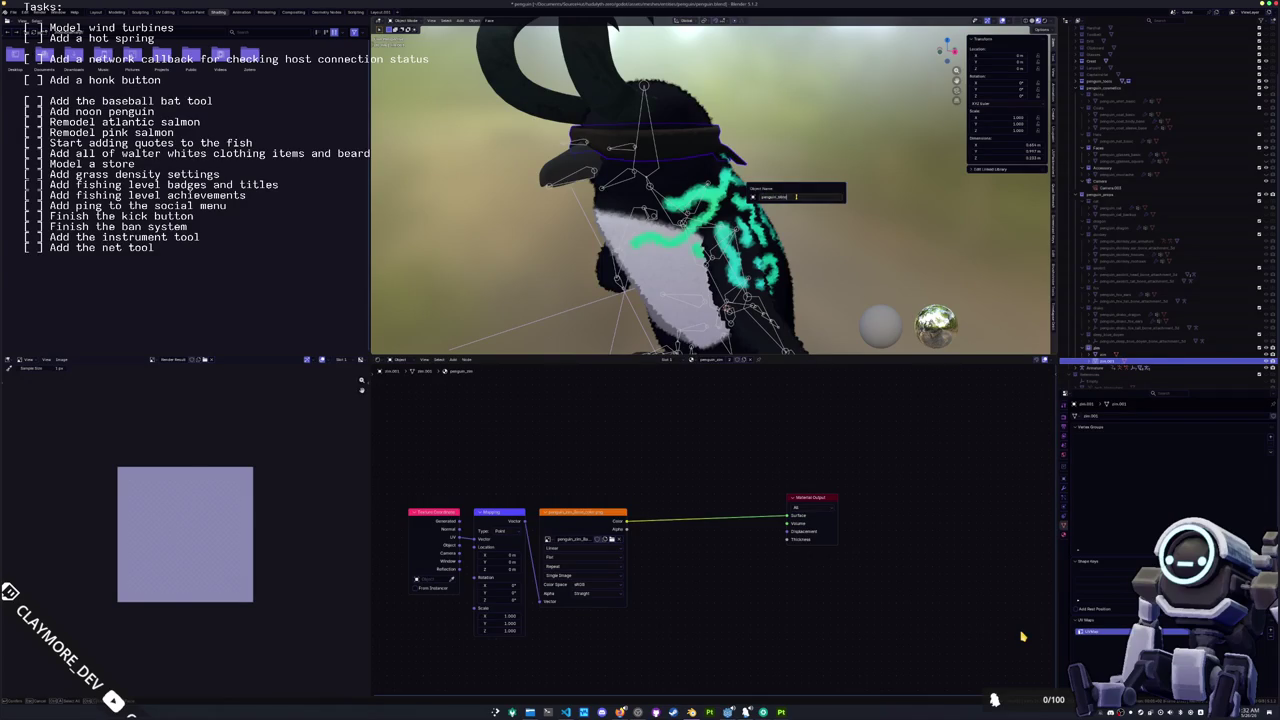
key(Return)
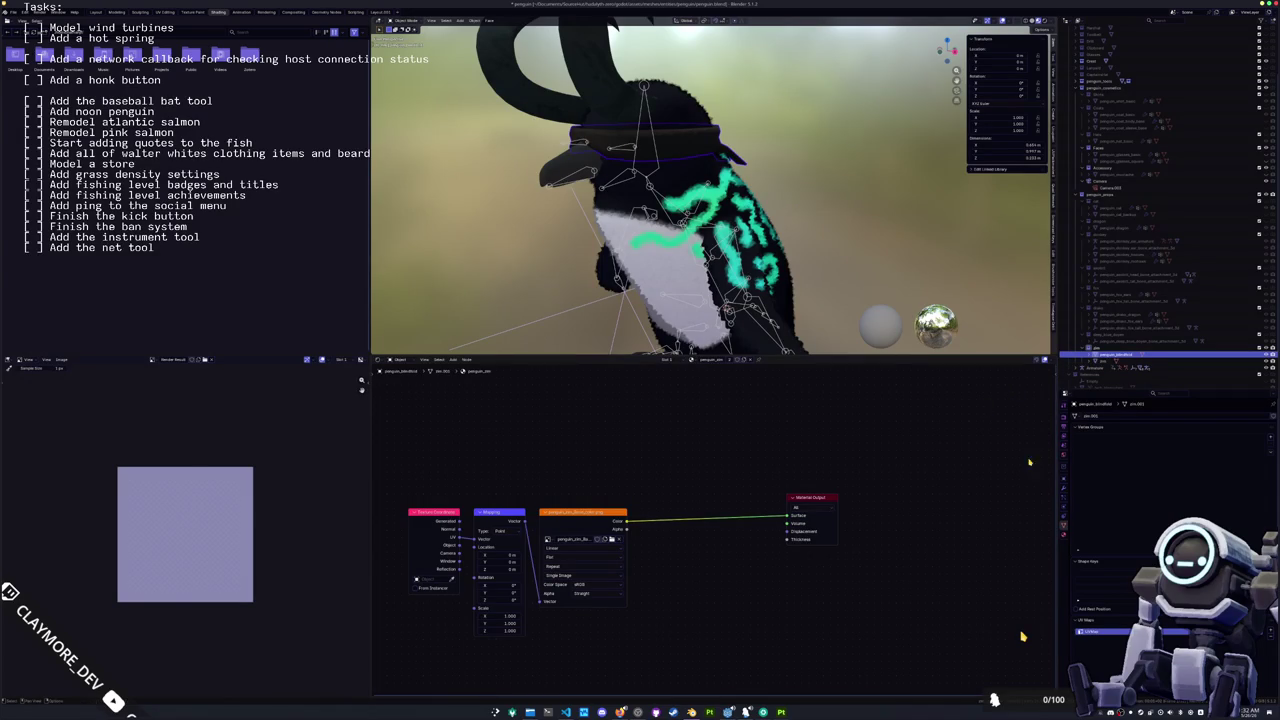
Step: Give penguin_blindfold its own duplicated material named penguin_blindfold
click(1063, 534)
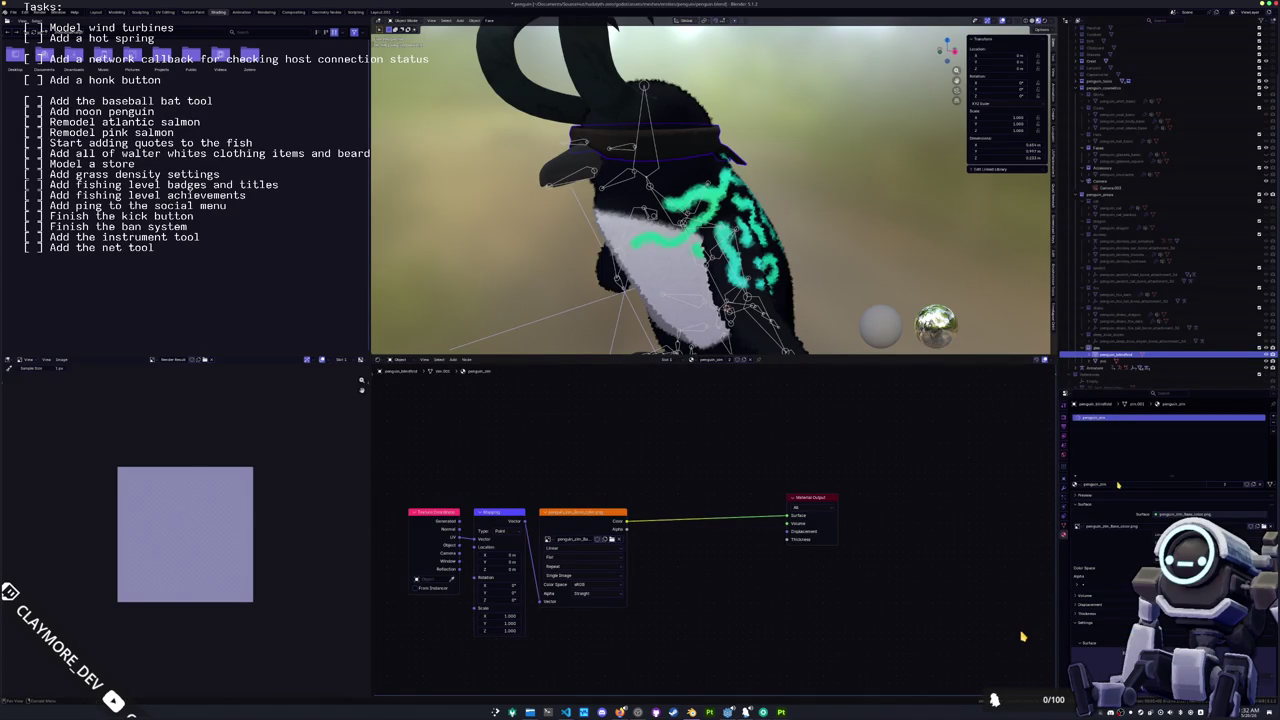
click(1250, 485)
text(penguin)
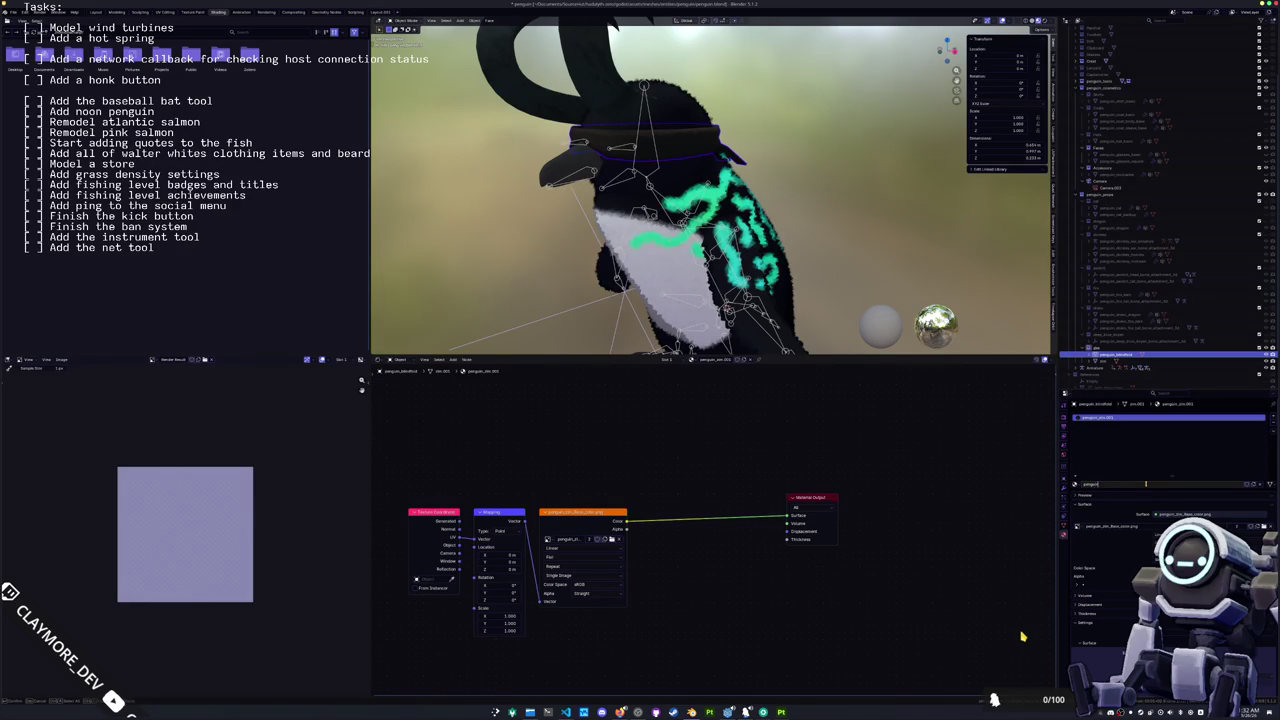
key(Return)
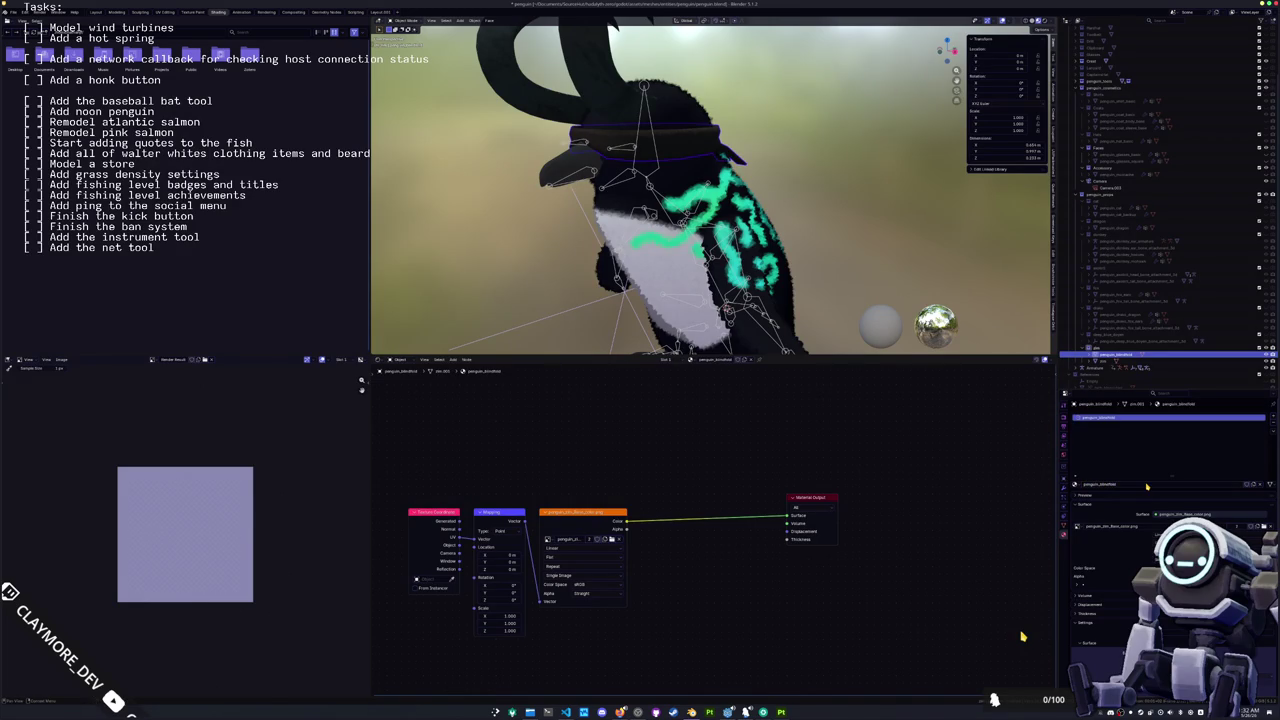
Step: Select the armature and set it to Rest Position
key(KP_0)
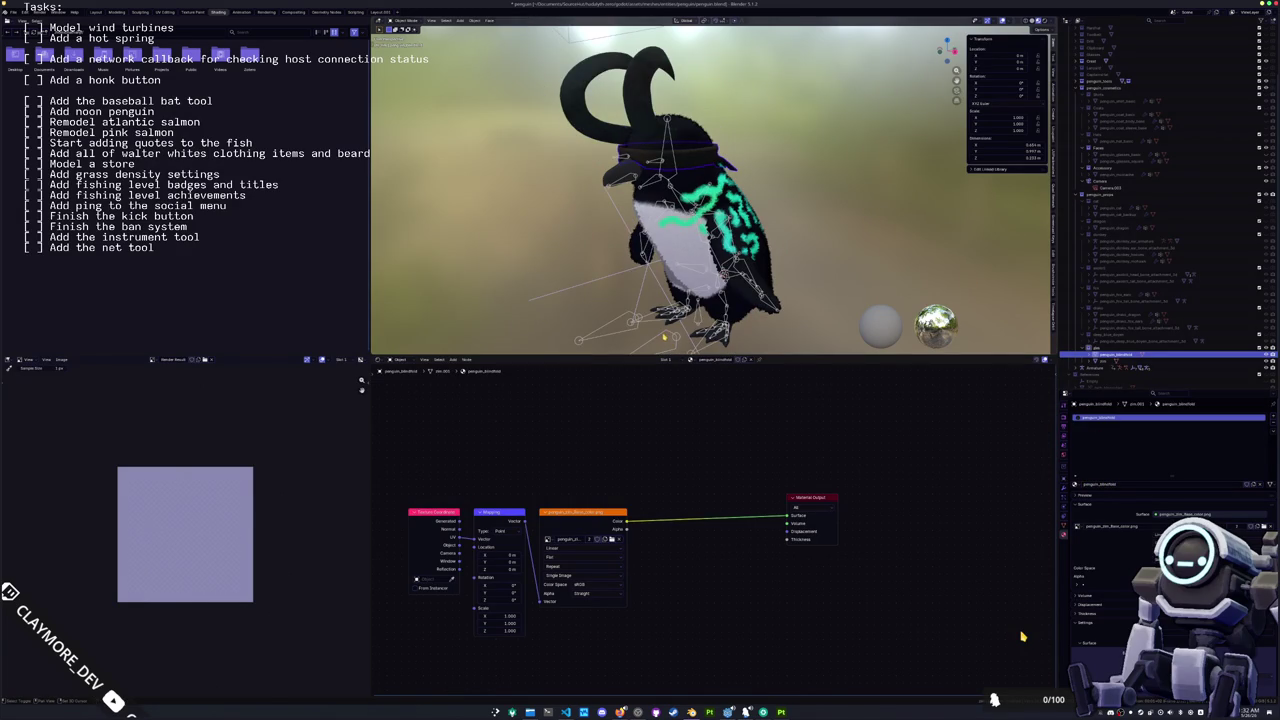
click(665, 337)
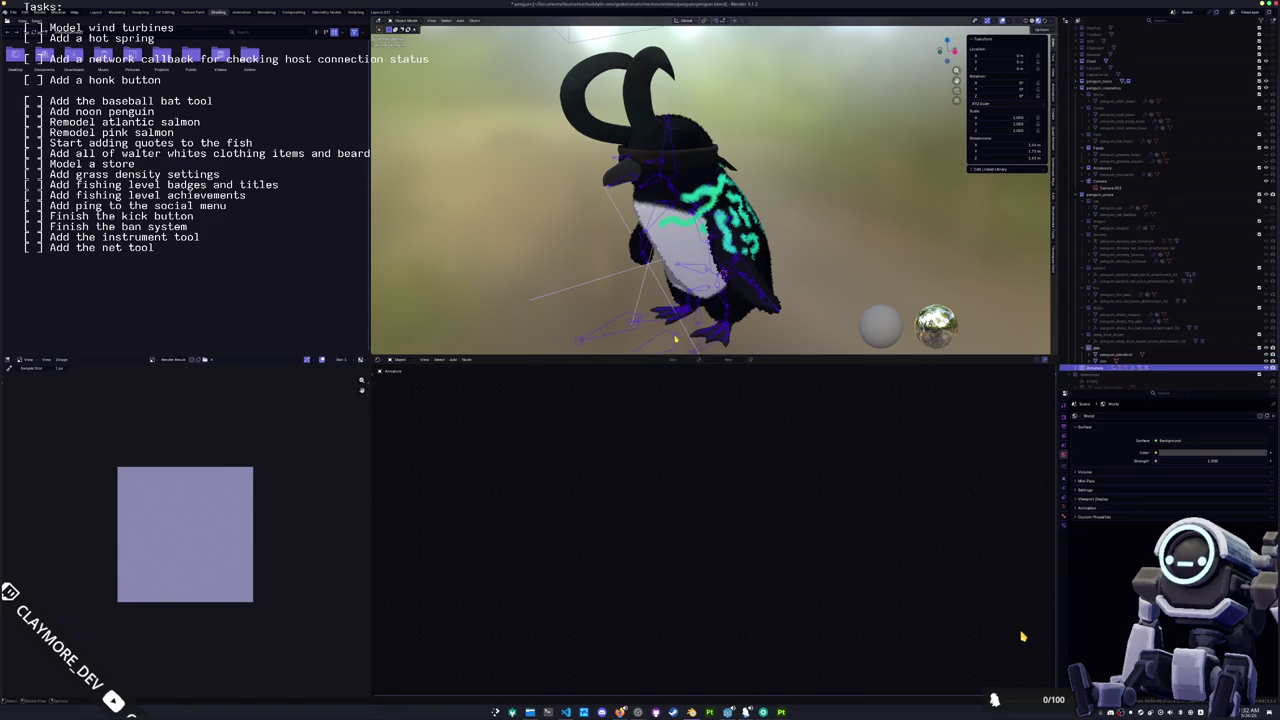
click(1066, 519)
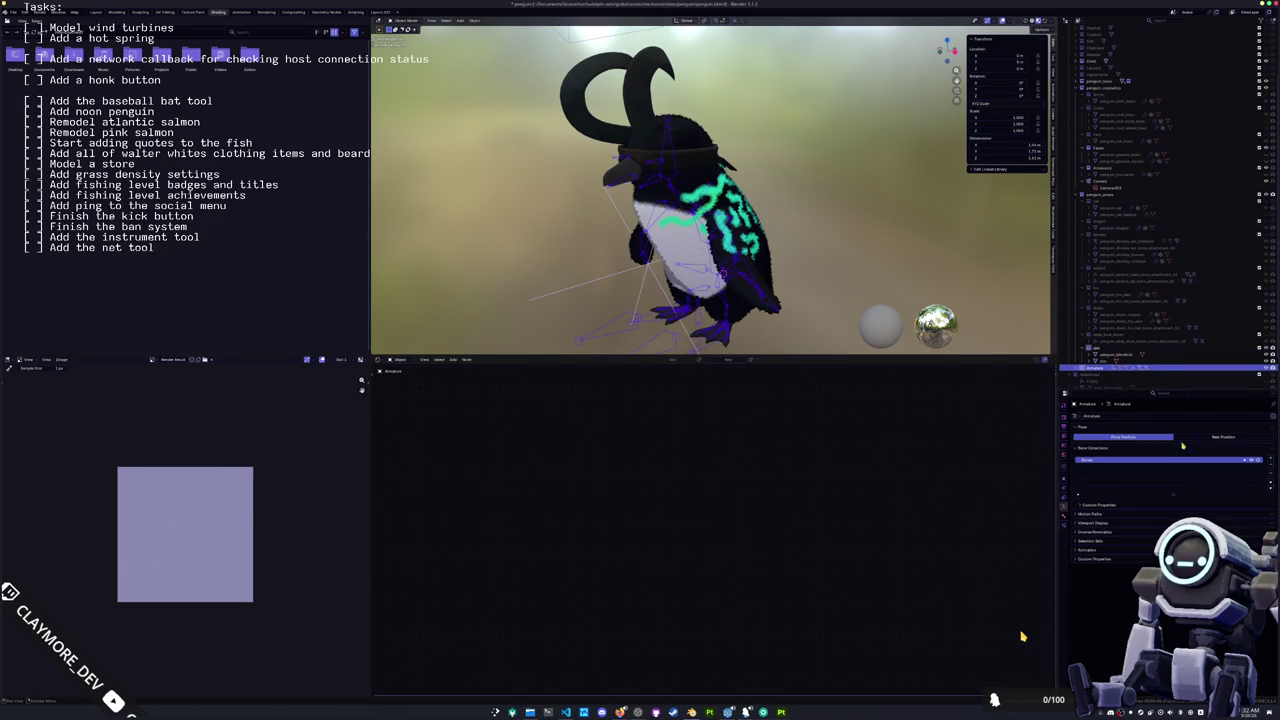
click(1224, 437)
click(657, 307)
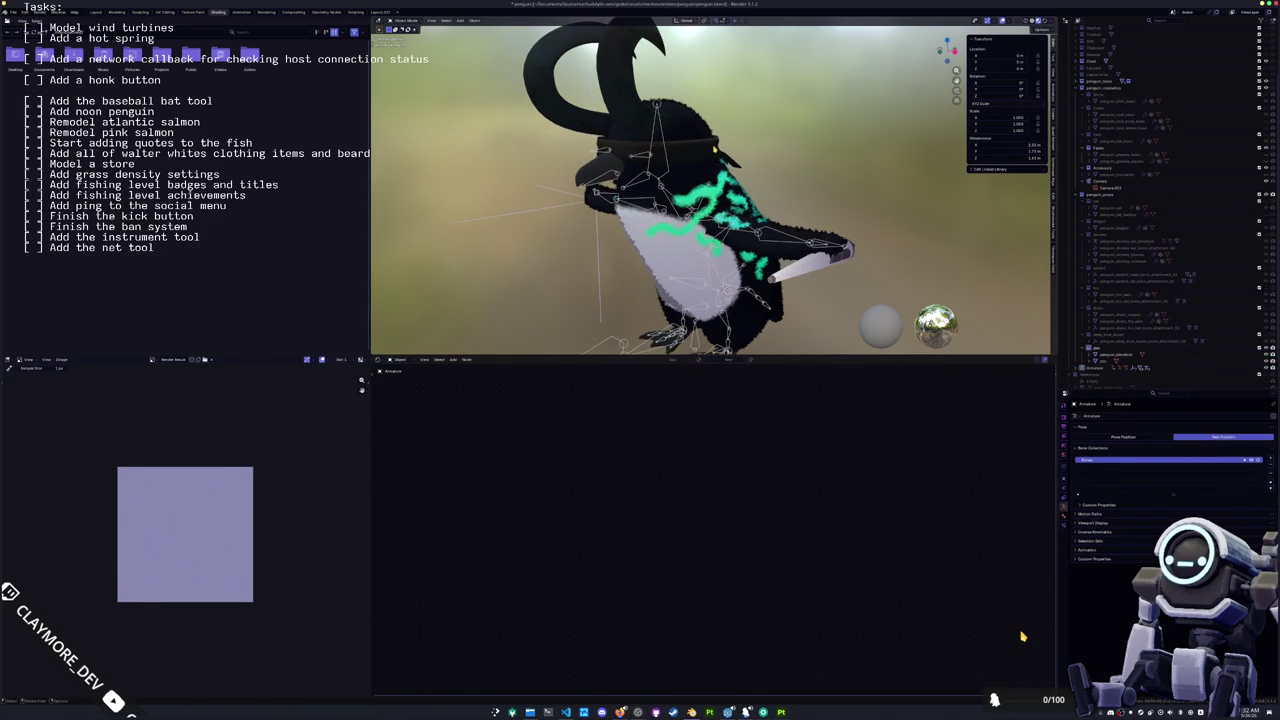
Step: Parent penguin_blindfold to the armature with Armature Deform and switch the rig back to Pose Position
click(772, 289)
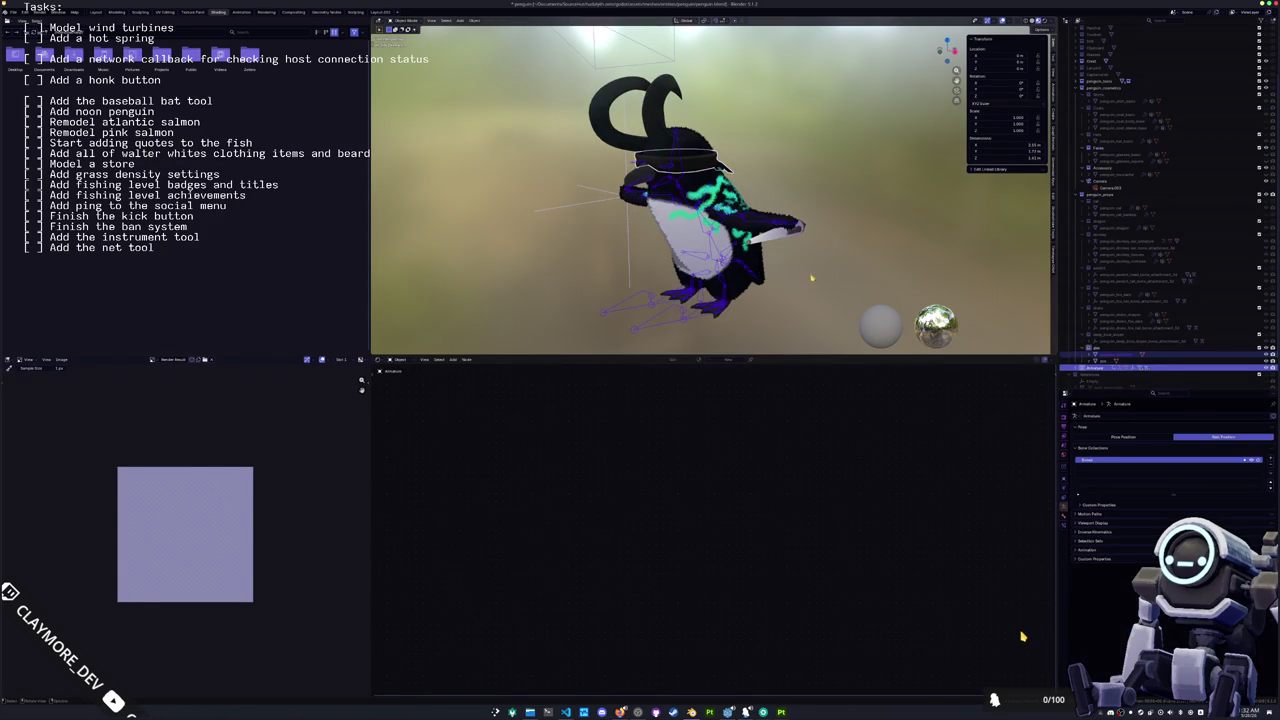
key(ctrl+p)
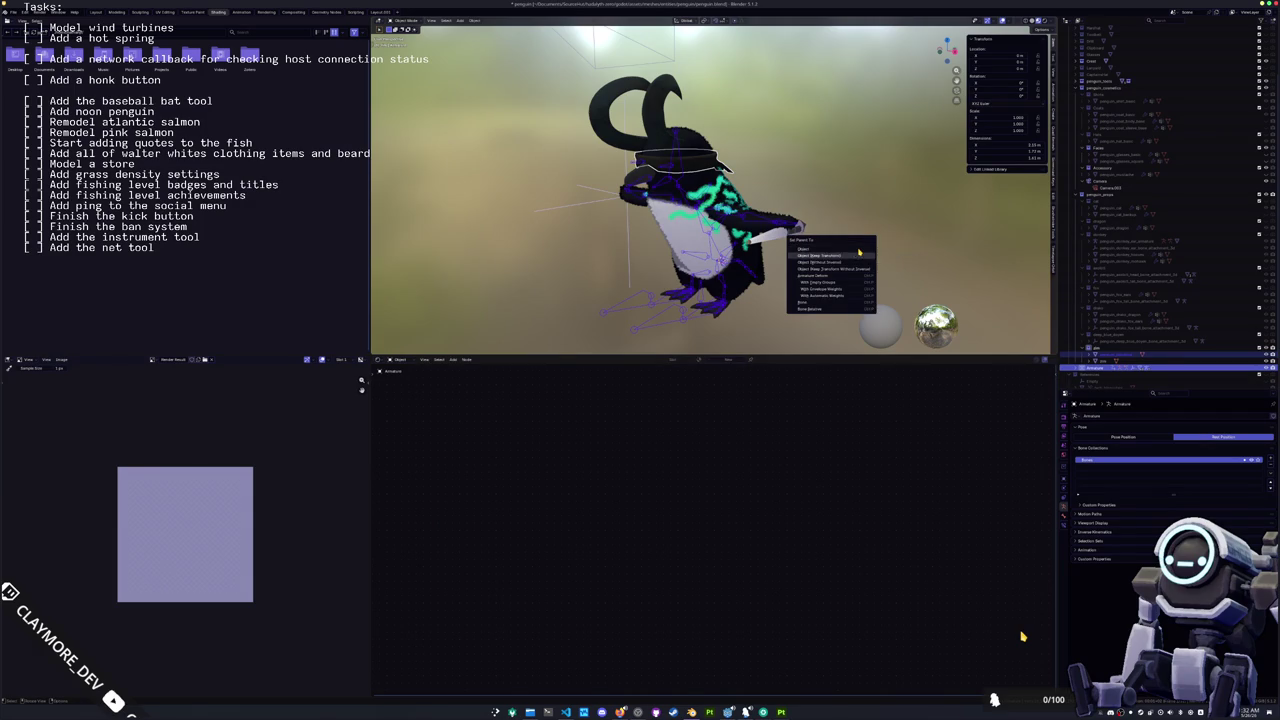
key(Return)
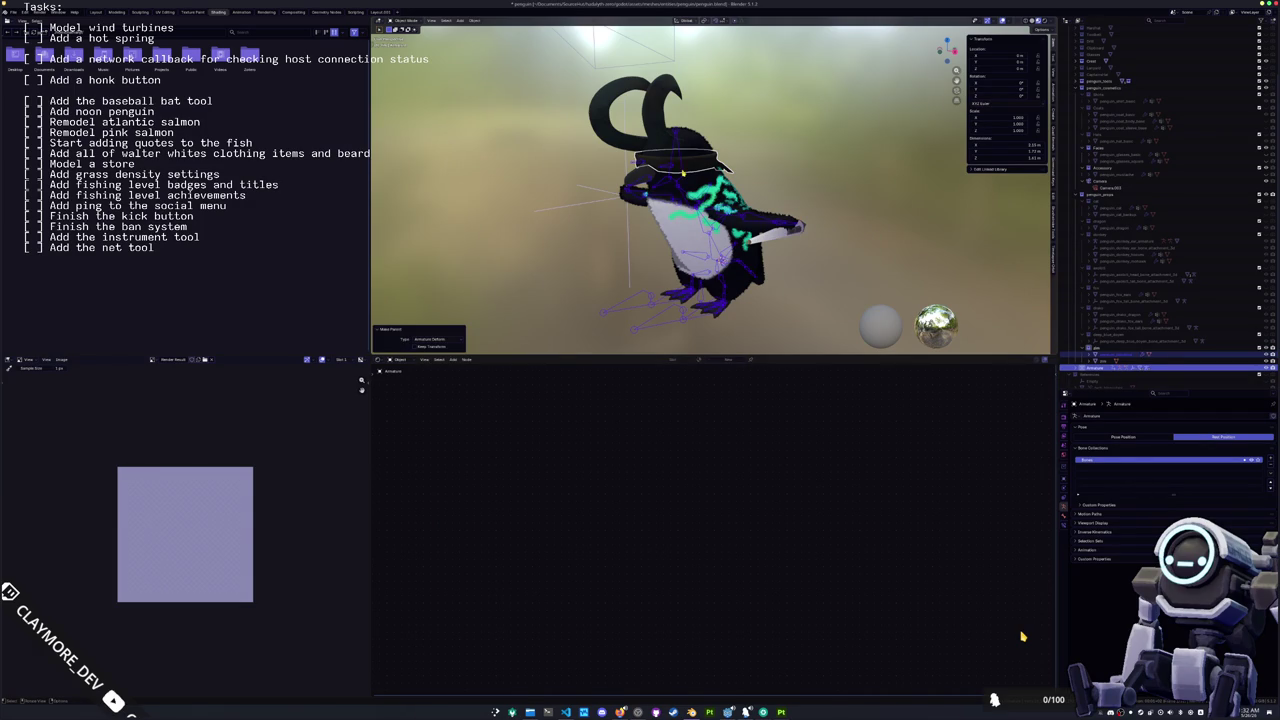
key(ctrl+Tab)
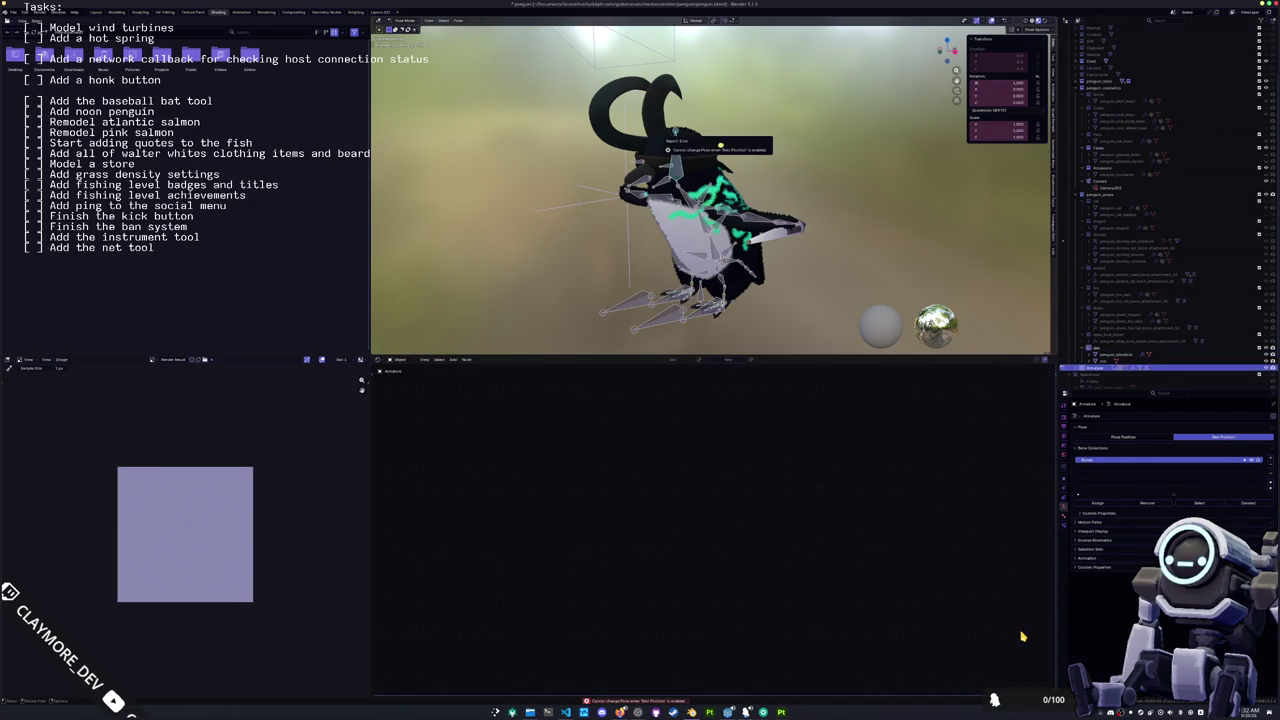
click(1116, 437)
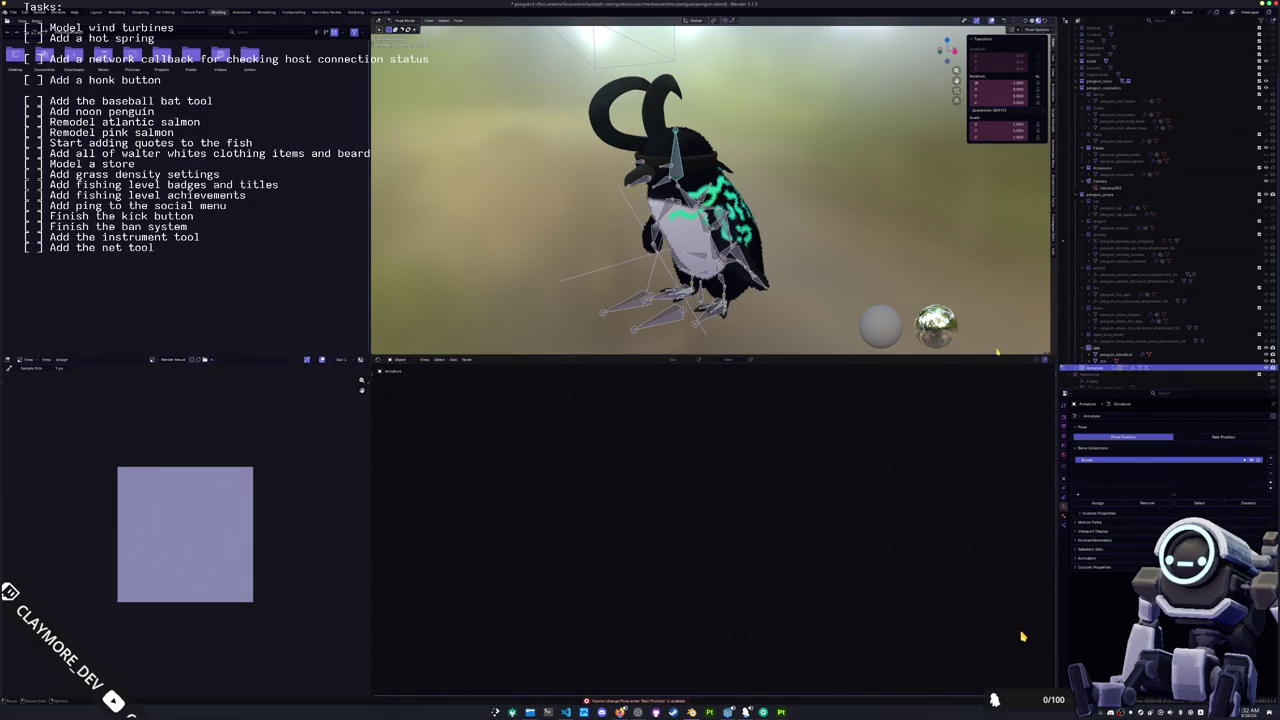
key(r)
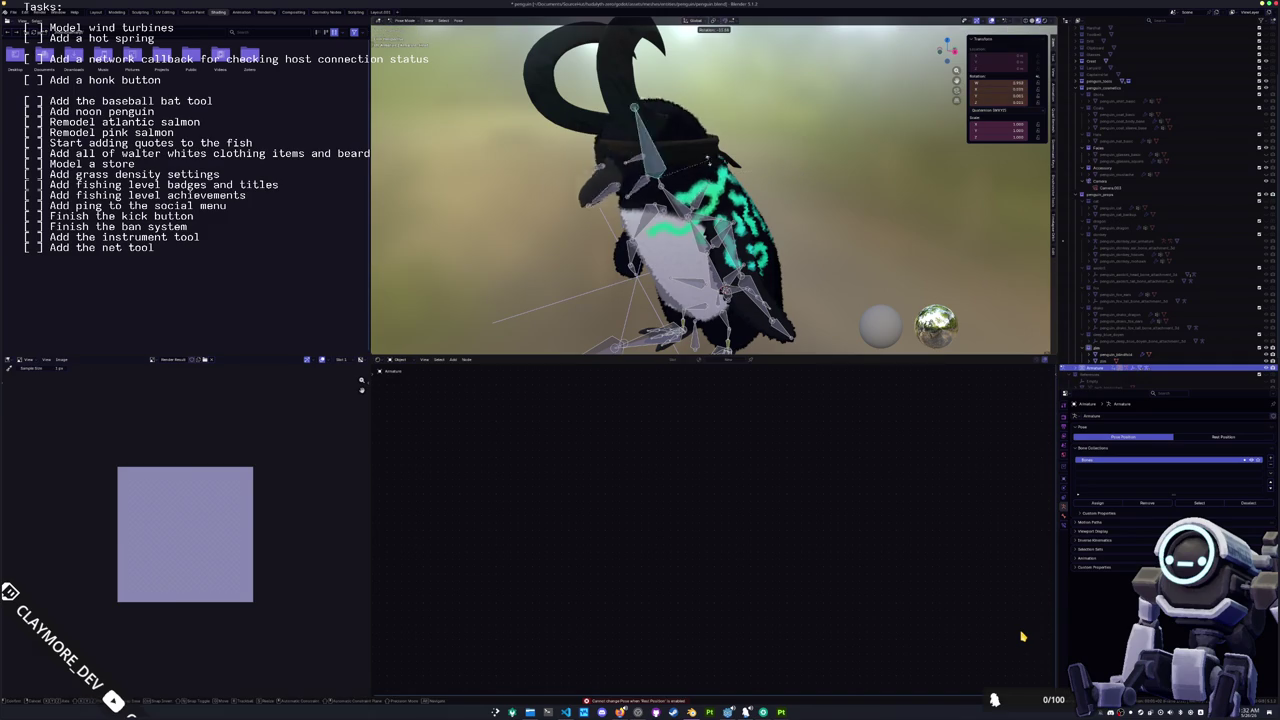
right_click(657, 126)
Step: Line up the body material's Texture Coordinate, Mapping, Image Texture and Material Output nodes side by side
click(844, 251)
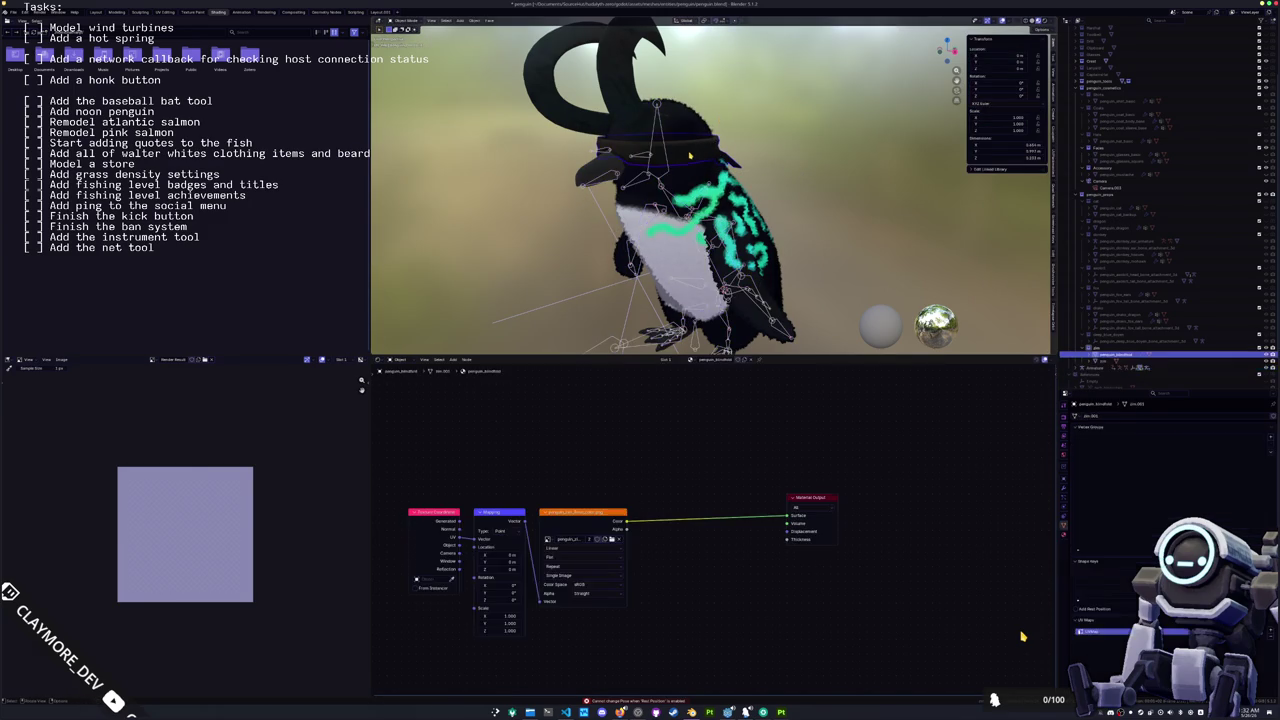
drag(846, 231, 804, 153)
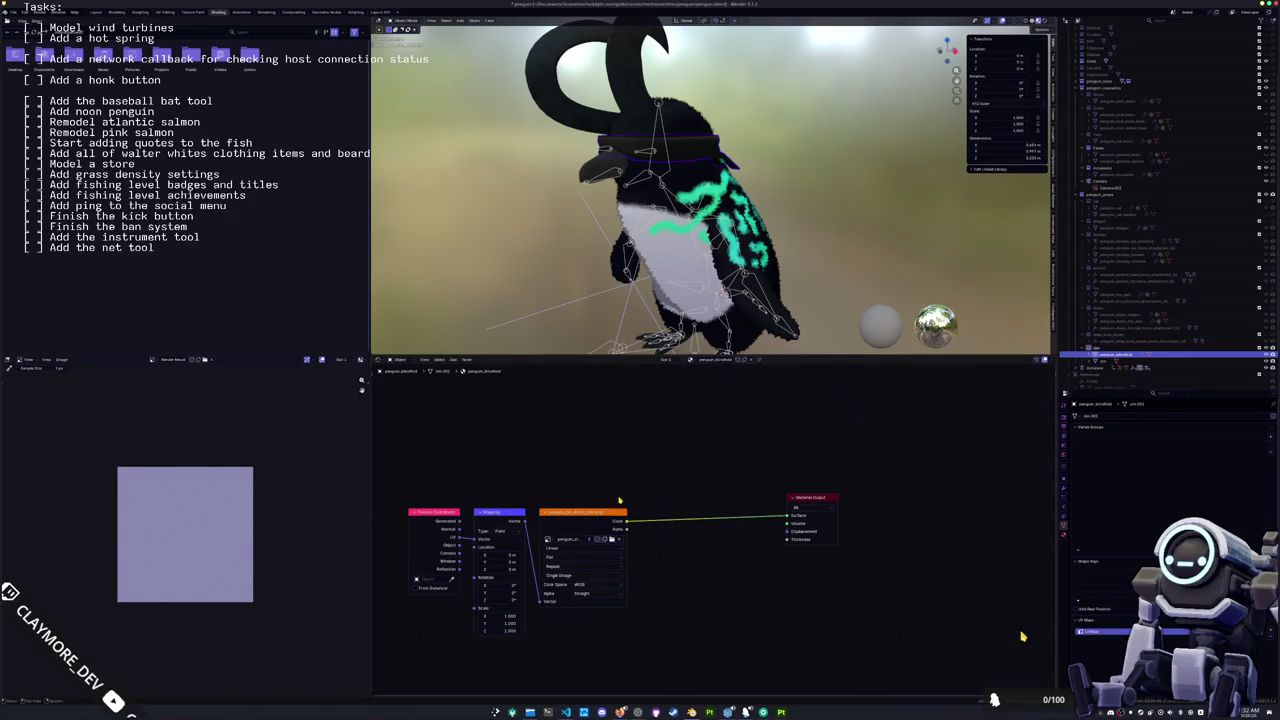
drag(578, 515, 724, 500)
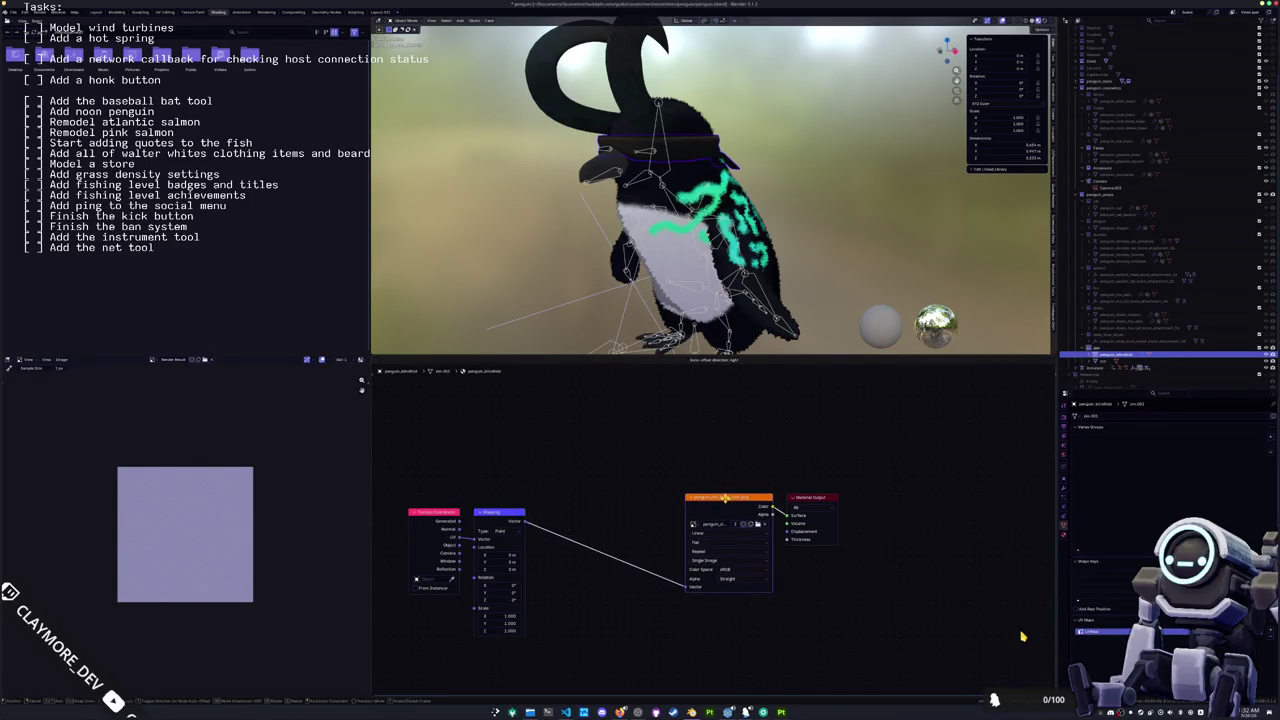
drag(517, 512, 644, 496)
click(653, 499)
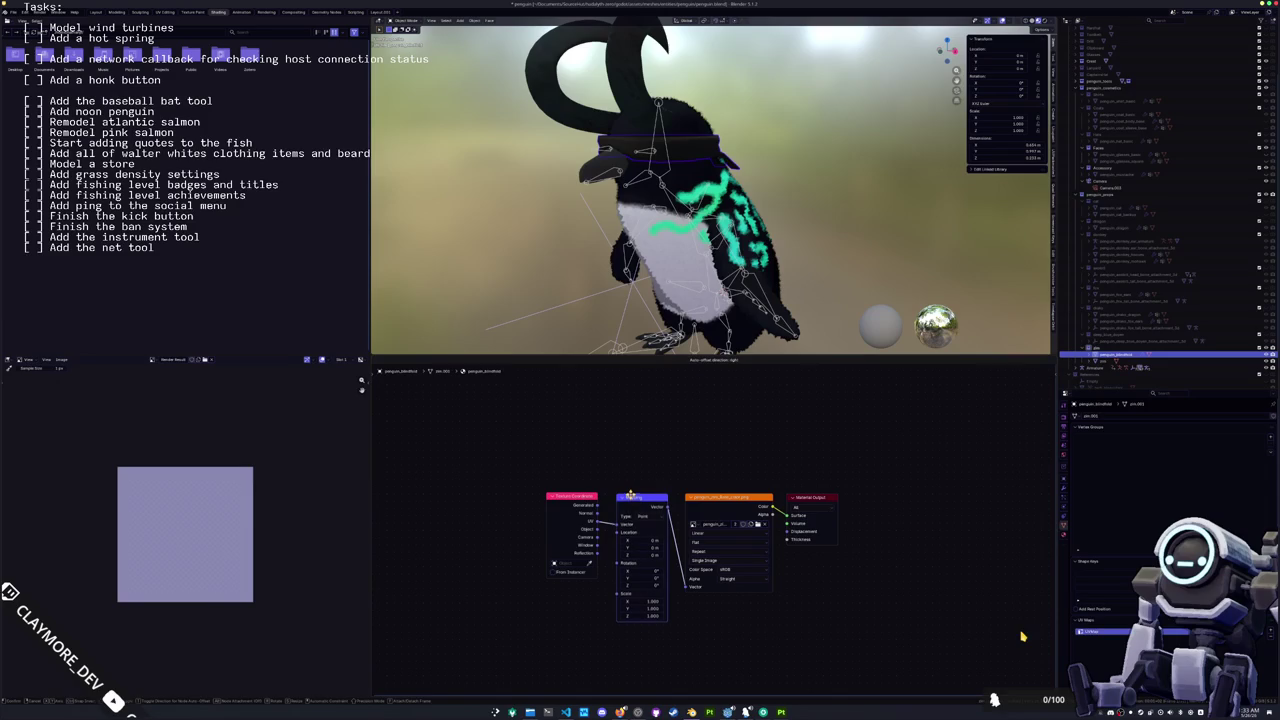
drag(581, 498, 591, 496)
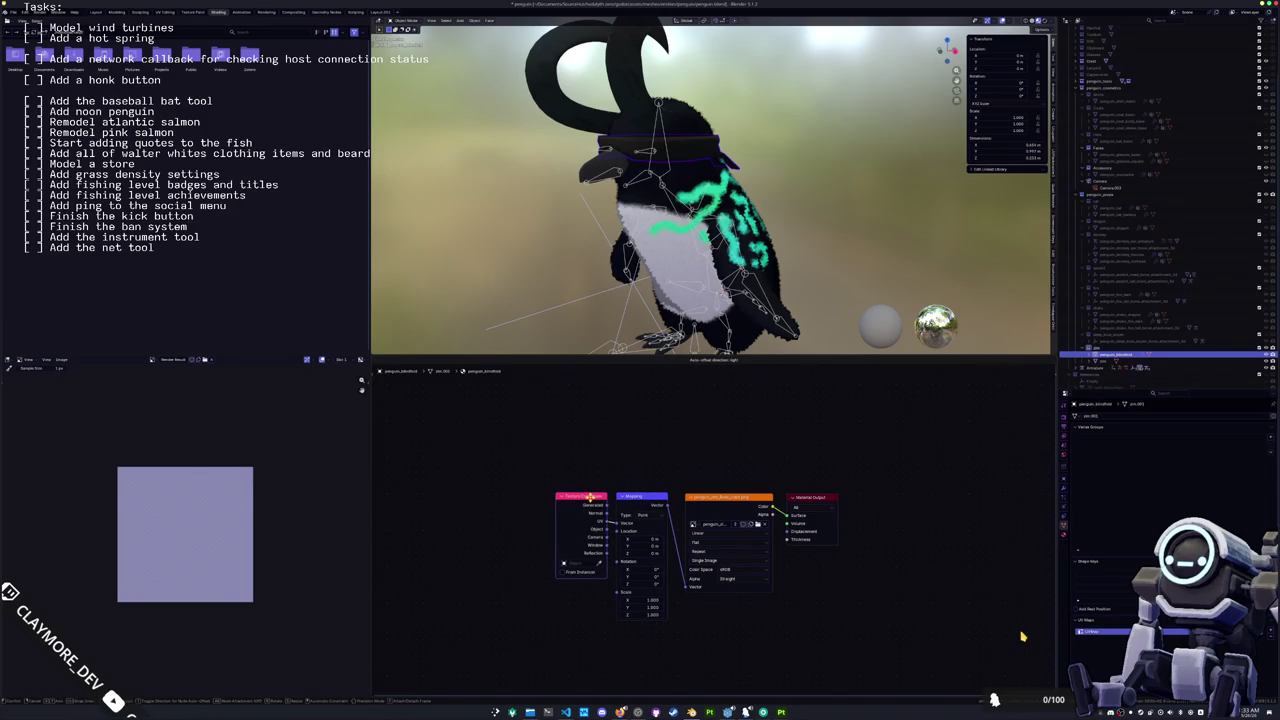
drag(714, 495, 705, 495)
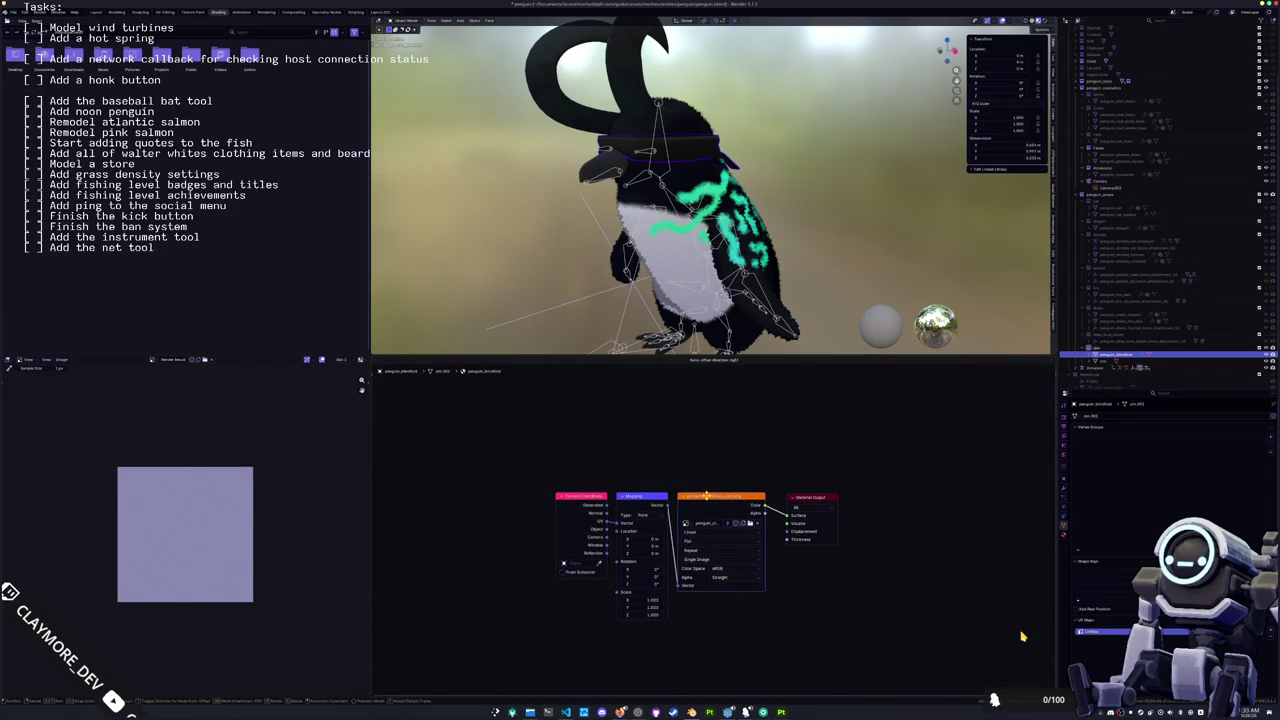
drag(801, 496, 789, 495)
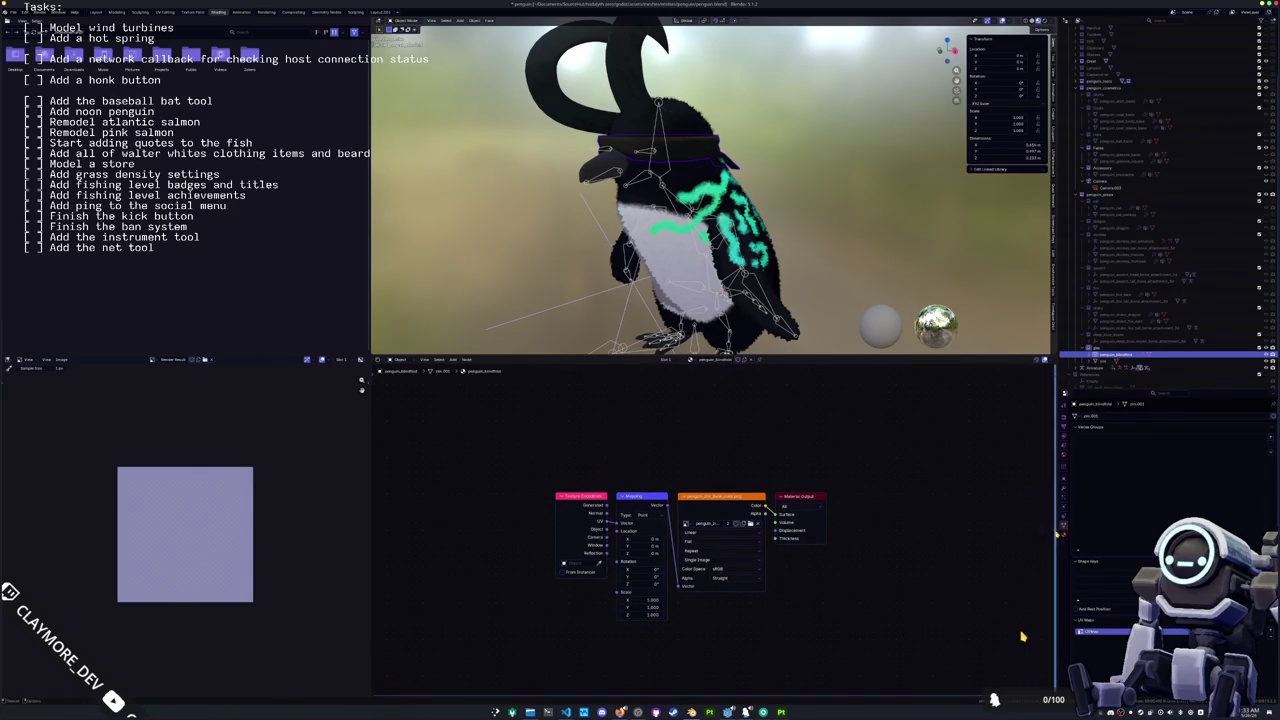
Step: Rename the object's mesh data
click(1103, 424)
key(BackSpace)
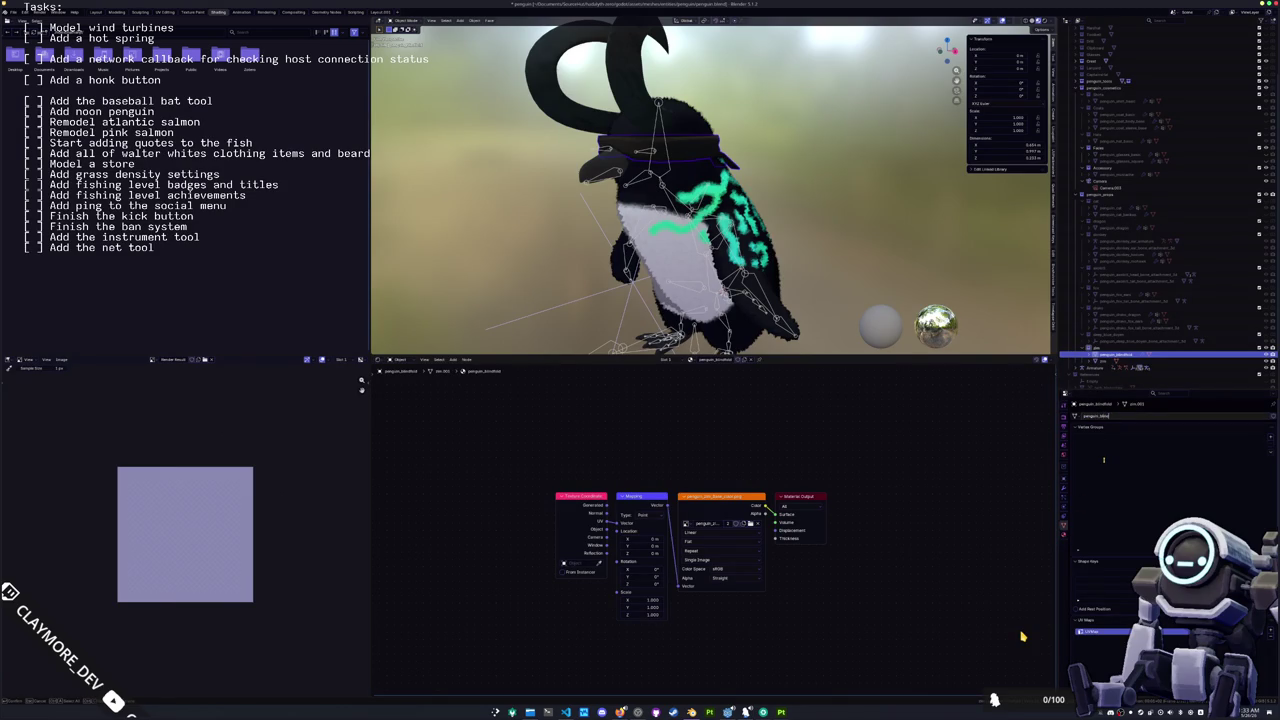
key(Return)
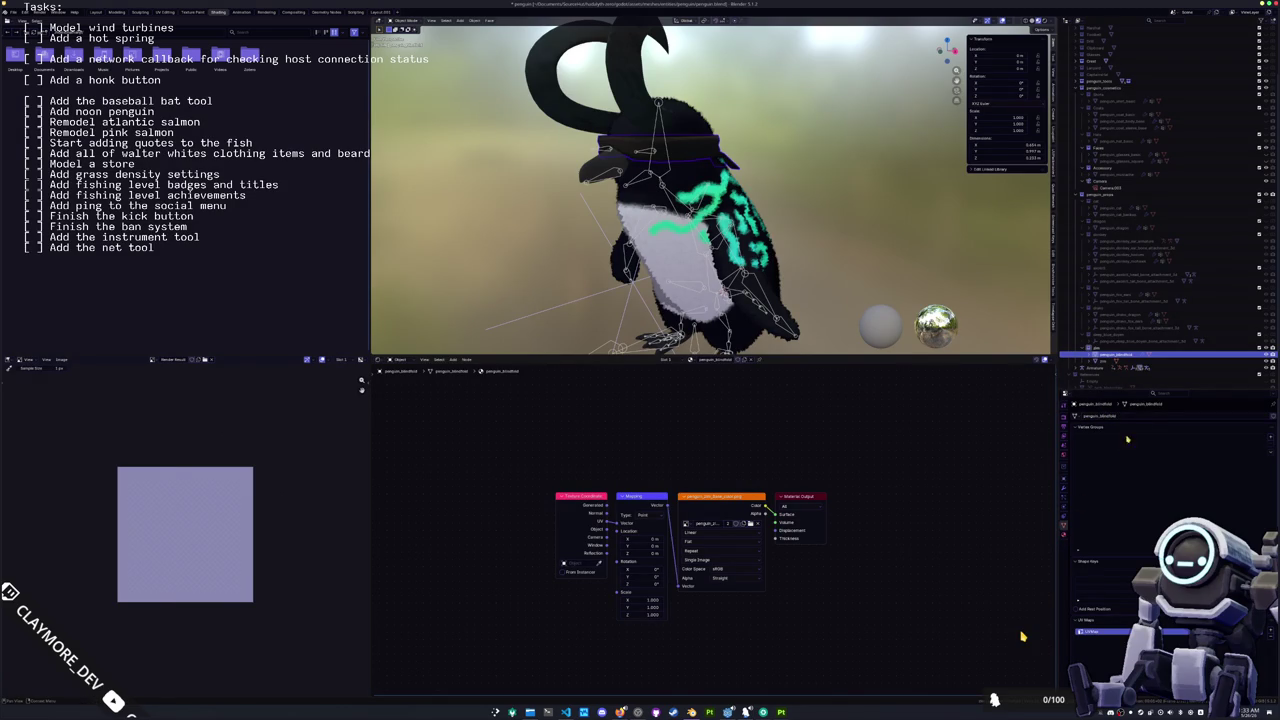
click(1129, 414)
Step: Review the Material, Modifier and Object tabs, then drag penguin_bloodfield into the Accessory collection
click(1064, 534)
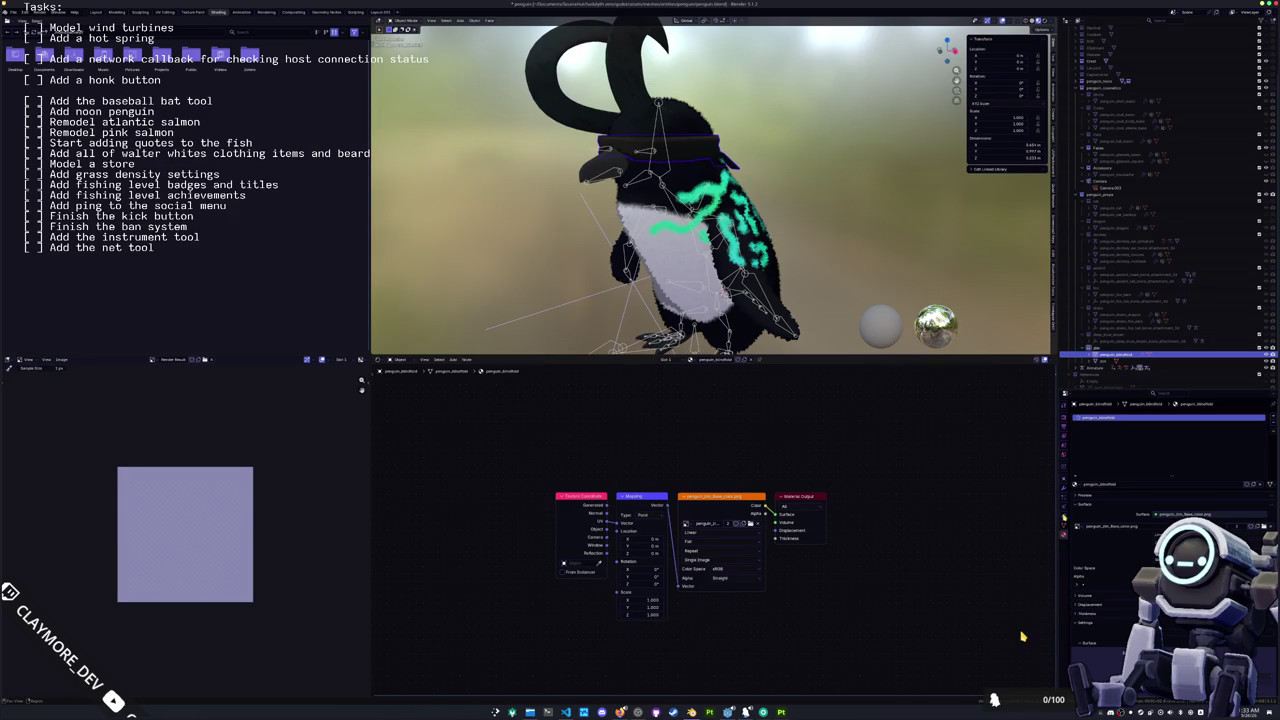
click(1064, 489)
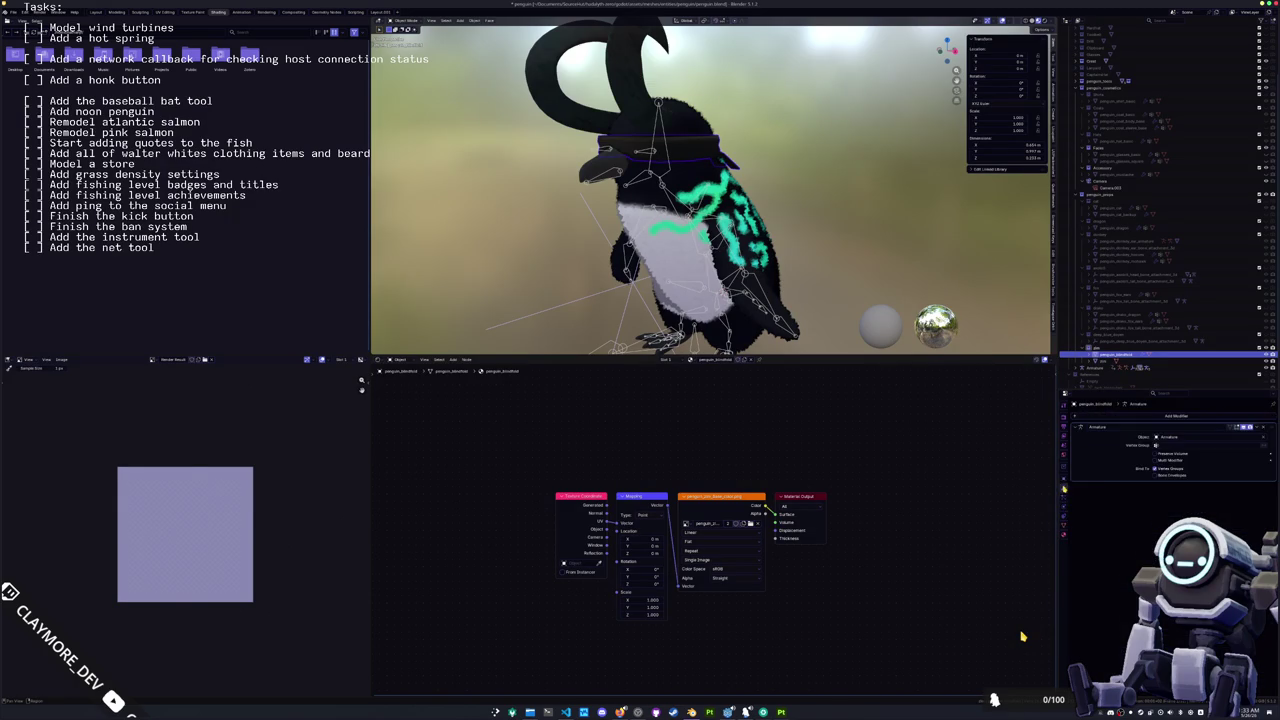
click(1064, 478)
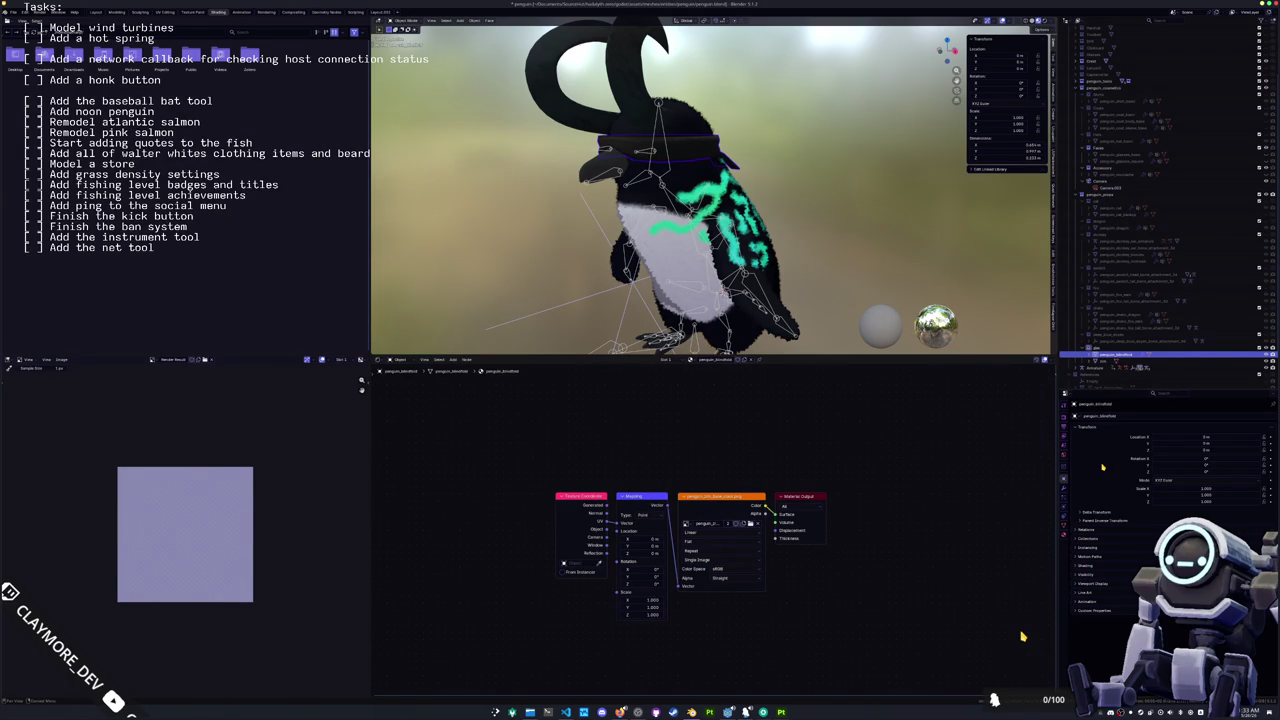
scroll(1105, 285, up, 1)
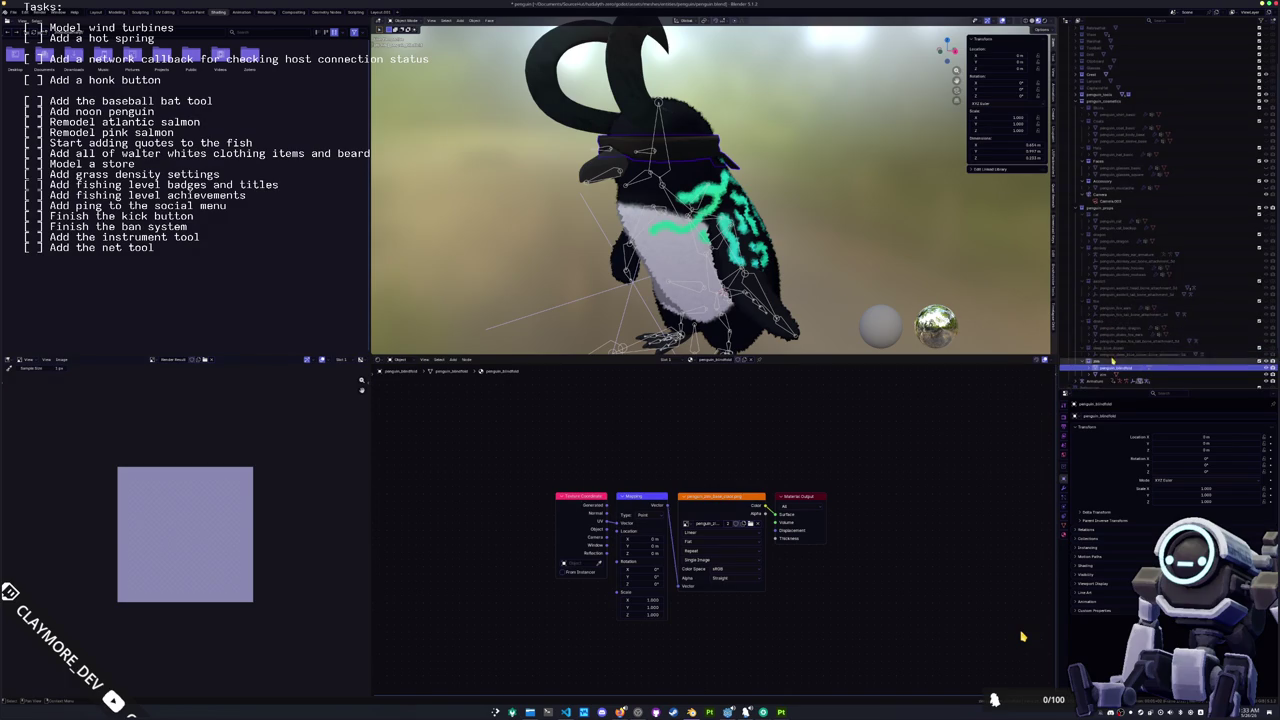
drag(1108, 369, 1110, 184)
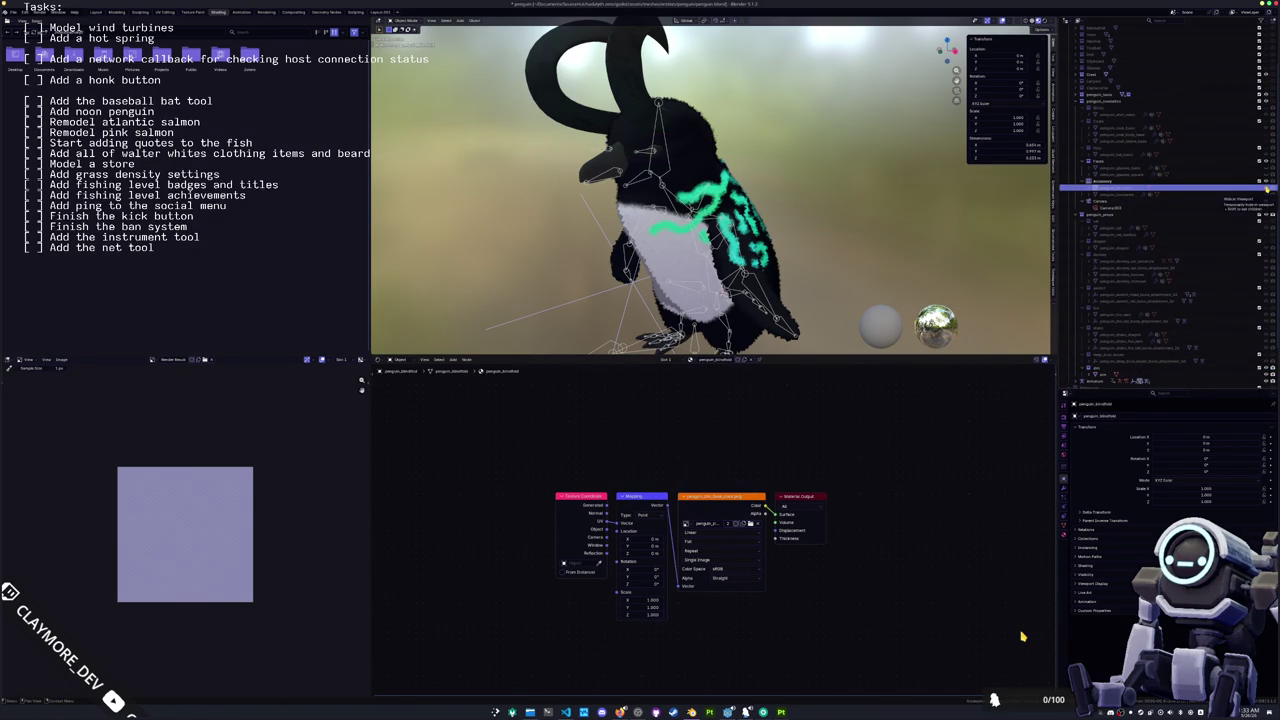
scroll(835, 268, down, 2)
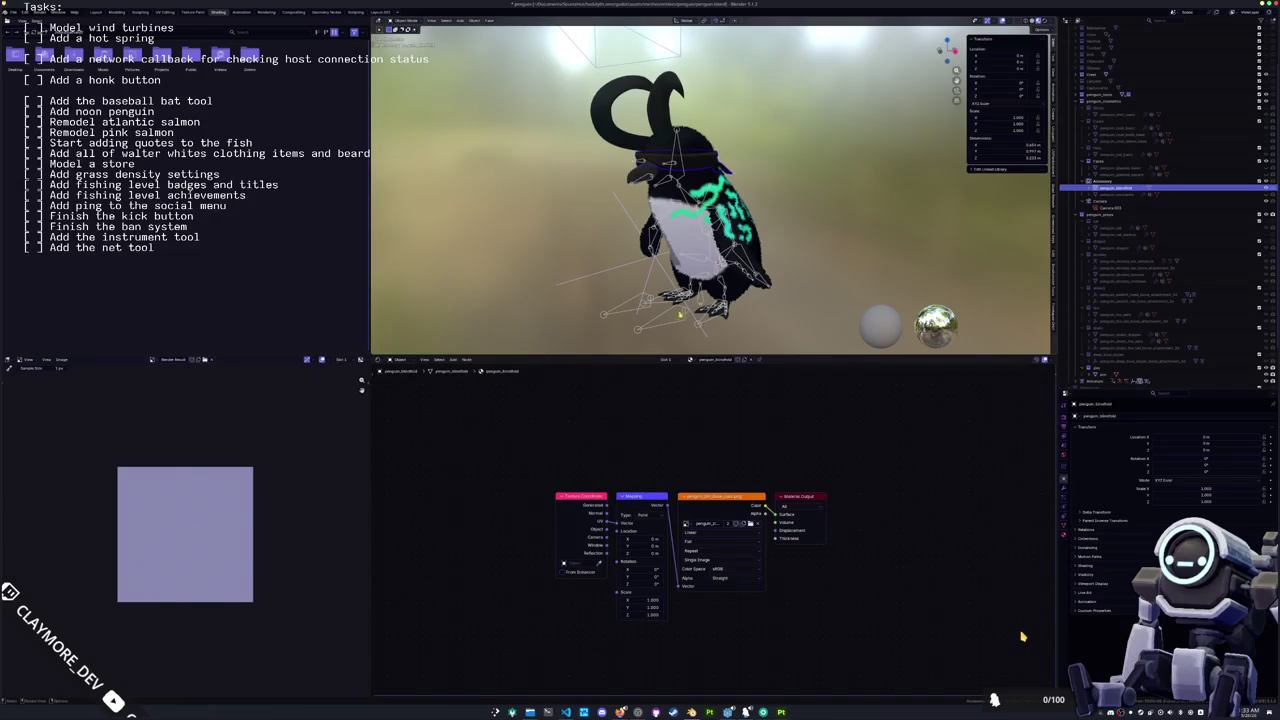
Step: Parent the headband to the penguin armature With Empty Groups
key(Tab)
scroll(873, 233, up, 2)
click(1064, 526)
key(Tab)
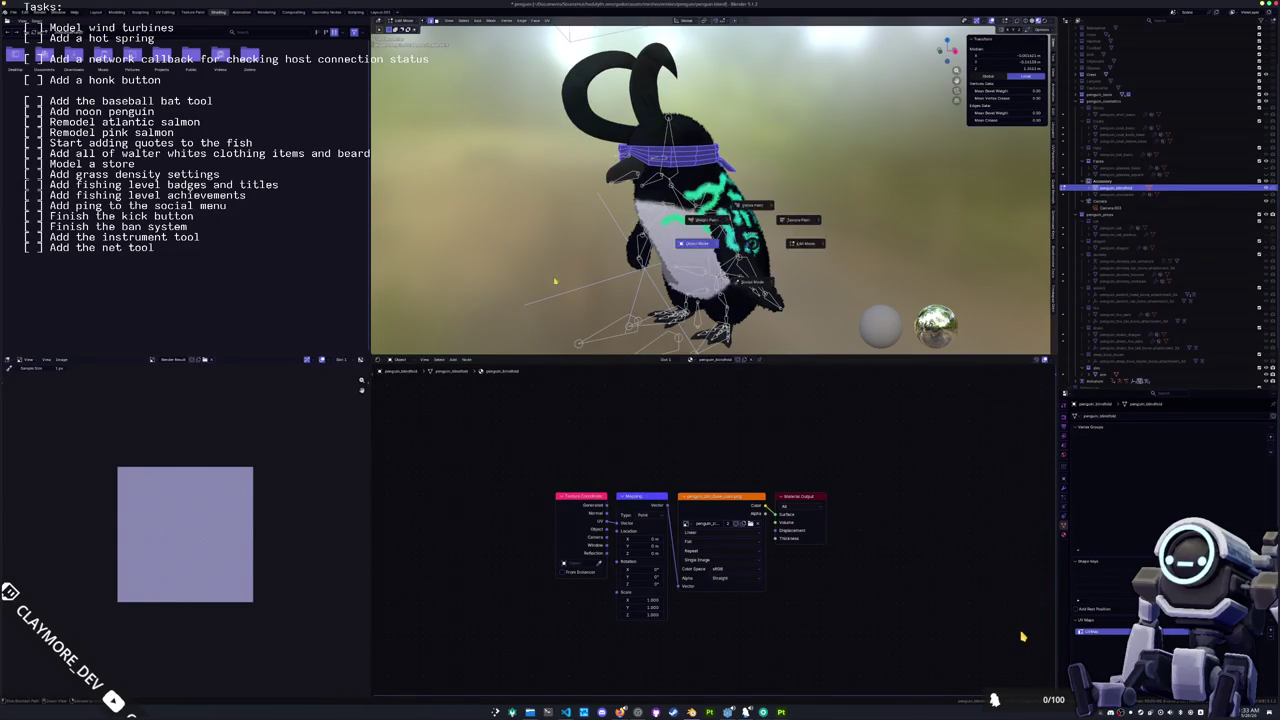
click(668, 300)
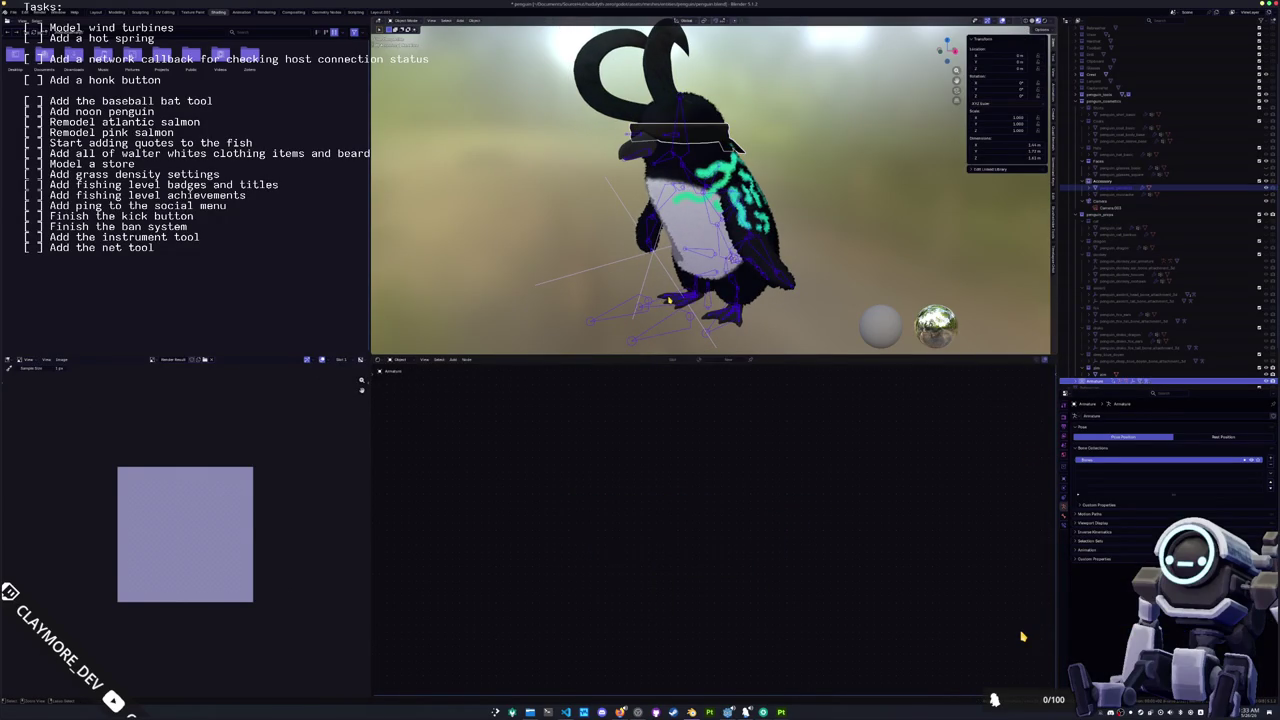
key(ctrl+p)
click(668, 300)
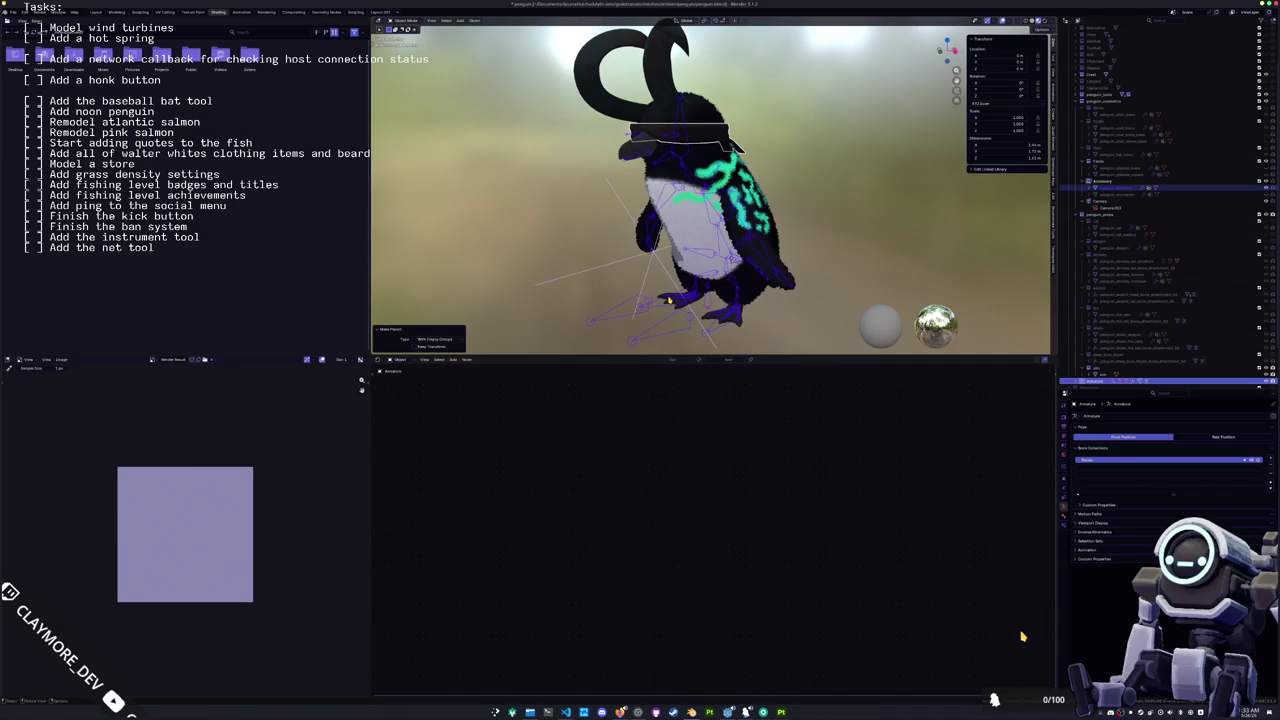
Step: Set up the headband's Head vertex group in Edit Mode
click(771, 148)
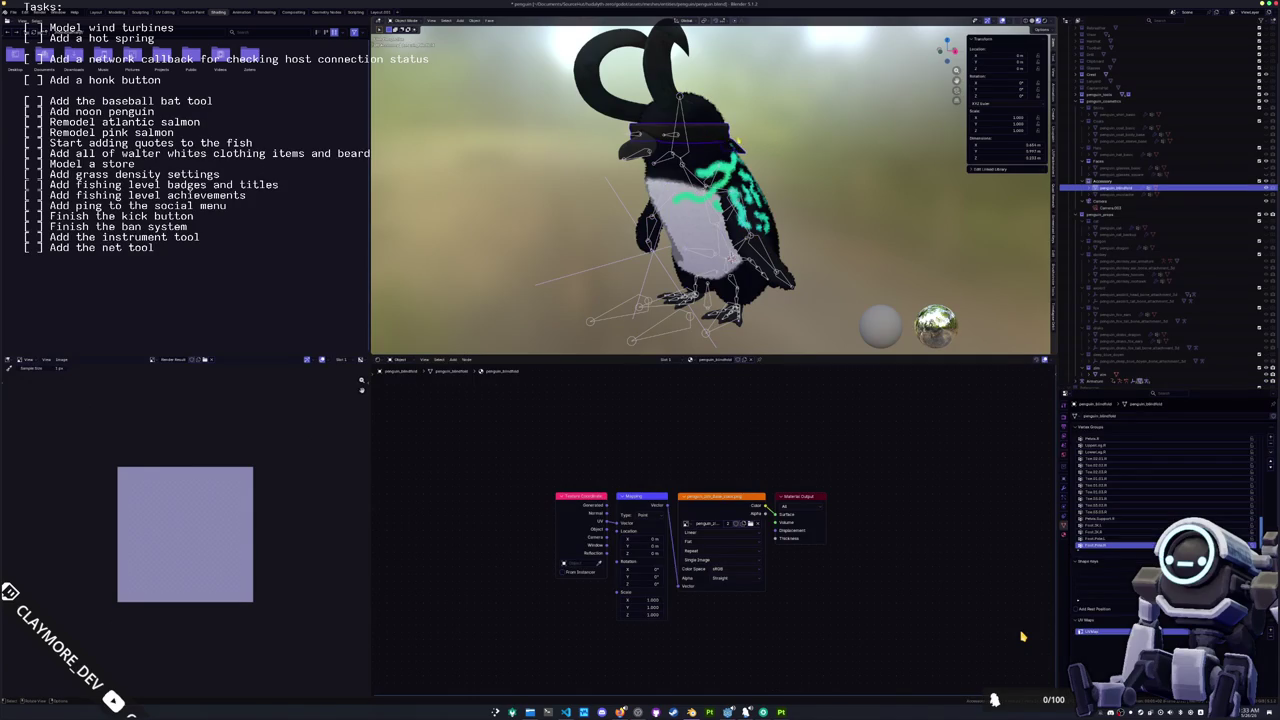
key(Tab)
scroll(1127, 473, down, 2)
scroll(1127, 473, up, 5)
scroll(1097, 495, up, 4)
click(1100, 480)
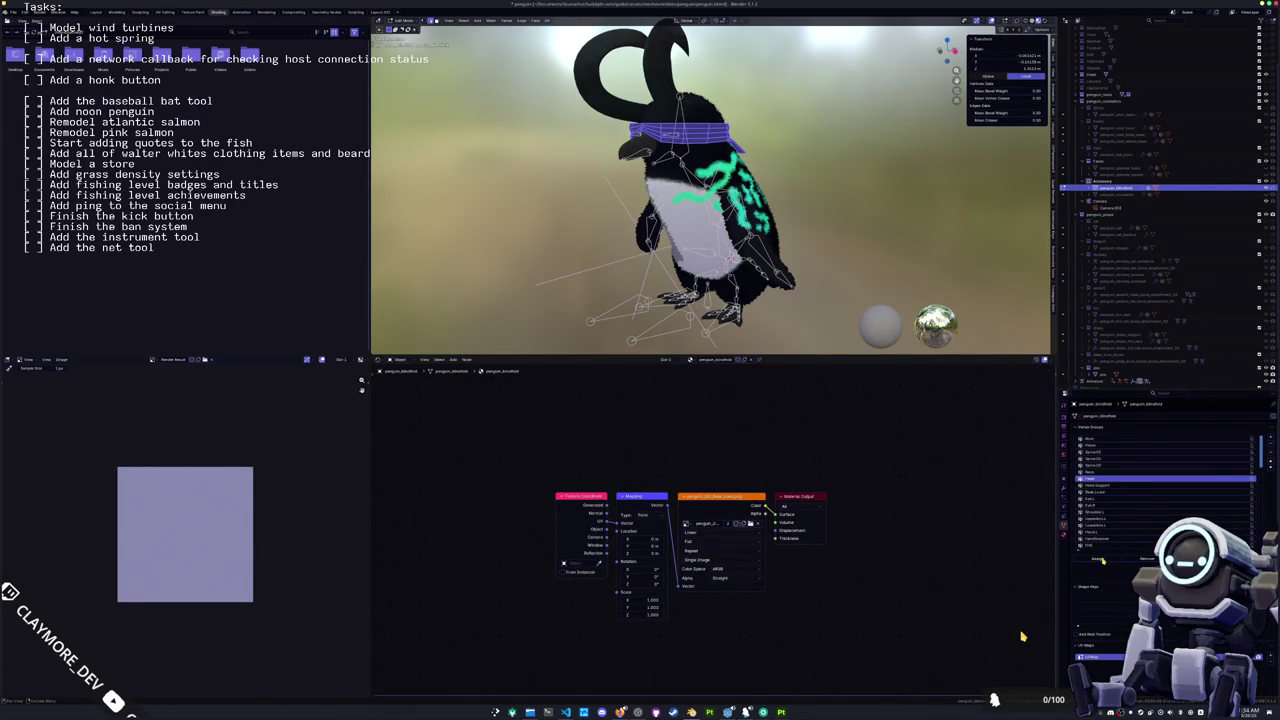
key(Tab)
Step: Test the rig in Pose Mode, then save penguin.blend
key(ctrl+Tab)
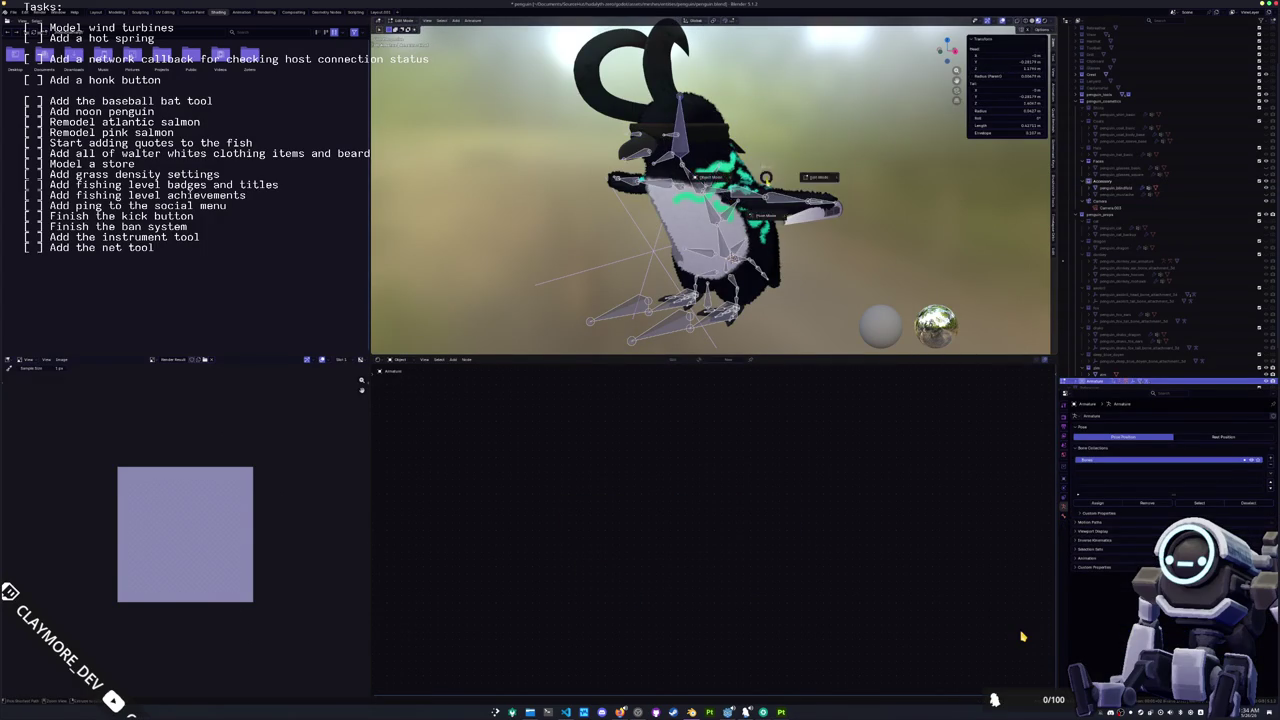
key(ctrl+Tab)
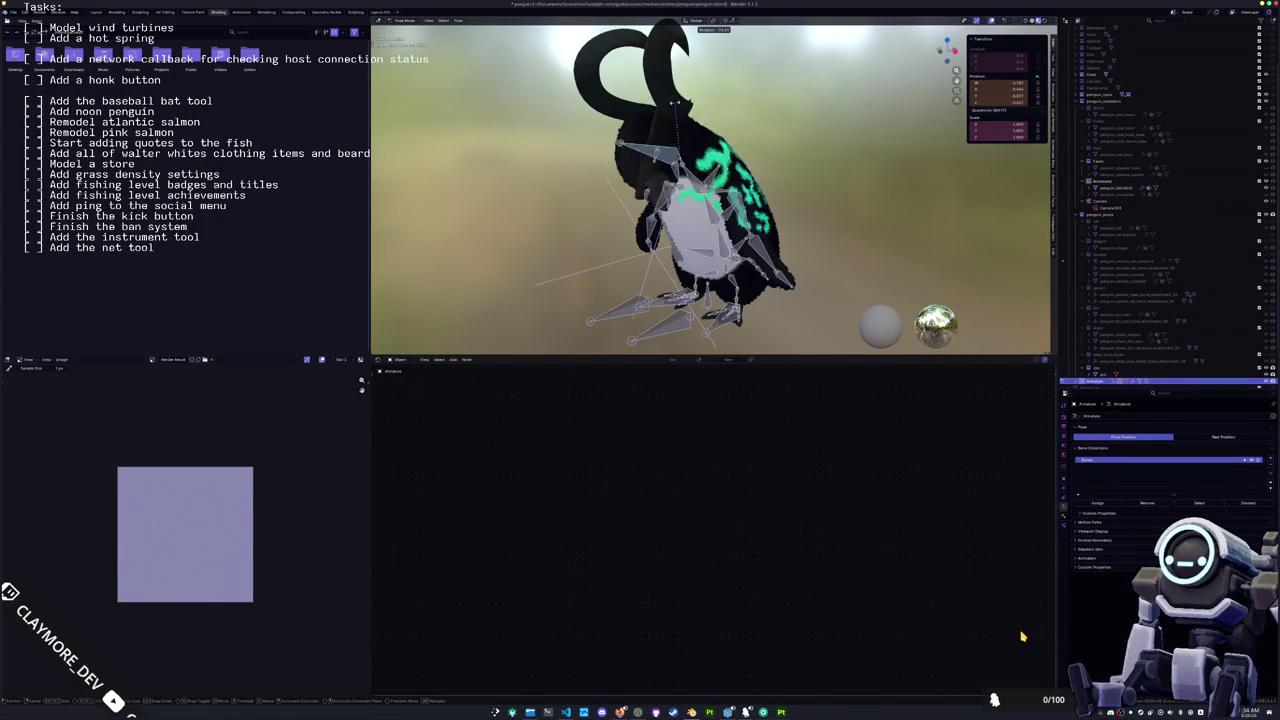
key(Escape)
key(ctrl+Tab)
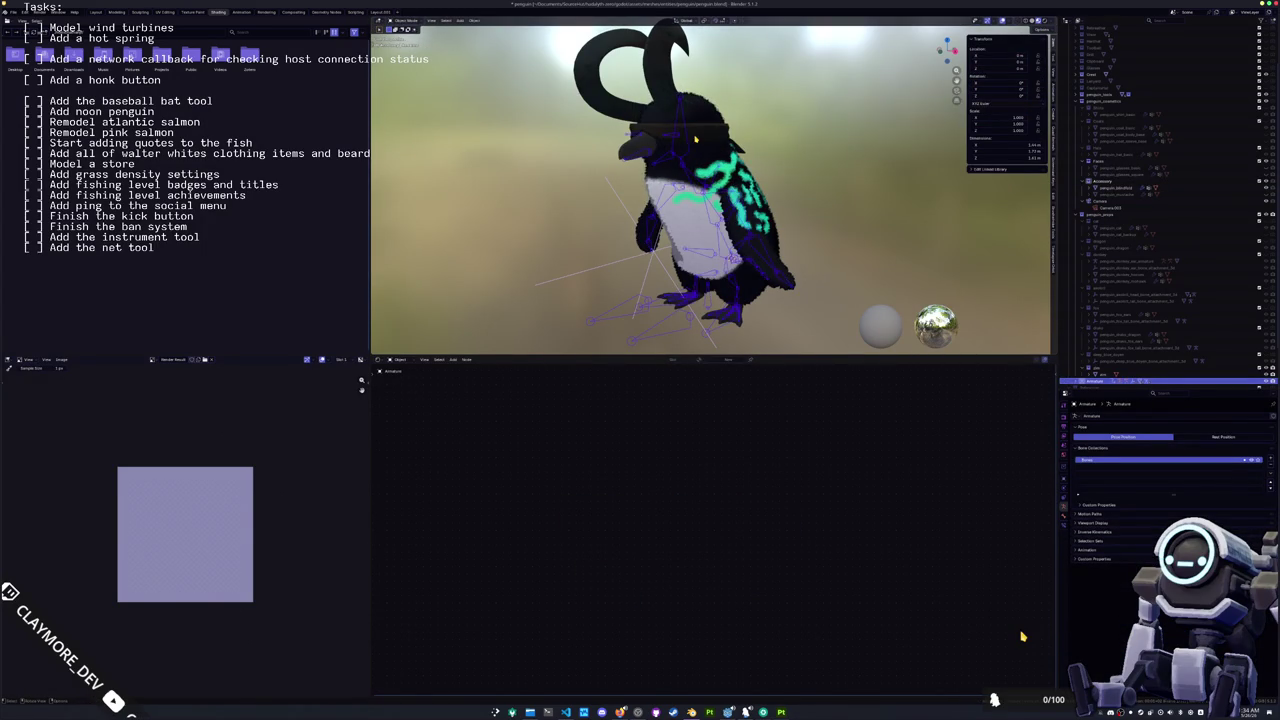
click(687, 150)
shift+click(663, 330)
key(ctrl+s)
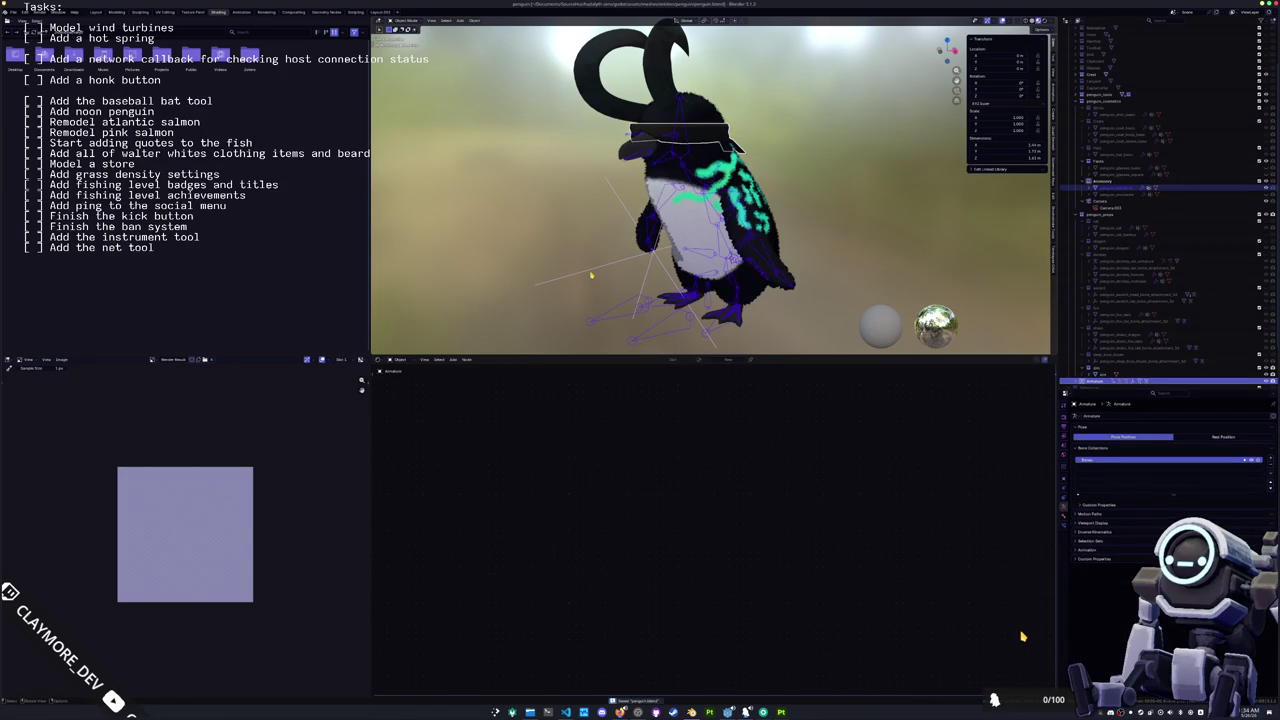
click(13, 11)
Step: Start a glTF 2.0 export, create a new folder inside cosmetics, and open it
mouse_move(40, 116)
click(118, 181)
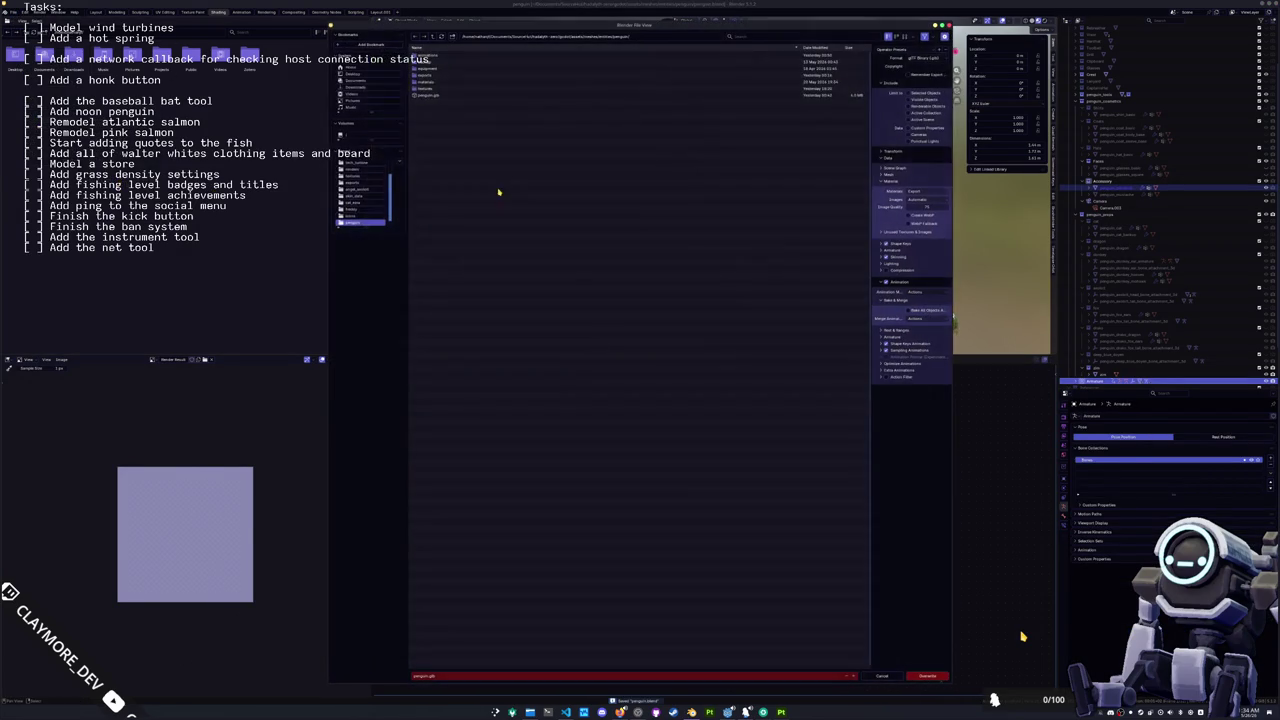
double_click(431, 73)
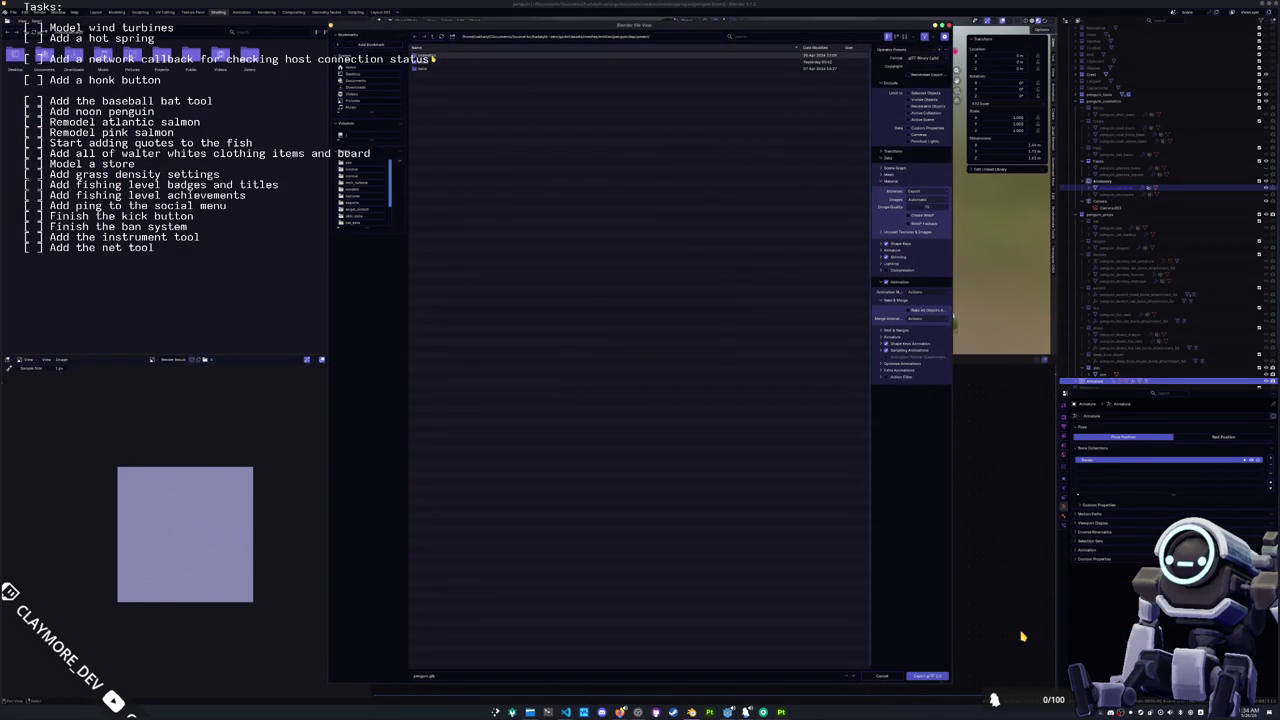
double_click(431, 70)
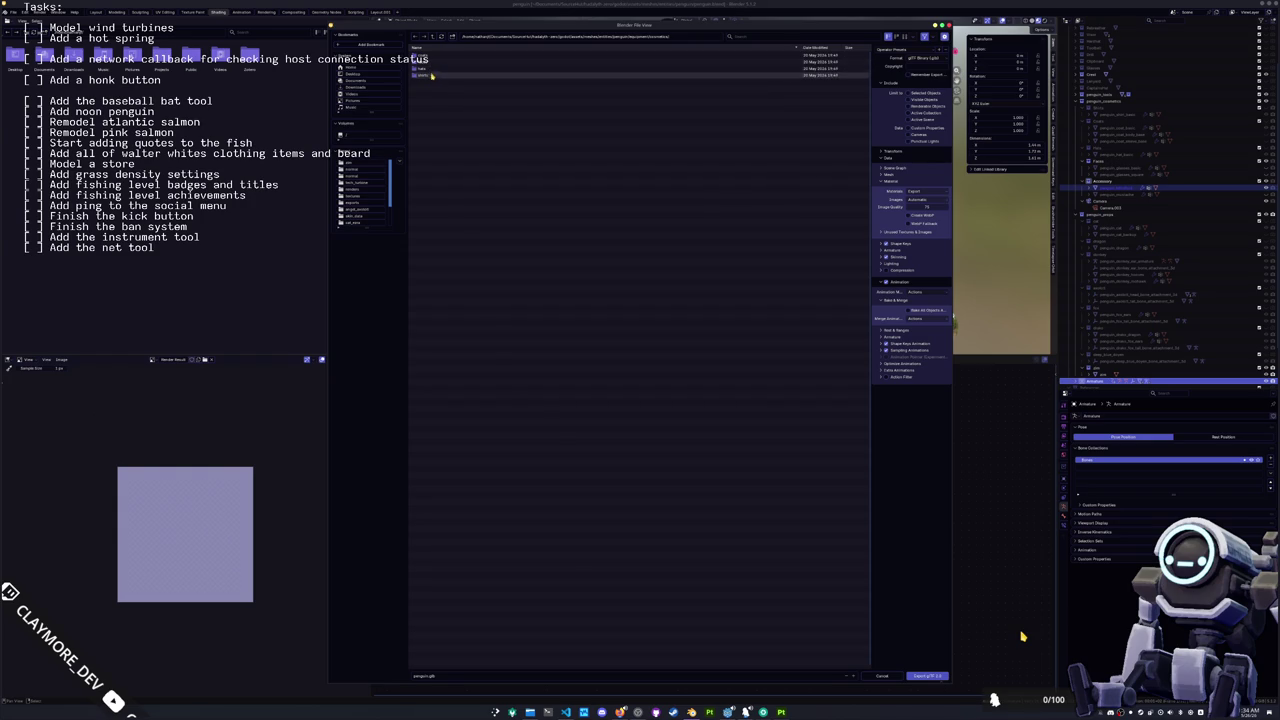
click(432, 36)
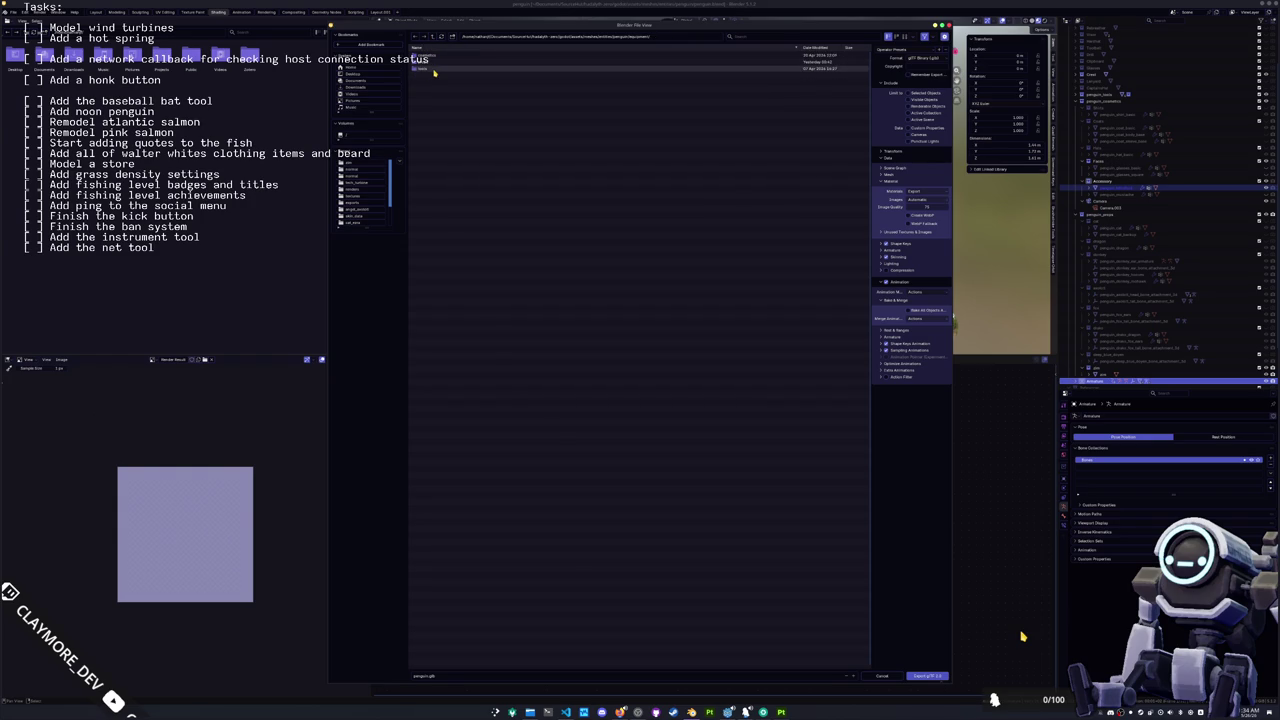
double_click(432, 56)
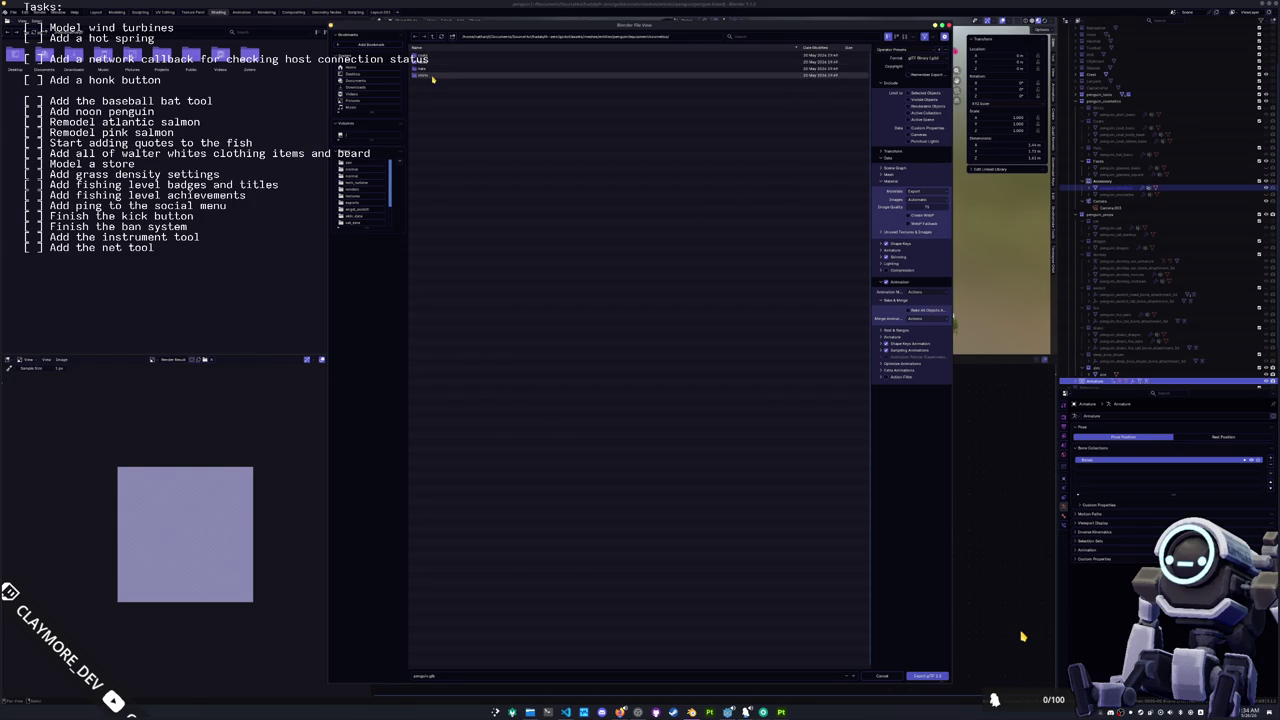
double_click(431, 63)
click(433, 36)
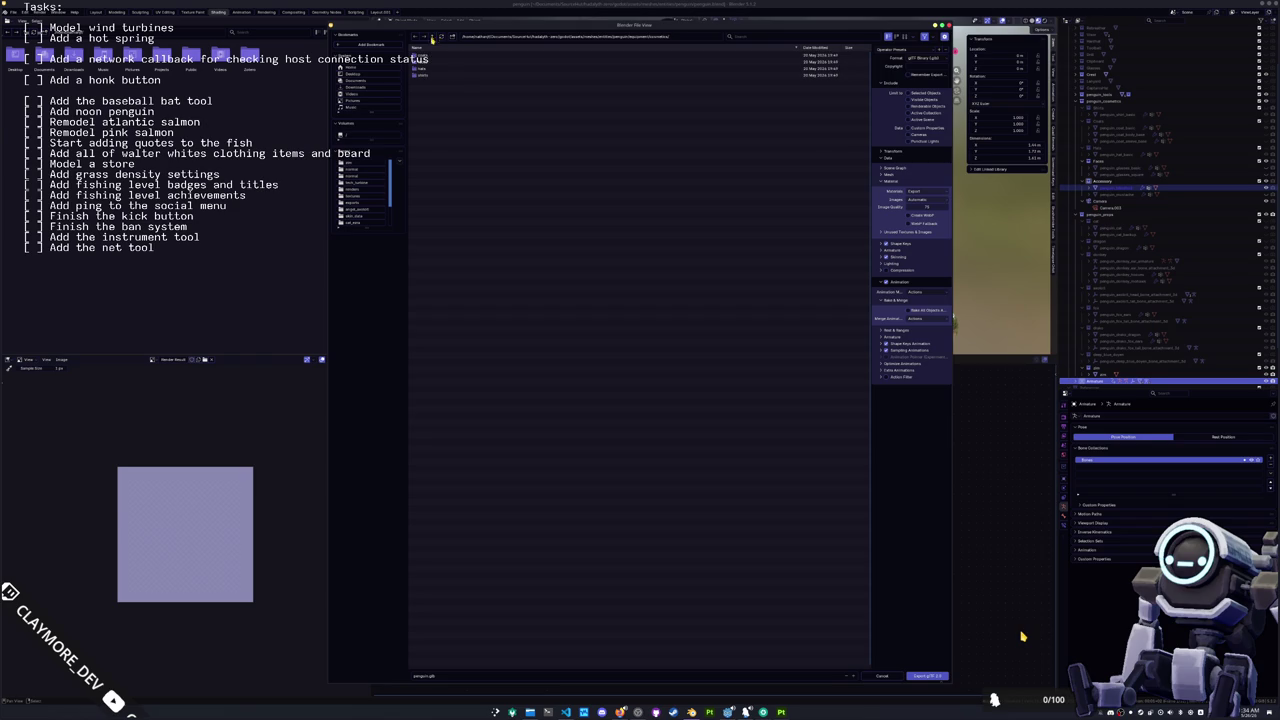
click(452, 36)
text(d)
key(Return)
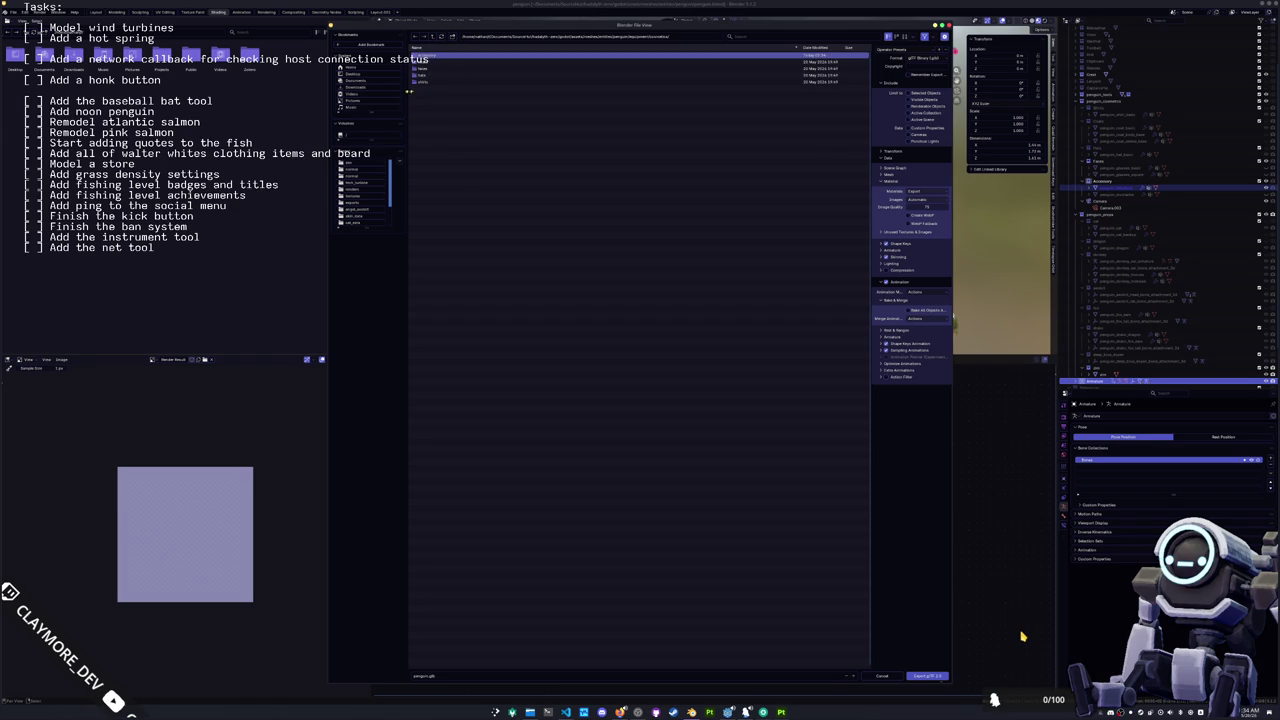
click(458, 178)
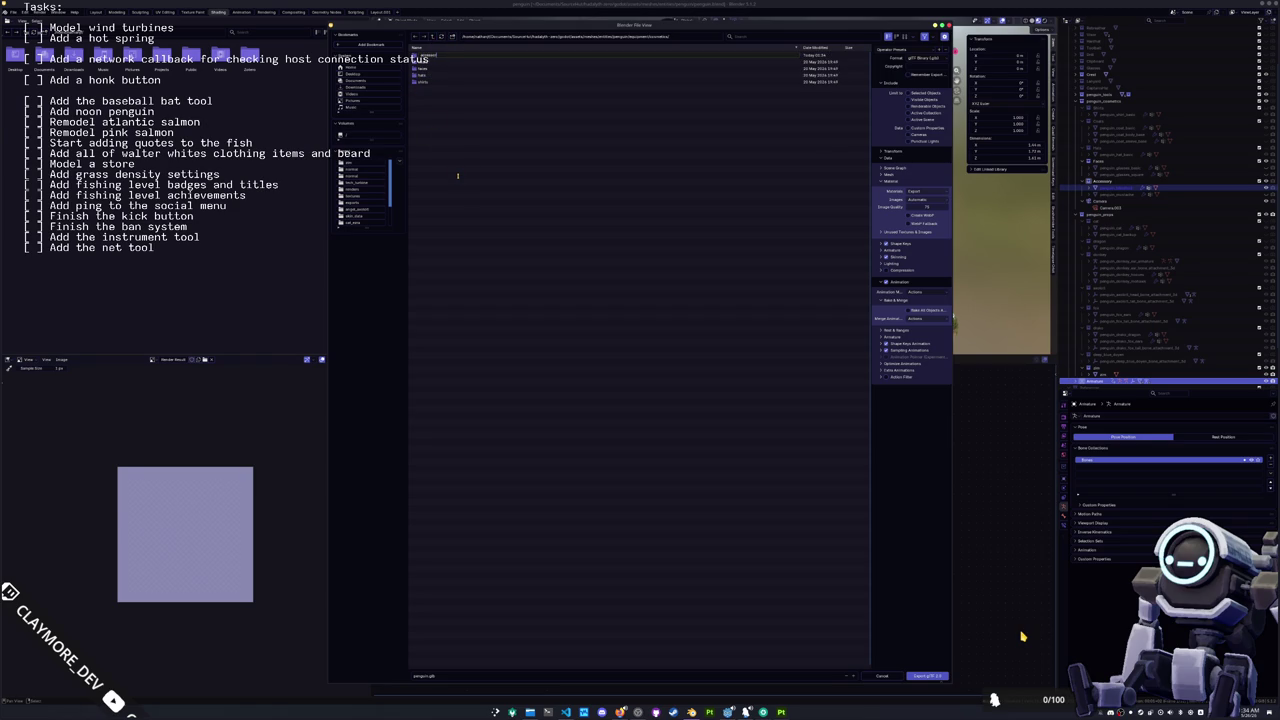
key(Return)
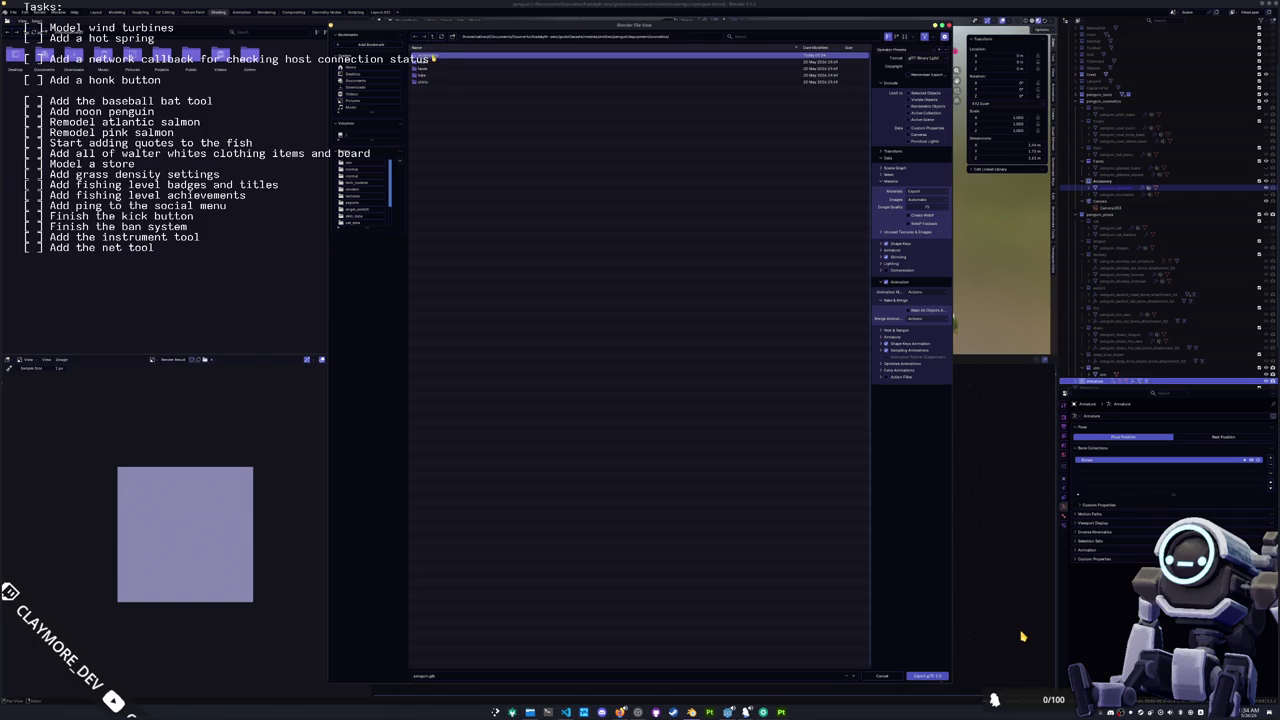
double_click(432, 57)
Step: Export selected objects only as 'penguin_accesso', with Images set to None and unwanted actions filtered out
click(453, 676)
text(penguin_accessories_blindfold)
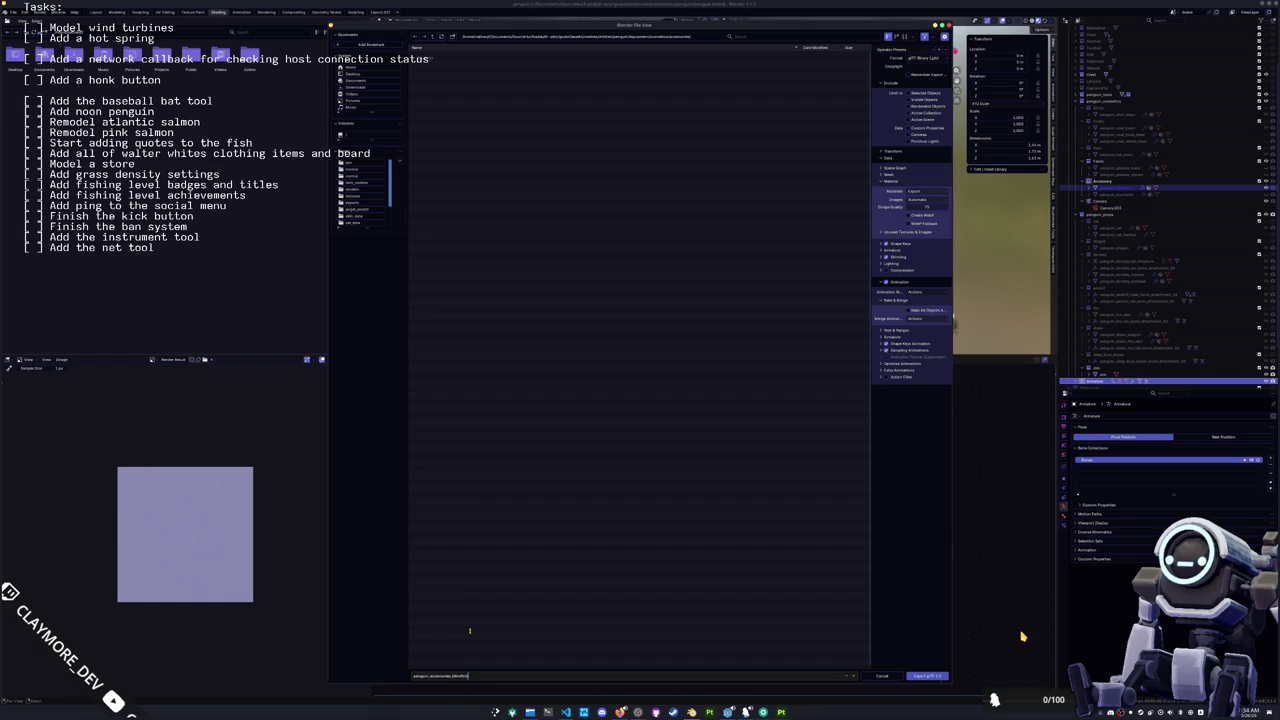
key(Return)
click(885, 376)
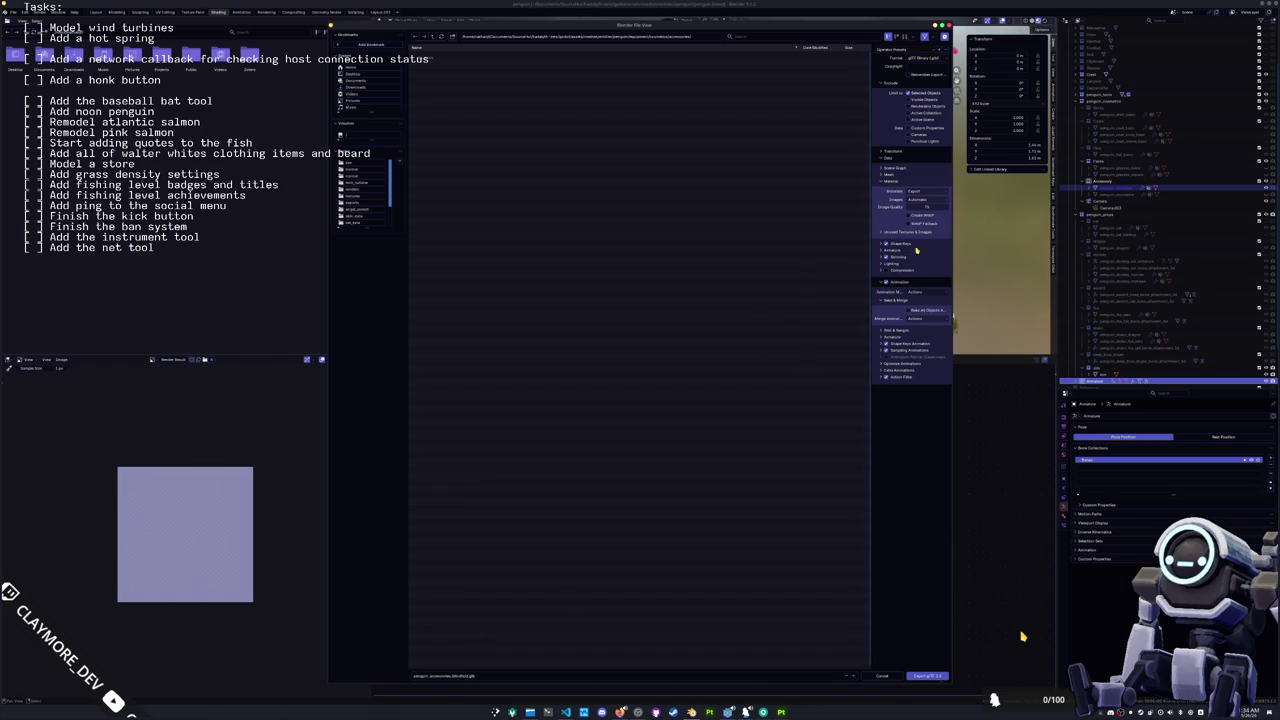
click(928, 200)
click(915, 226)
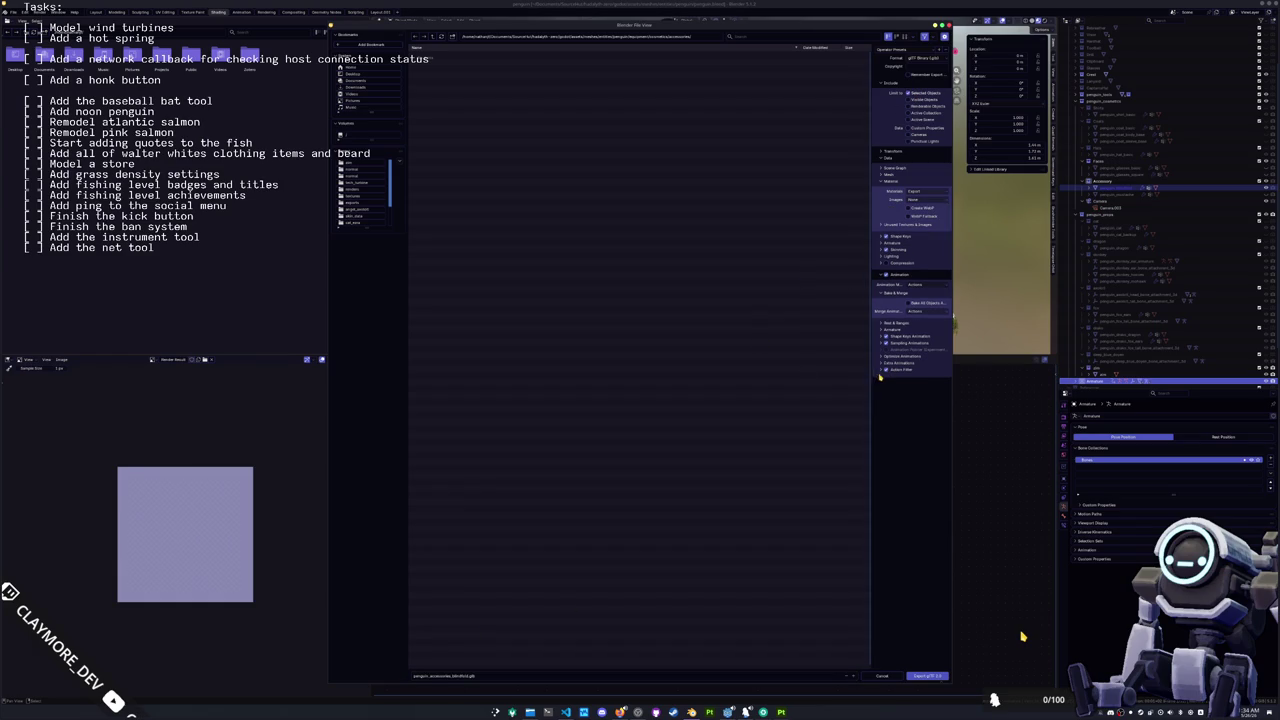
mouse_move(909, 413)
mouse_down()
mouse_move(931, 625)
mouse_move(927, 396)
mouse_up()
scroll(919, 481, up, 5)
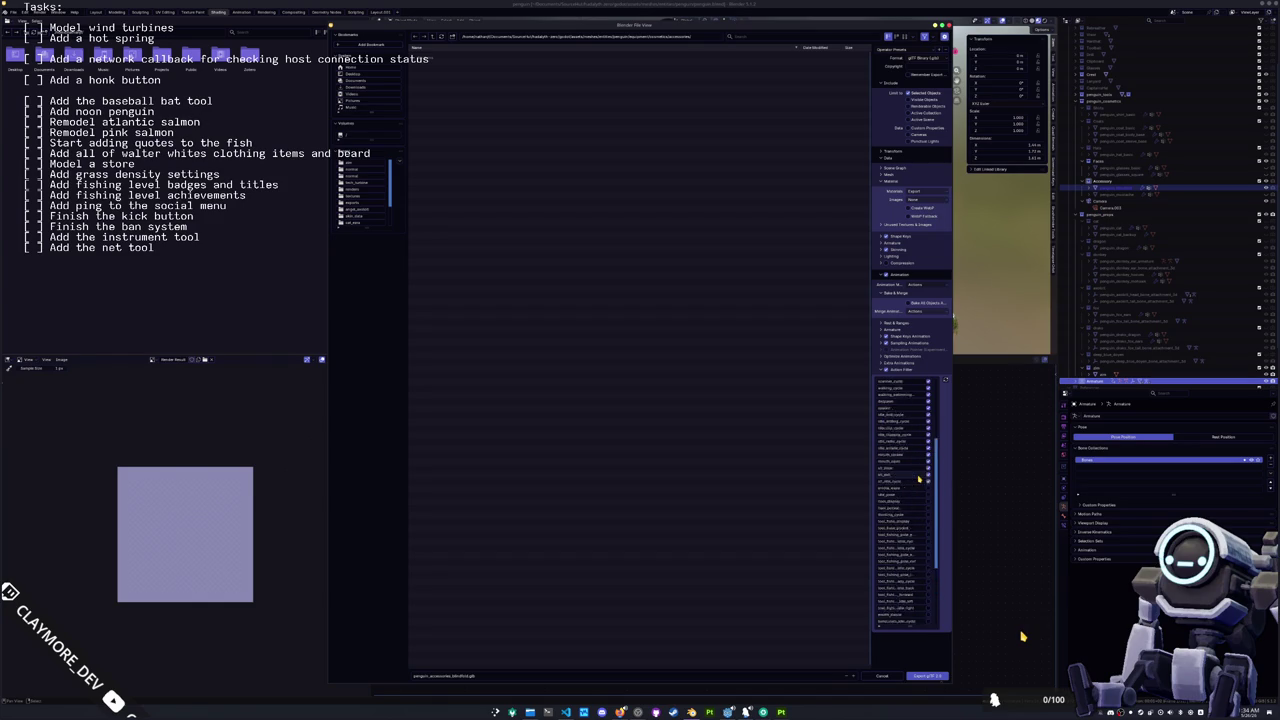
drag(930, 525, 929, 387)
scroll(927, 455, up, 3)
click(928, 676)
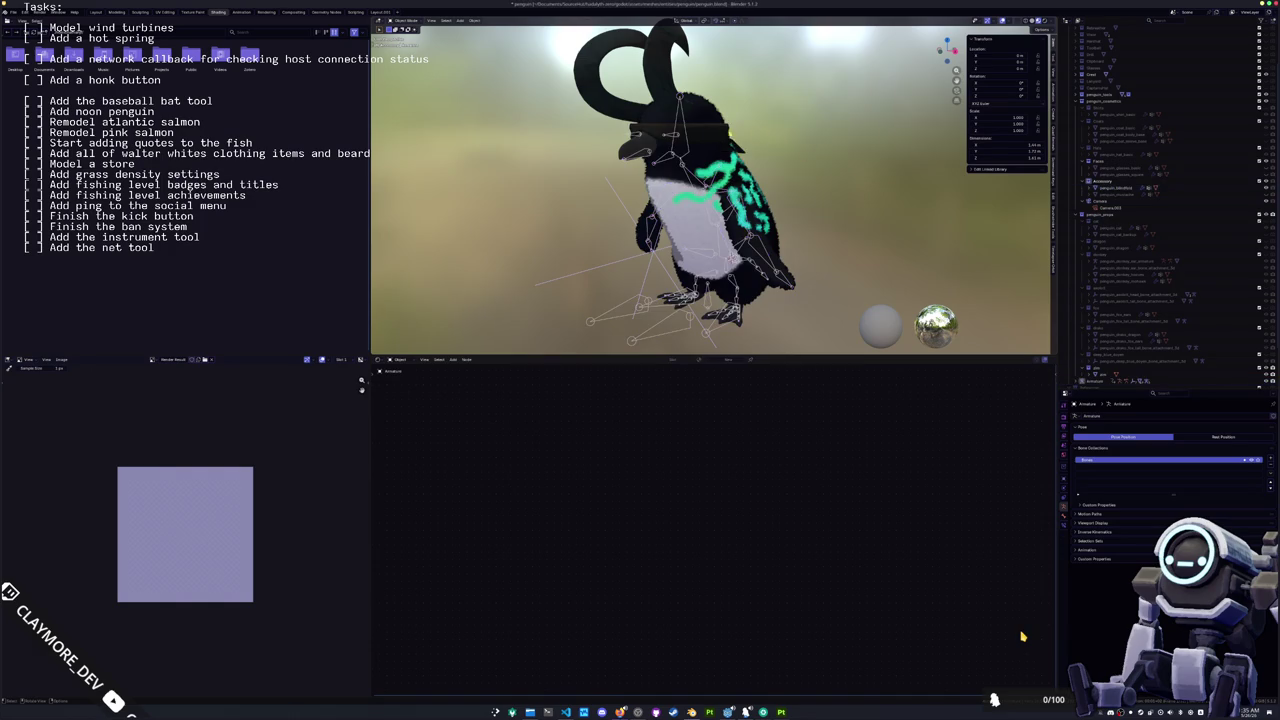
click(715, 136)
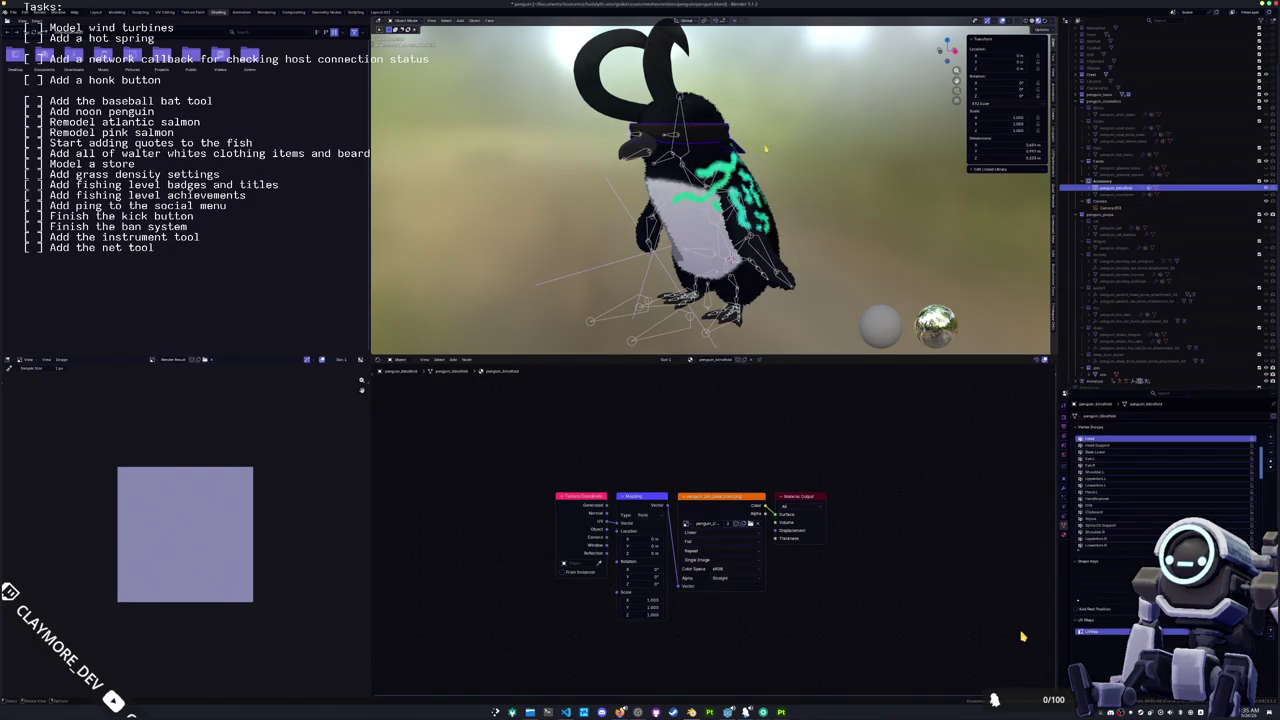
Step: Hide the hat band and the penguin_blindfold so only the horns remain visible
key(h)
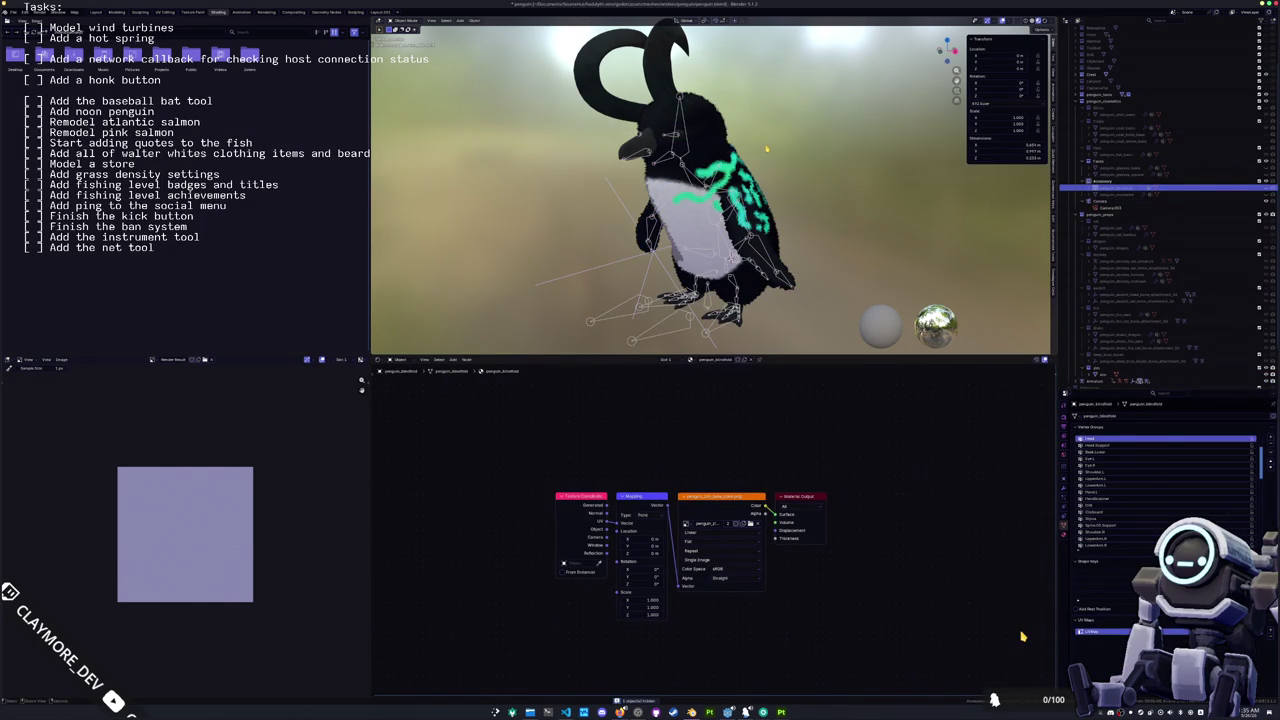
key(KP_1)
key(KP_6)
key(KP_6)
key(KP_6)
key(KP_6)
click(1267, 187)
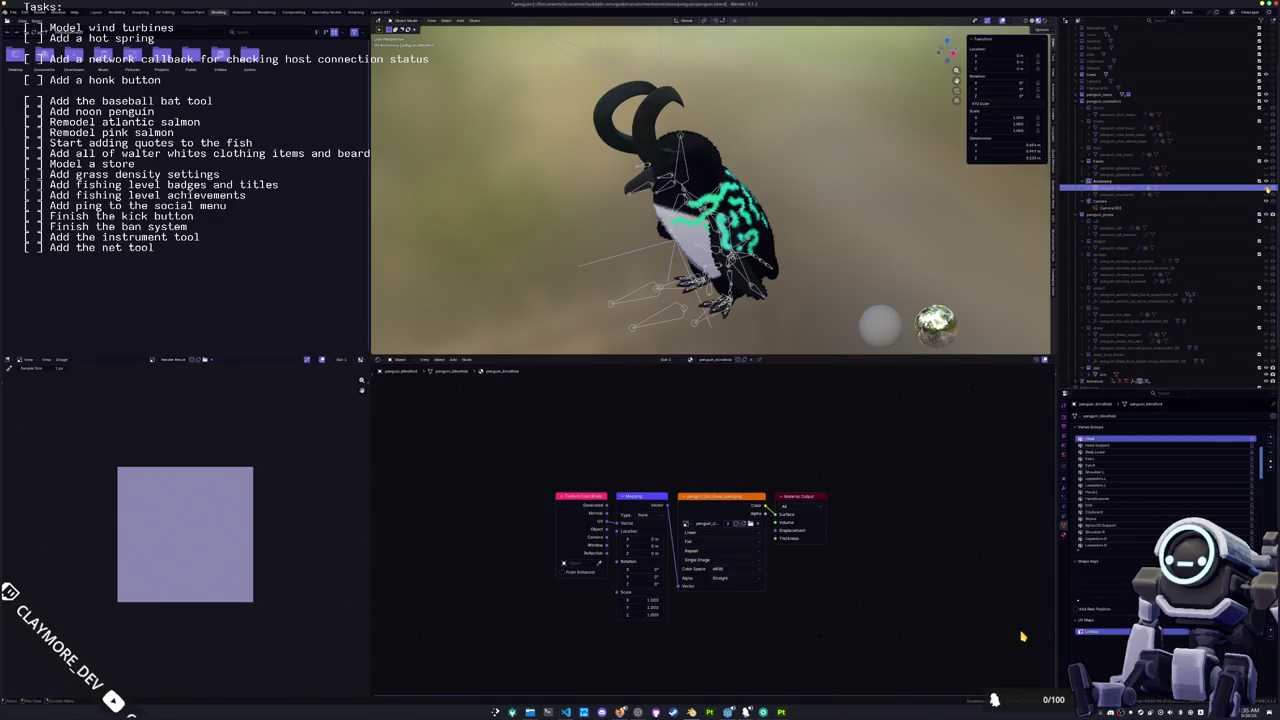
Step: Select the horns, inspect an edge loop in Edit Mode, and bring up their modifiers
click(662, 147)
key(KP_Decimal)
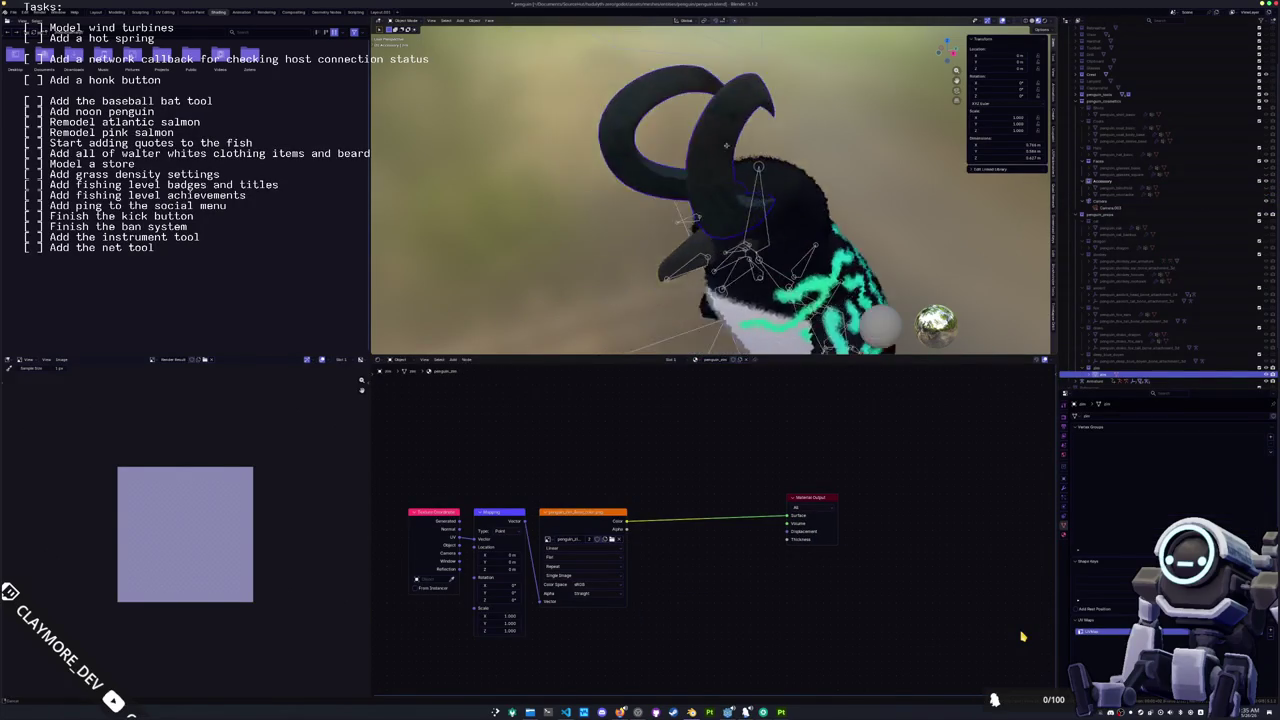
key(Tab)
alt+click(650, 272)
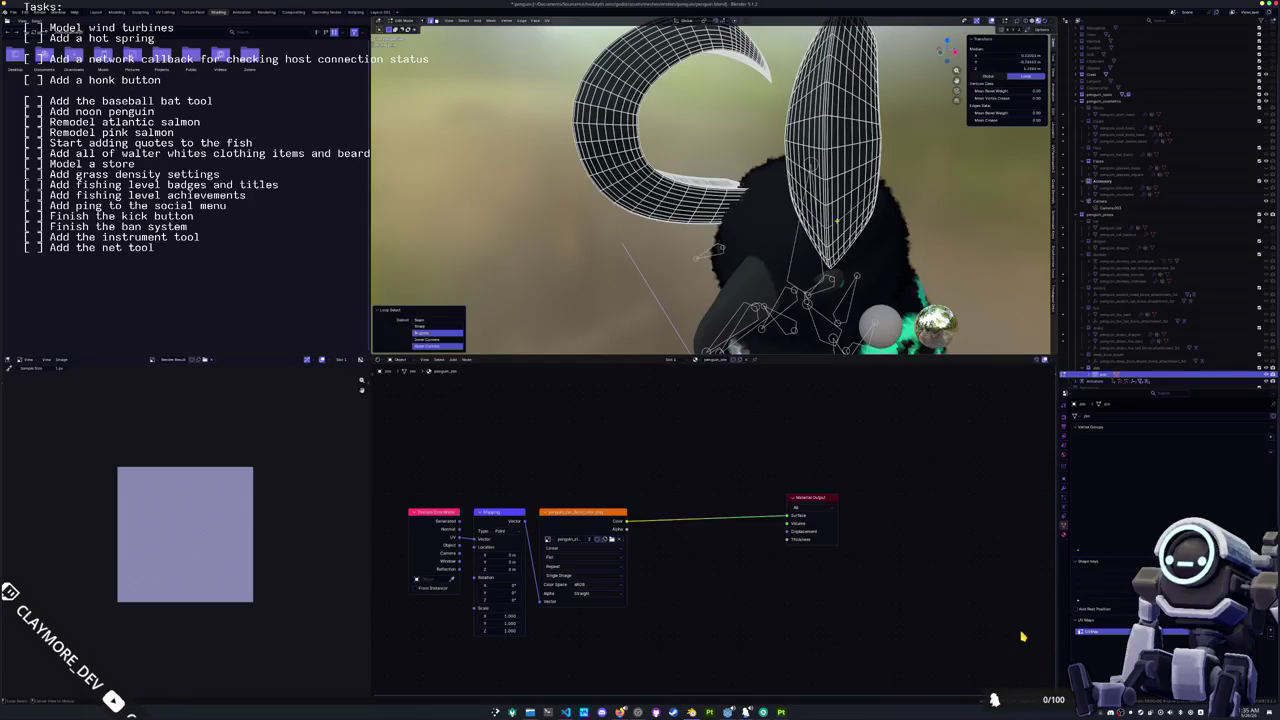
key(Tab)
key(ctrl+Tab)
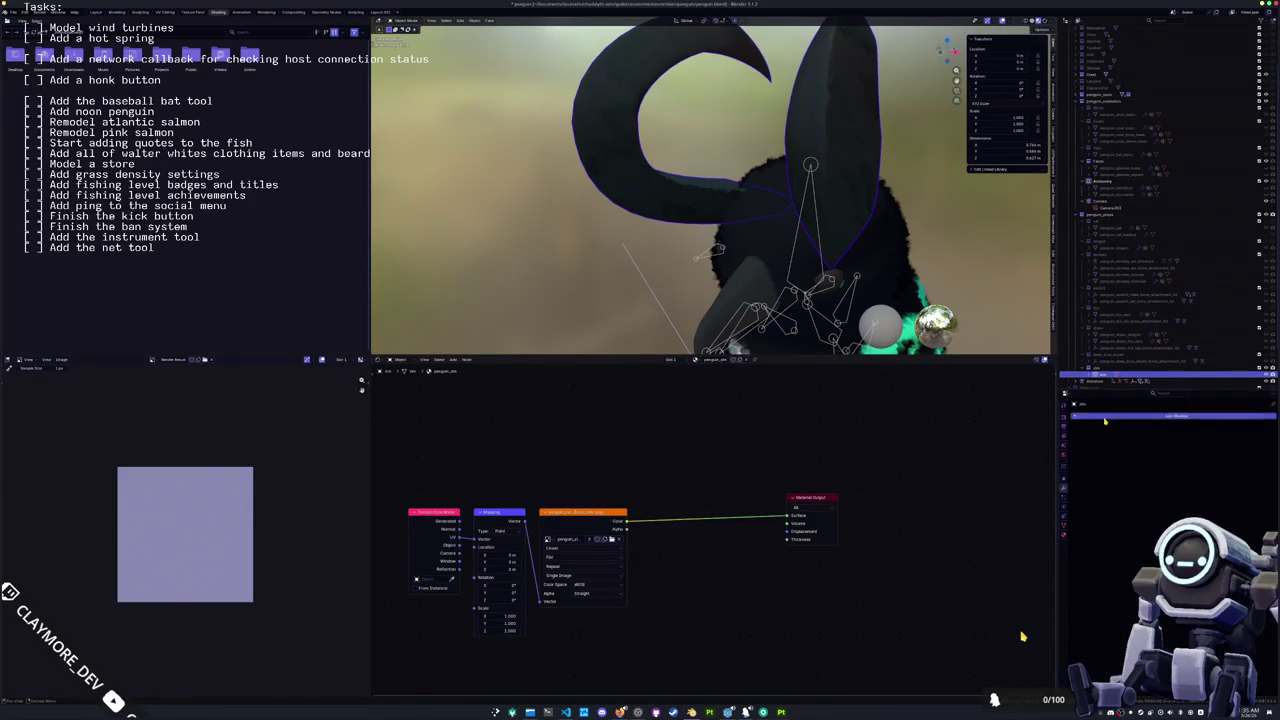
Step: Add a Decimate modifier to the horns and try Un-Subdivide and Planar modes
key(shift+a)
text(de)
key(Return)
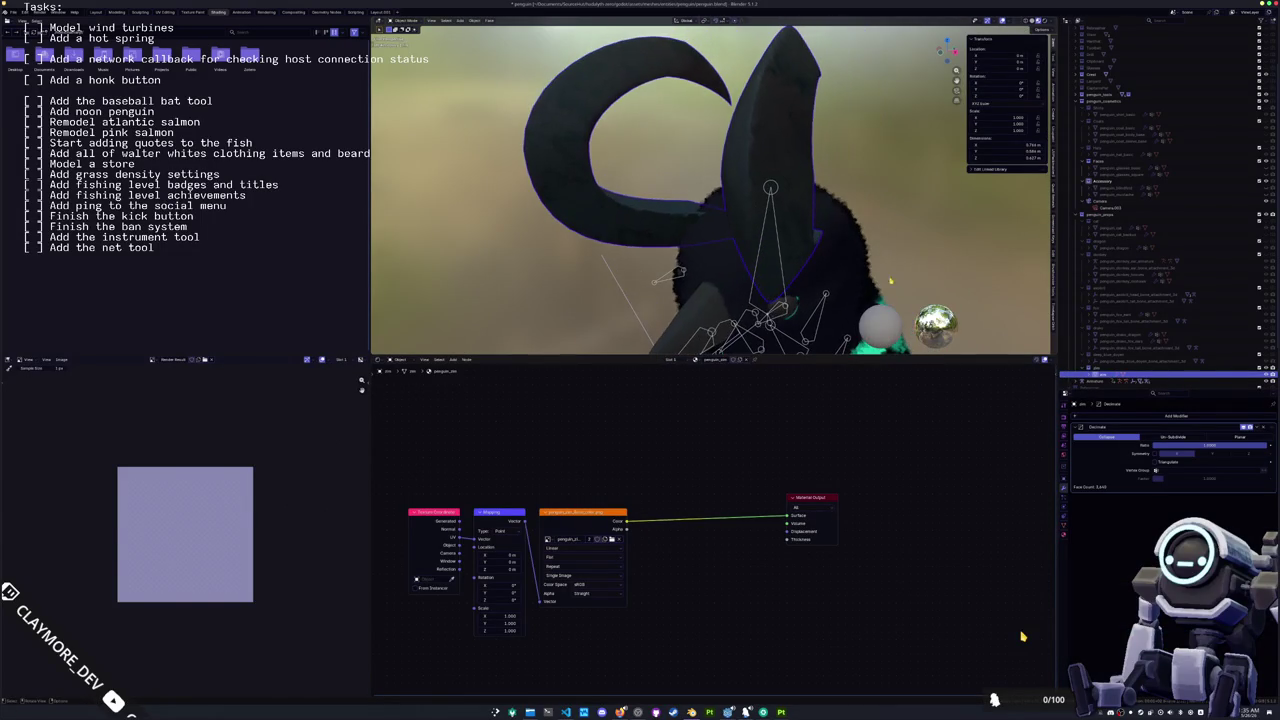
drag(1202, 441, 1164, 438)
click(1172, 439)
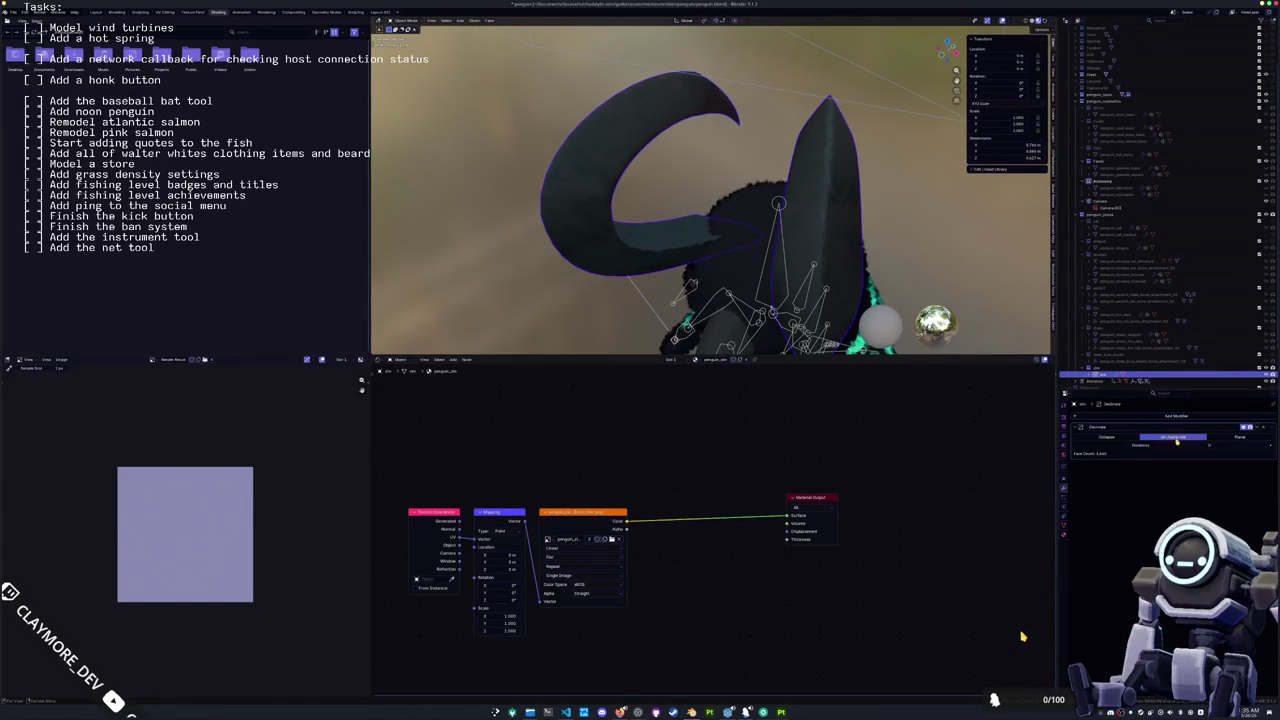
click(1267, 448)
drag(1267, 448, 1276, 448)
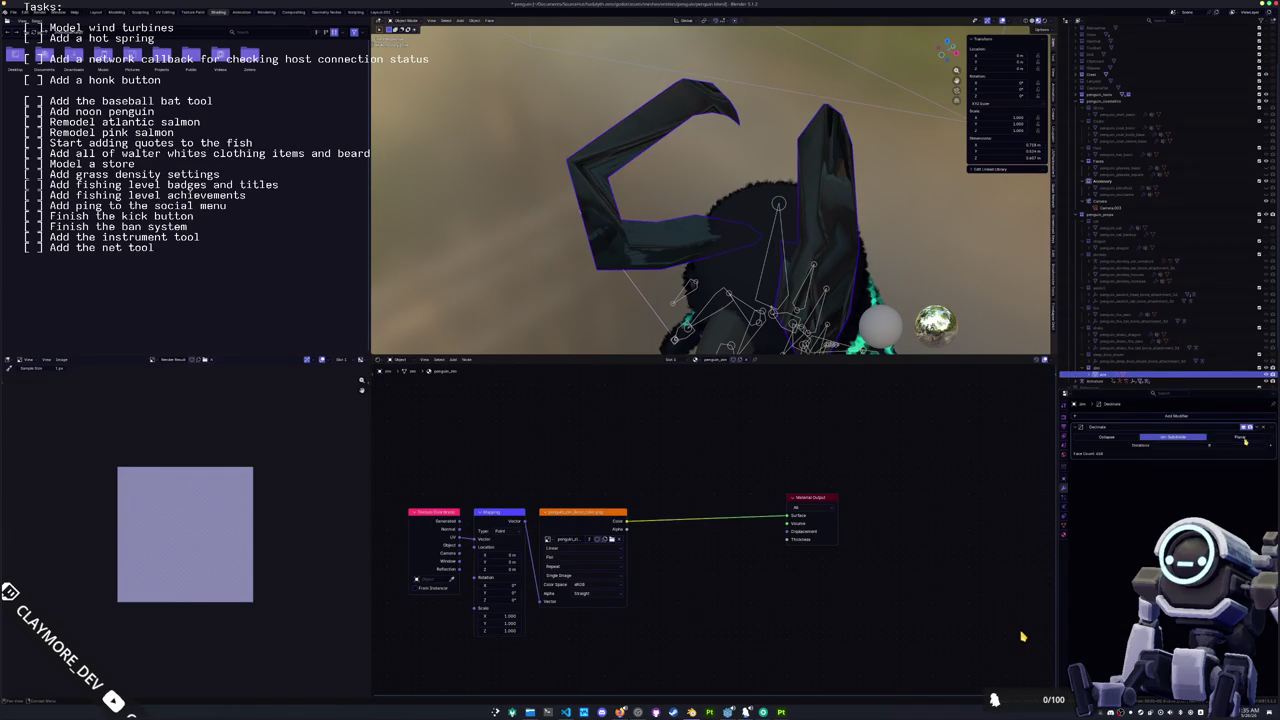
click(1238, 438)
scroll(793, 248, up, 2)
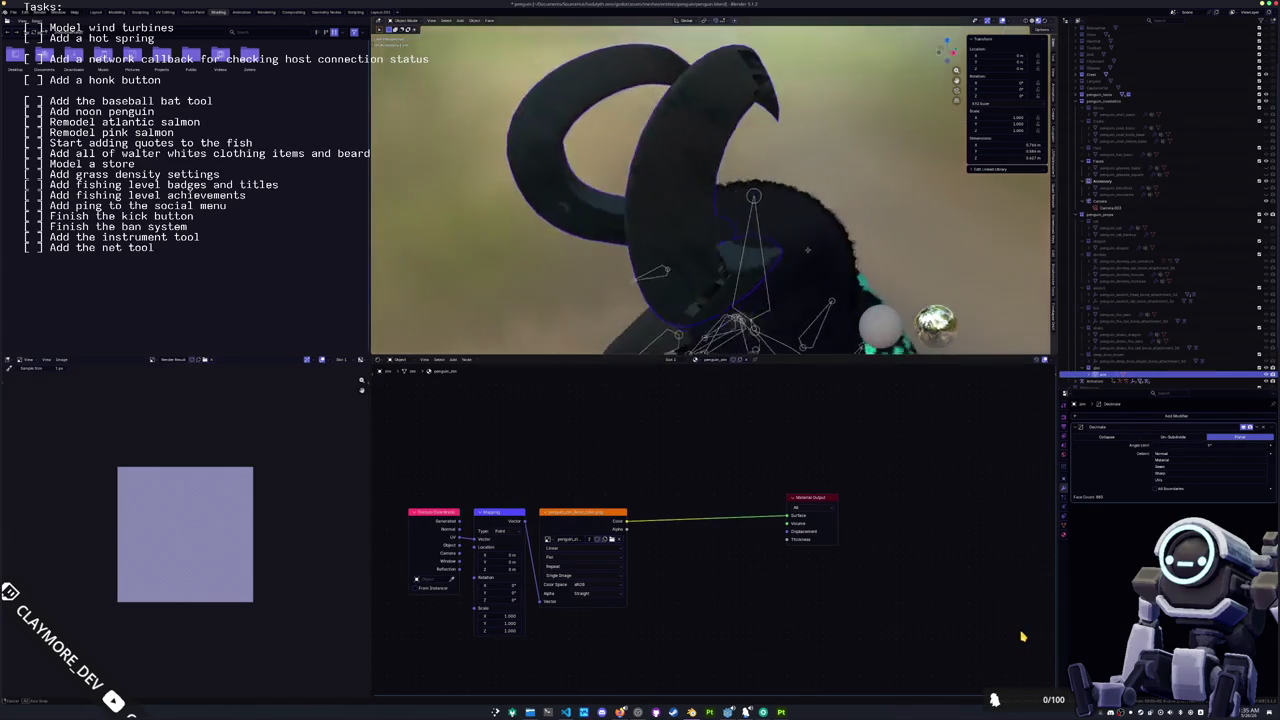
drag(793, 248, 872, 266)
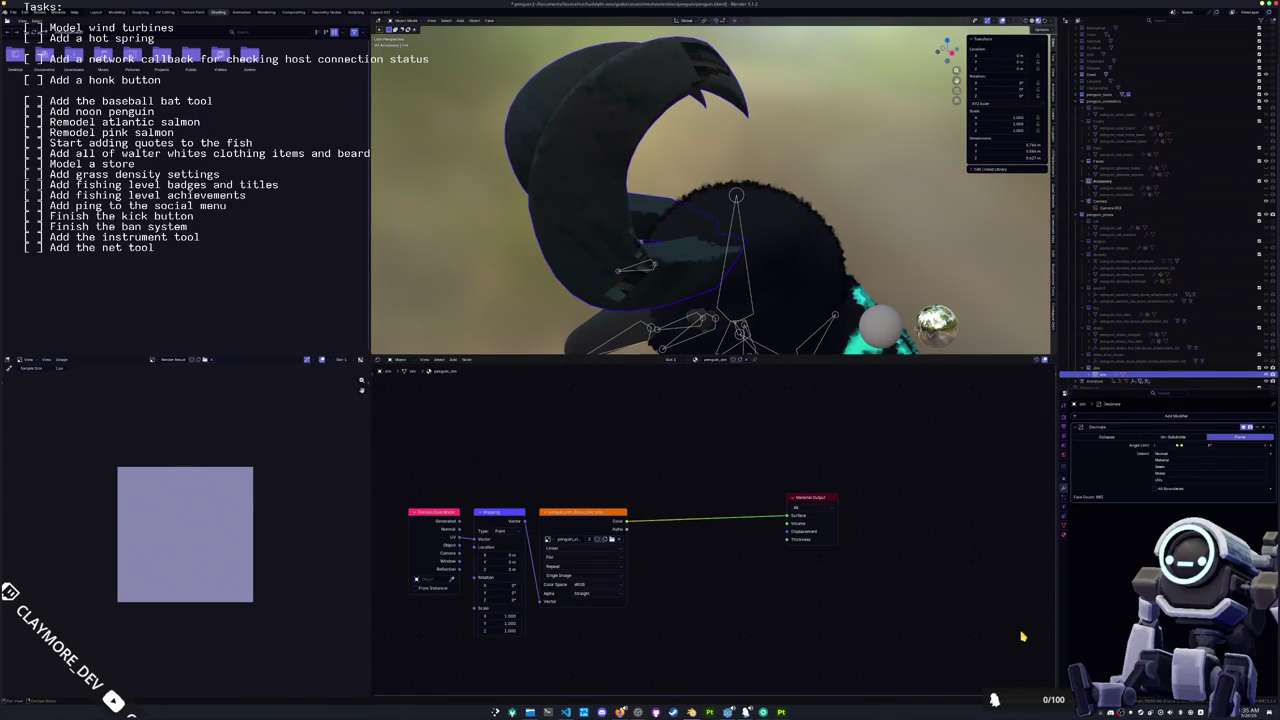
Step: Switch Decimate back to Collapse with a low ratio and apply it with Ctrl+A
click(1108, 437)
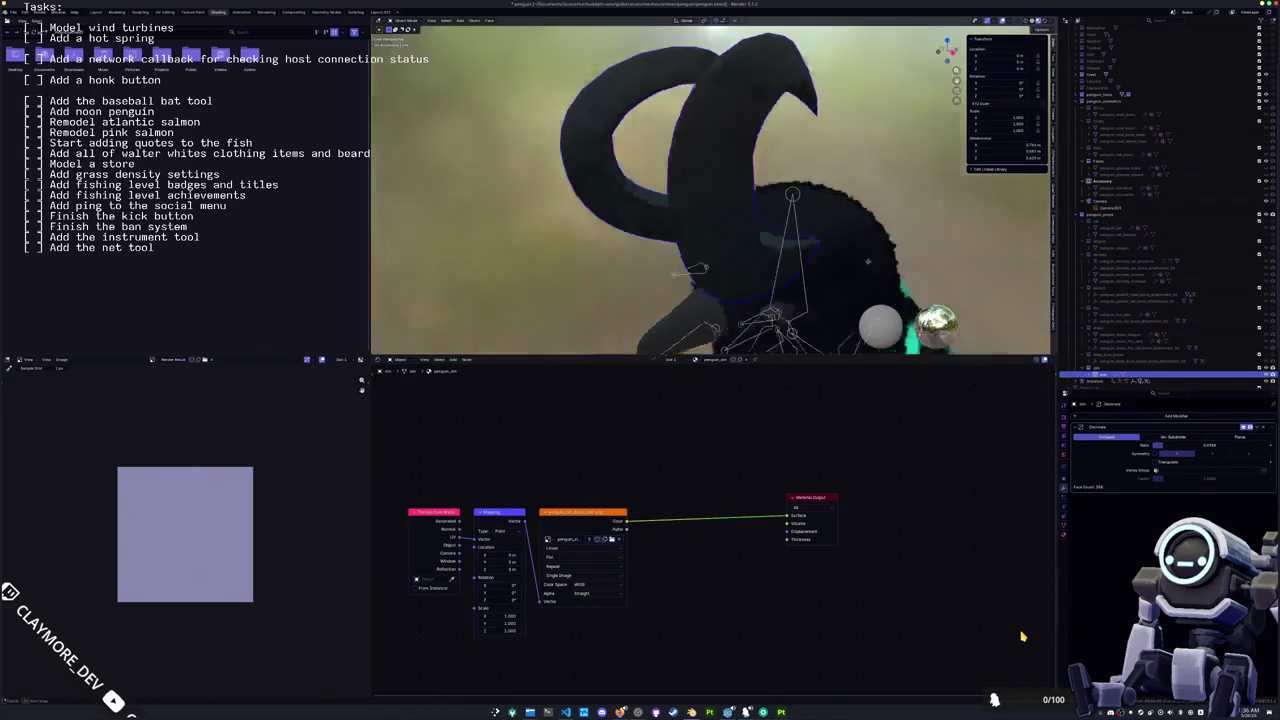
double_click(1187, 447)
text(0)
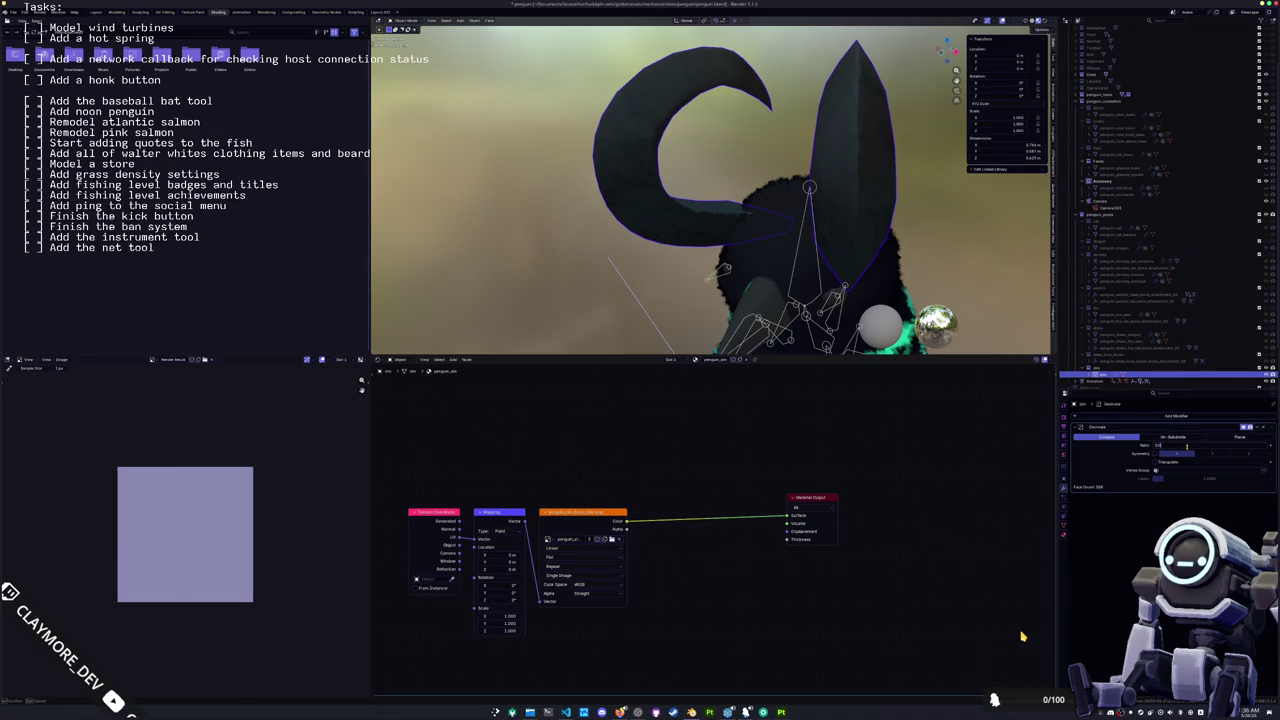
key(BackSpace)
key(BackSpace)
key(BackSpace)
key(Return)
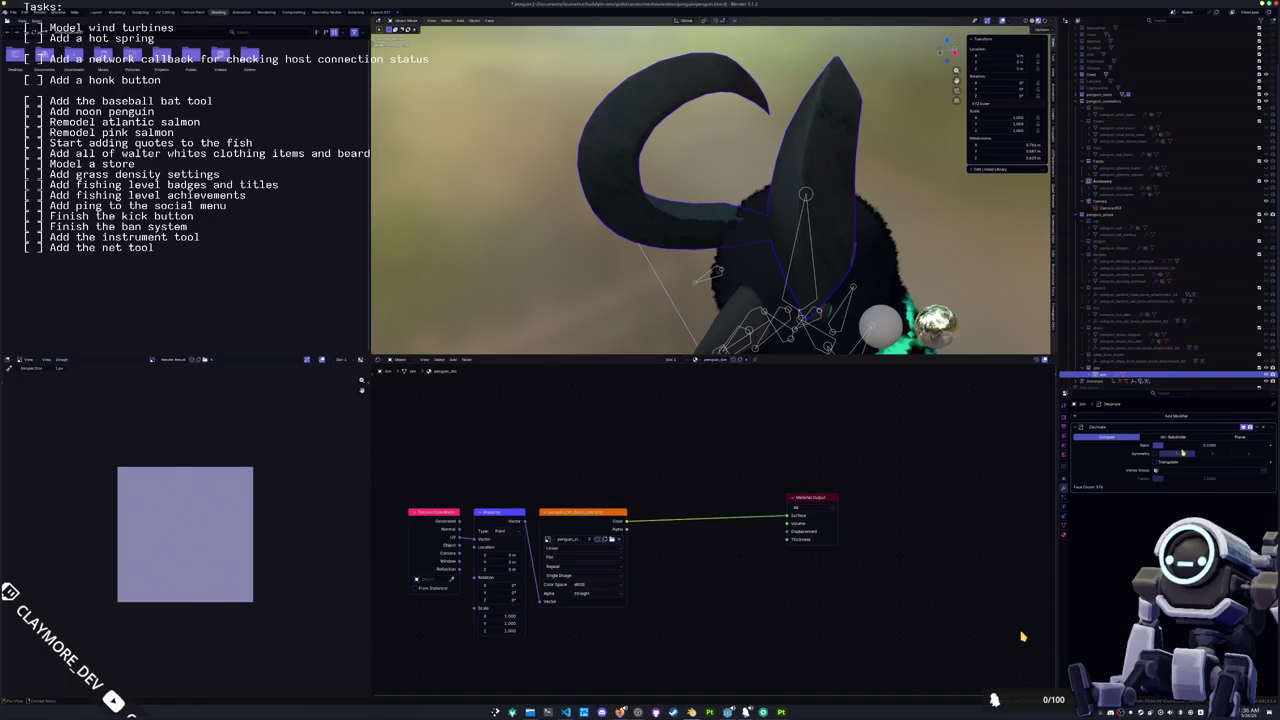
key(ctrl+z)
key(ctrl+shift+z)
key(ctrl+a)
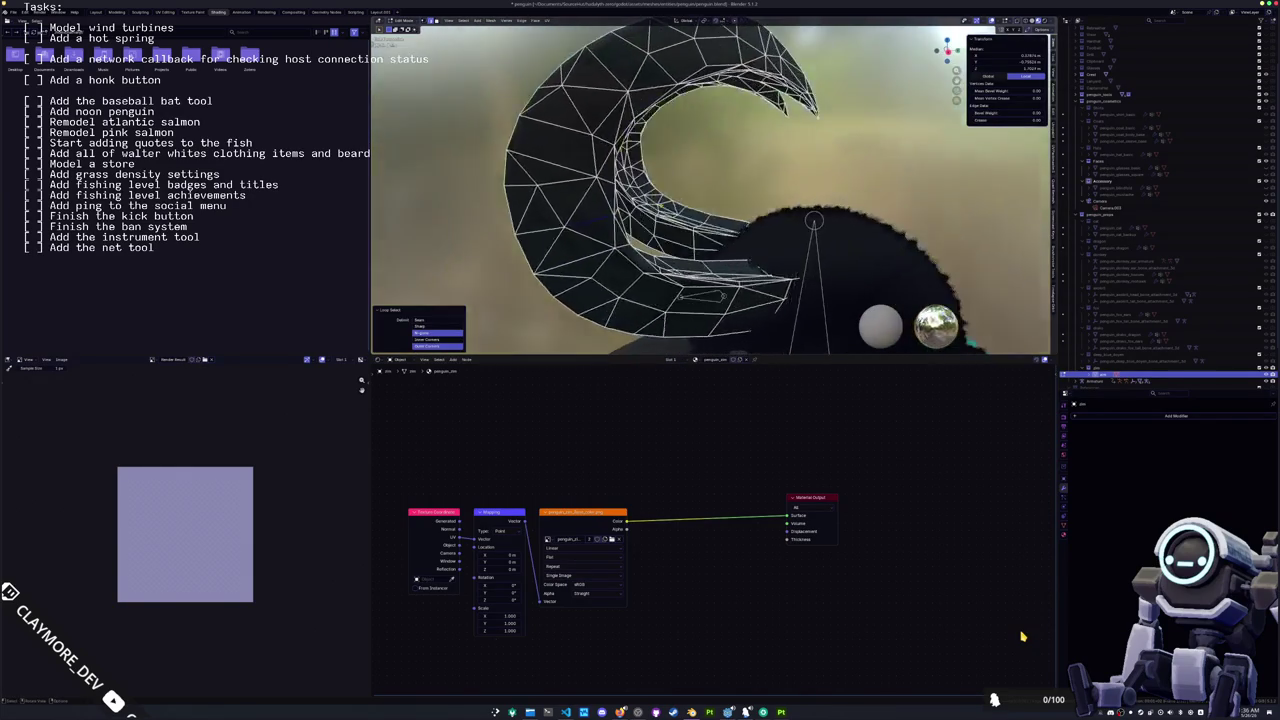
Step: Add a second Decimate modifier in Planar mode to the horns, apply it, and check the mesh
key(a)
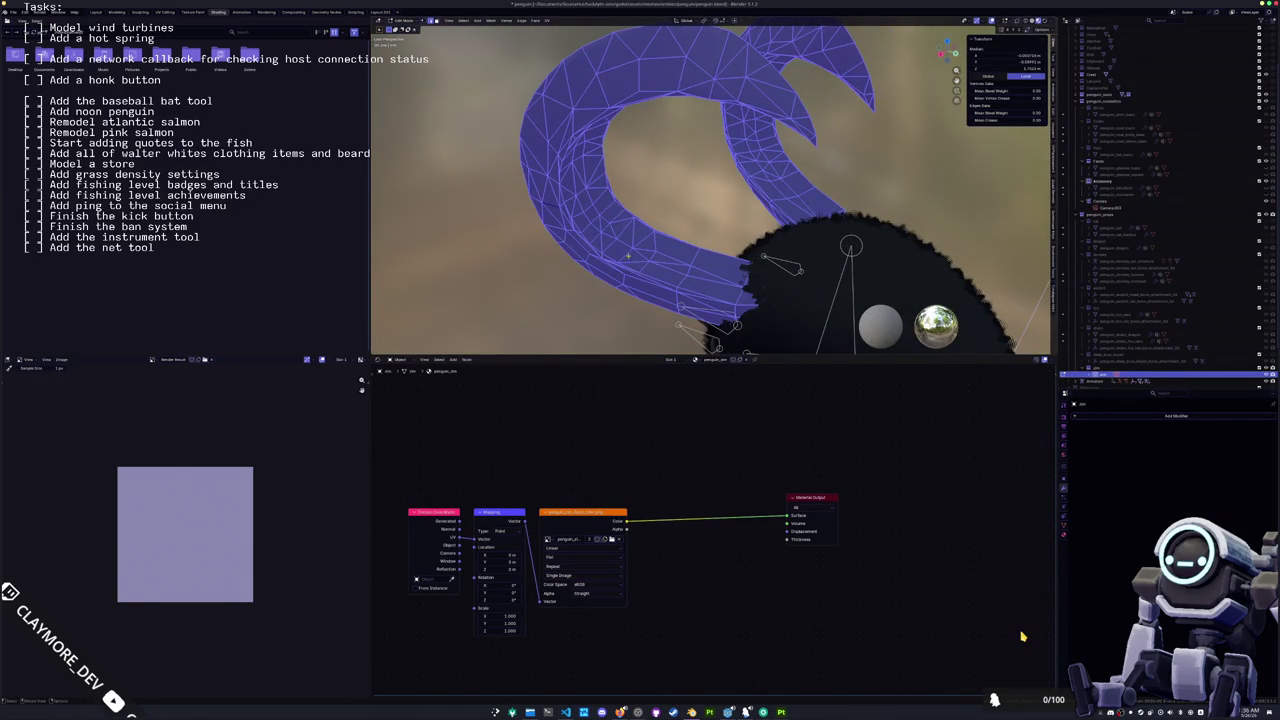
key(alt+a)
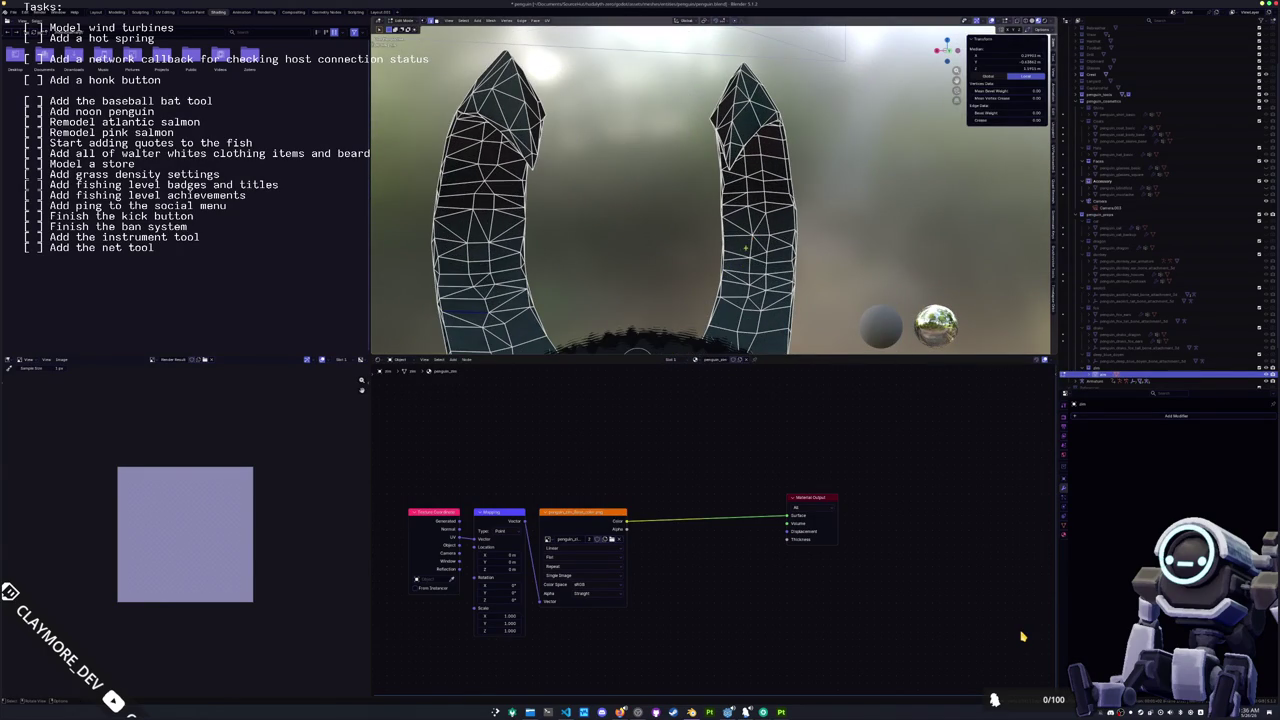
key(Tab)
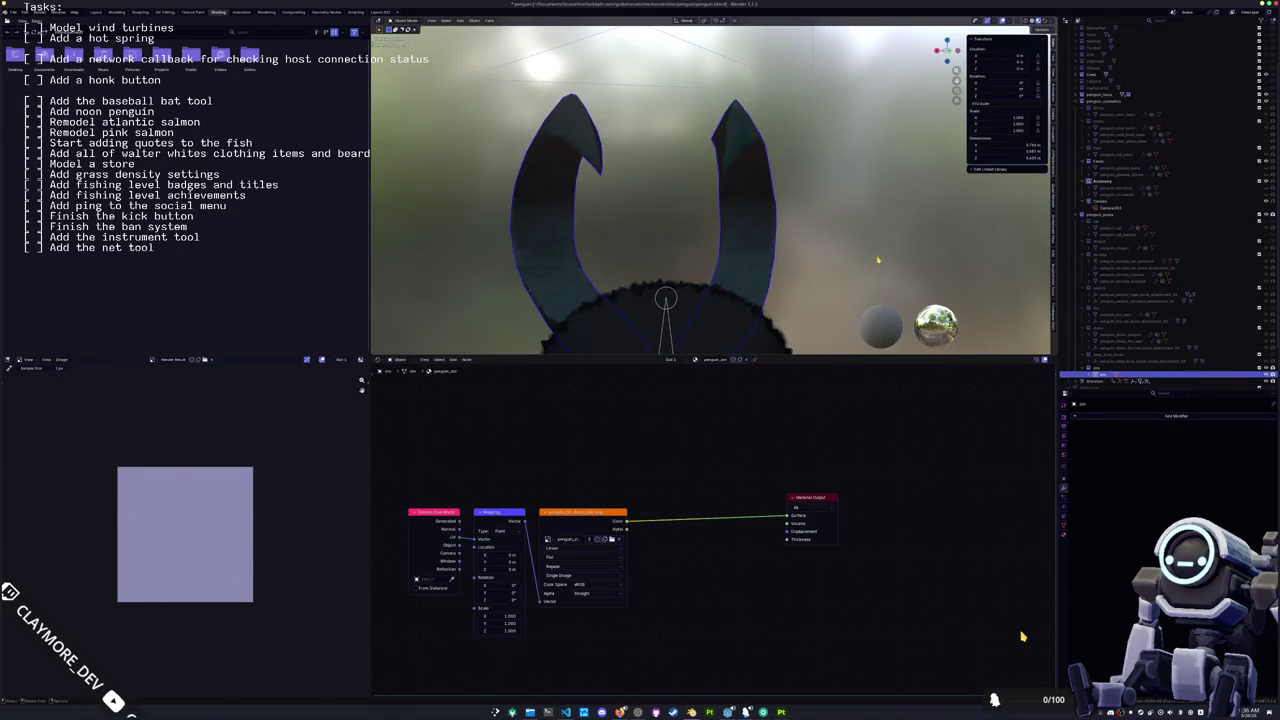
click(1125, 418)
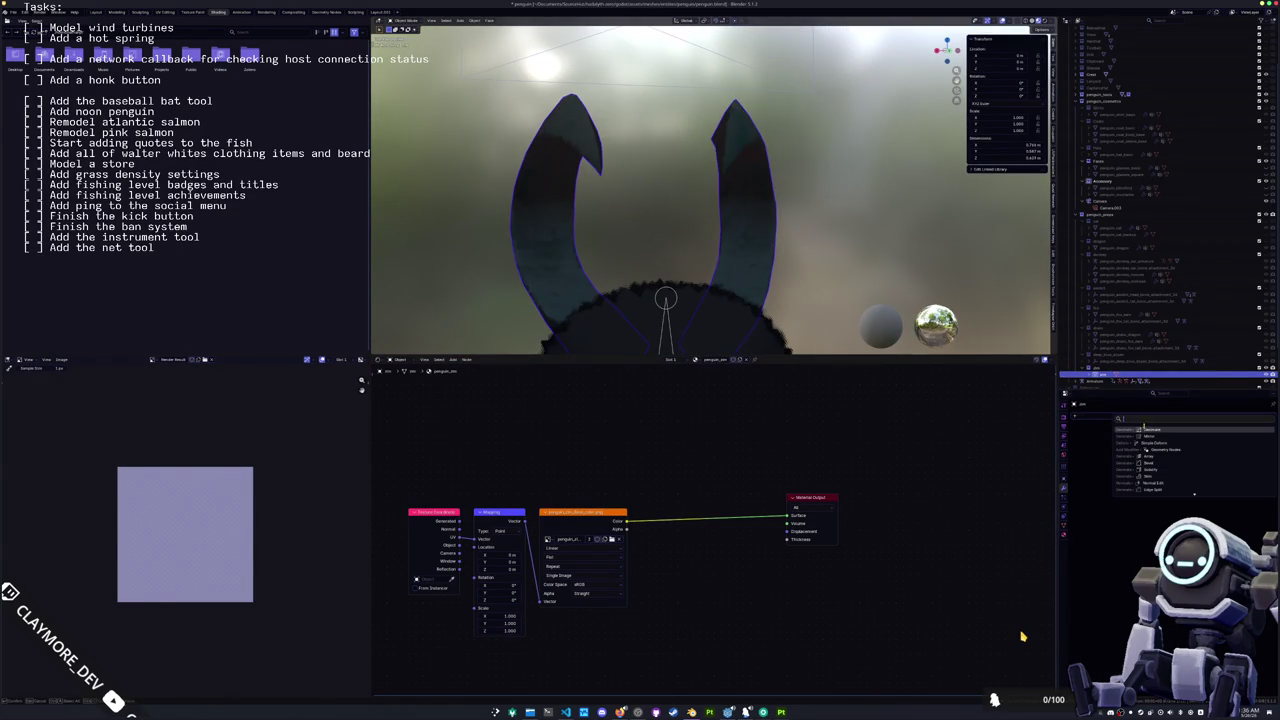
click(1145, 429)
click(1248, 441)
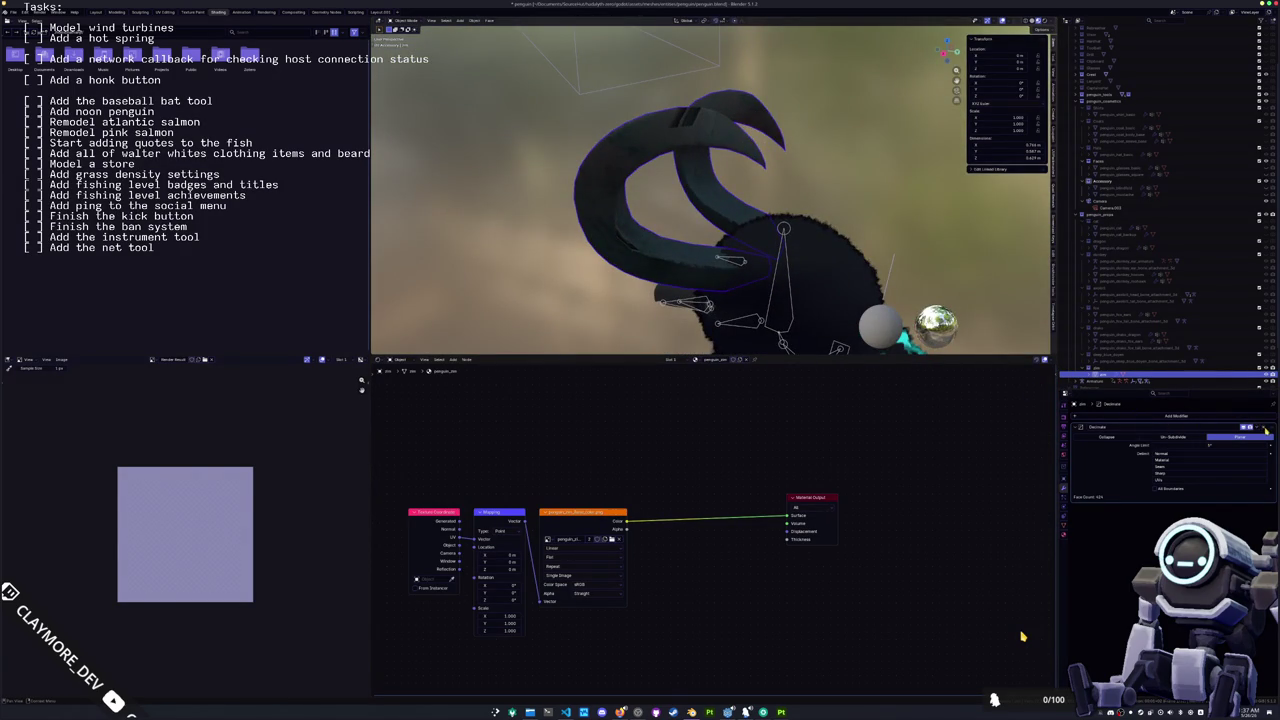
key(ctrl+a)
key(Tab)
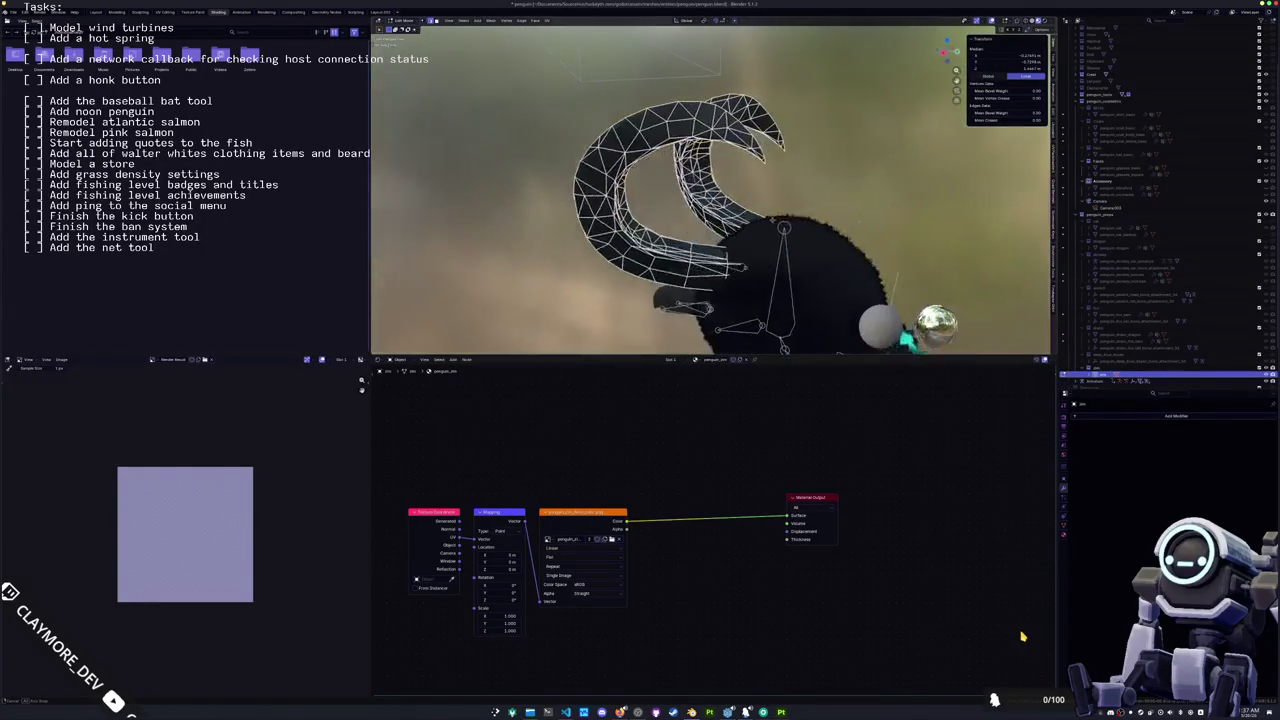
key(Tab)
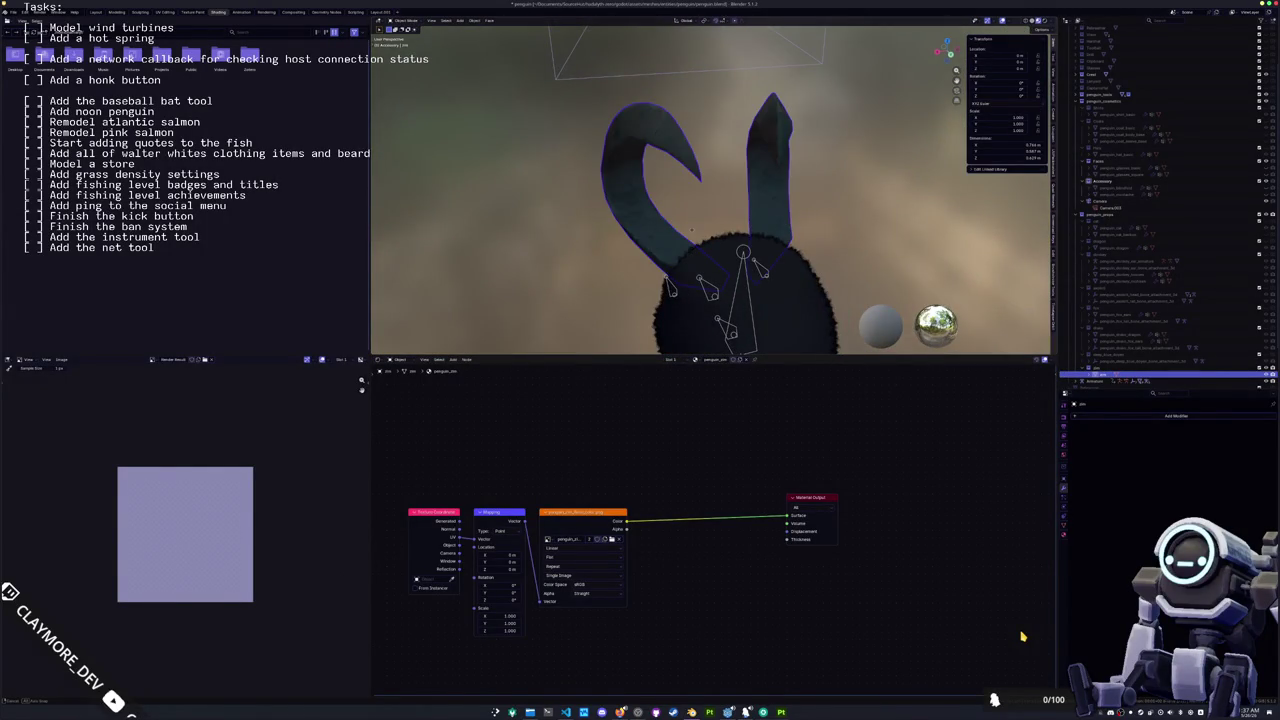
key(Tab)
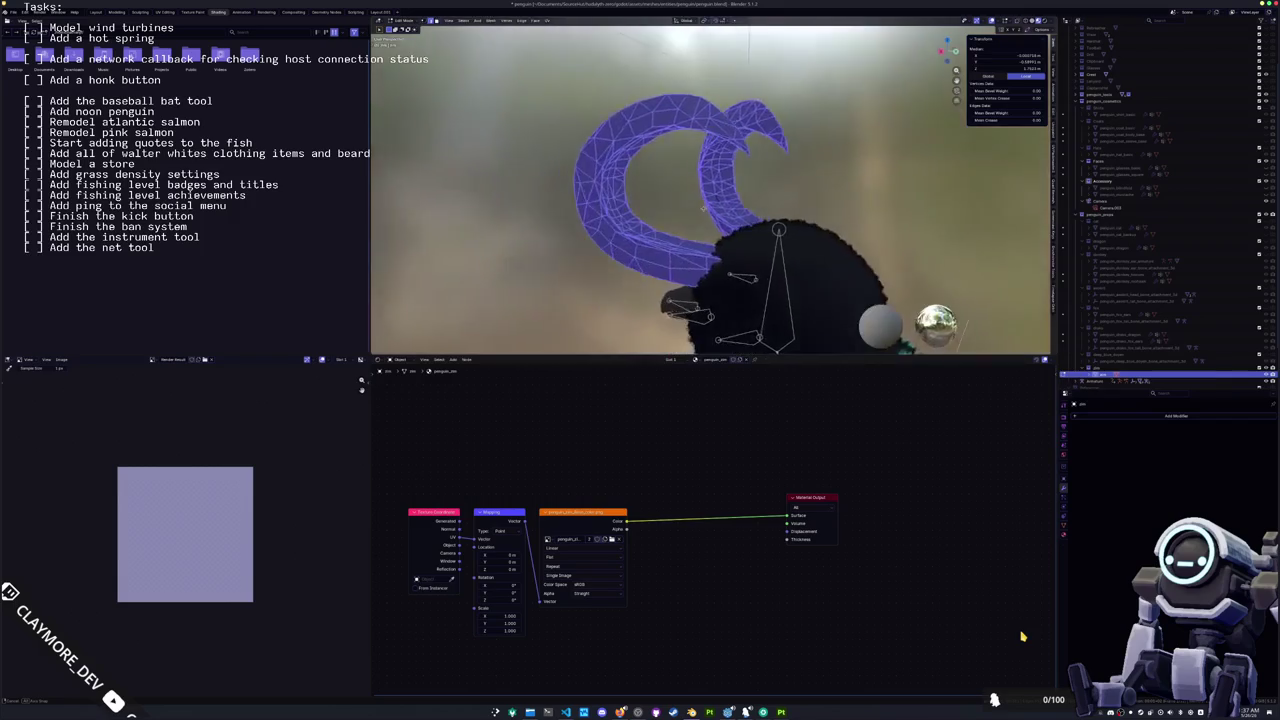
key(Tab)
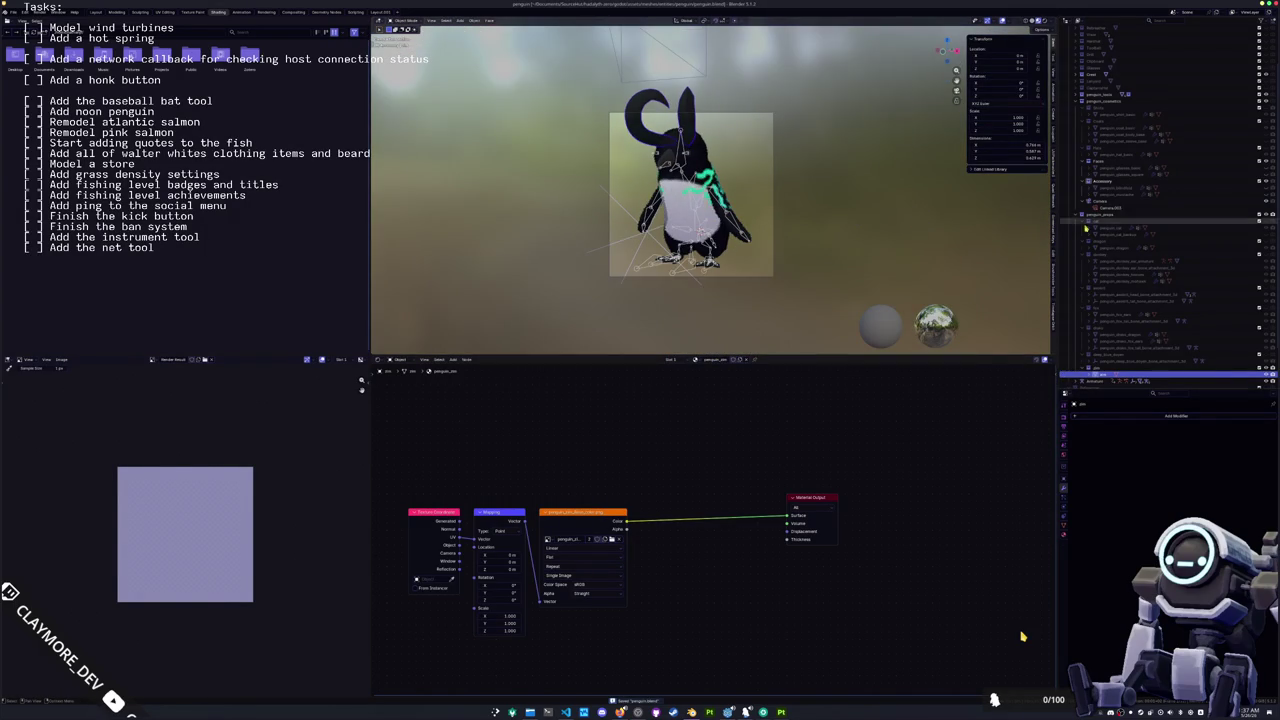
Step: Select the icon camera and save penguin.blend
scroll(1125, 340, down, 3)
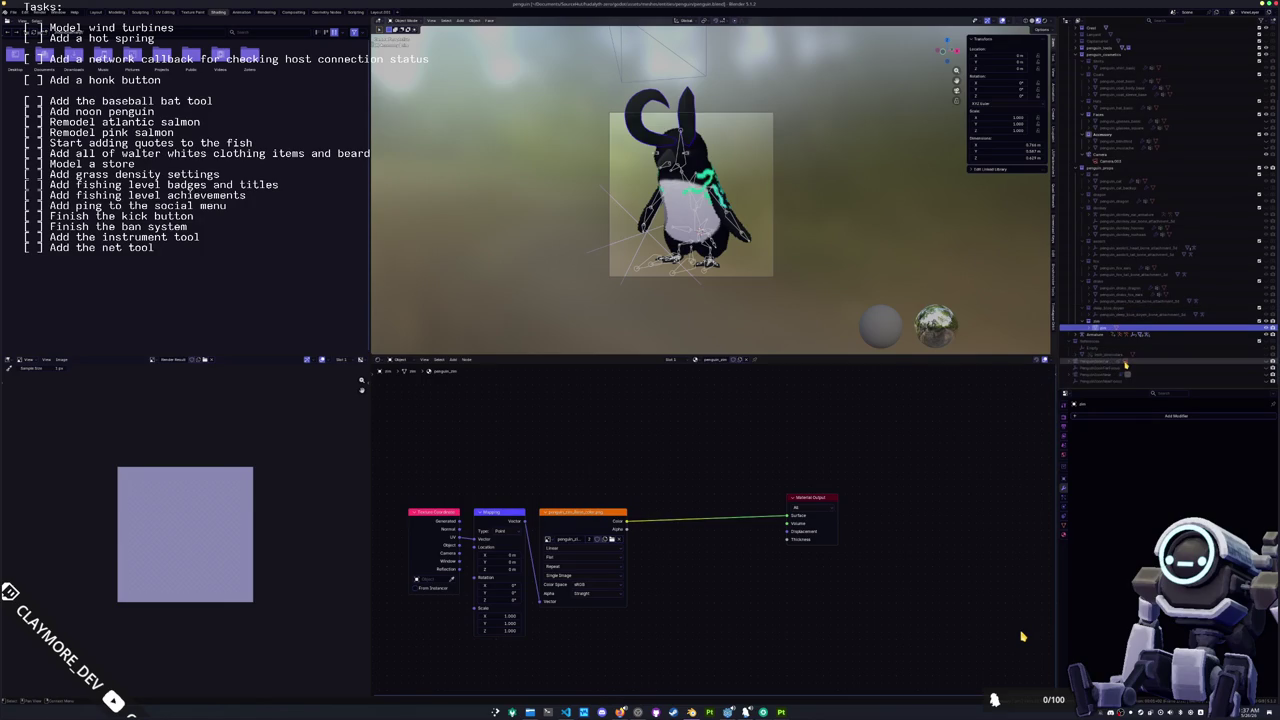
click(1125, 365)
scroll(857, 227, up, 4)
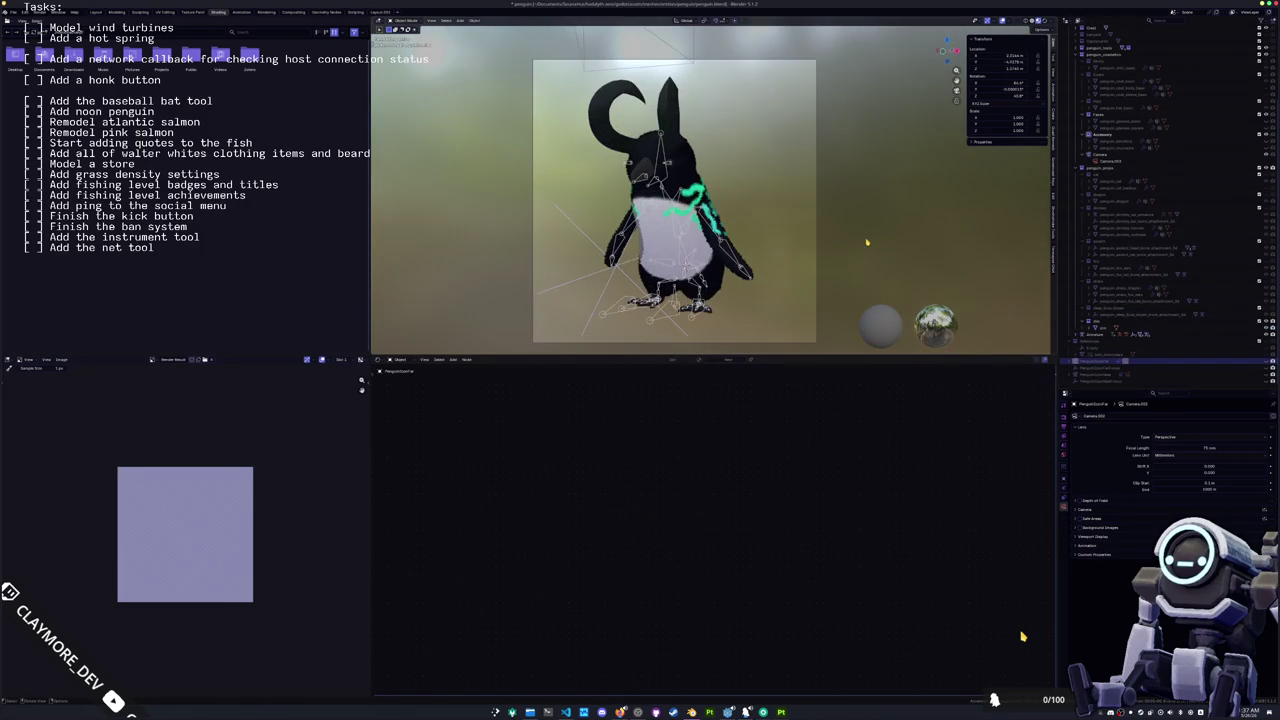
key(ctrl+s)
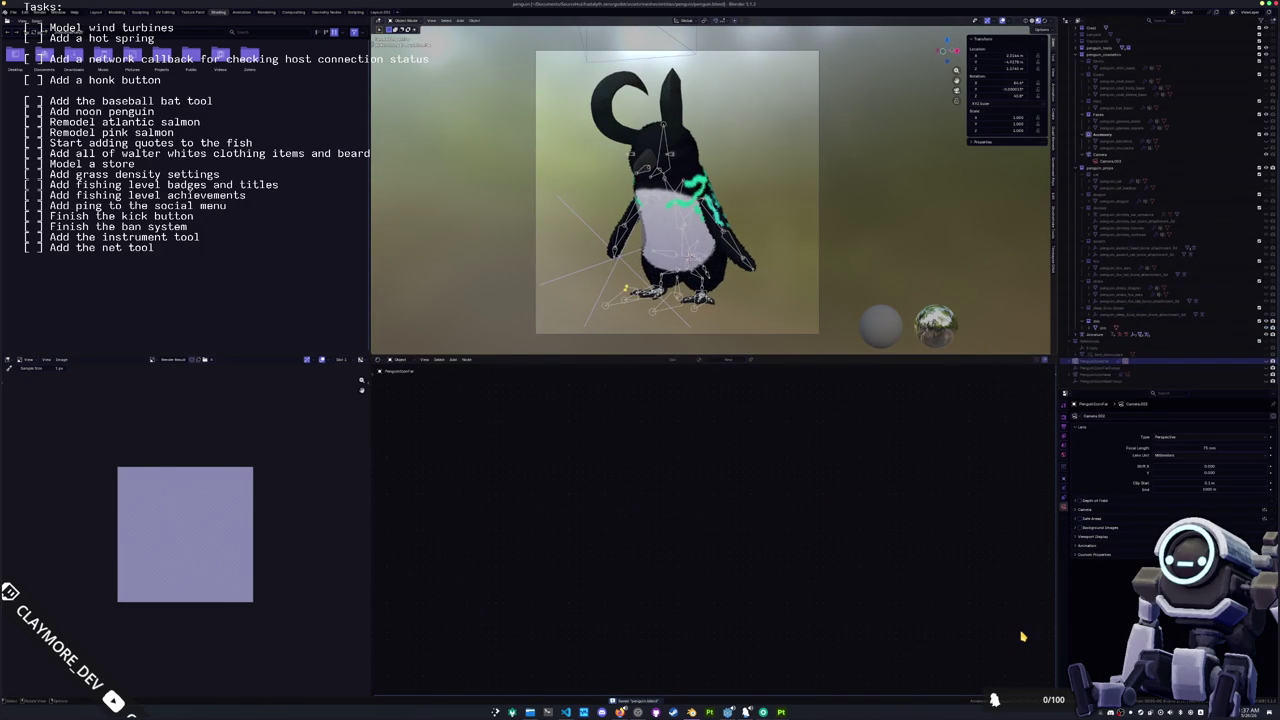
click(61, 359)
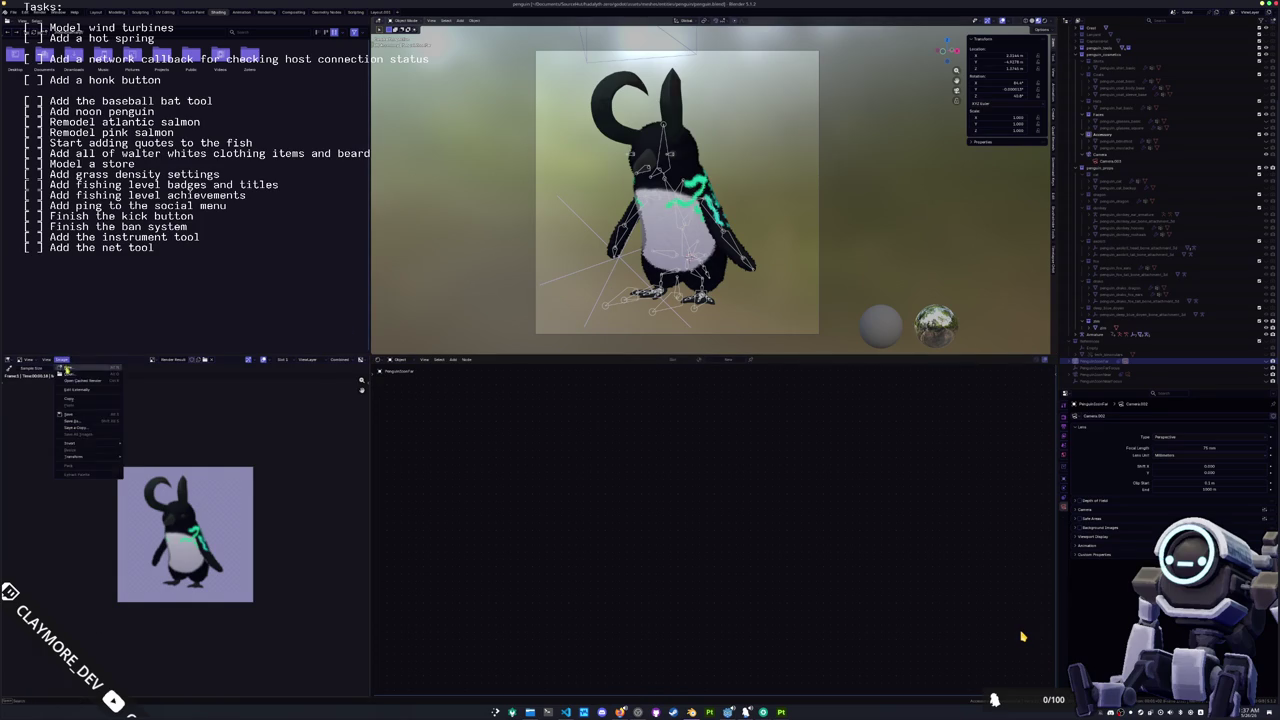
click(72, 421)
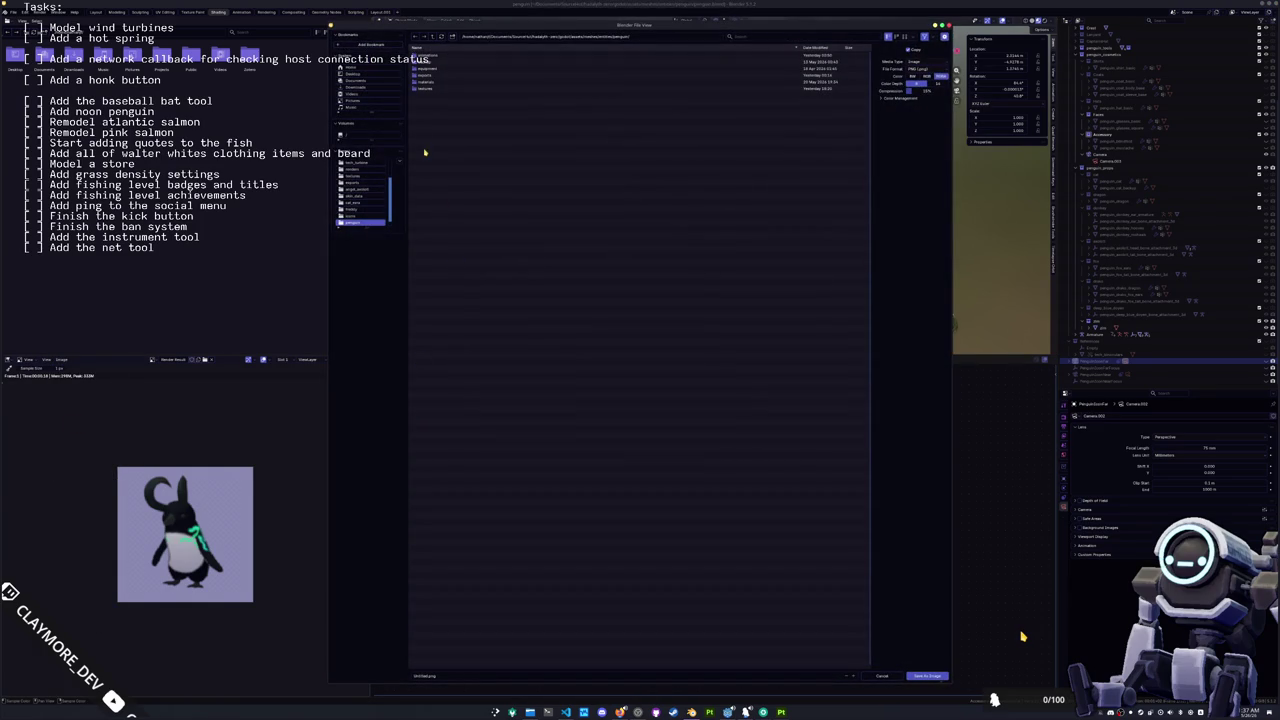
key(Escape)
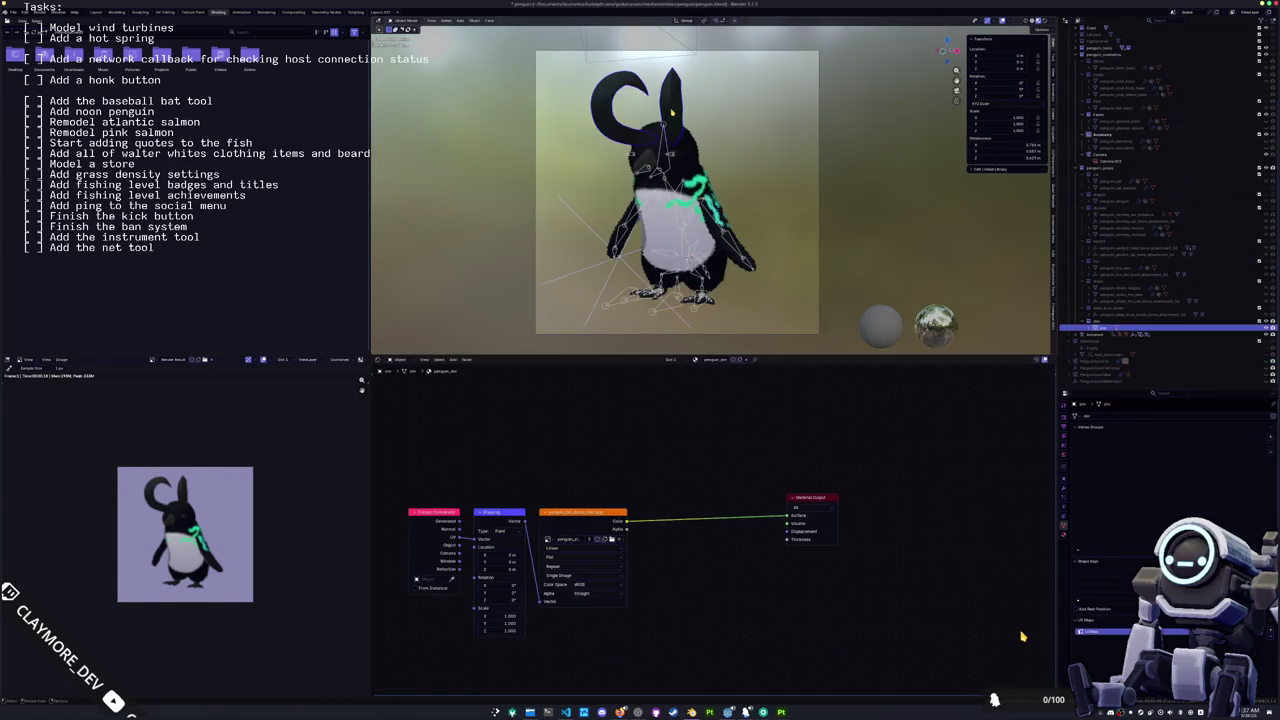
Step: Scale the horn mesh to about 0.8, nudge it into place, and save the file
key(KP_Decimal)
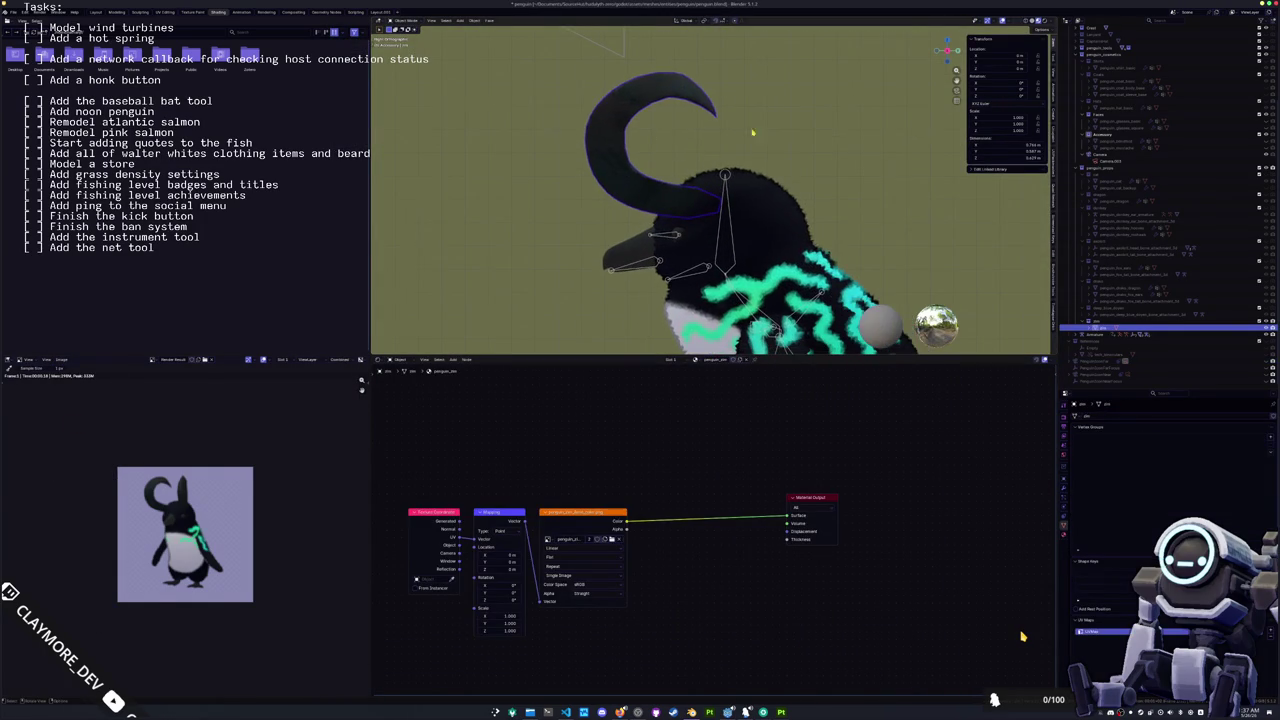
key(Tab)
key(s)
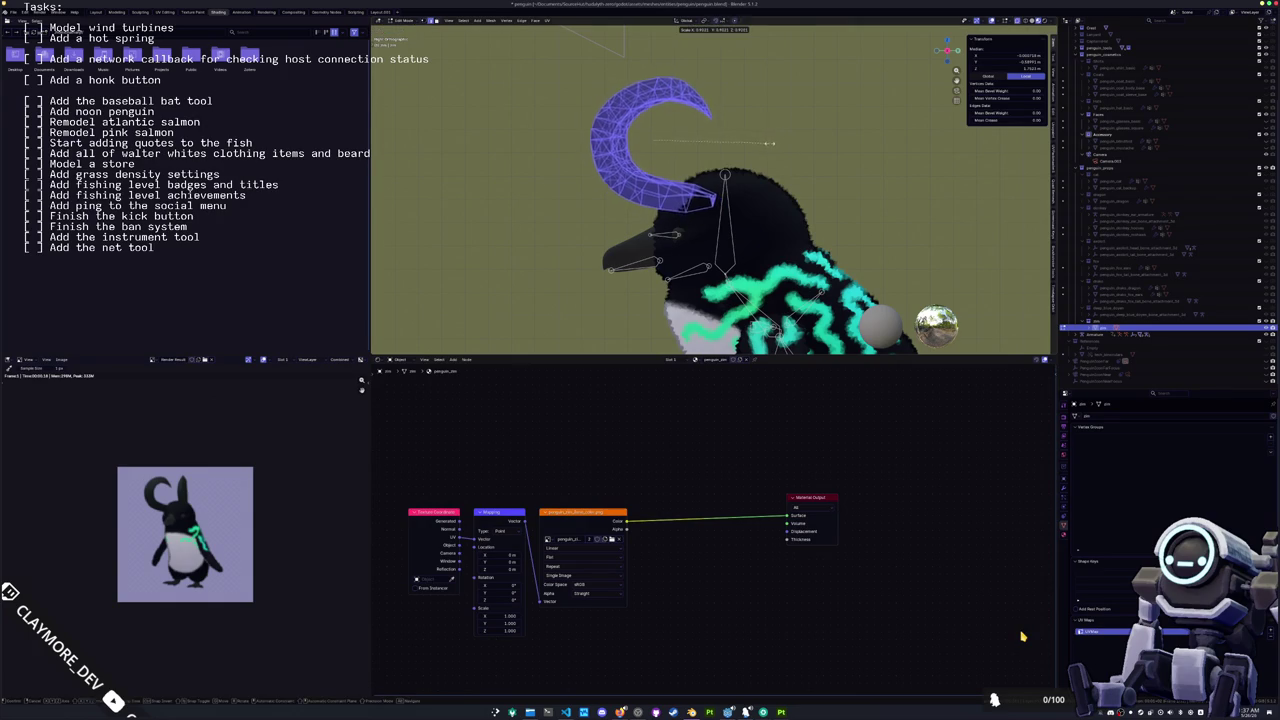
click(758, 143)
key(g)
click(770, 150)
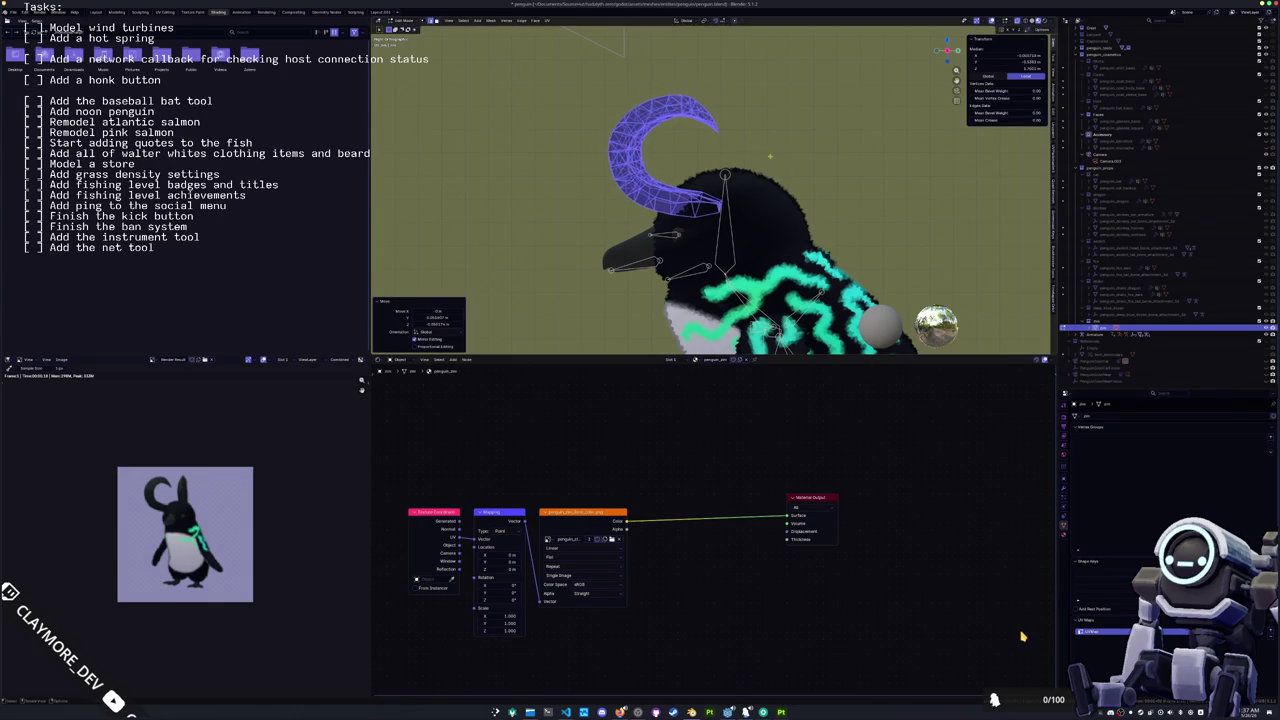
key(KP_1)
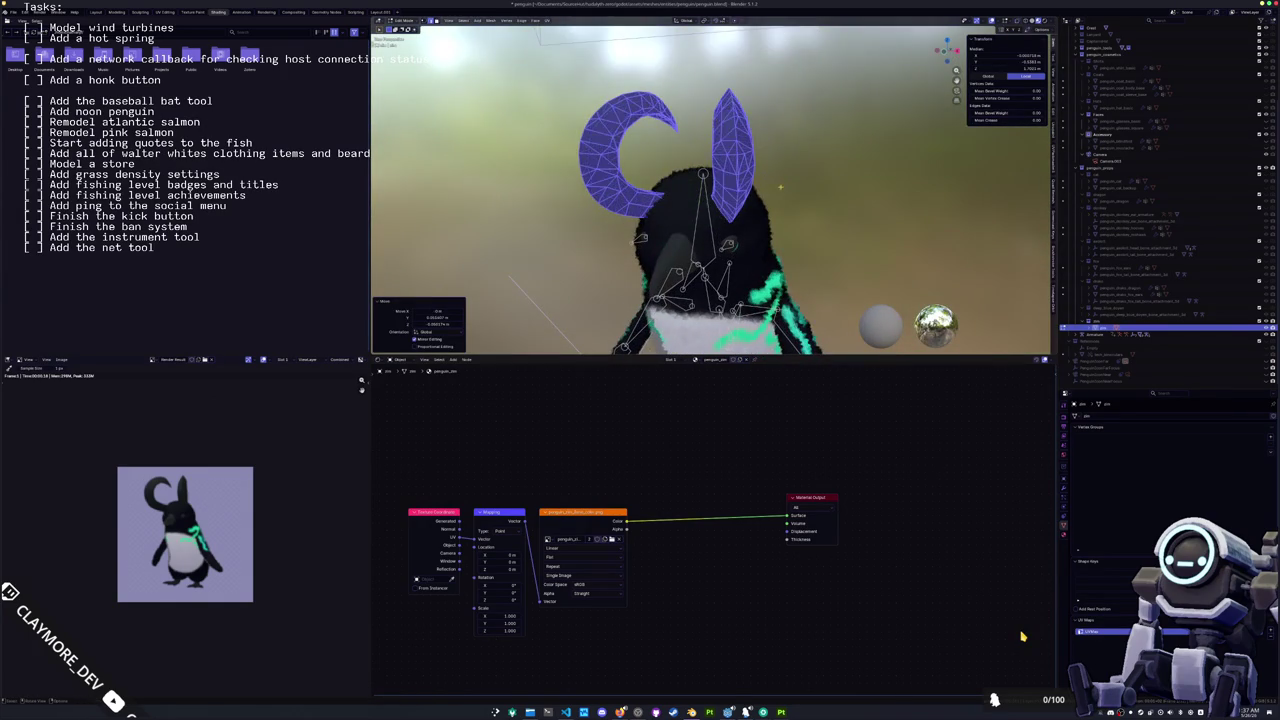
key(Tab)
key(KP_6)
key(KP_6)
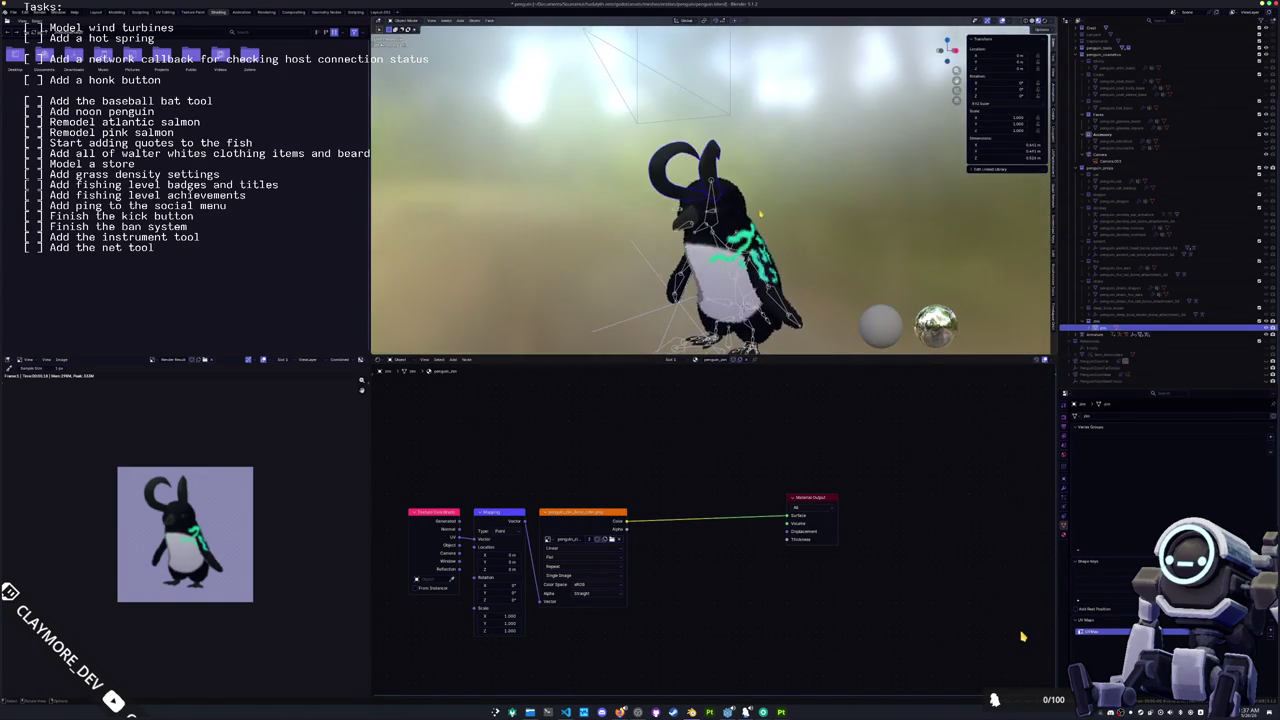
key(KP_0)
key(ctrl+s)
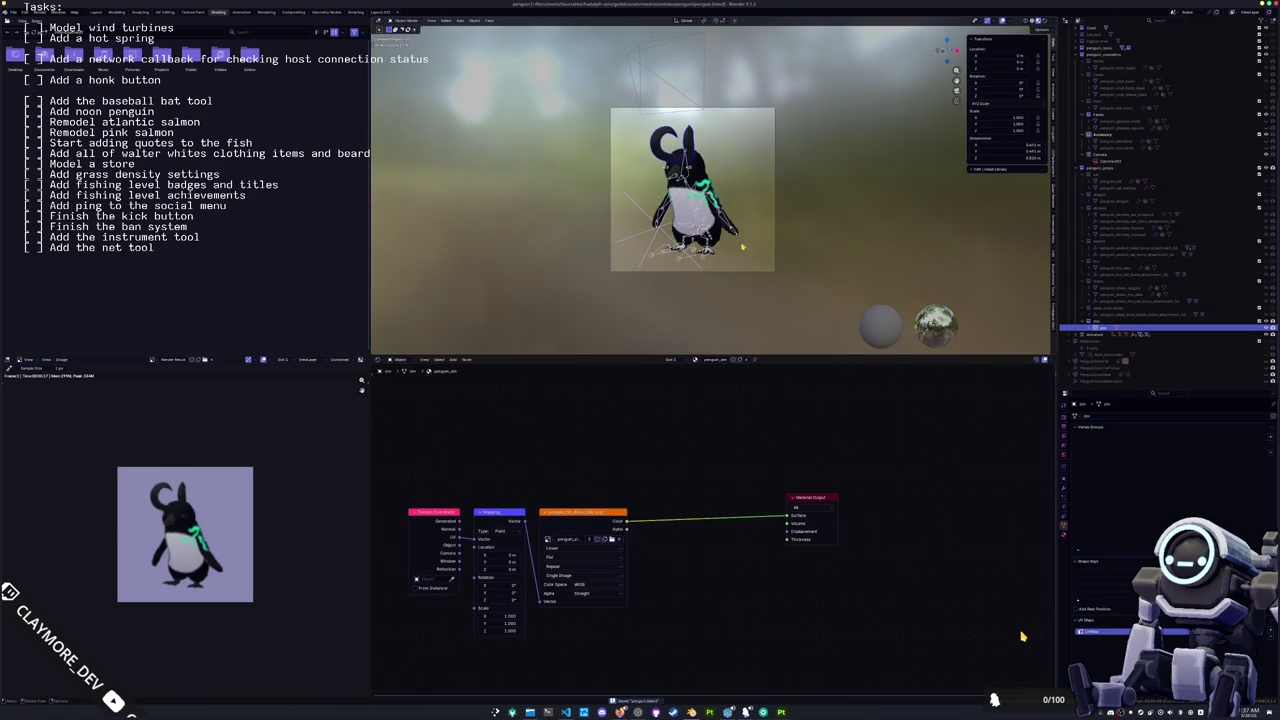
Step: Start saving the render preview as an image and browse from assets into skin_data
click(62, 359)
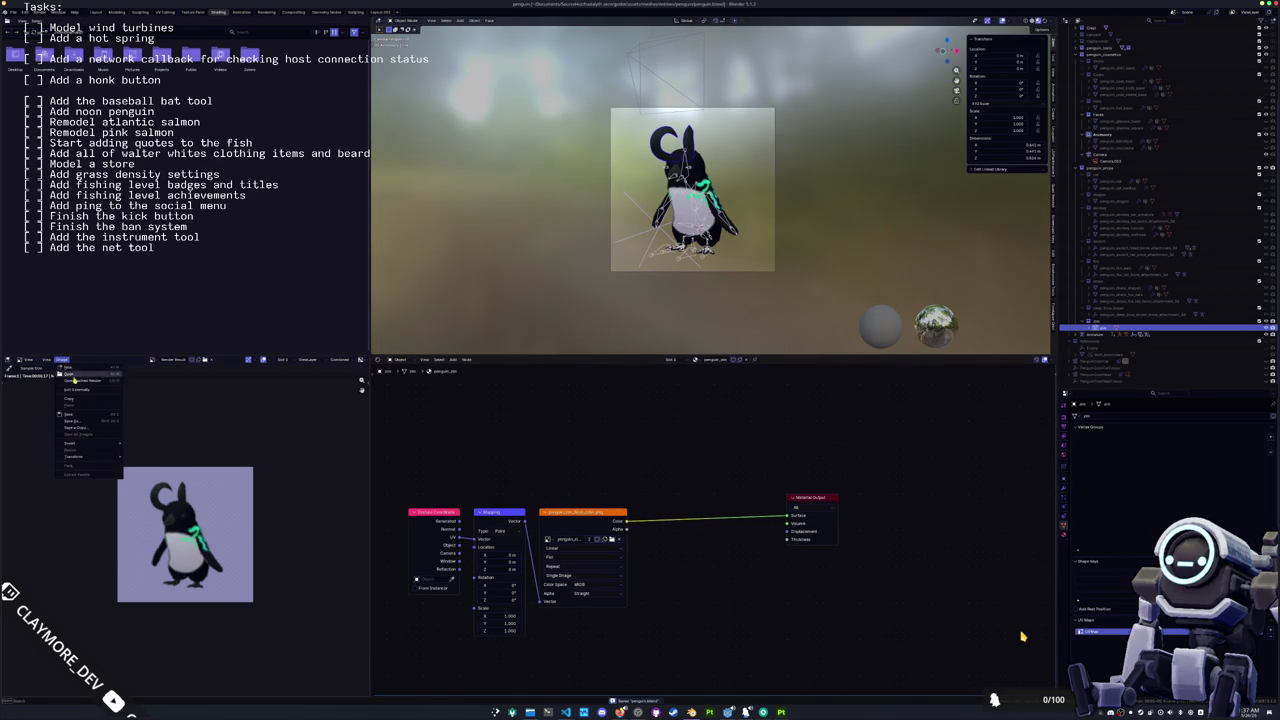
click(100, 431)
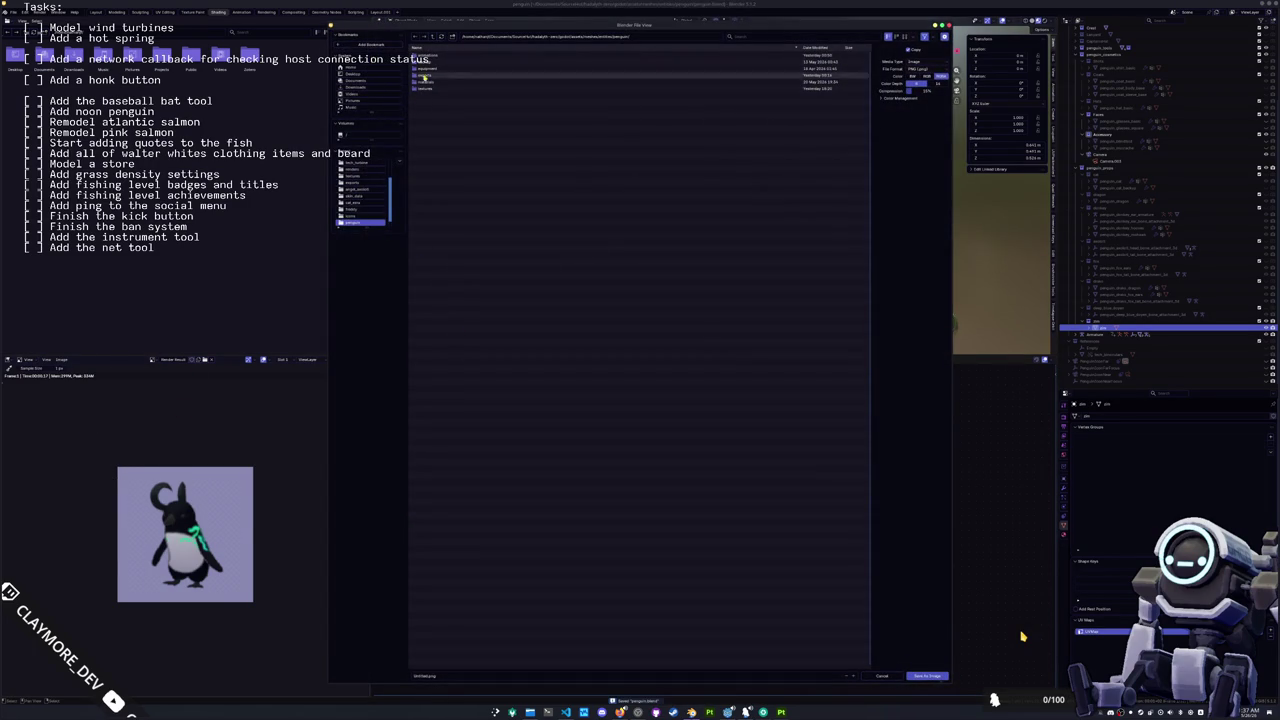
click(433, 37)
click(433, 37)
click(433, 37)
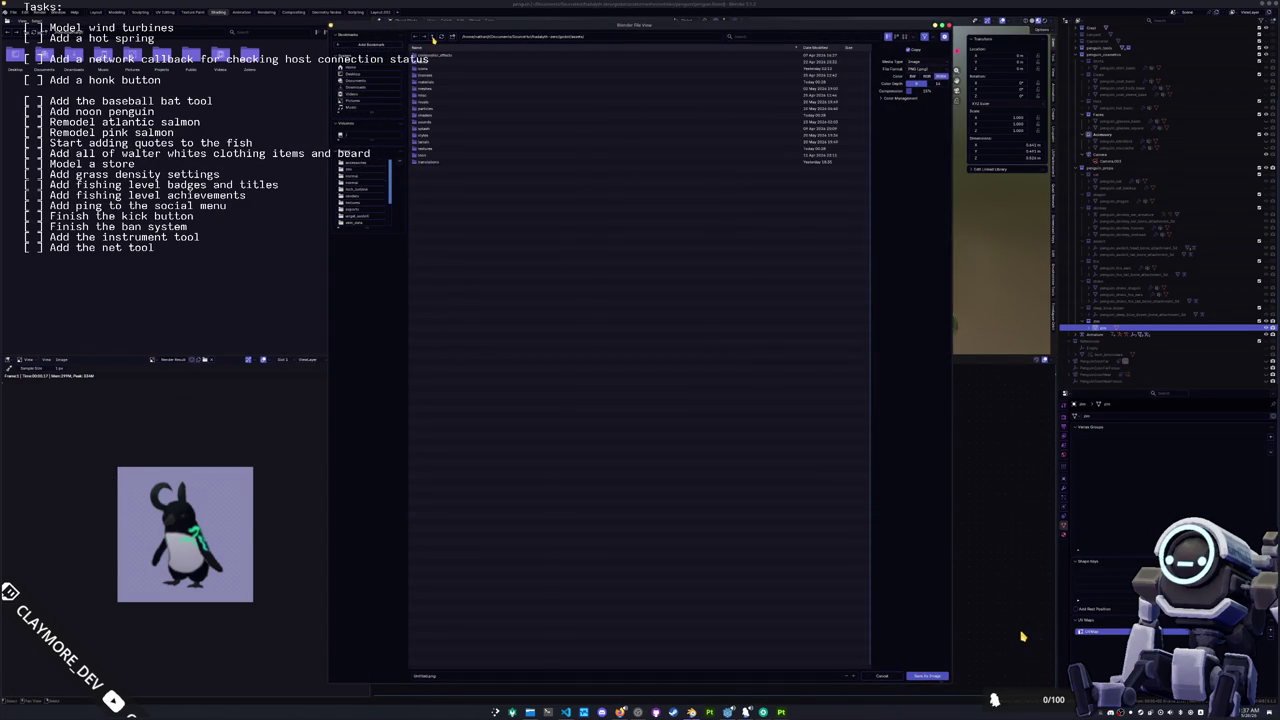
click(430, 71)
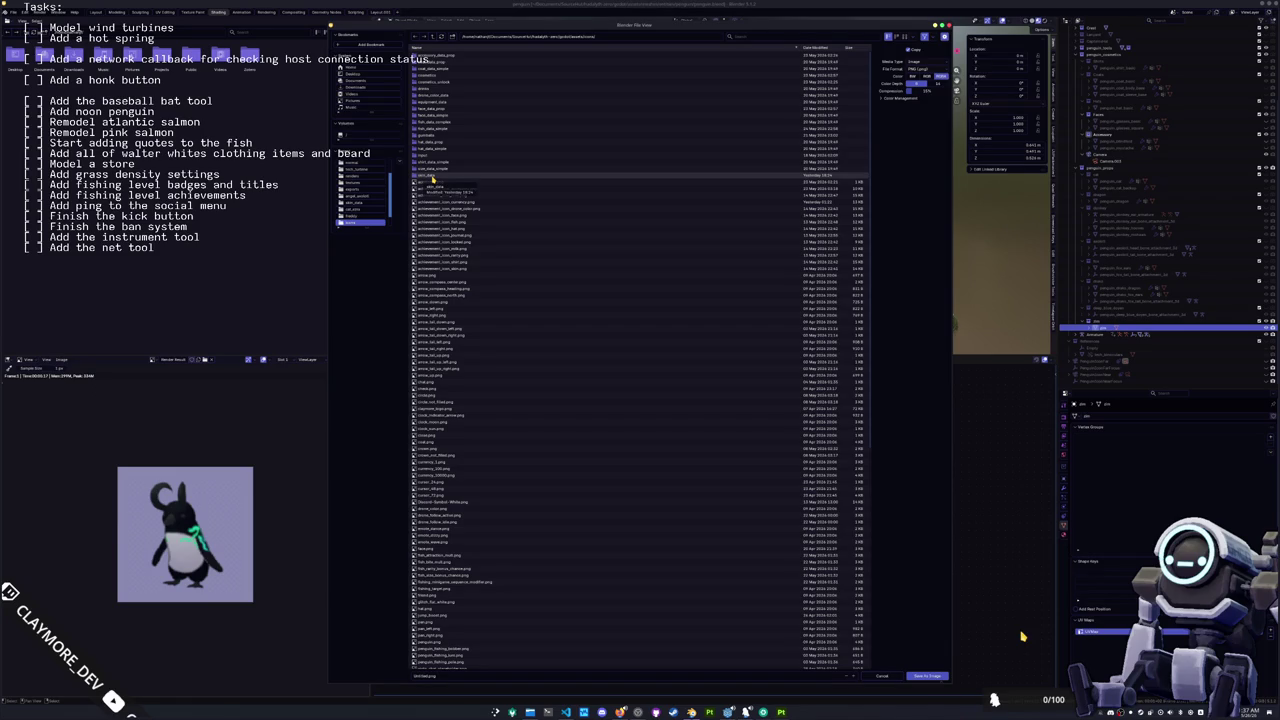
double_click(420, 178)
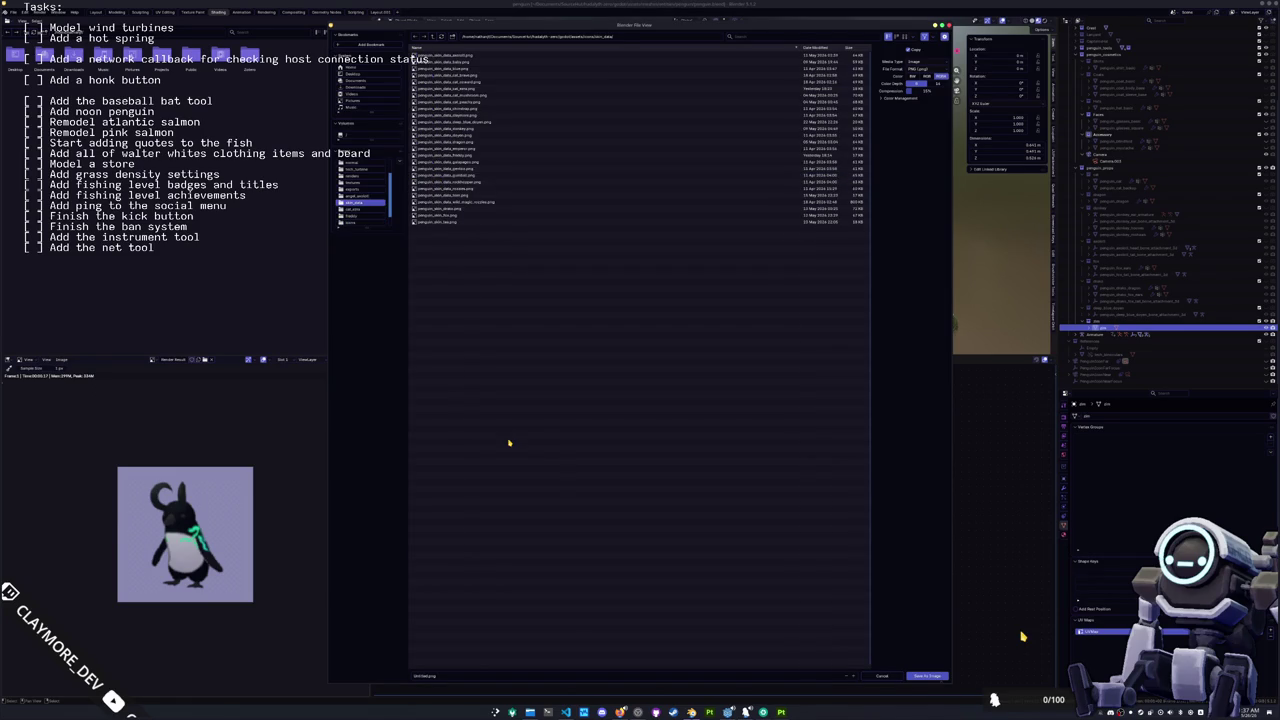
Step: Name the image penguin_skin and save it as a PNG
click(443, 677)
text(penguin_skin_d)
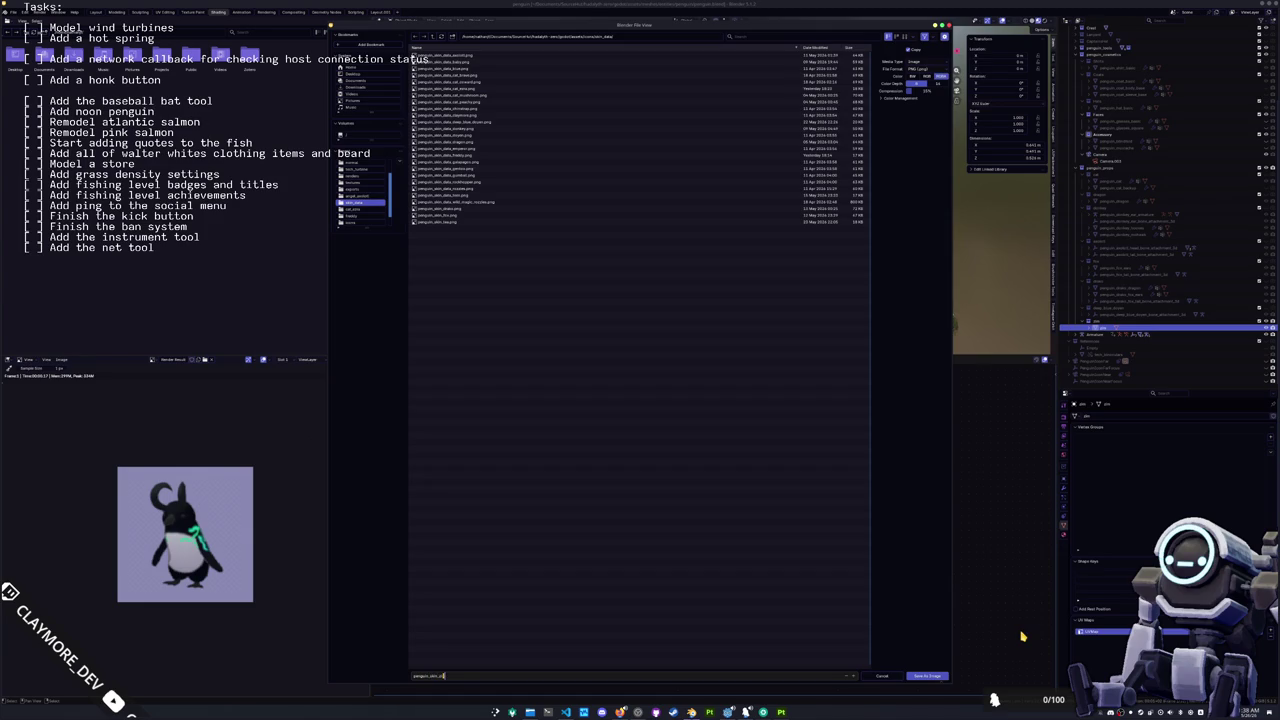
key(Return)
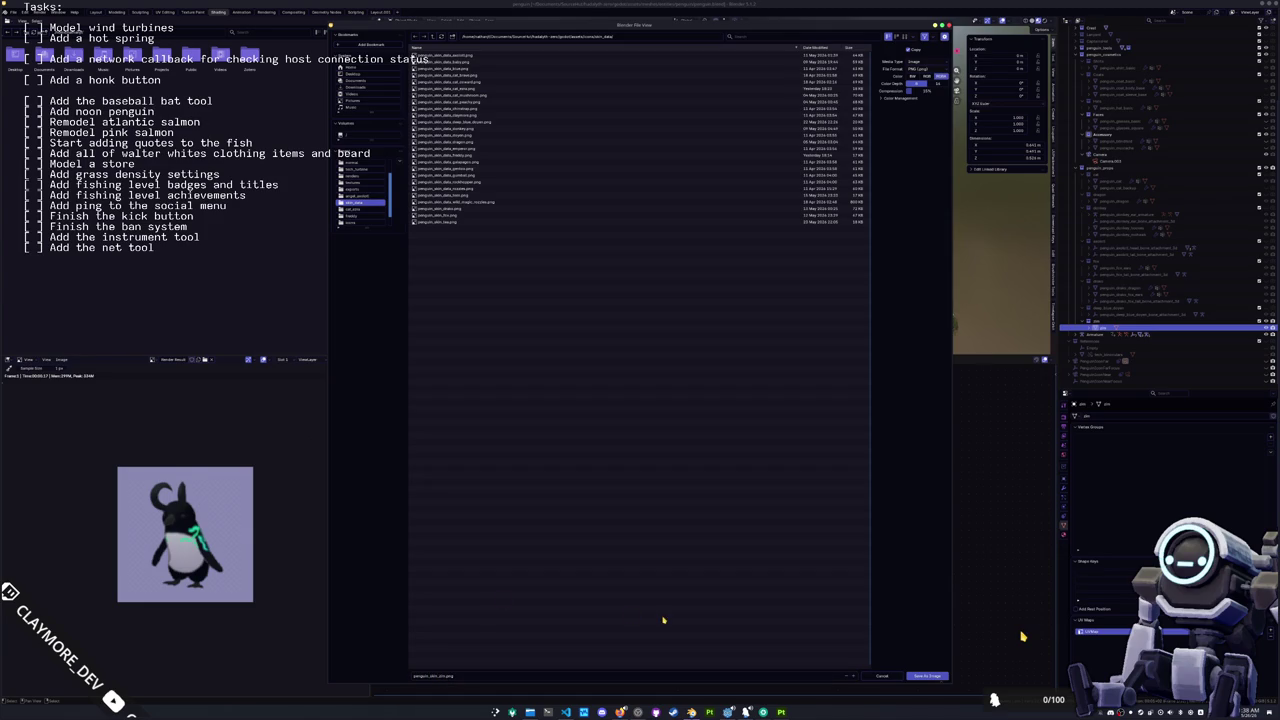
click(918, 677)
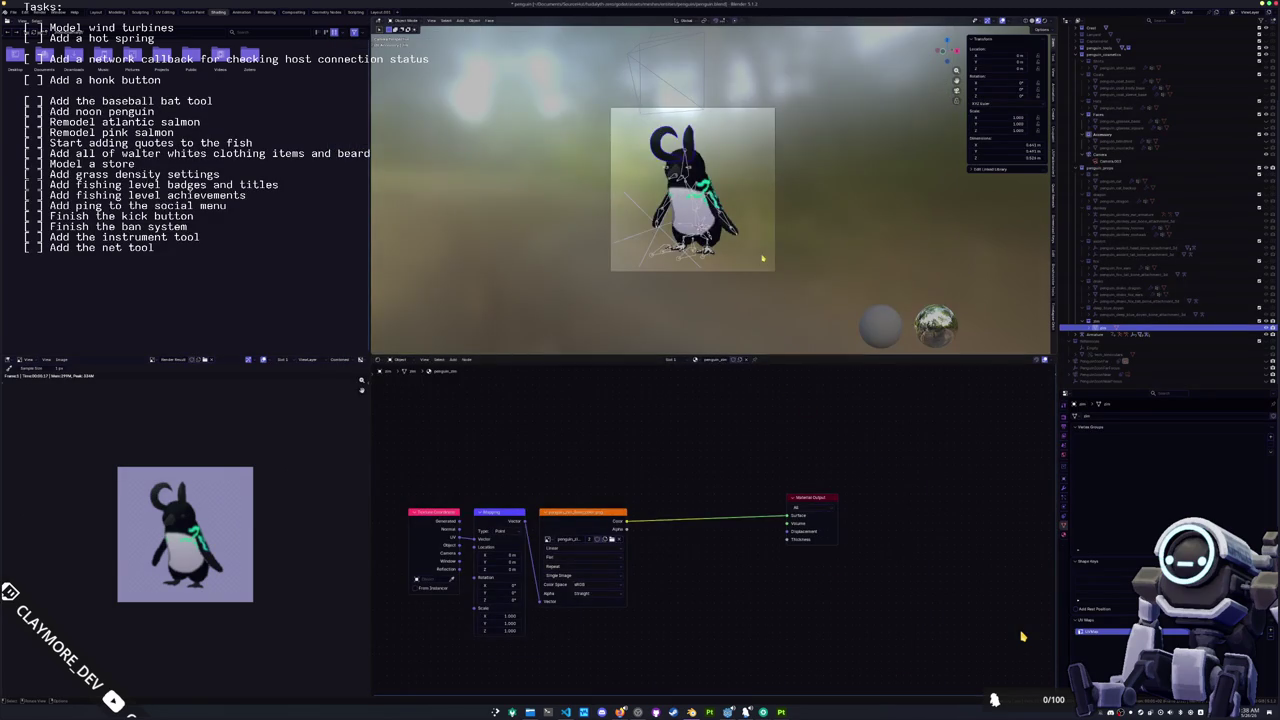
scroll(760, 263, up, 5)
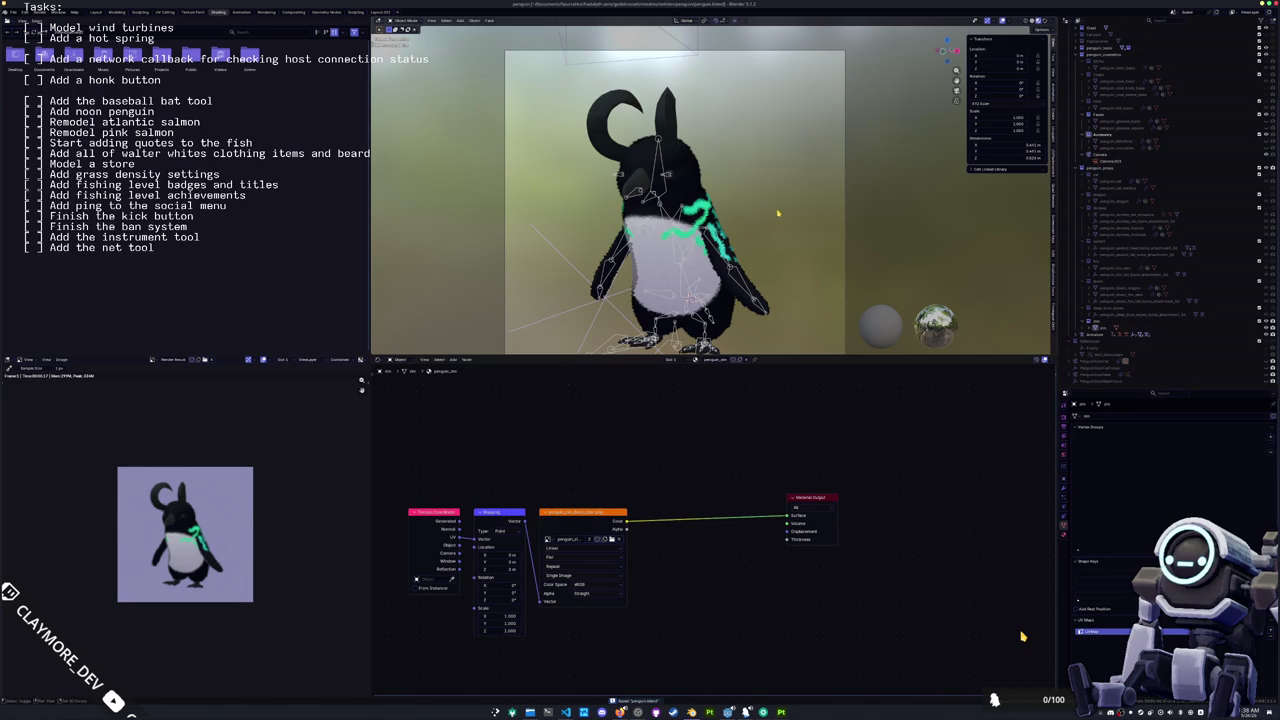
drag(789, 230, 772, 201)
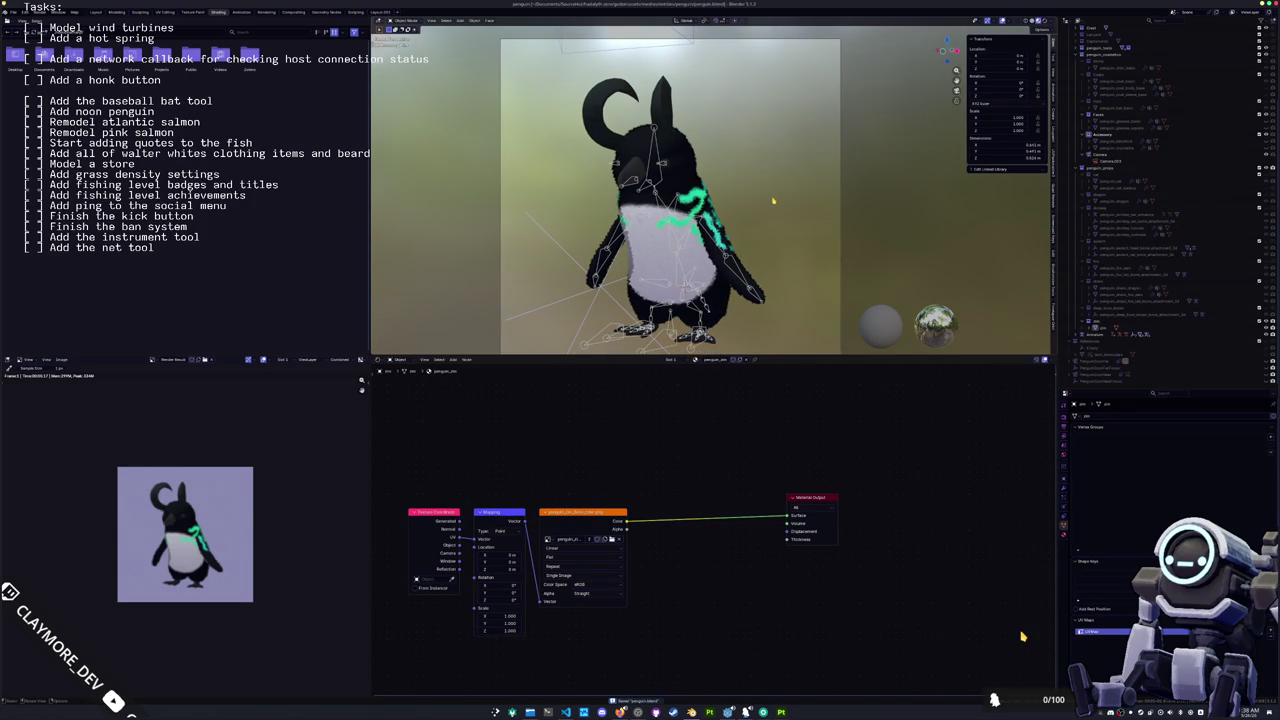
Step: Put the armature in Rest Position, then select body and armature and open Ctrl+P parenting
mouse_move(771, 196)
mouse_down()
mouse_move(626, 208)
mouse_move(746, 204)
mouse_move(743, 215)
mouse_up()
click(690, 152)
drag(690, 152, 674, 286)
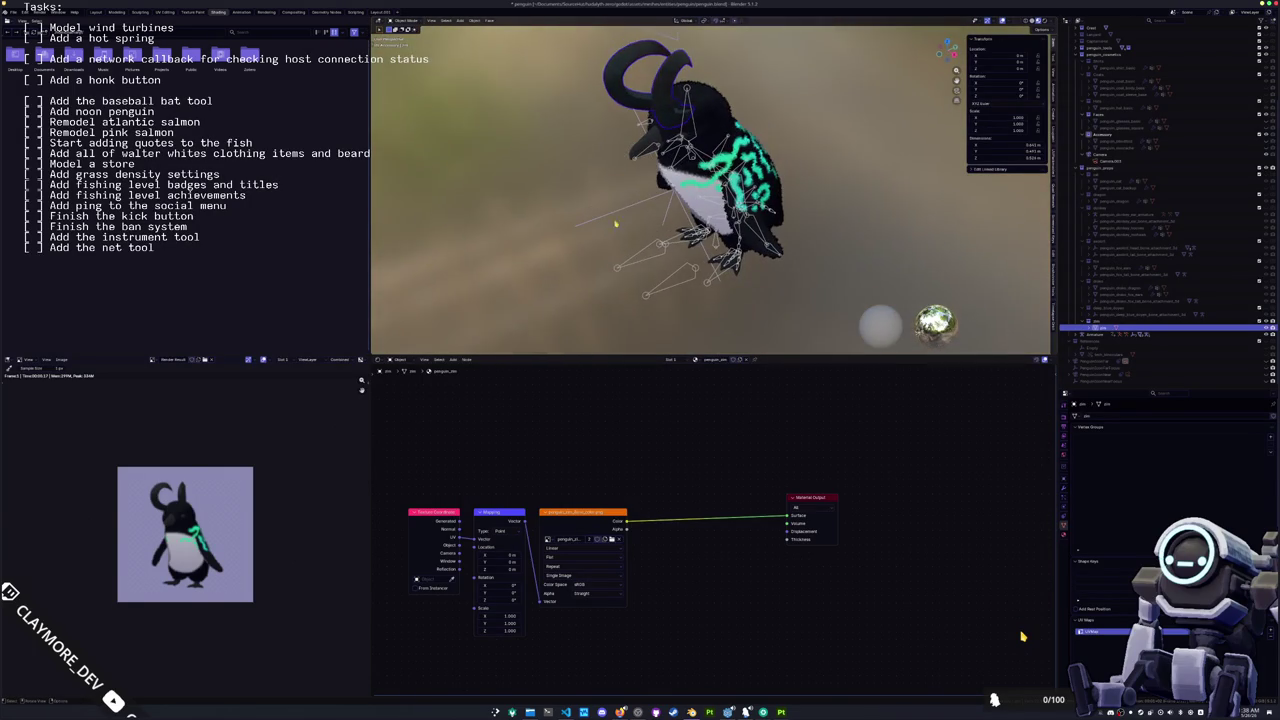
click(674, 288)
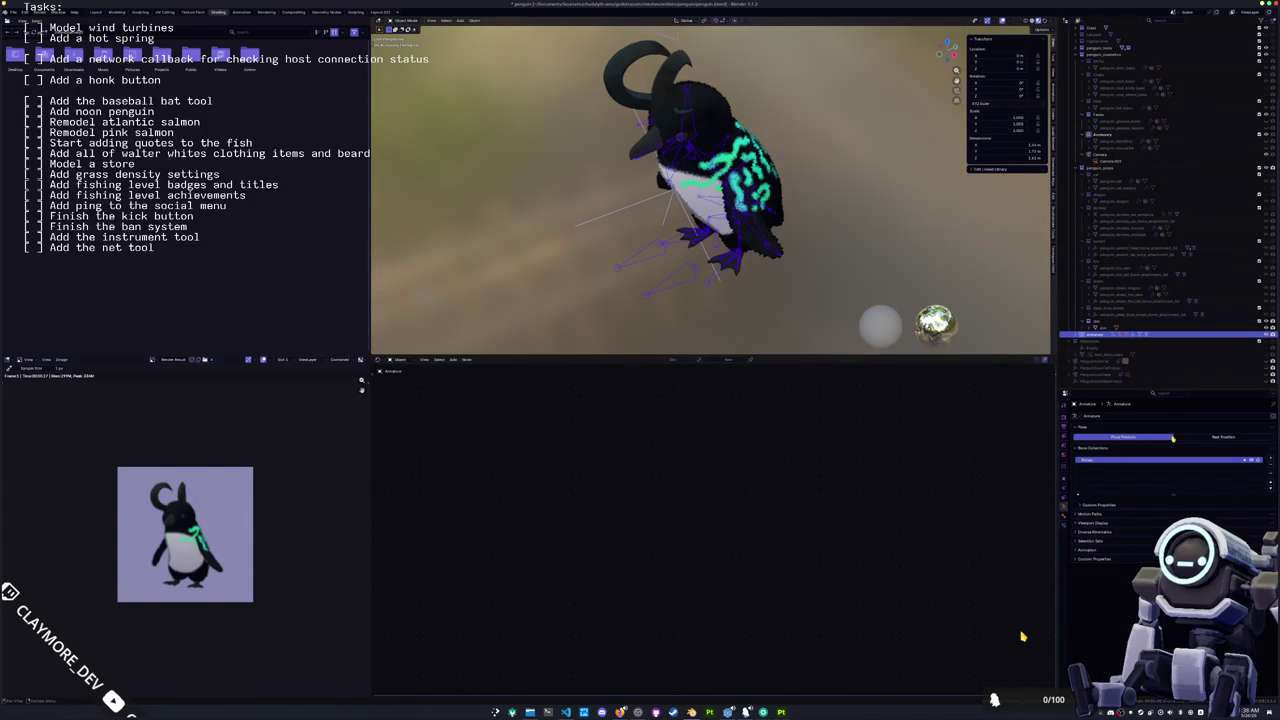
click(1205, 438)
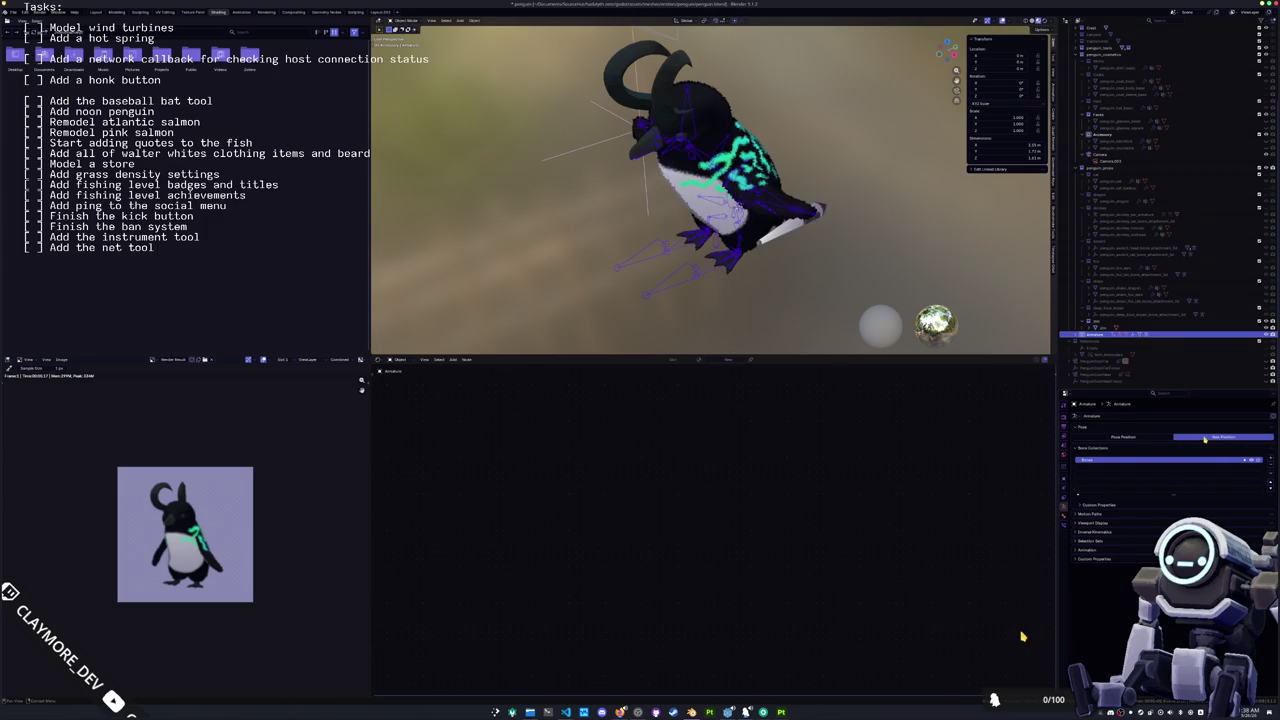
key(ctrl+Tab)
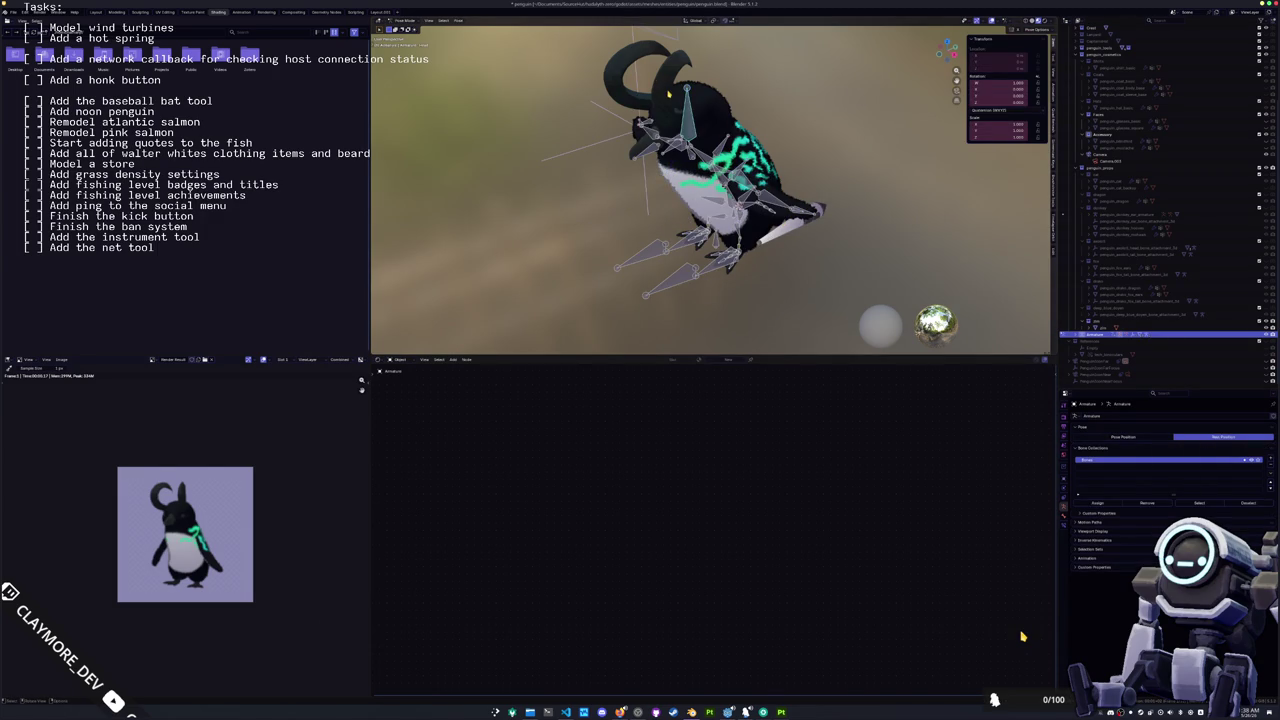
key(ctrl+Tab)
click(690, 200)
click(673, 290)
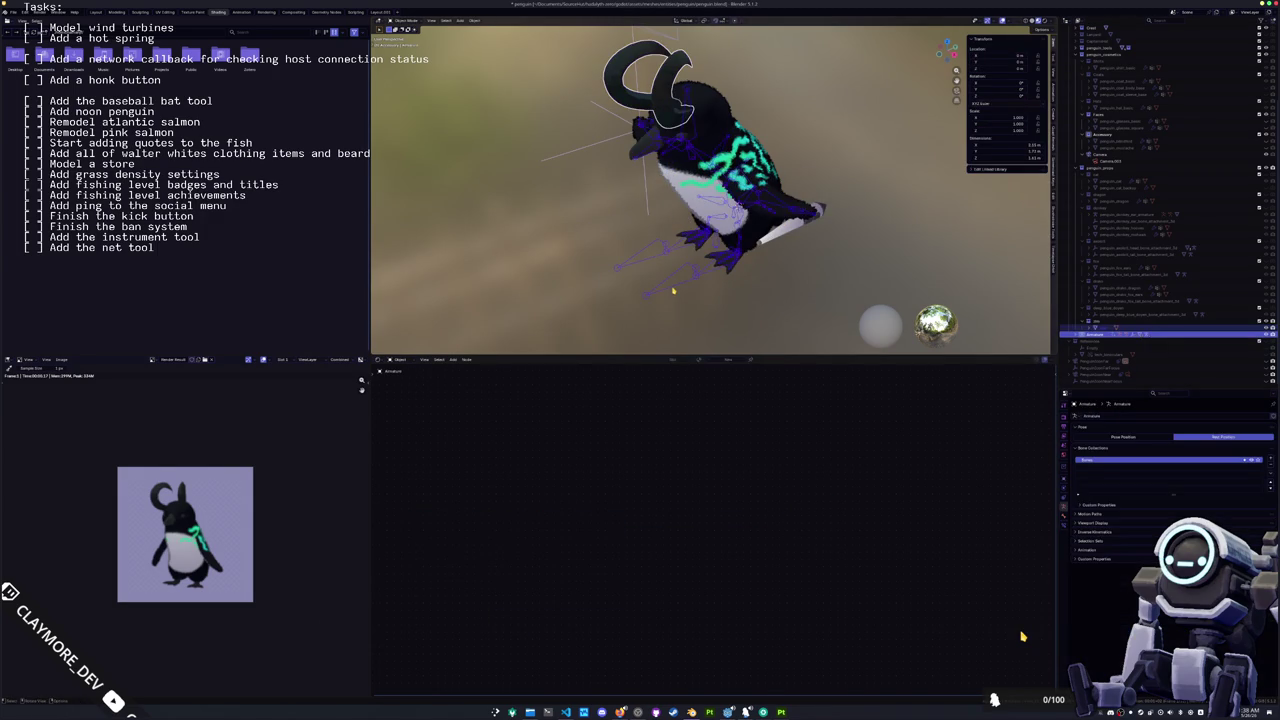
key(ctrl+p)
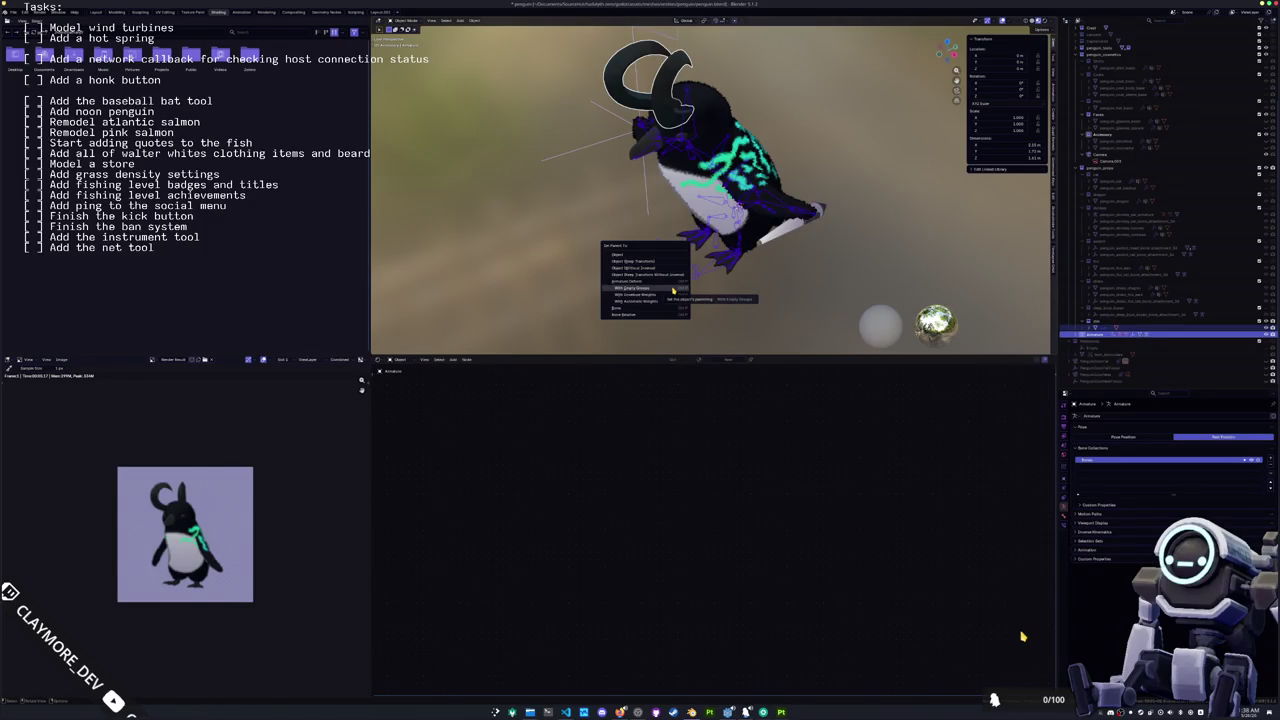
click(673, 290)
click(700, 190)
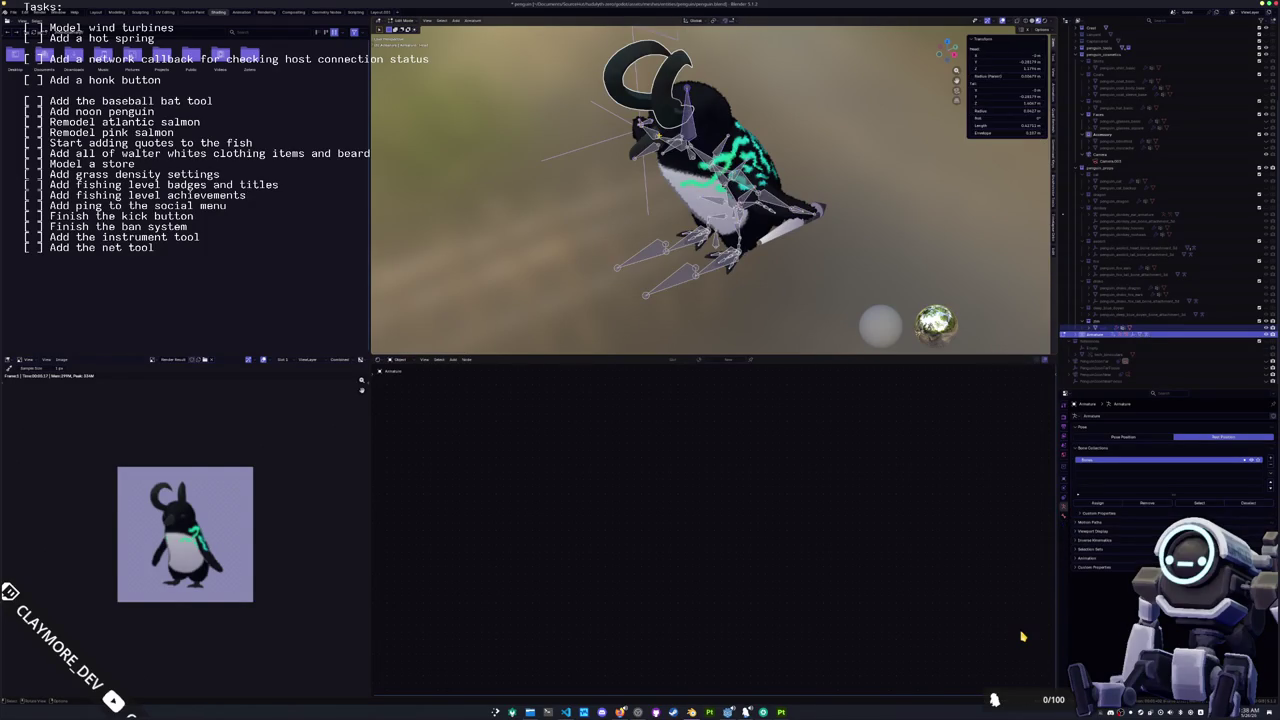
click(700, 190)
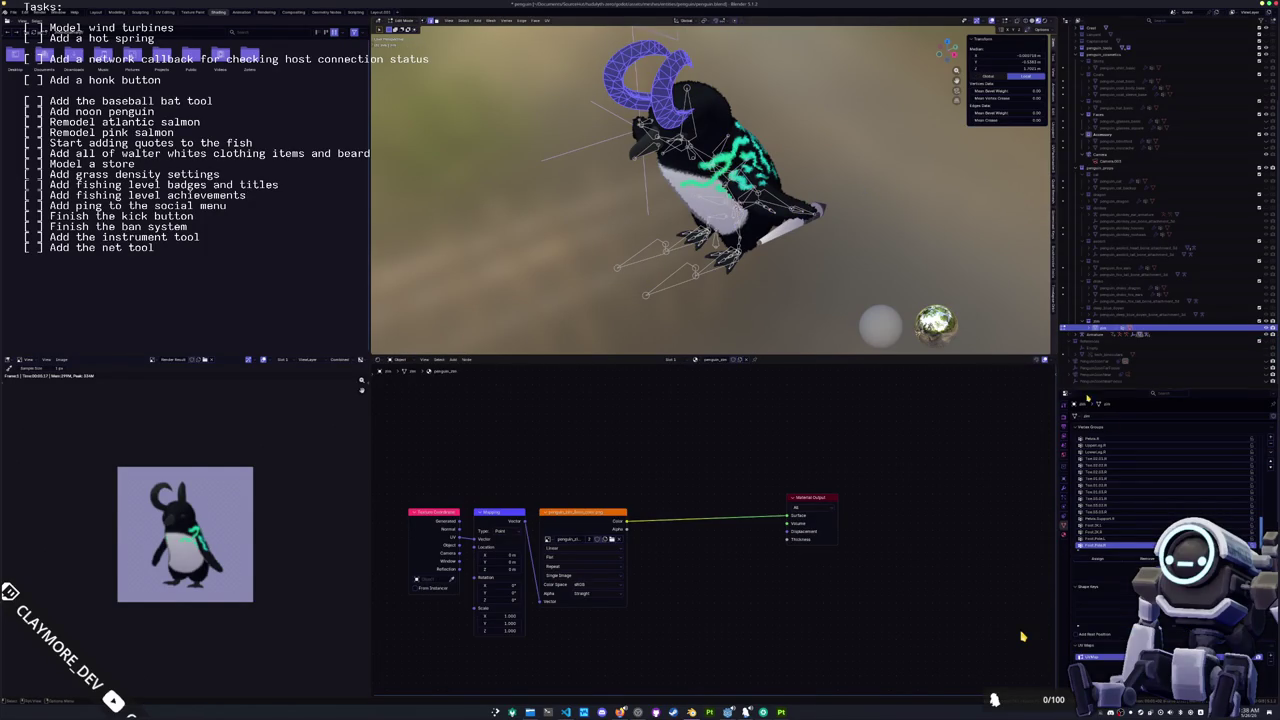
scroll(1123, 465, up, 8)
scroll(1123, 465, up, 3)
click(1097, 468)
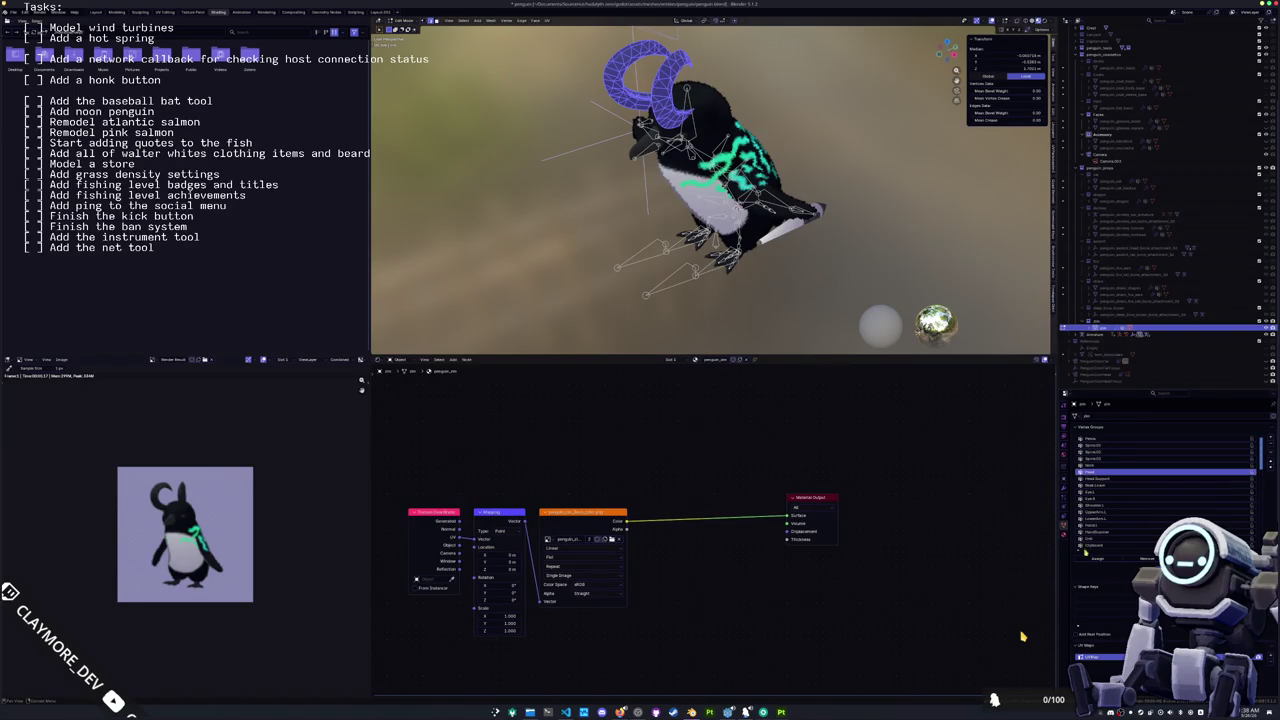
key(Tab)
scroll(622, 240, down, 4)
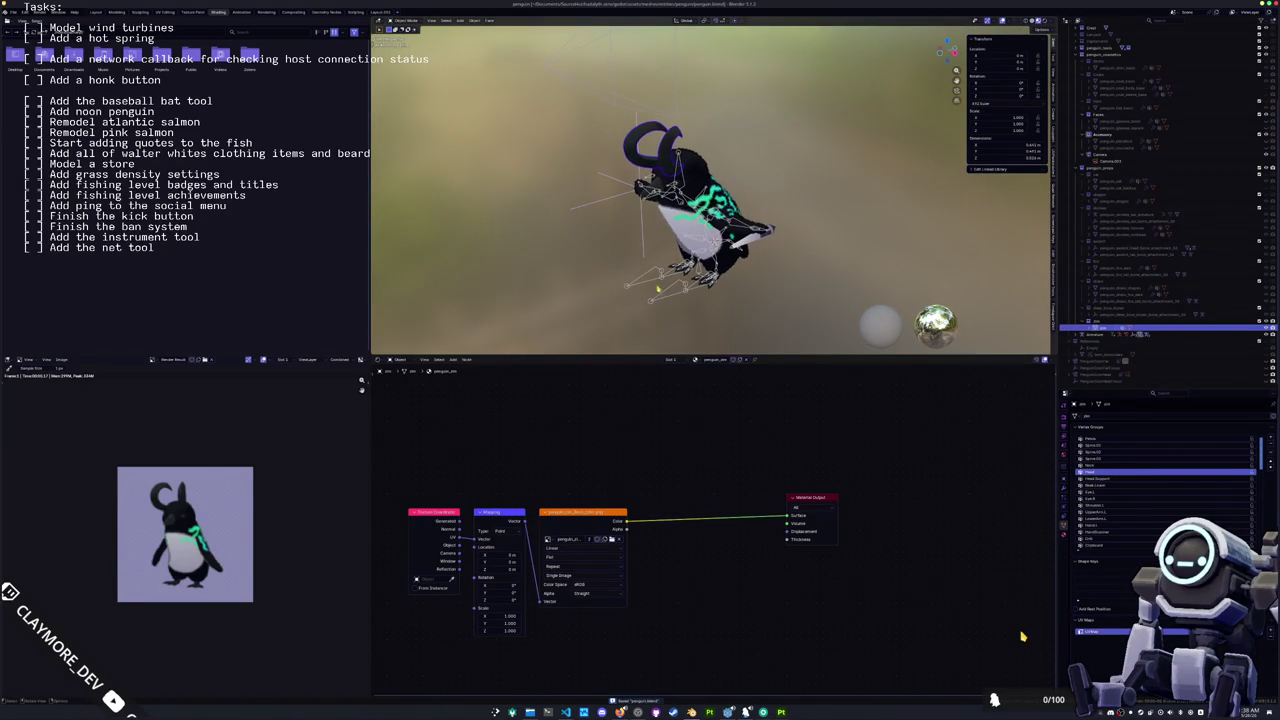
key(bracketleft)
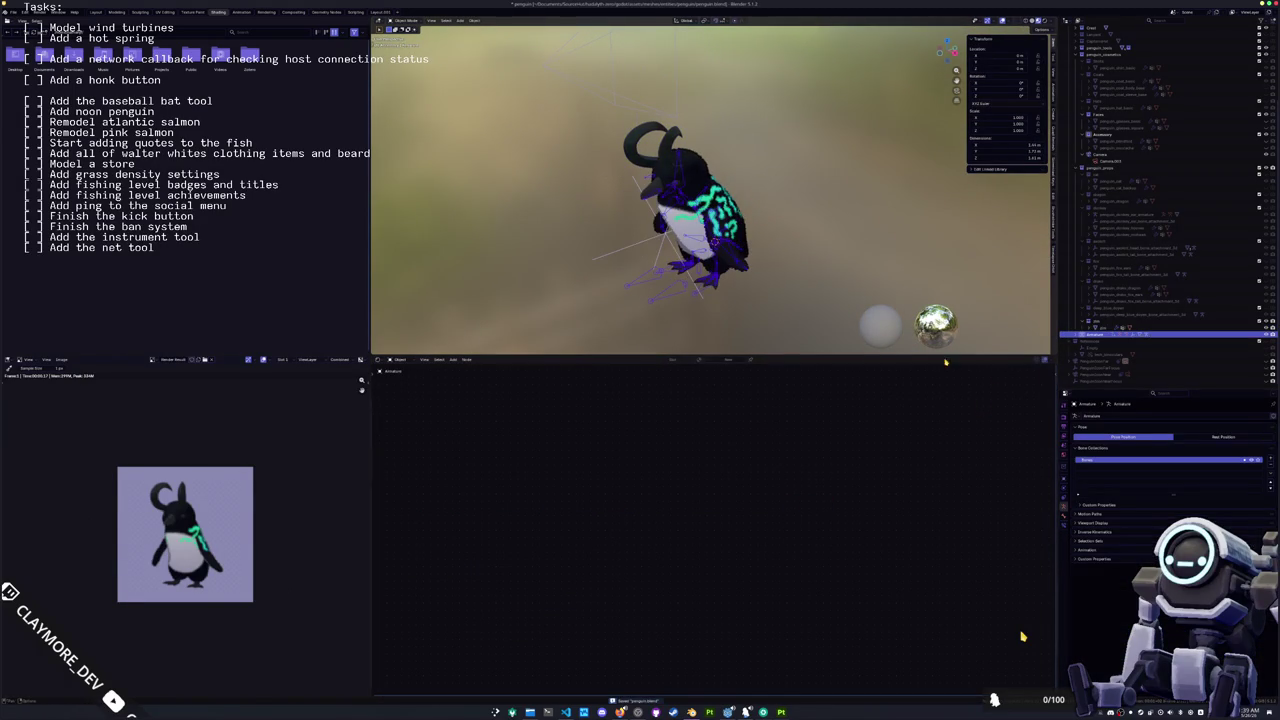
key(ctrl+Tab)
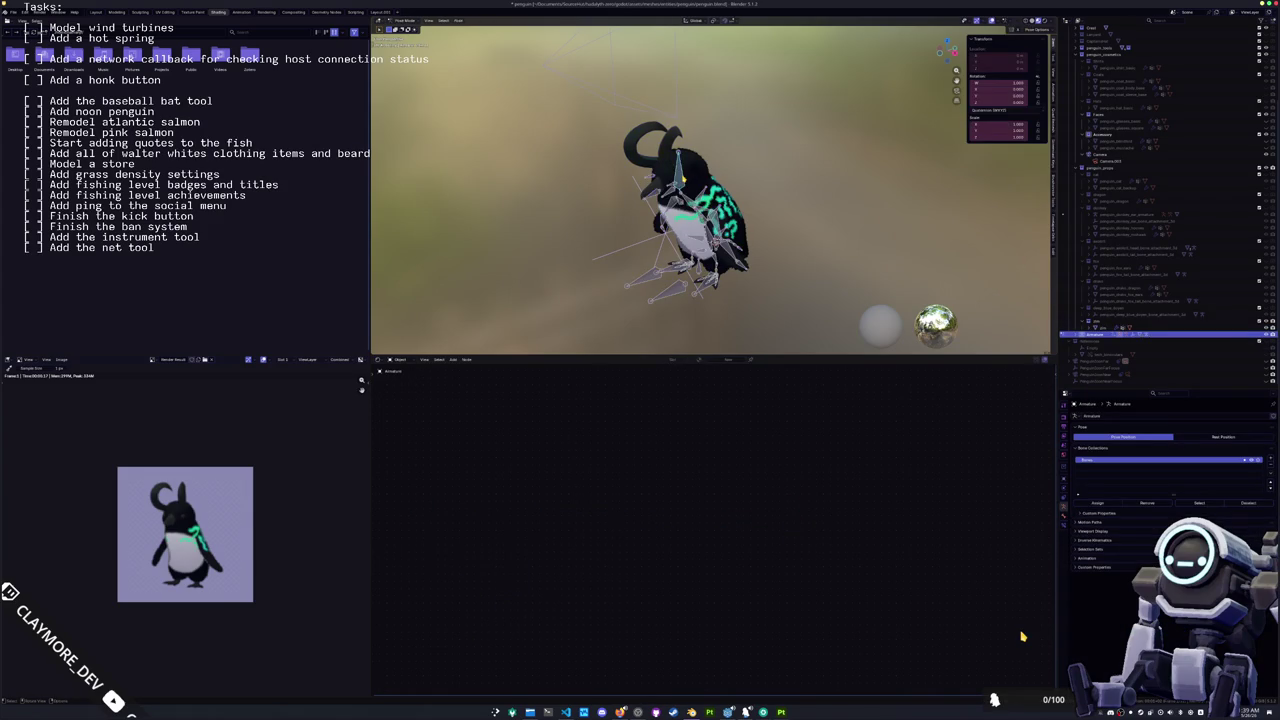
key(ctrl+Tab)
key(bracketright)
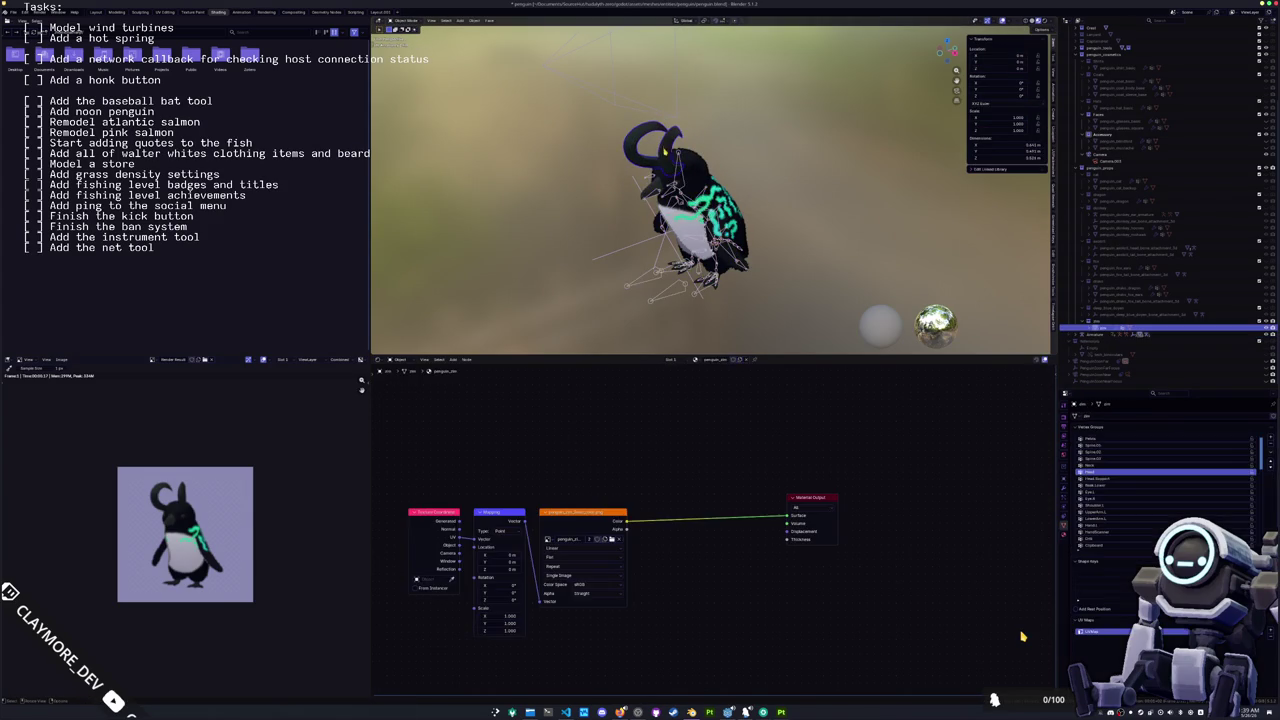
scroll(827, 262, up, 2)
key(F2)
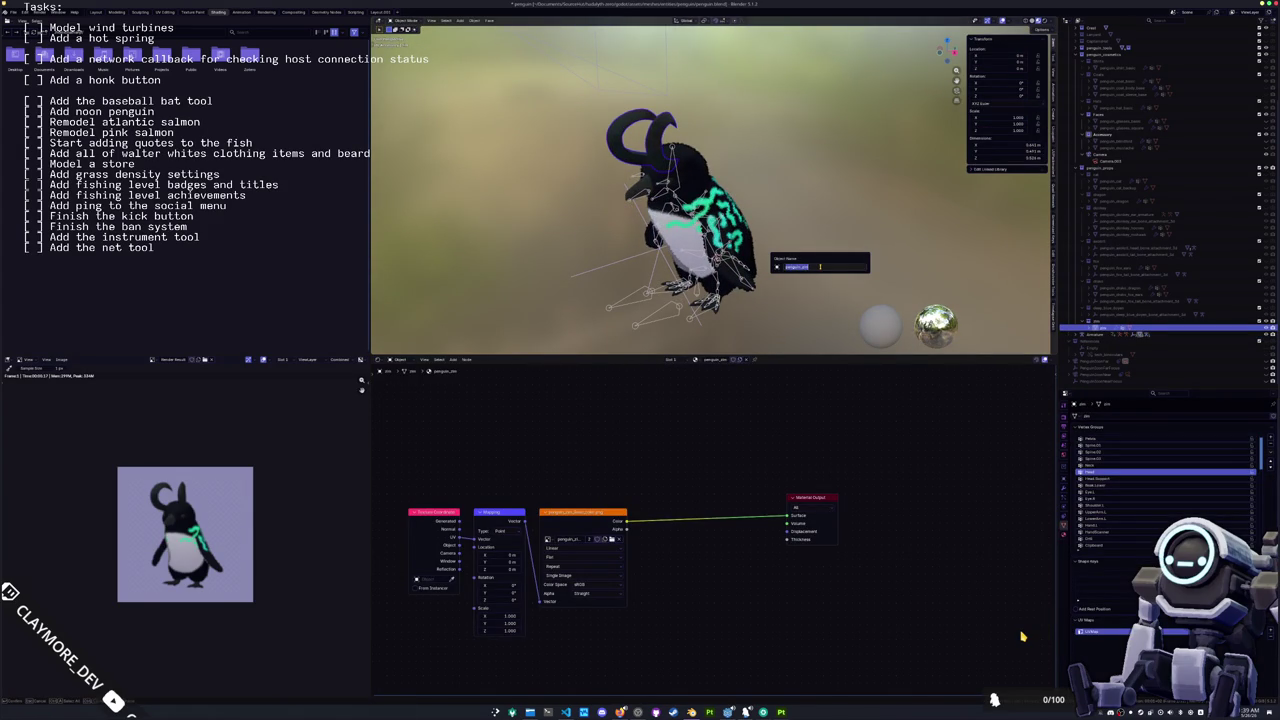
key(Return)
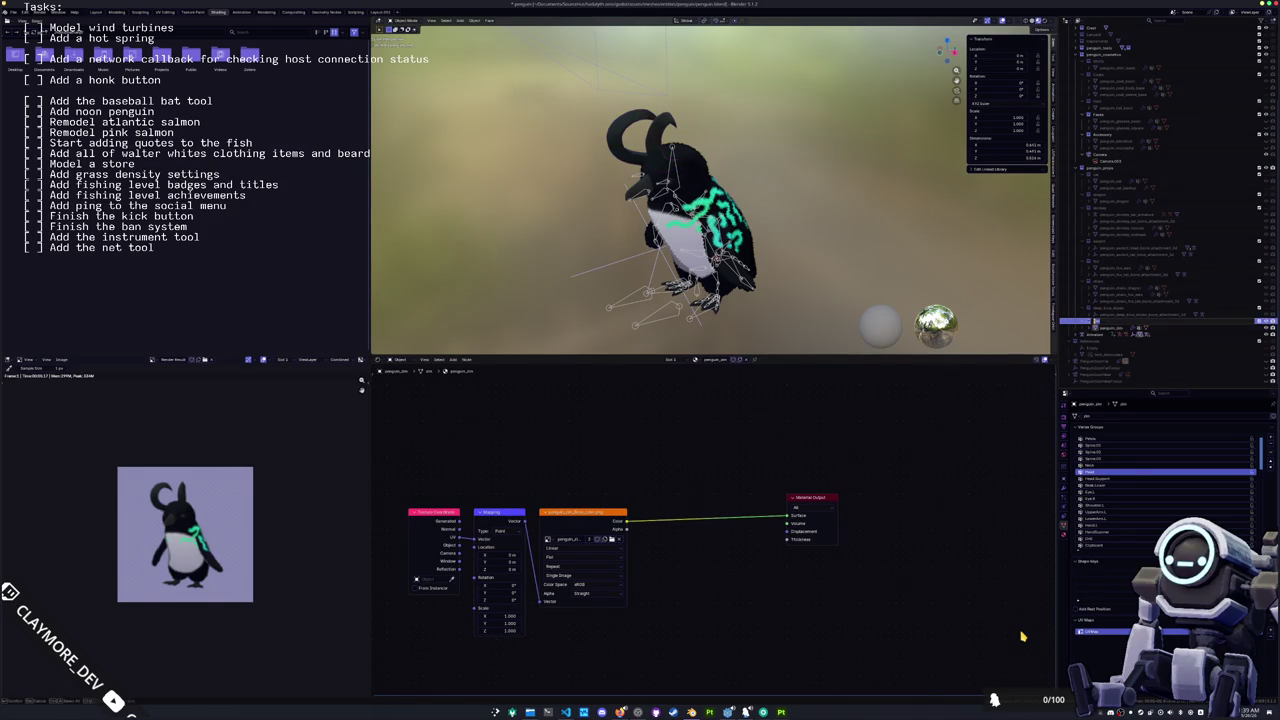
drag(988, 320, 840, 221)
scroll(838, 213, up, 3)
scroll(840, 221, down, 1)
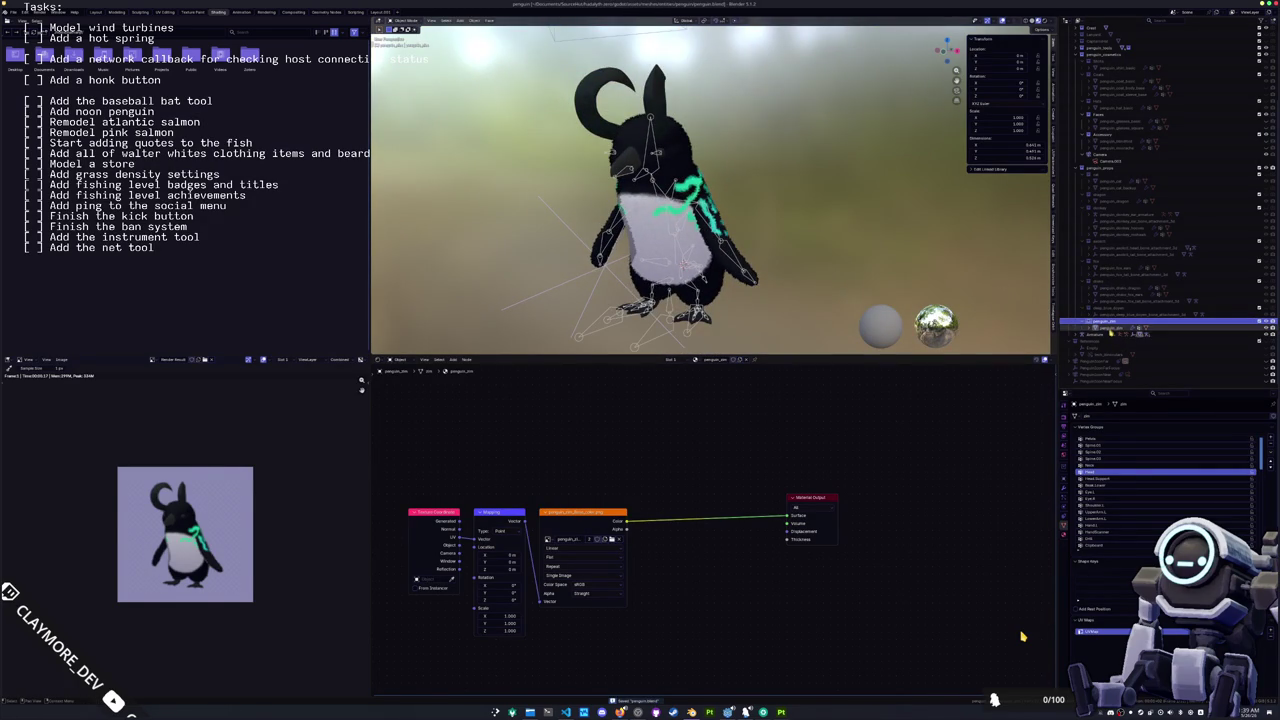
Step: Rename the slim penguin's mesh data to penguin_slim and save the blend file
click(1110, 329)
click(1107, 417)
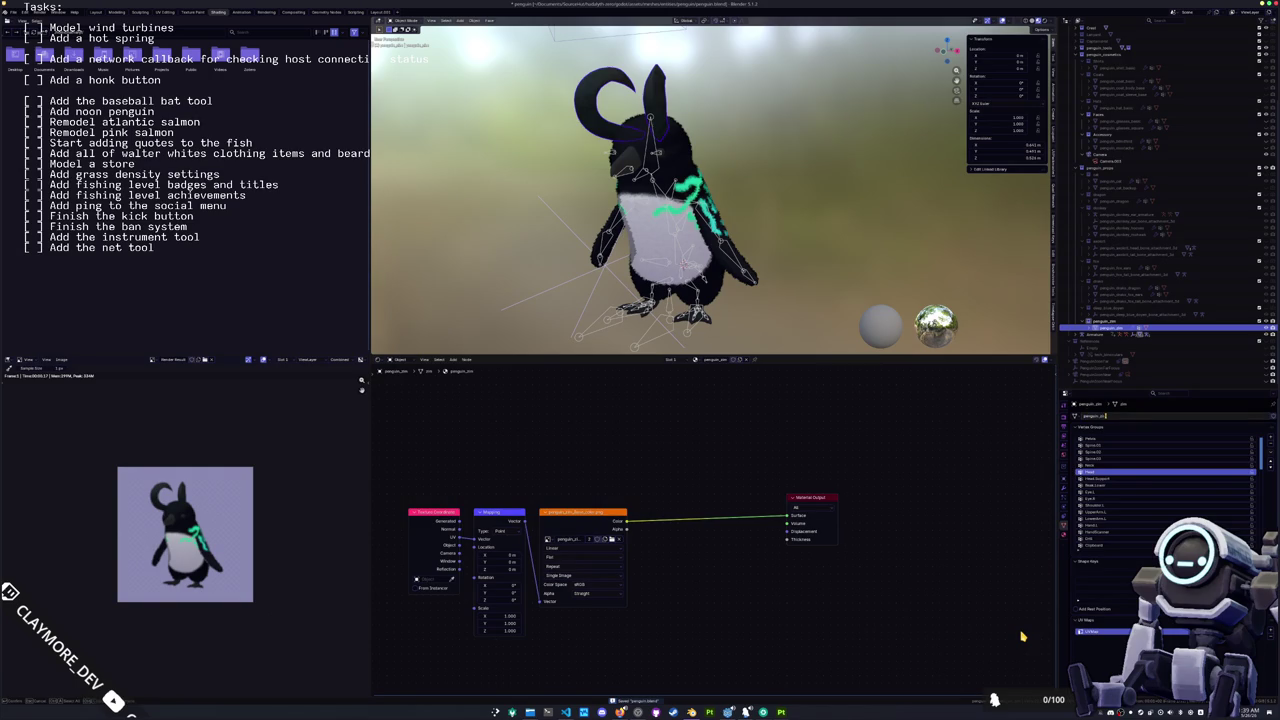
key(Return)
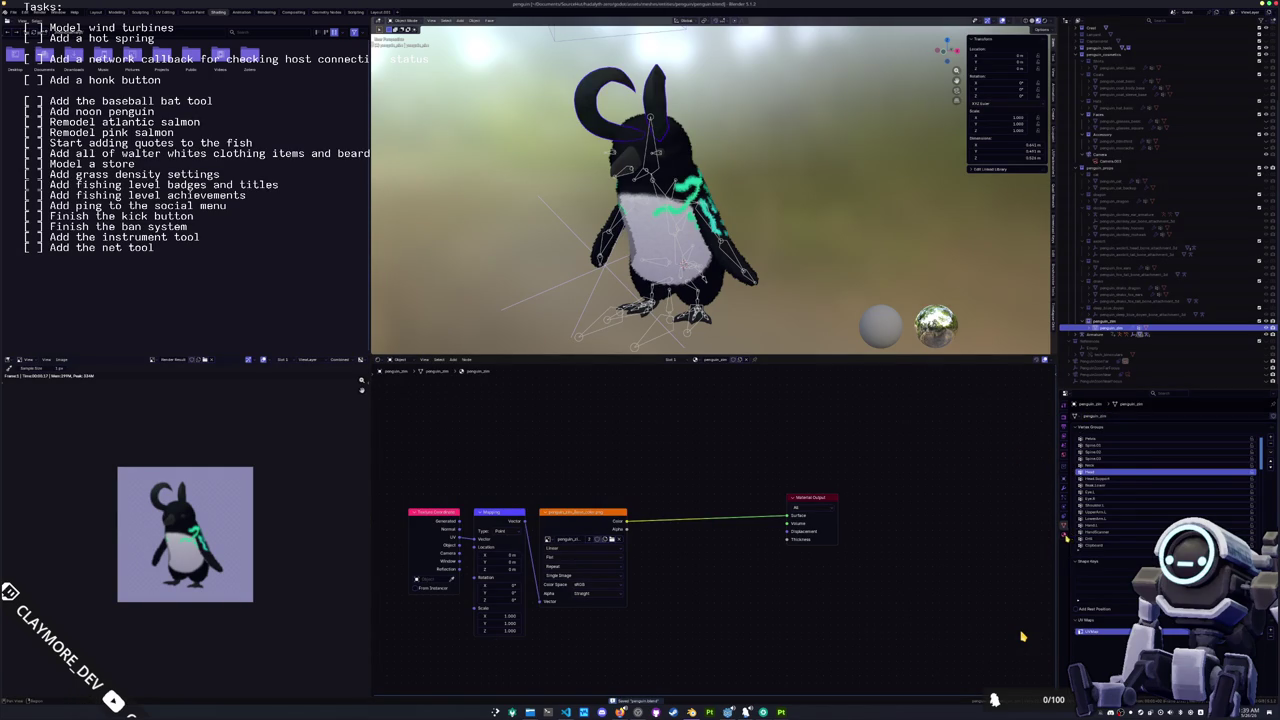
click(1064, 536)
key(space)
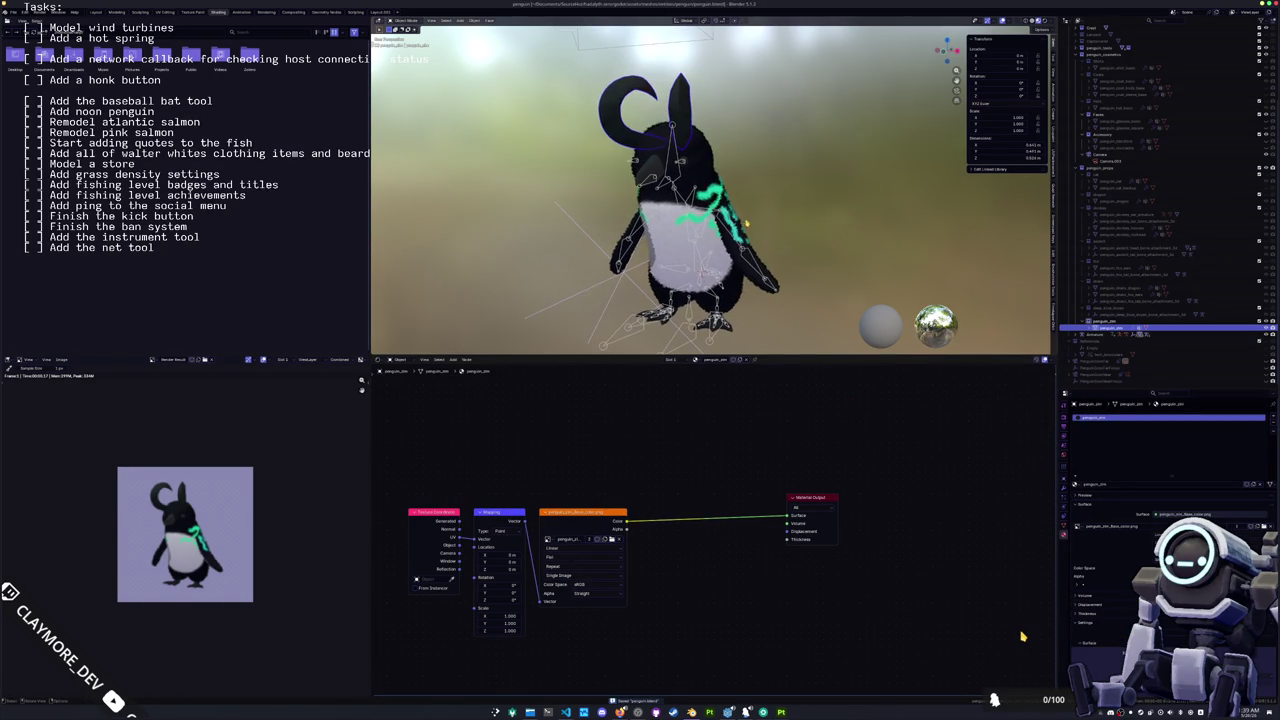
key(ctrl+s)
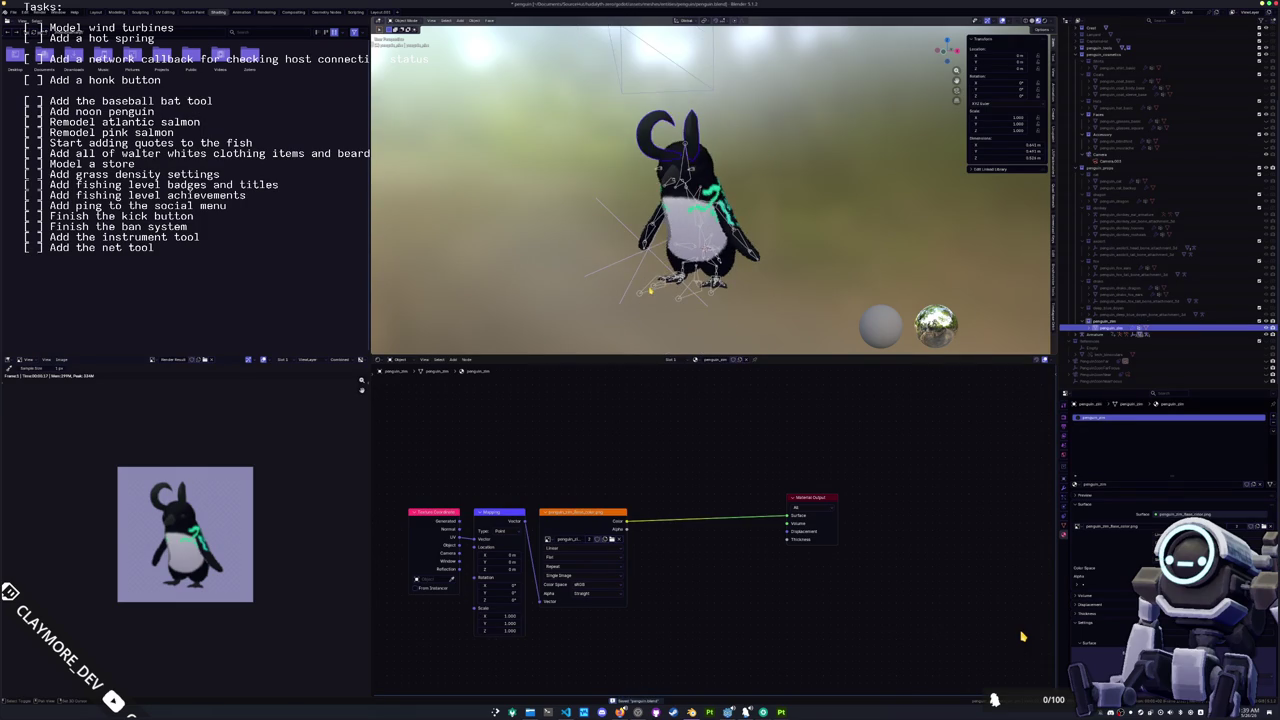
Step: Select the penguin armature, save, and start a glTF 2.0 export
click(652, 295)
key(ctrl+s)
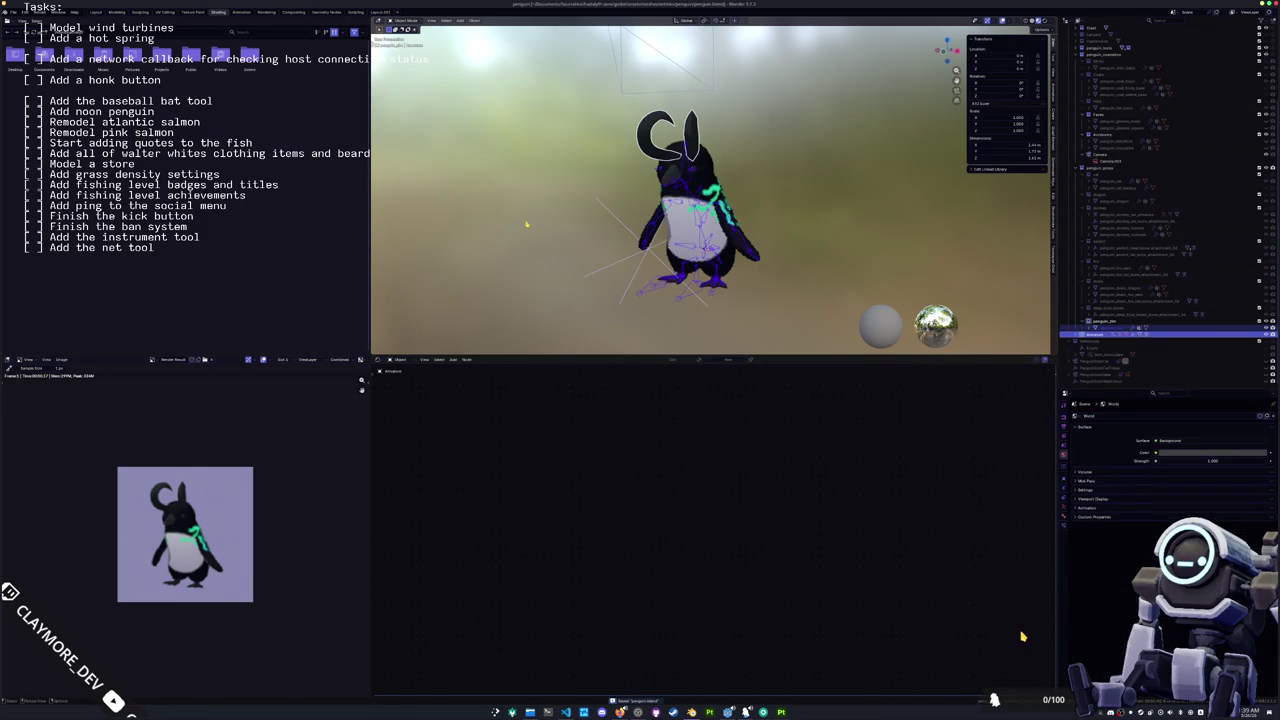
click(14, 12)
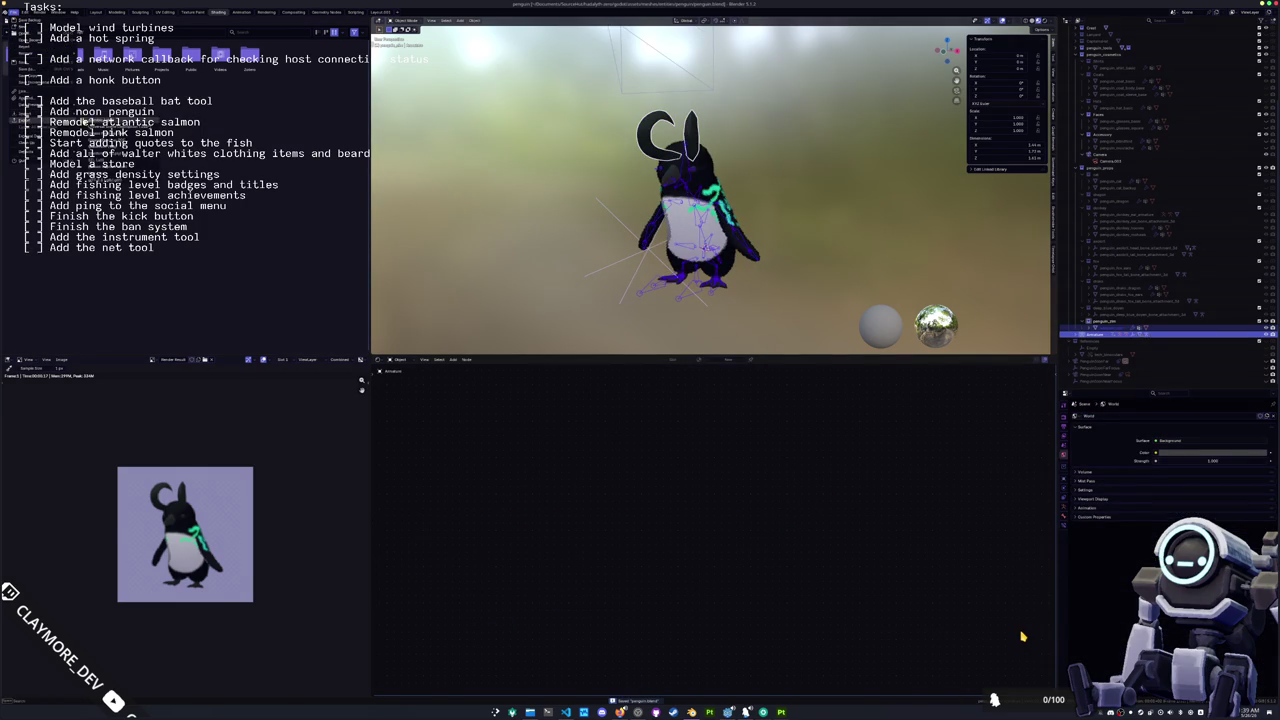
click(448, 196)
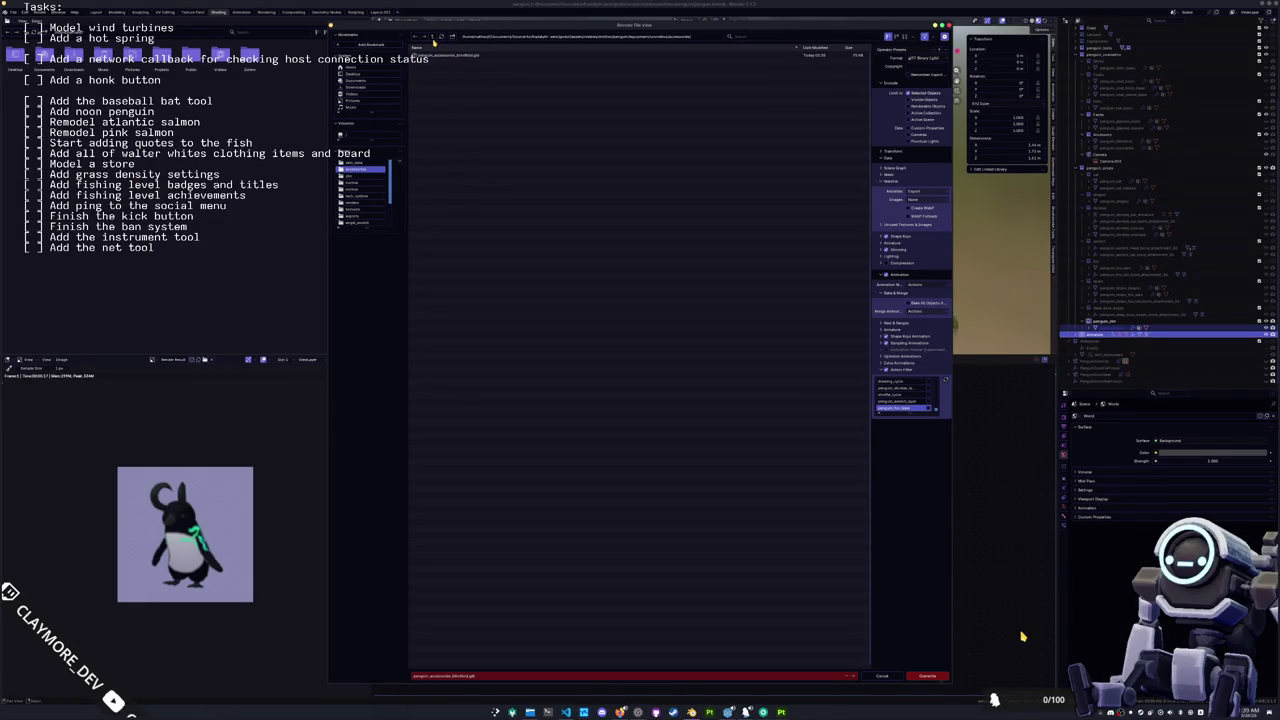
Step: Export the penguin rig as a 'penguin' .glb into the props folder
click(435, 37)
click(434, 38)
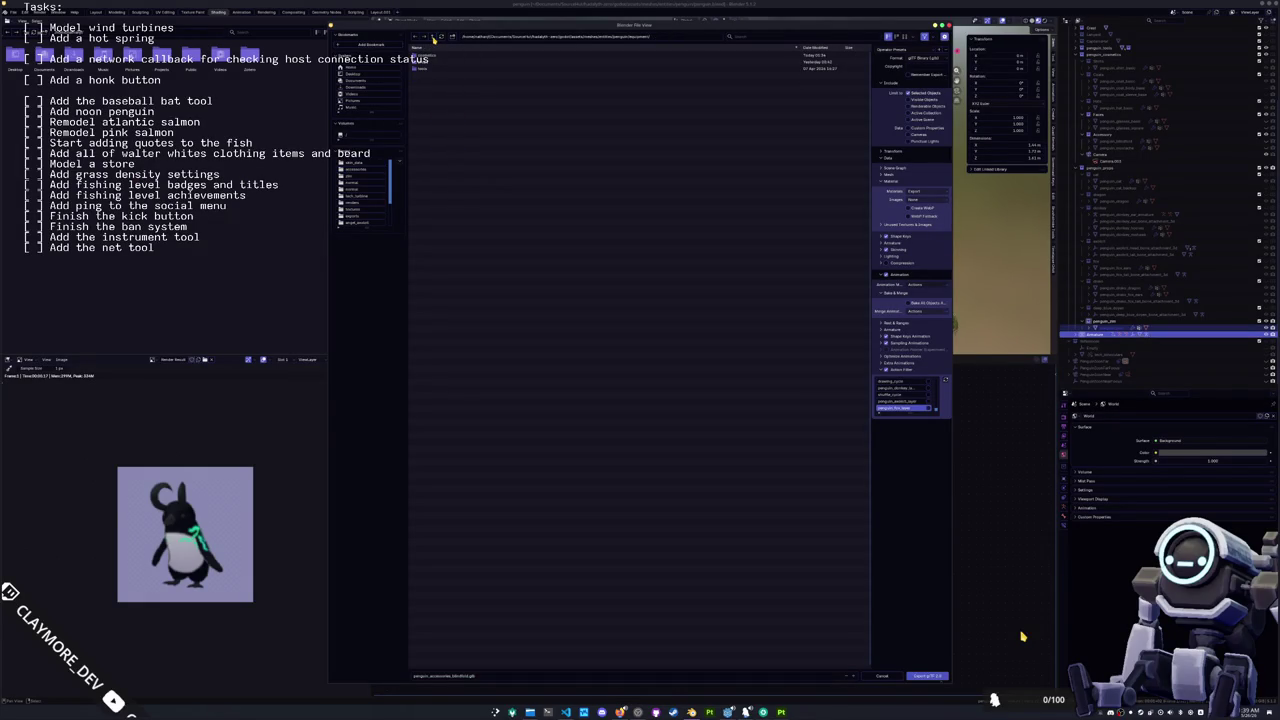
double_click(430, 59)
click(444, 676)
text(penguin_)
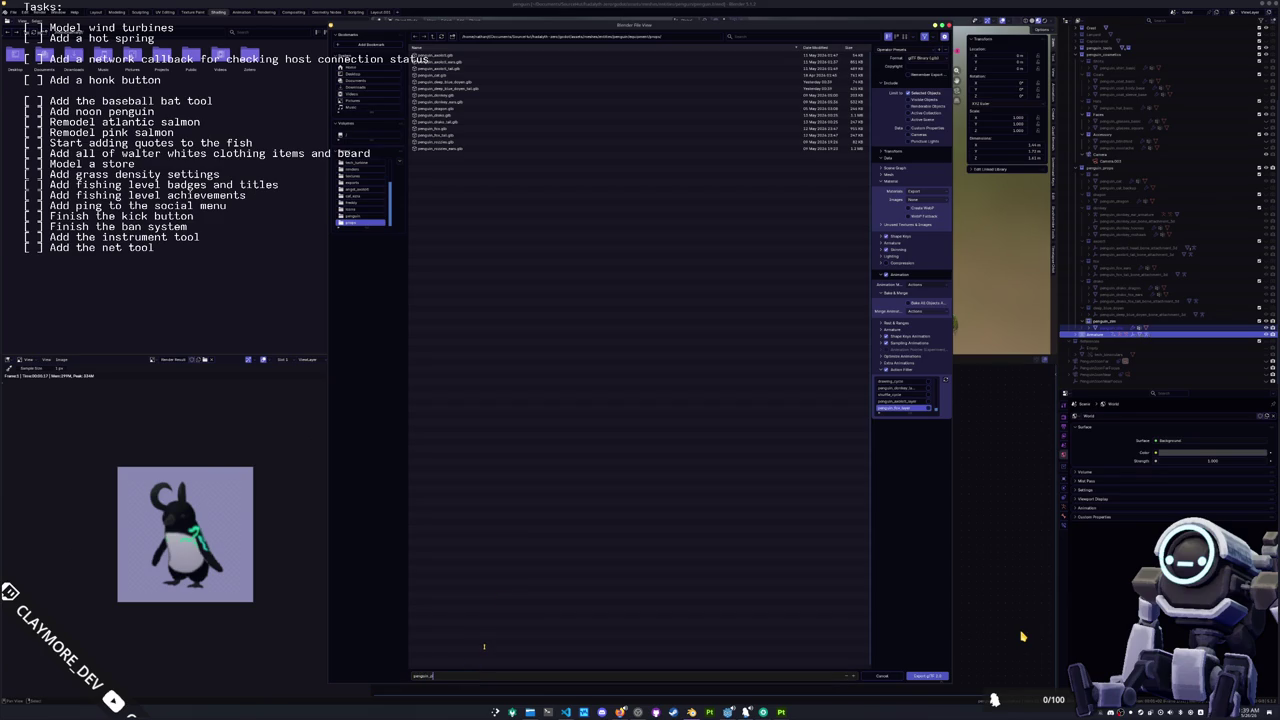
key(Return)
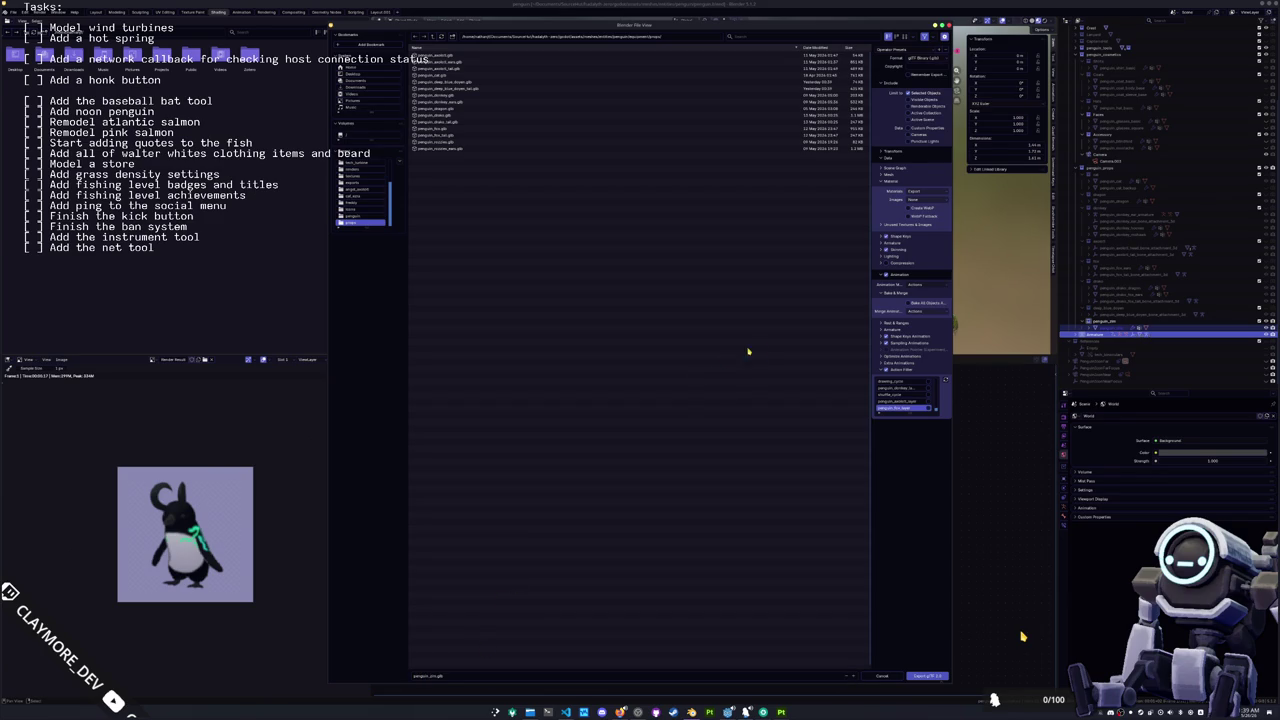
drag(910, 414, 920, 540)
click(927, 676)
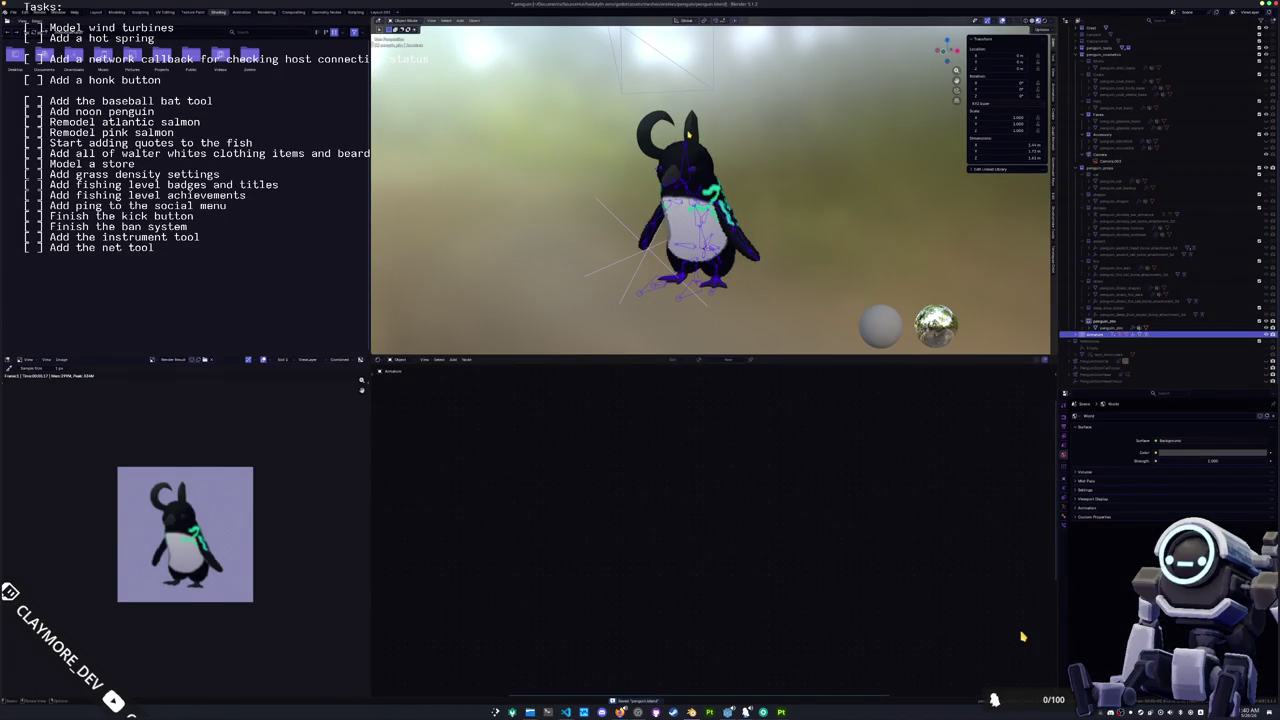
Step: Hide the black hat and turn a head accessory's visibility back on
click(1265, 325)
click(1266, 327)
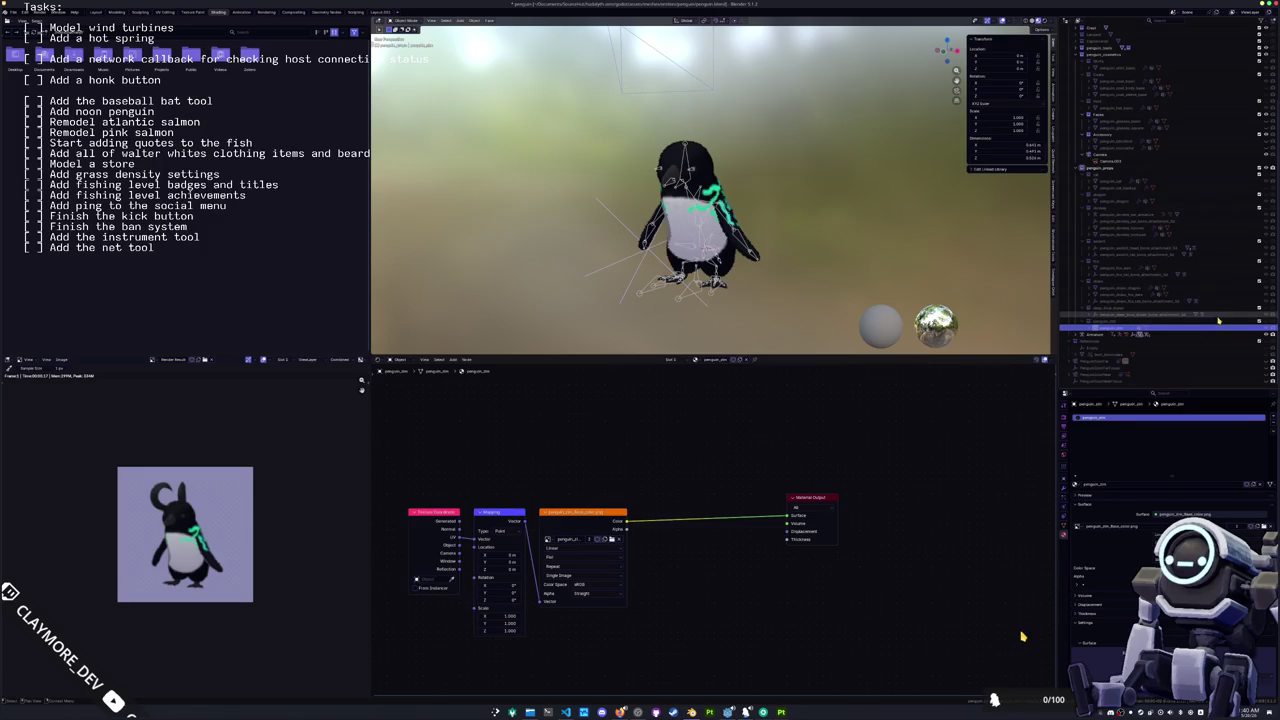
scroll(1188, 326, up, 1)
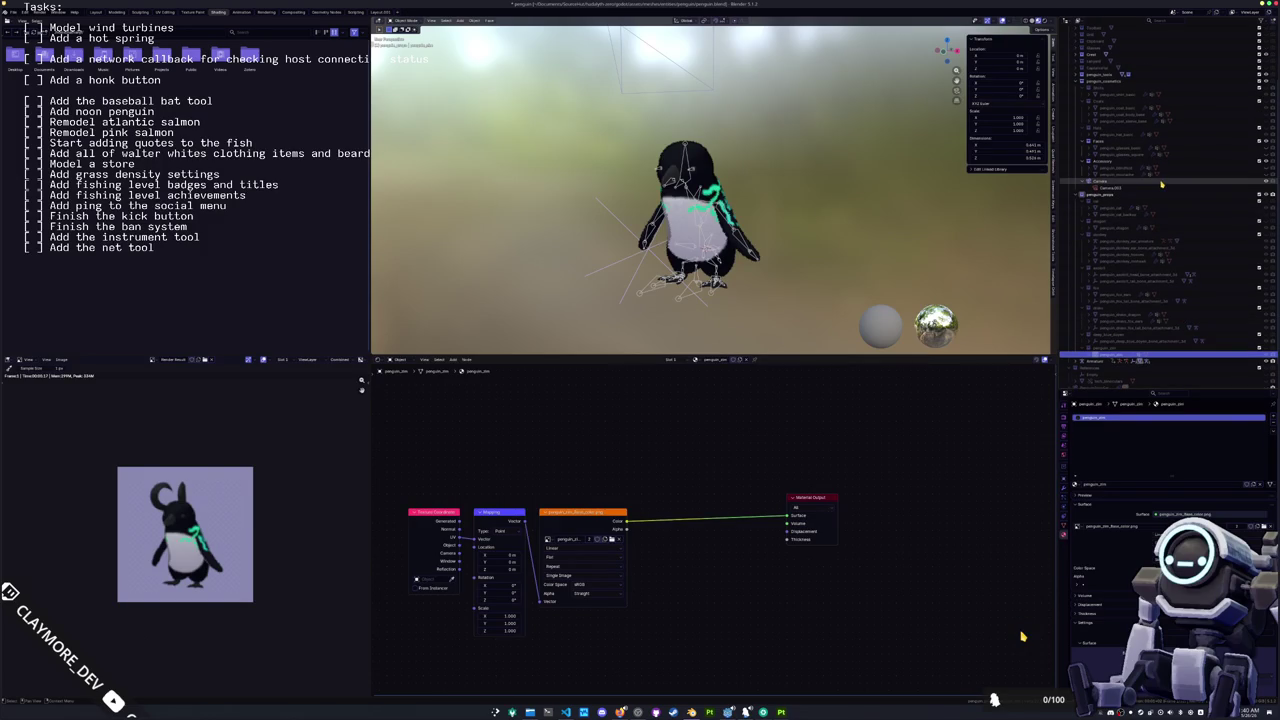
scroll(1161, 184, up, 1)
click(1266, 182)
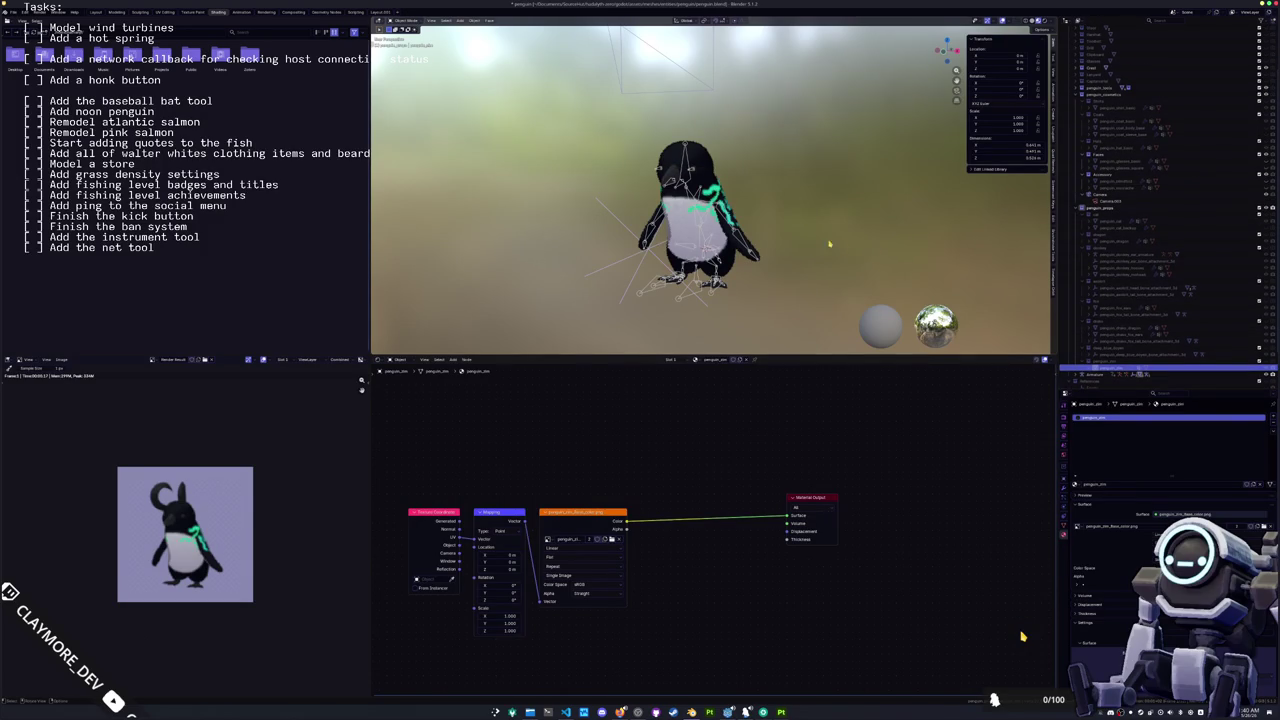
scroll(835, 245, up, 1)
Step: Clear all bone rotations so the penguin stands upright, then save the file
drag(775, 323, 520, 143)
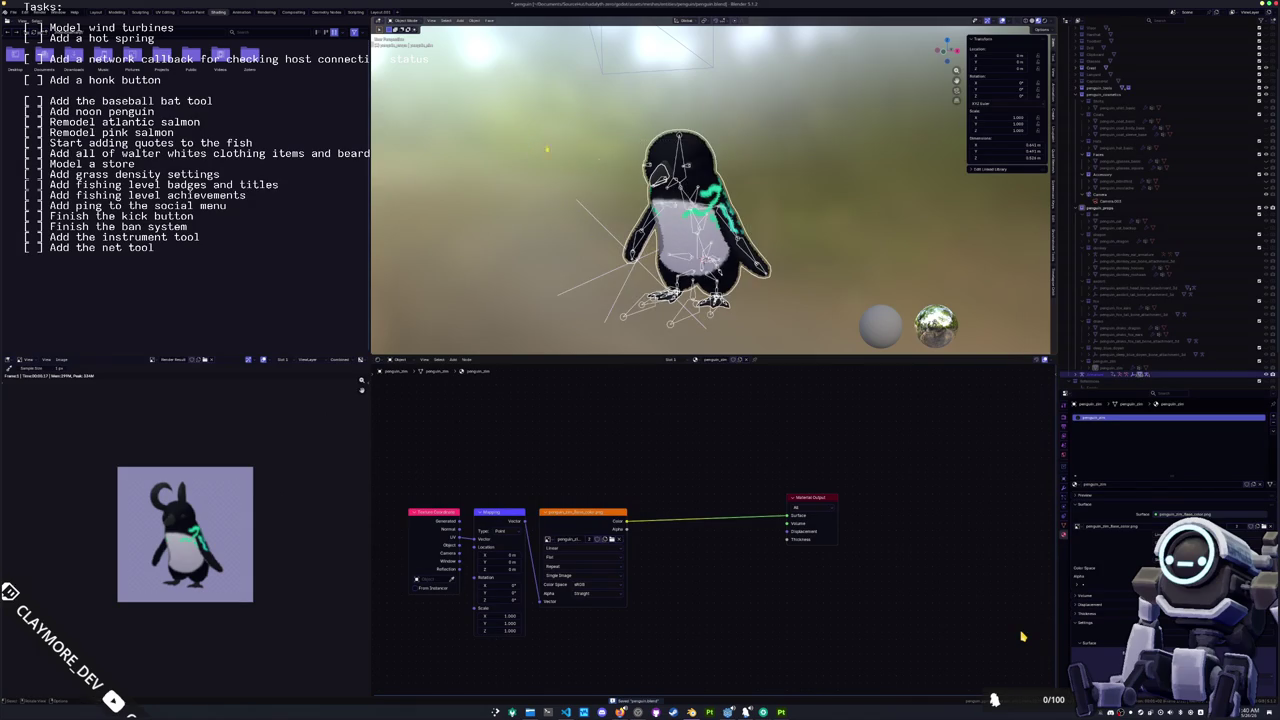
key(alt+r)
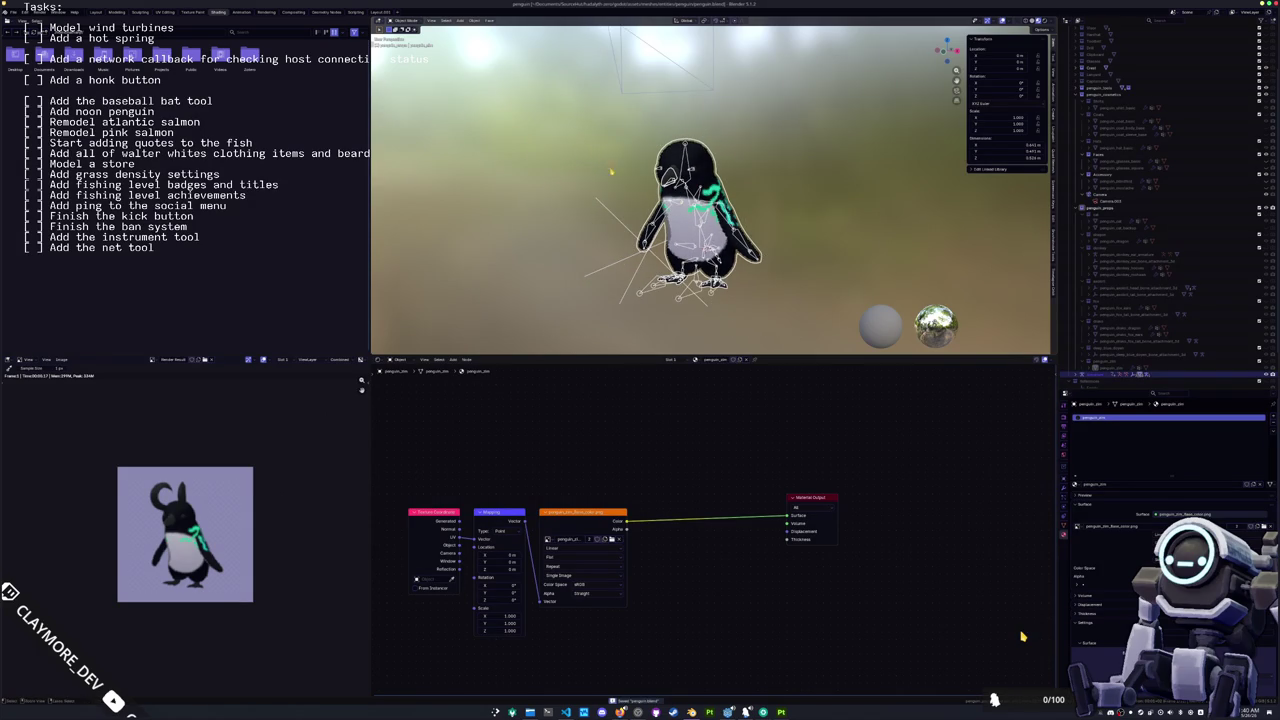
click(660, 283)
key(ctrl+s)
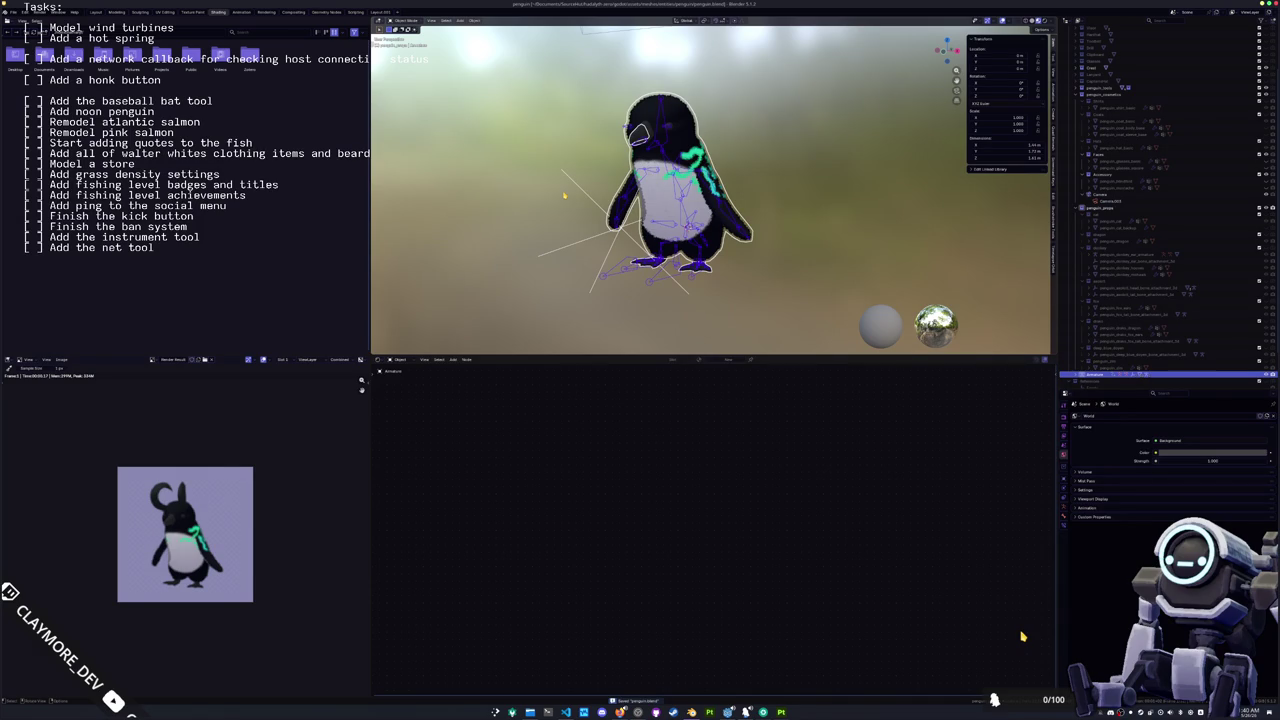
Step: Select the penguin body and browse for a new texture image
drag(564, 195, 537, 185)
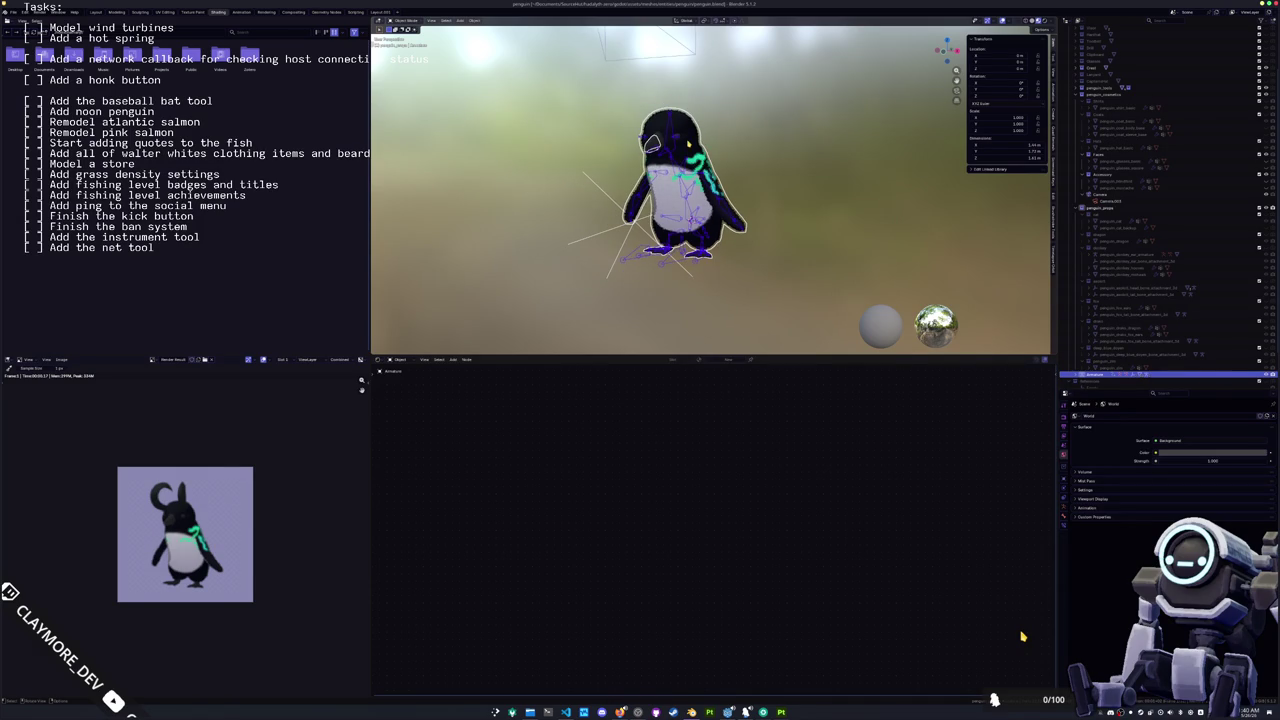
click(680, 195)
click(624, 461)
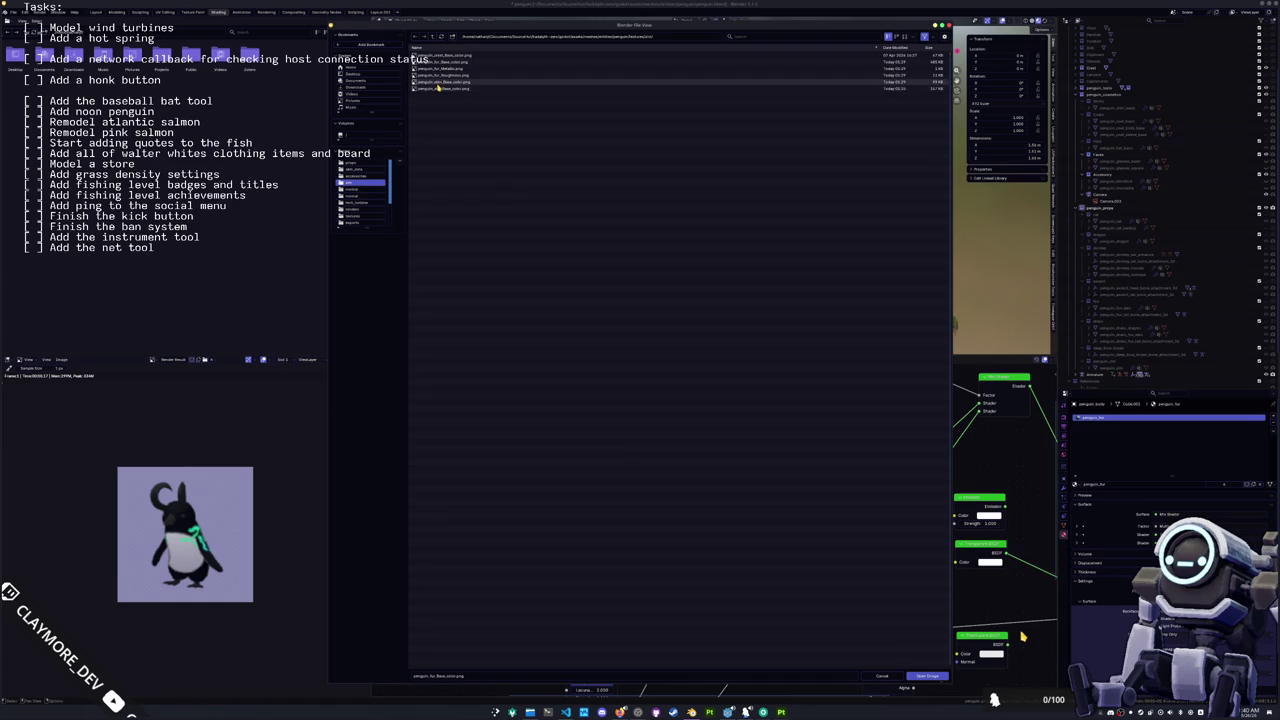
Step: Load penguin_fur_Metallic.png from the freddy texture folder into the texture slot
key(super+v)
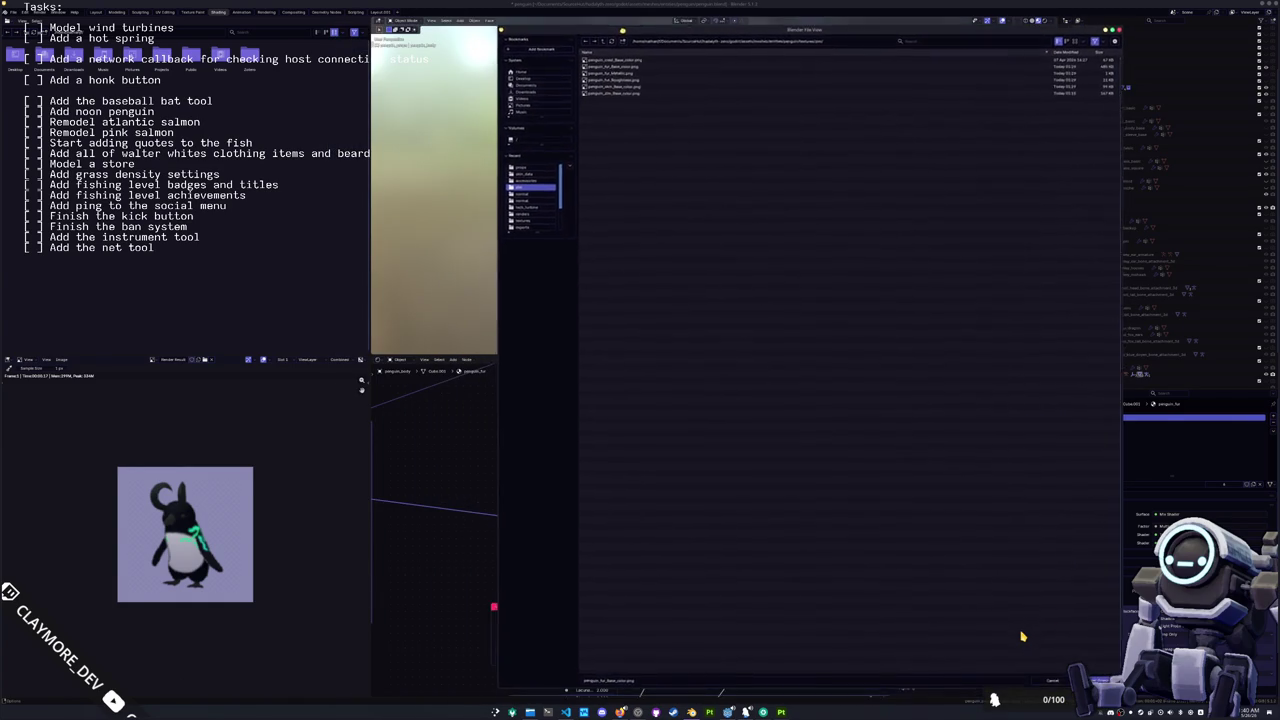
key(super+v)
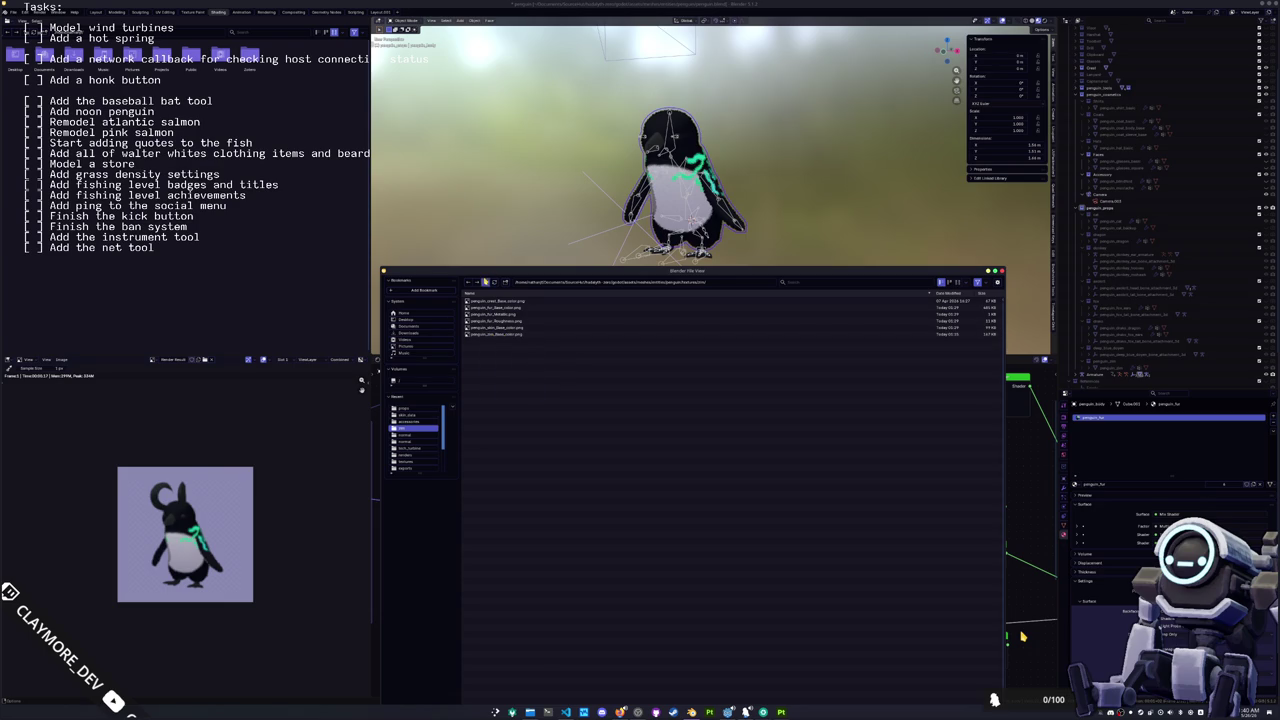
click(486, 281)
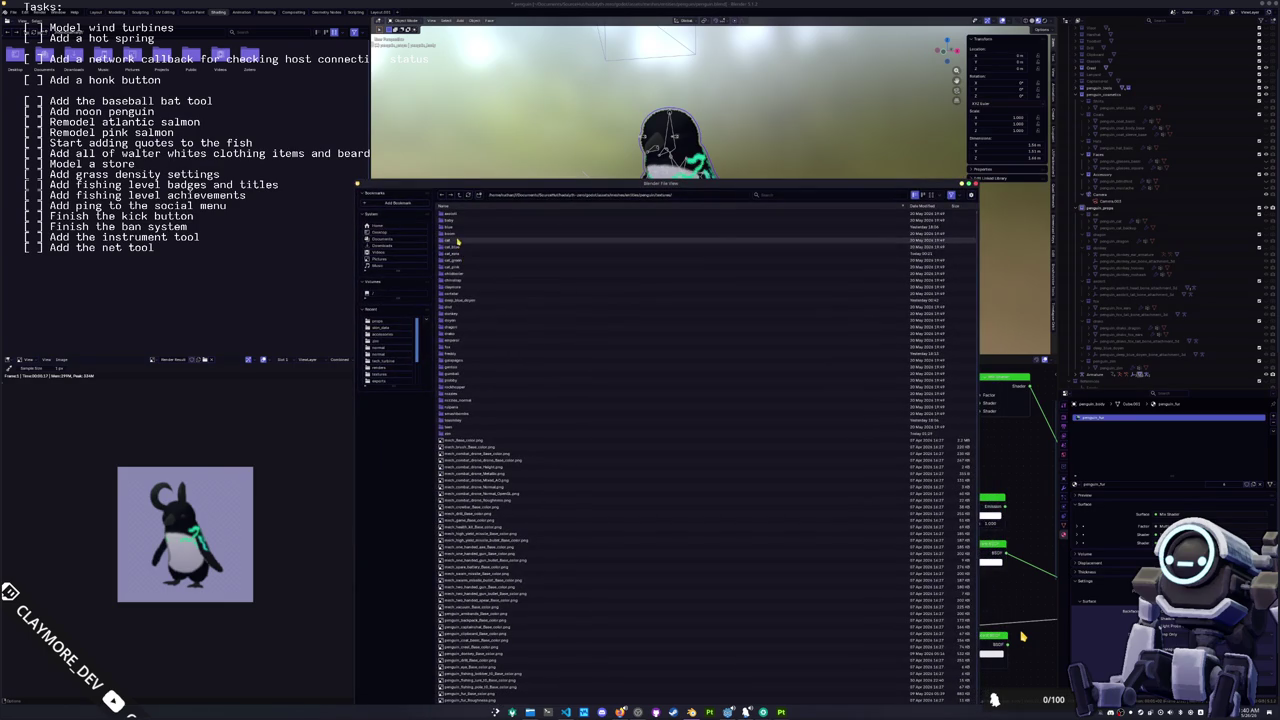
double_click(457, 356)
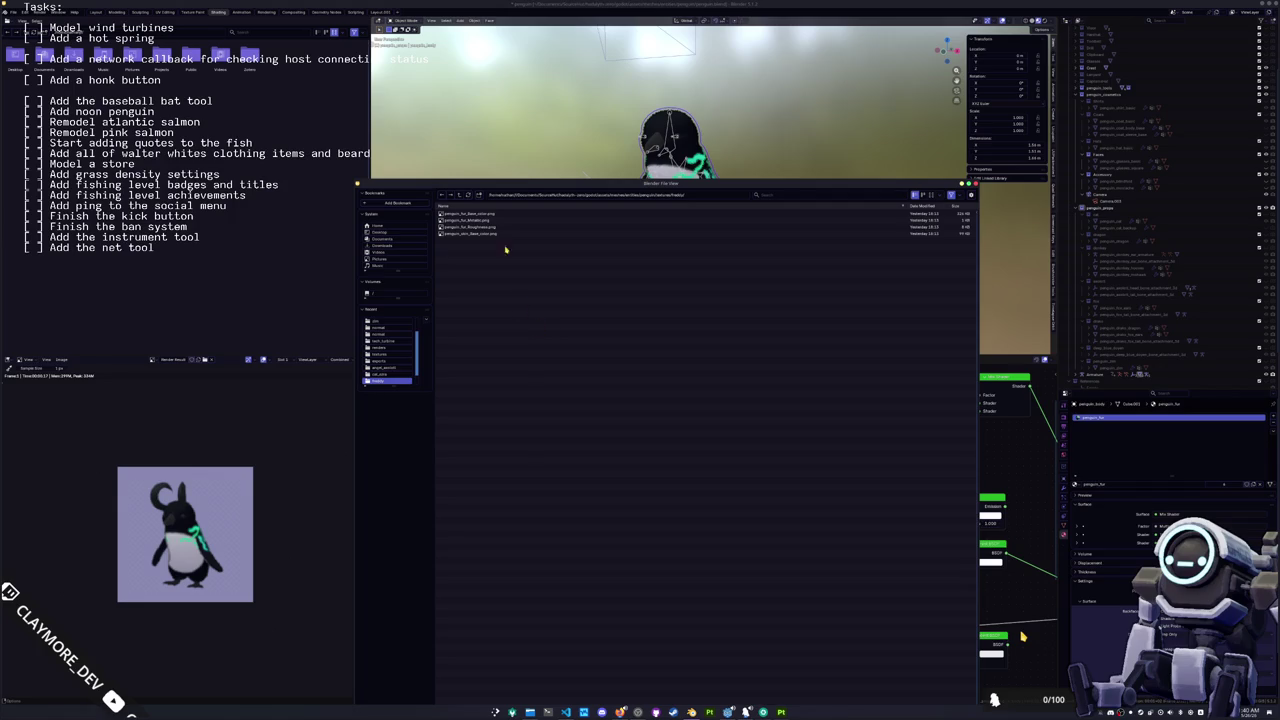
mouse_move(529, 184)
mouse_down()
mouse_move(537, 96)
mouse_move(540, 340)
mouse_move(585, 236)
mouse_move(604, 270)
mouse_up()
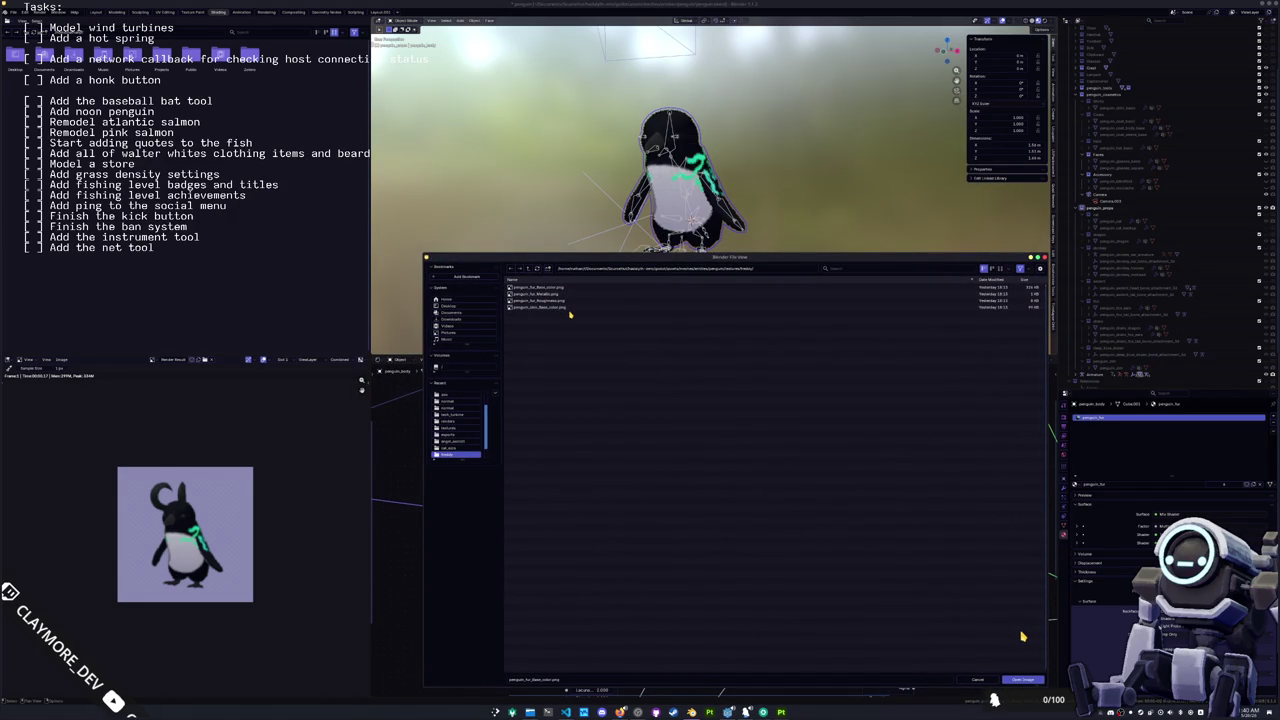
click(575, 293)
key(Return)
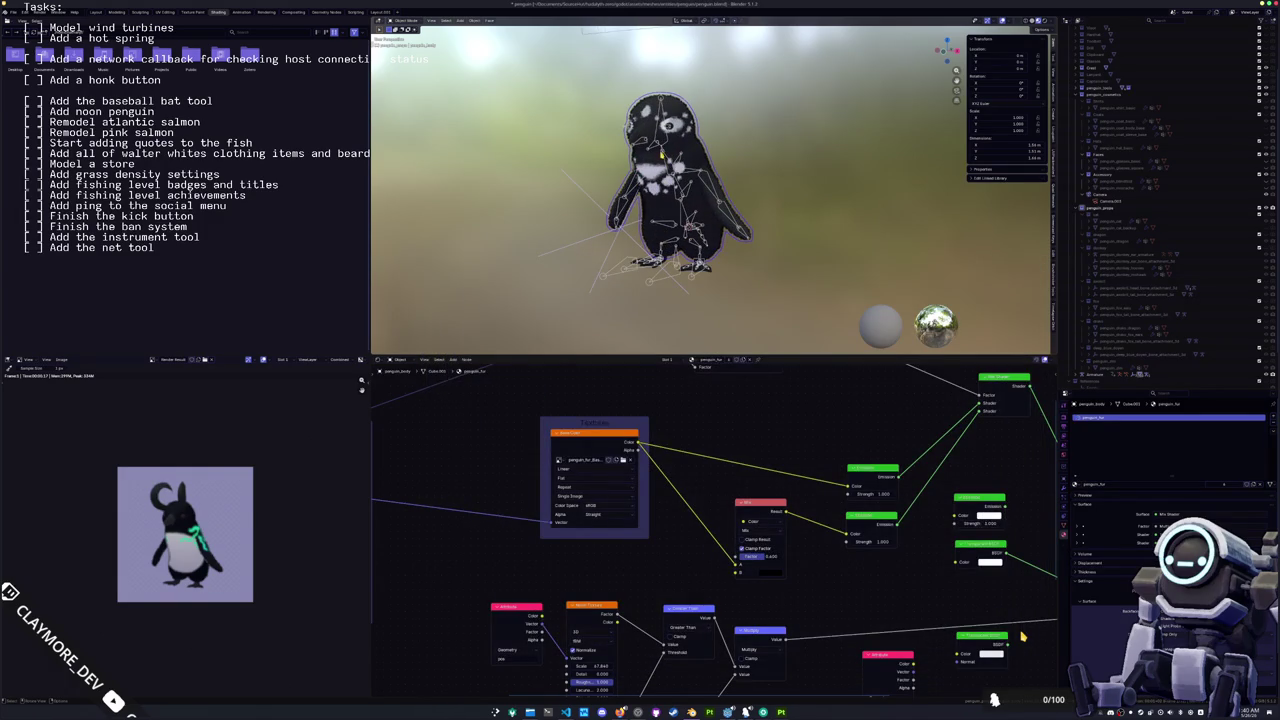
Step: Give the penguin_skin material the frosty skin texture, then save penguin.blend
key(ctrl+z)
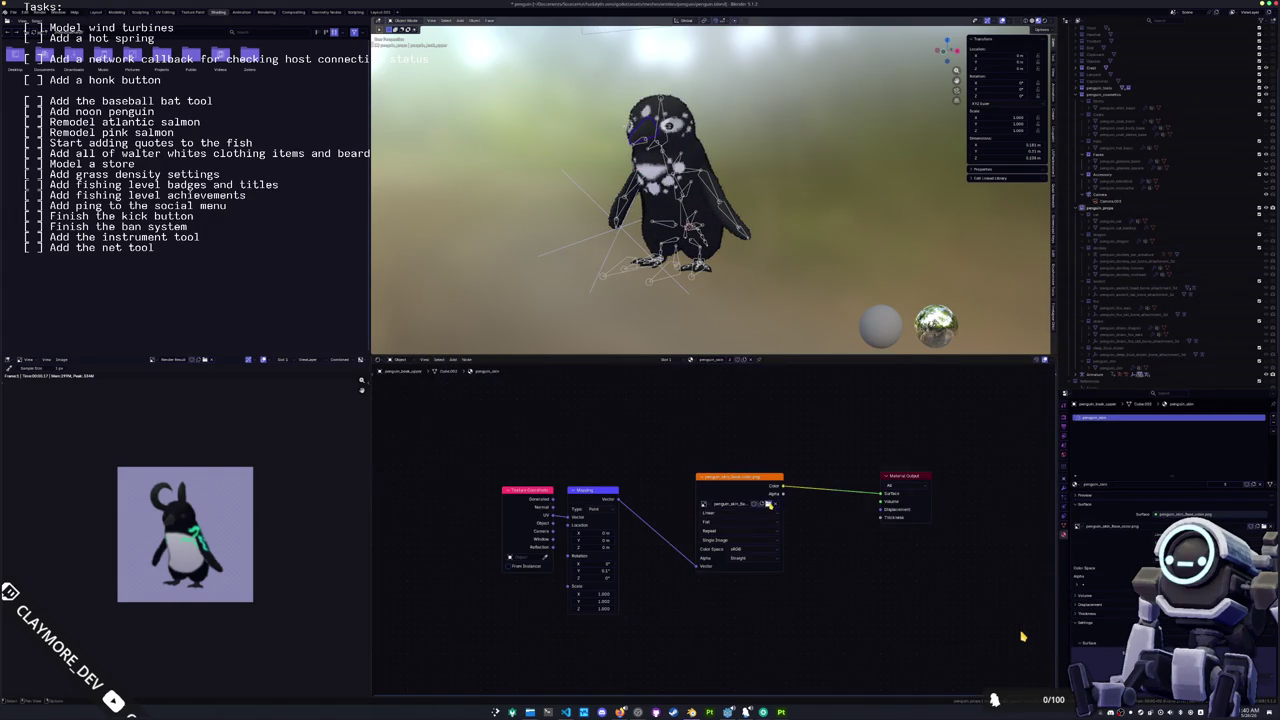
click(768, 505)
click(433, 151)
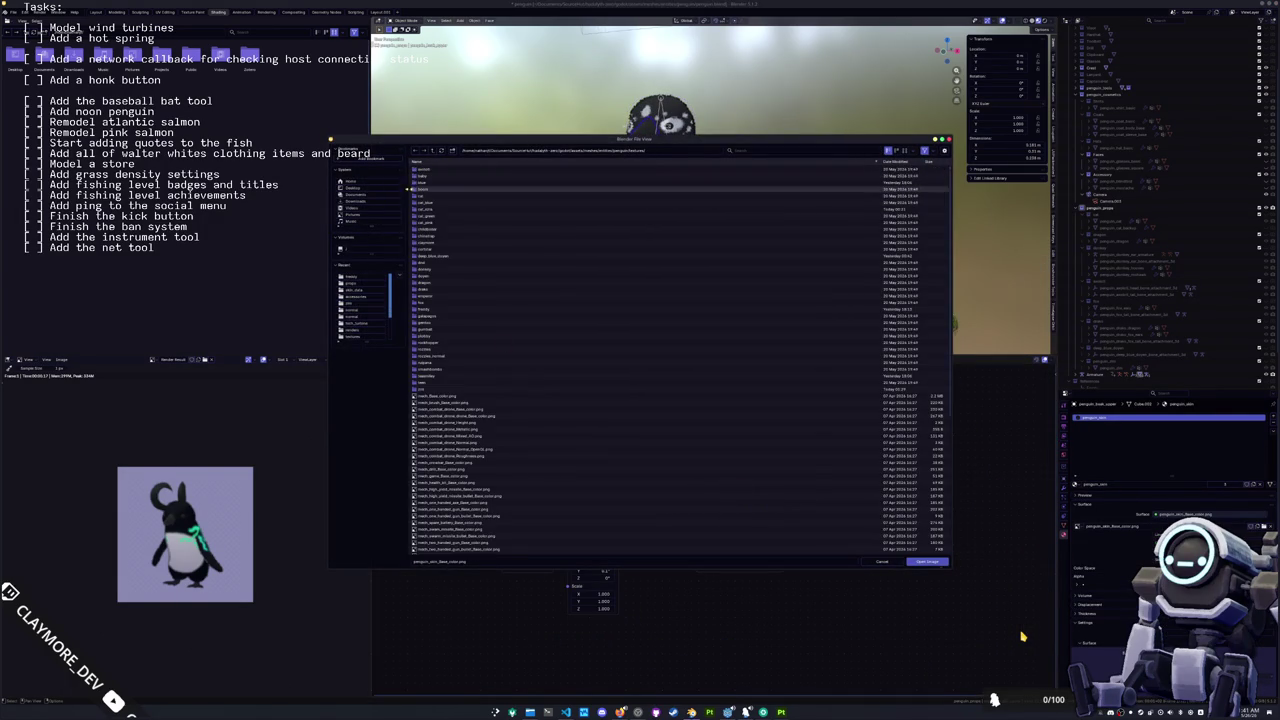
double_click(433, 311)
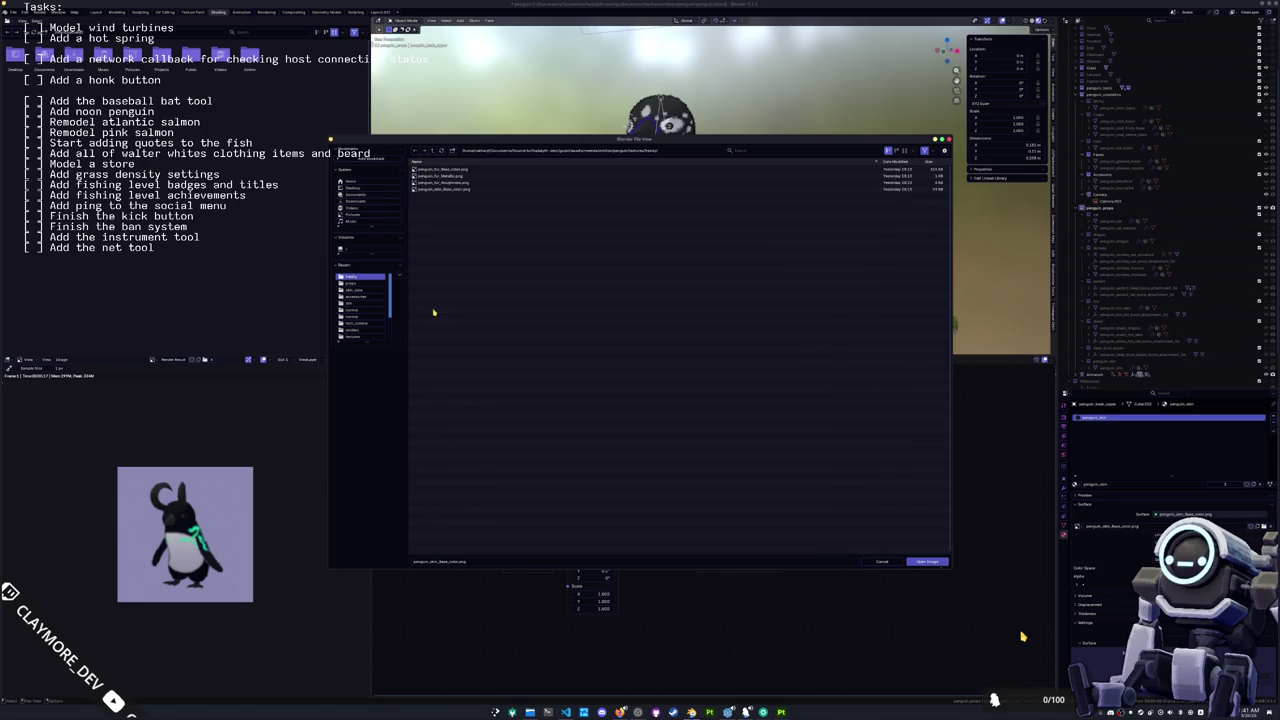
double_click(446, 189)
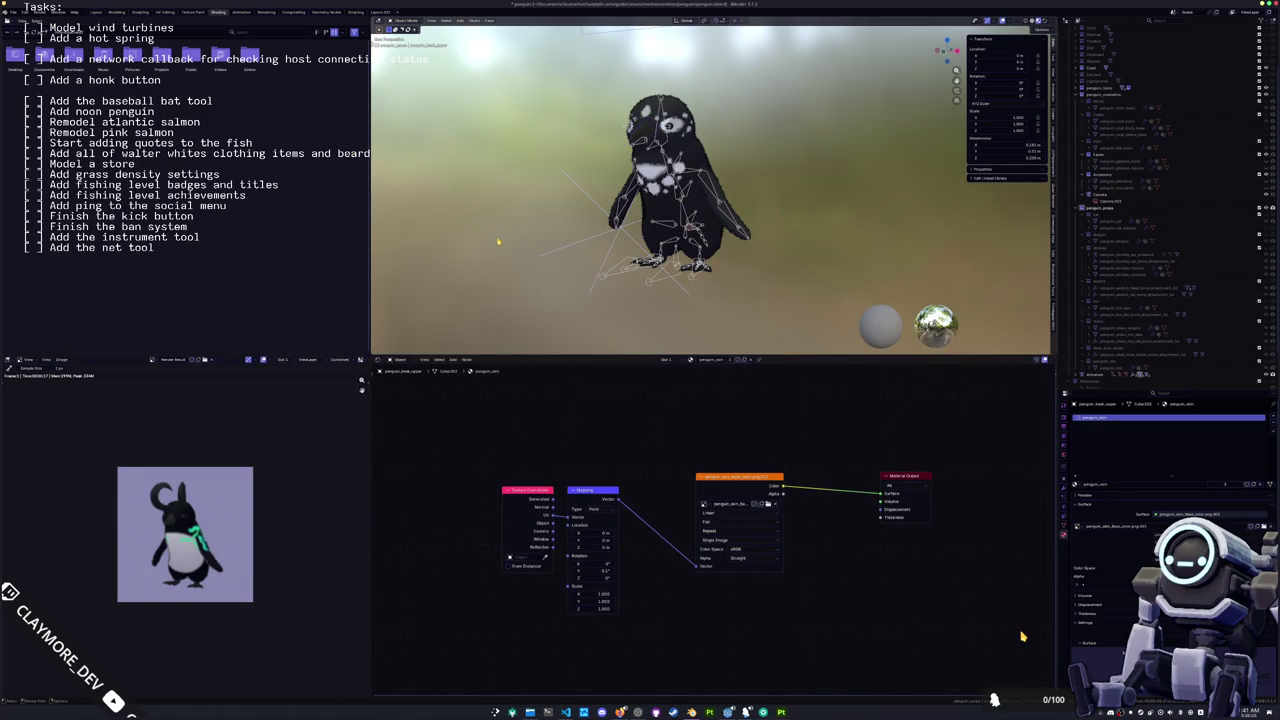
key(ctrl+s)
click(728, 711)
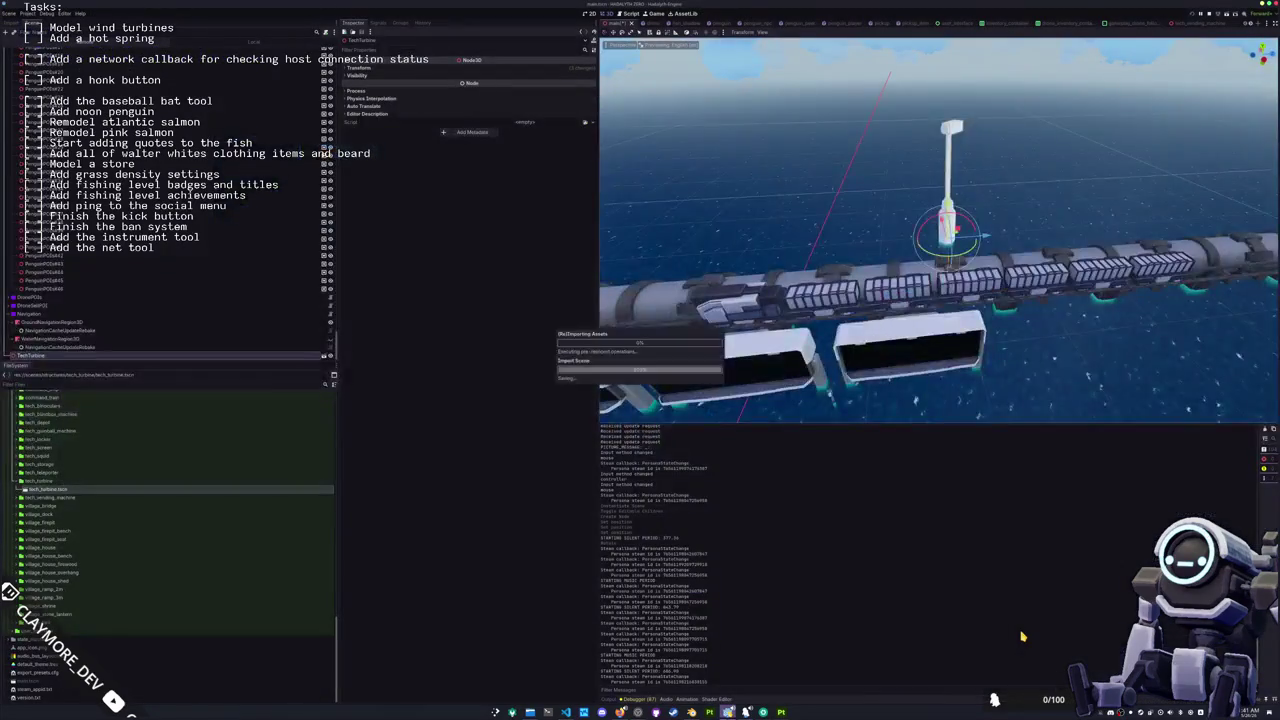
Step: Fly the 3D view over the island village while assets reimport, then close the video player
mouse_move(820, 330)
mouse_down()
mouse_move(913, 337)
mouse_move(940, 280)
mouse_up()
click(935, 252)
key(w)
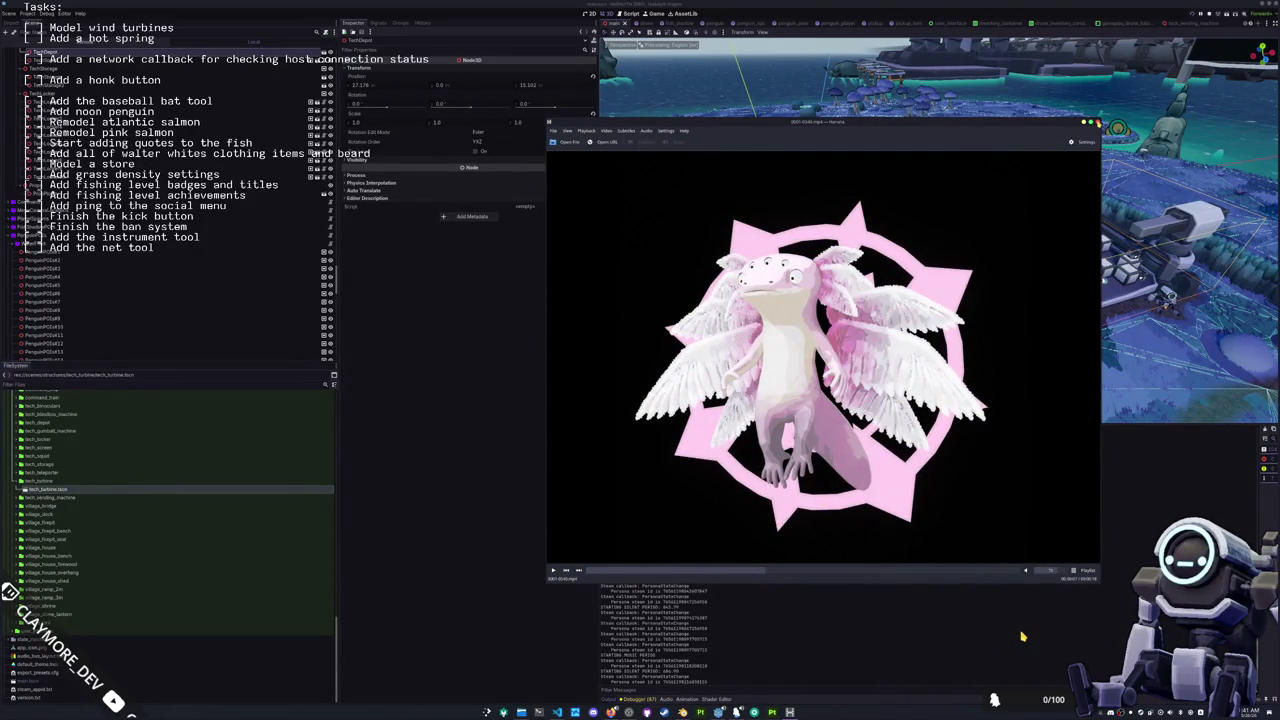
click(1100, 124)
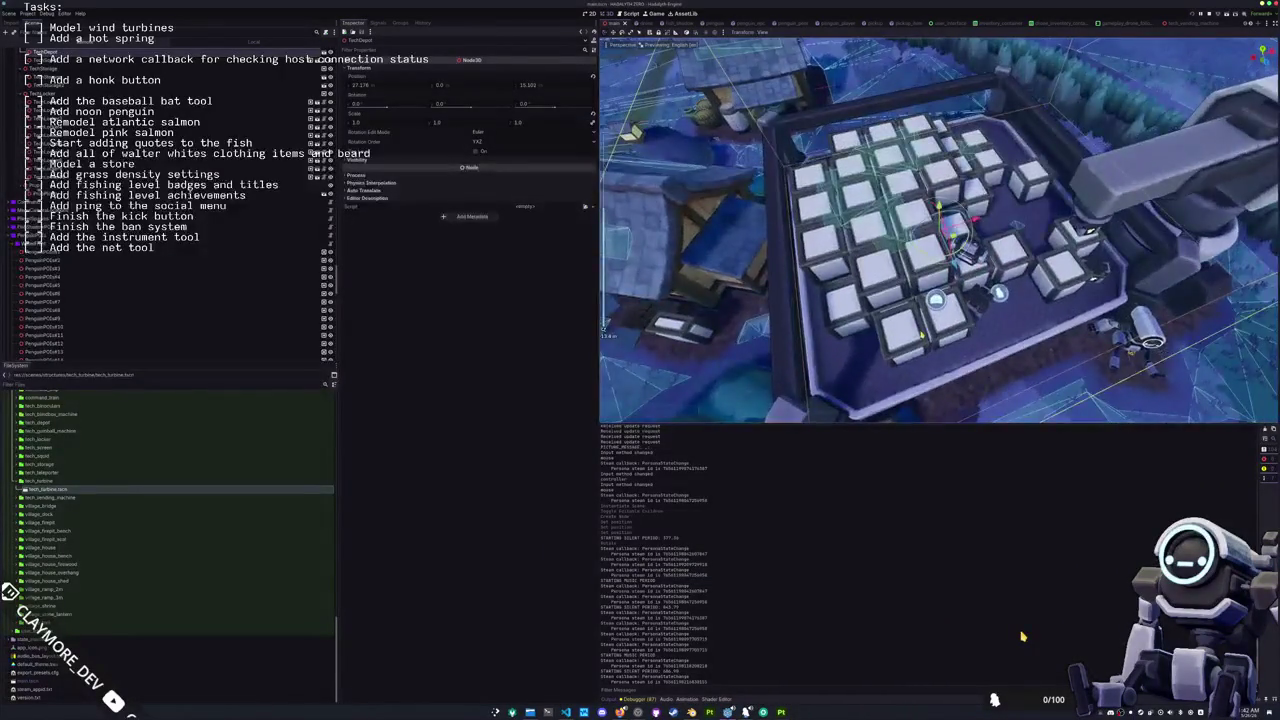
Step: Collapse the tech_turbine folder and scroll the FileSystem dock back to the top
double_click(40, 480)
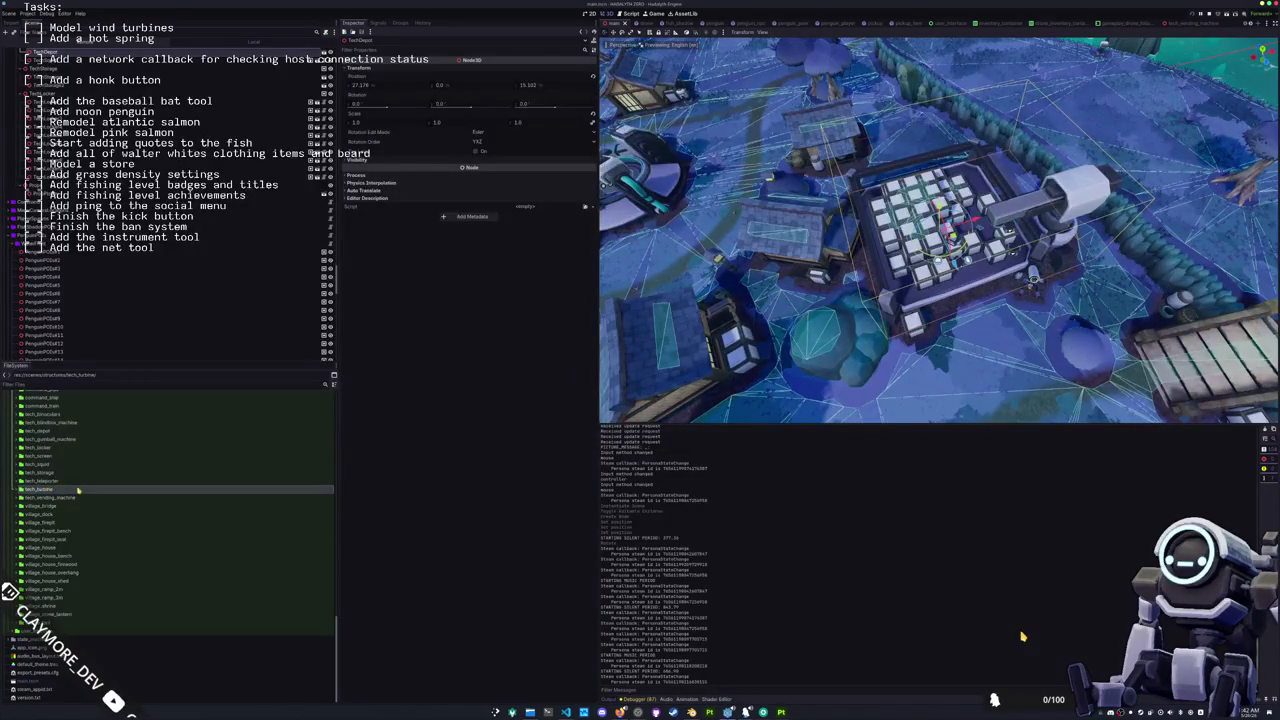
scroll(60, 525, up, 6)
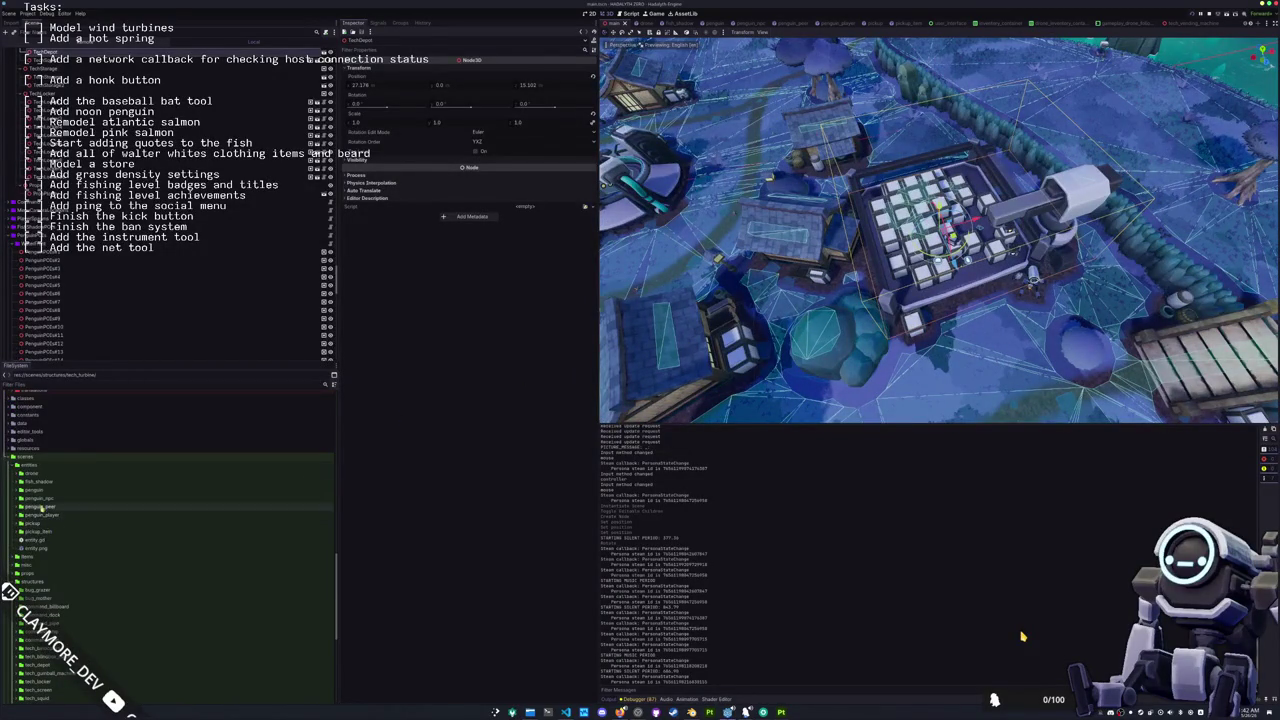
scroll(50, 530, up, 5)
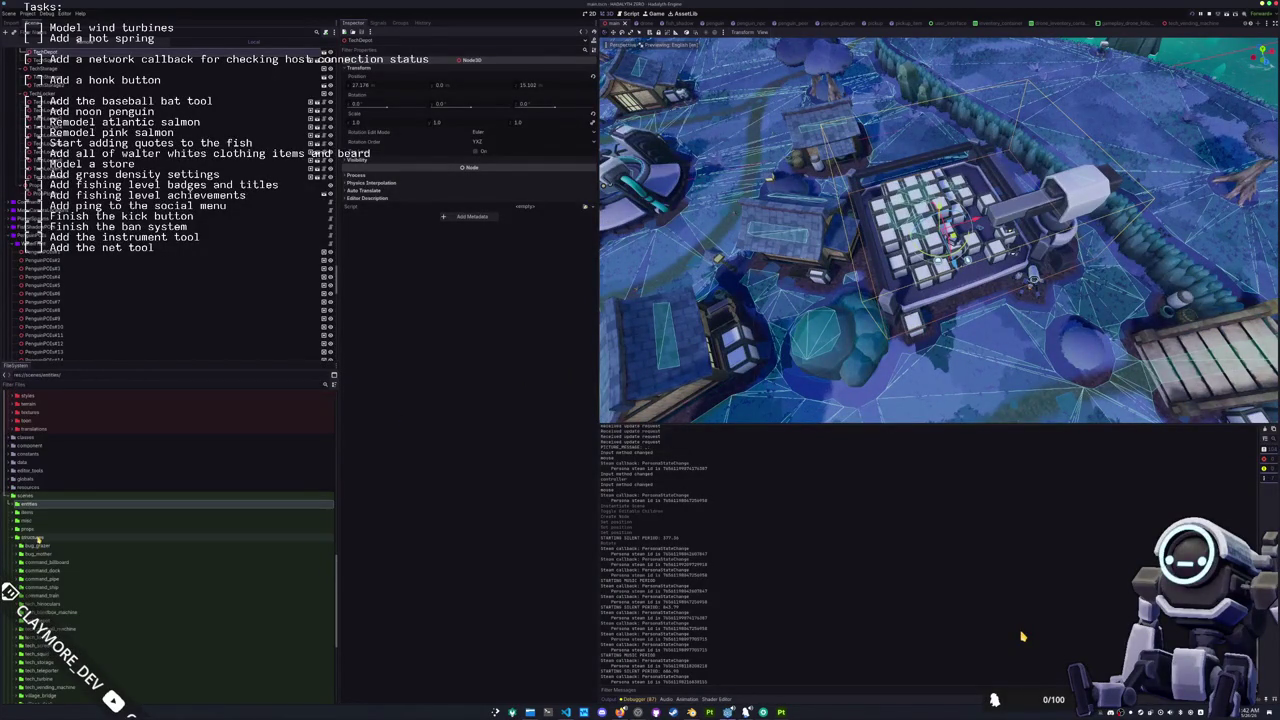
scroll(75, 510, up, 4)
scroll(75, 507, up, 3)
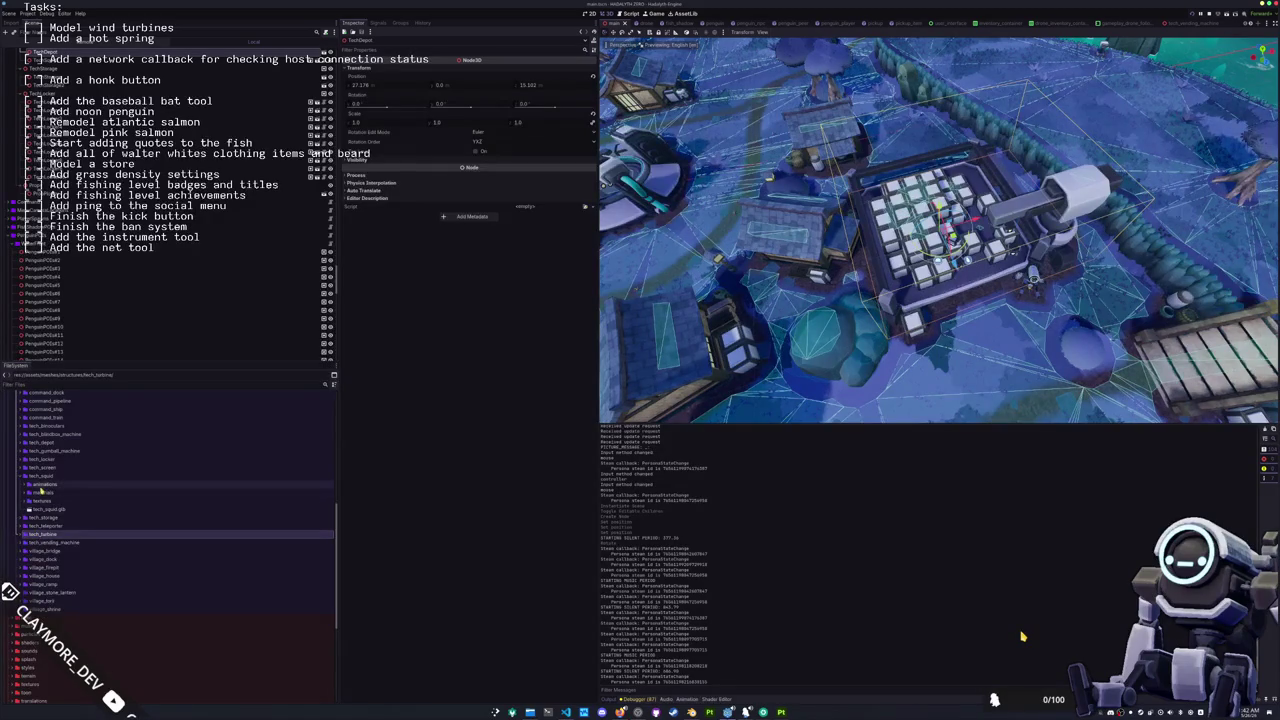
click(42, 477)
scroll(40, 475, up, 10)
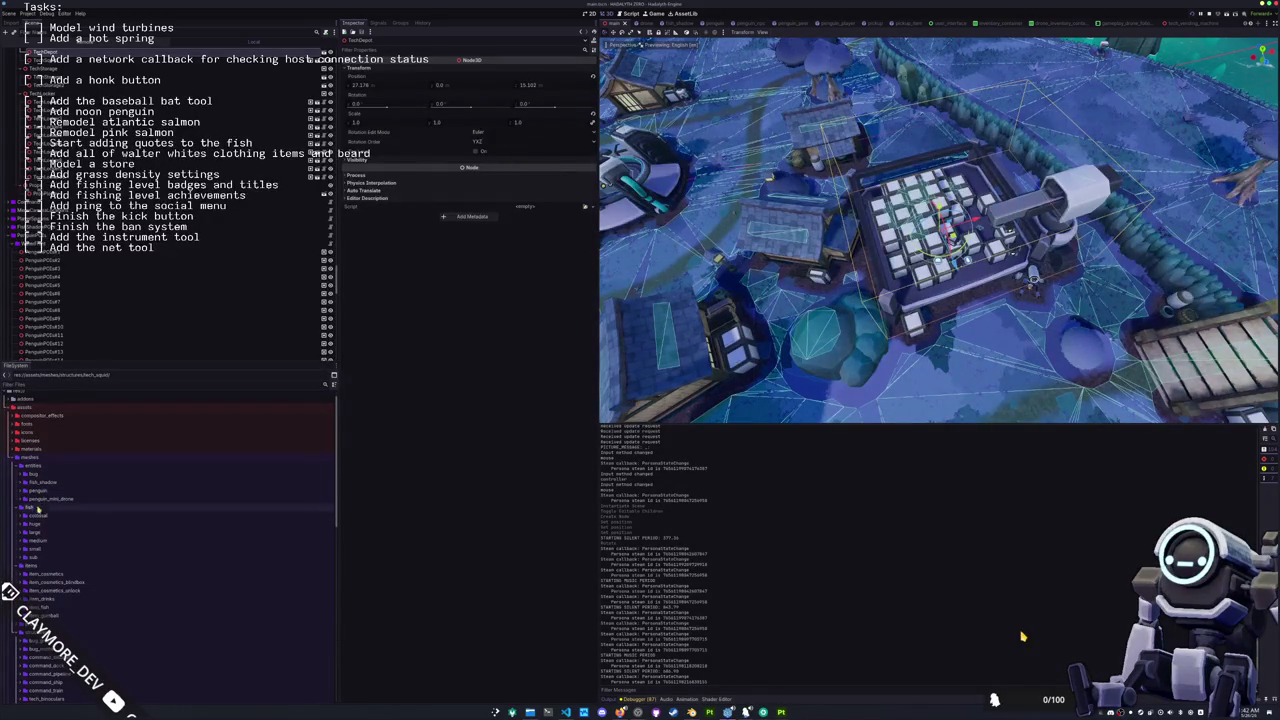
scroll(38, 474, down, 6)
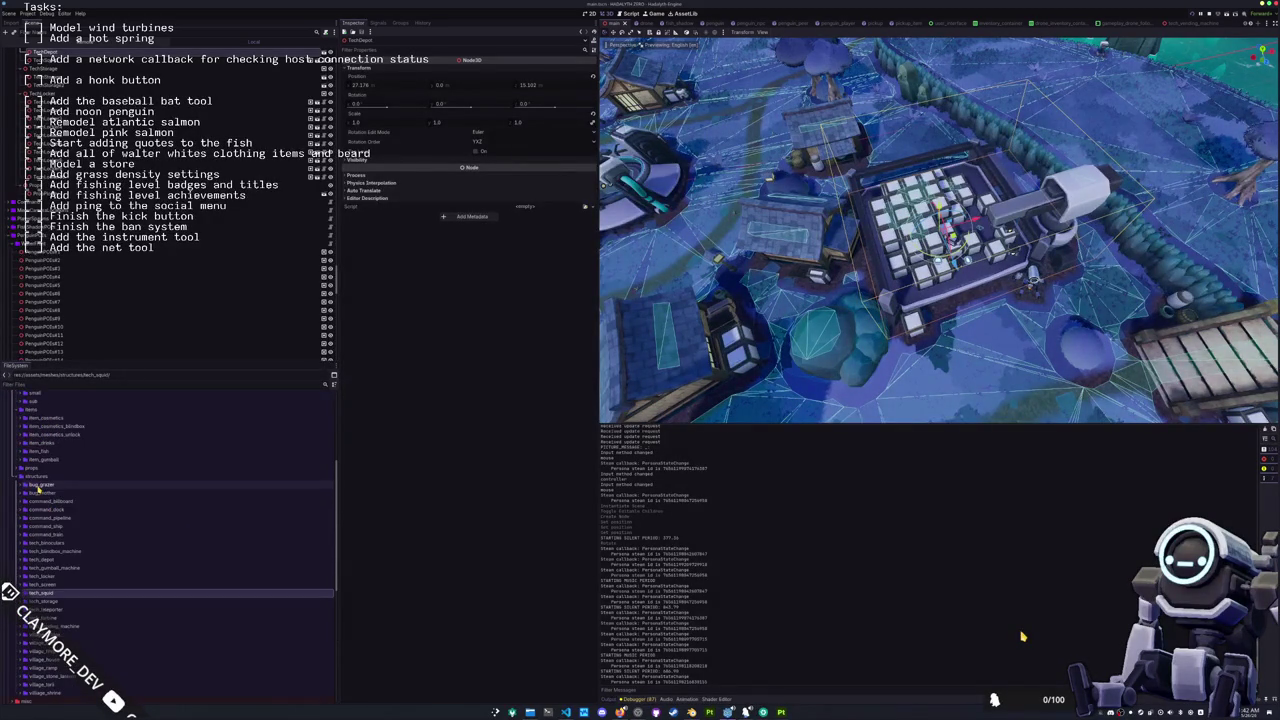
scroll(40, 477, up, 6)
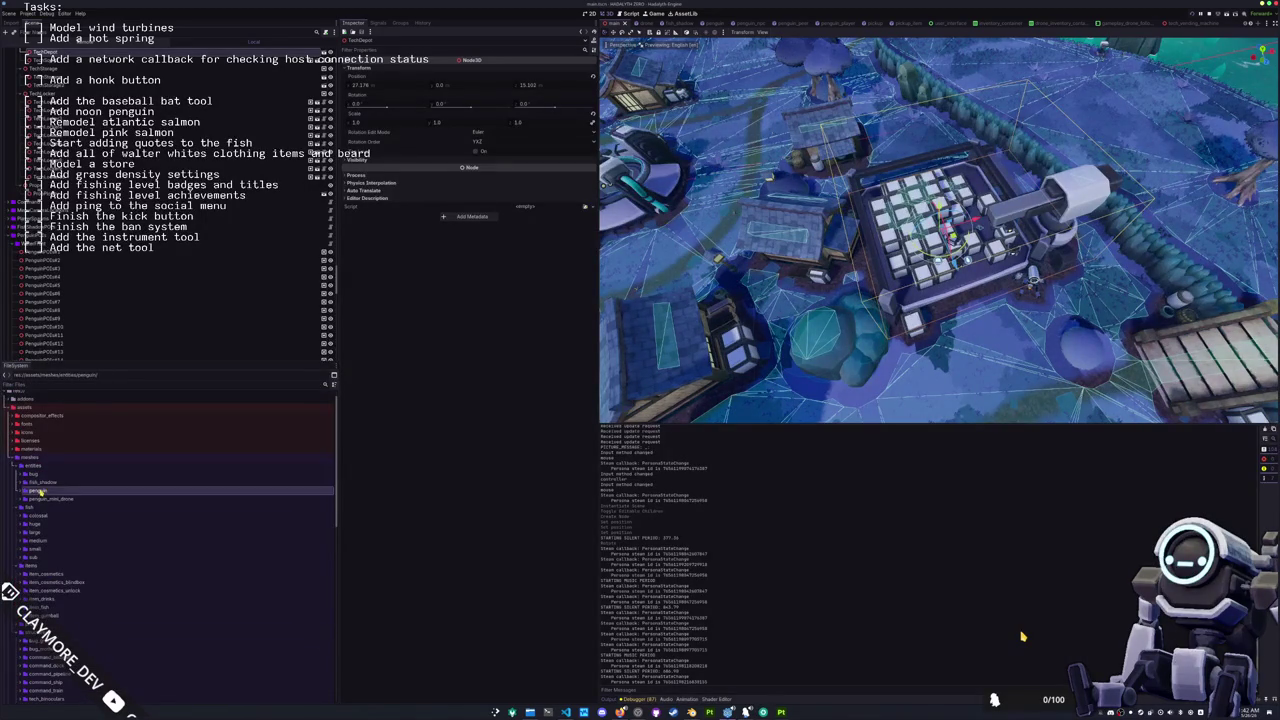
Step: Expand penguin > cosmetics and drag penguin_face_mustache.glb from faces onto accessories
double_click(40, 490)
double_click(50, 439)
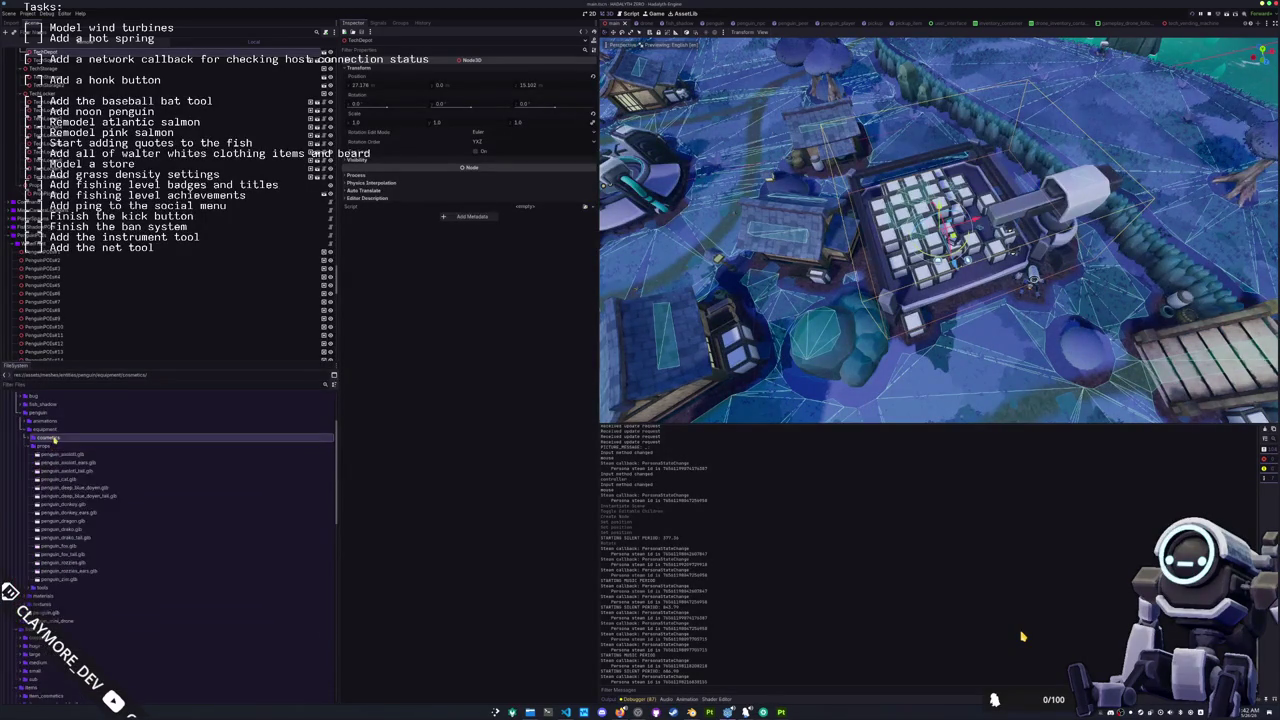
double_click(54, 446)
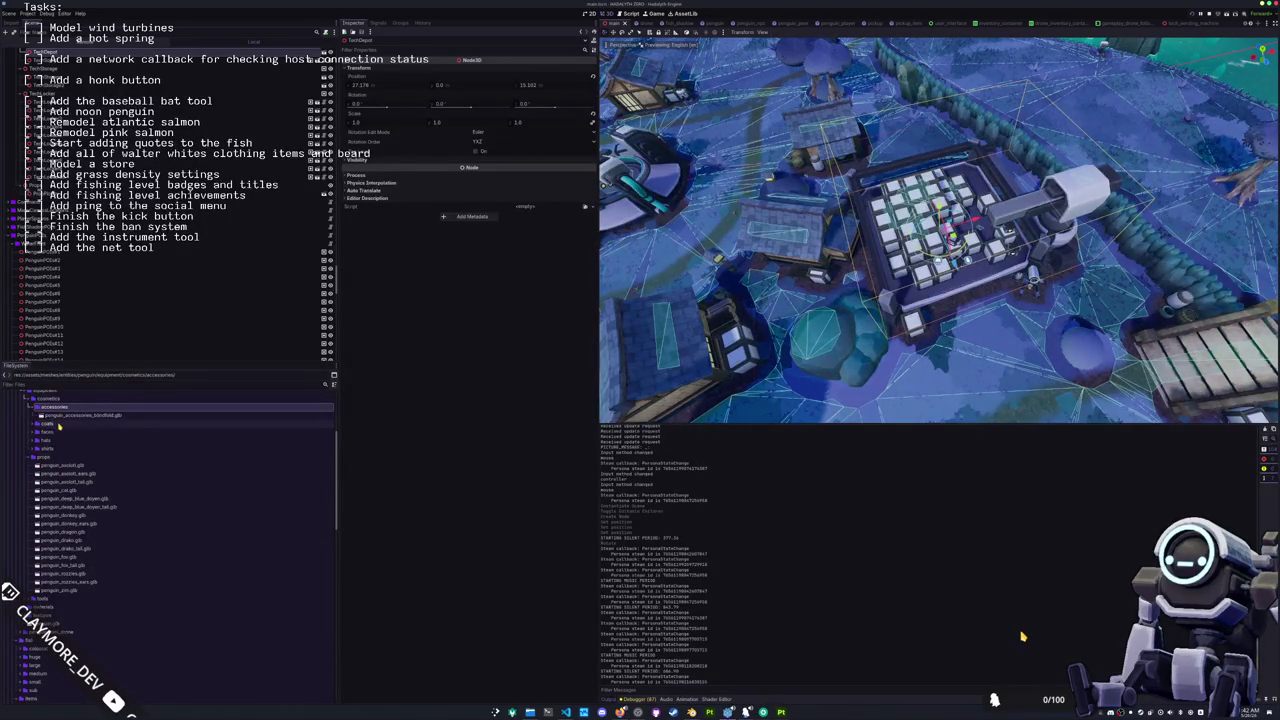
double_click(57, 434)
click(57, 456)
drag(66, 456, 56, 412)
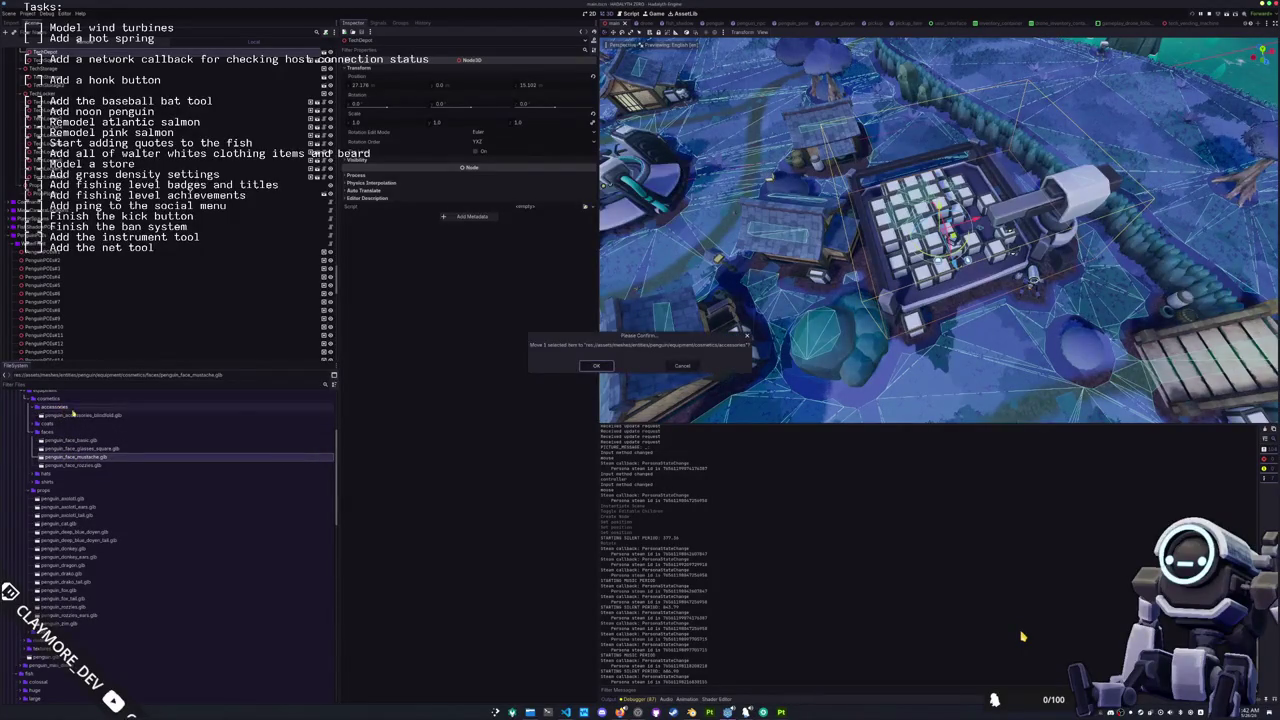
Step: Confirm the move and rename the mustache model to penguin_accessory_mustache.glb
click(593, 368)
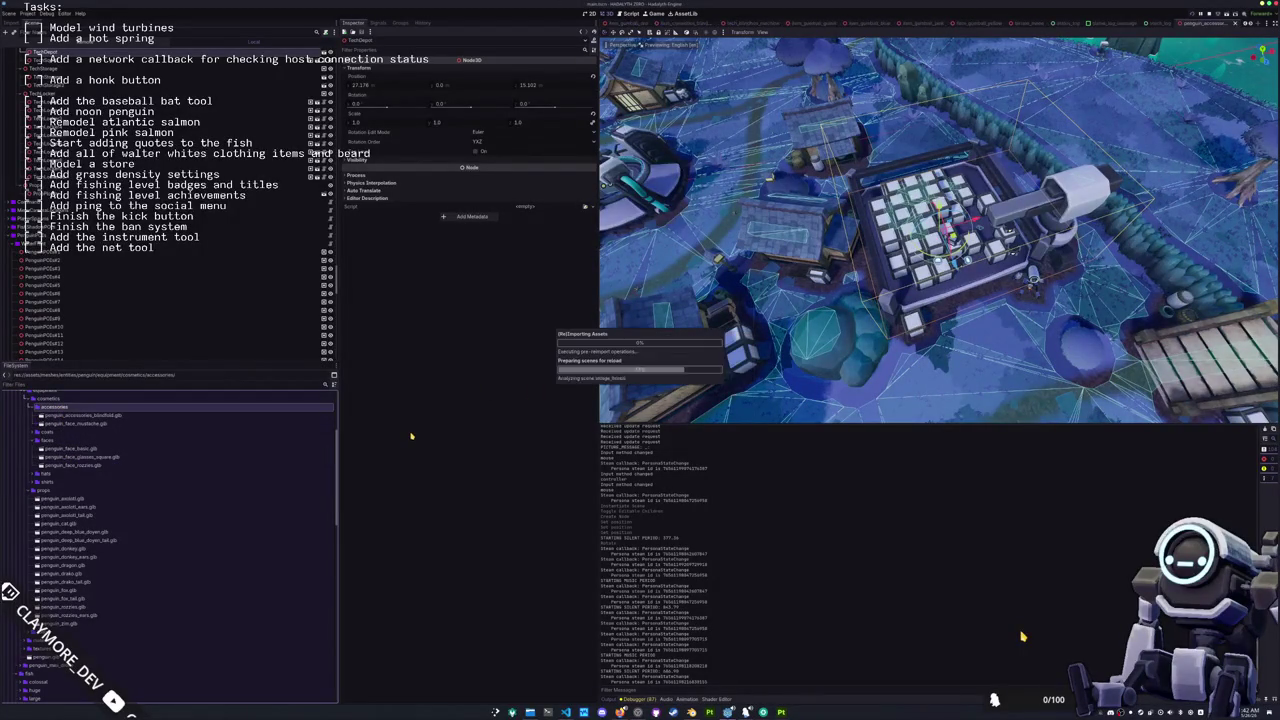
click(80, 424)
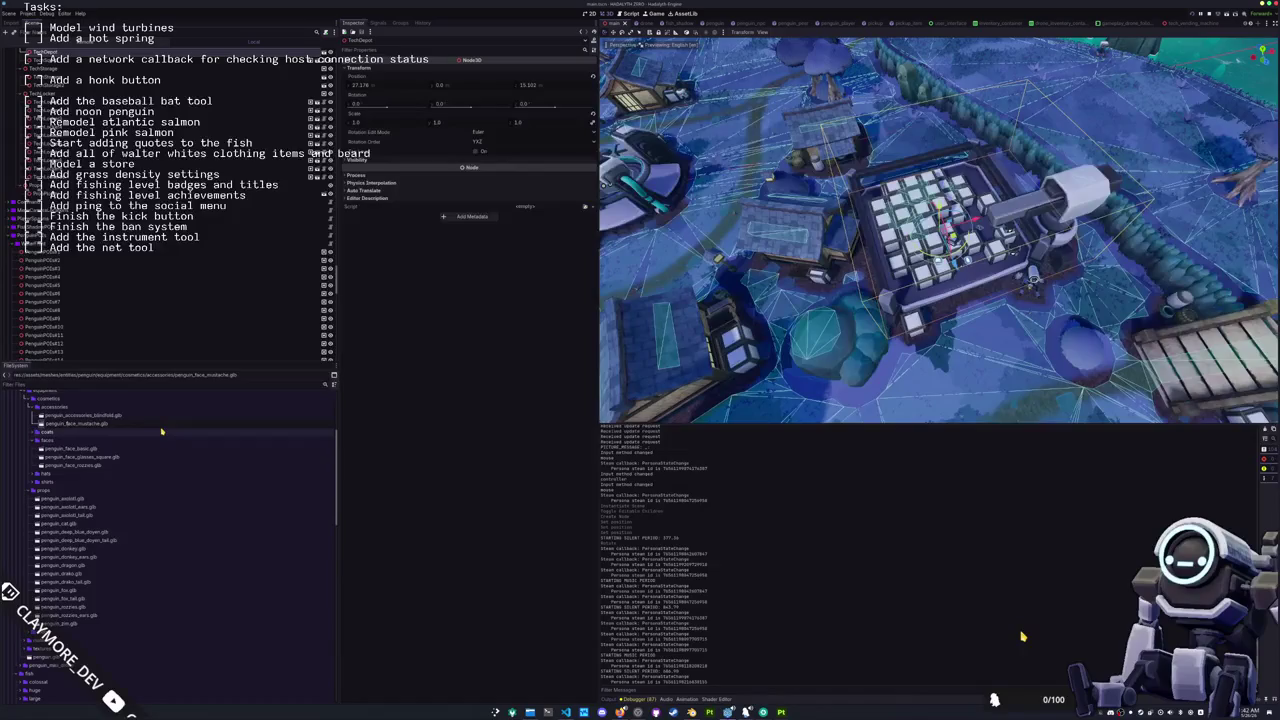
text(accessory)
key(Return)
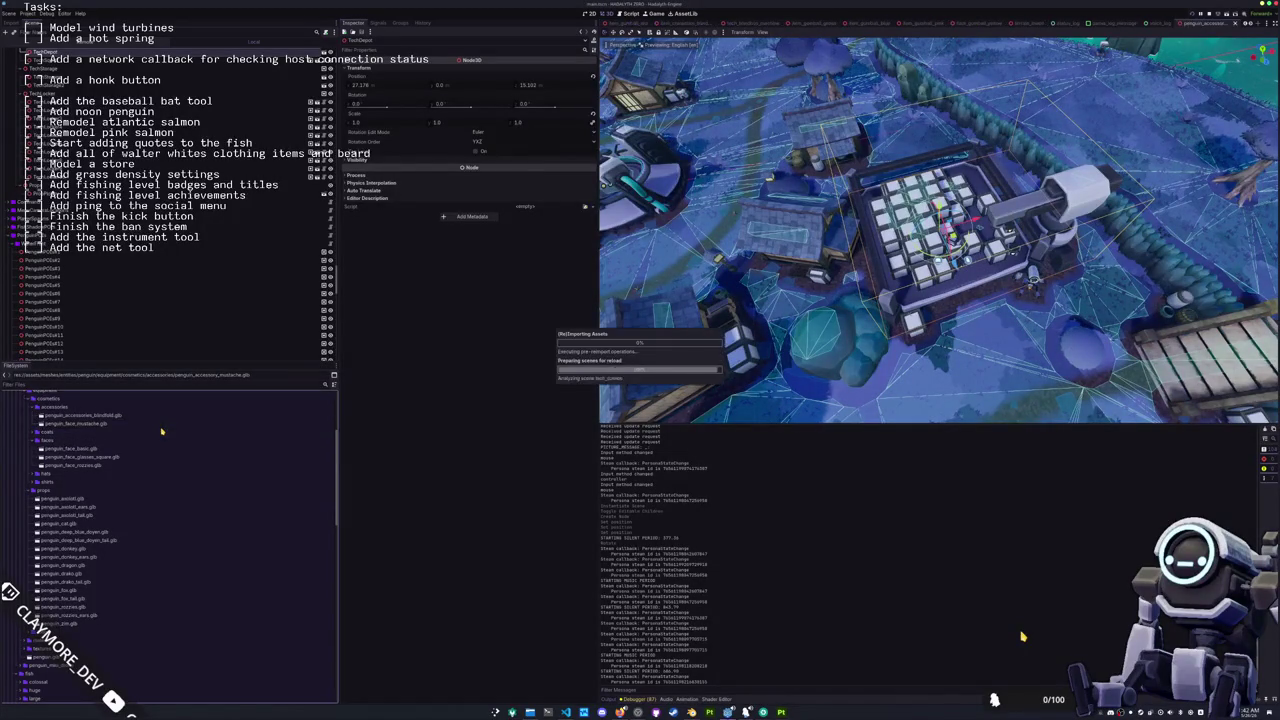
Step: Rename the blindfold model to penguin_accessory_blindfold.glb
click(105, 416)
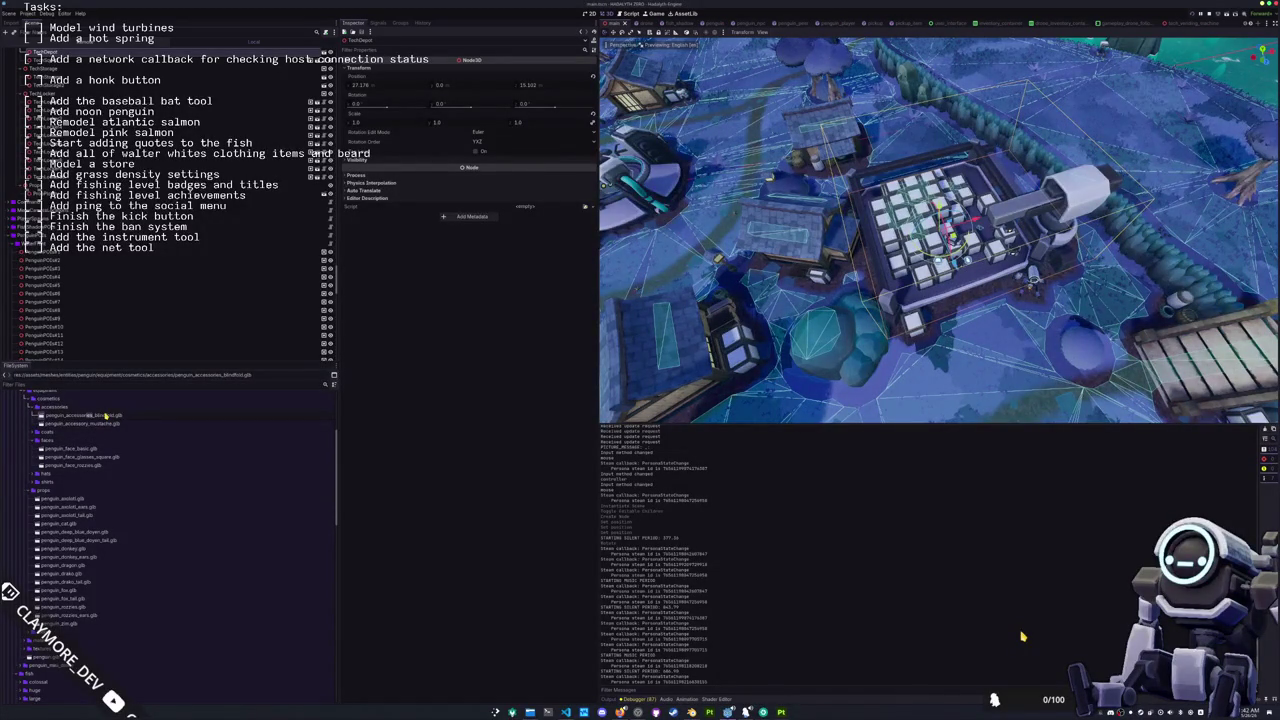
key(F2)
key(BackSpace)
key(BackSpace)
key(BackSpace)
text(y)
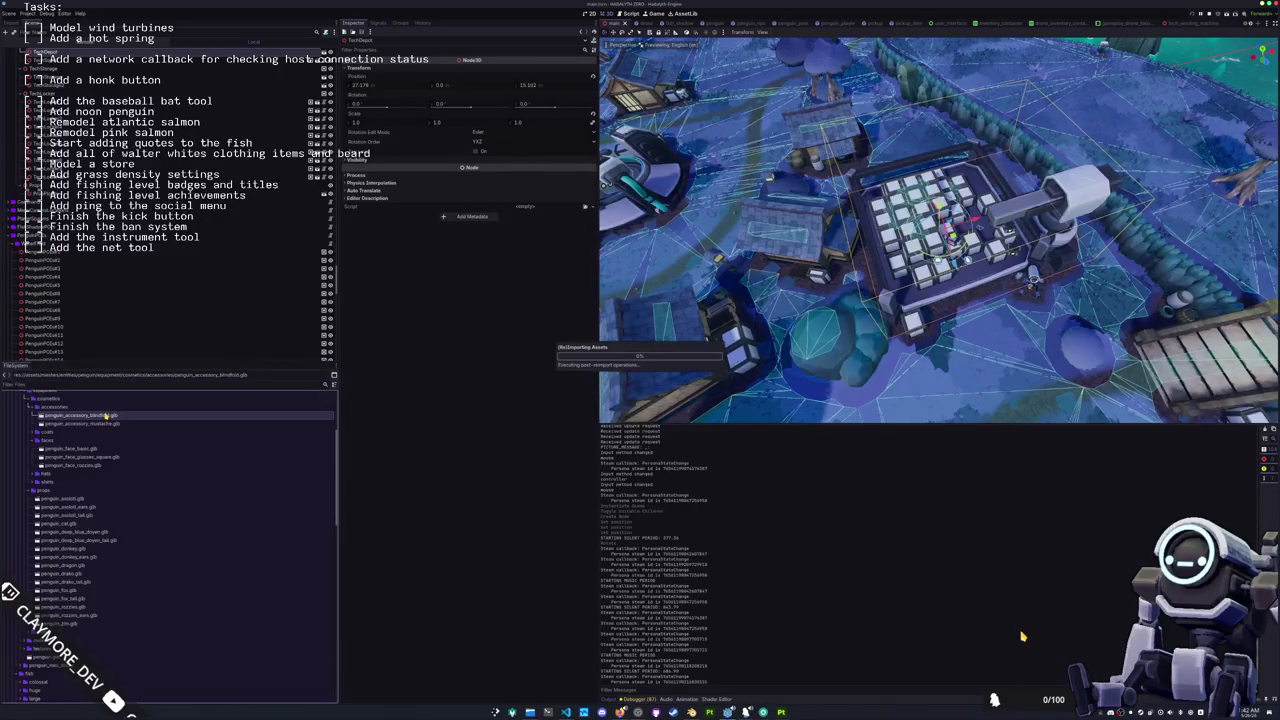
key(Return)
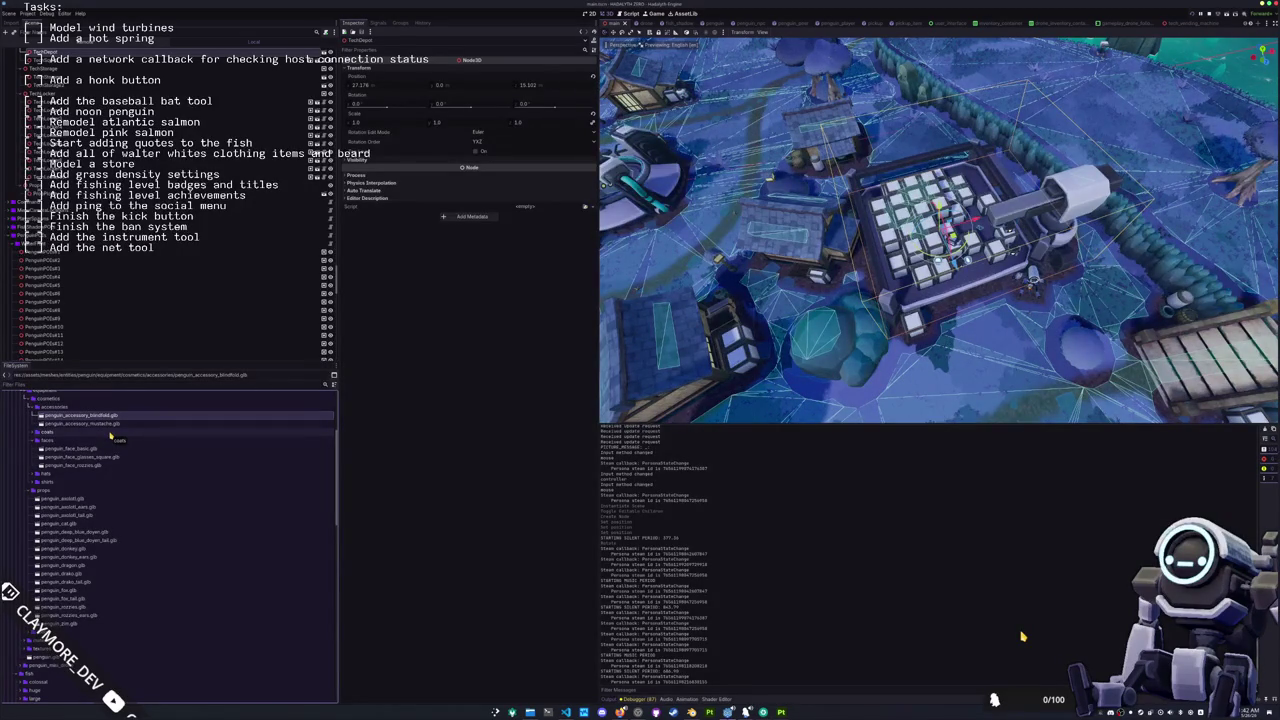
mouse_move(121, 419)
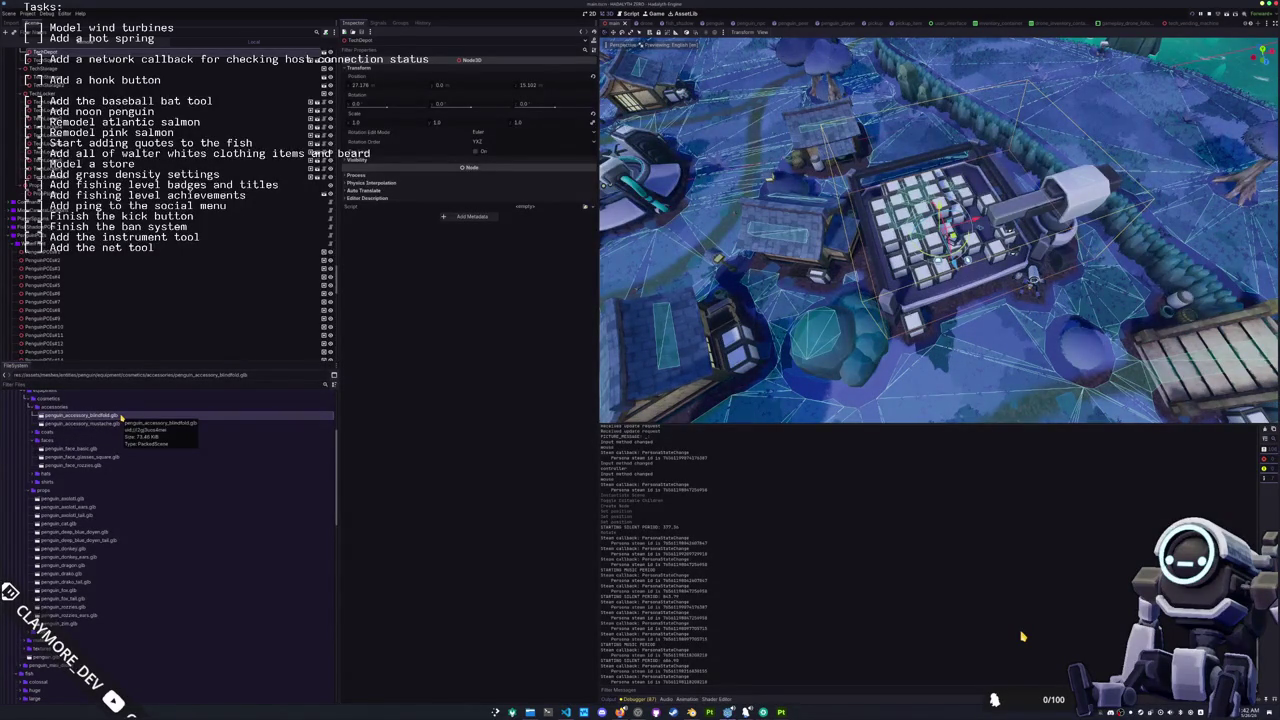
double_click(95, 423)
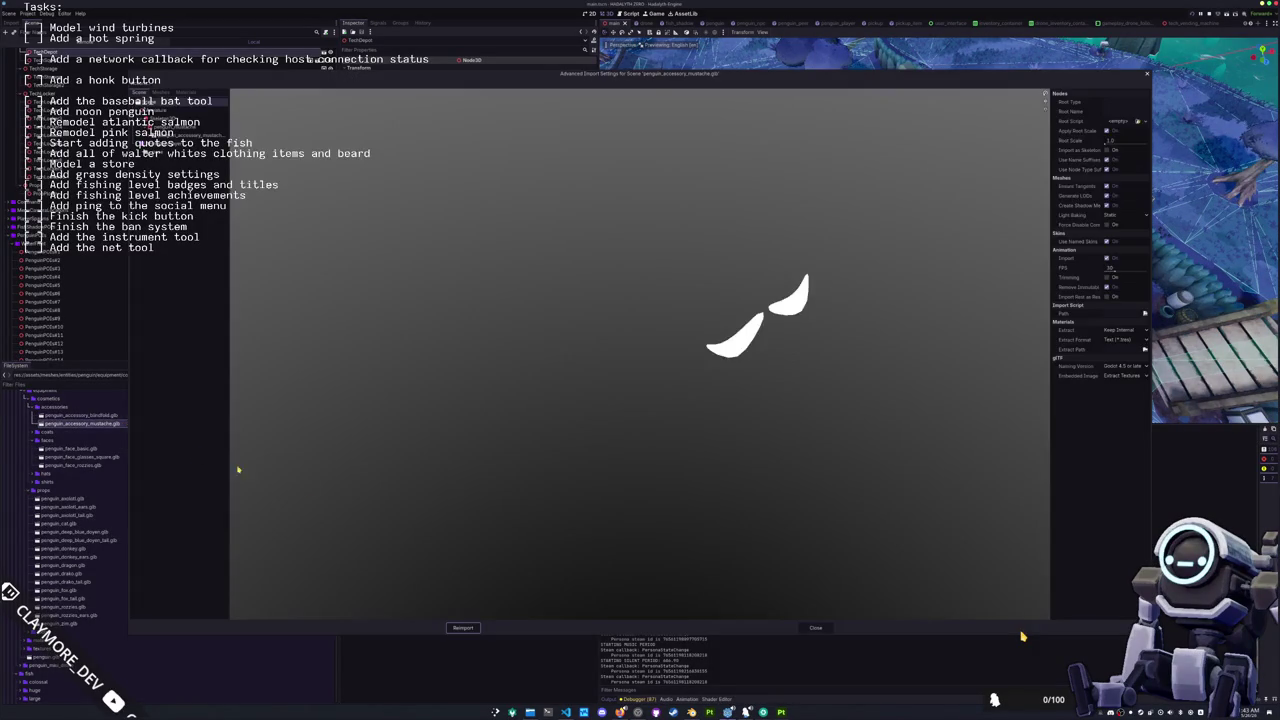
click(815, 627)
click(290, 416)
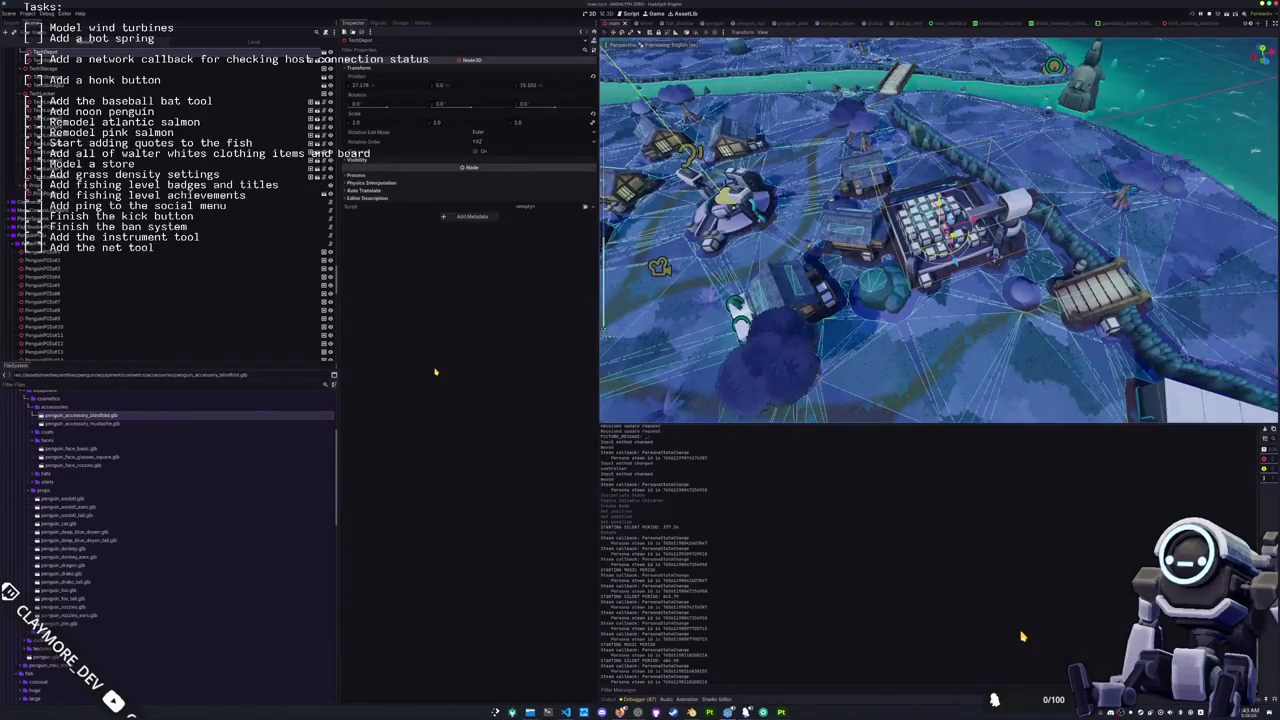
click(112, 424)
Step: Create a new ShaderMaterial saved as penguin_blindfold.tres in the penguin materials folder
click(114, 416)
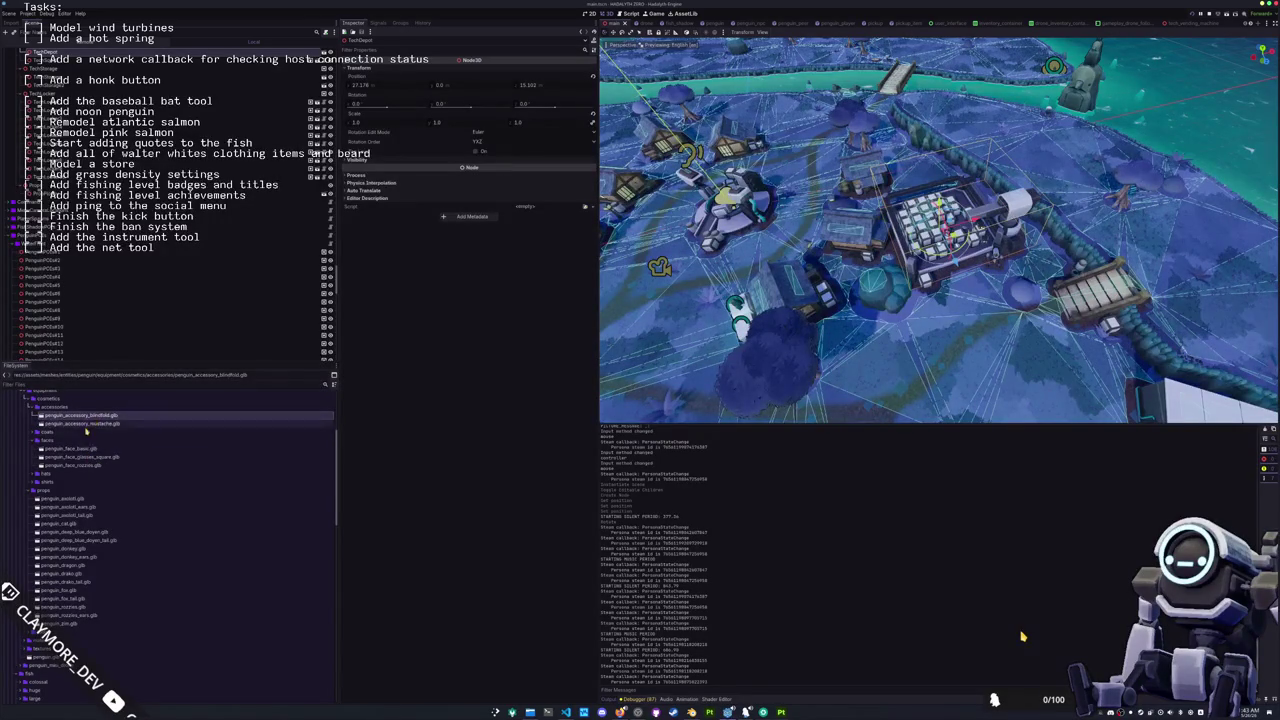
double_click(44, 490)
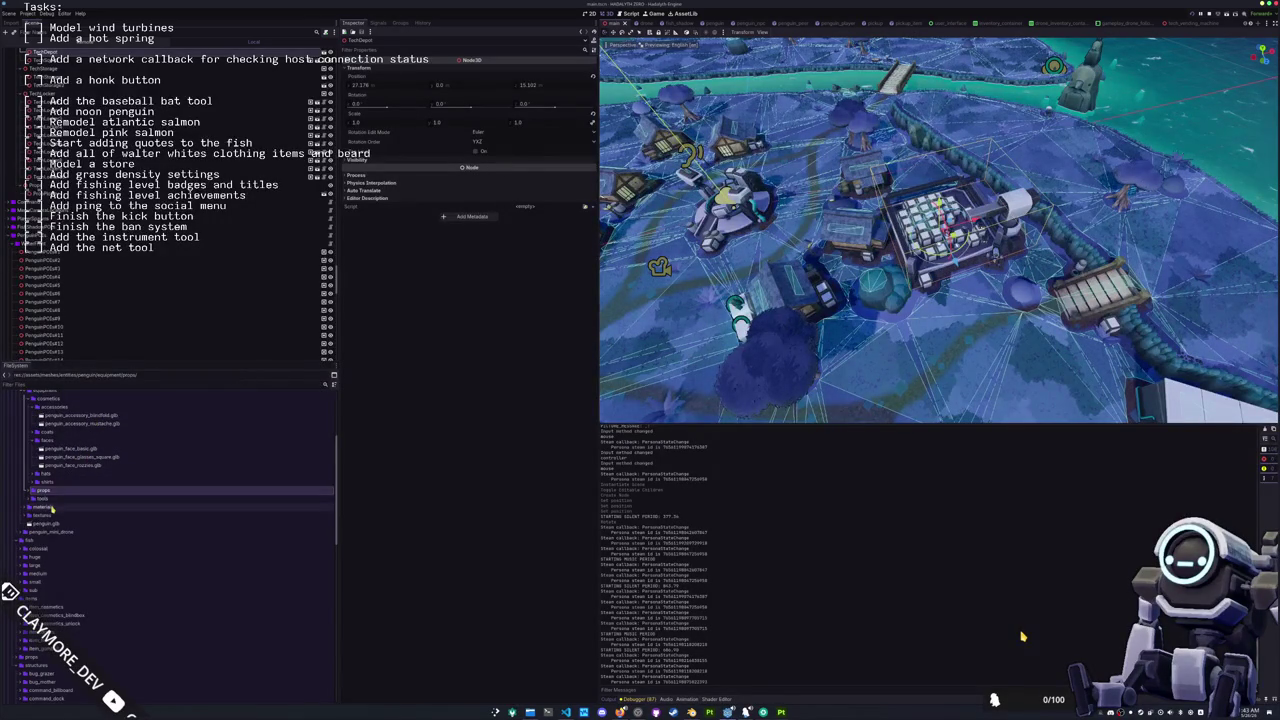
double_click(48, 507)
right_click(48, 507)
mouse_move(125, 511)
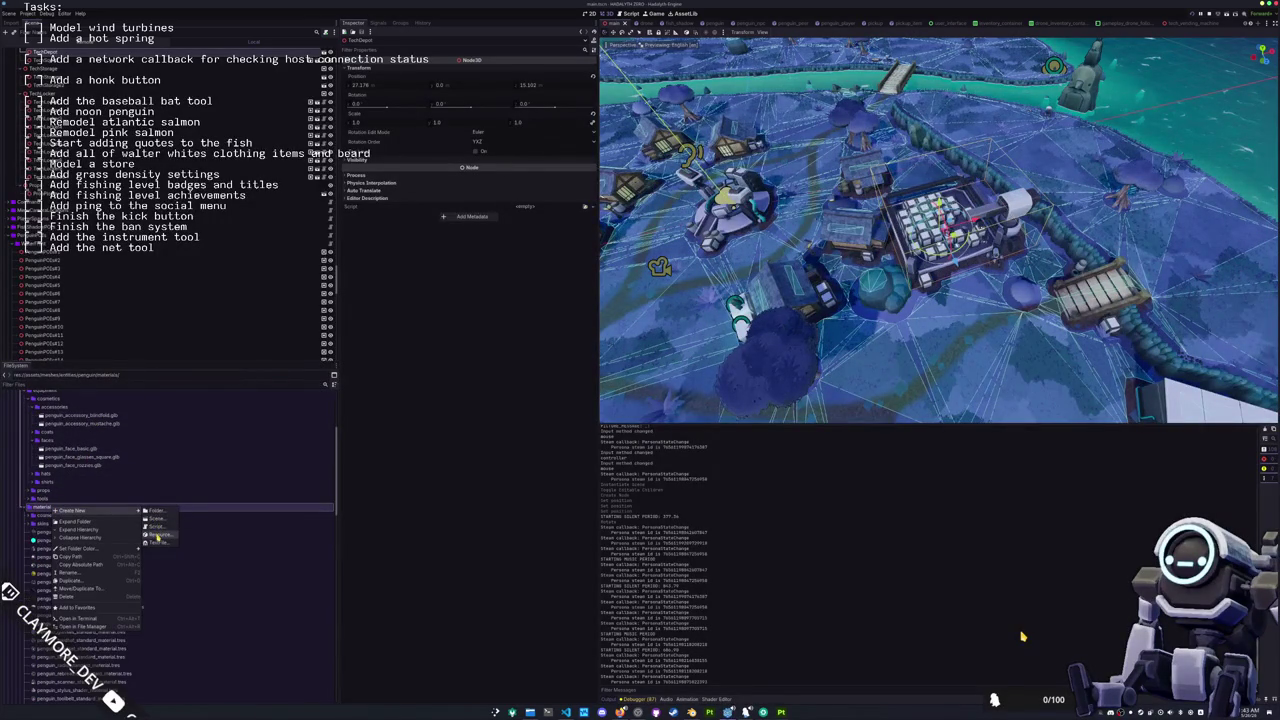
click(158, 537)
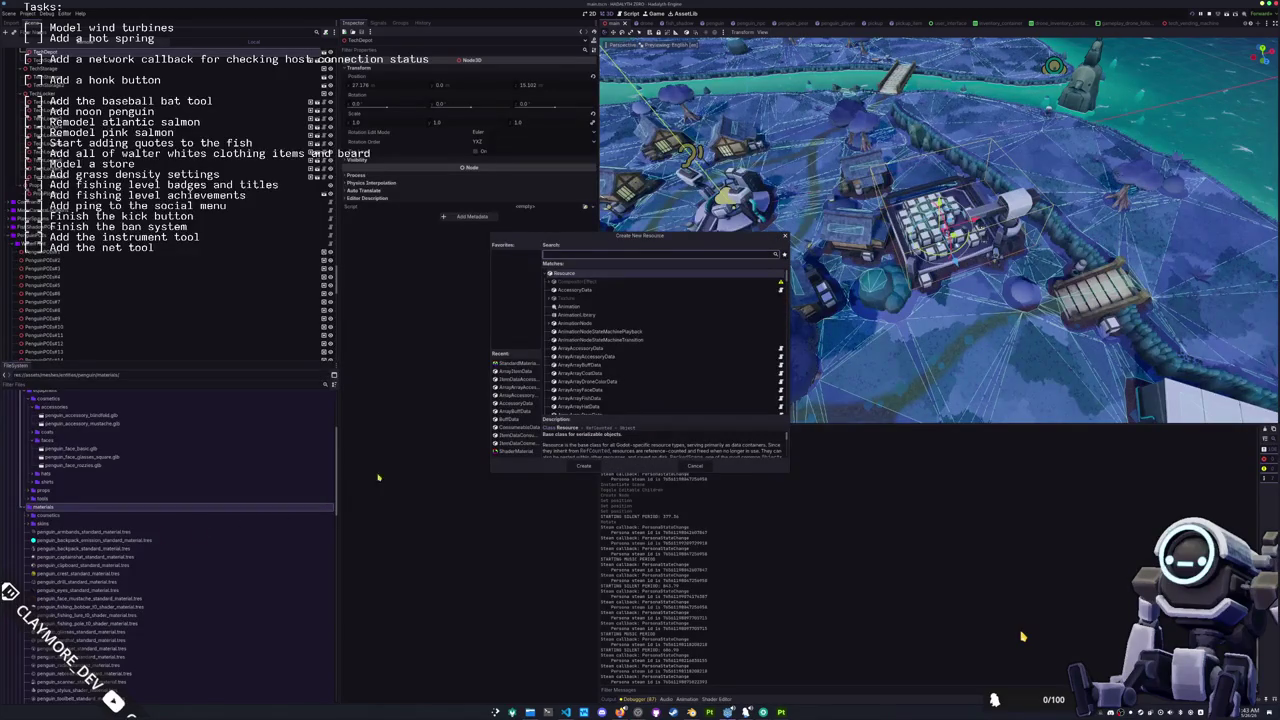
click(516, 451)
click(570, 466)
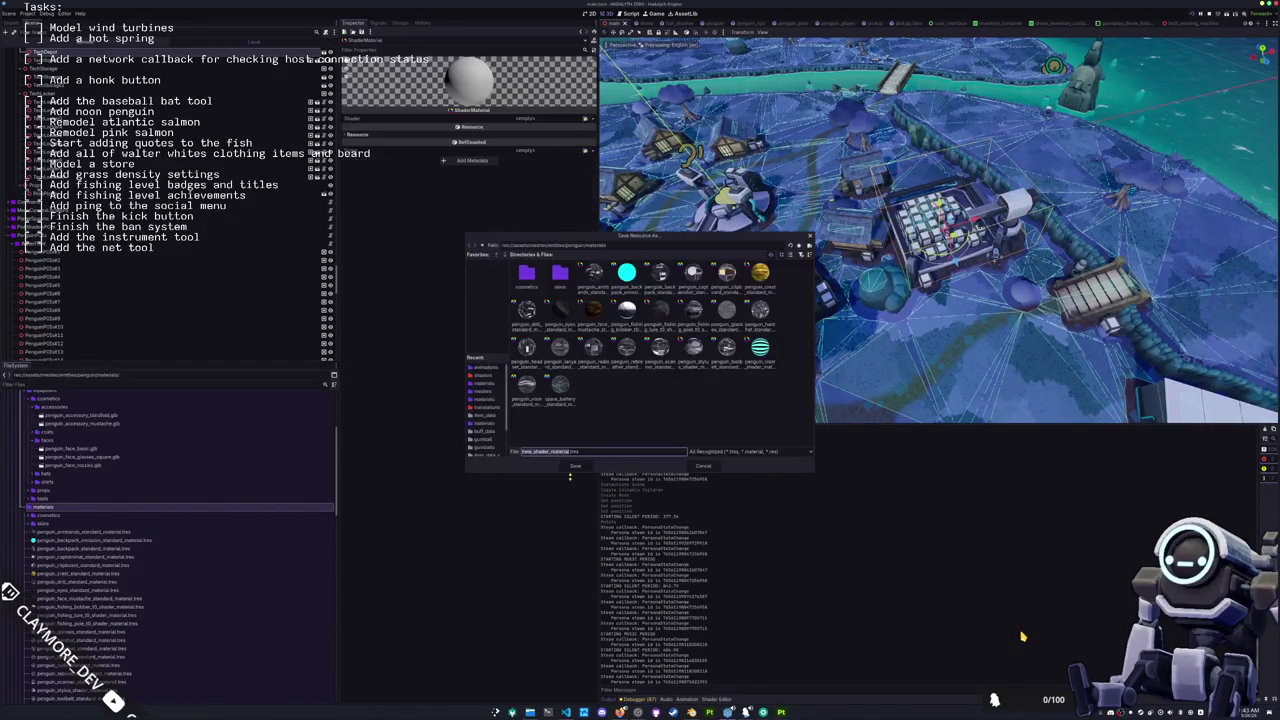
text(penguin_blindfold)
key(Return)
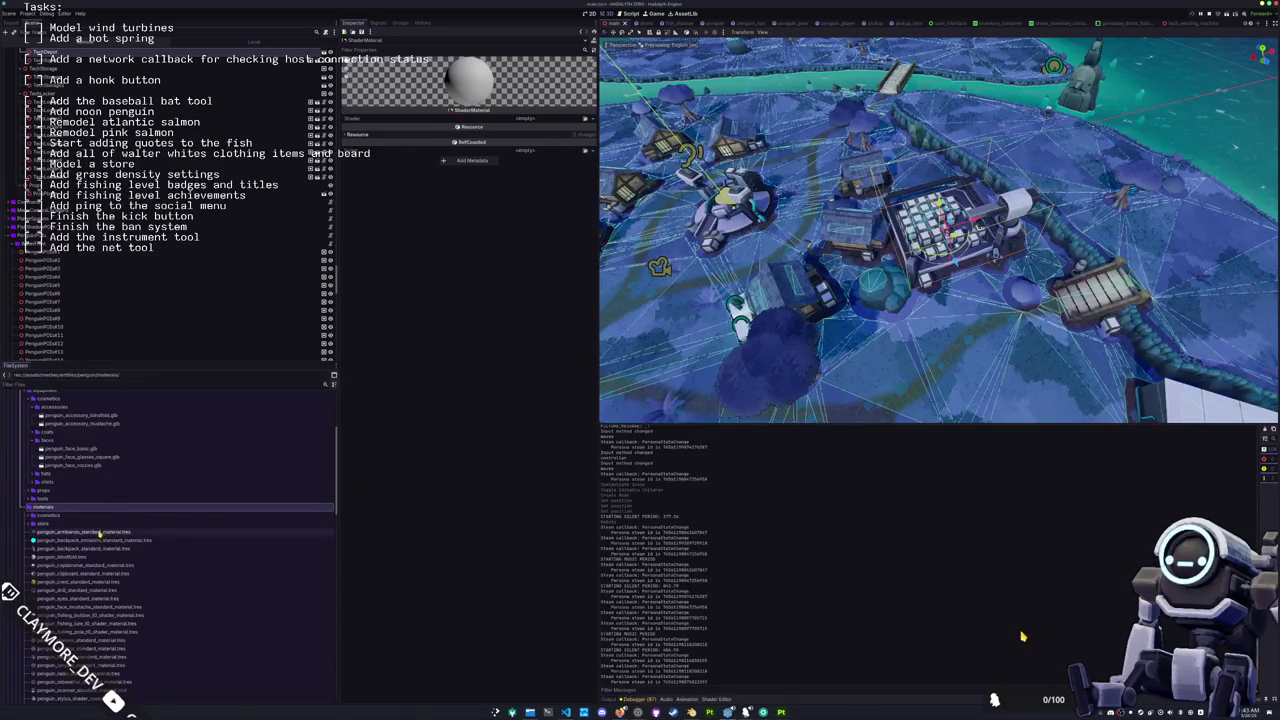
Step: Set penguin_blindfold.tres's shader to standard_material_cel_shader.gdshader
click(85, 558)
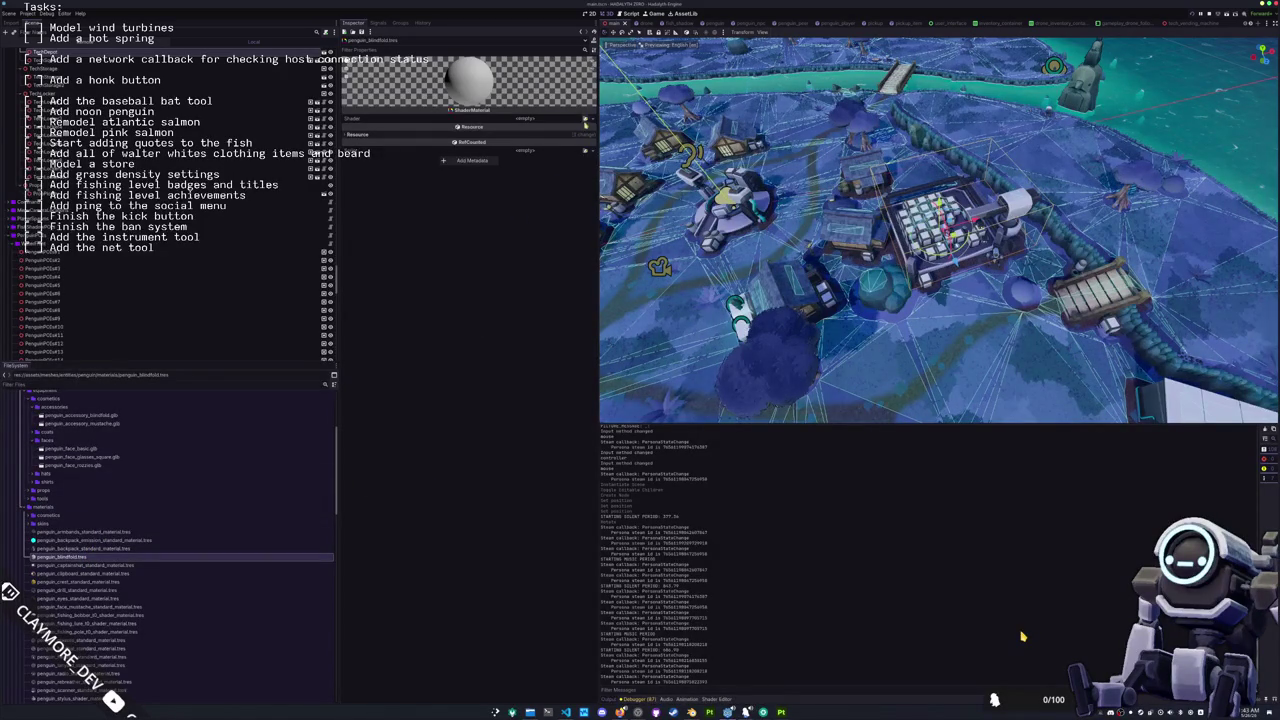
click(585, 122)
key(Return)
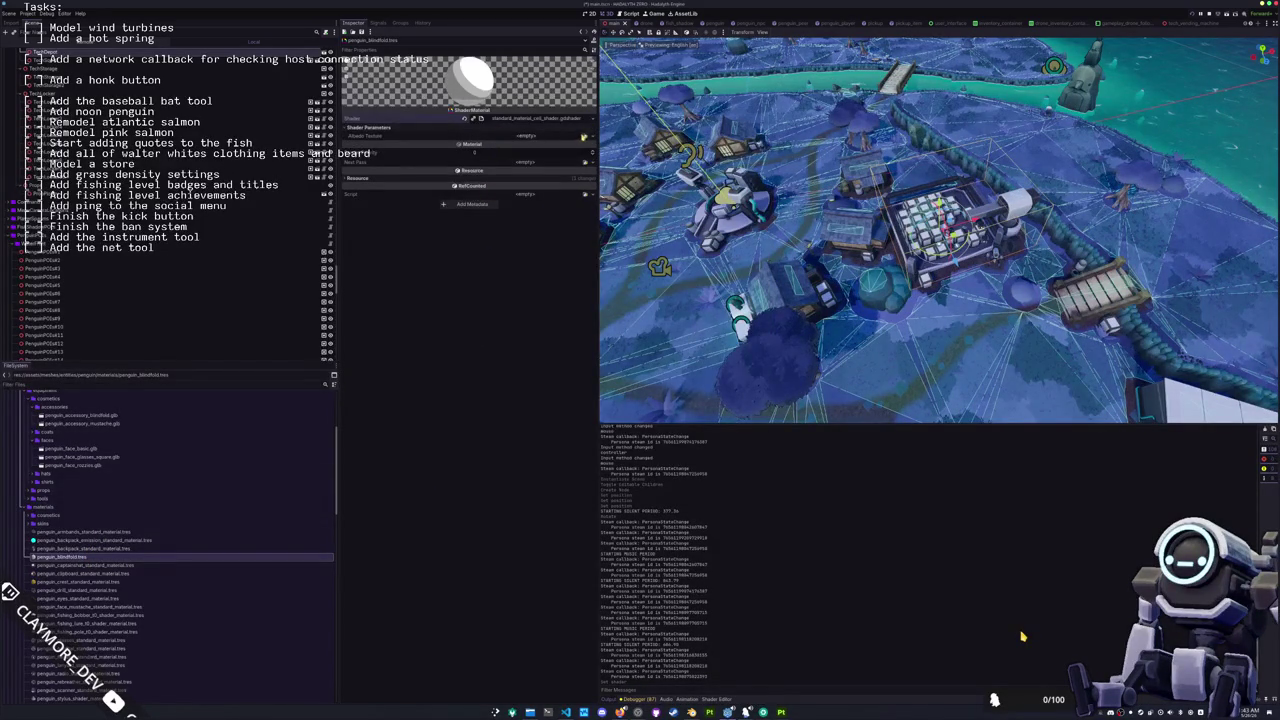
Step: Set the blindfold material's Albedo Texture to the penguin skin texture
click(581, 137)
text(blindfold)
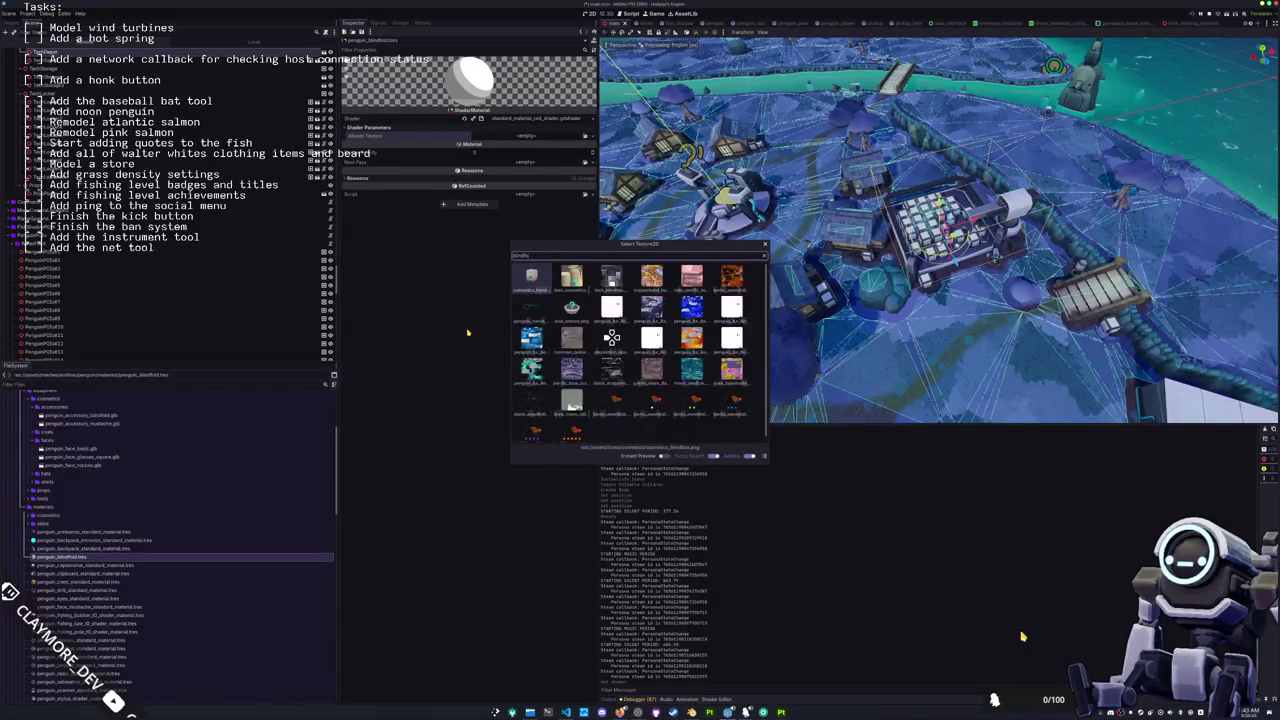
key(ctrl+a)
text(pen)
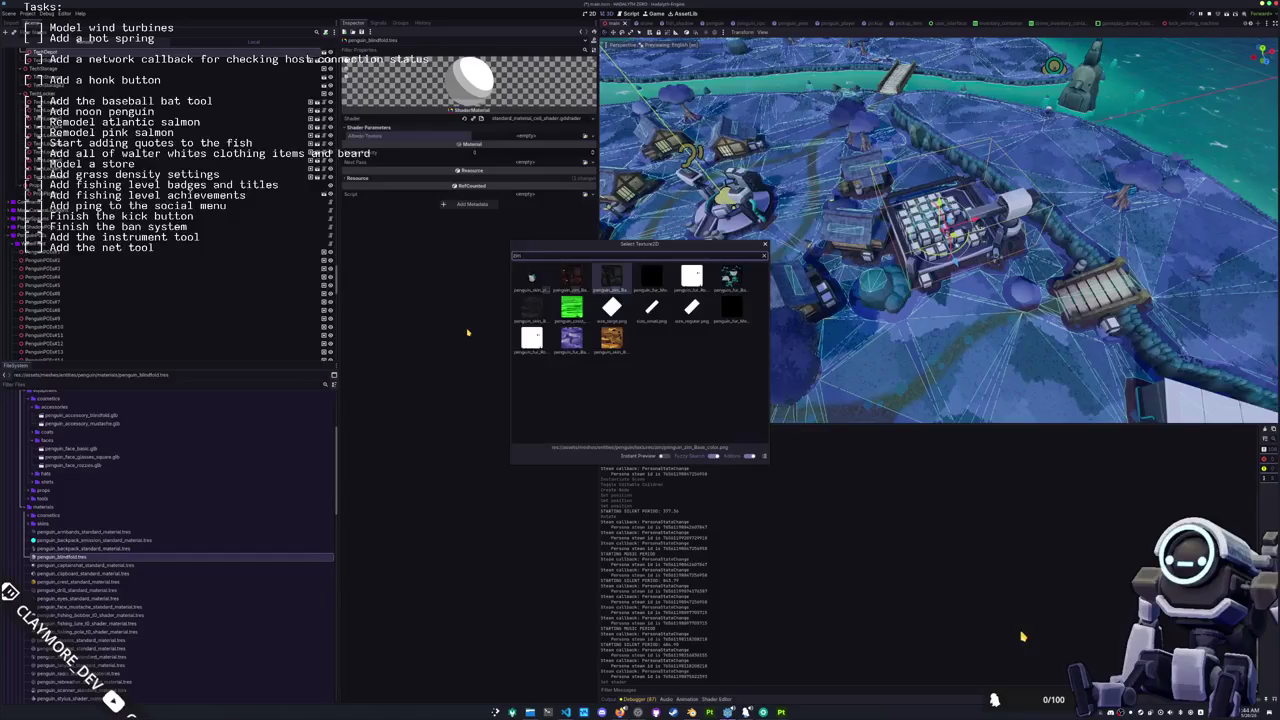
key(Return)
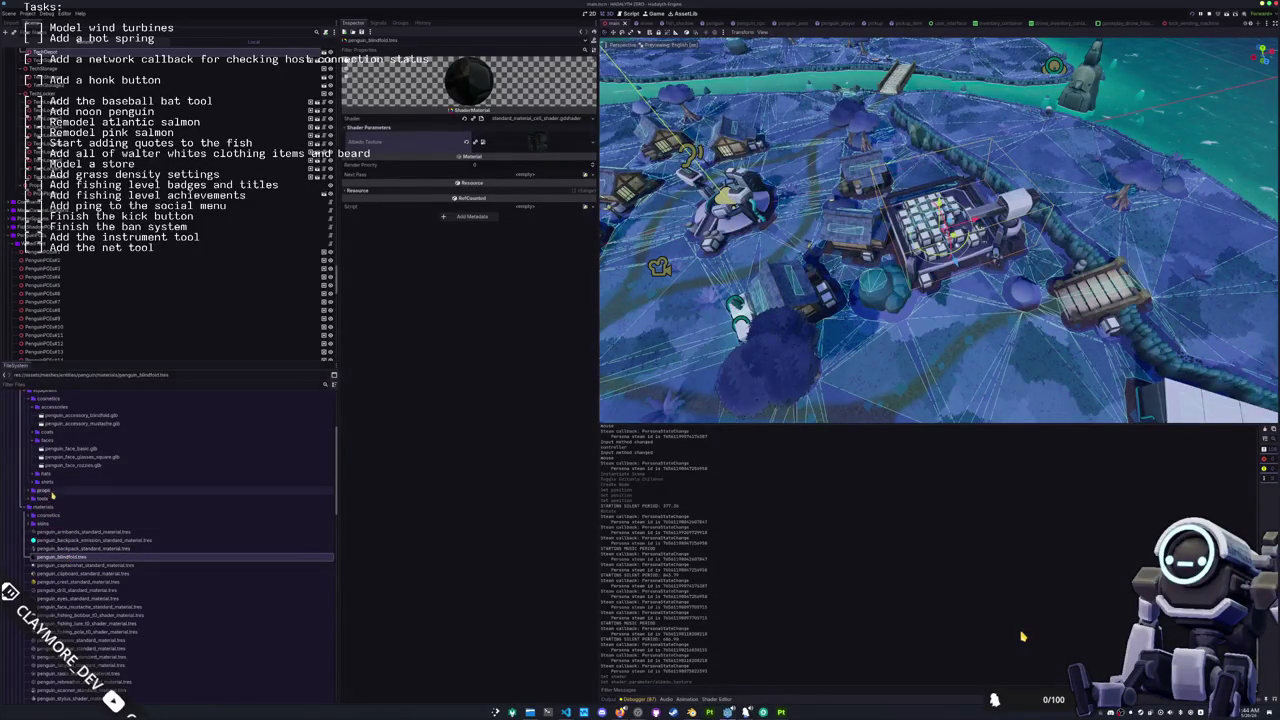
Step: Duplicate penguin_blindfold.tres, removing 'blindfold' from the copy's name
key(ctrl+d)
key(ctrl+shift+Left)
key(BackSpace)
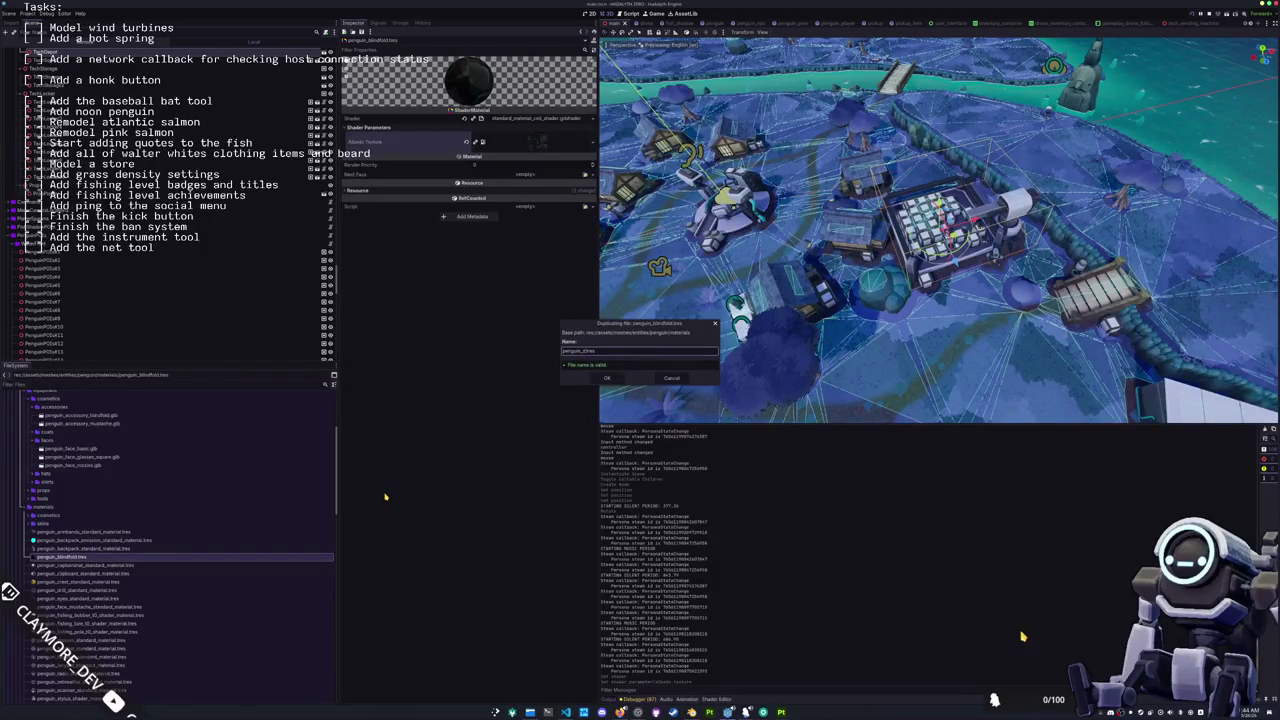
Step: Create the penguin_zm.tres copy and load a penguin_zim texture into its Albedo Texture
key(Return)
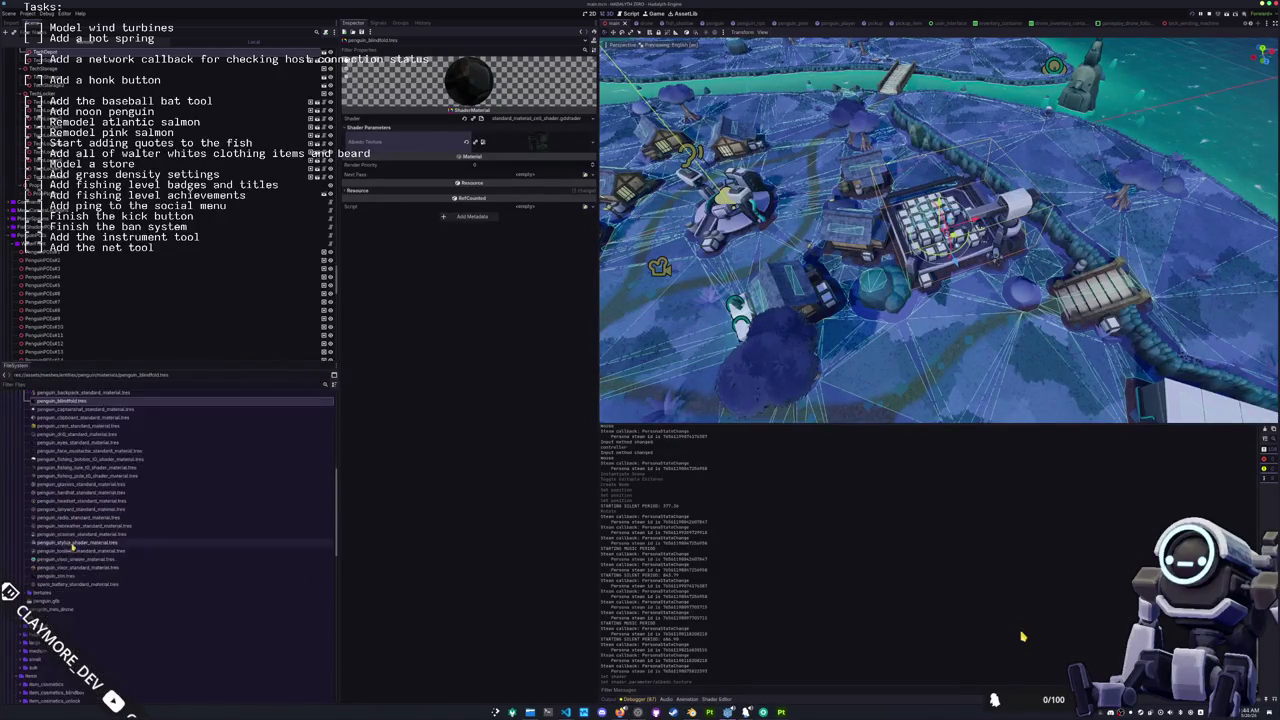
click(72, 459)
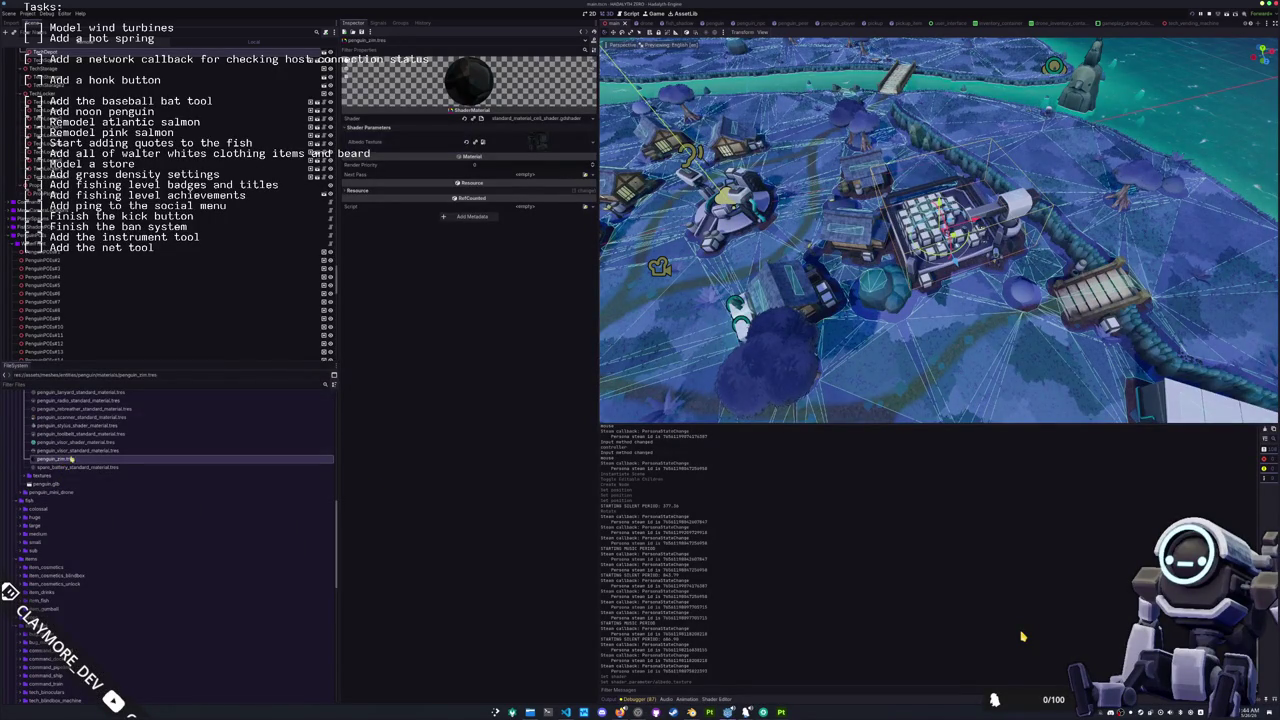
click(594, 142)
click(556, 313)
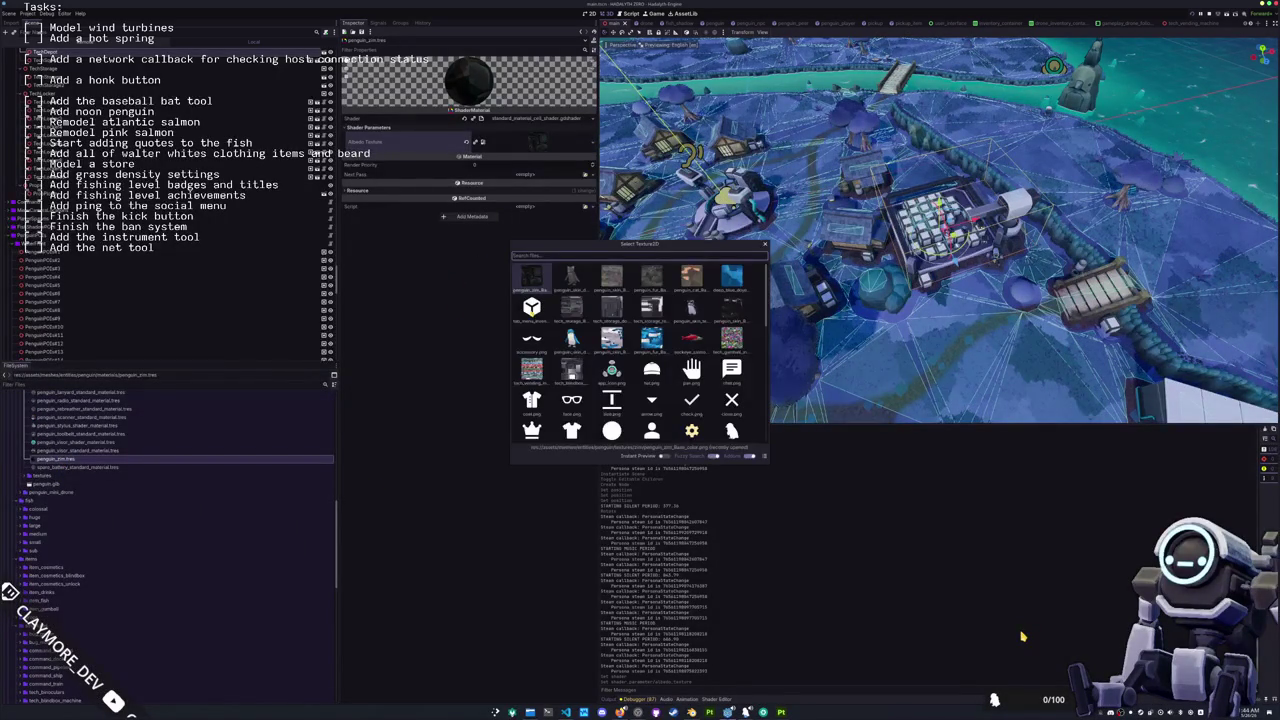
text(zim)
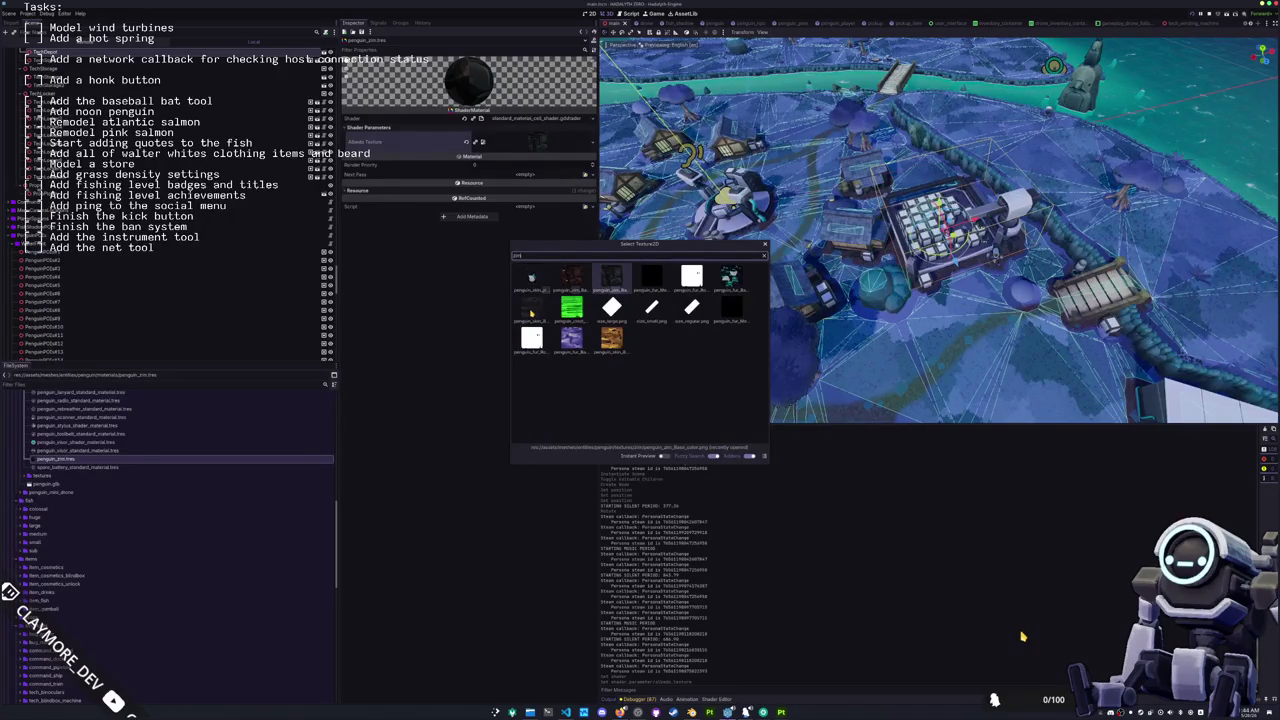
key(Left)
key(Right)
key(Left)
key(Right)
key(Left)
key(Right)
key(Return)
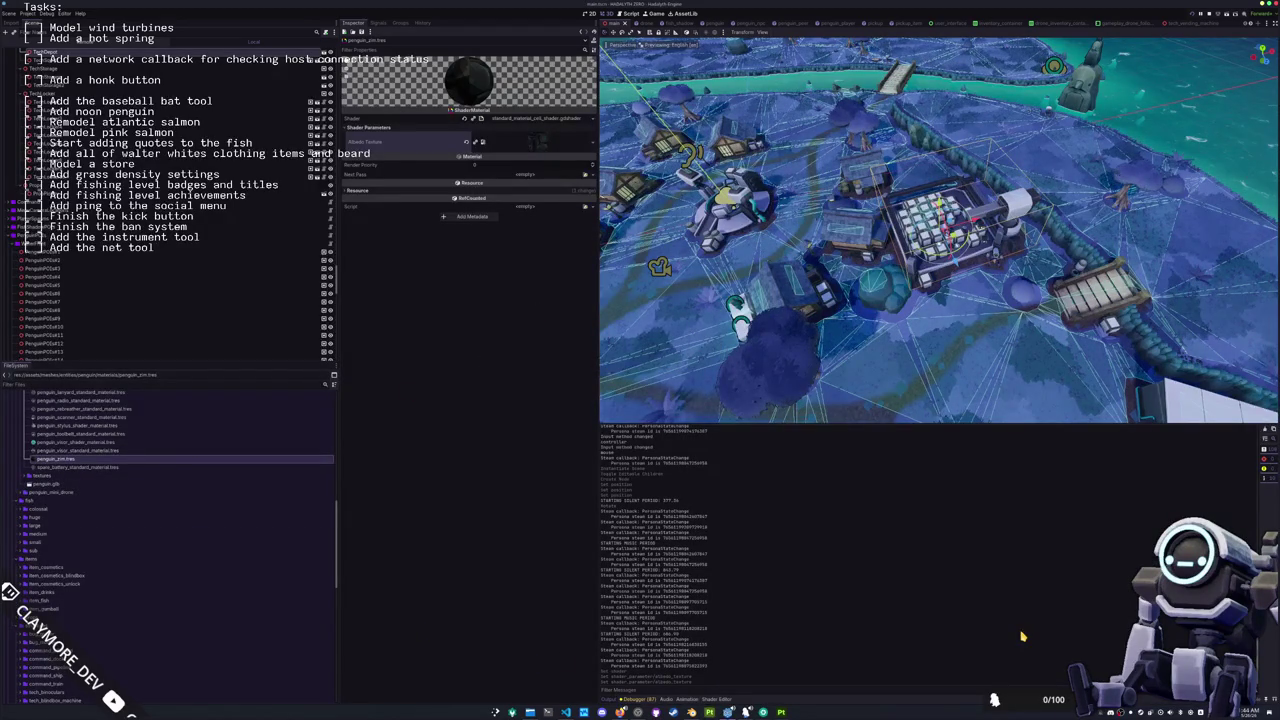
click(691, 712)
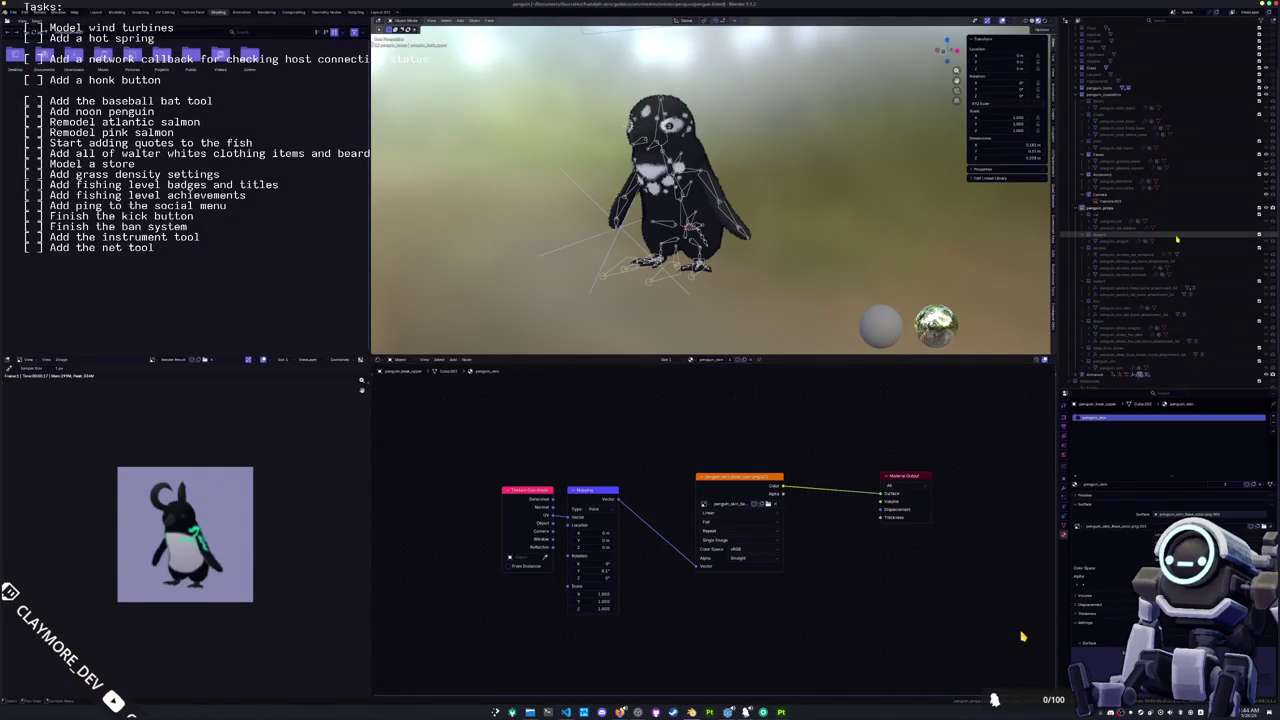
Step: Raise the blindfold into Camera.003's view and render it with F12
click(1240, 202)
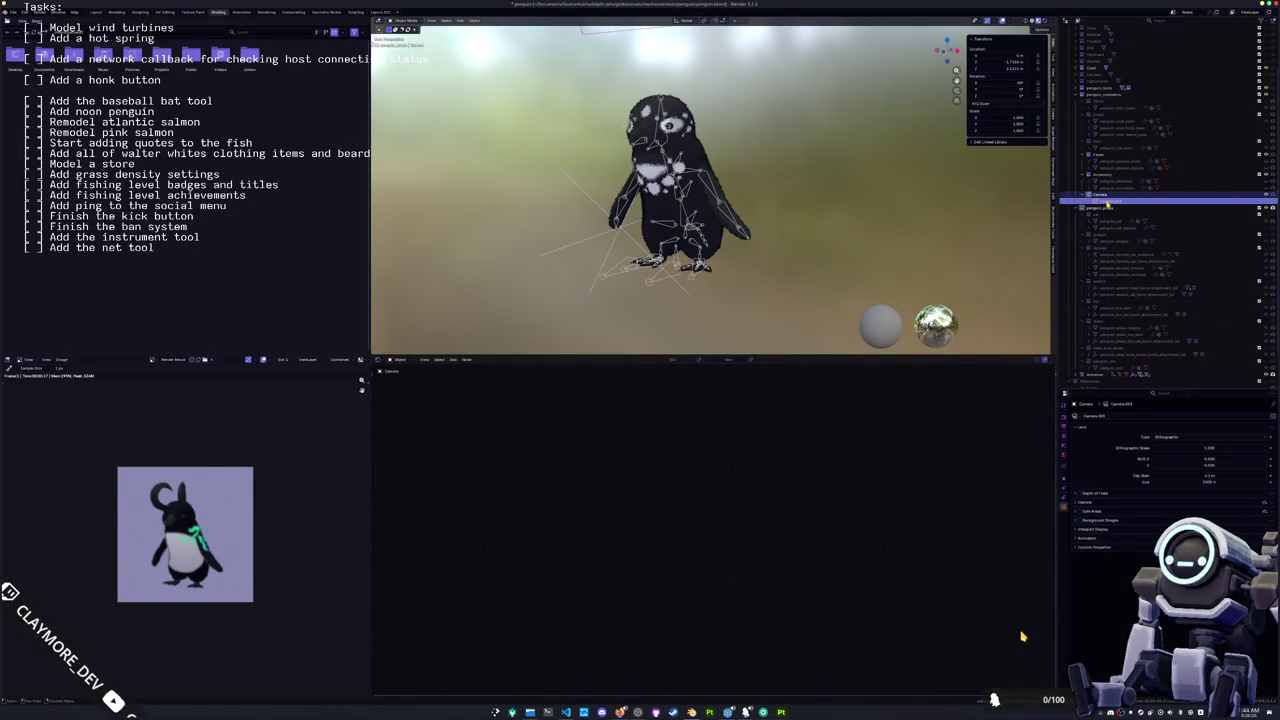
key(KP_0)
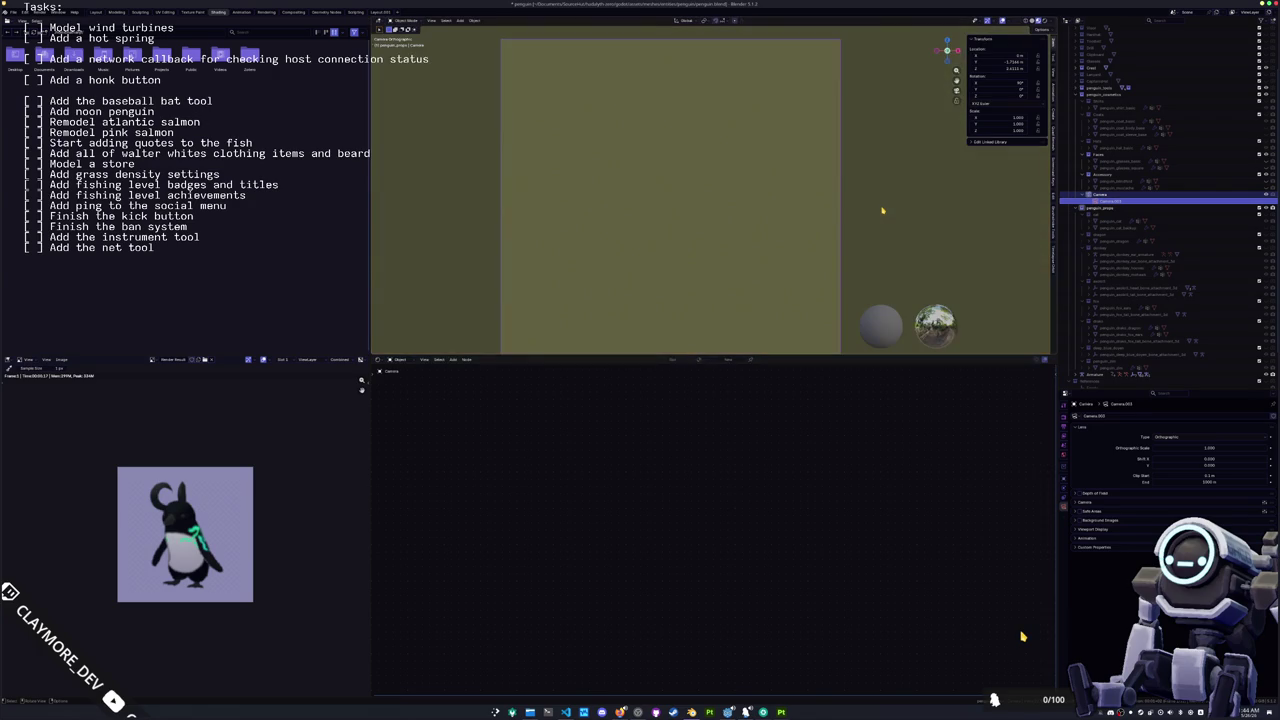
click(1130, 182)
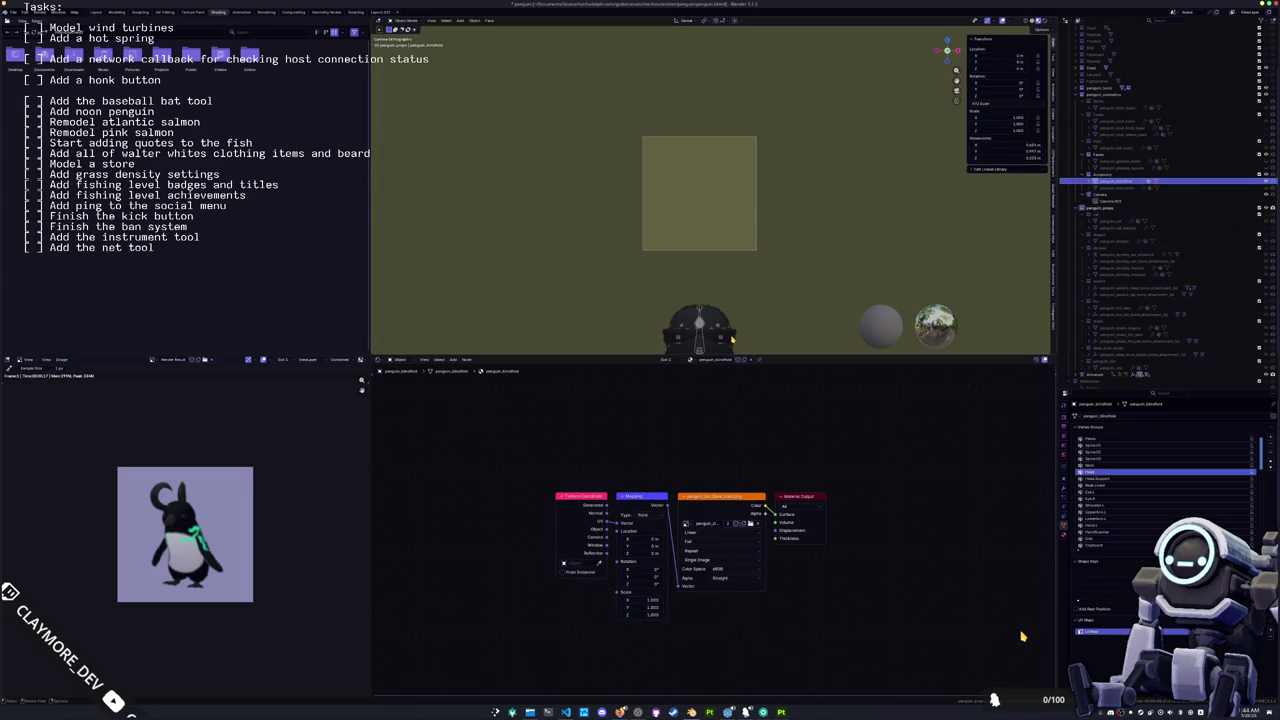
key(g)
key(z)
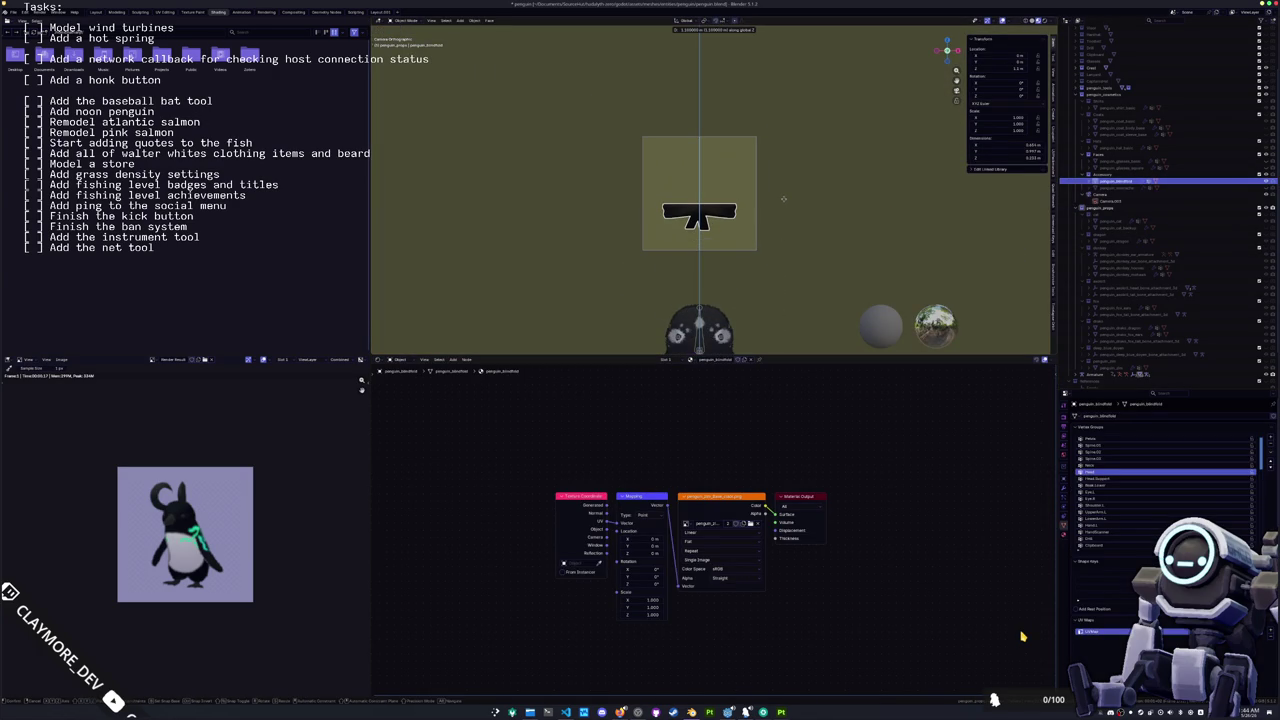
click(790, 77)
scroll(784, 183, up, 2)
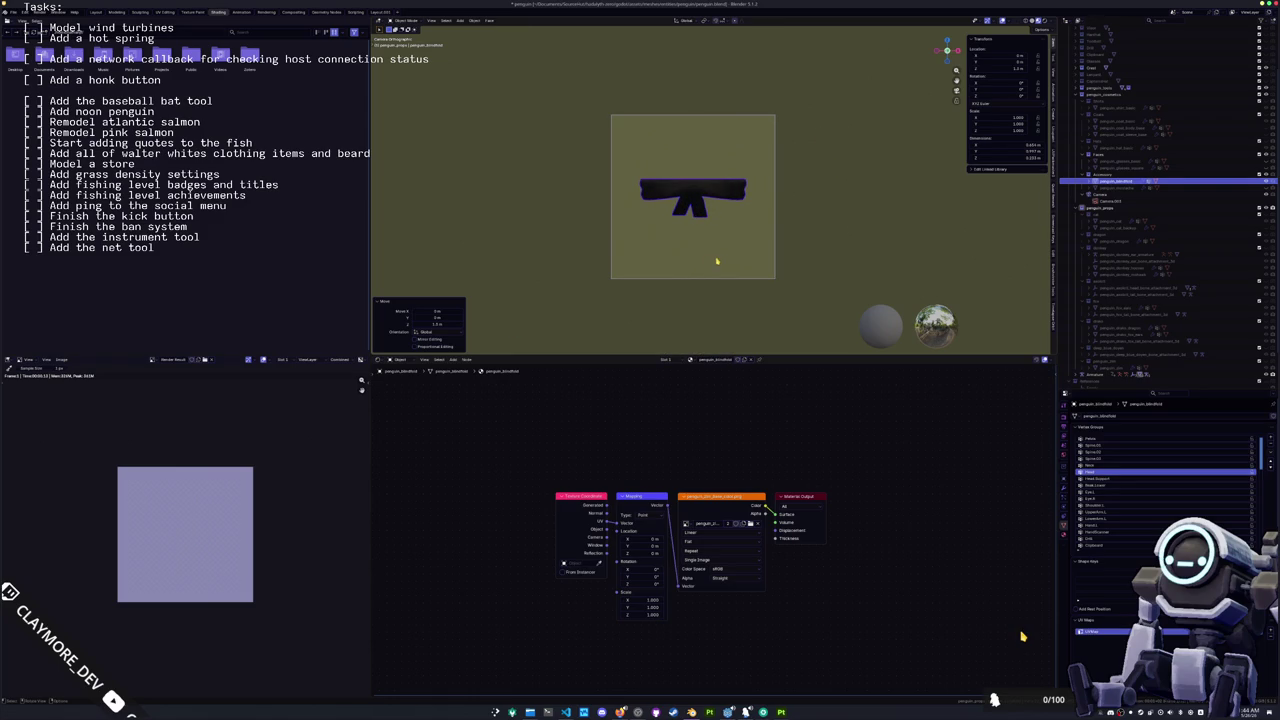
click(1272, 178)
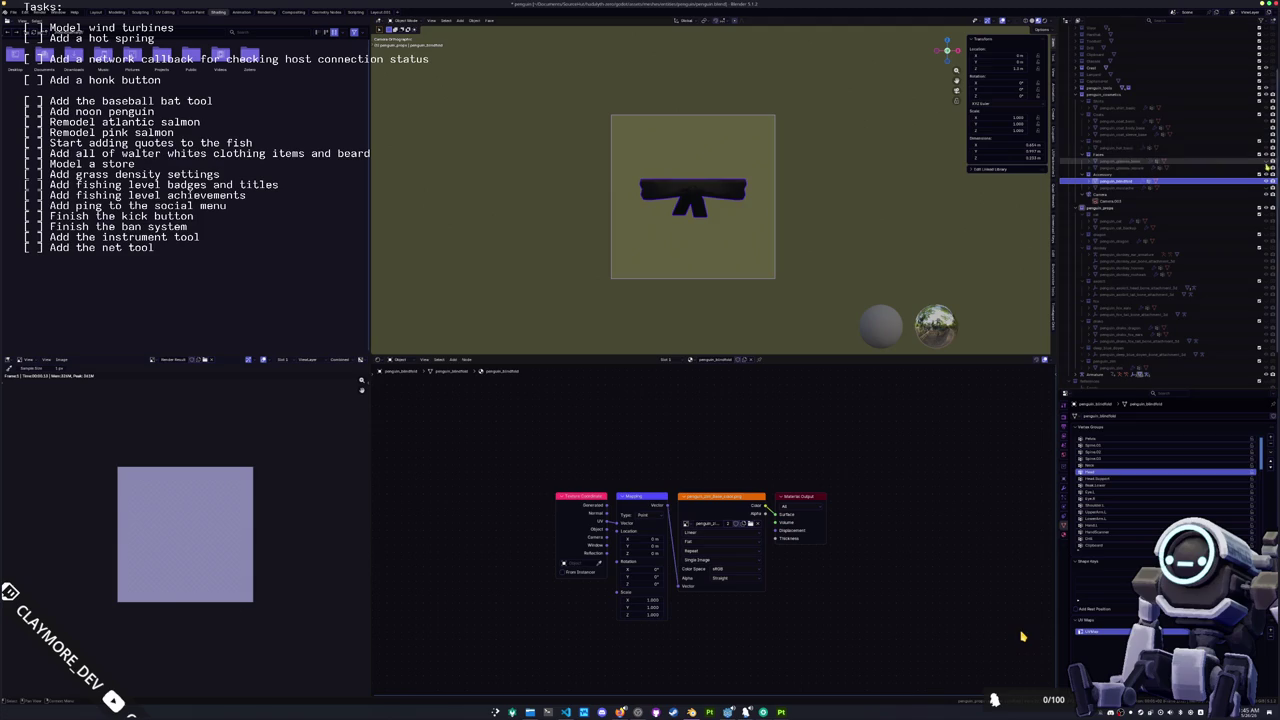
key(F12)
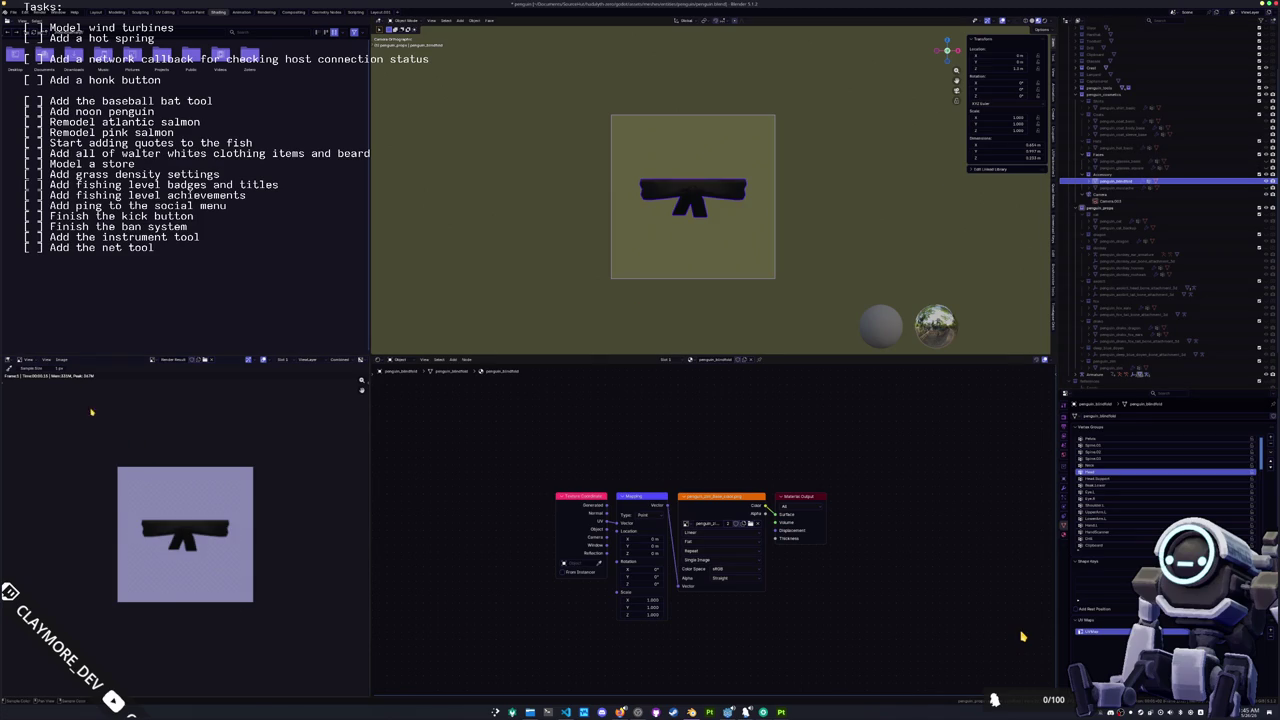
Step: Save the render as a penguin_accessory icon image in the accessories_data_prop folder
click(61, 359)
click(80, 428)
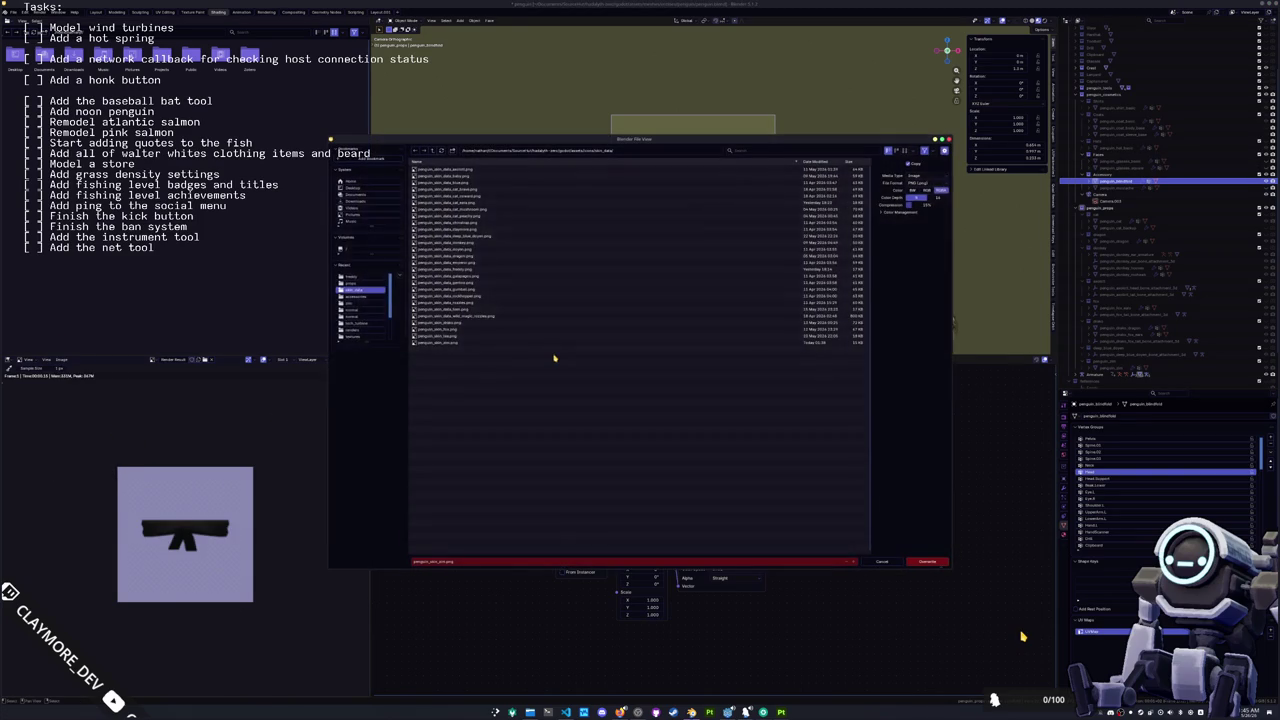
scroll(365, 305, down, 3)
click(365, 336)
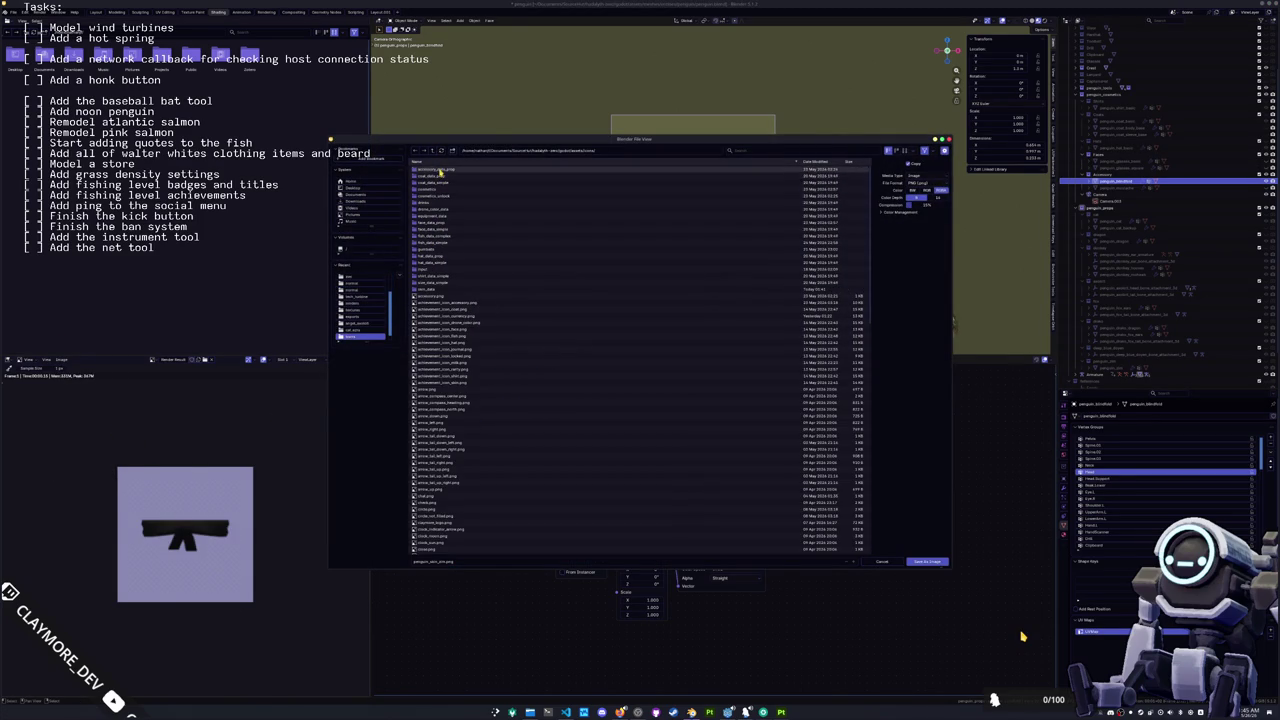
double_click(435, 169)
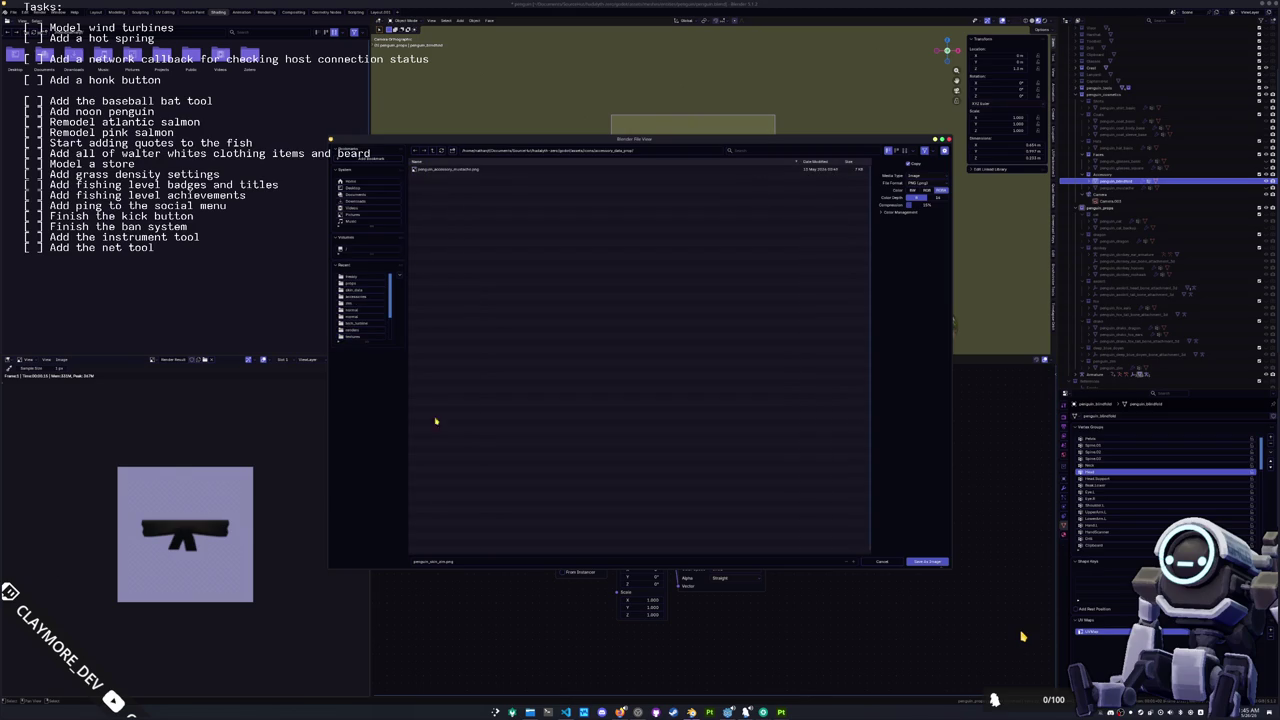
click(491, 558)
text(penguin_access)
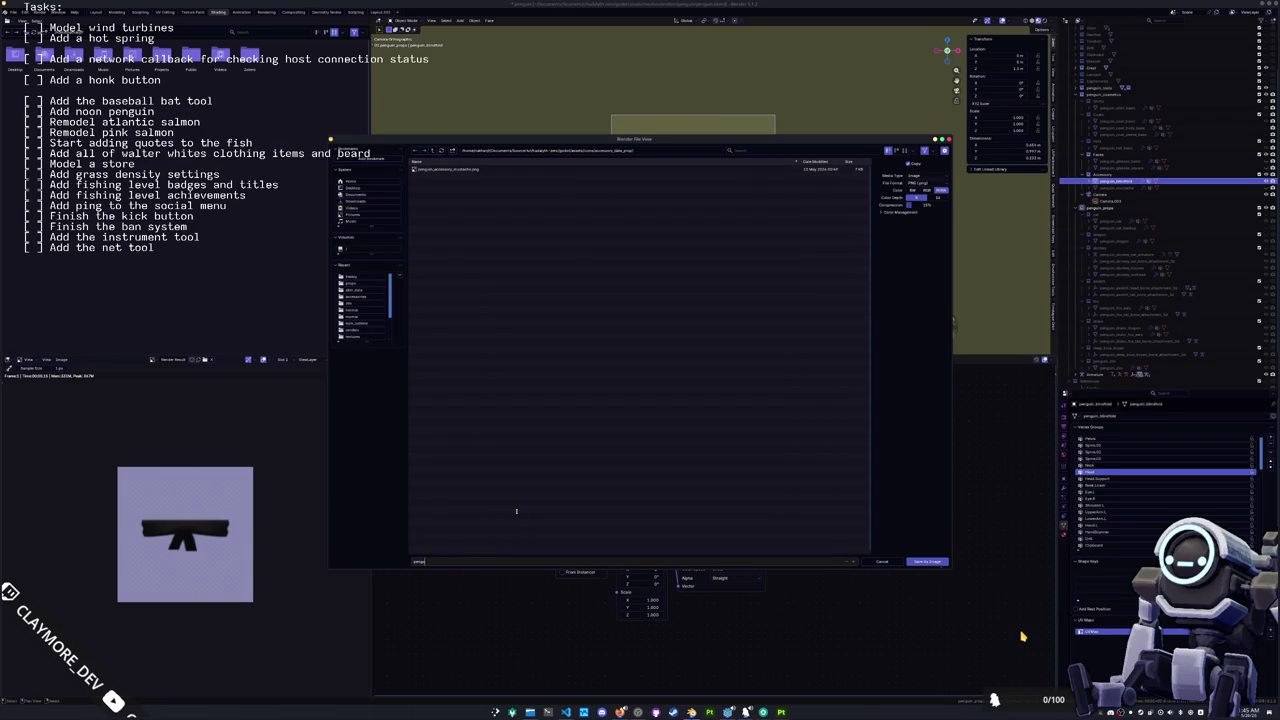
text(ory)
key(Return)
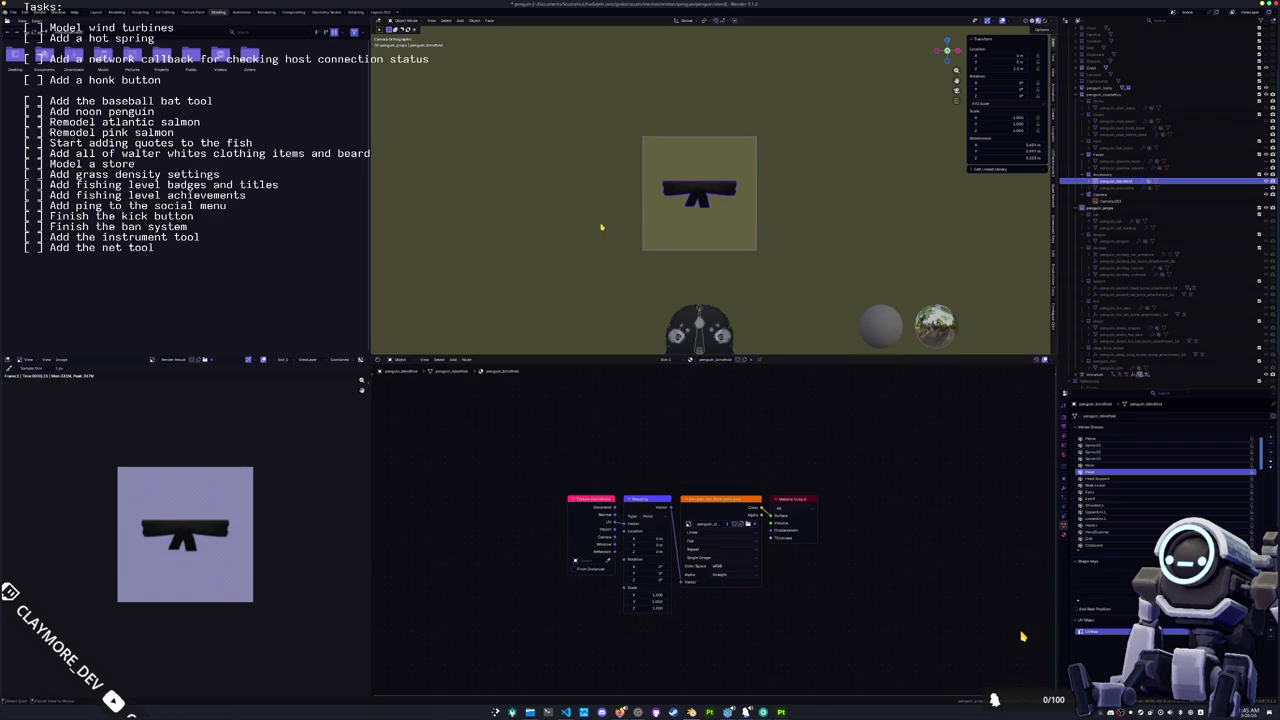
Step: Reset the blindfold's position, exclude it from renders, and leave camera view
key(alt+g)
click(1190, 194)
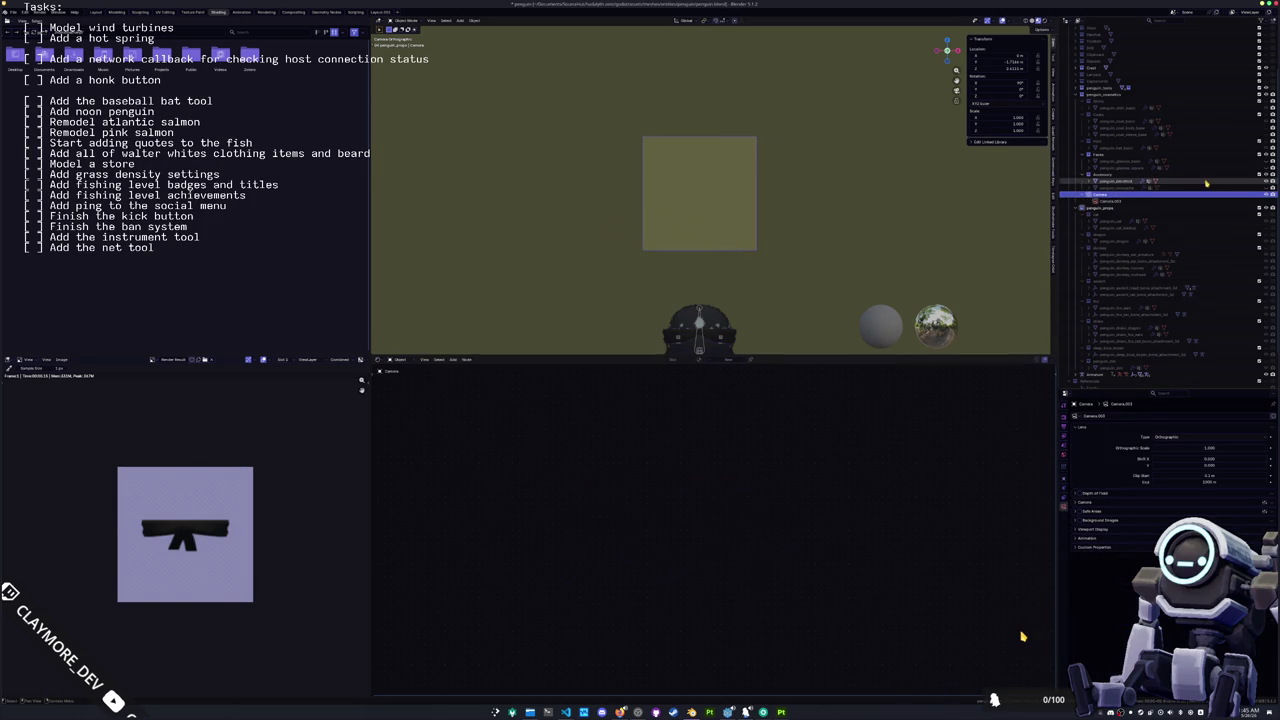
click(1259, 180)
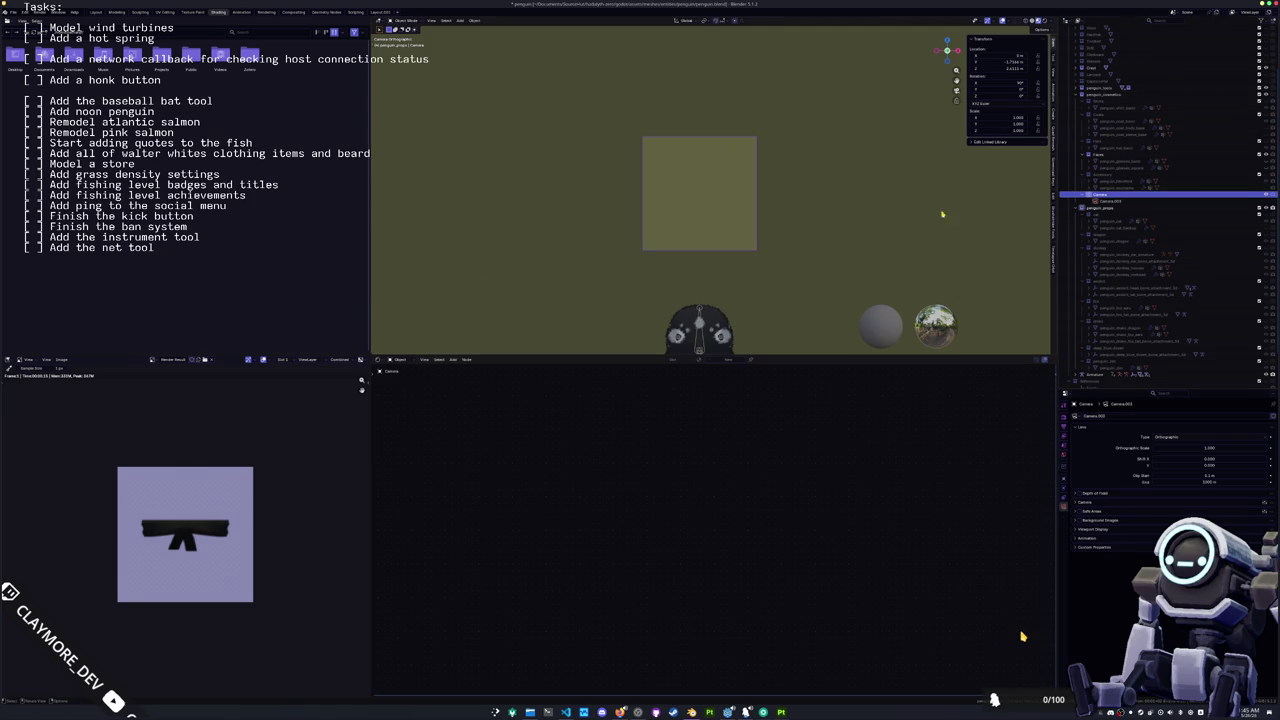
key(KP_0)
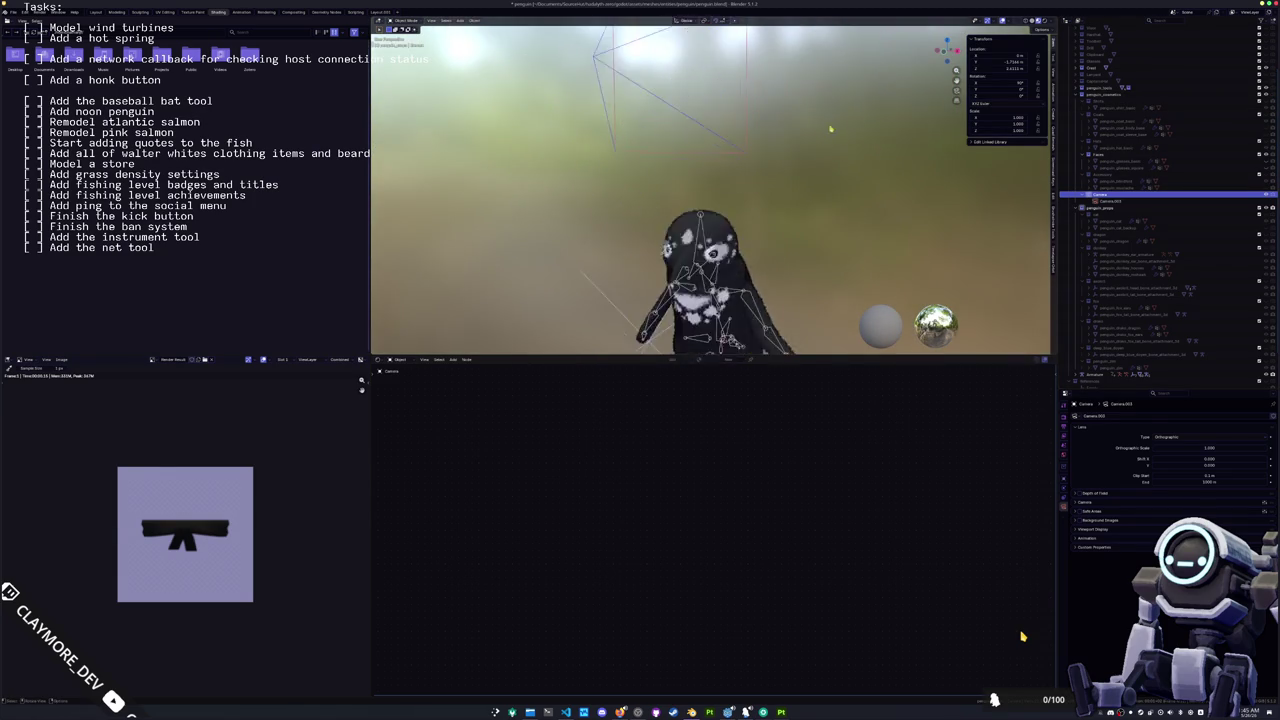
click(790, 188)
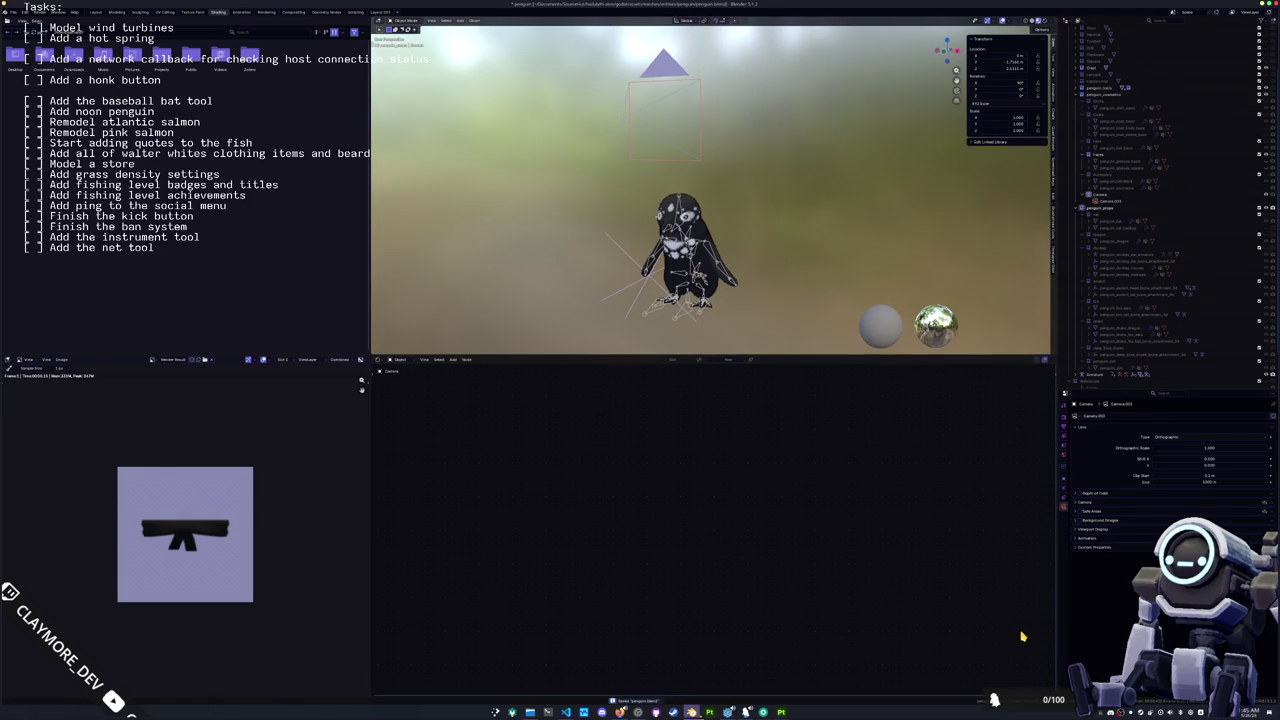
key(alt+Tab)
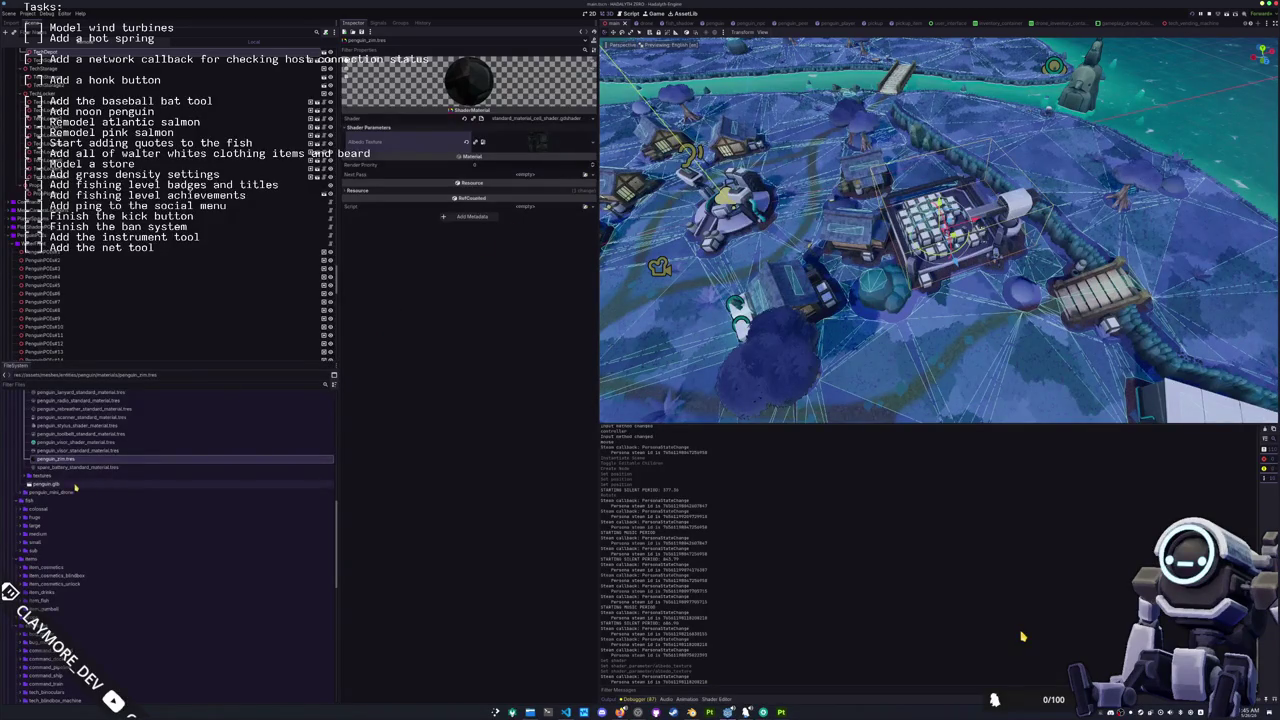
Step: Duplicate the penguin_accessory_mustache folder as penguin_accessory_blindfold
scroll(129, 492, down, 10)
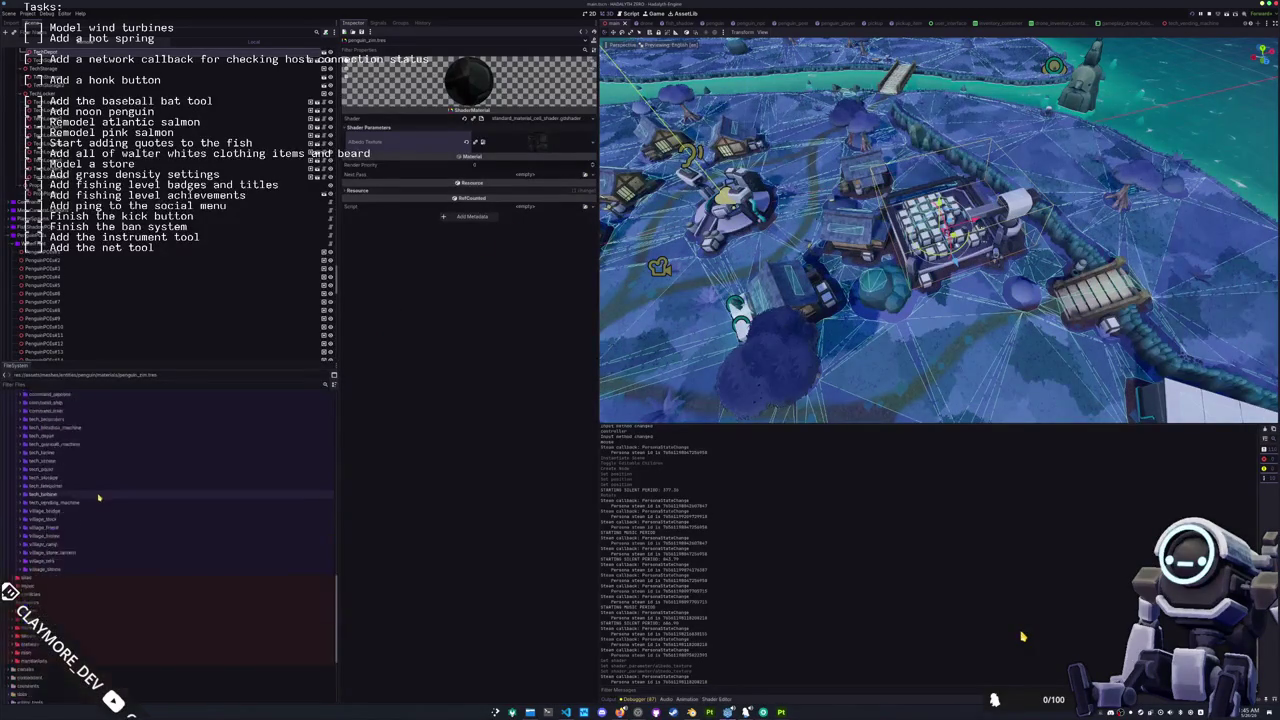
double_click(30, 590)
scroll(46, 545, down, 2)
double_click(48, 538)
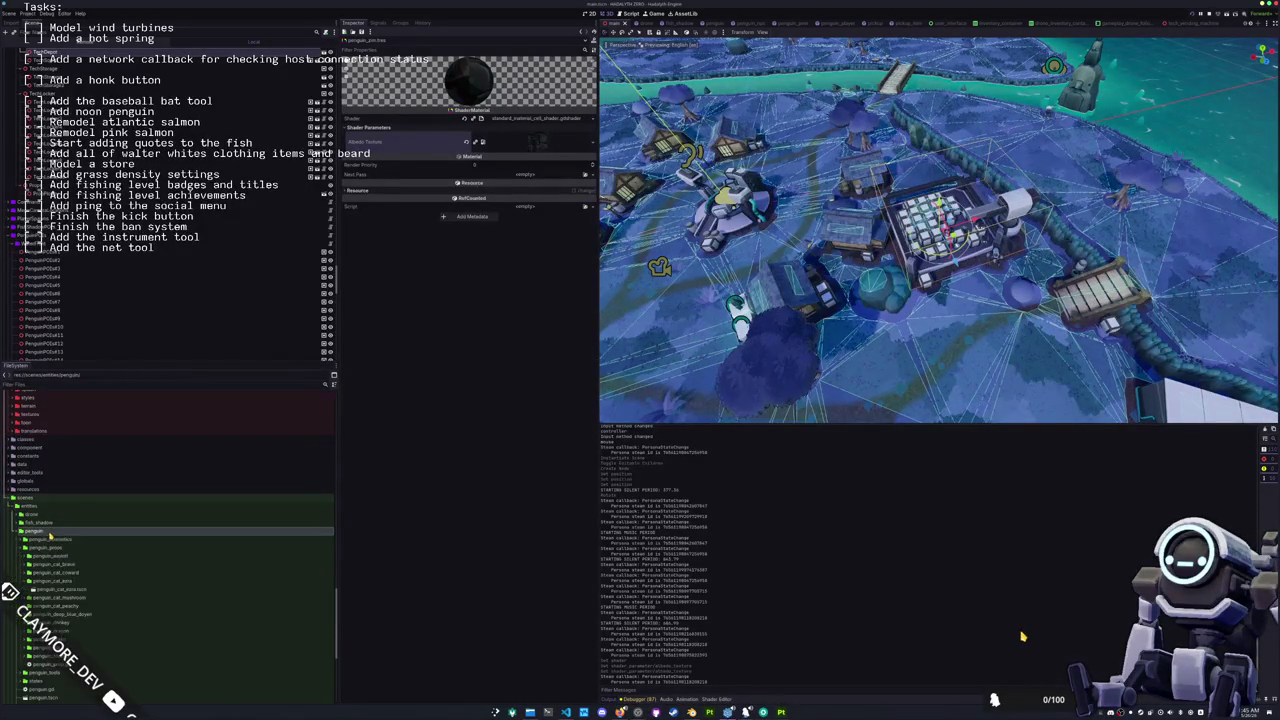
scroll(60, 500, down, 3)
double_click(82, 462)
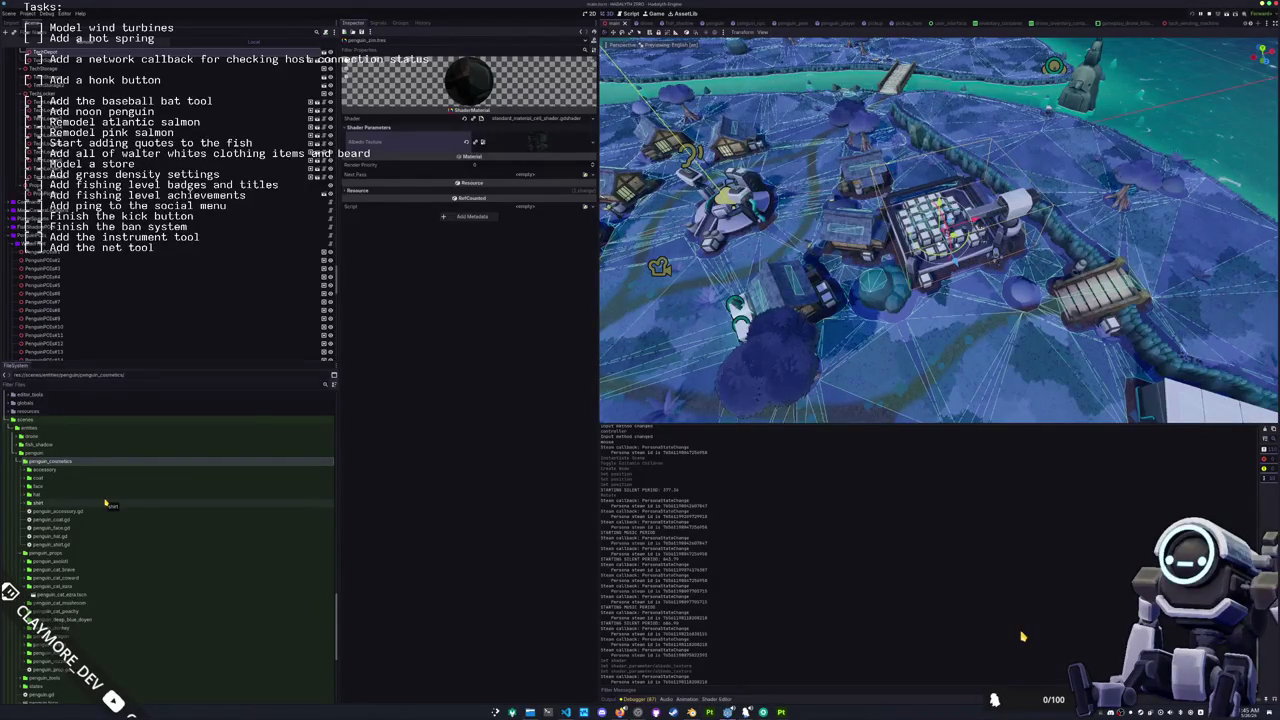
scroll(105, 503, down, 2)
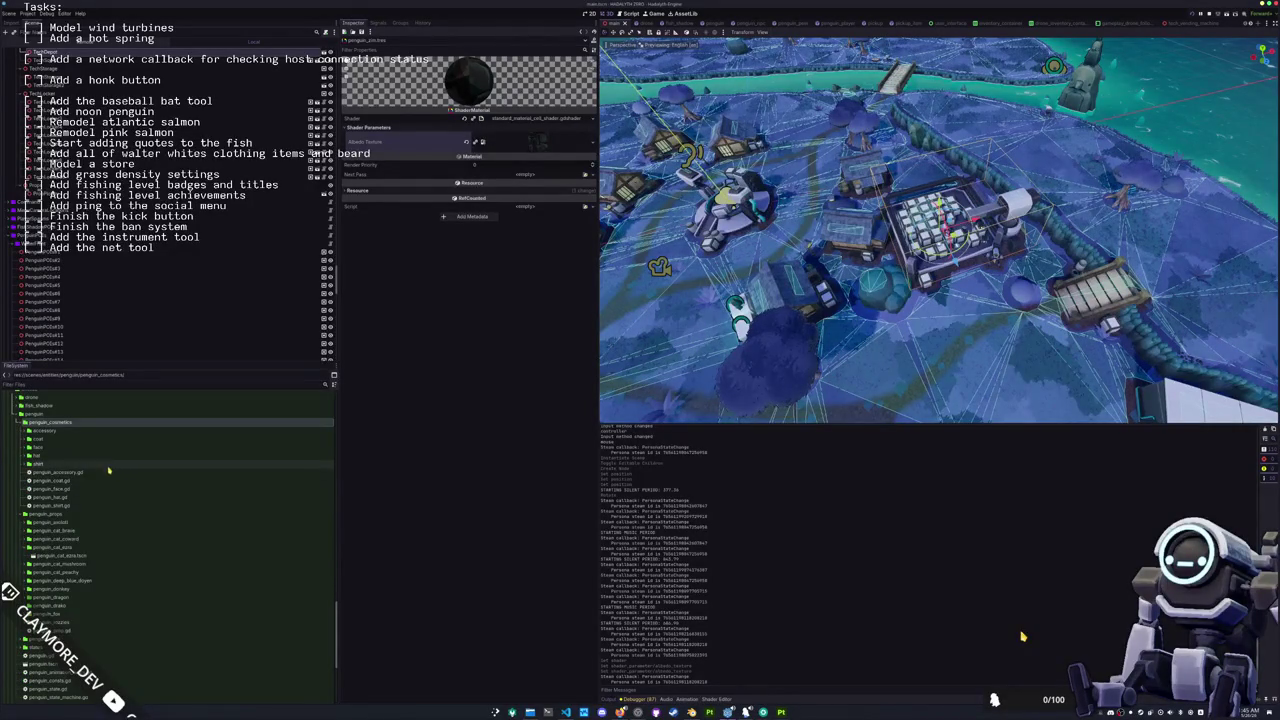
double_click(116, 431)
double_click(116, 438)
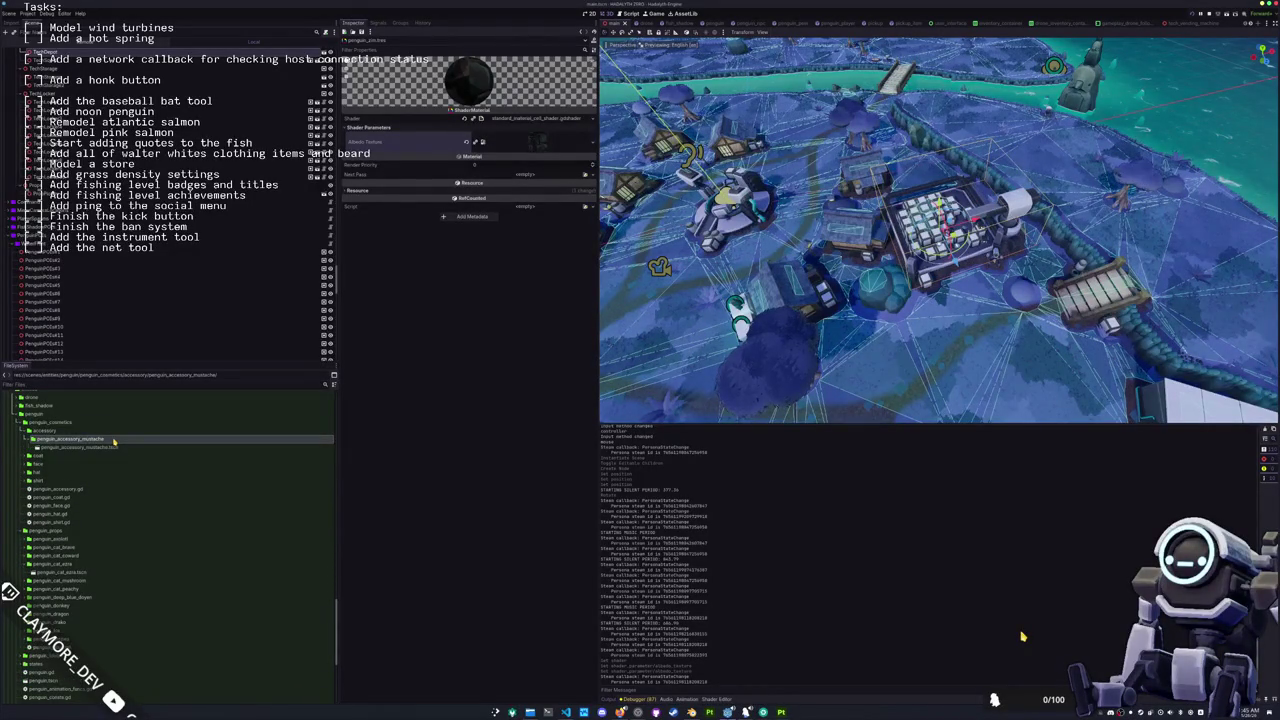
key(ctrl+d)
key(End)
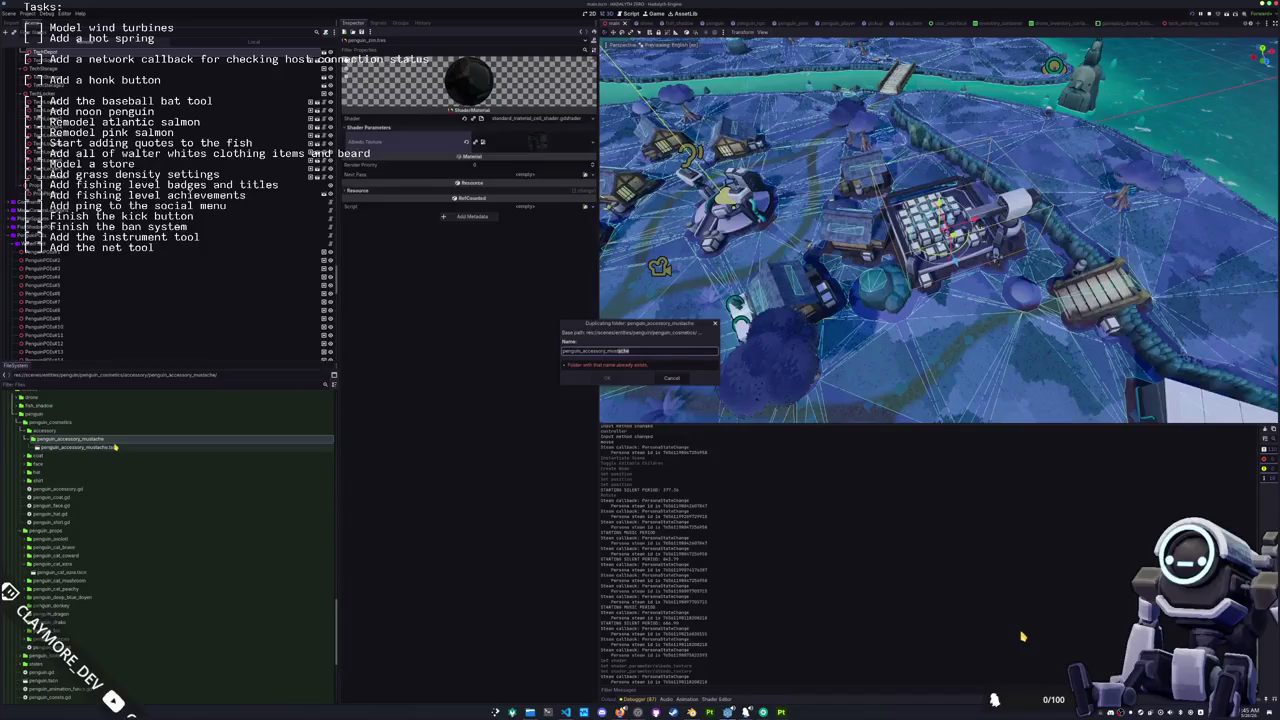
text(blindfold)
key(Return)
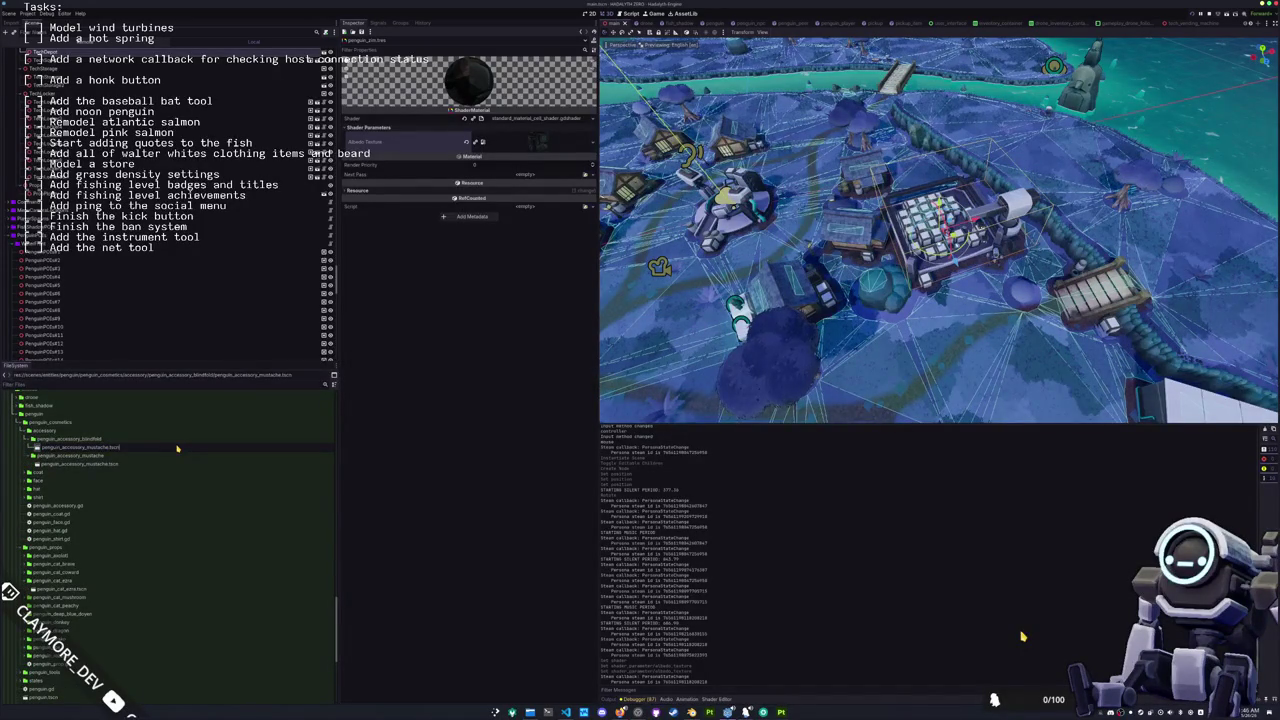
Step: Rename the copied scene to penguin_accessory_blindfold.tscn and open it
text(blindfold)
key(Return)
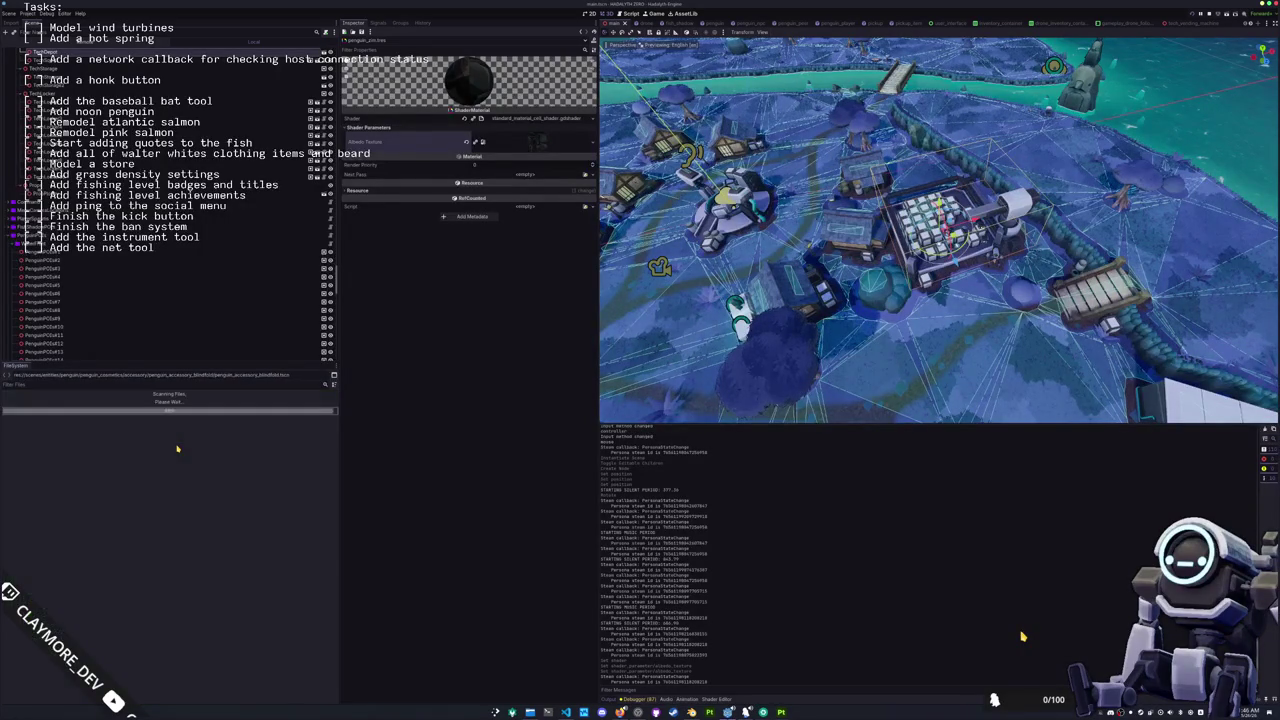
double_click(122, 447)
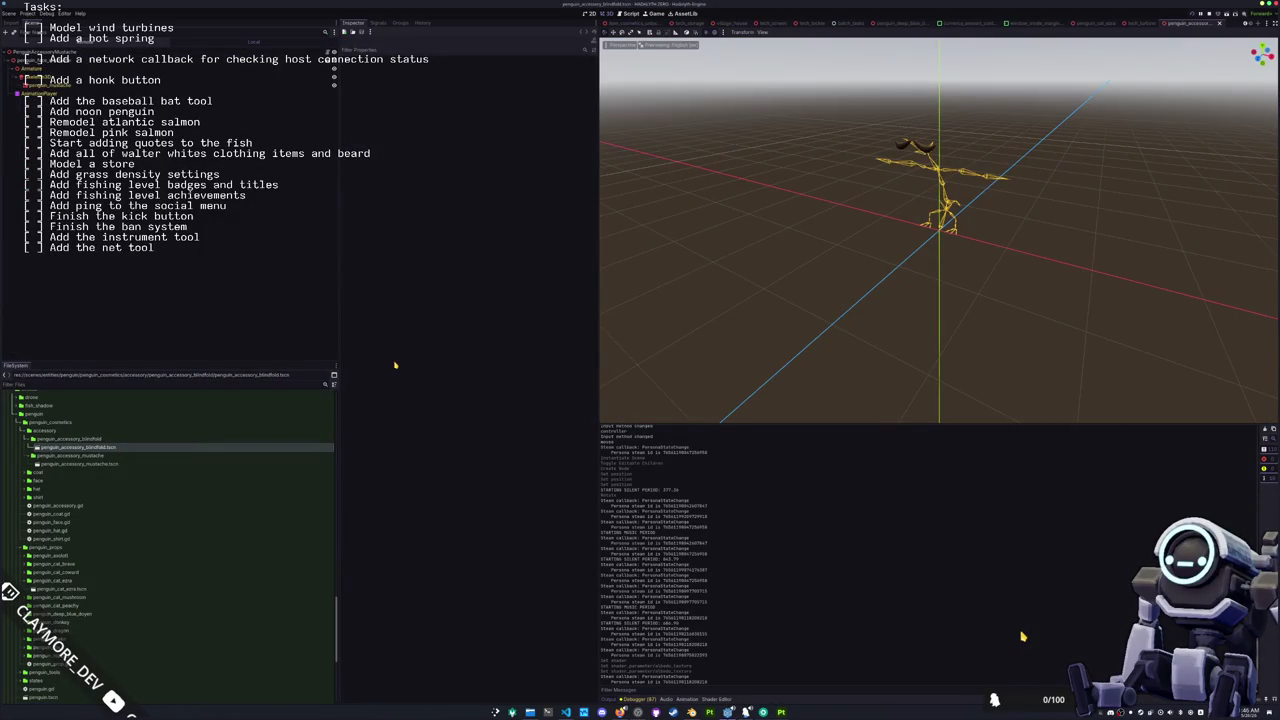
Step: Add the blindfold model with editable children and delete the old mustache nodes
scroll(123, 524, down, 10)
scroll(123, 524, up, 10)
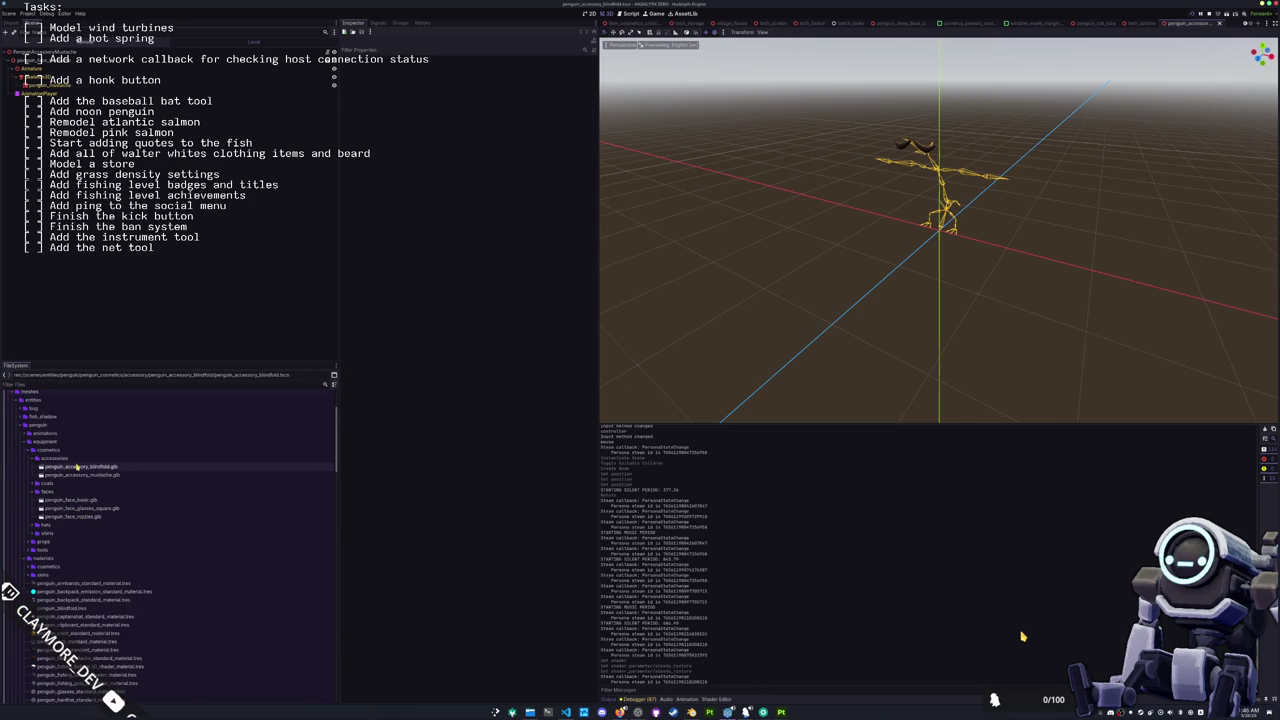
mouse_move(76, 469)
mouse_down()
mouse_move(155, 266)
mouse_move(70, 60)
mouse_move(42, 53)
mouse_up()
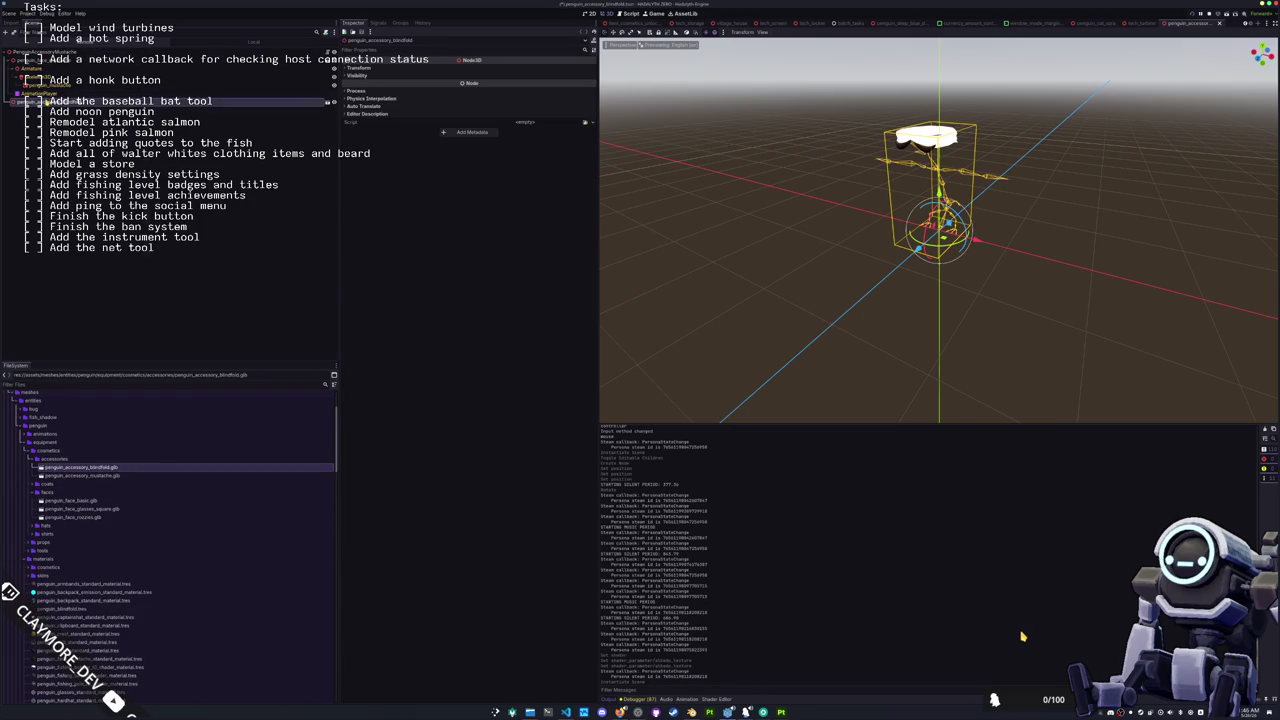
right_click(44, 101)
click(95, 246)
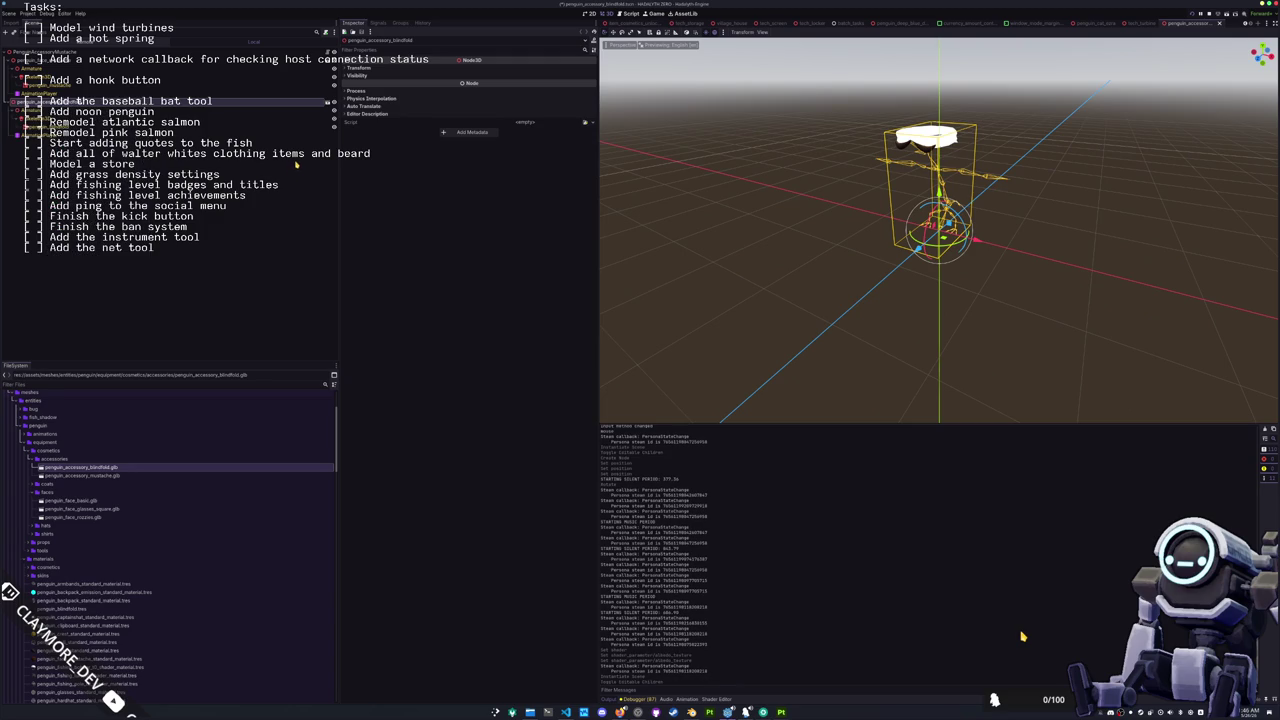
key(Up)
shift+click(55, 62)
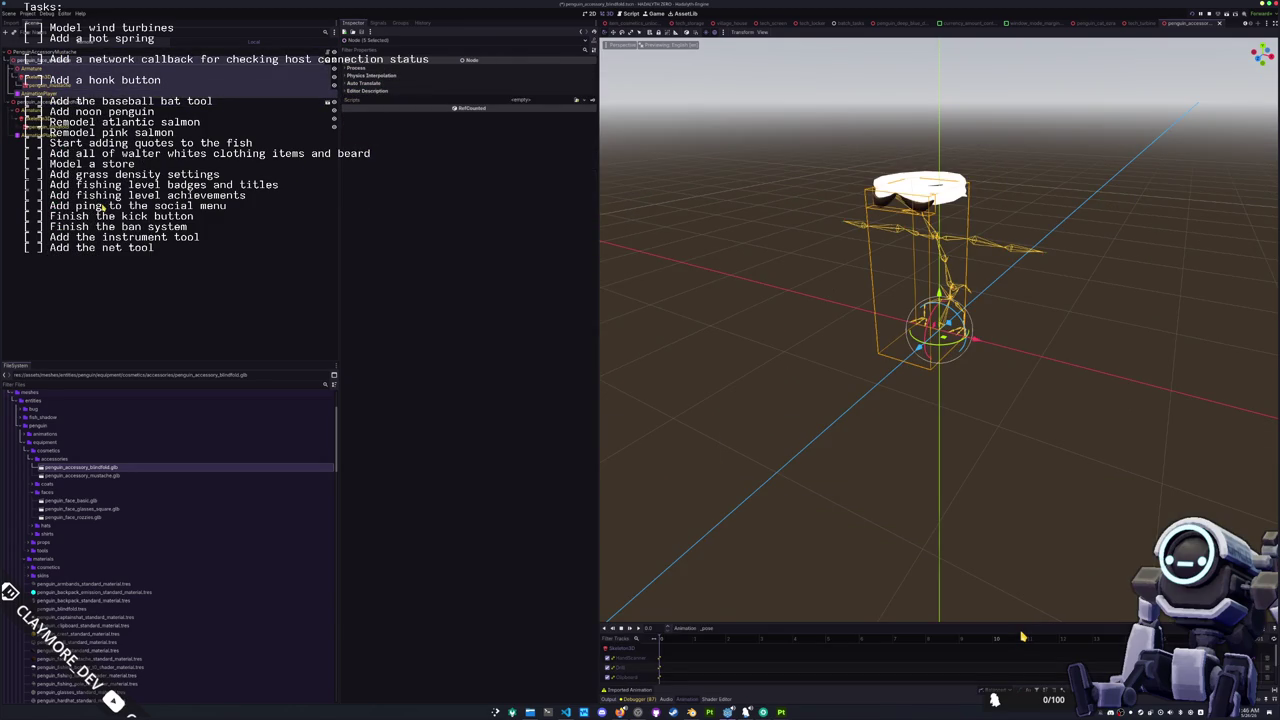
key(Delete)
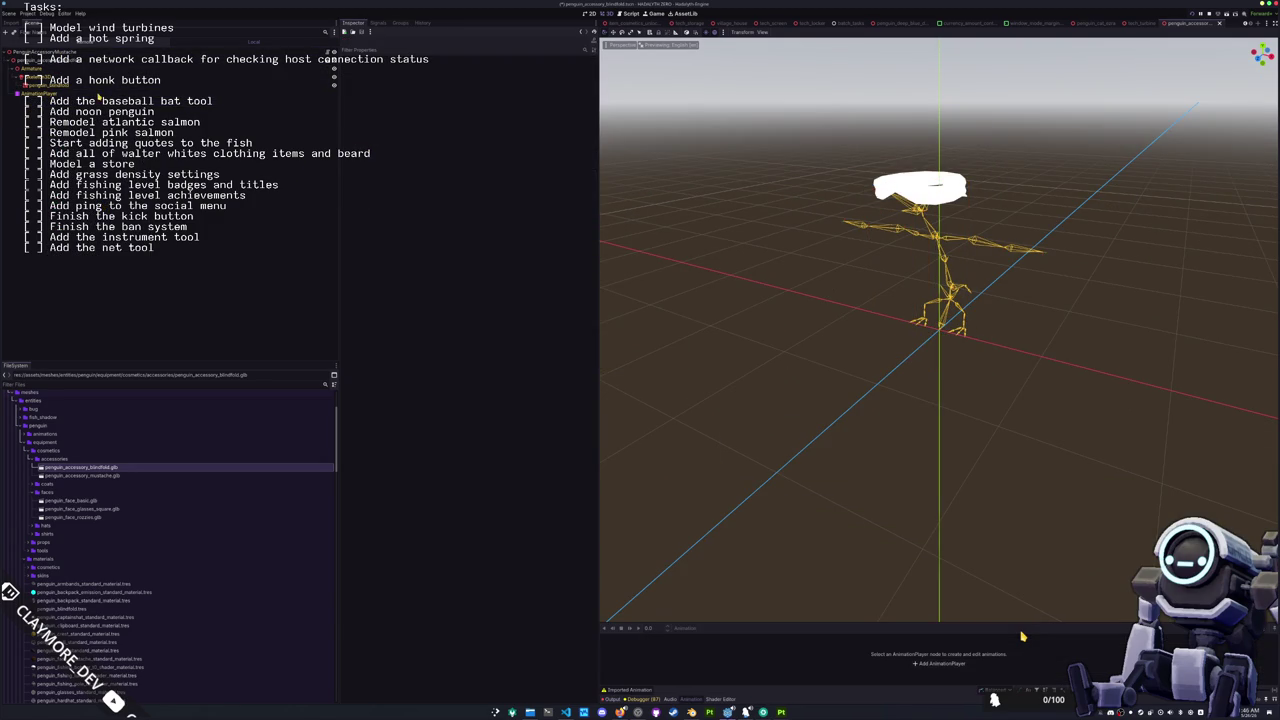
Step: Assign Skeleton3D as the accessory root's skeleton
click(60, 54)
click(527, 68)
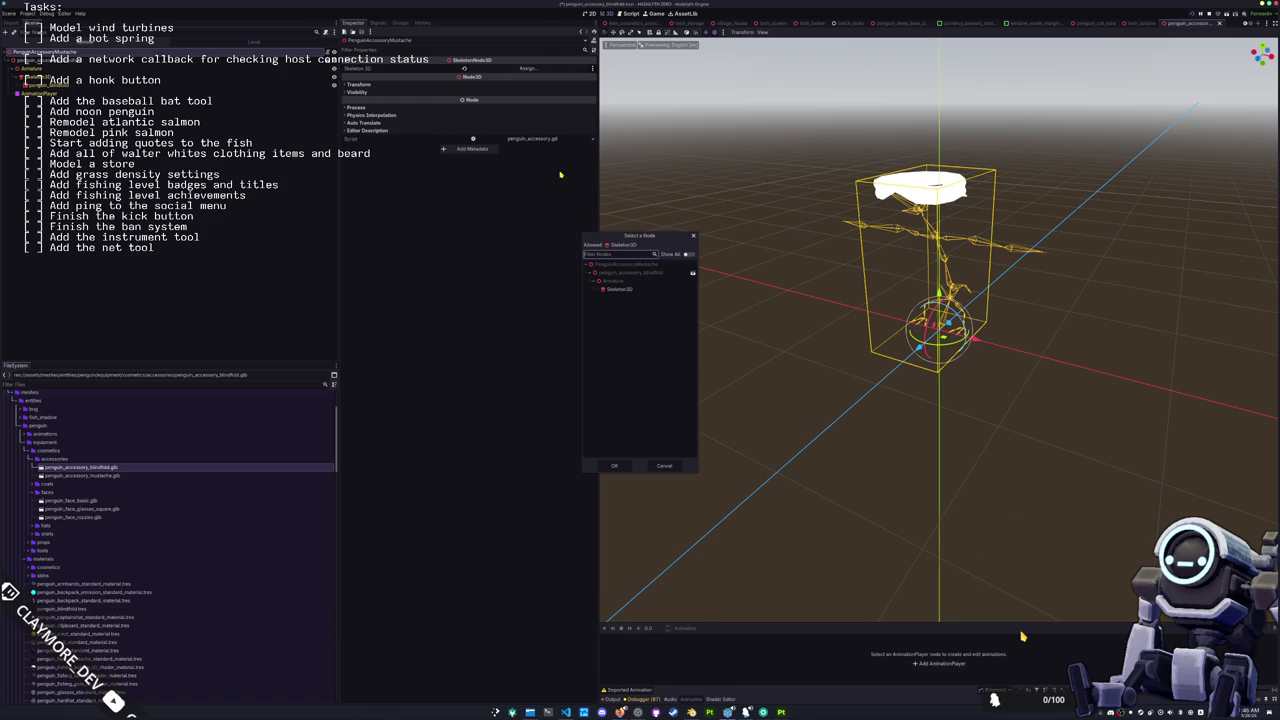
double_click(622, 289)
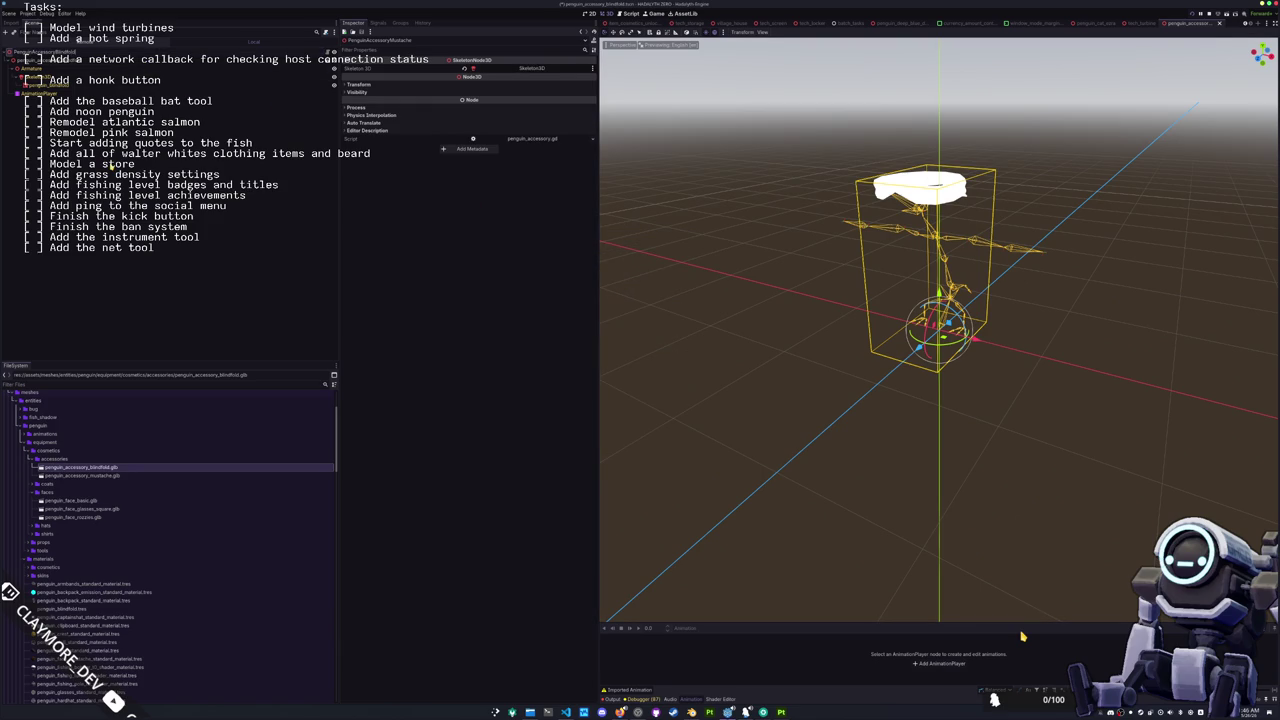
Step: Set the penguin_blindfold mesh's Material Override to the black penguin material
click(60, 87)
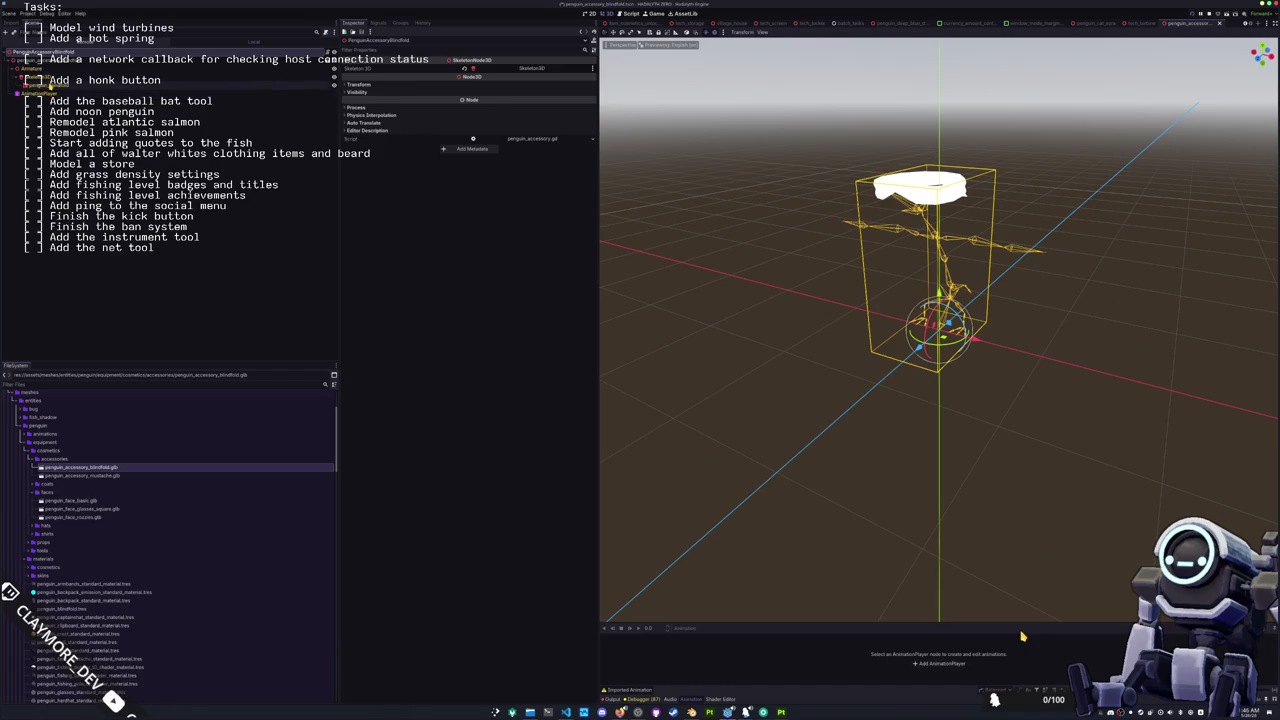
click(540, 120)
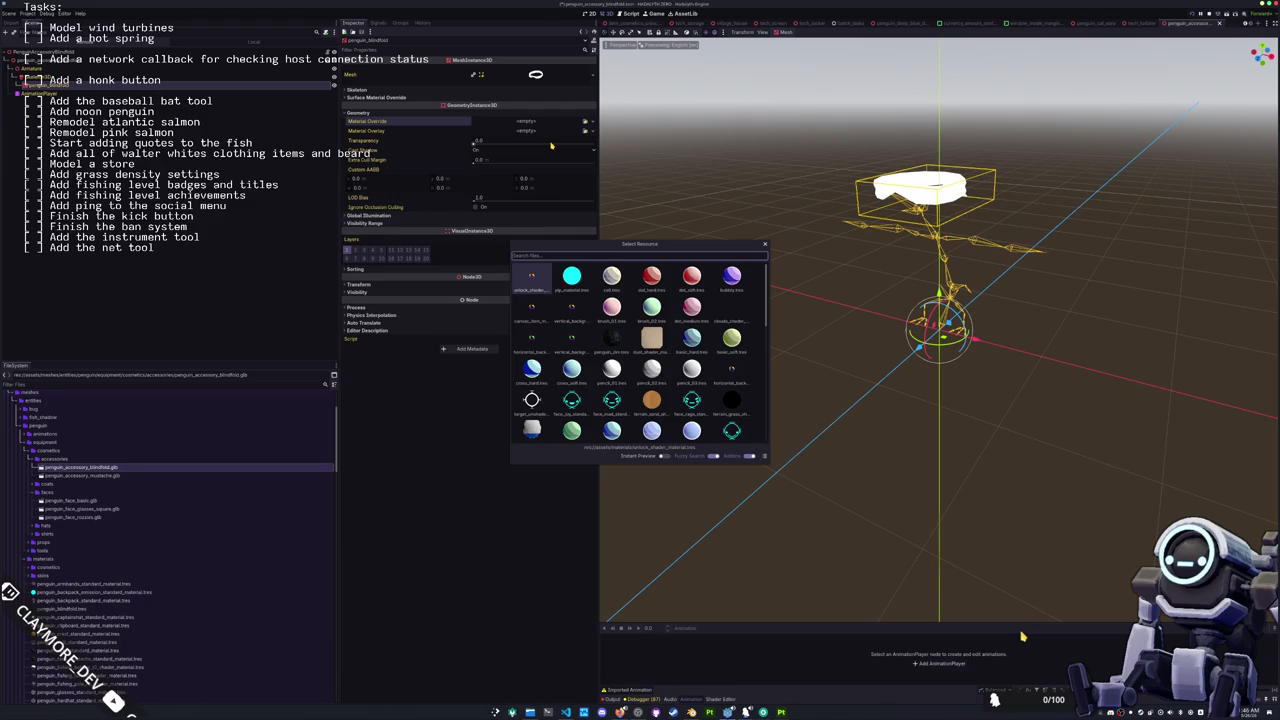
text(penguin)
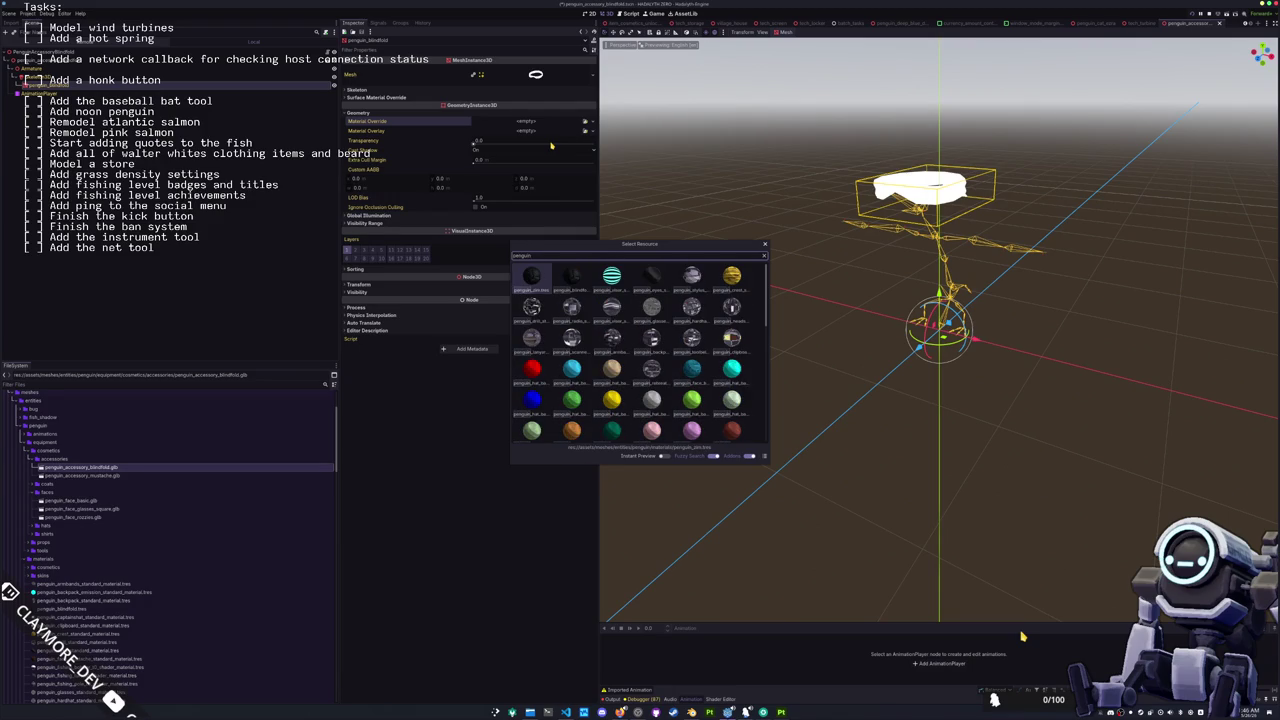
double_click(532, 276)
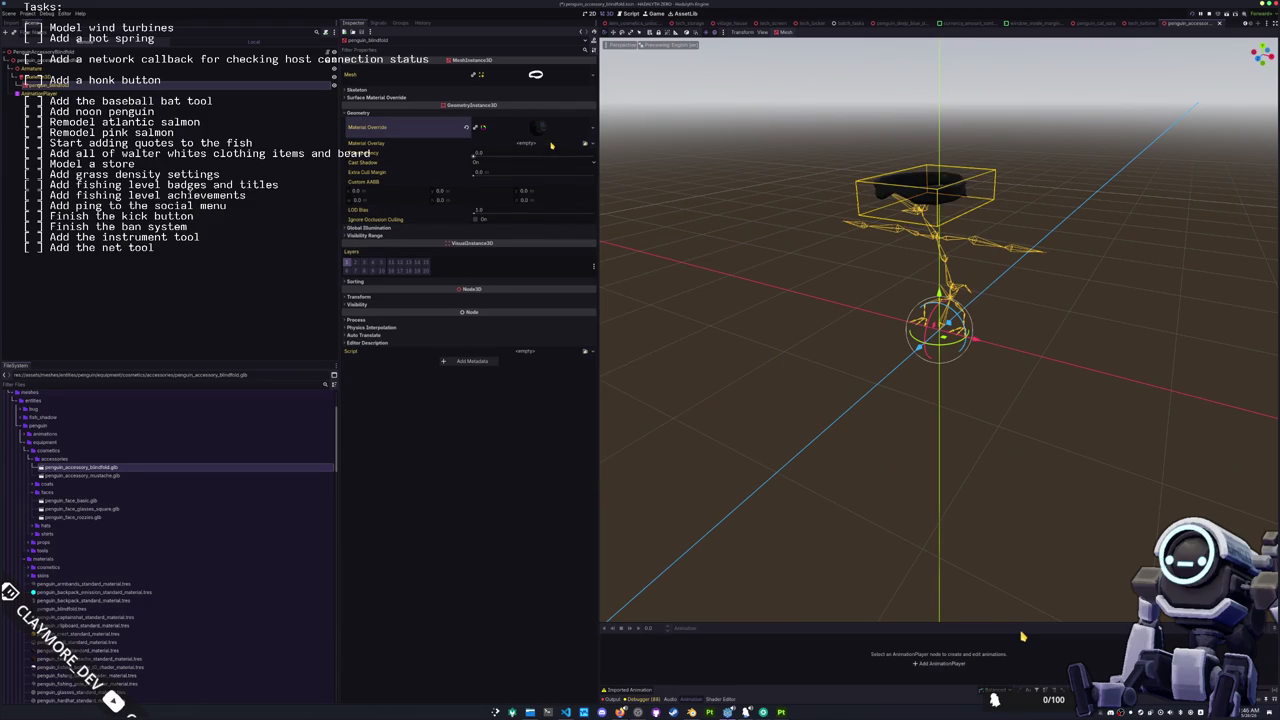
click(122, 95)
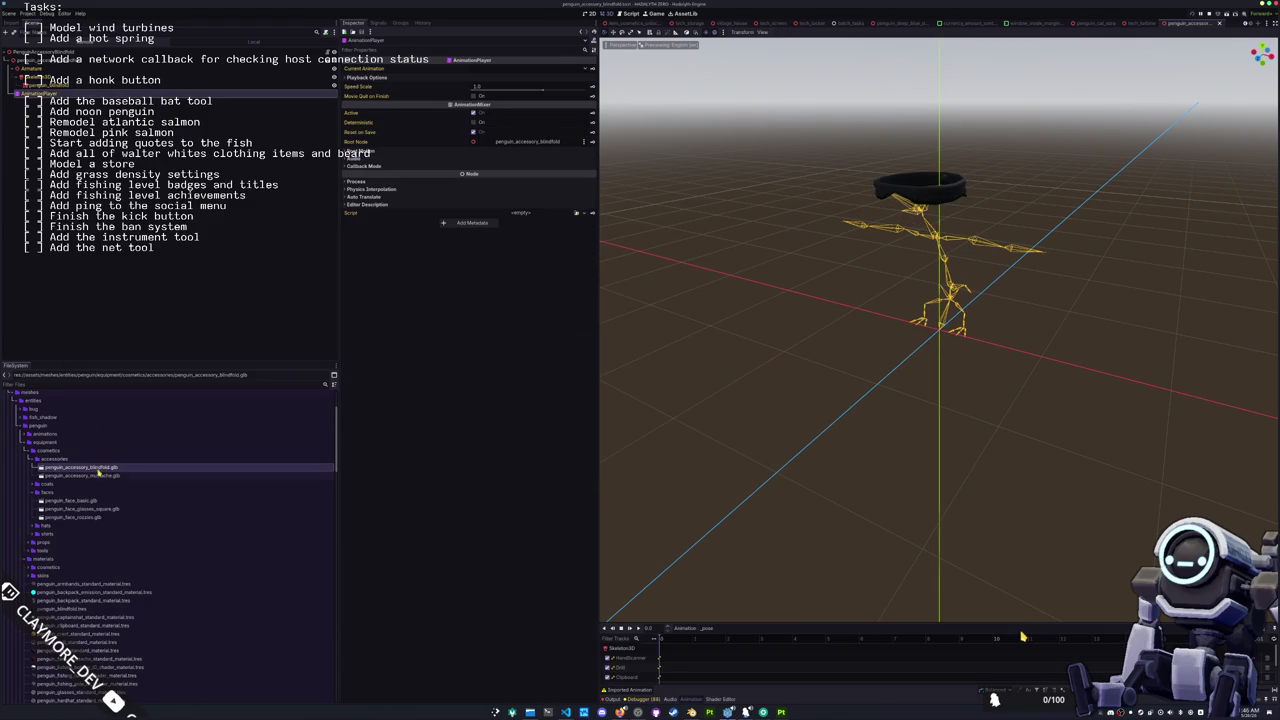
Step: Look through the cosmetics faces folder and collapse the penguin_cat_extra folder
click(73, 494)
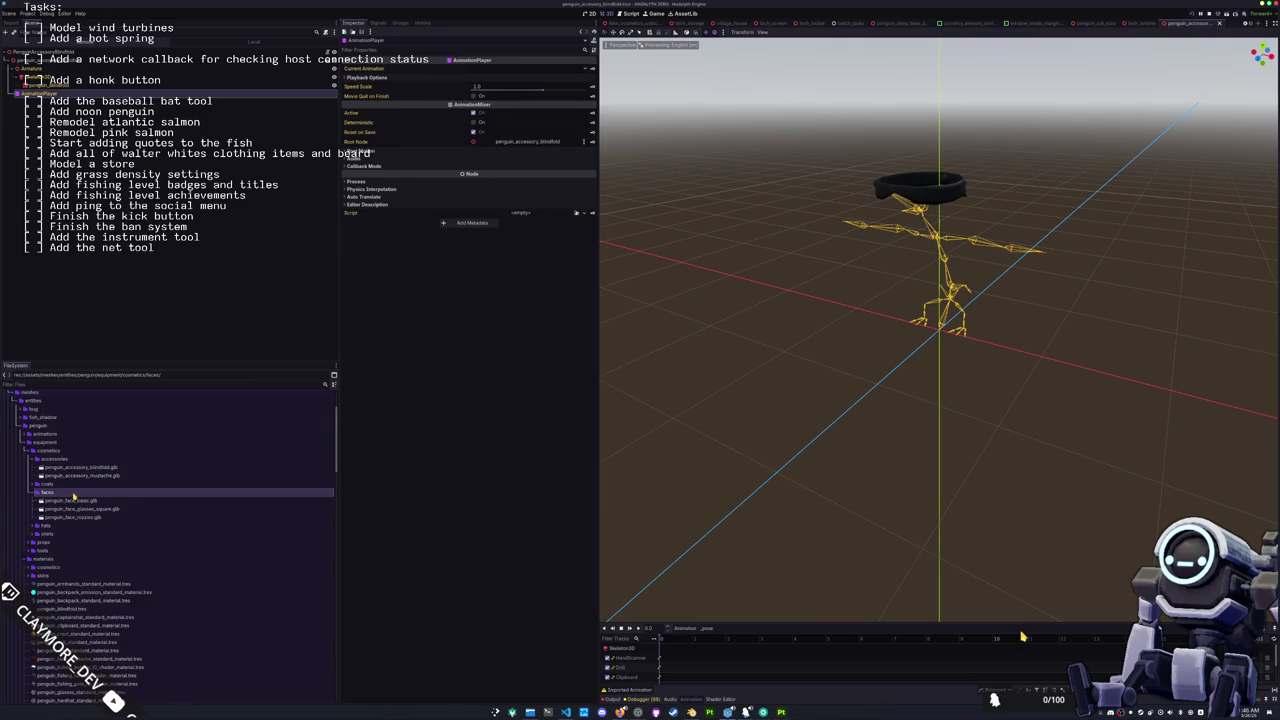
scroll(73, 494, down, 3)
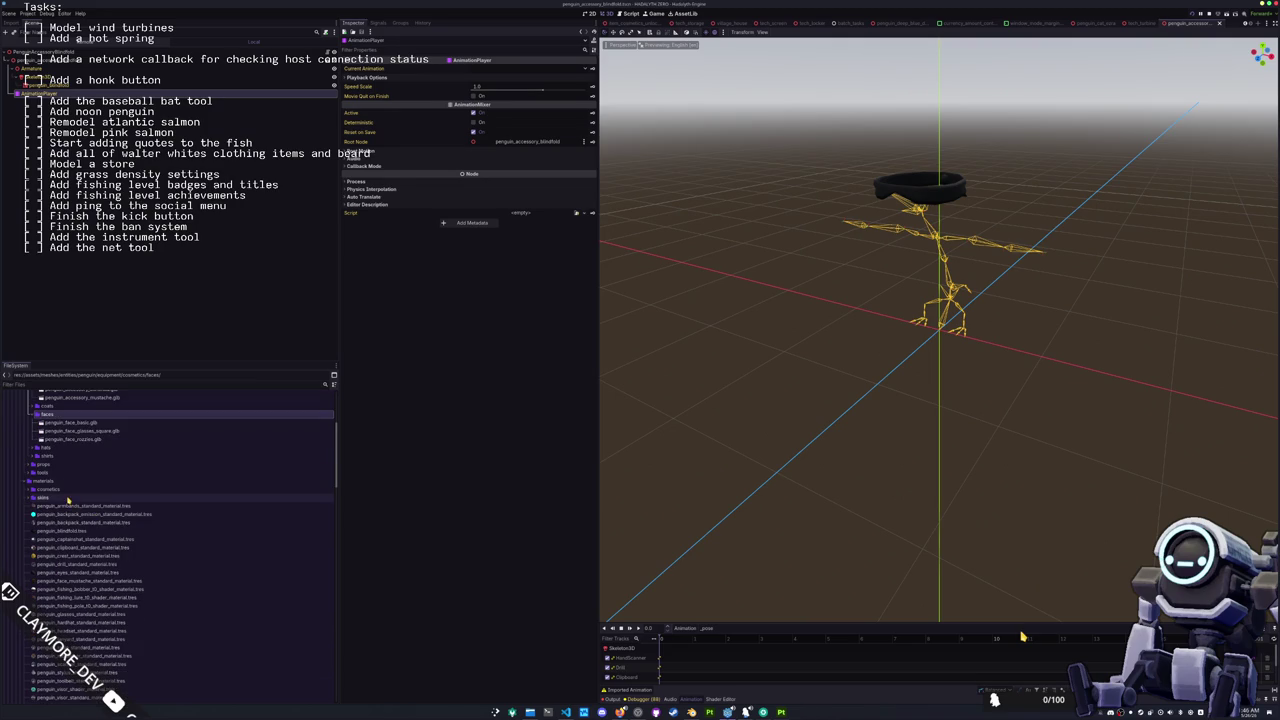
scroll(68, 500, up, 10)
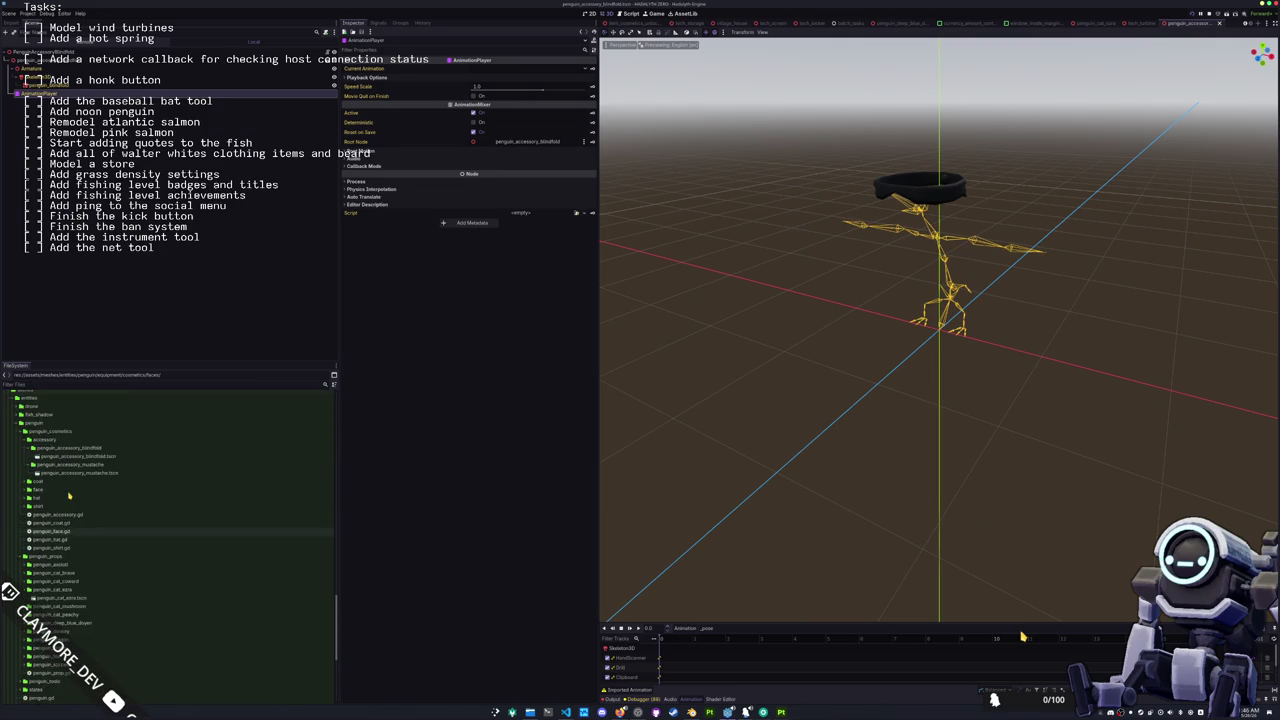
scroll(69, 496, down, 5)
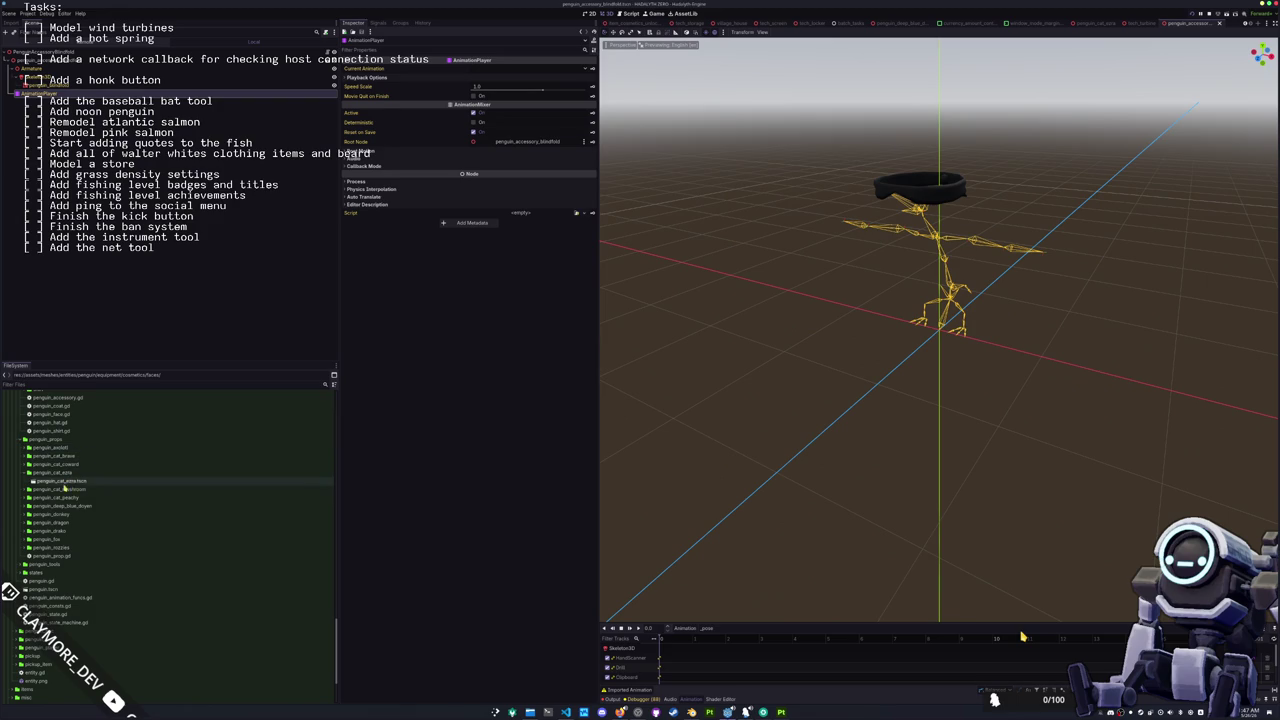
double_click(69, 473)
Step: Duplicate the penguin_nozzles prop folder as penguin_zim
click(60, 539)
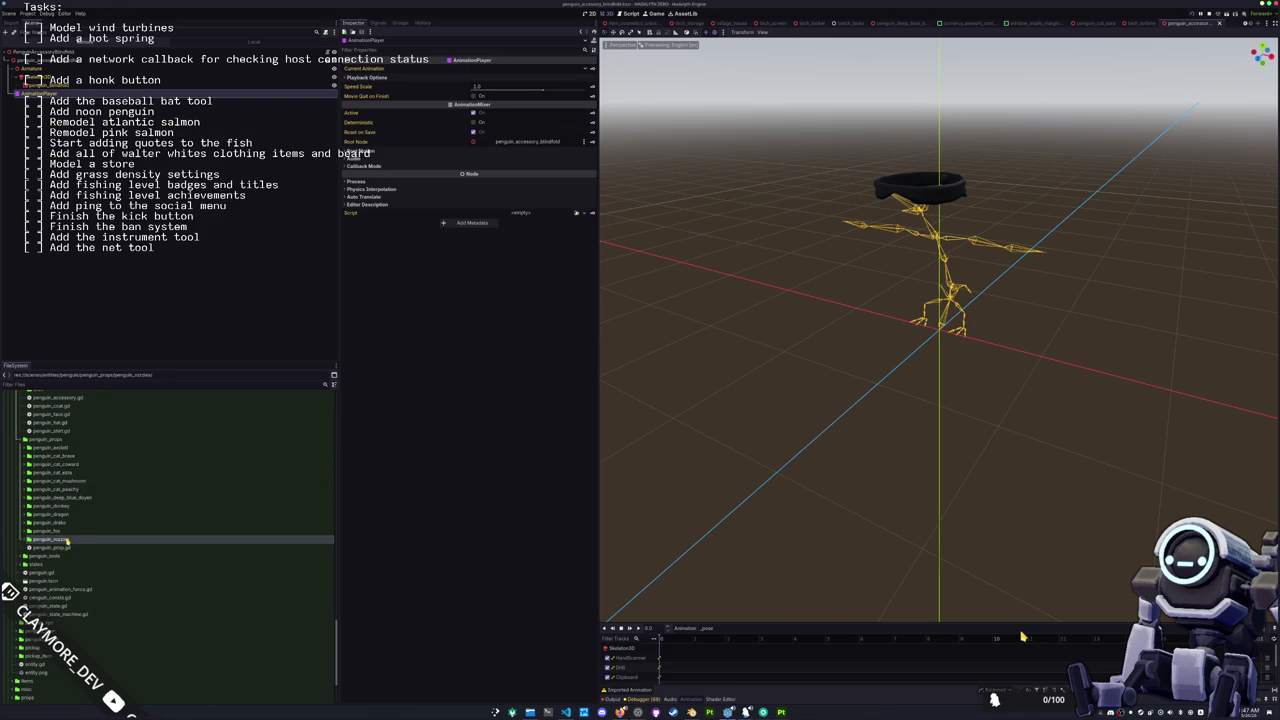
key(ctrl+d)
key(End)
key(shift+Left)
key(shift+Left)
key(shift+Left)
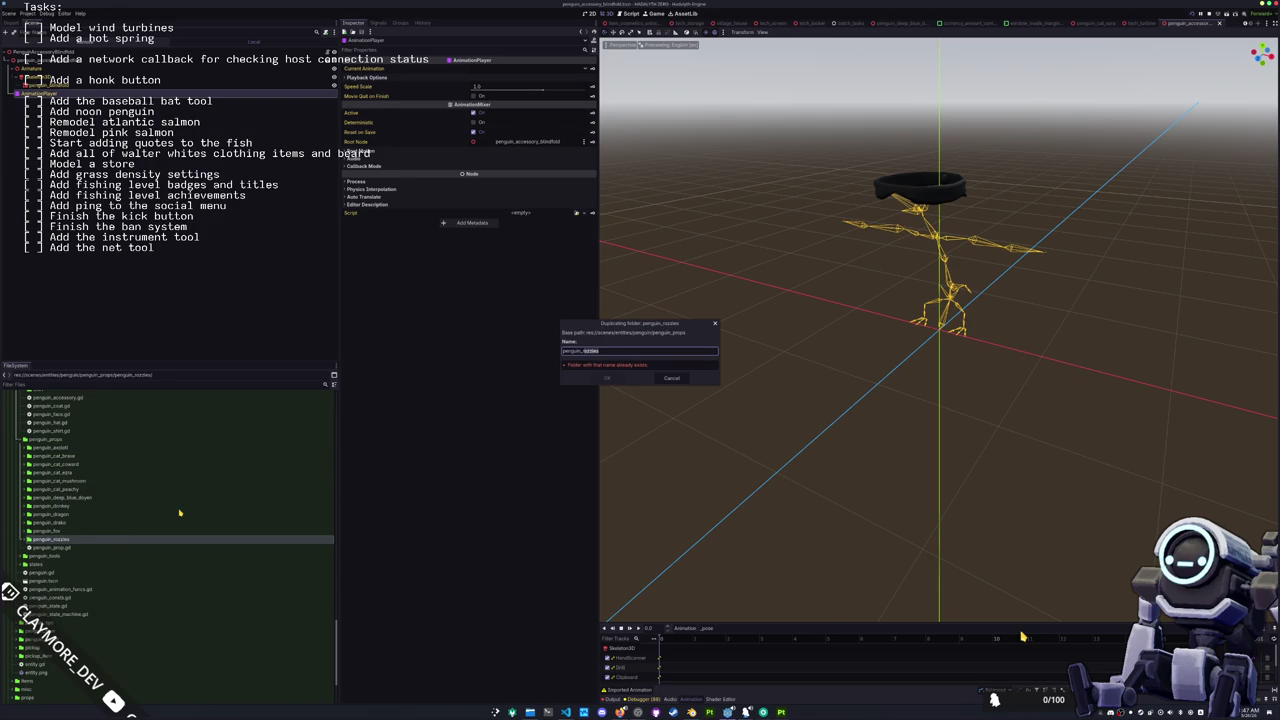
text(drill)
key(Return)
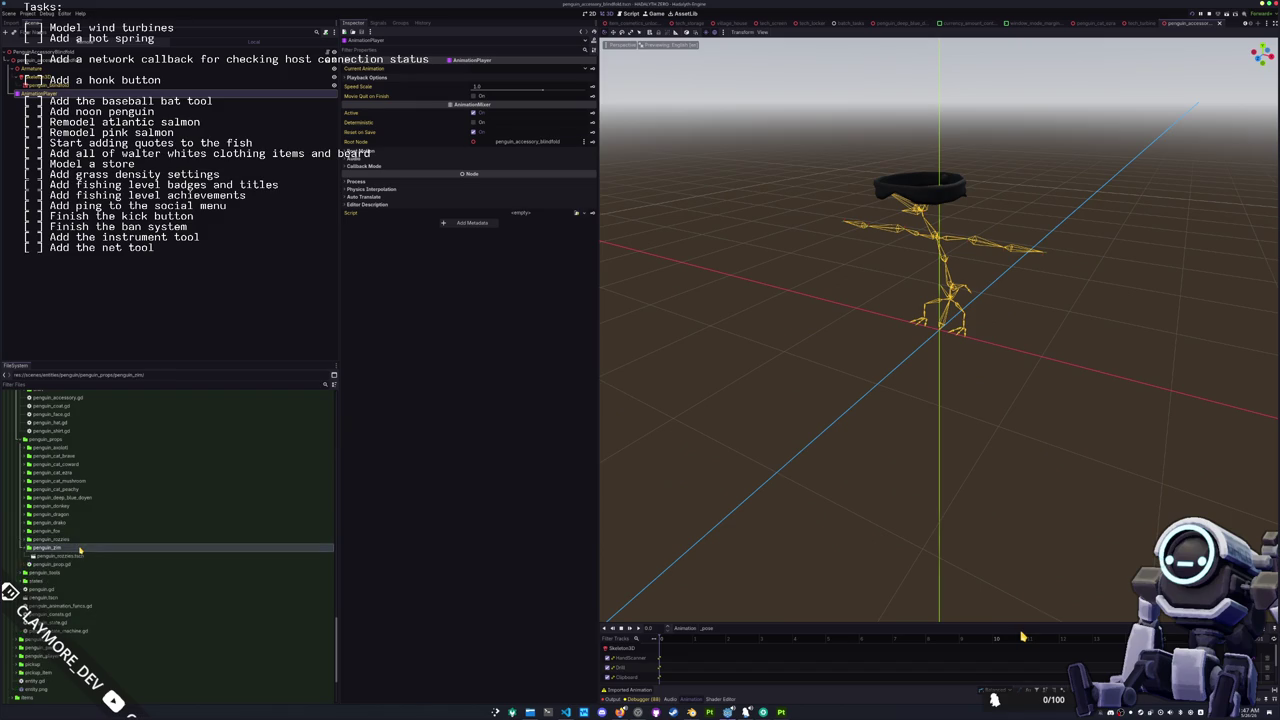
Step: Rename the copied scene file inside it to penguin_zim.tscn
click(88, 480)
key(End)
key(shift+Left)
key(shift+Left)
key(shift+Left)
text(d)
key(Return)
Step: Open penguin_zim.tscn, select its prop model node, and collapse the penguin_zim folder
double_click(88, 479)
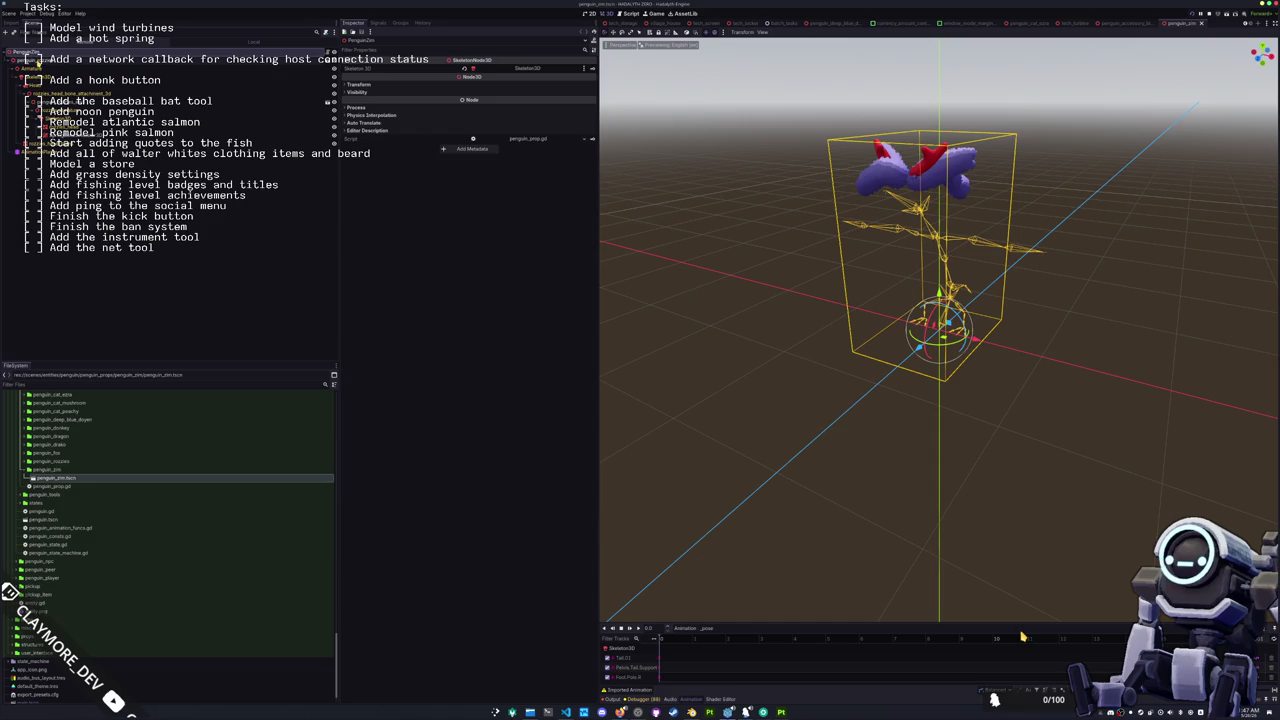
click(36, 68)
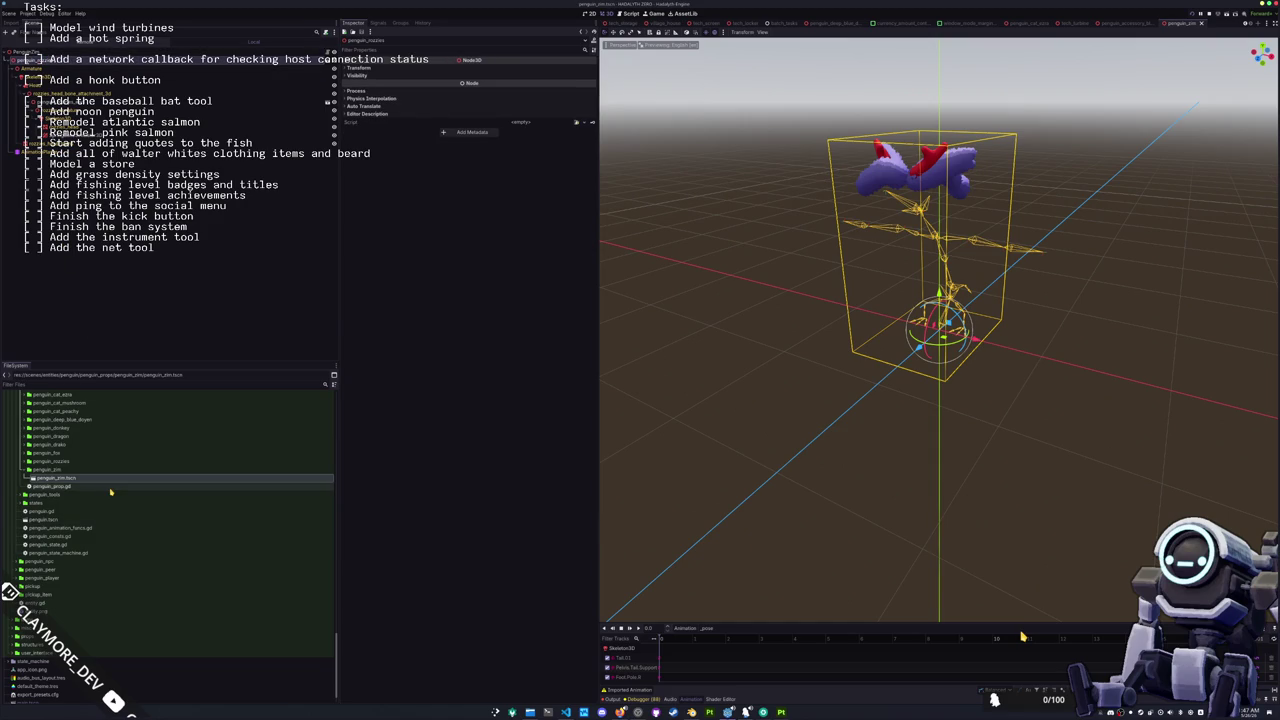
scroll(111, 492, up, 2)
double_click(65, 508)
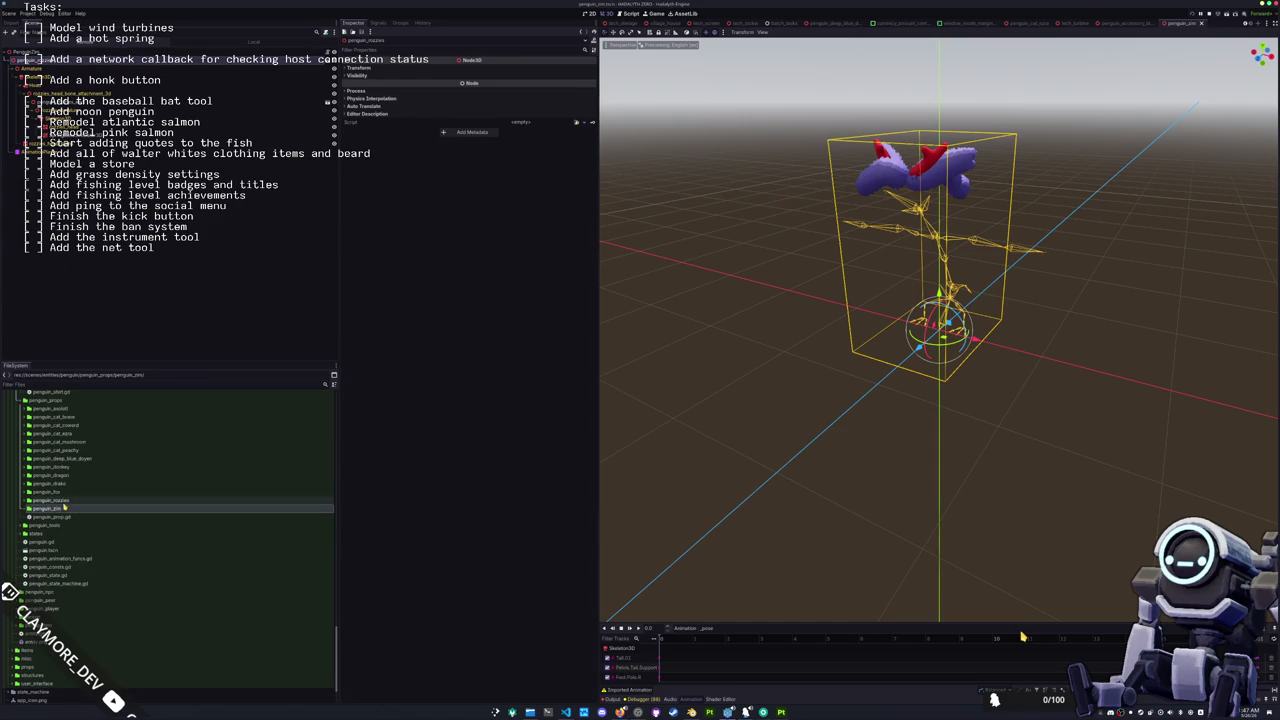
scroll(65, 508, up, 10)
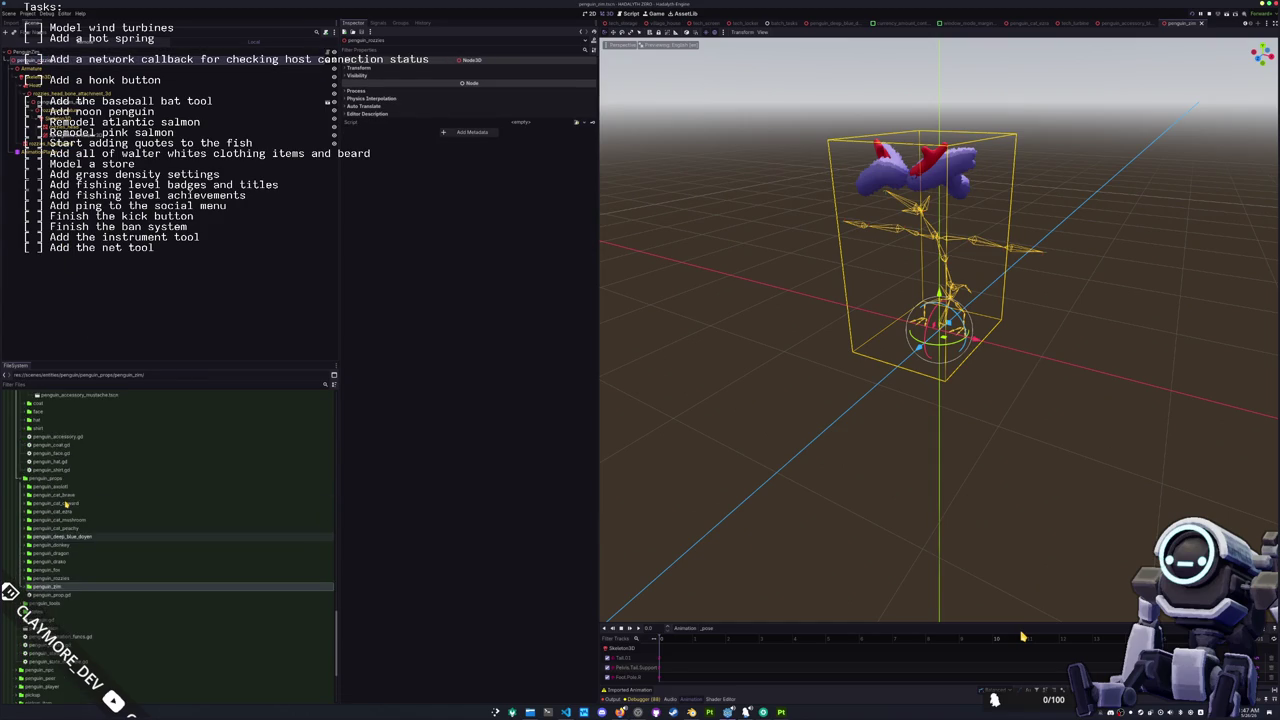
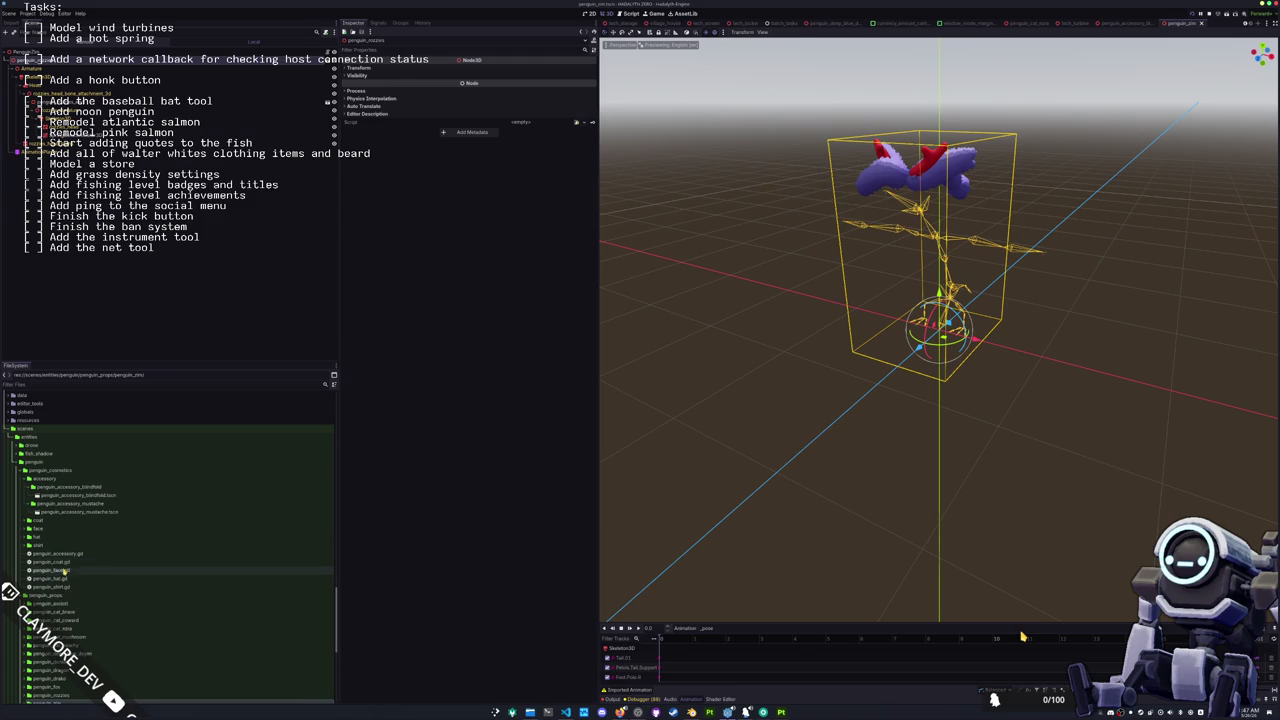
Step: Scroll the FileSystem dock and collapse the expanded cosmetics and accessories folders
scroll(54, 540, down, 2)
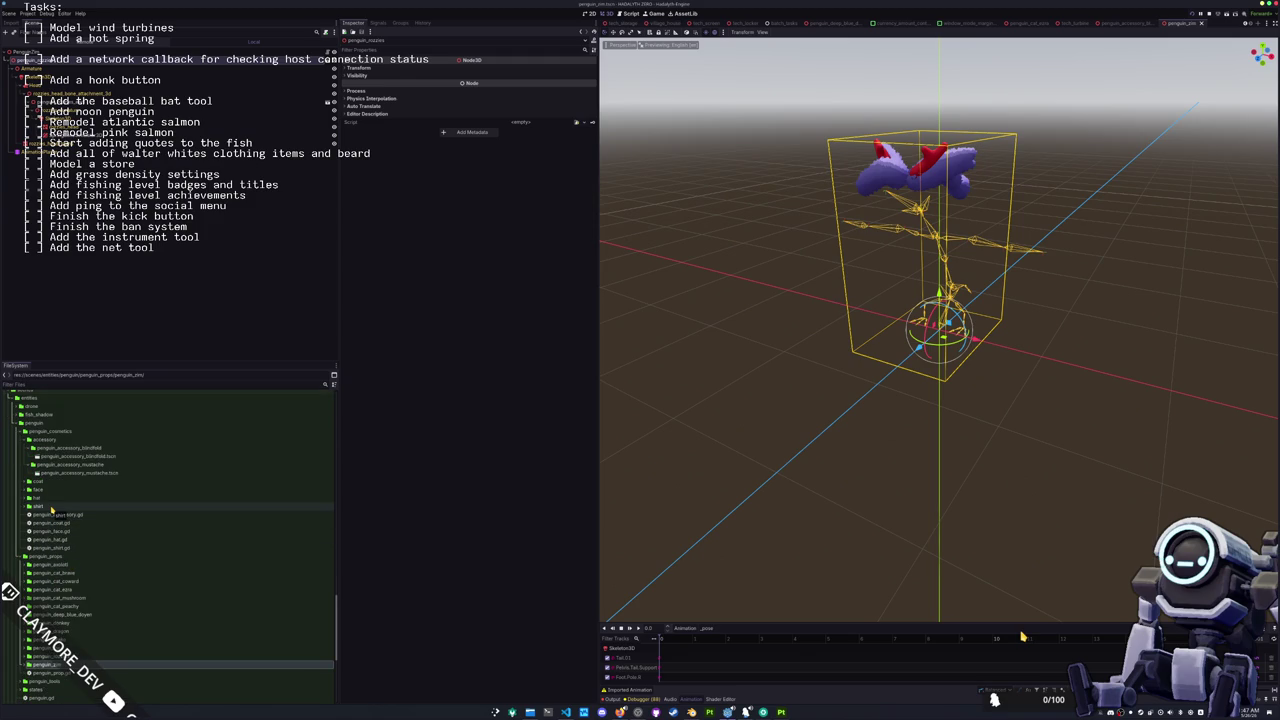
scroll(54, 515, down, 8)
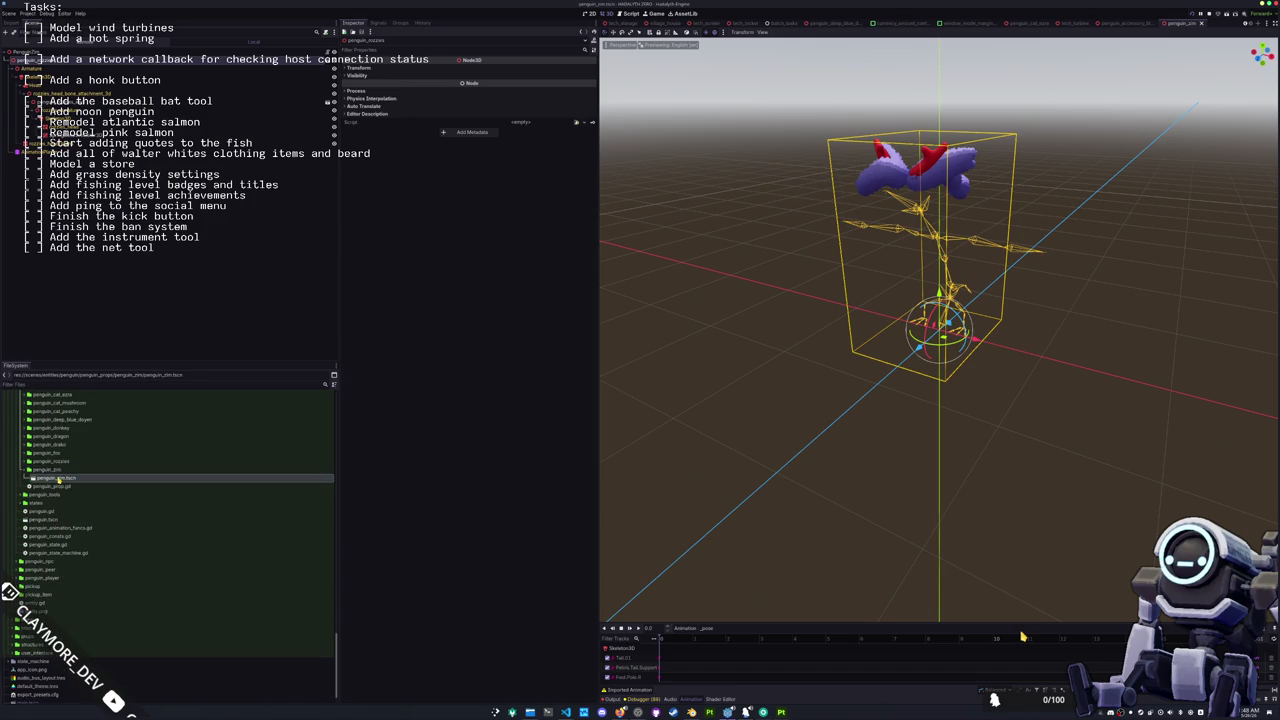
scroll(57, 495, up, 5)
scroll(57, 498, up, 15)
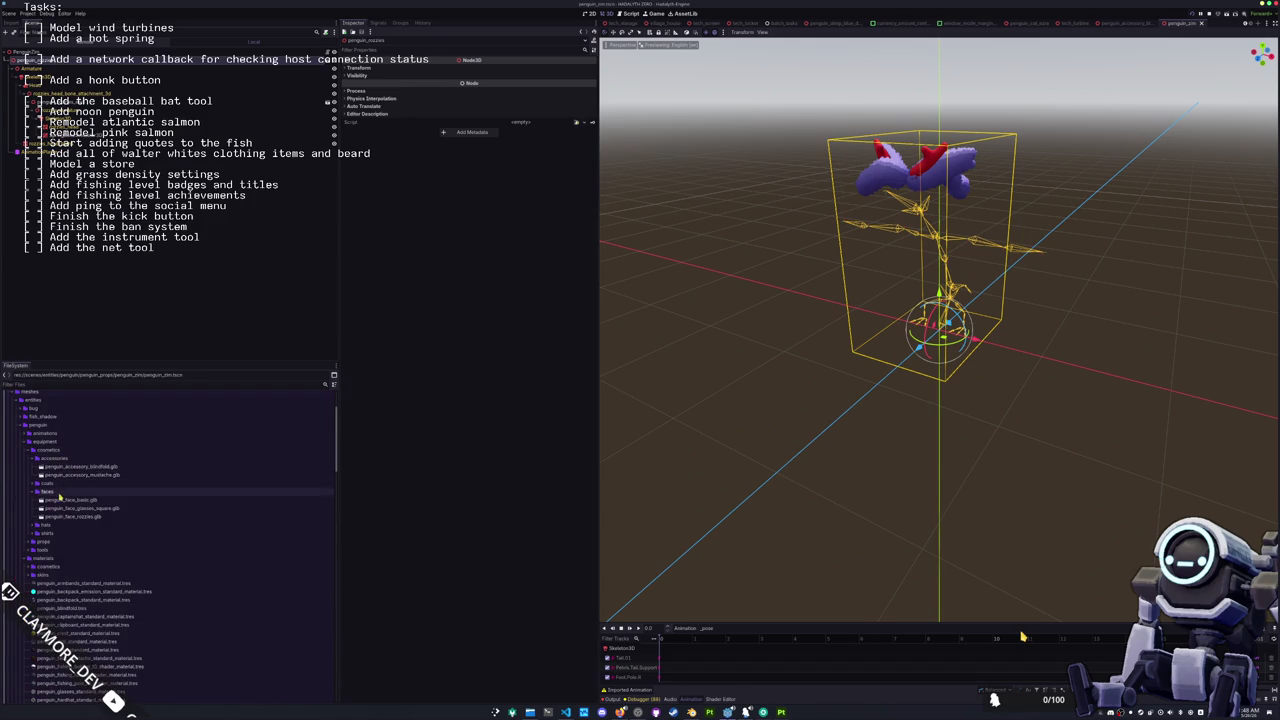
scroll(59, 497, down, 3)
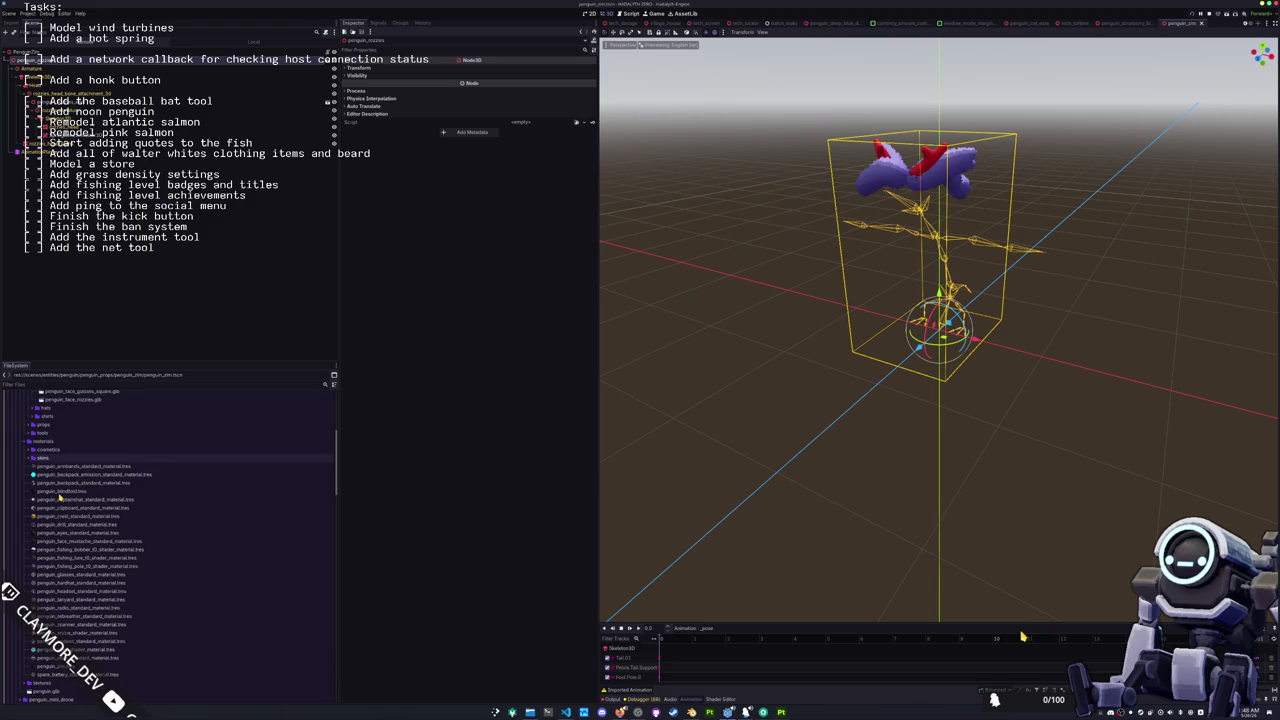
scroll(59, 497, down, 2)
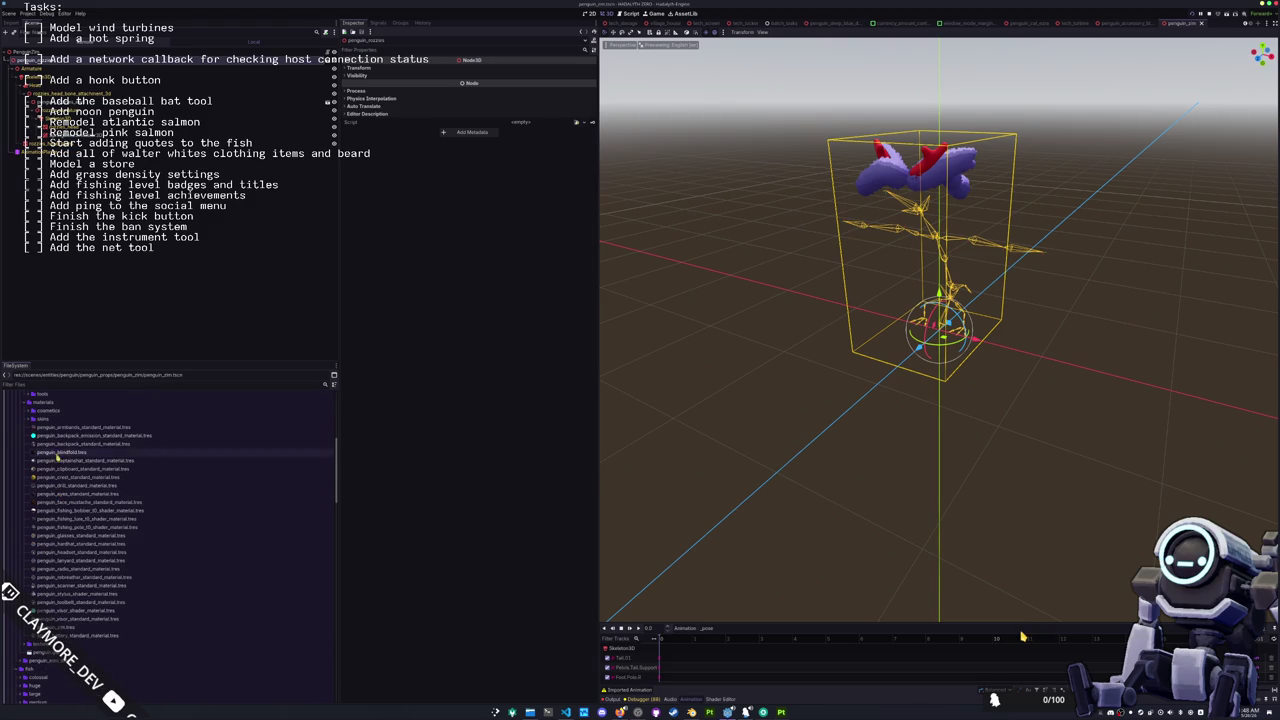
scroll(59, 497, up, 5)
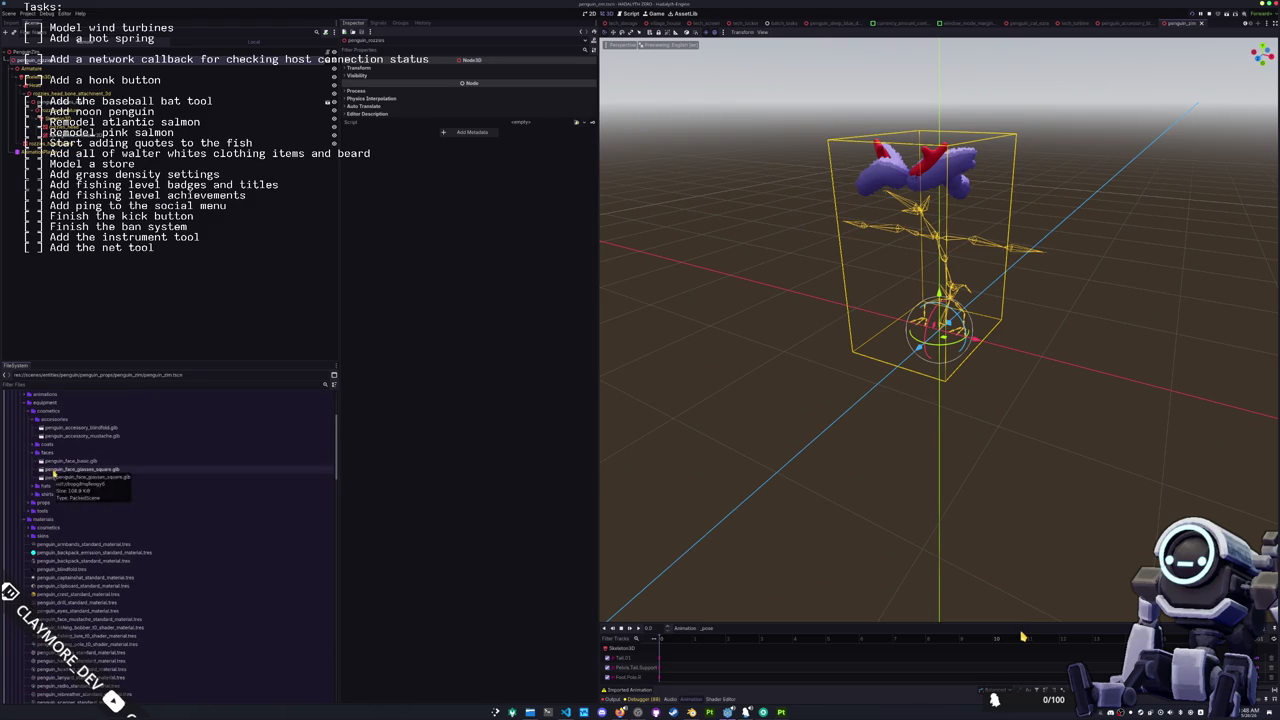
scroll(55, 473, up, 2)
double_click(60, 489)
double_click(50, 458)
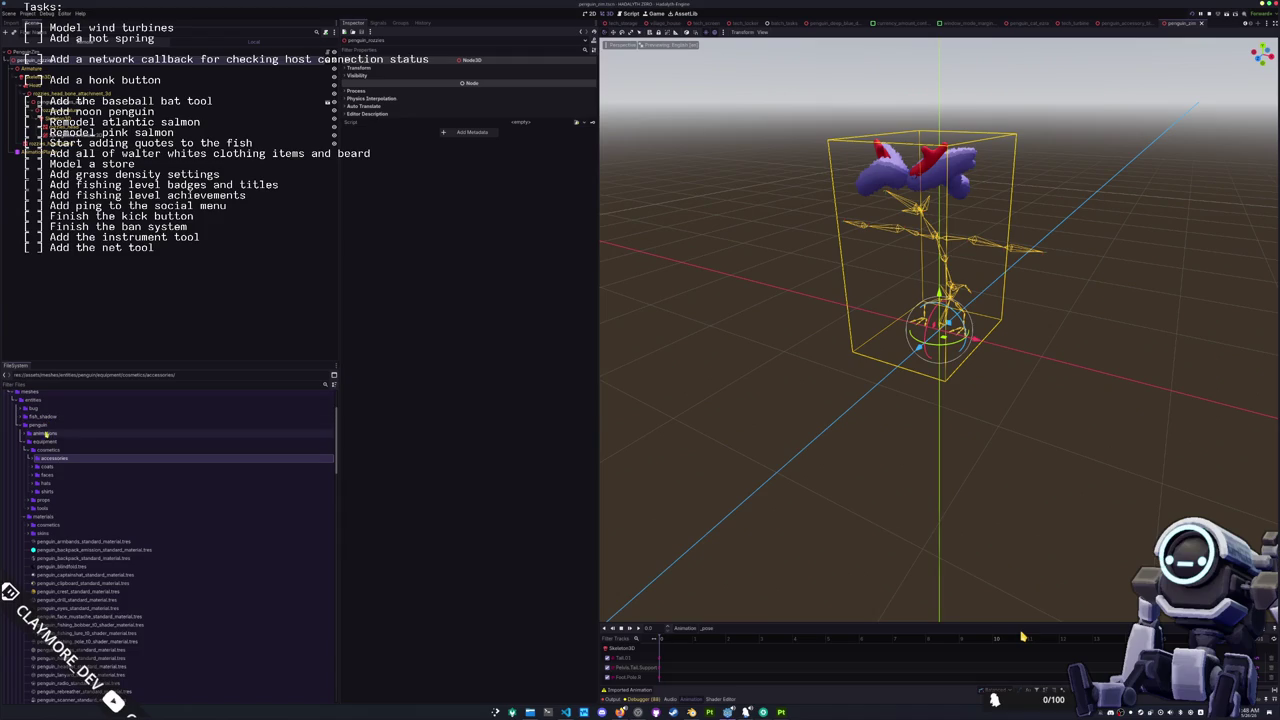
Step: Expand the penguin props meshes folder and select penguin_zim.glb
double_click(48, 486)
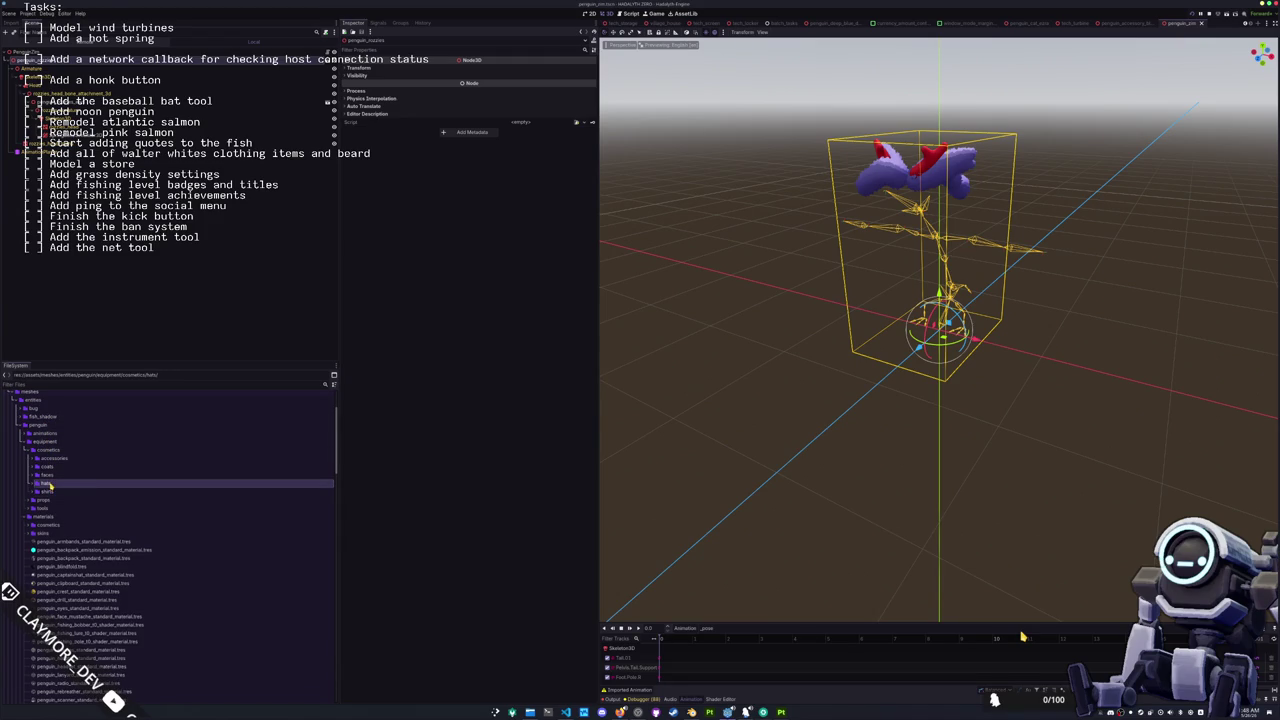
double_click(50, 475)
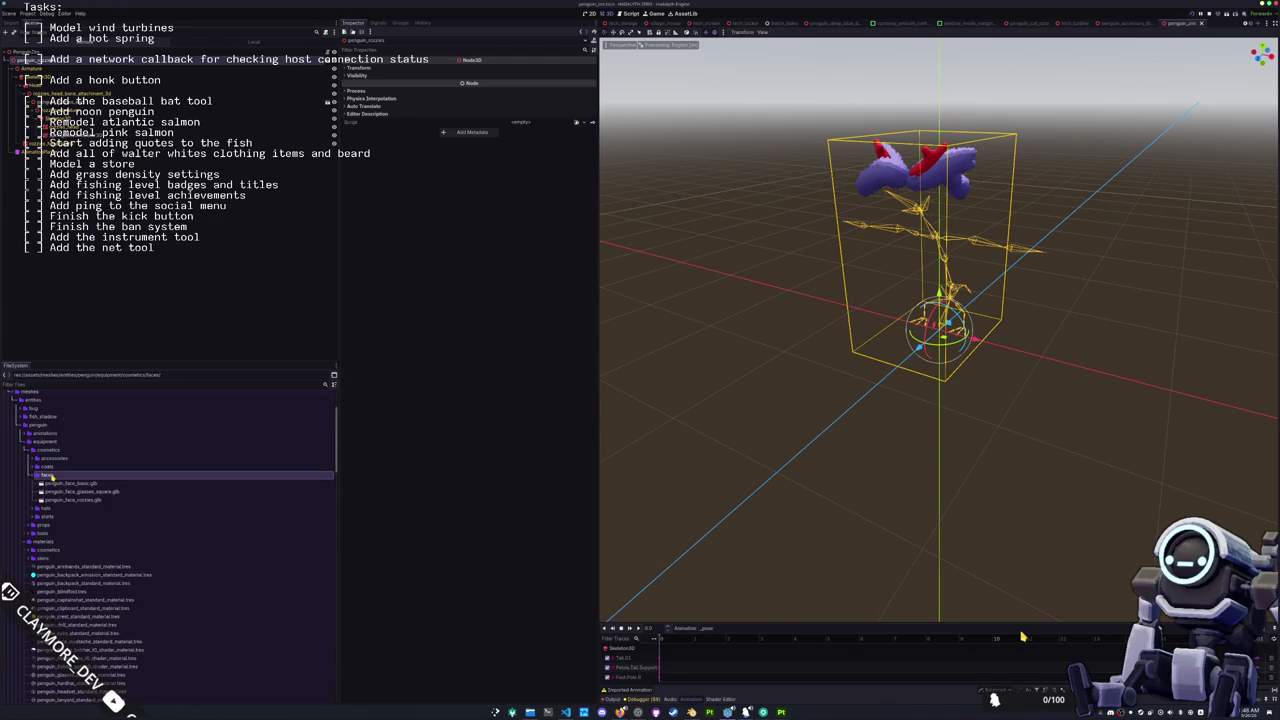
double_click(50, 475)
click(57, 460)
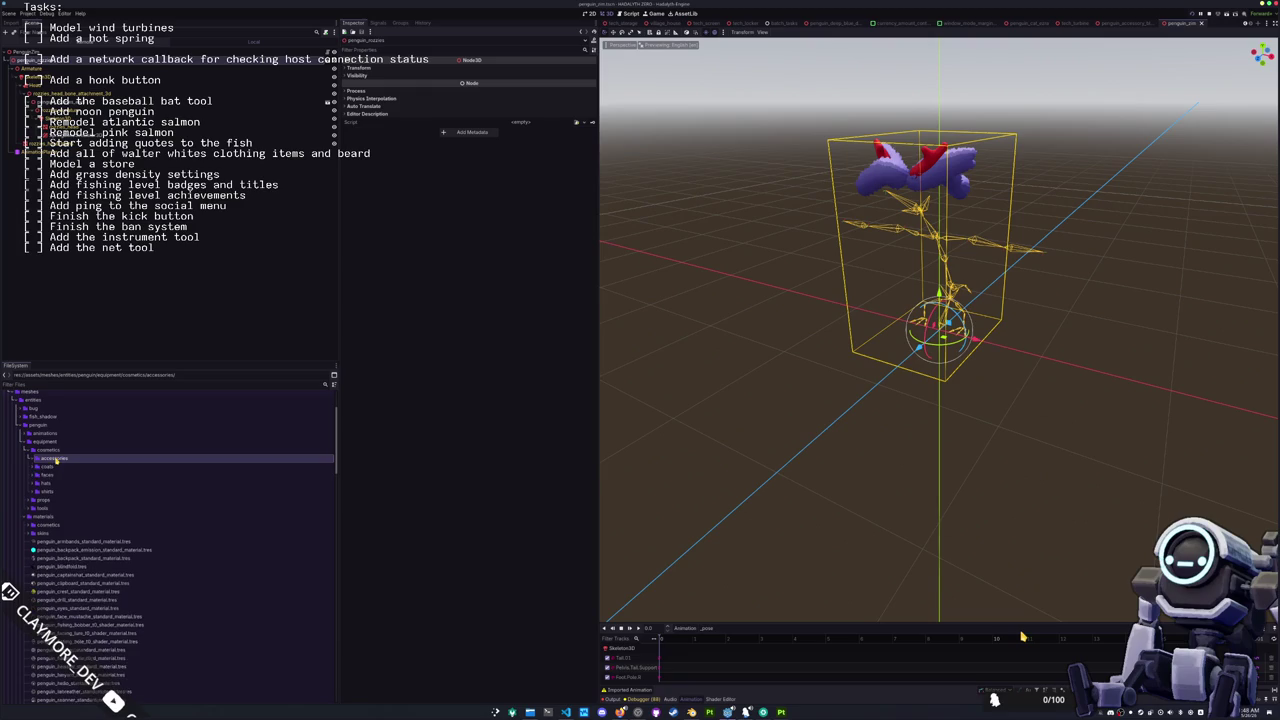
double_click(45, 499)
scroll(53, 477, down, 3)
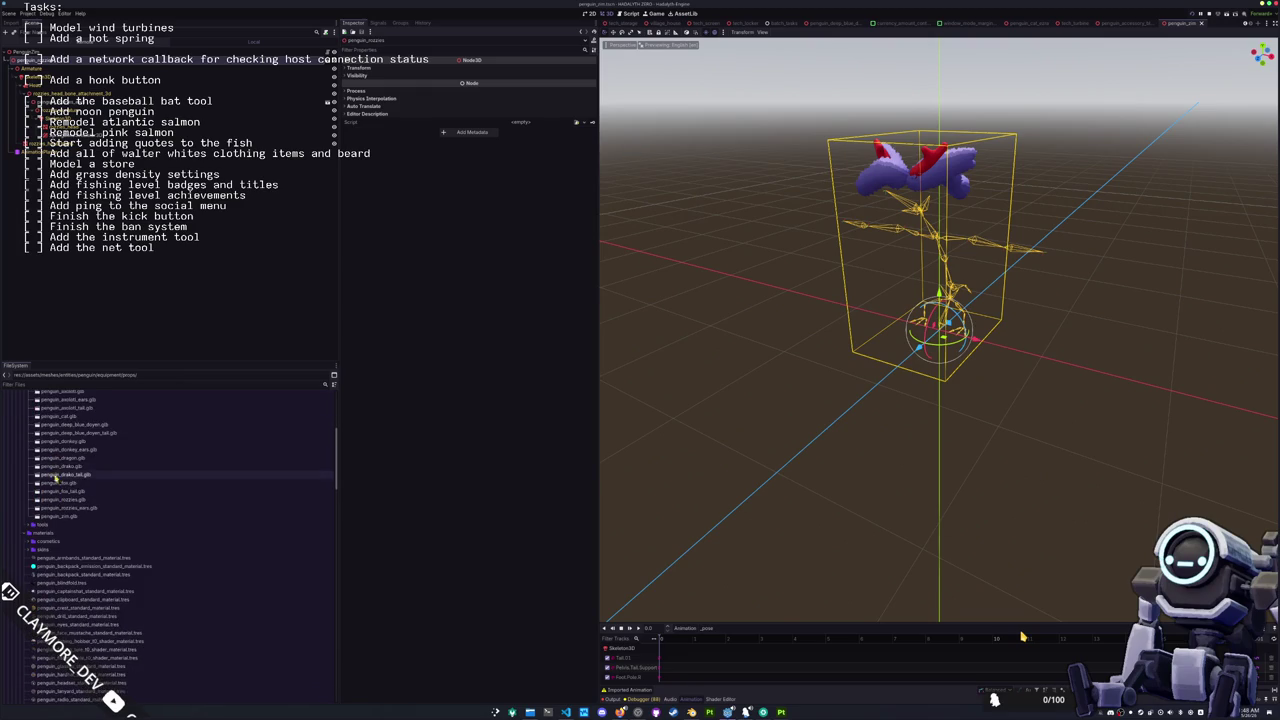
click(58, 516)
Step: Add penguin_zim.glb to the scene, make its children editable, and delete the rozzies node
drag(58, 516, 60, 57)
right_click(40, 160)
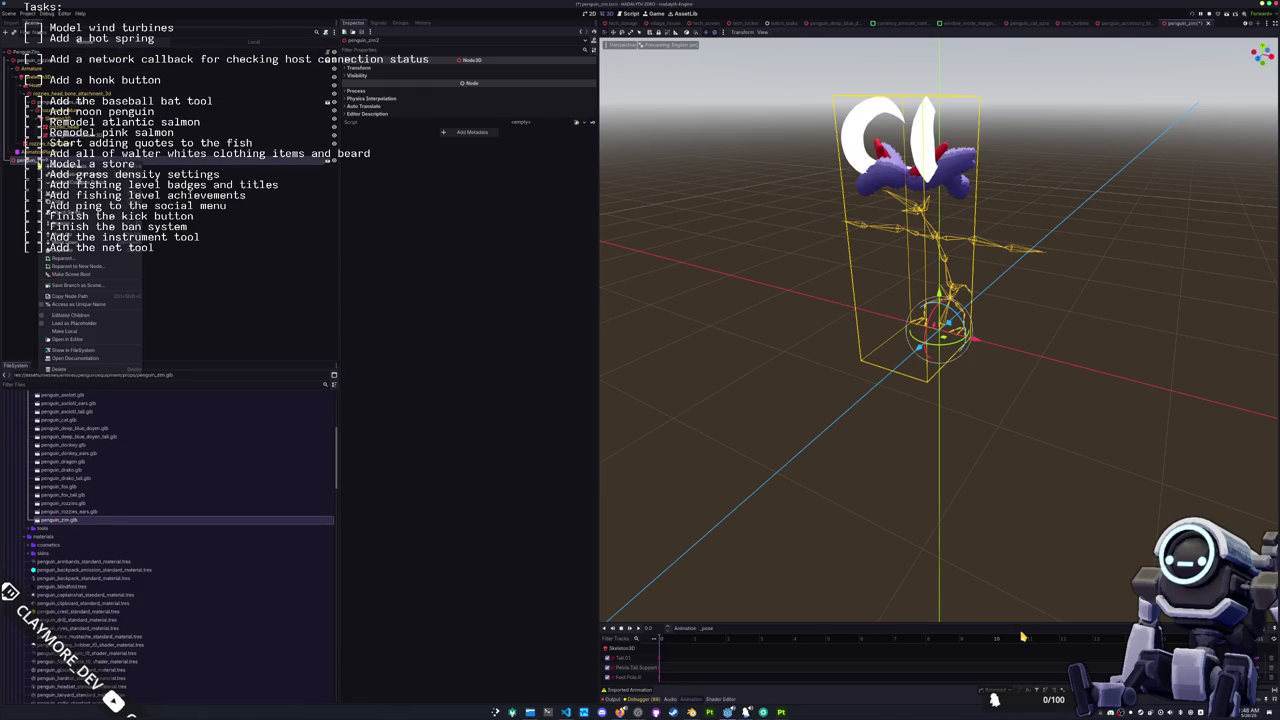
click(70, 315)
click(44, 61)
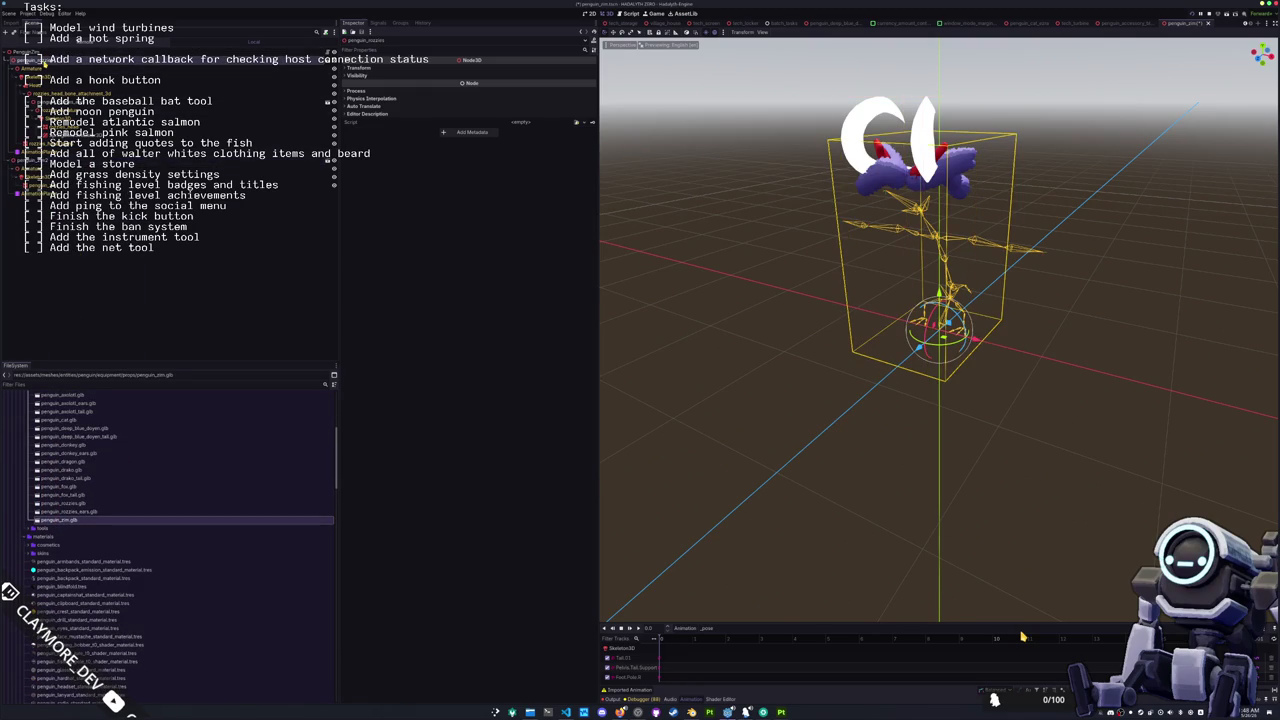
key(Delete)
key(Return)
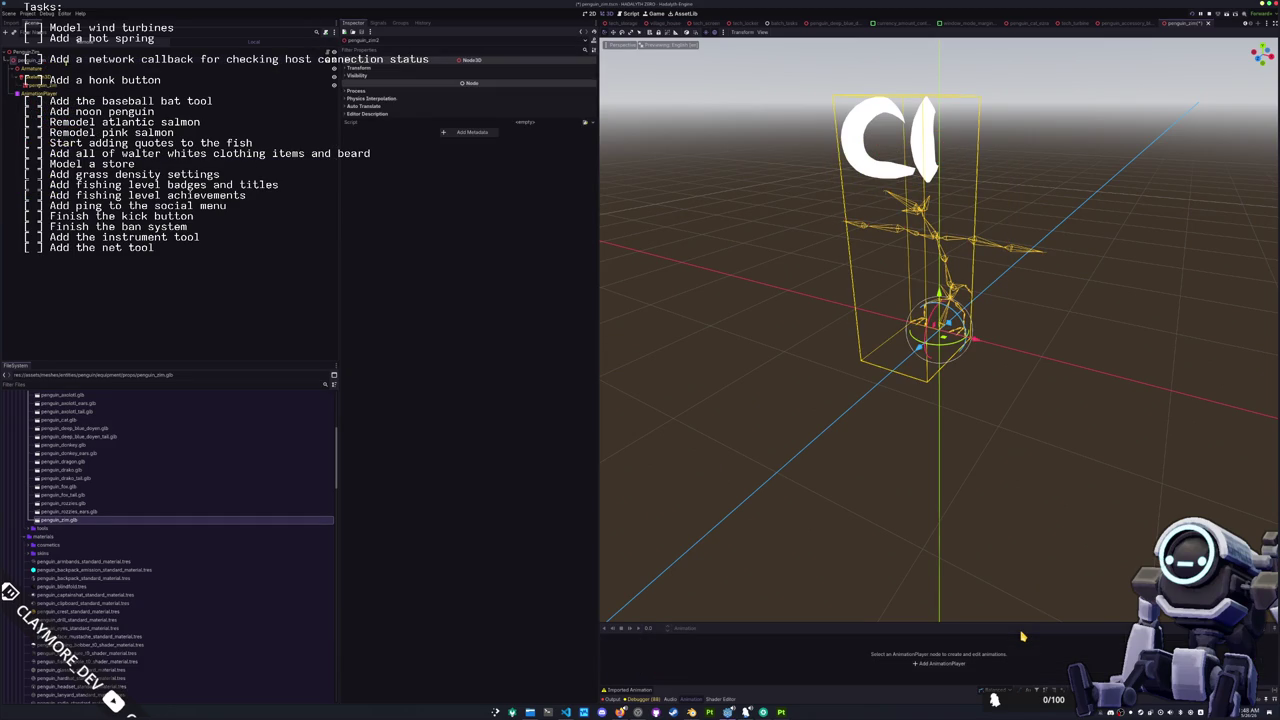
Step: Give the Zim mesh a dark material override
click(44, 85)
click(44, 92)
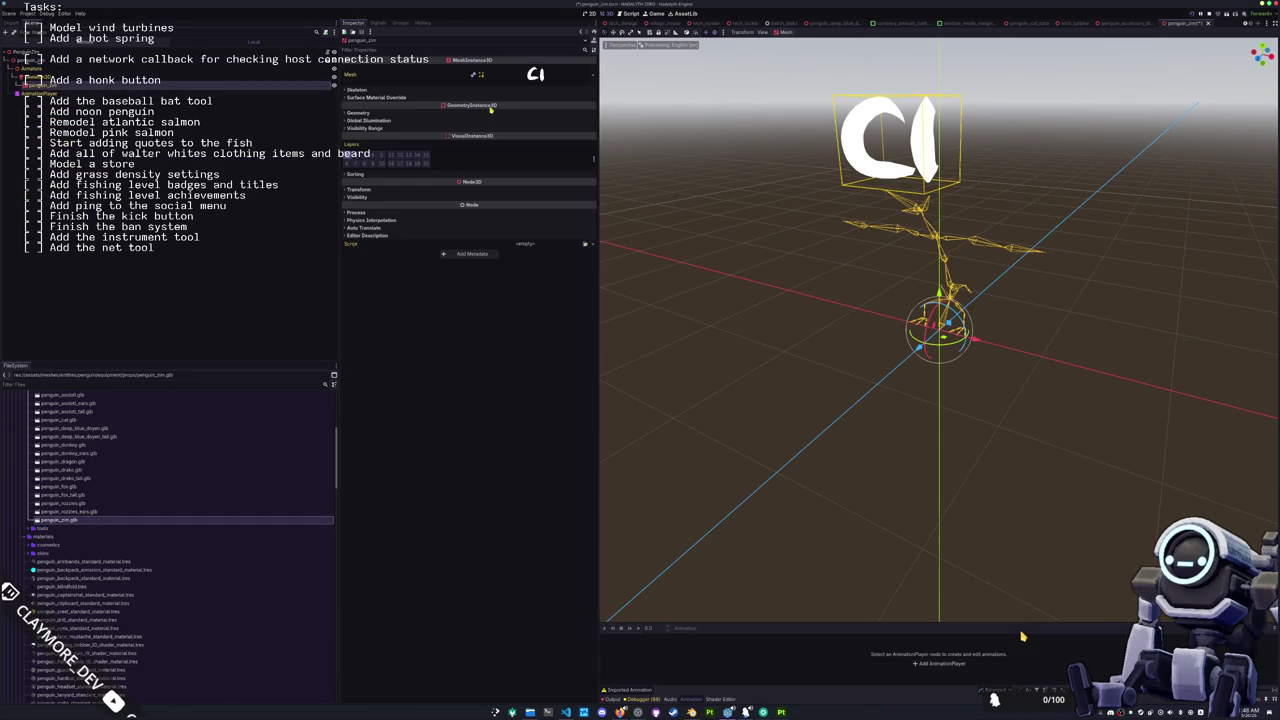
click(586, 121)
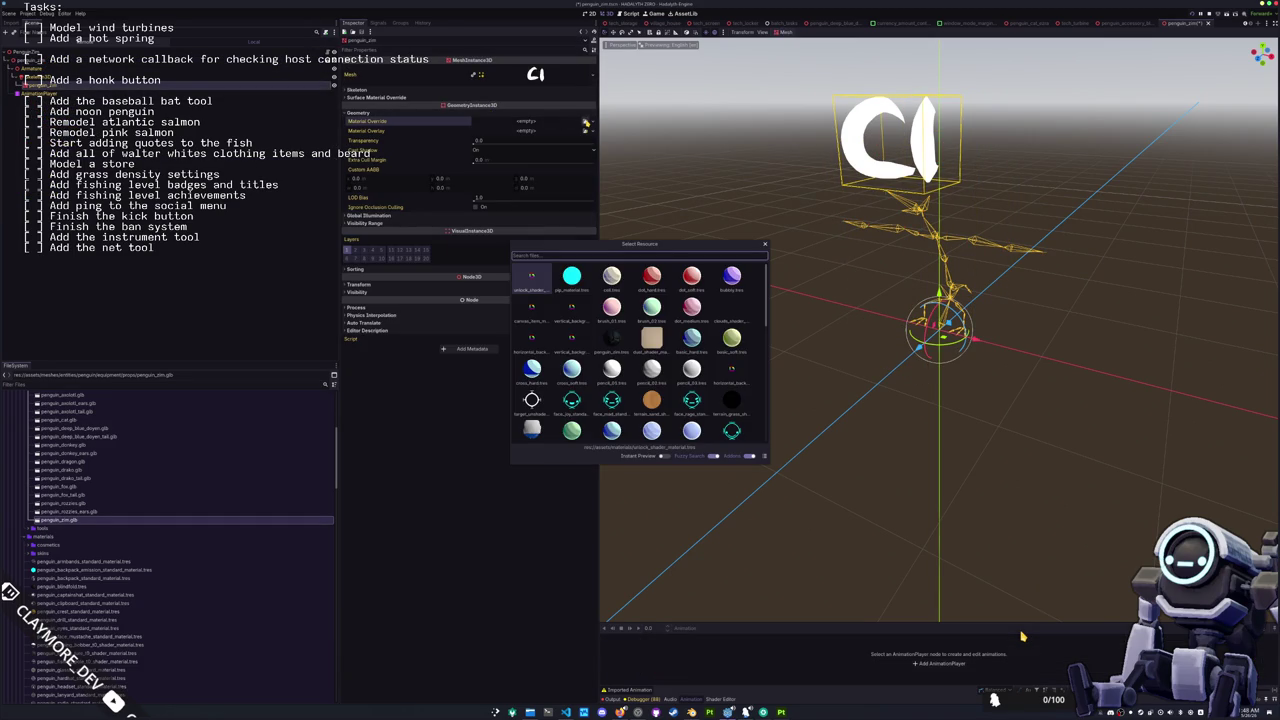
text(zim)
key(Return)
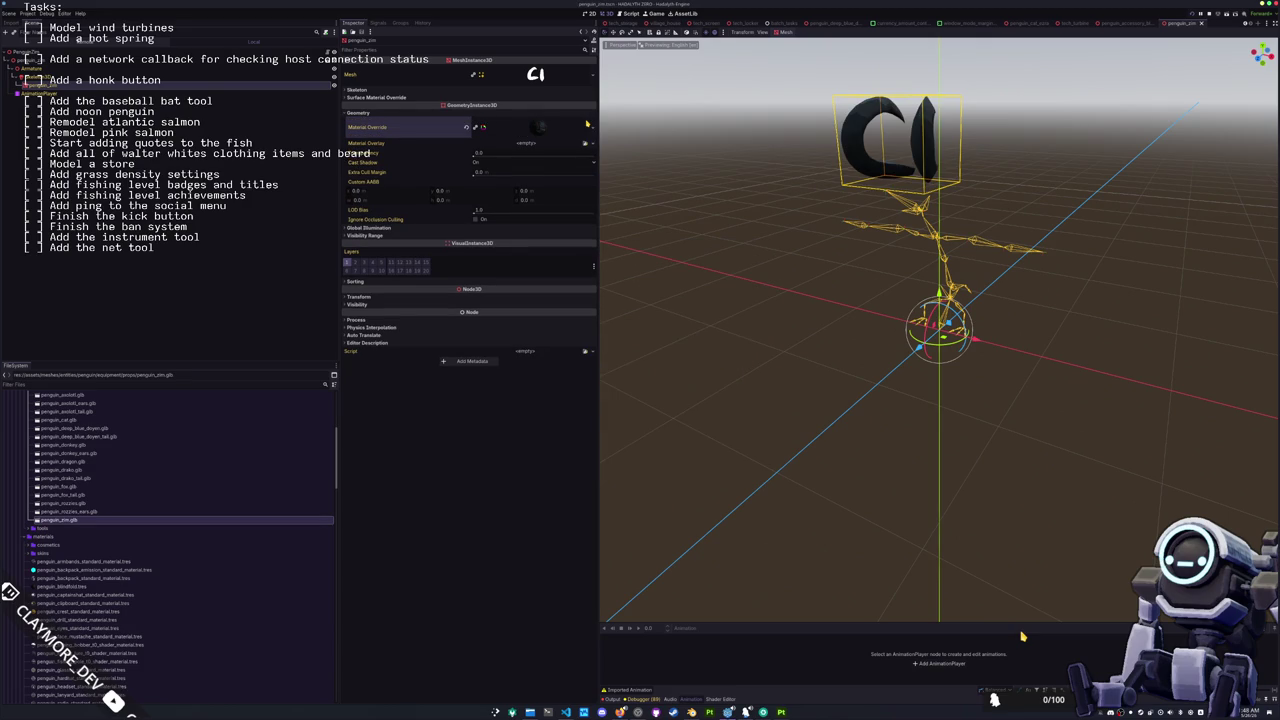
Step: Set the PenguinZim skeleton to Skeleton3D and switch to the blindfold accessory scene
click(30, 53)
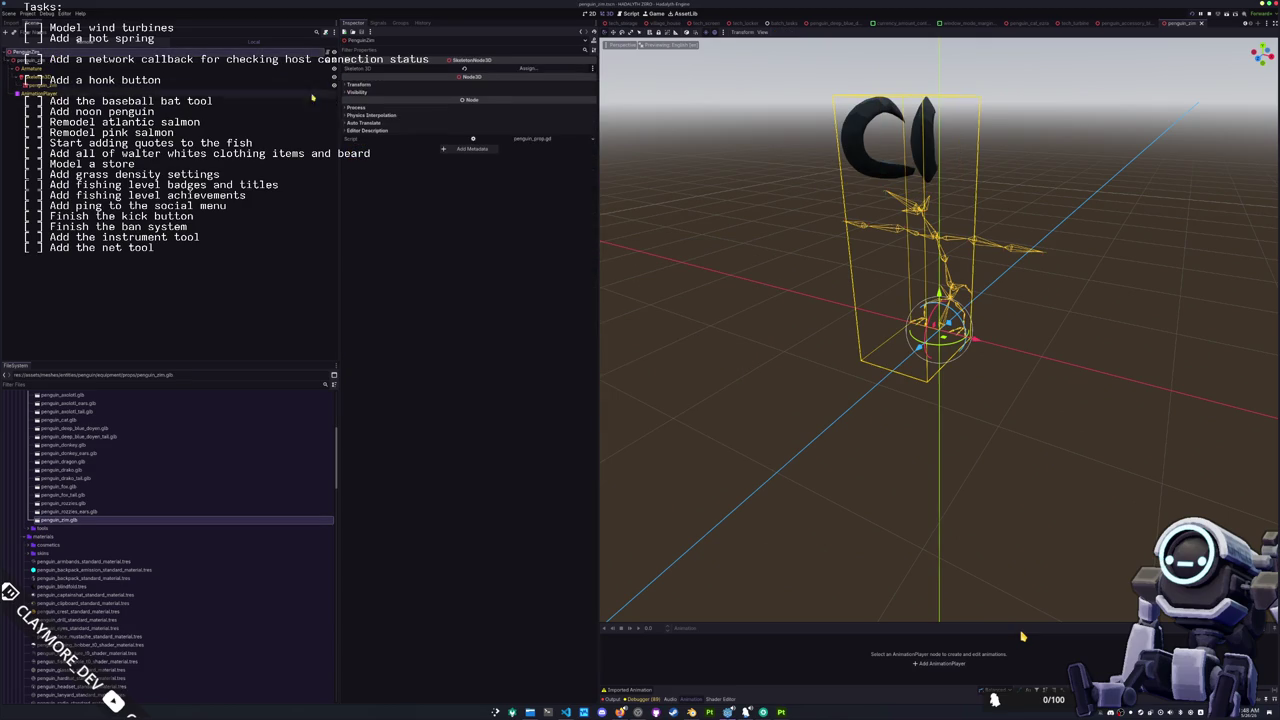
click(527, 68)
double_click(619, 289)
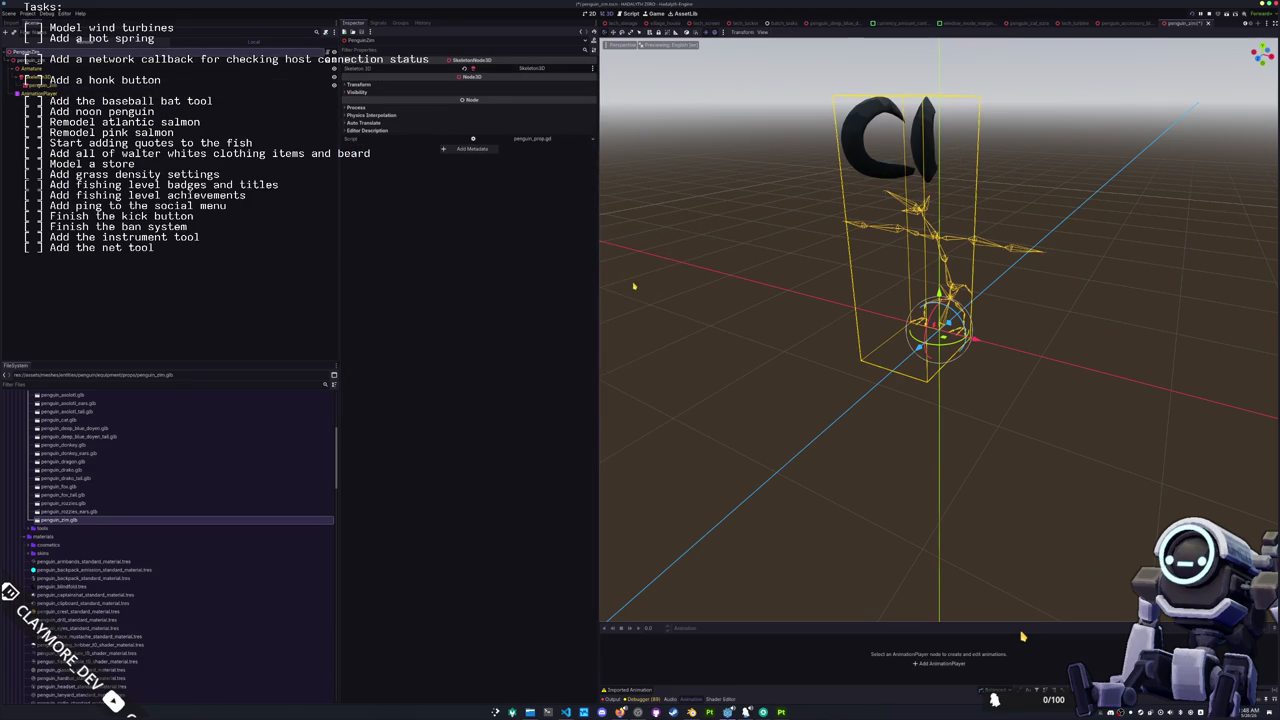
click(1117, 29)
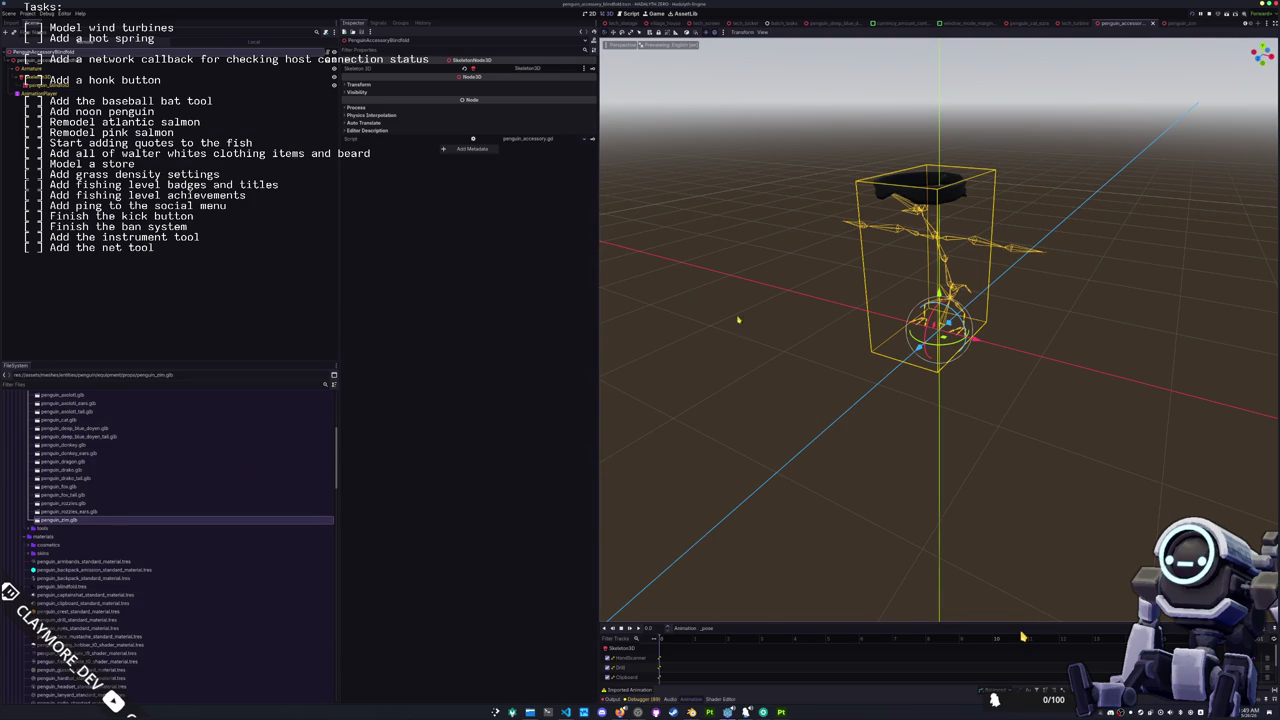
Step: Browse the FileSystem to the data/cosmetics_data/accessory_data/prop folder
click(50, 60)
scroll(150, 500, up, 10)
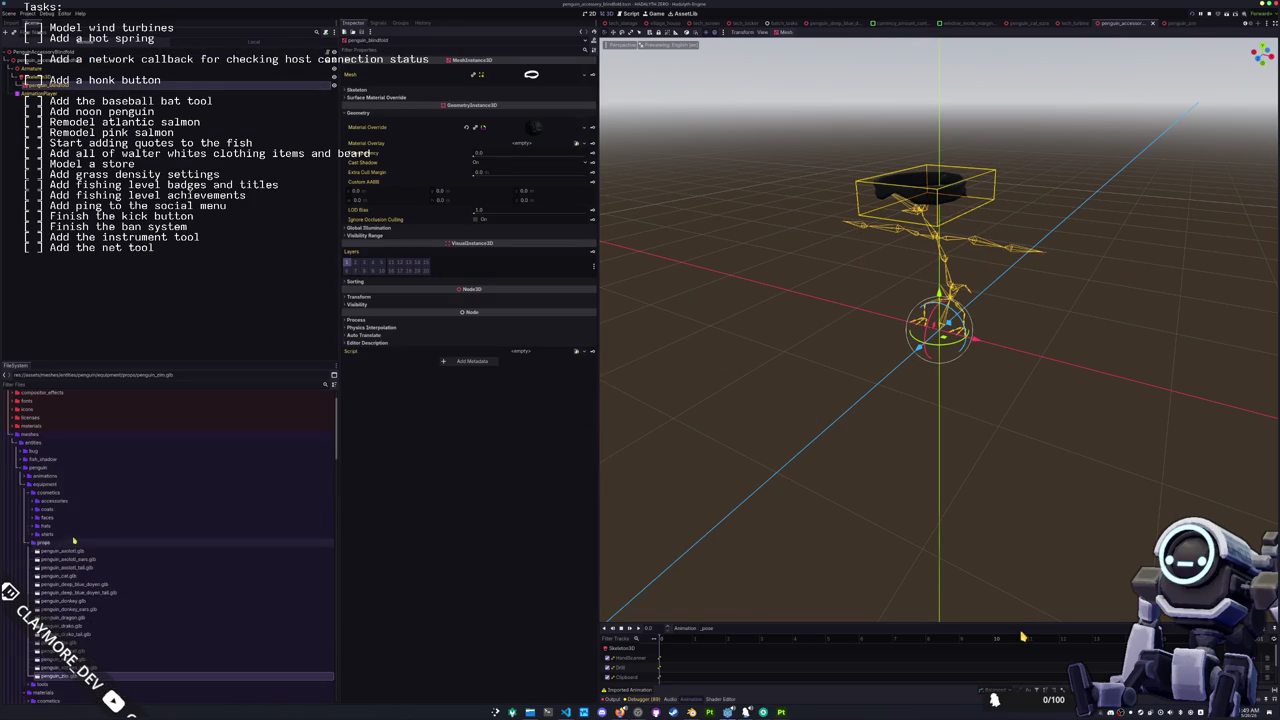
click(40, 436)
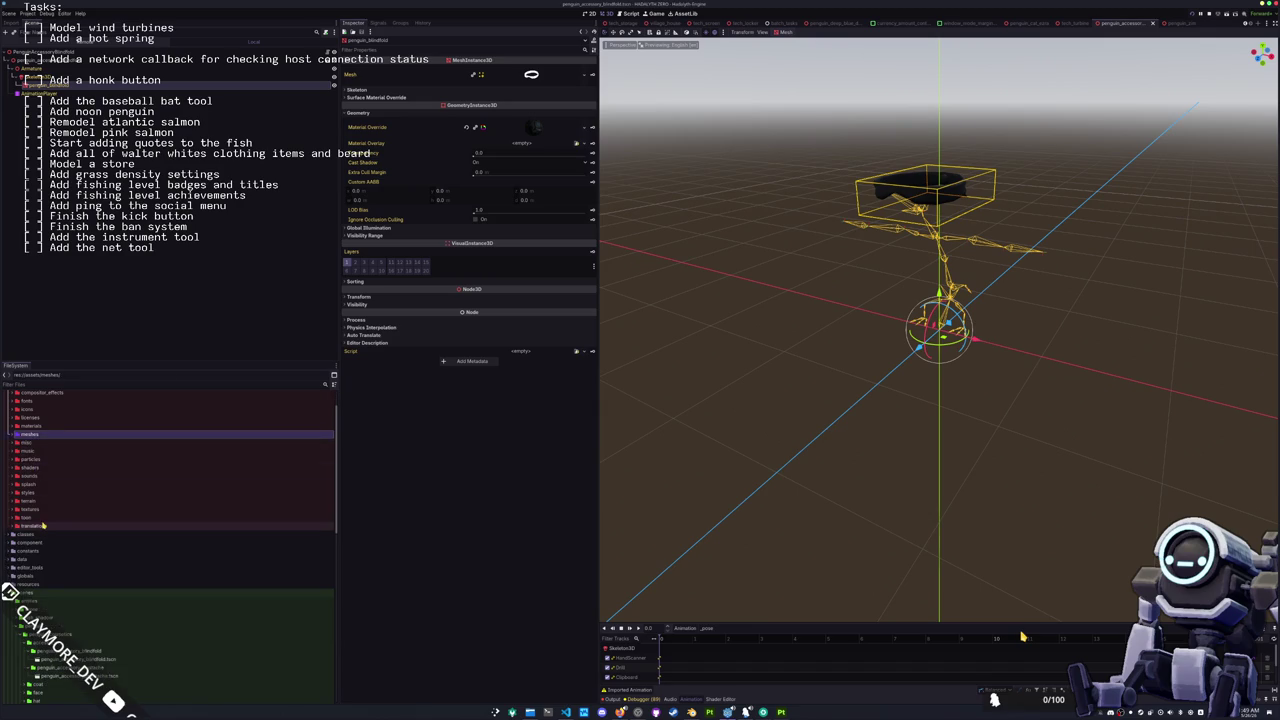
scroll(37, 510, down, 2)
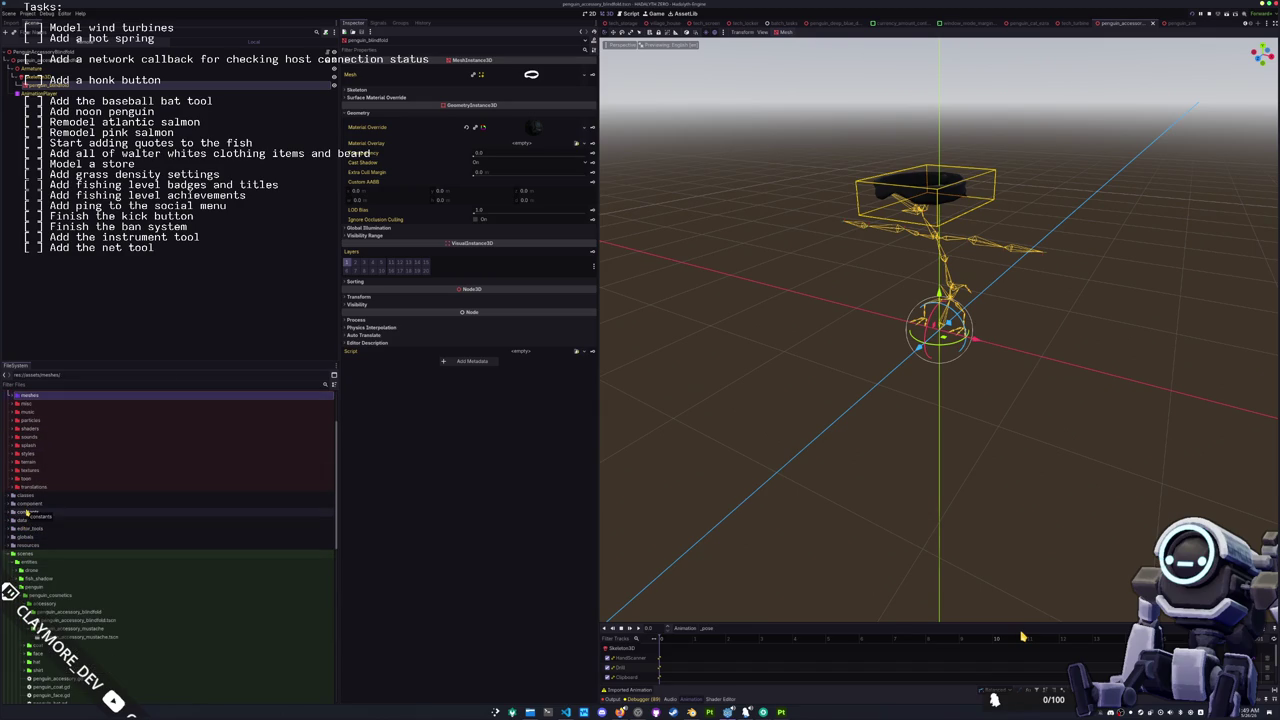
double_click(27, 512)
double_click(27, 512)
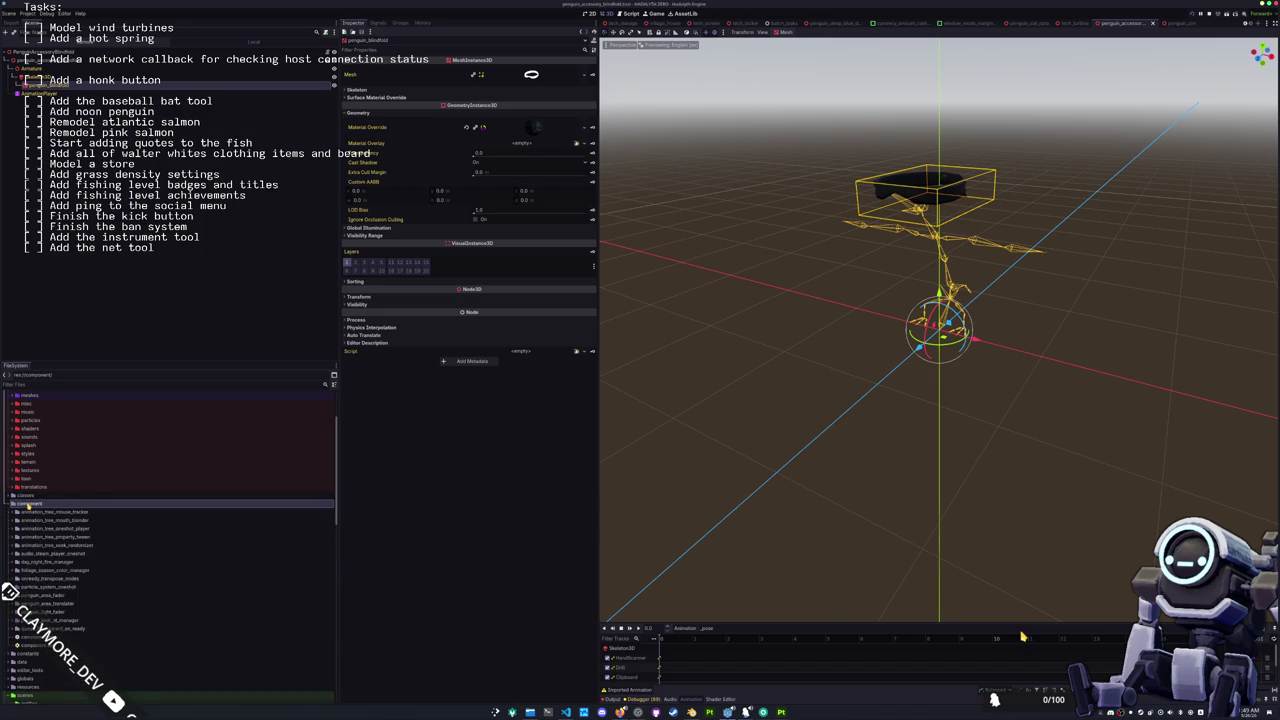
double_click(30, 496)
double_click(30, 497)
scroll(30, 497, down, 3)
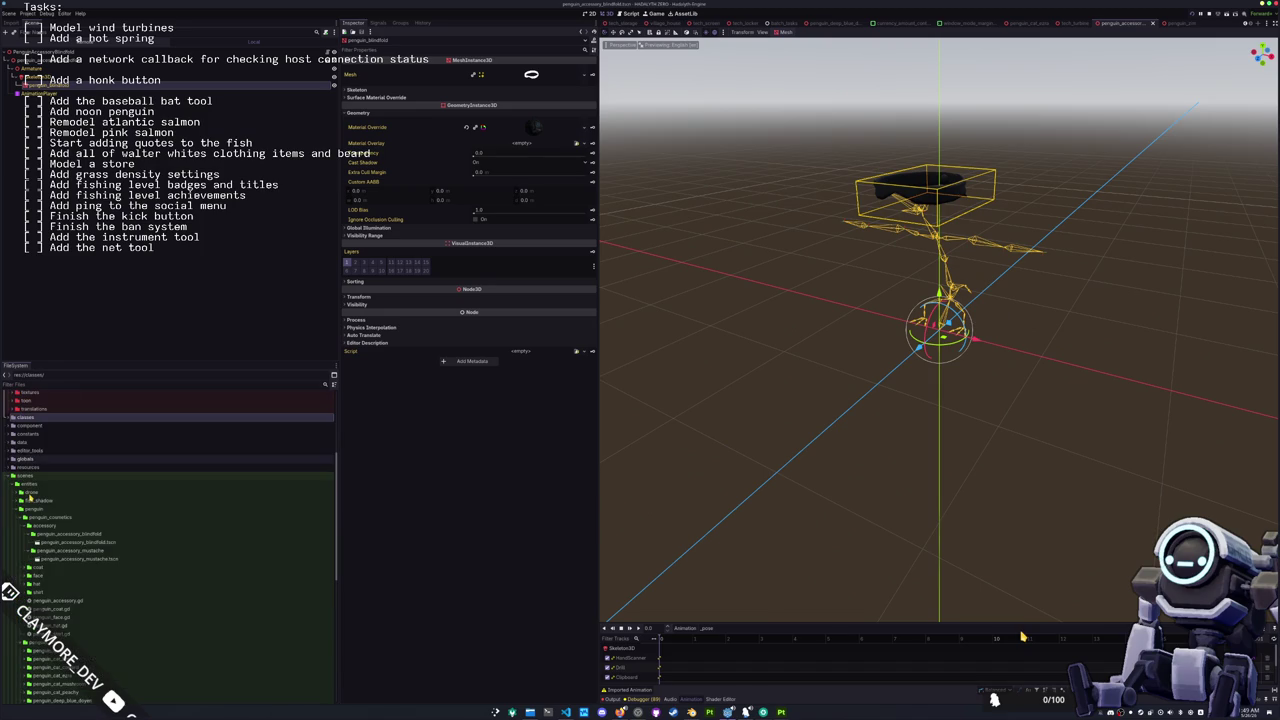
double_click(30, 442)
scroll(47, 440, down, 2)
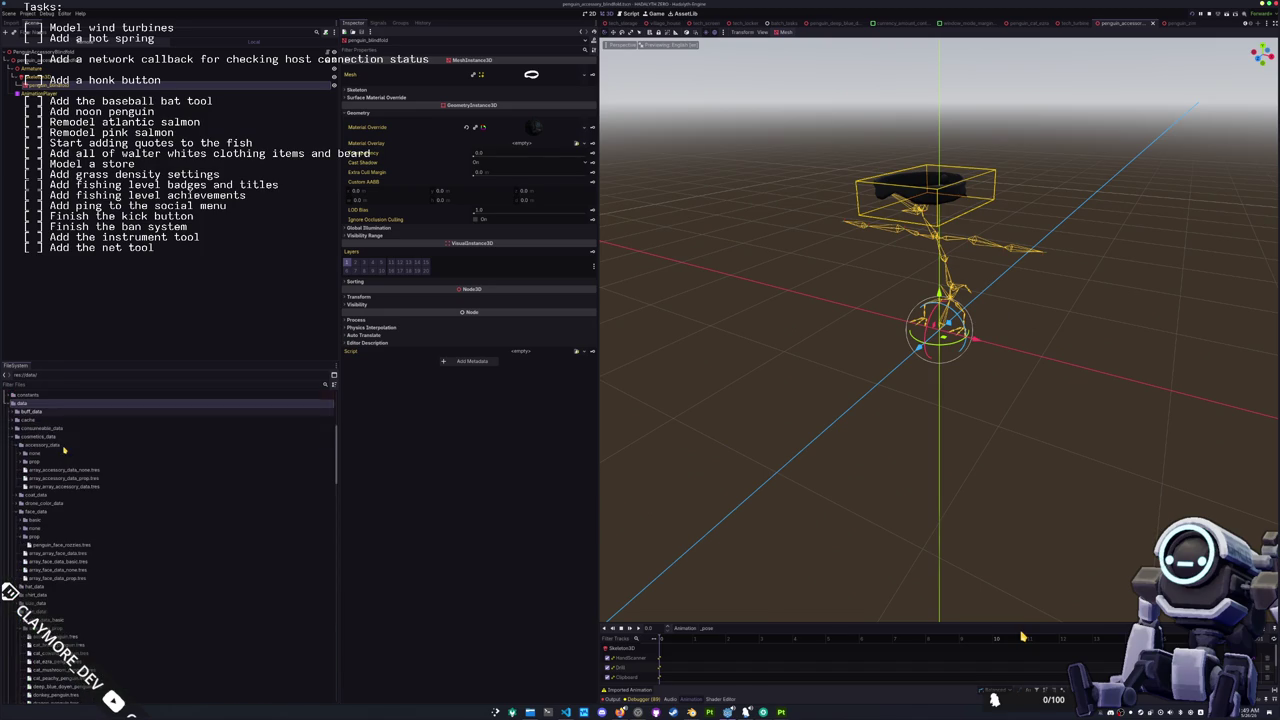
double_click(45, 459)
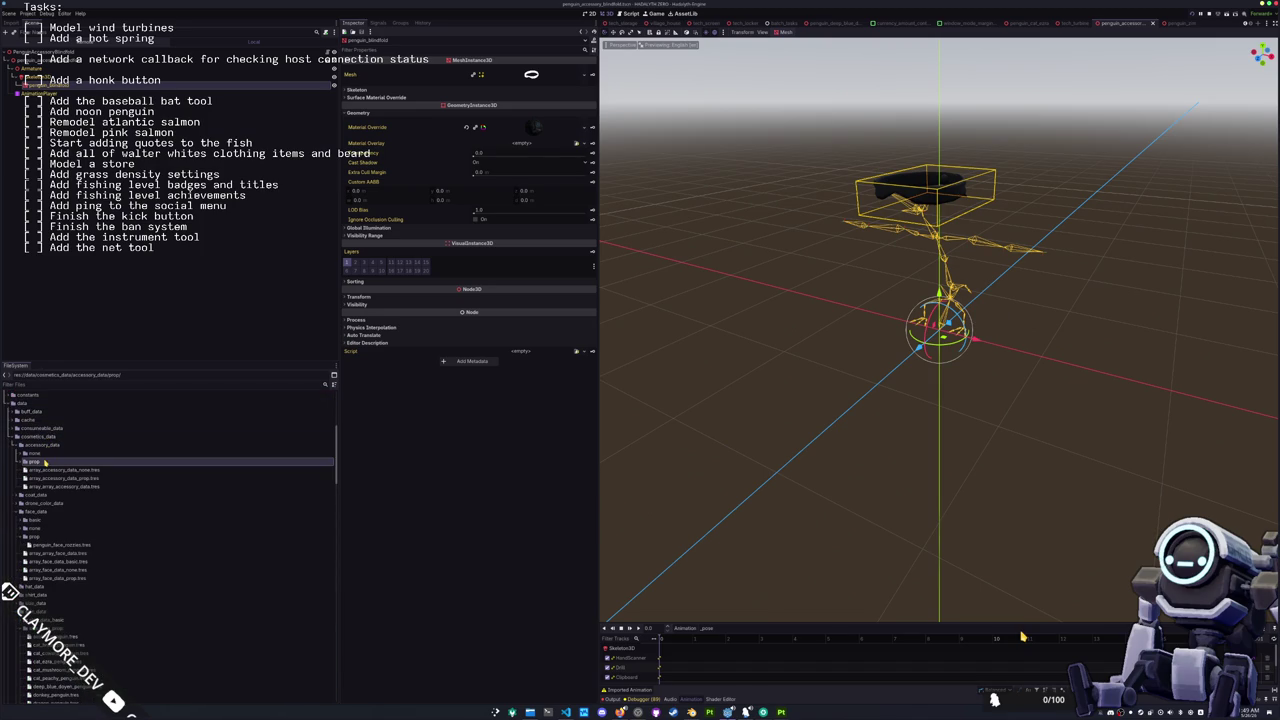
scroll(60, 440, down, 1)
Step: Duplicate penguin_accessory_mustache.tres as penguin_accessory_blindfold.tres
click(64, 430)
key(ctrl+d)
key(Right)
text(b)
key(Return)
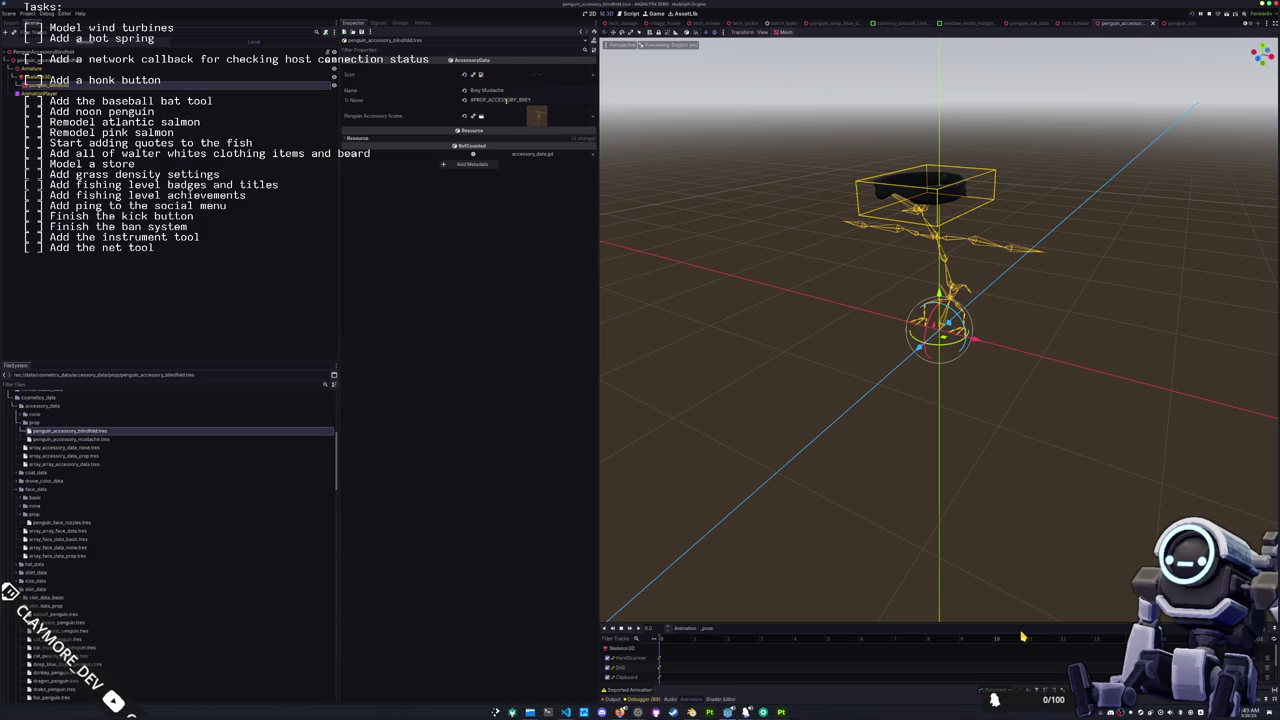
Step: Set the accessory icon to the penguin_accessory_blindfold texture
click(592, 75)
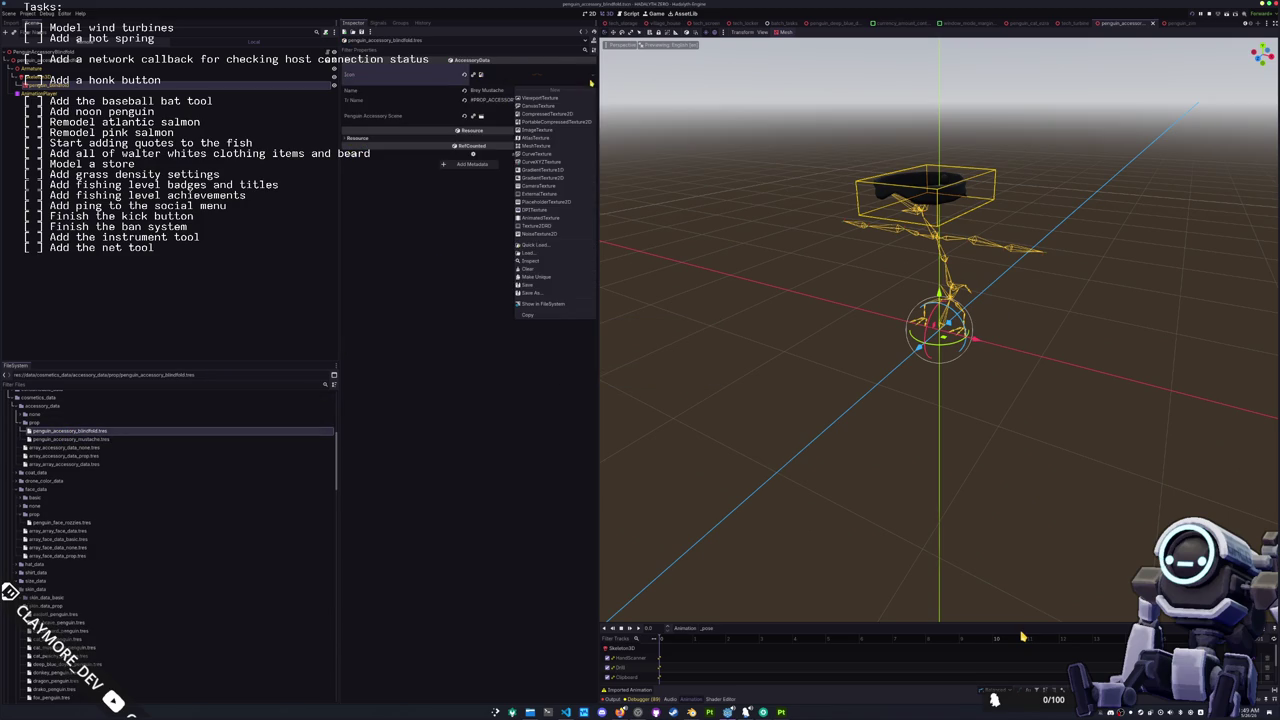
click(541, 246)
text(blind)
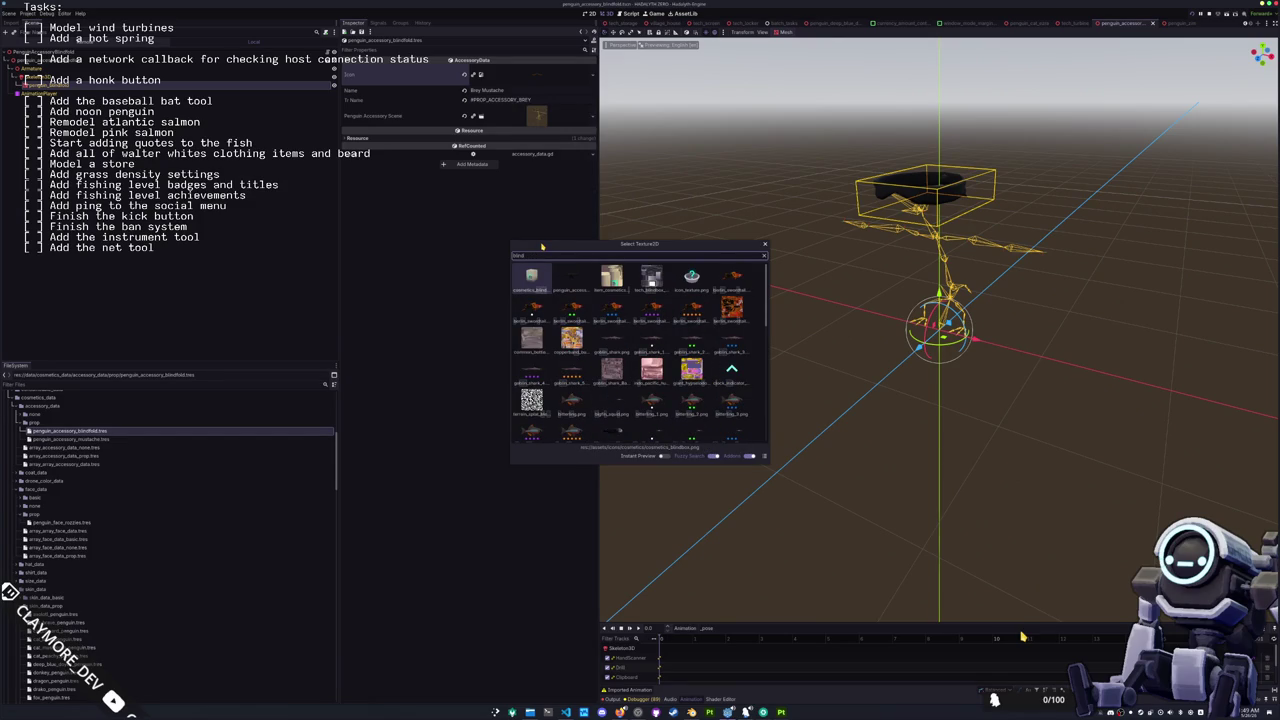
key(Right)
key(Return)
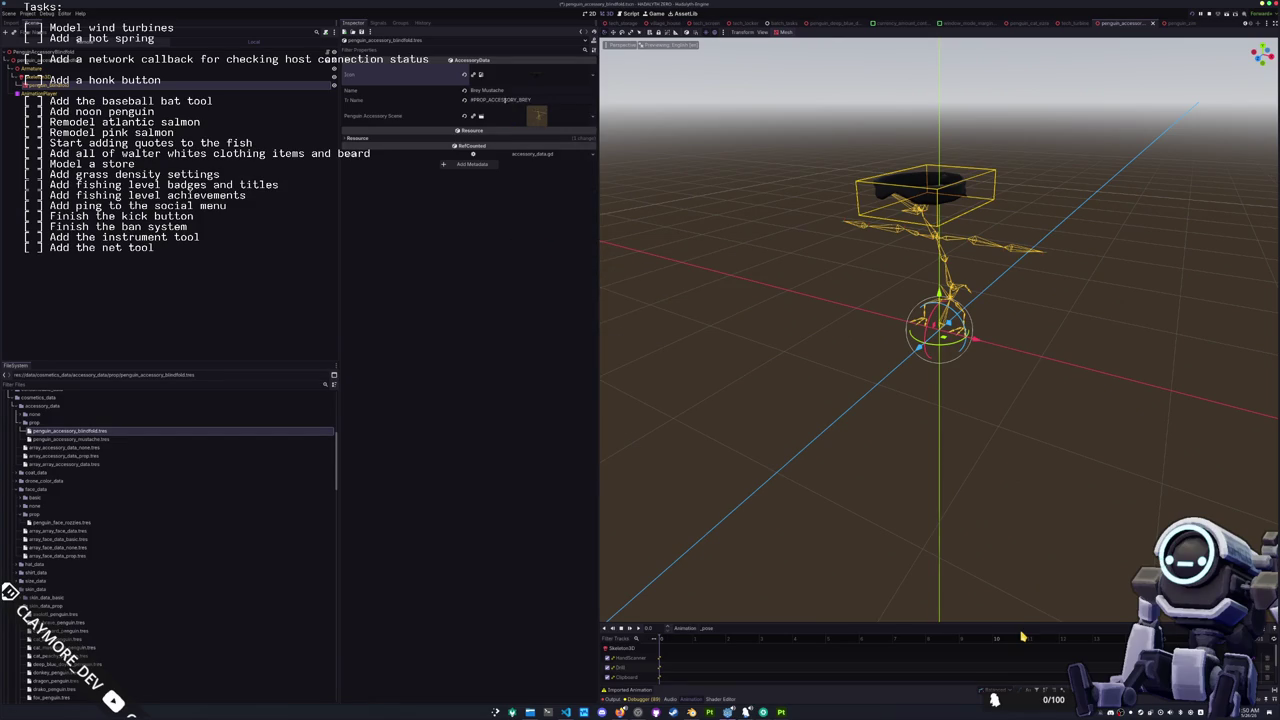
Step: Rename the accessory to 'Zim Blindfold' with translation key #PROP_ACCESSORY_ZIM
key(Tab)
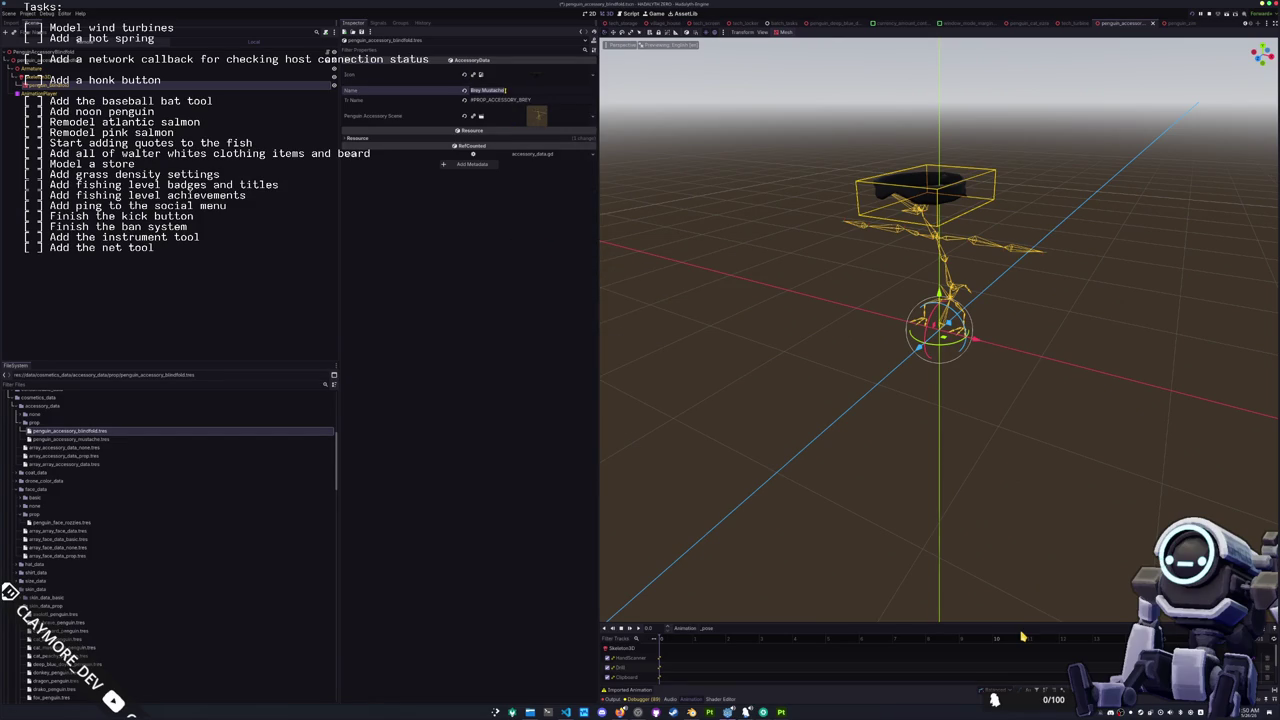
text(Zim Blindfold)
key(Tab)
key(ctrl+shift+Left)
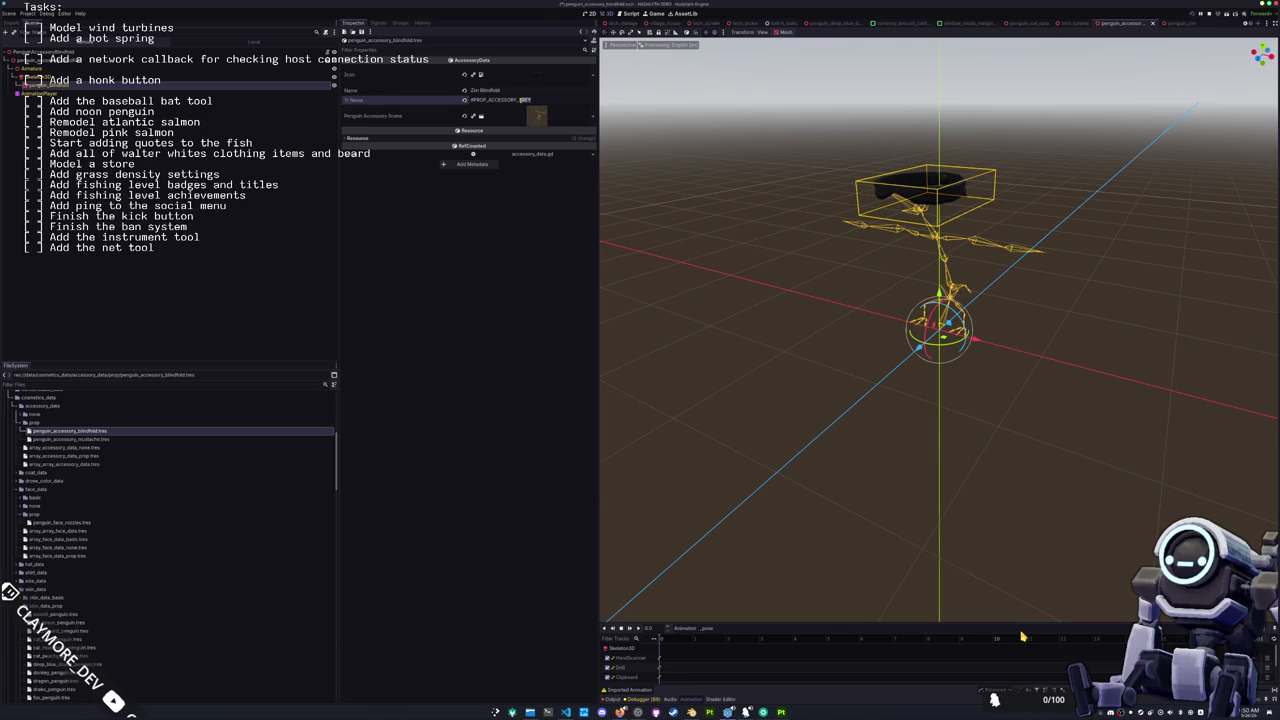
text(ZIM)
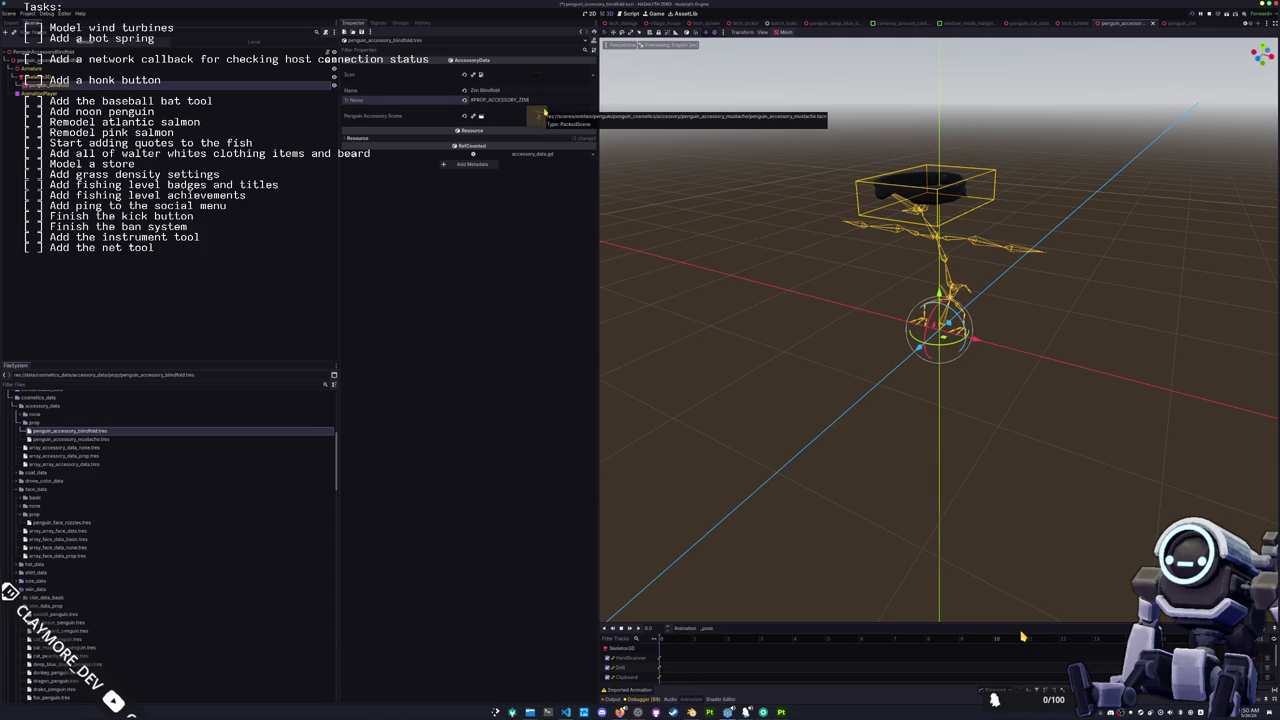
Step: Assign penguin_accessory_blindfold.tscn as the accessory's scene
click(592, 116)
click(562, 153)
text(blindfold)
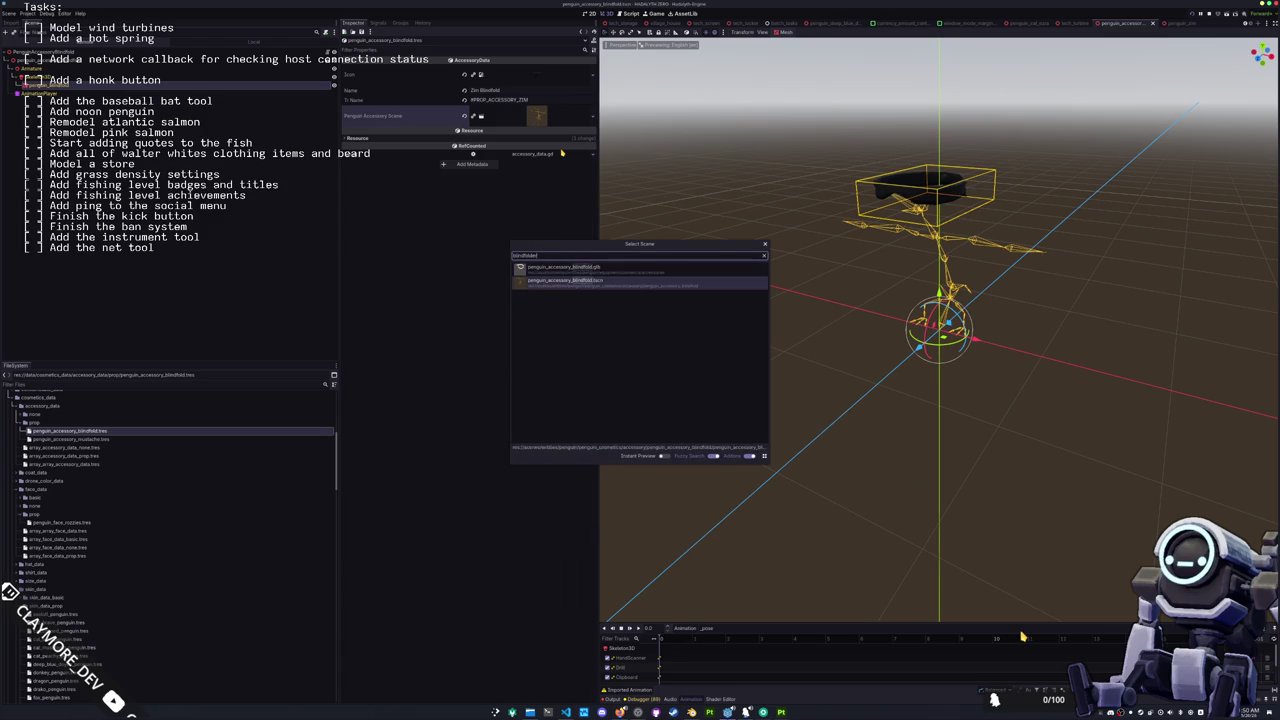
key(Return)
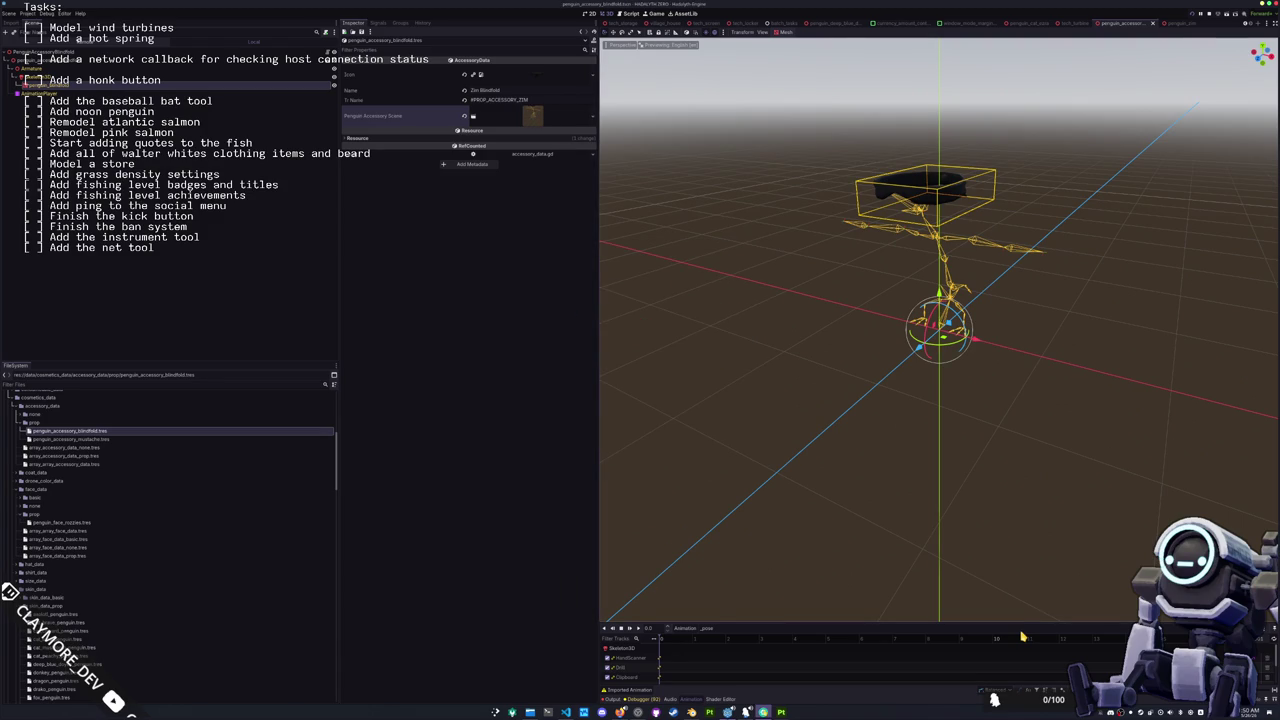
key(super)
Step: Launch LibreOffice Calc and open translations_accessory_prop.csv from recent documents
text(calc)
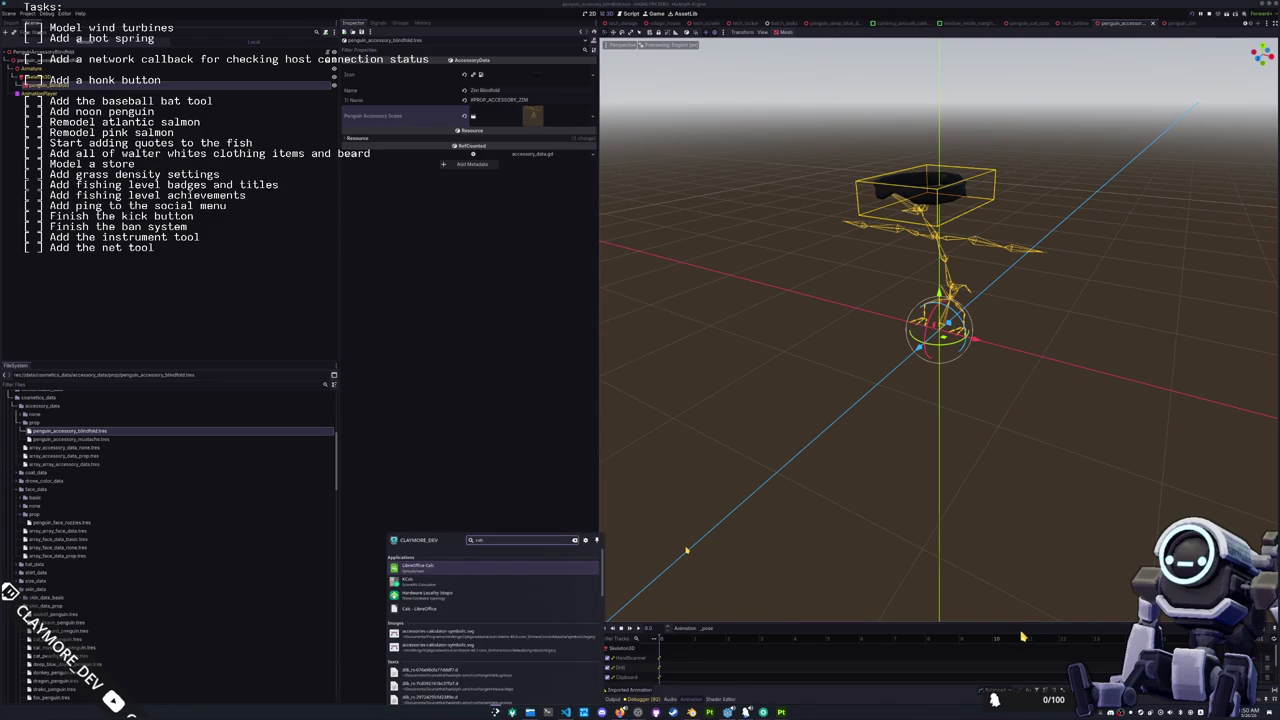
key(Return)
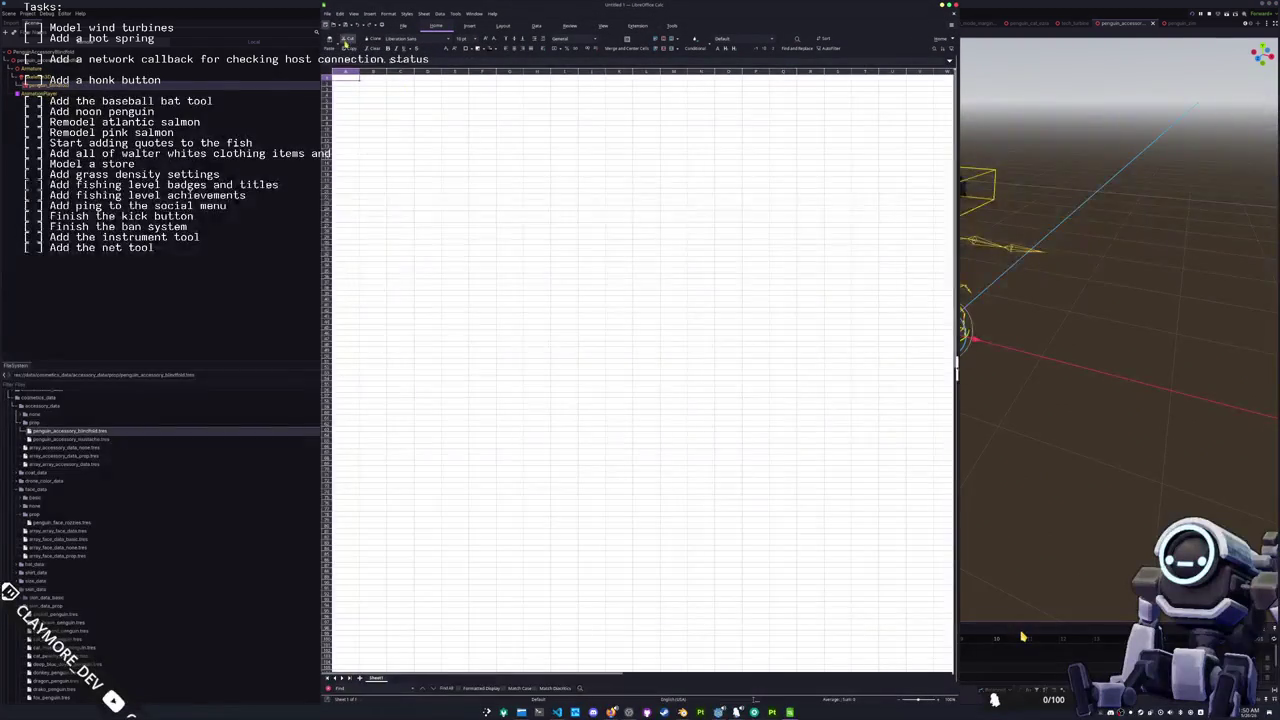
click(327, 13)
mouse_move(409, 53)
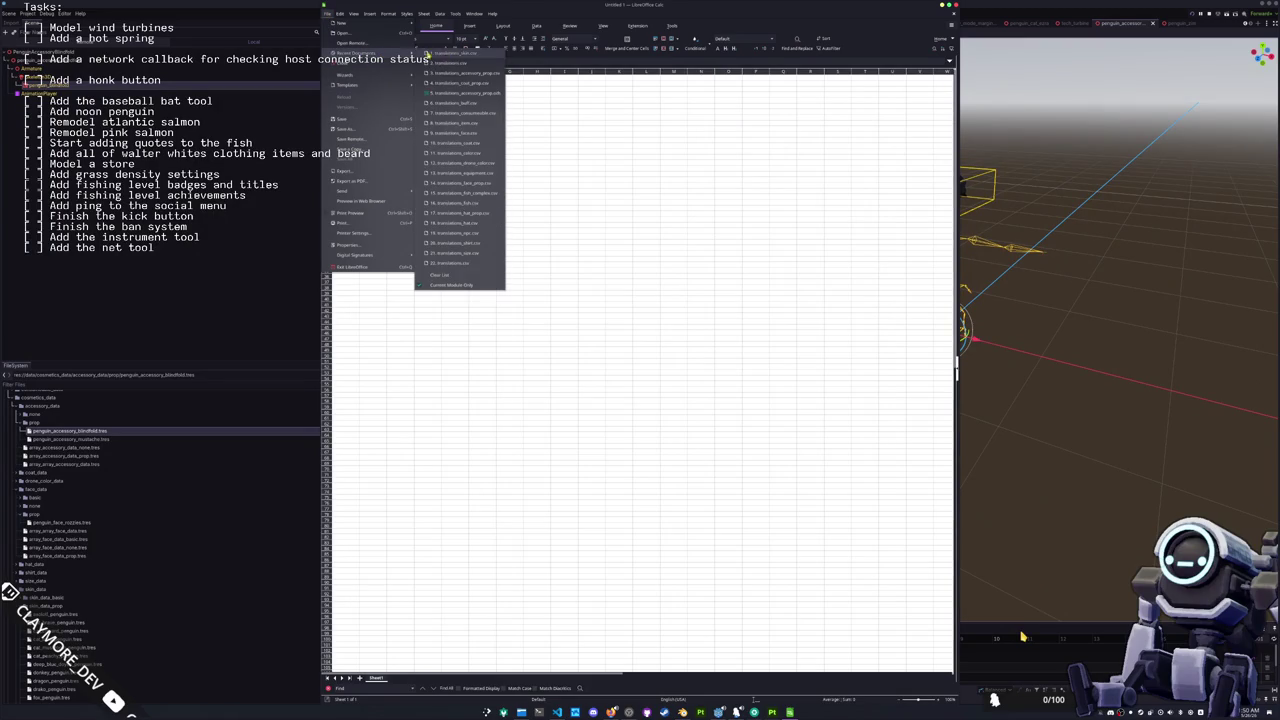
click(452, 75)
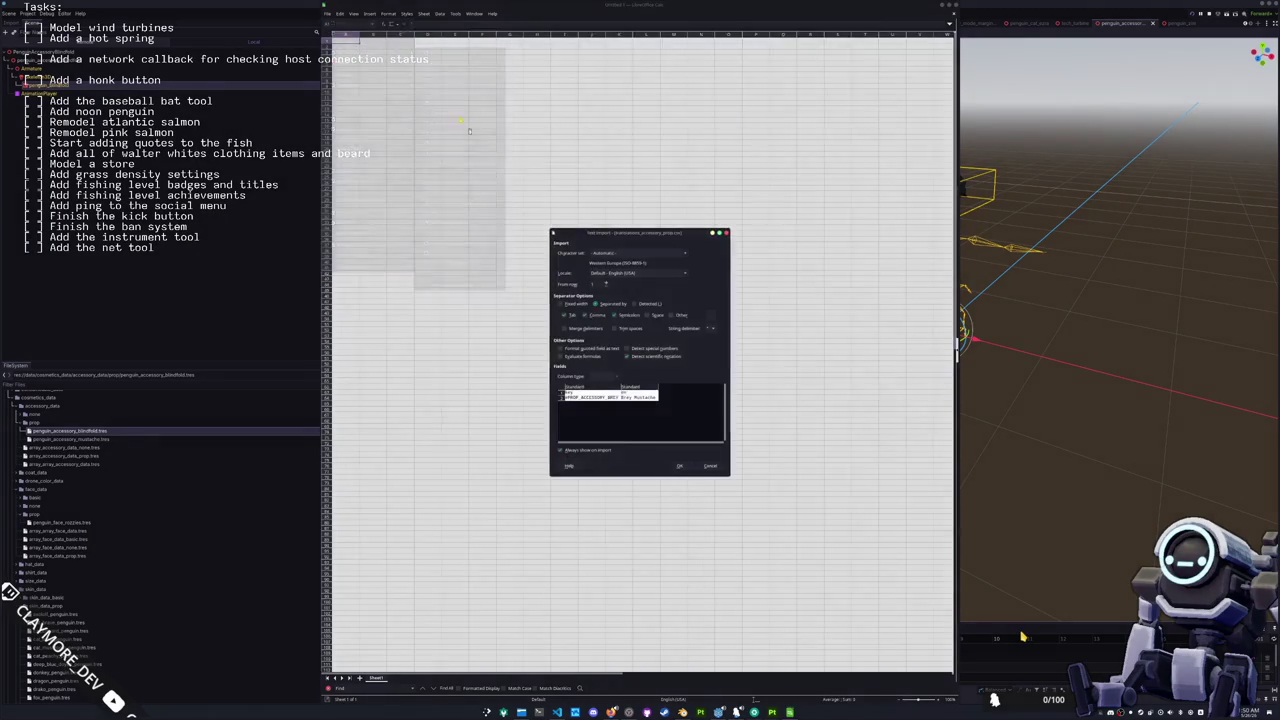
click(688, 469)
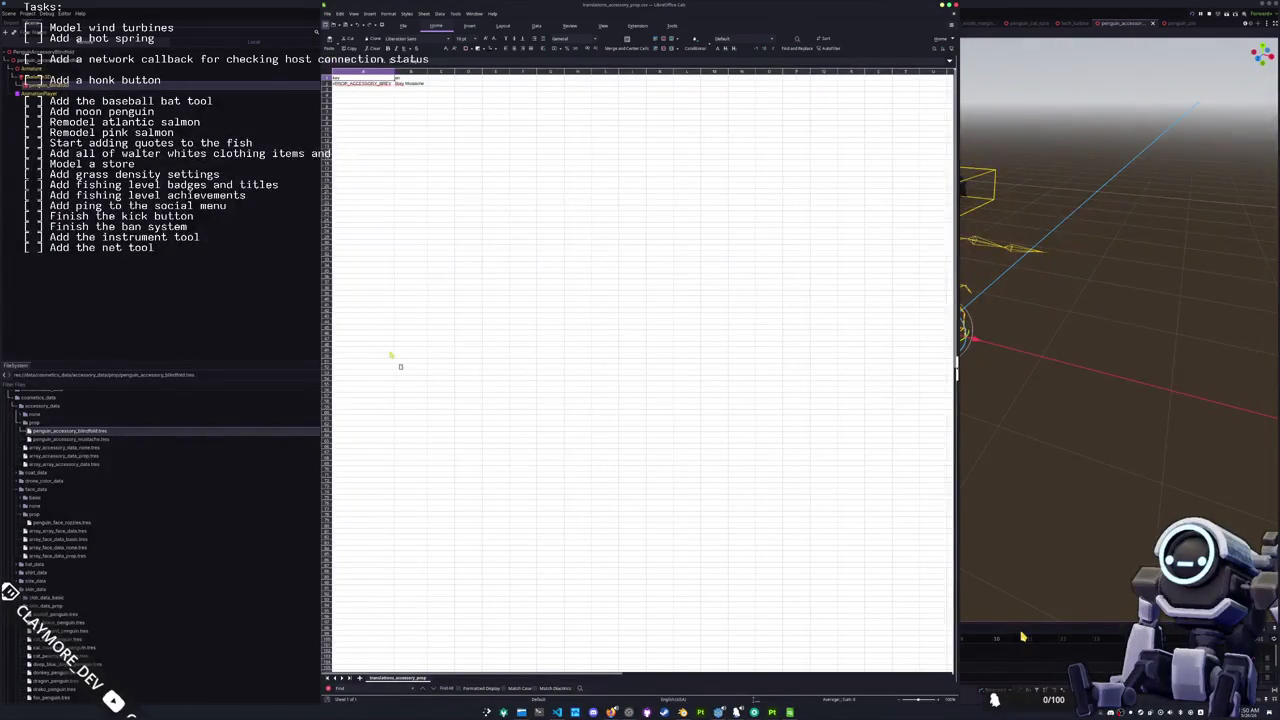
Step: Add a row with key #PROP_ACCESSORY_ZIM translated as 'Zim Blindfold'
key(Return)
text(#PROP_)
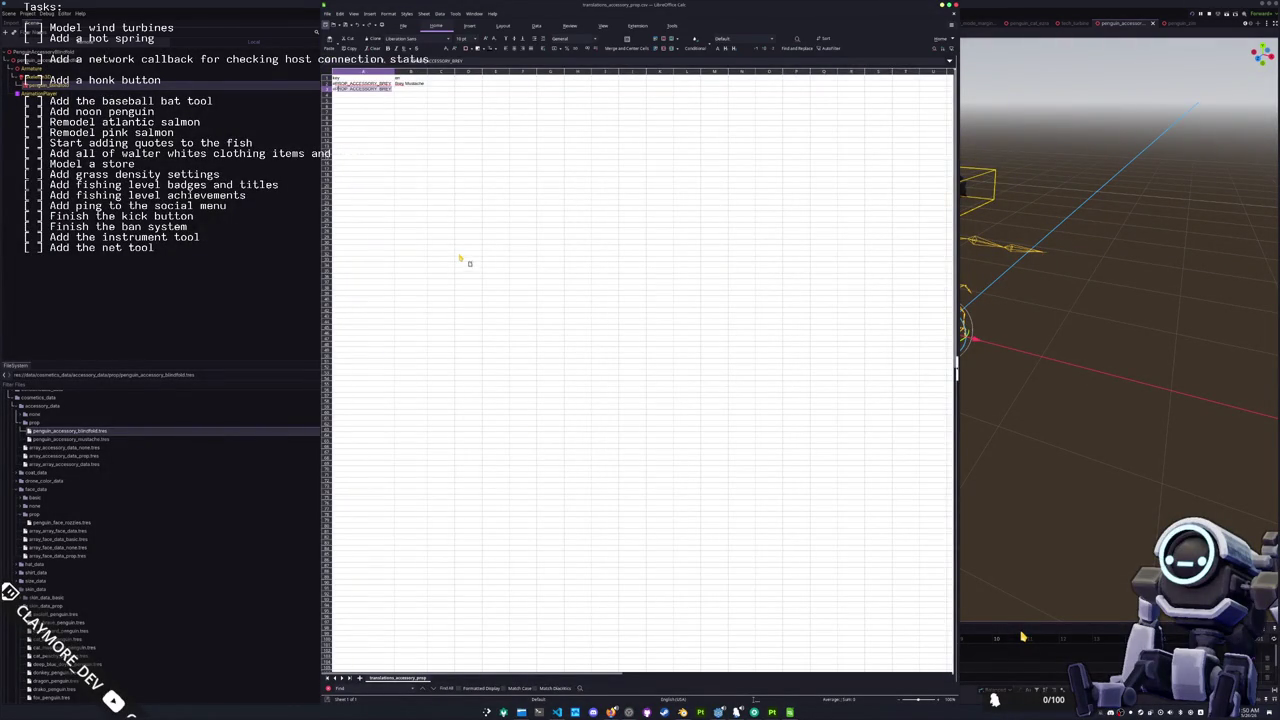
text(ACCESSORY_)
text(BL)
key(Tab)
text(Zim)
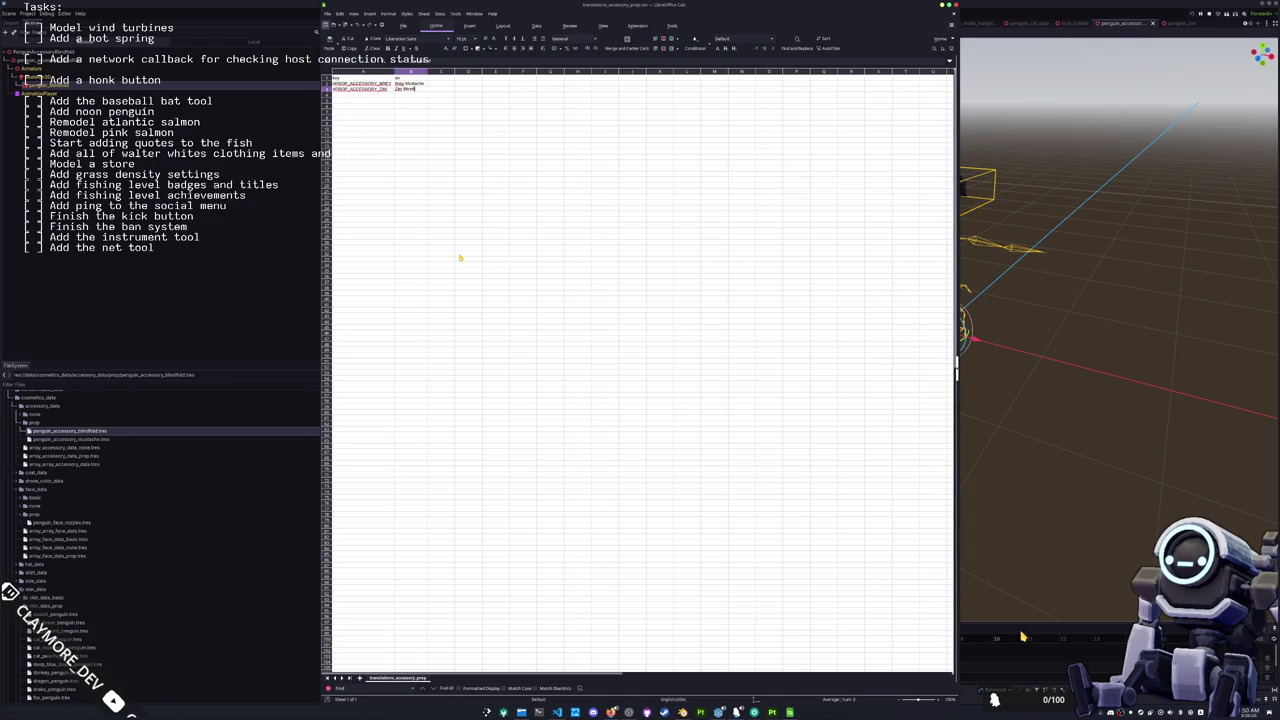
key(Return)
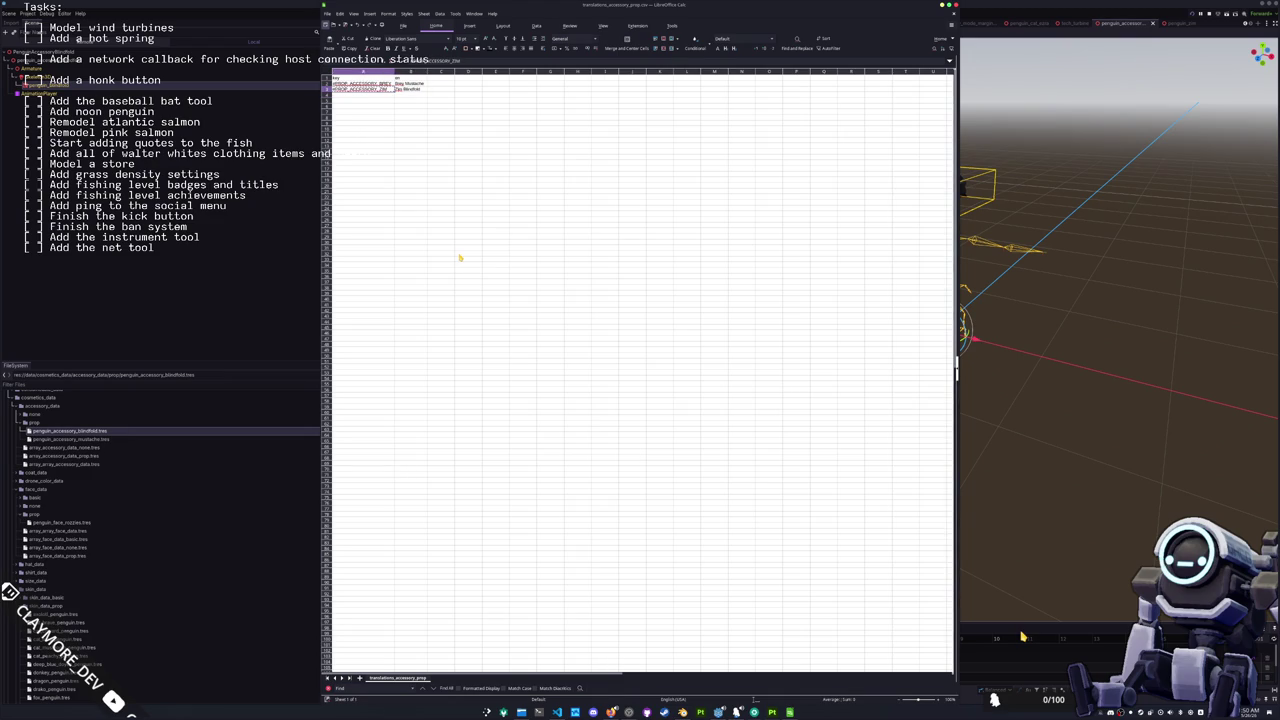
key(alt+Tab)
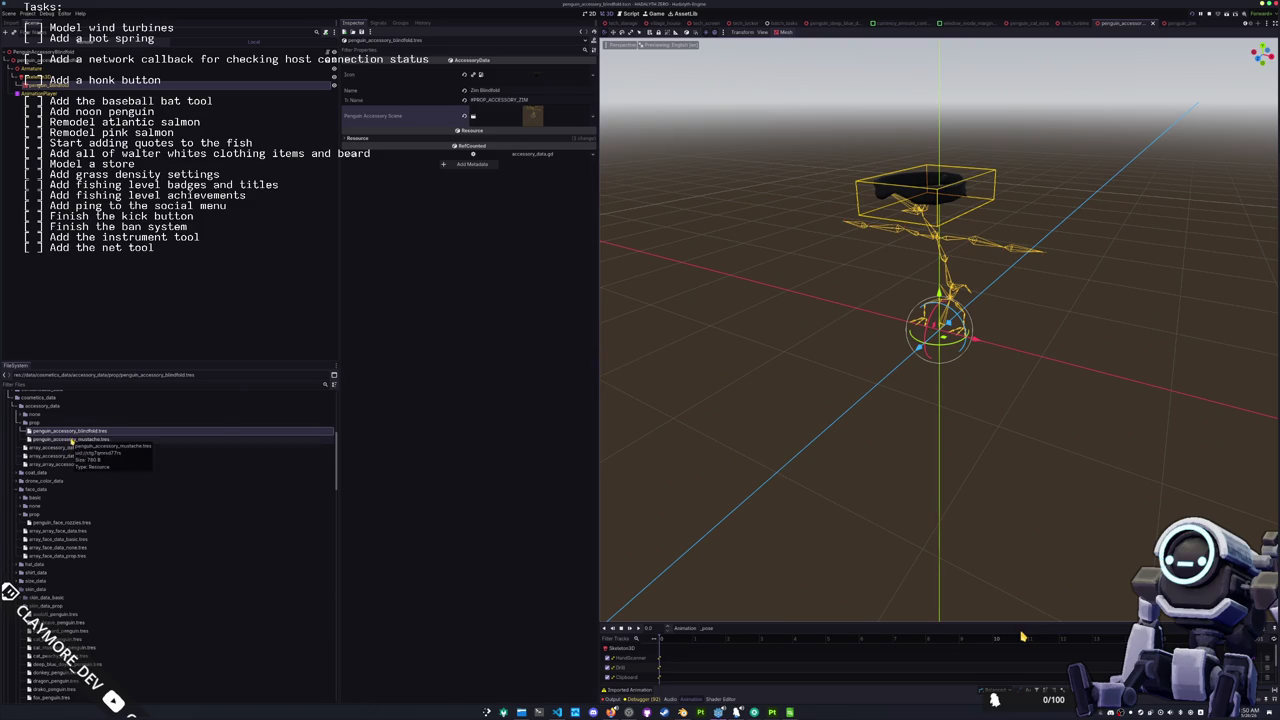
Step: Add penguin_accessory_blindfold.tres as a new element in array_accessory_data_prop.tres
click(65, 456)
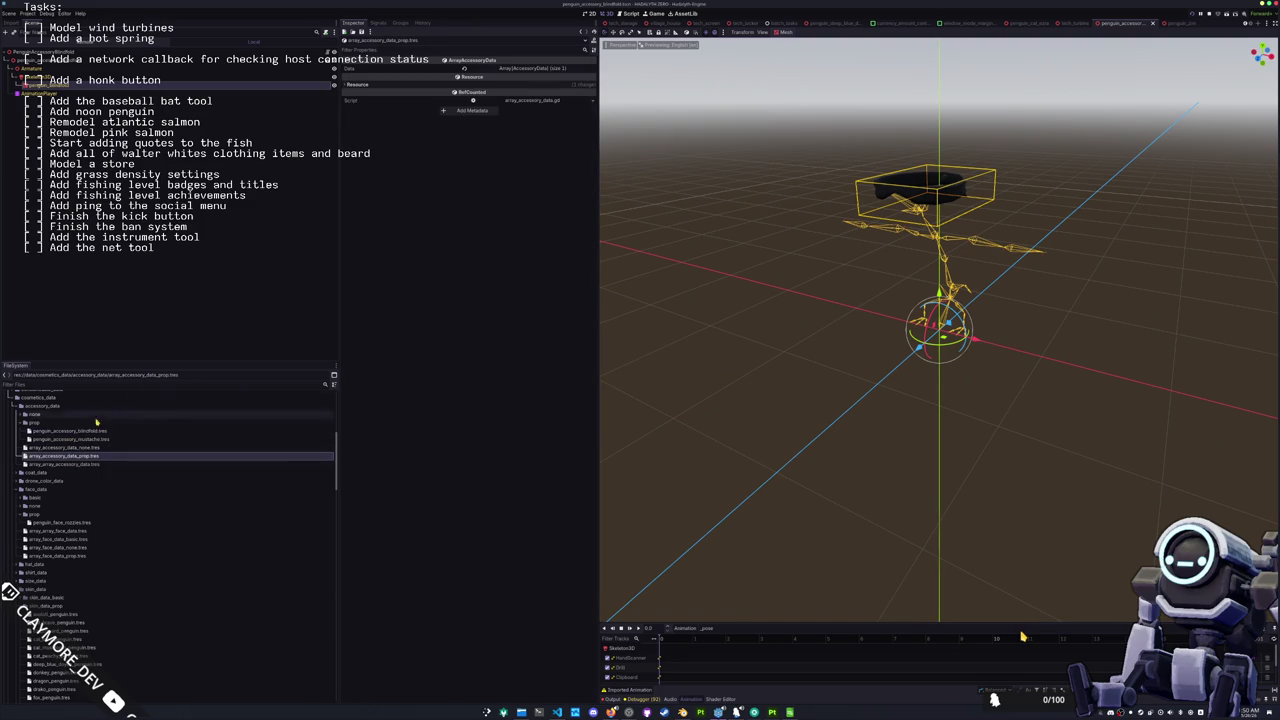
click(520, 68)
click(470, 98)
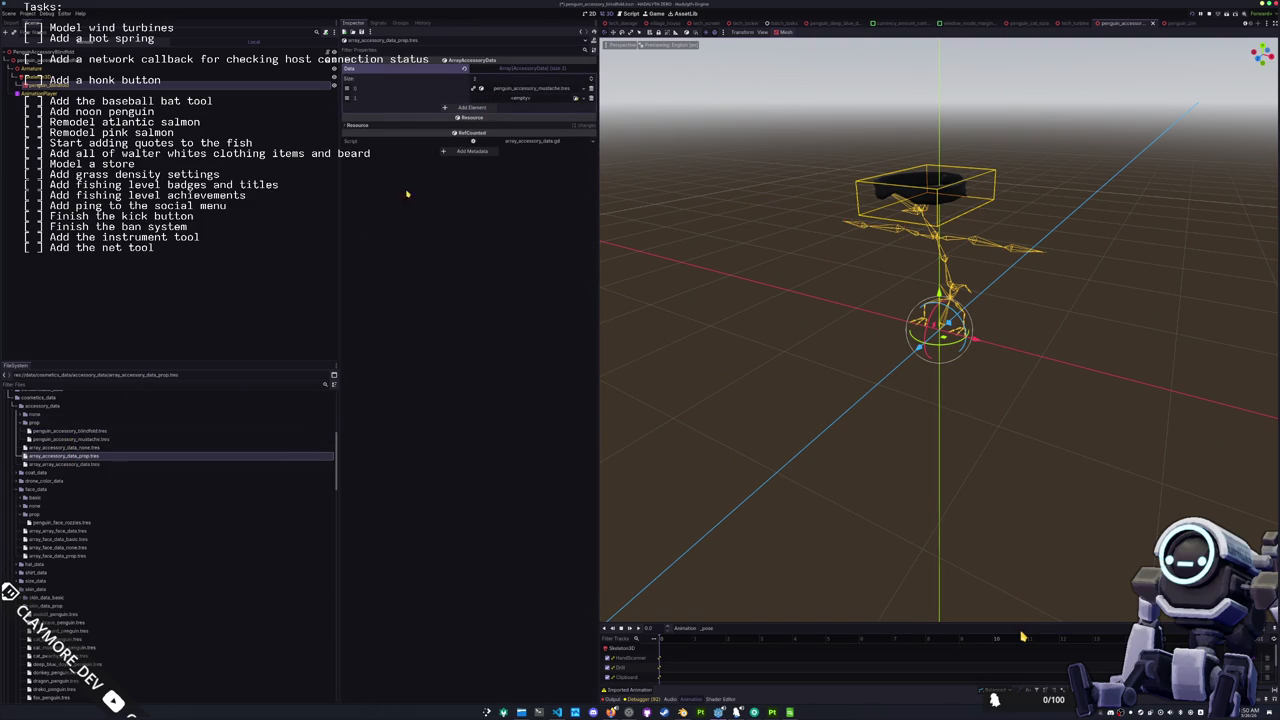
mouse_move(80, 429)
mouse_down()
mouse_move(440, 355)
mouse_move(443, 292)
mouse_move(501, 96)
mouse_up()
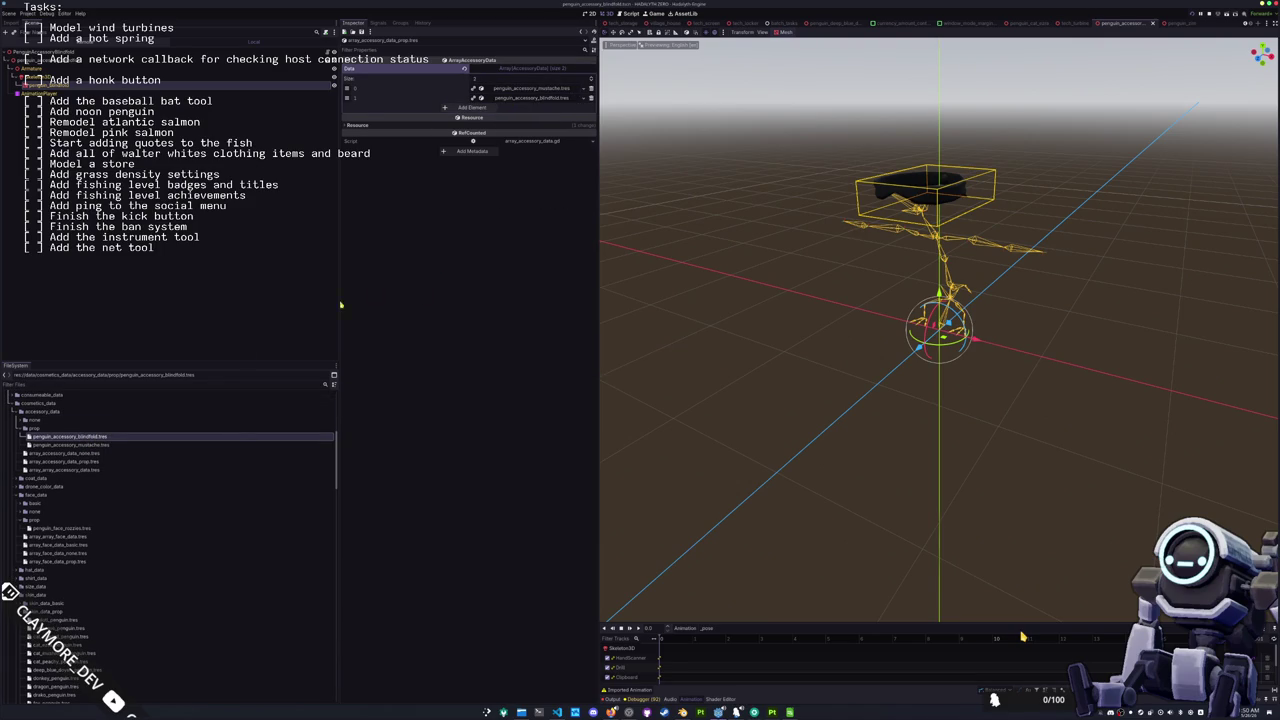
Step: Collapse the face prop folder and select rozzies_penguin.tres in the FileSystem
scroll(70, 445, down, 2)
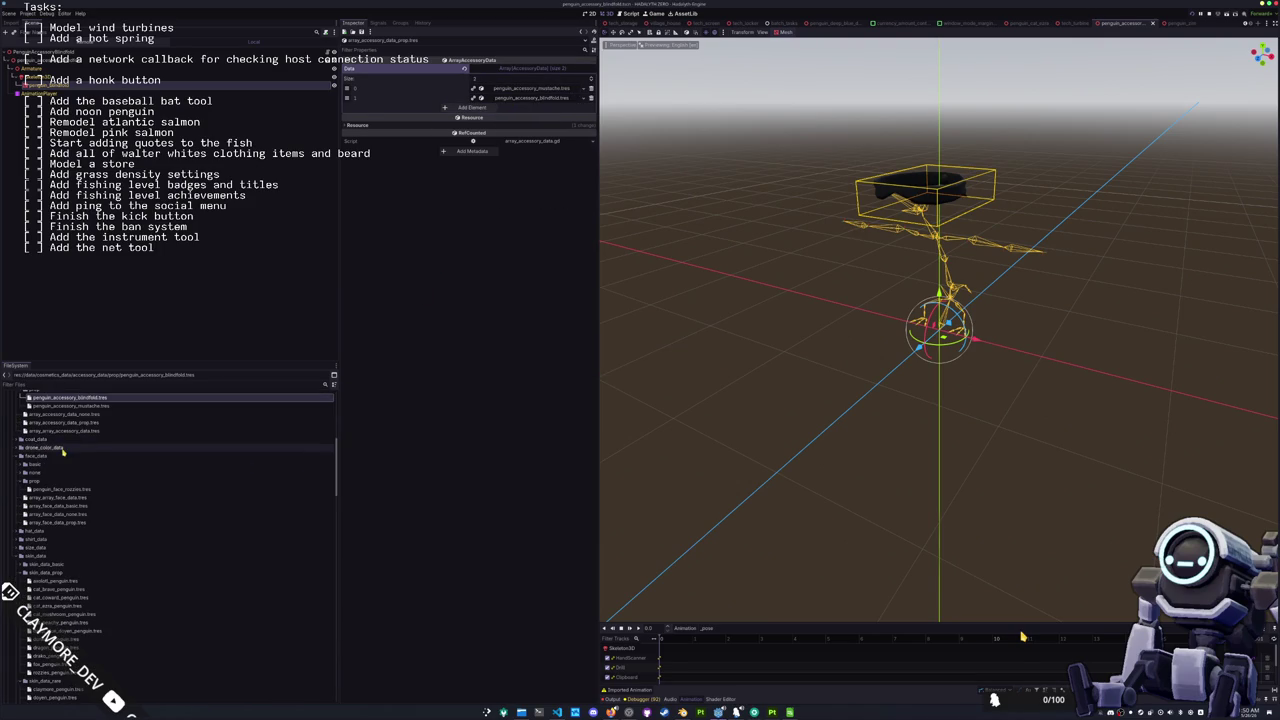
click(57, 482)
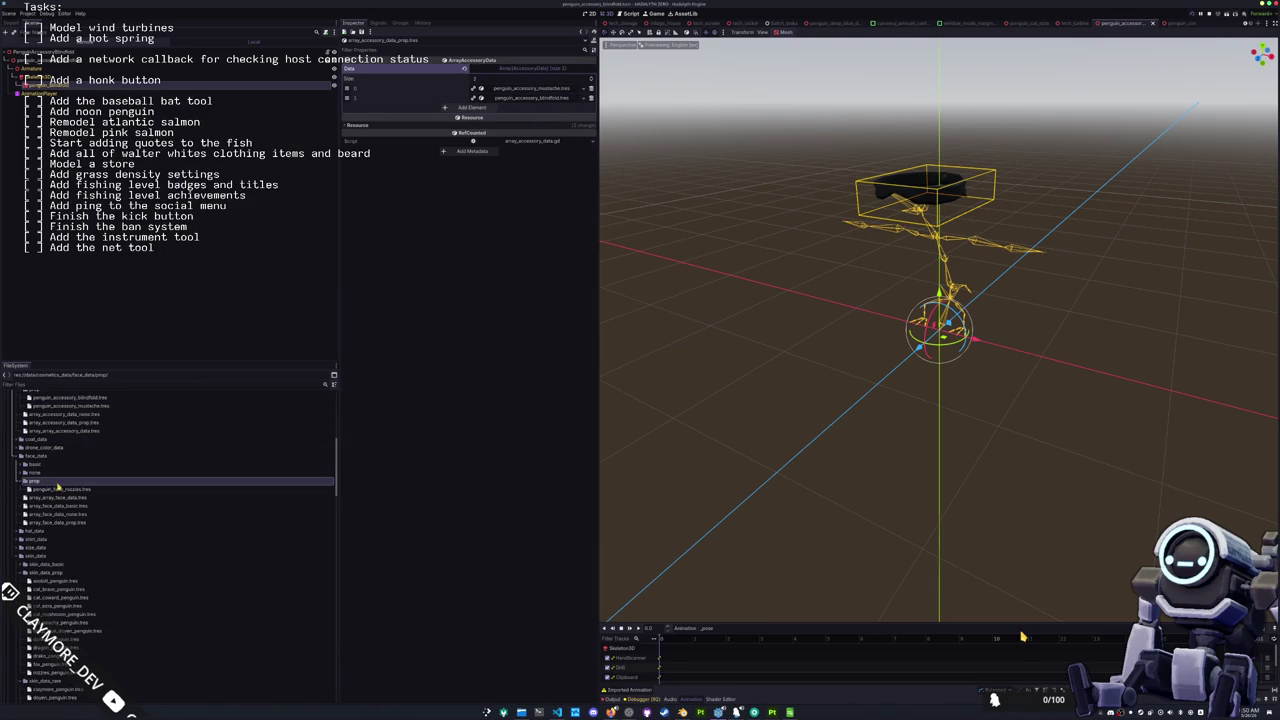
scroll(50, 470, down, 4)
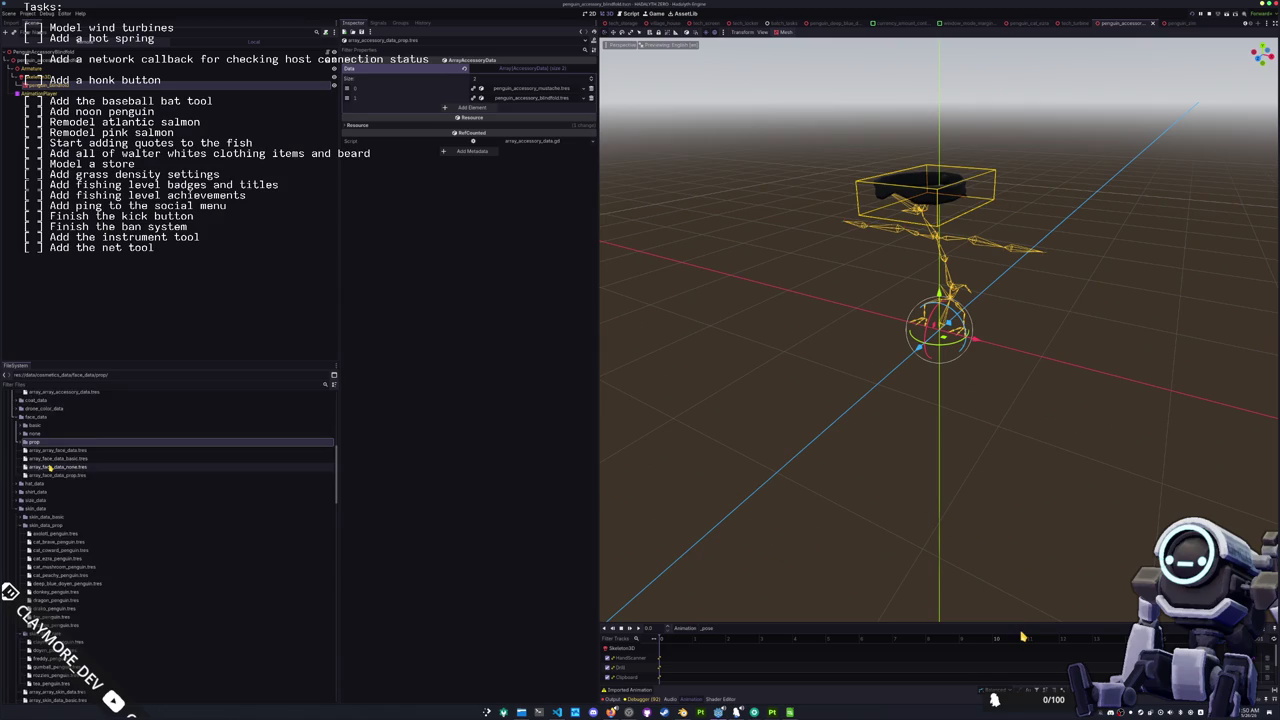
scroll(55, 500, down, 4)
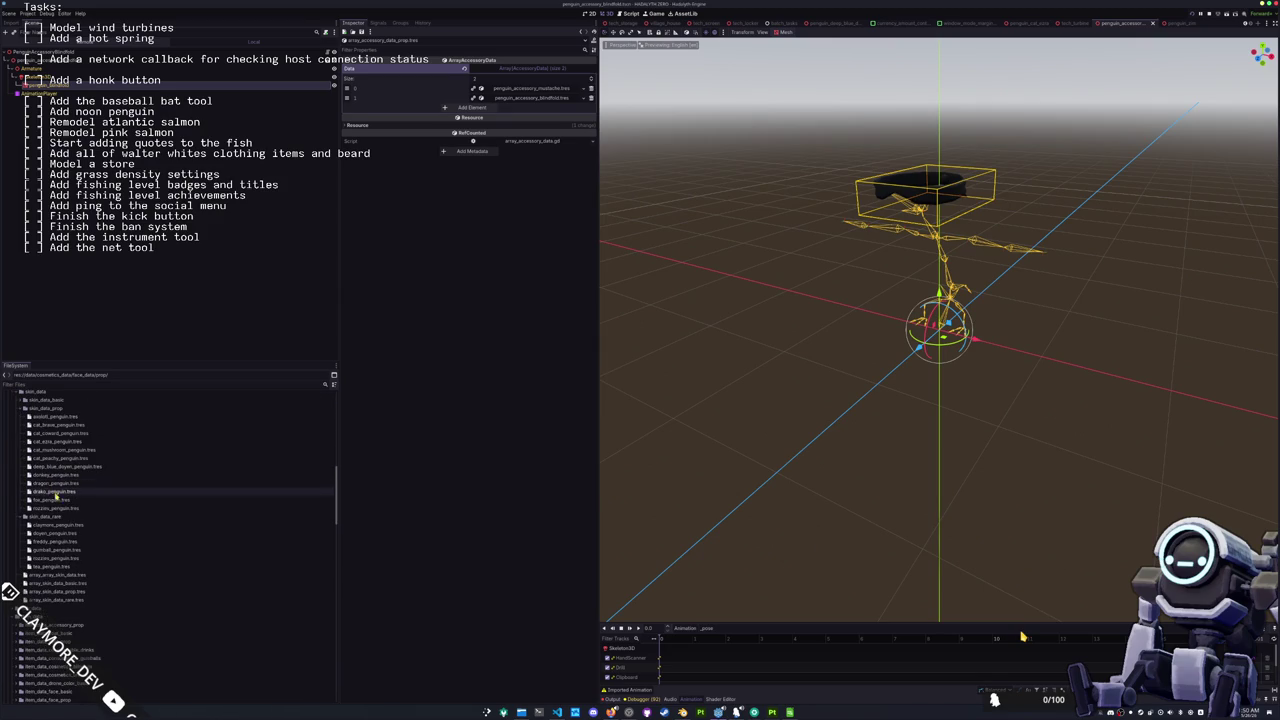
click(57, 508)
Step: Duplicate rozzies_penguin.tres as zim_penguin.tres and open it
key(ctrl+d)
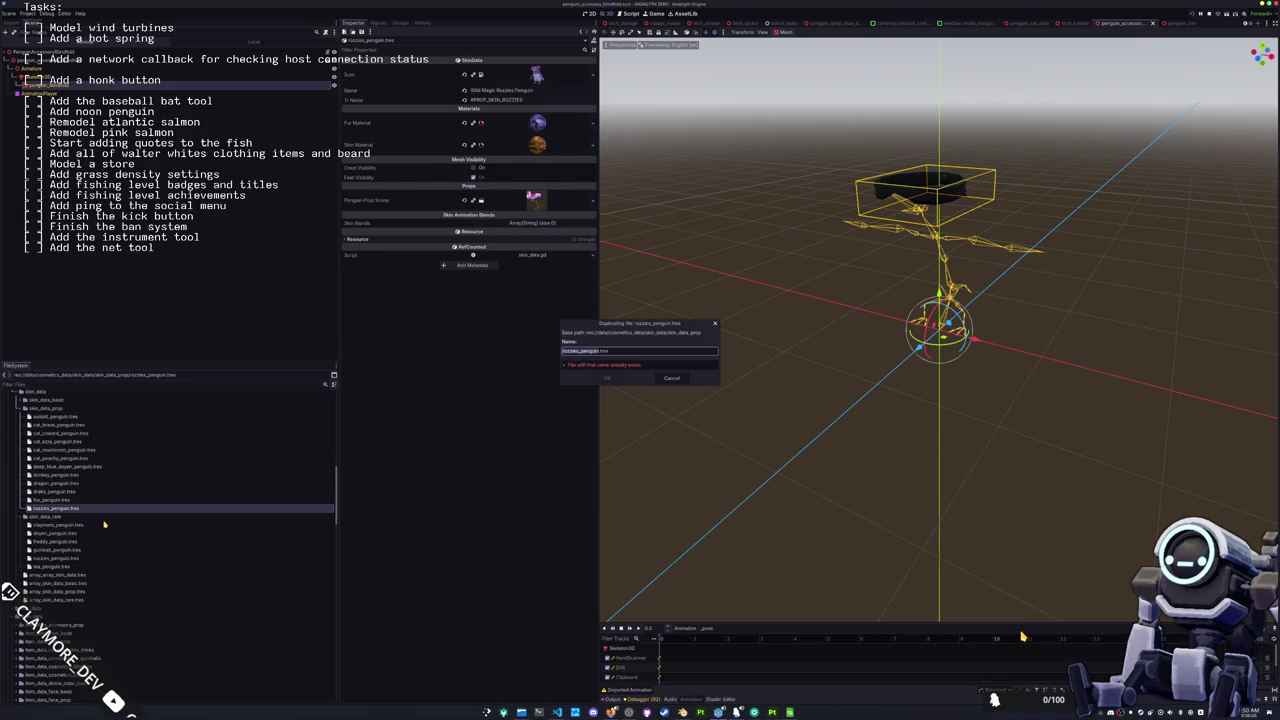
key(Left)
text(d)
key(Return)
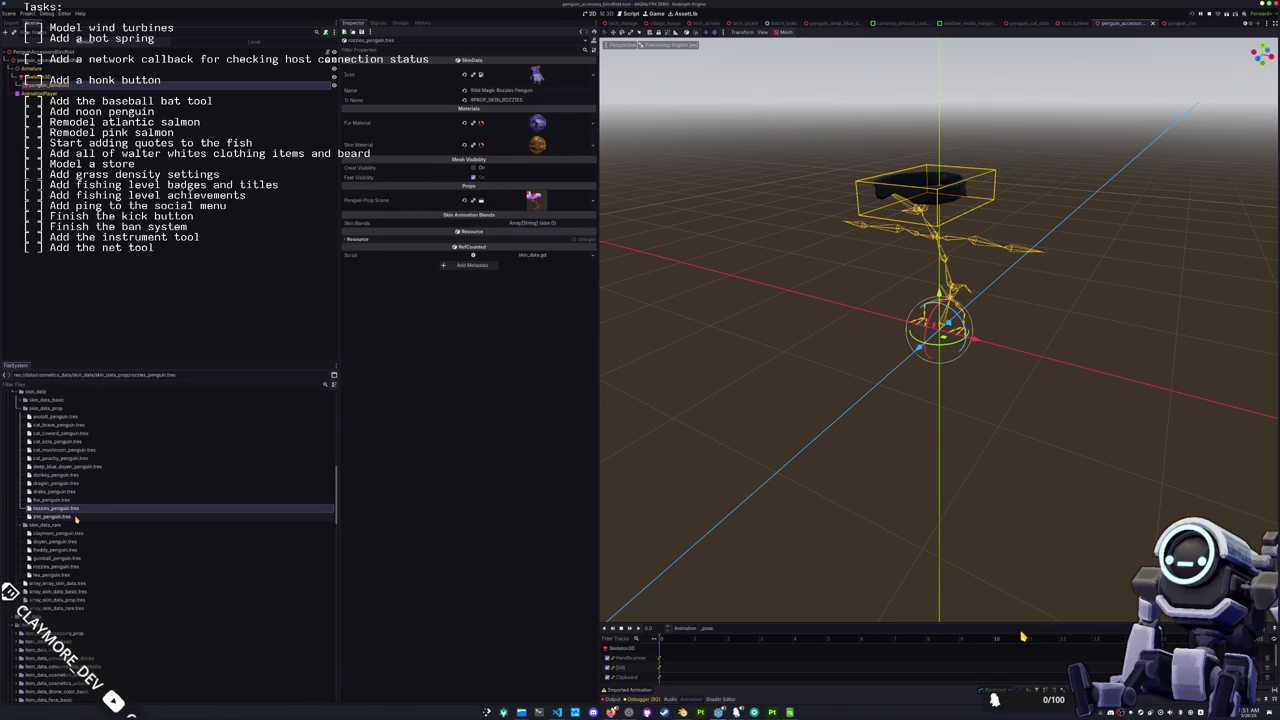
click(75, 517)
Step: Set the zim penguin icon texture as the skin's Icon
click(590, 78)
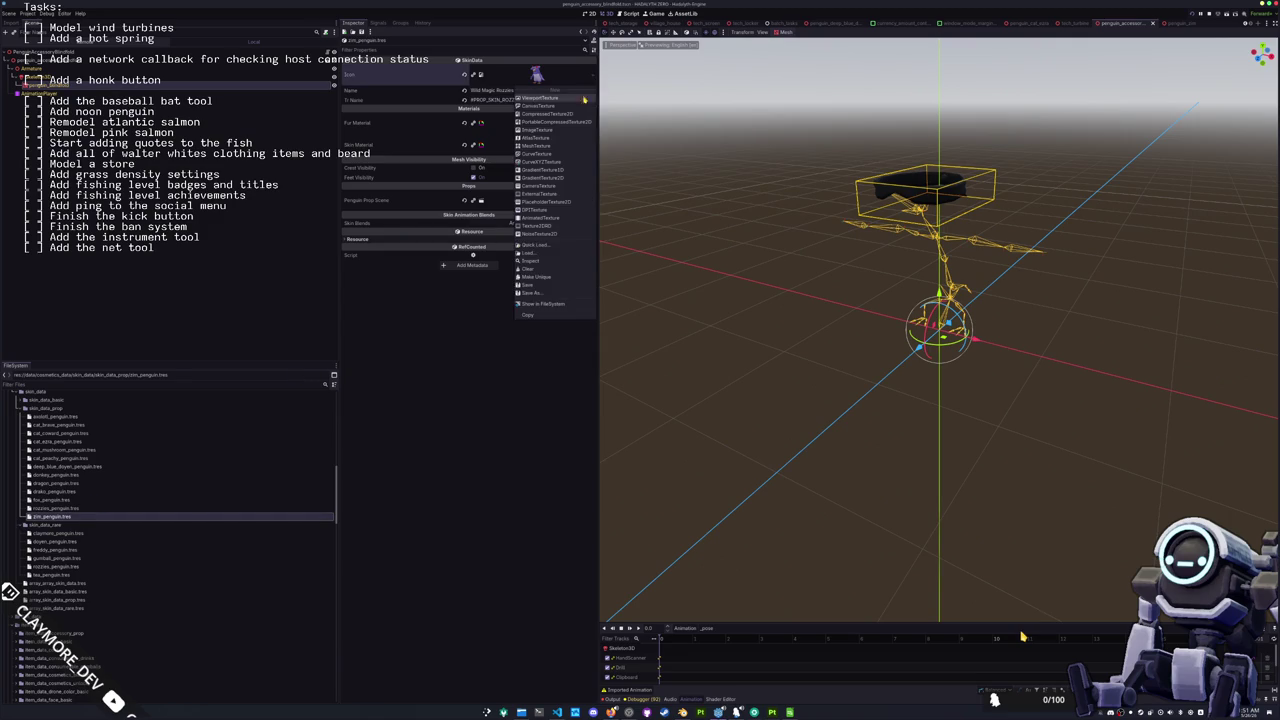
click(535, 245)
text(im)
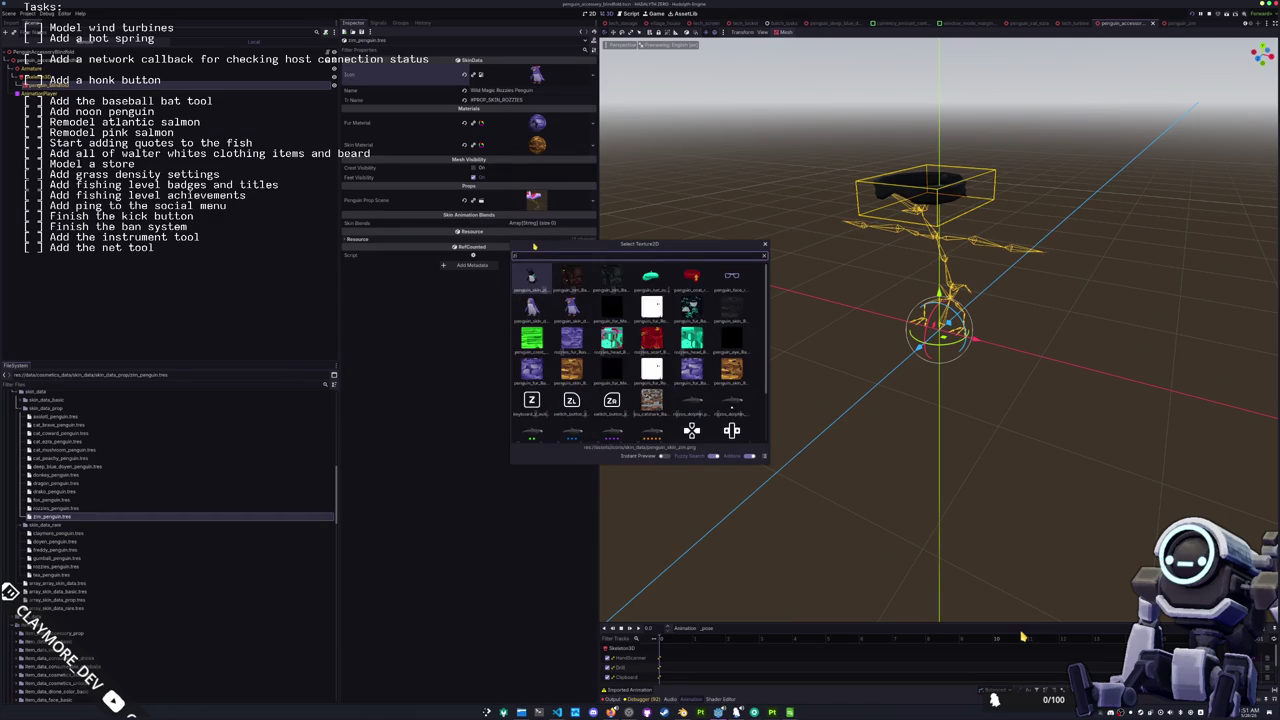
double_click(531, 283)
Step: Assign the zim shell material as the skin's Fur Material
click(590, 122)
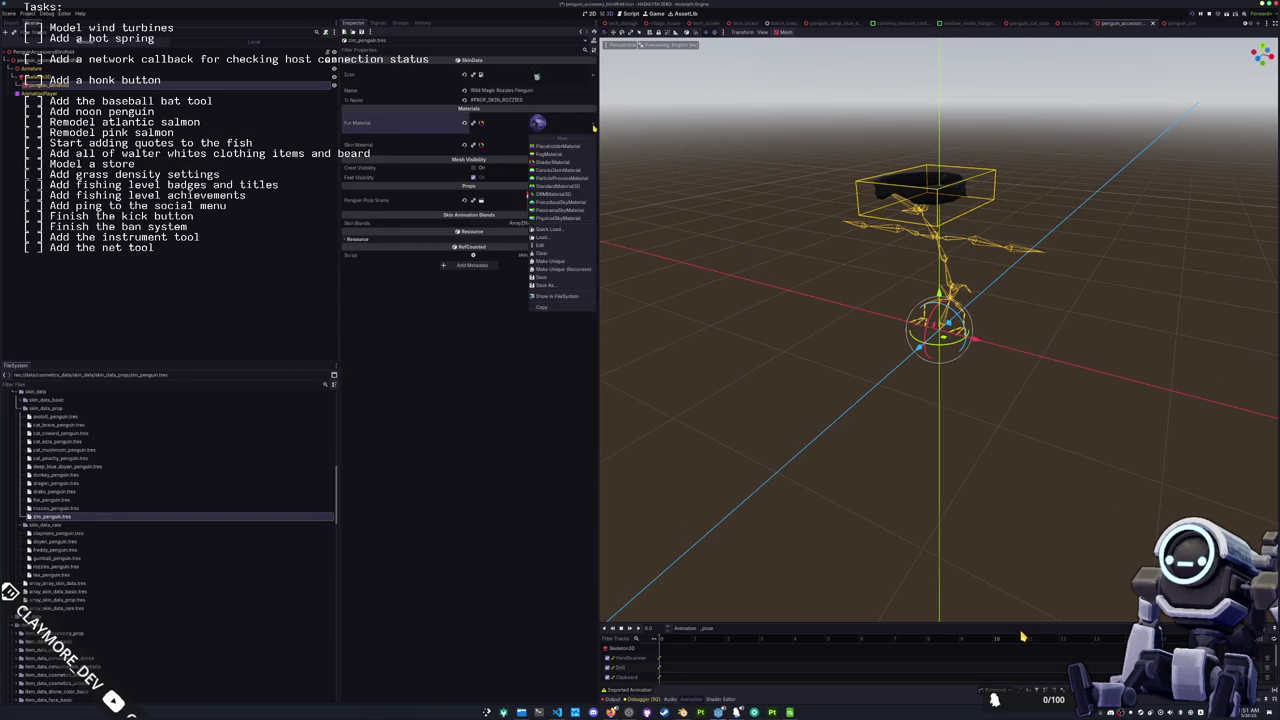
click(560, 233)
text(zim)
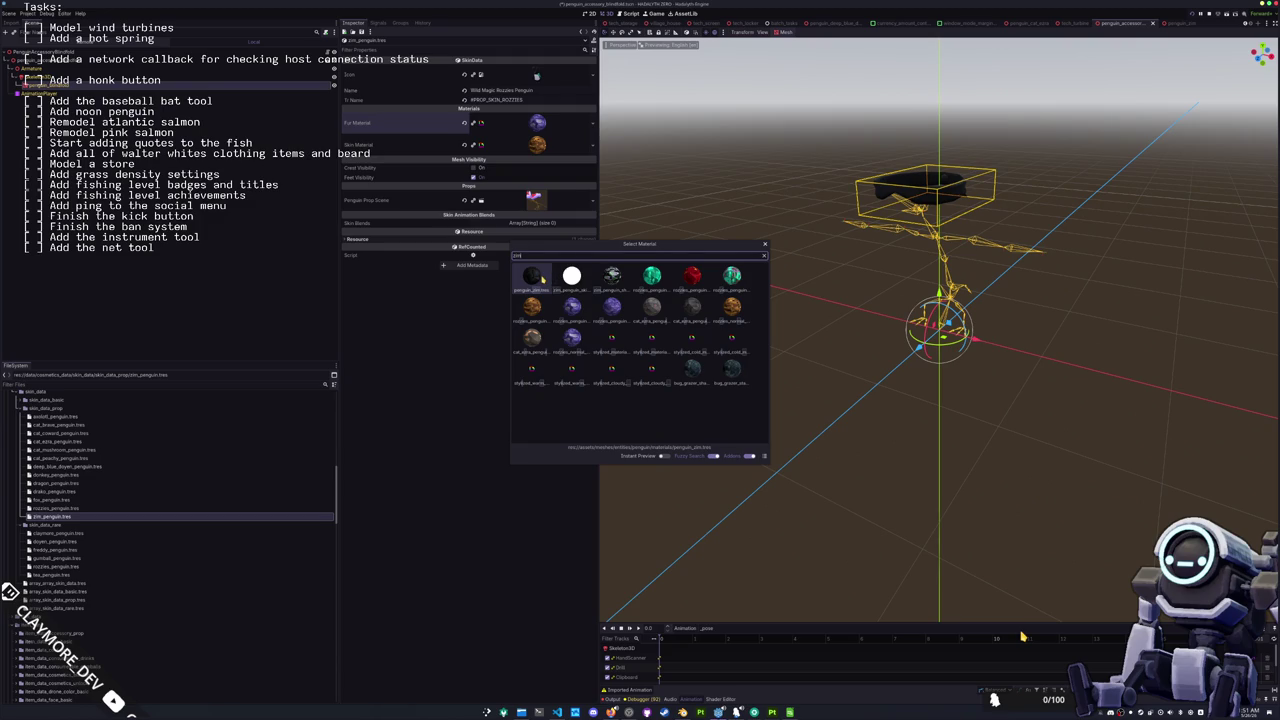
key(Right)
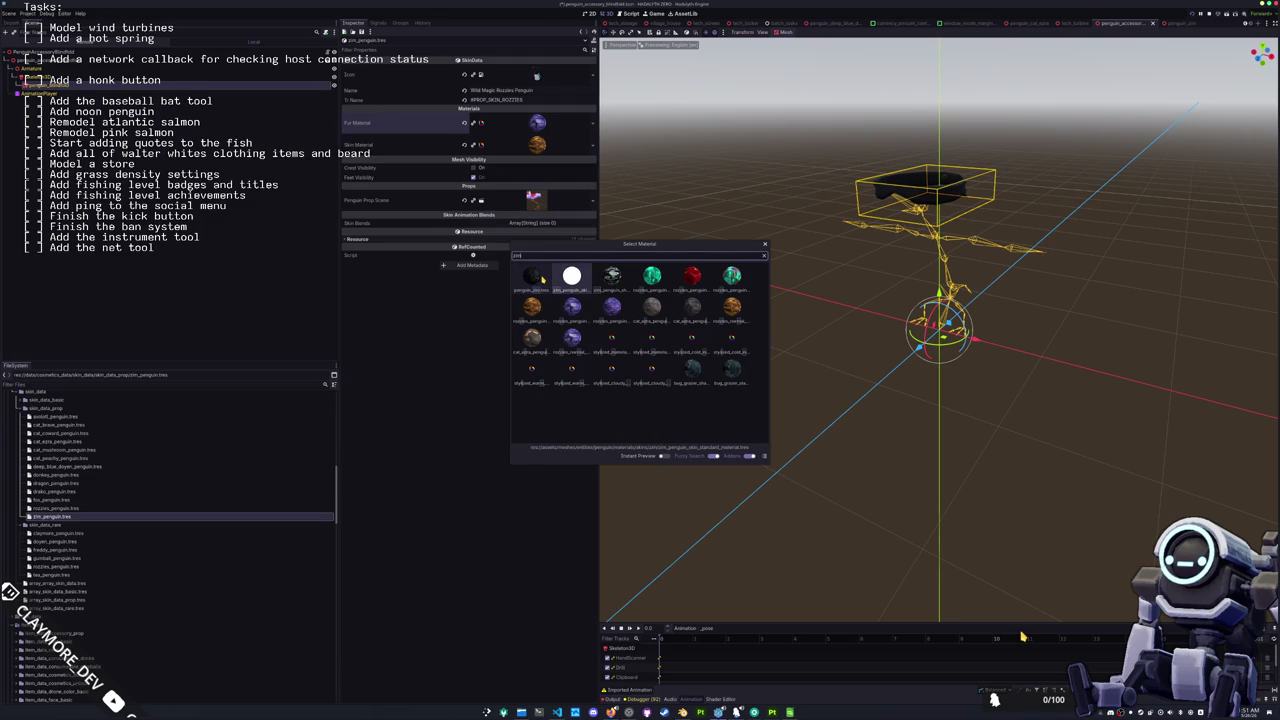
key(Right)
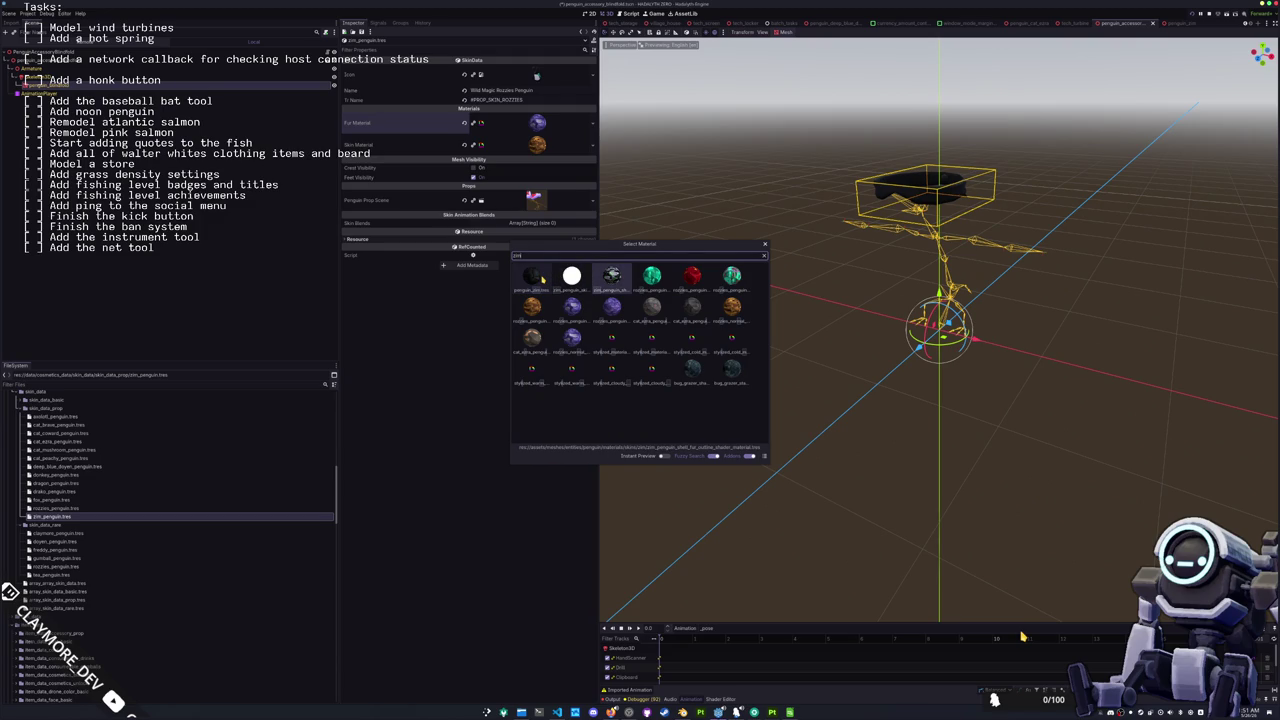
key(Return)
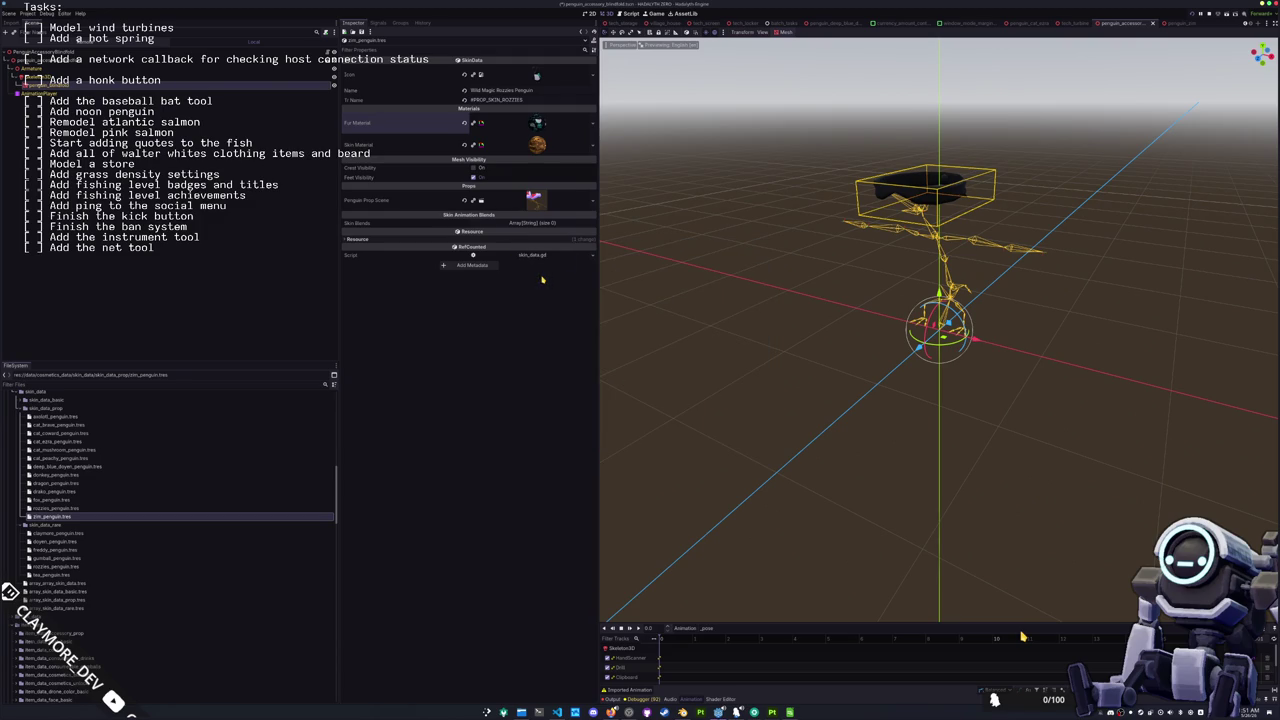
click(585, 146)
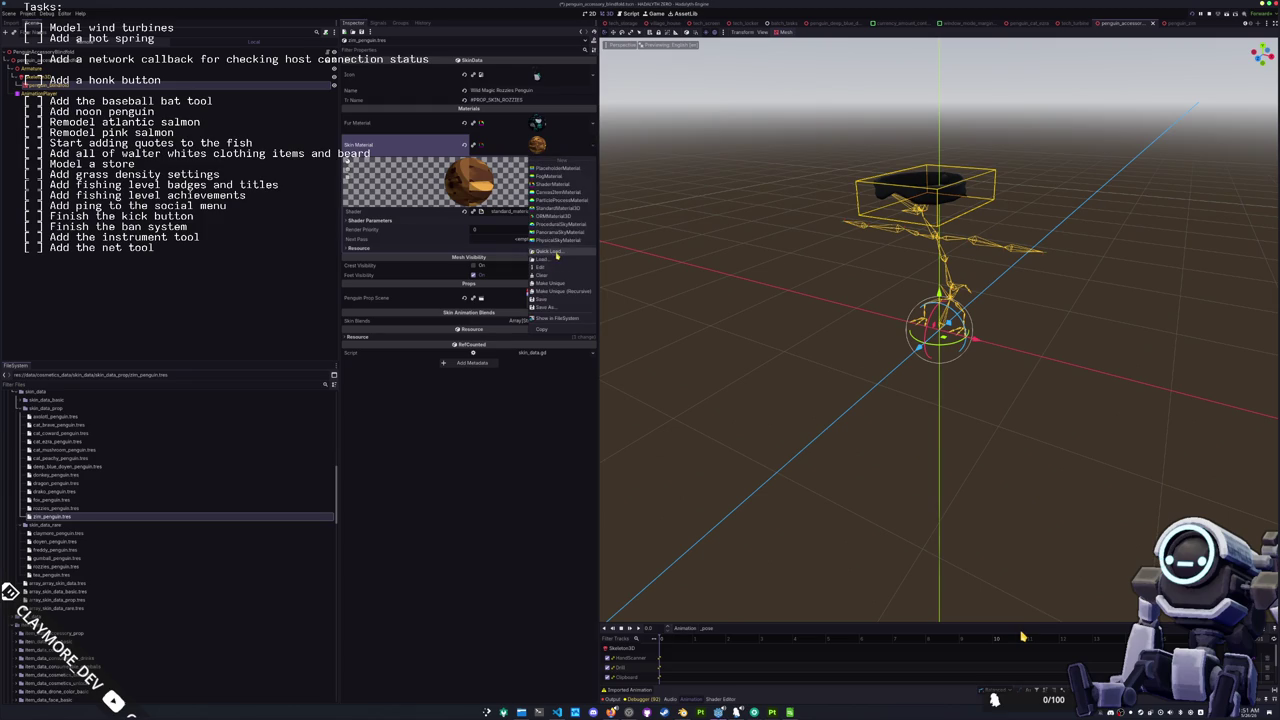
Step: Assign the white zim_penguin_skin material as the Skin Material and inspect its albedo
click(558, 256)
text(zim)
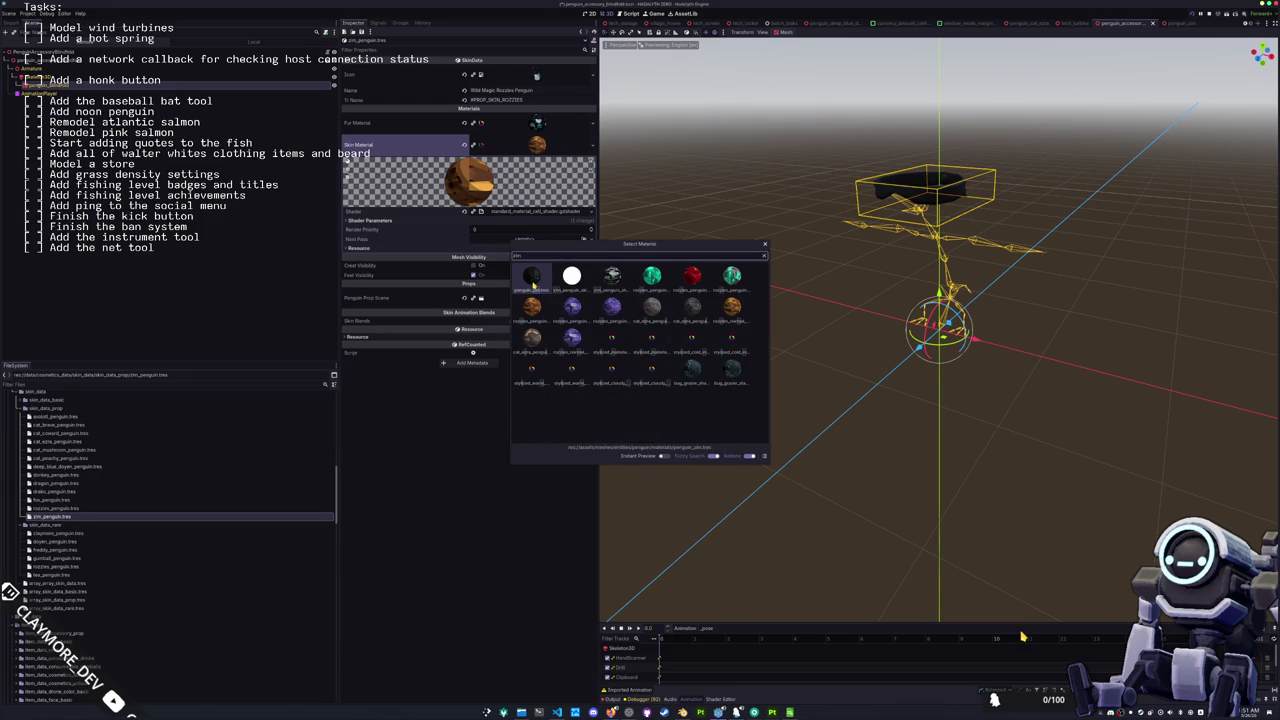
key(Right)
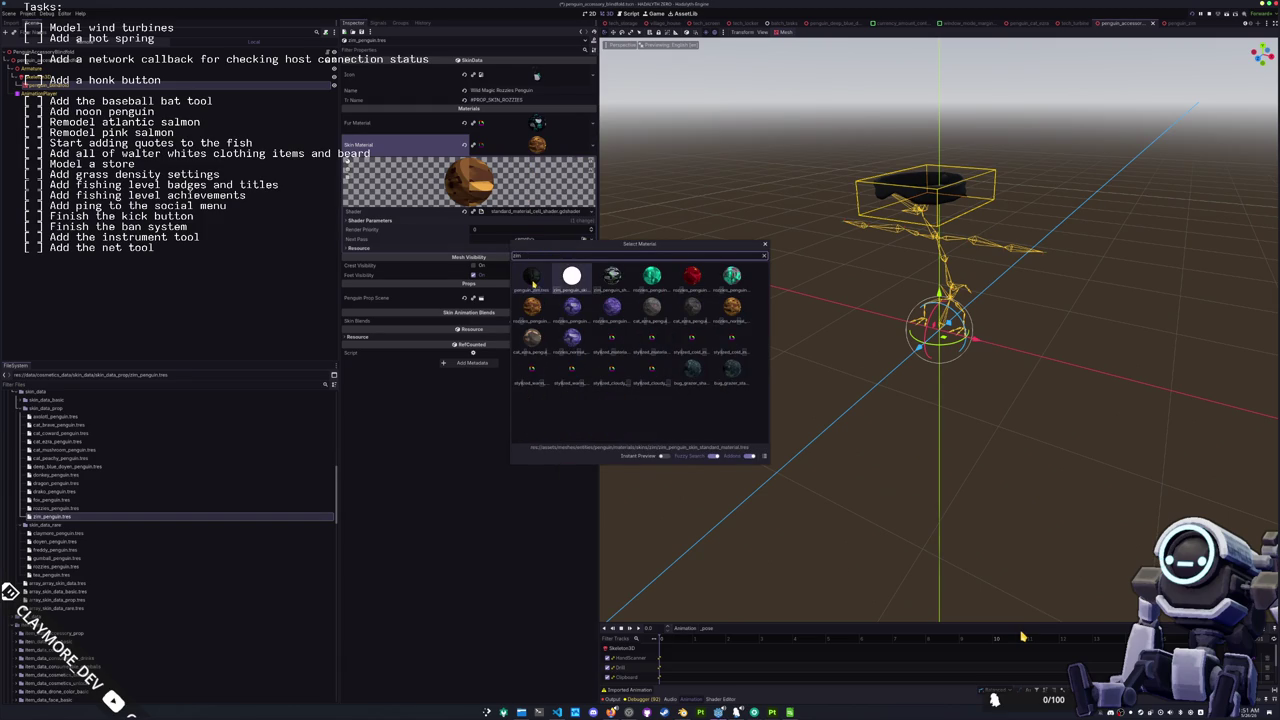
key(Return)
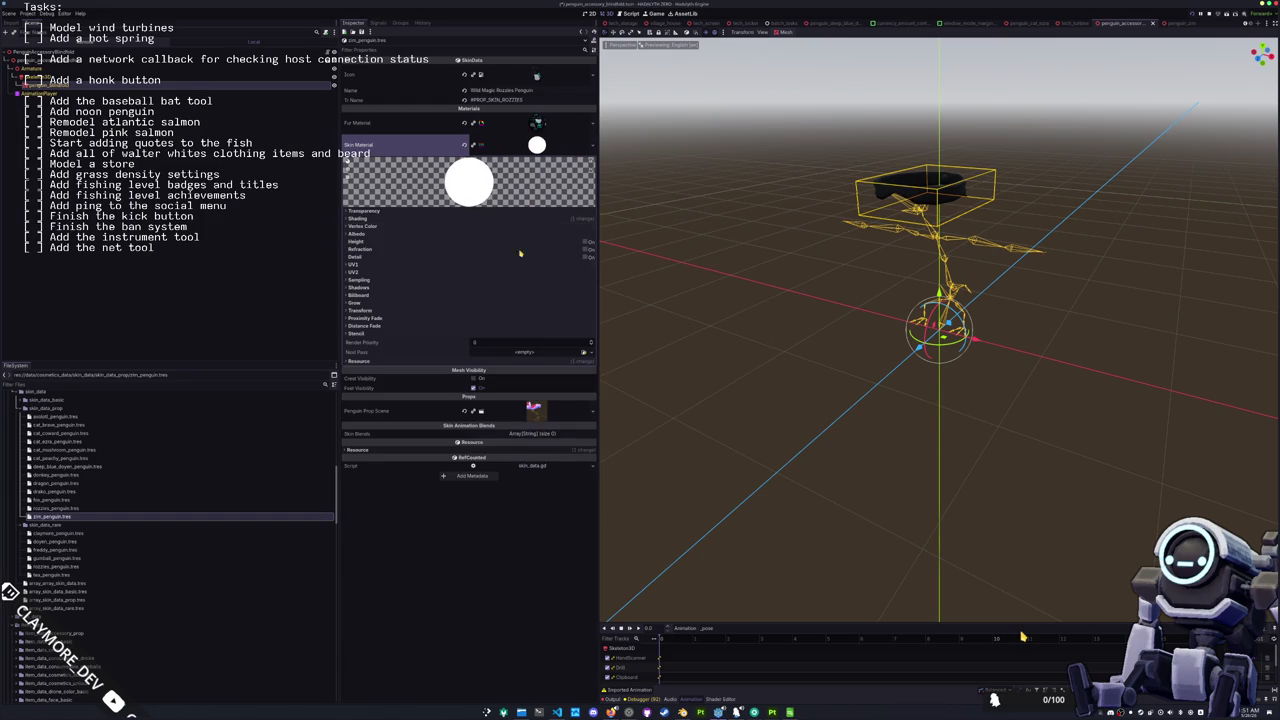
click(473, 234)
click(583, 251)
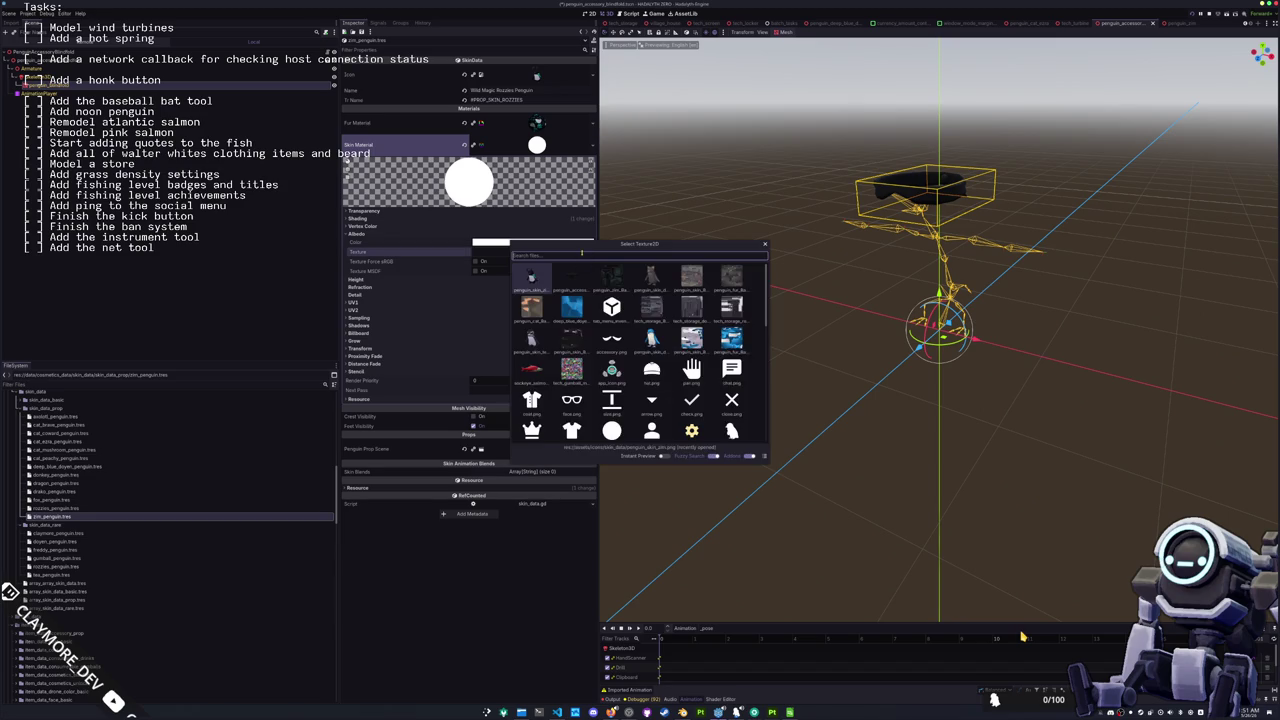
key(Escape)
Step: Expand assets/meshes/entities/penguin/materials/skins/zim in the FileSystem
scroll(83, 487, up, 10)
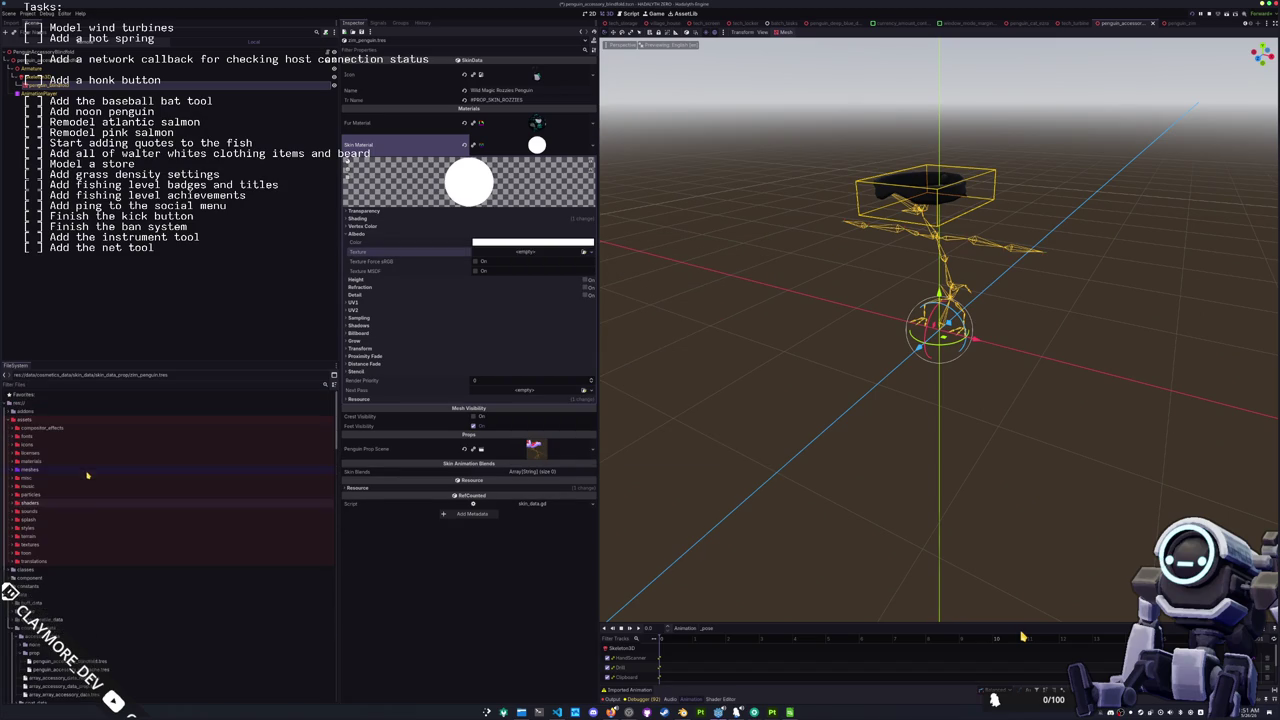
double_click(30, 469)
scroll(60, 500, down, 3)
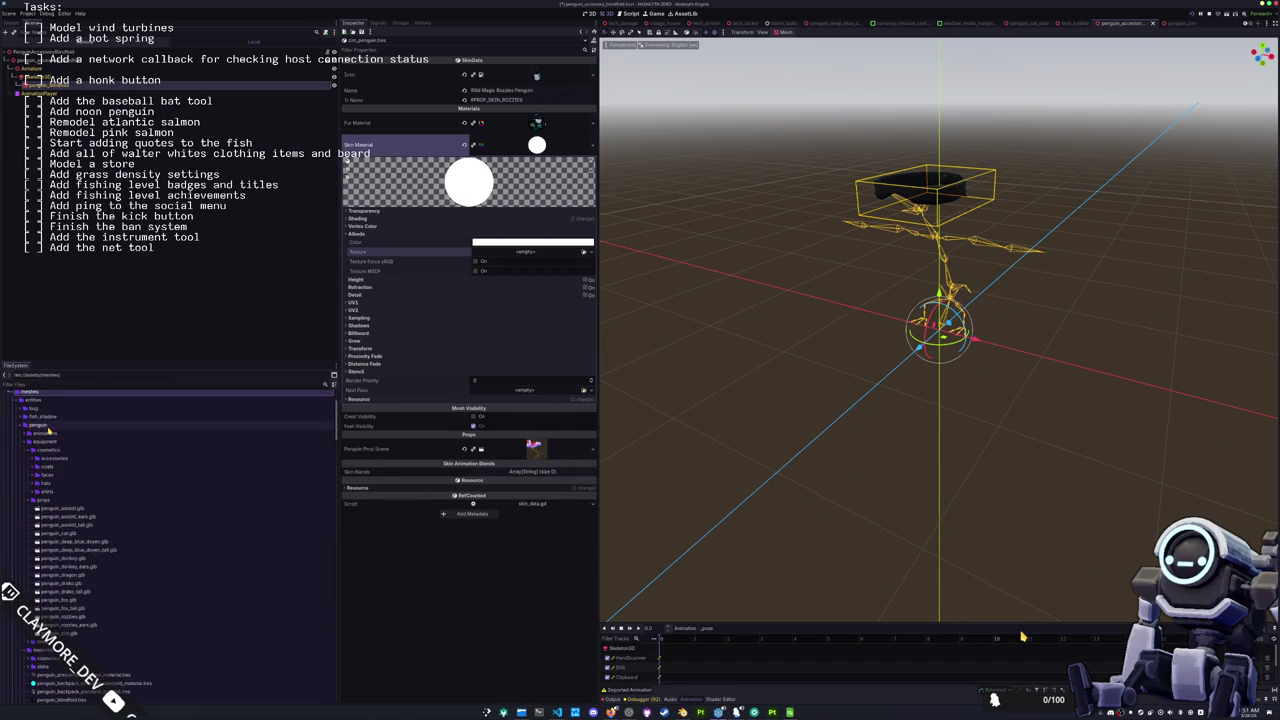
double_click(47, 427)
double_click(40, 426)
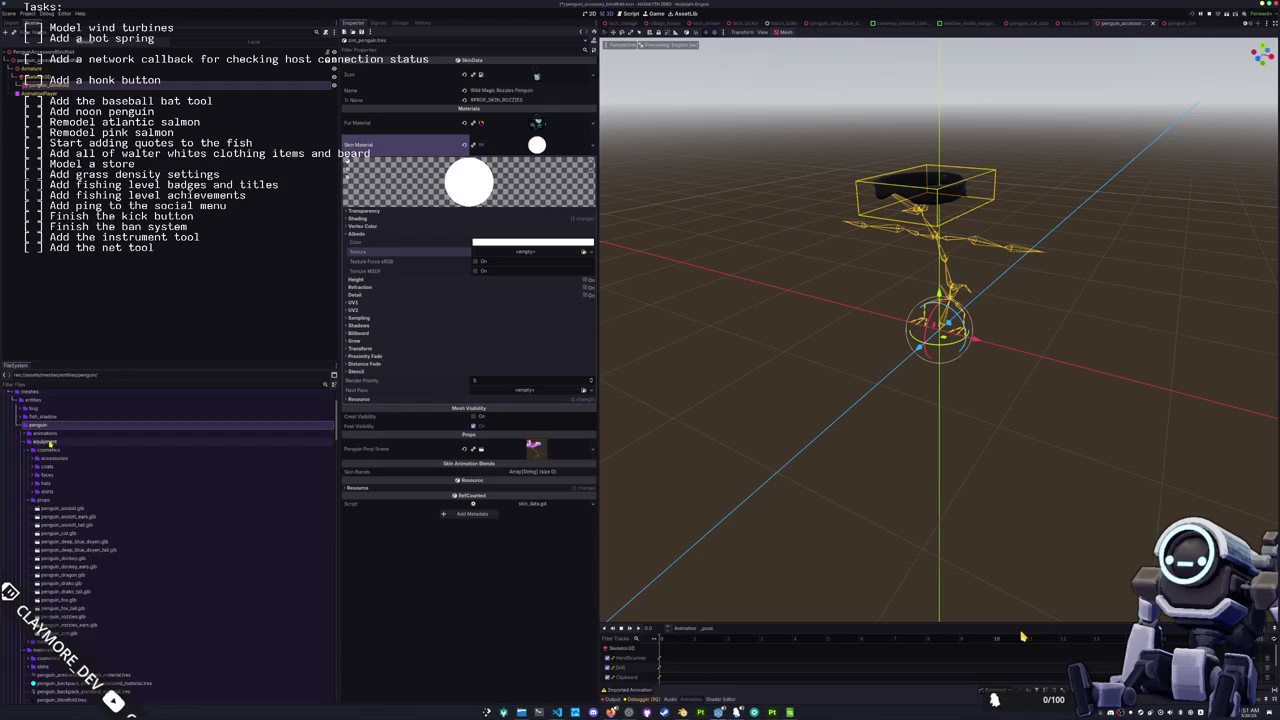
click(38, 442)
scroll(55, 460, down, 3)
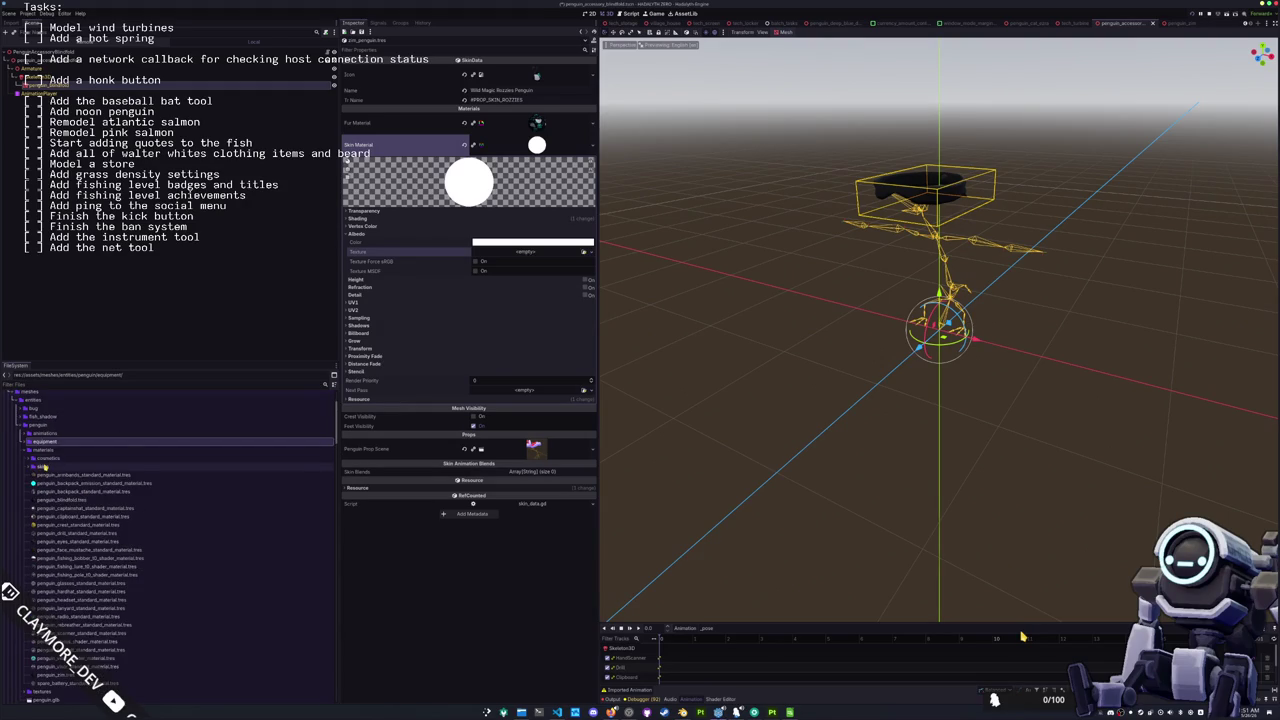
scroll(58, 478, up, 3)
double_click(57, 484)
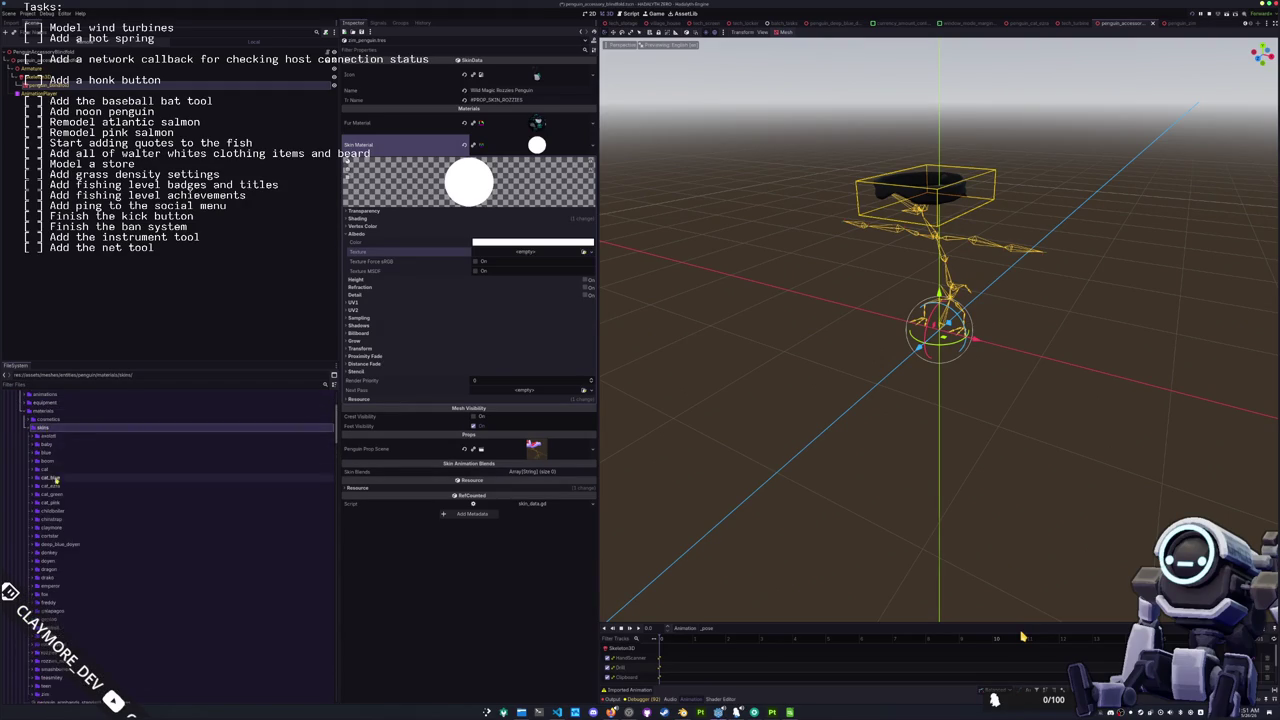
scroll(56, 497, down, 5)
double_click(45, 460)
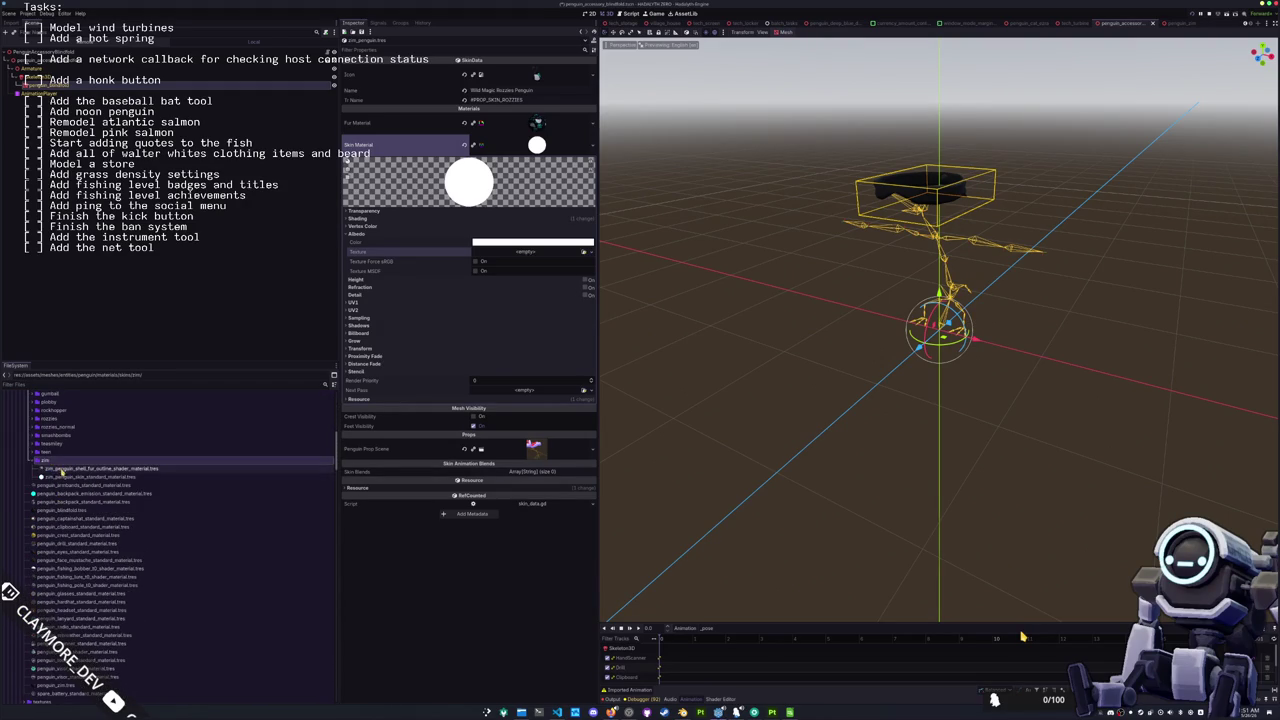
click(63, 470)
Step: Convert zim_penguin_skin_standard_material to a ShaderMaterial
click(66, 477)
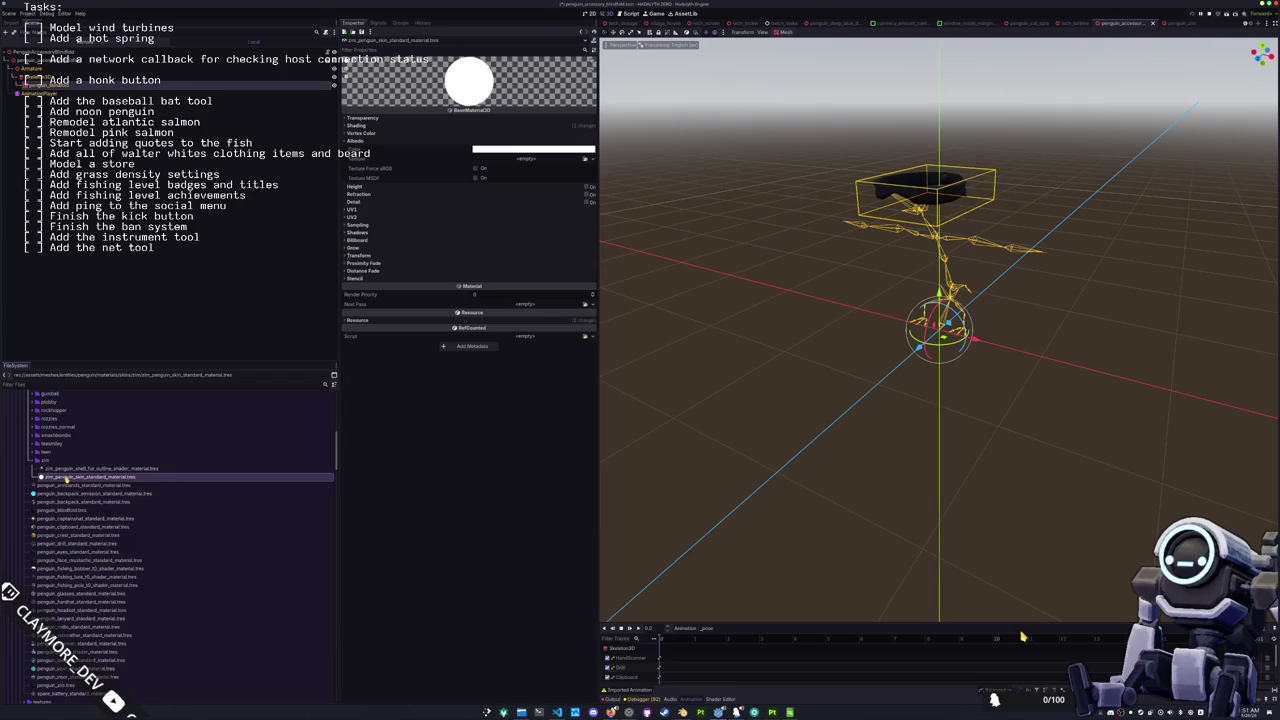
right_click(66, 478)
mouse_move(96, 511)
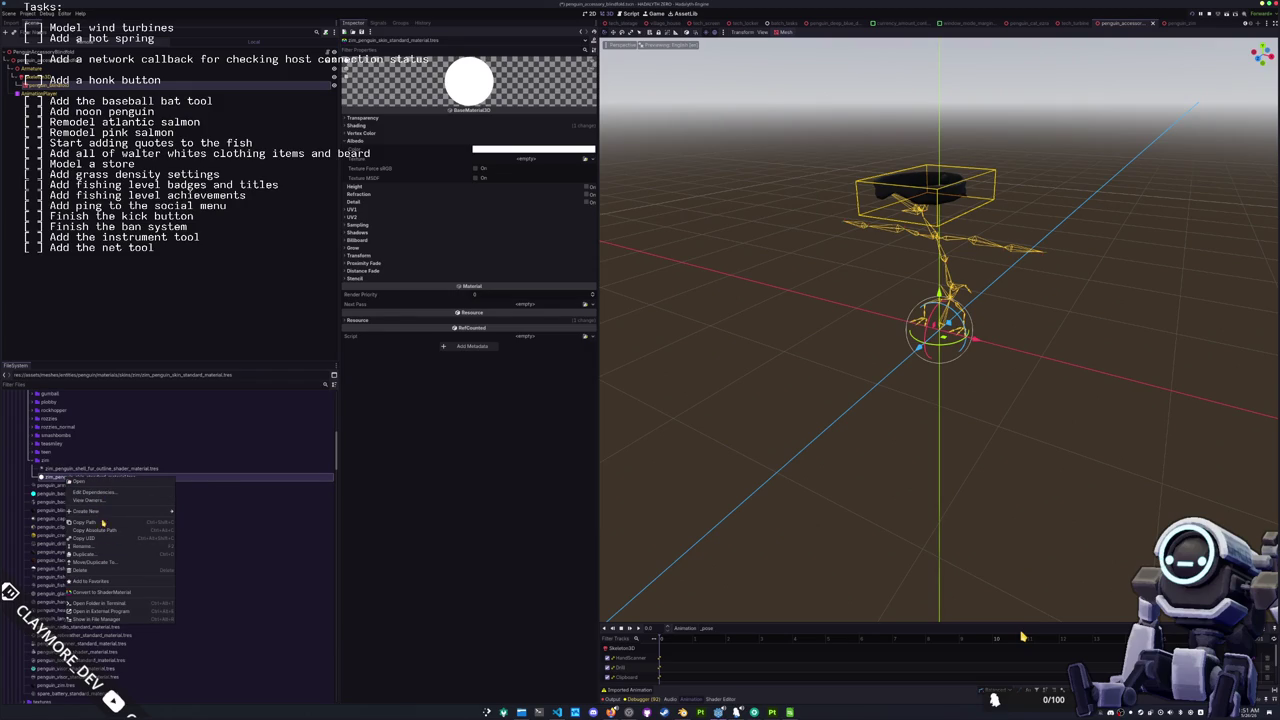
click(105, 592)
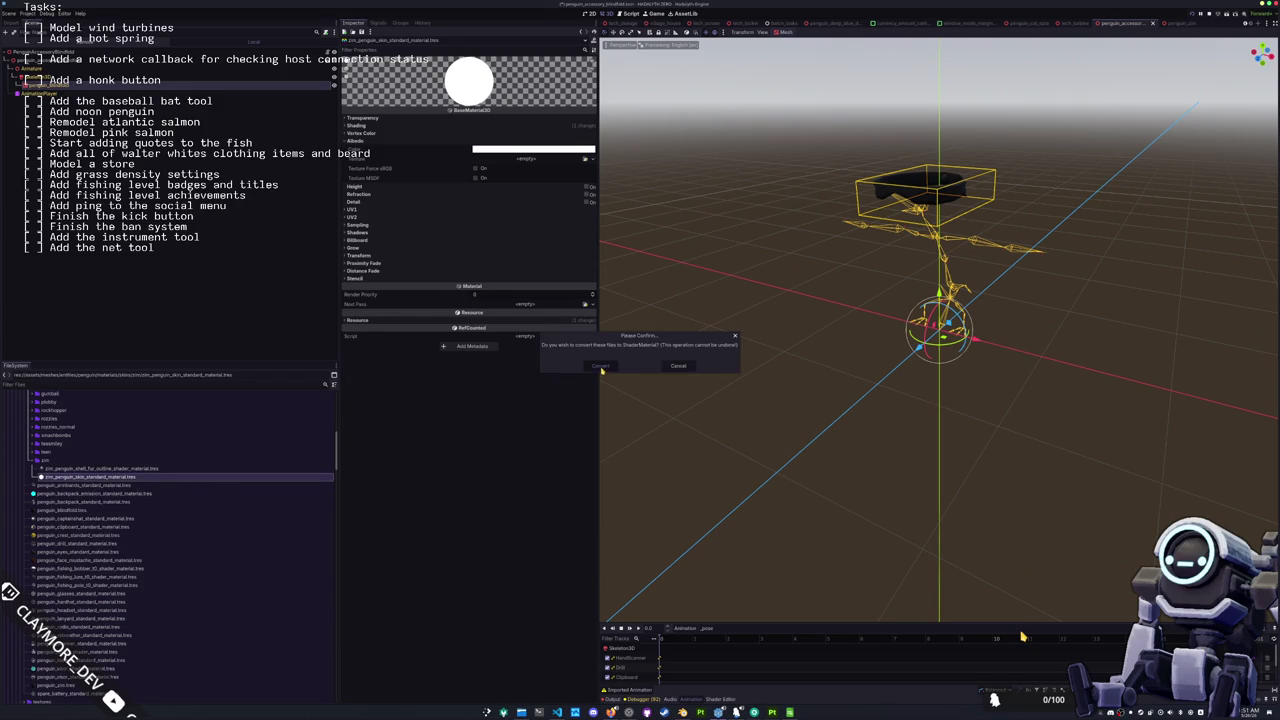
key(Return)
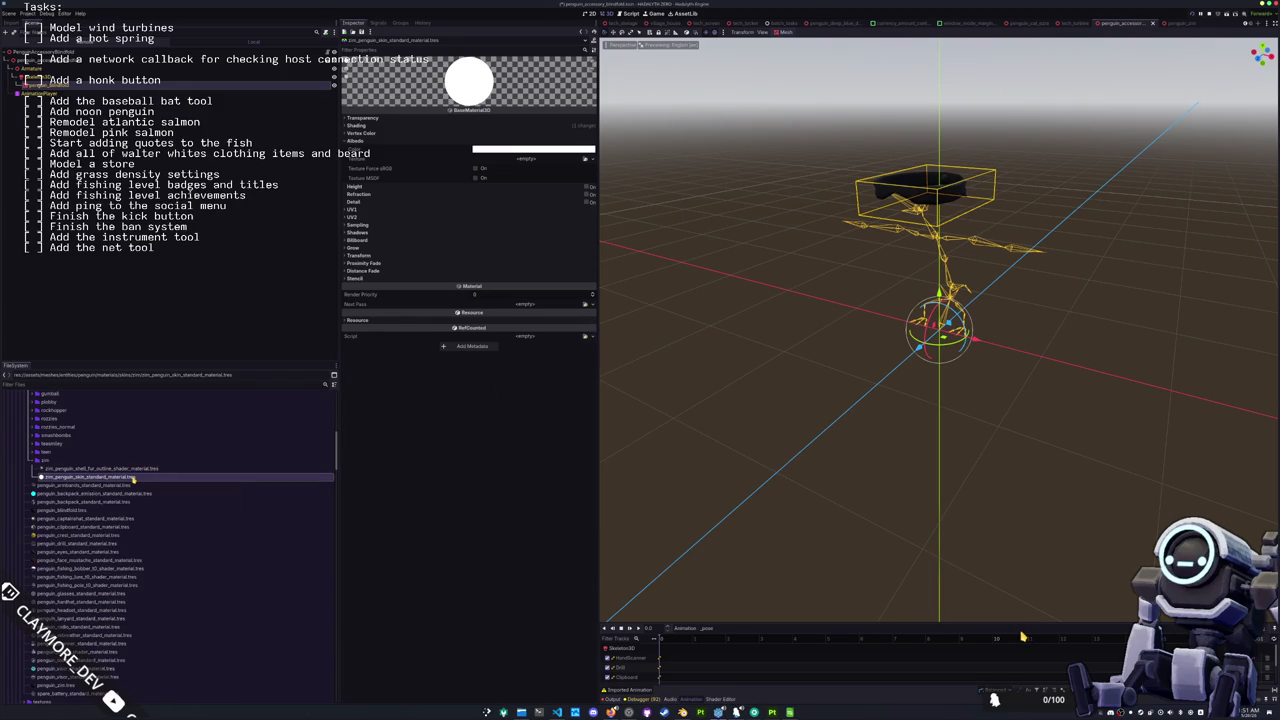
Step: Load standard_material_cell_shader.gdshader as the material's shader
click(550, 127)
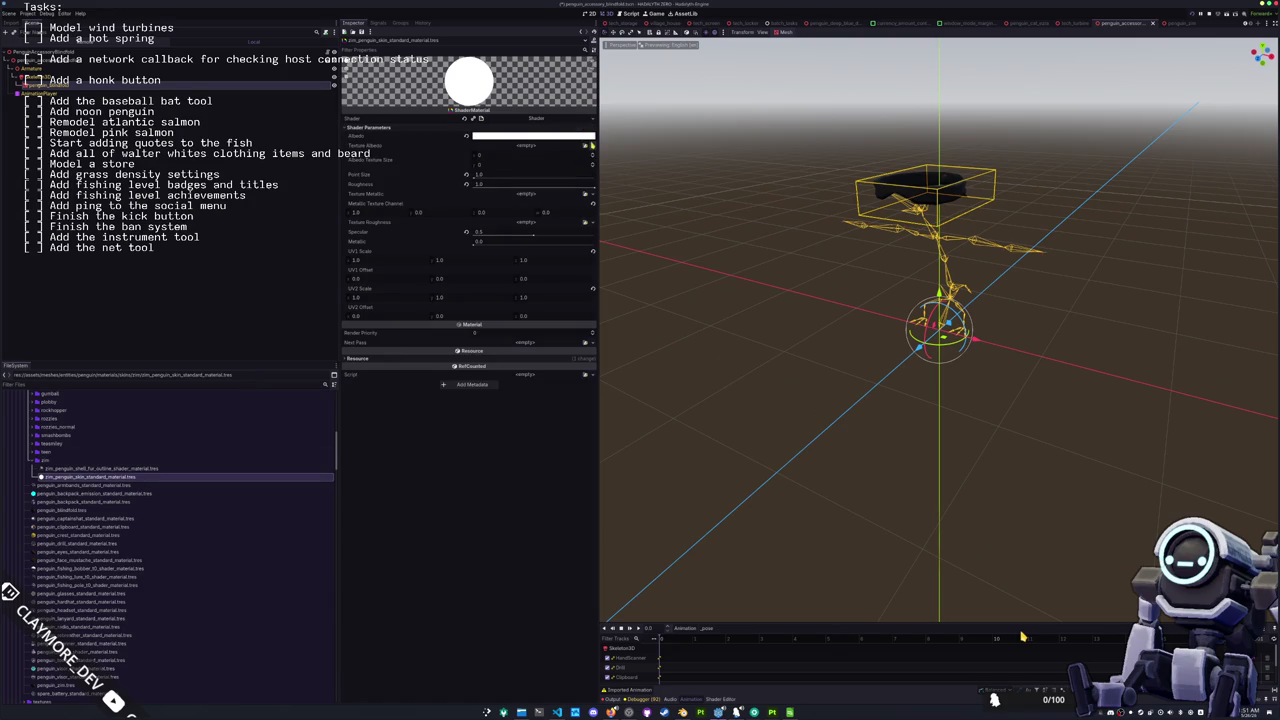
click(592, 118)
click(571, 142)
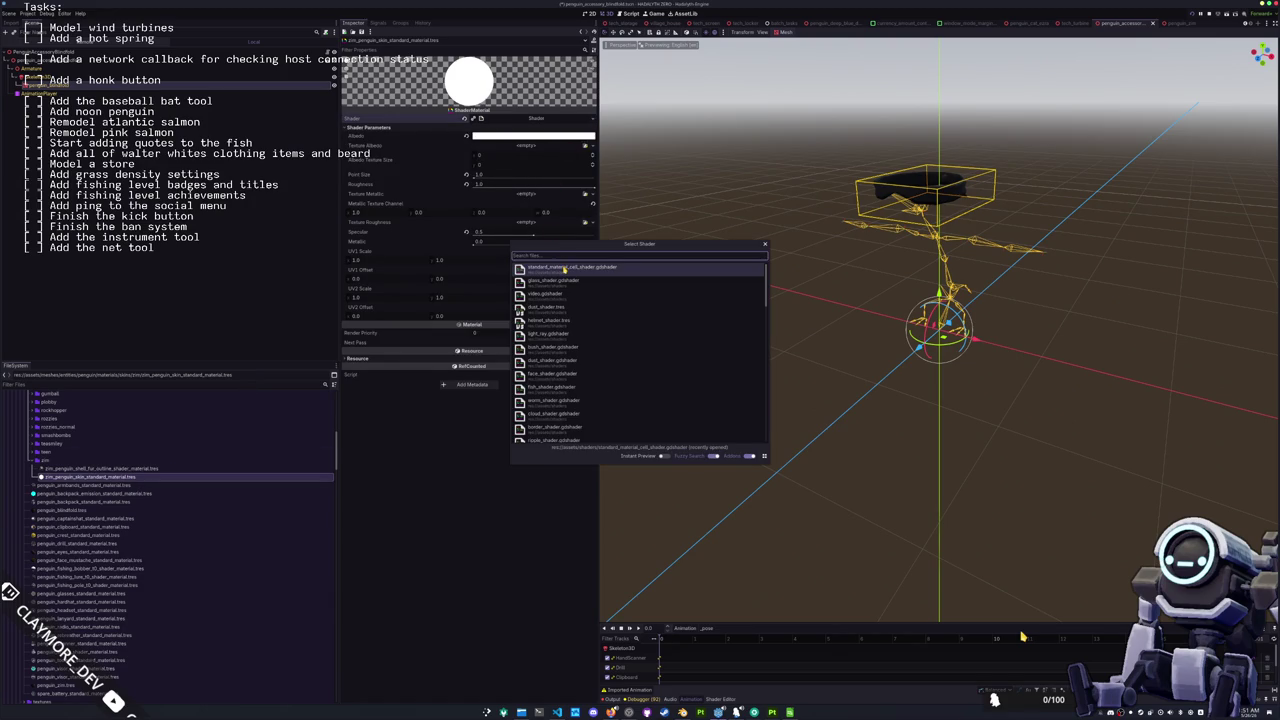
click(565, 268)
Step: Assign a zim texture as the material's Albedo Texture
click(586, 136)
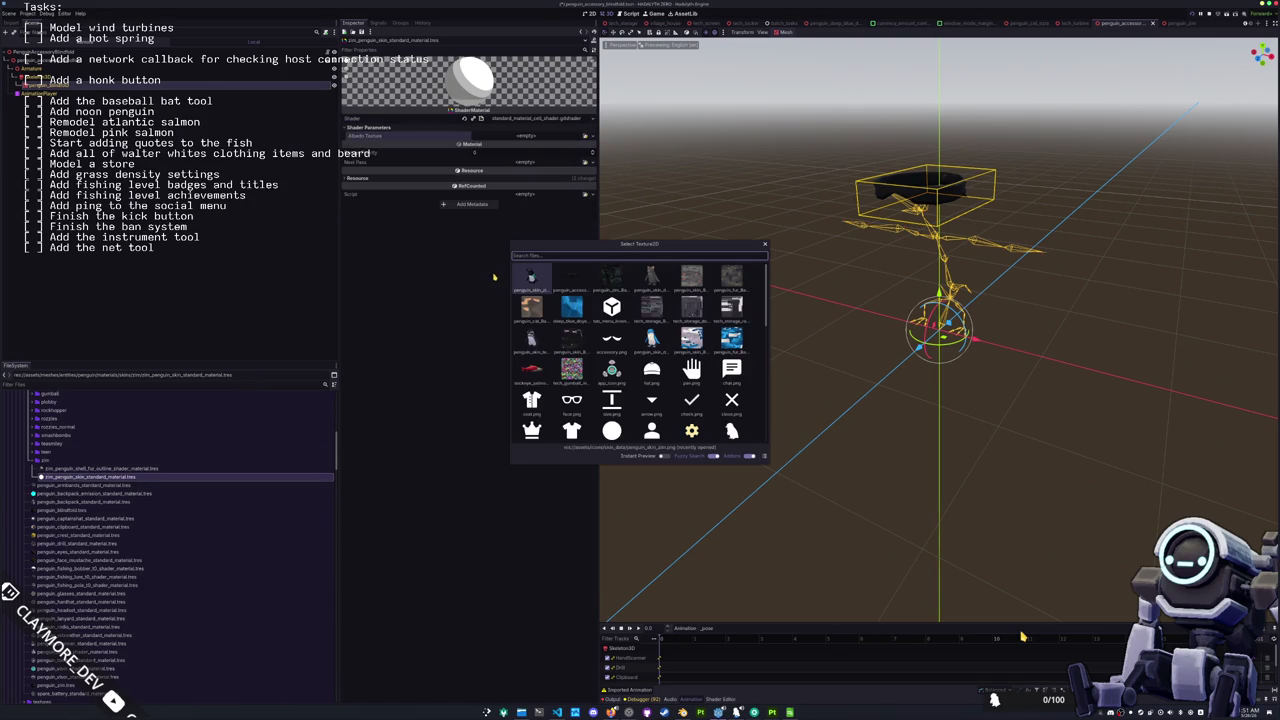
text(zim)
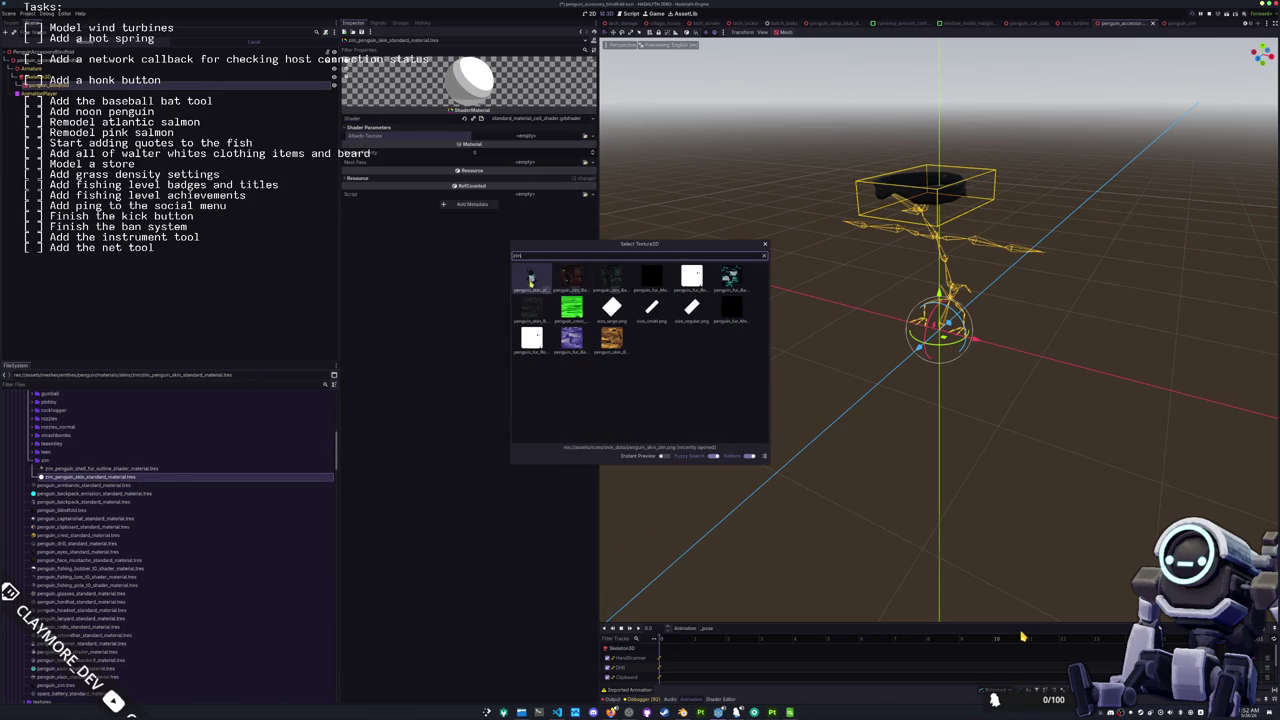
key(Right)
key(Right)
key(Right)
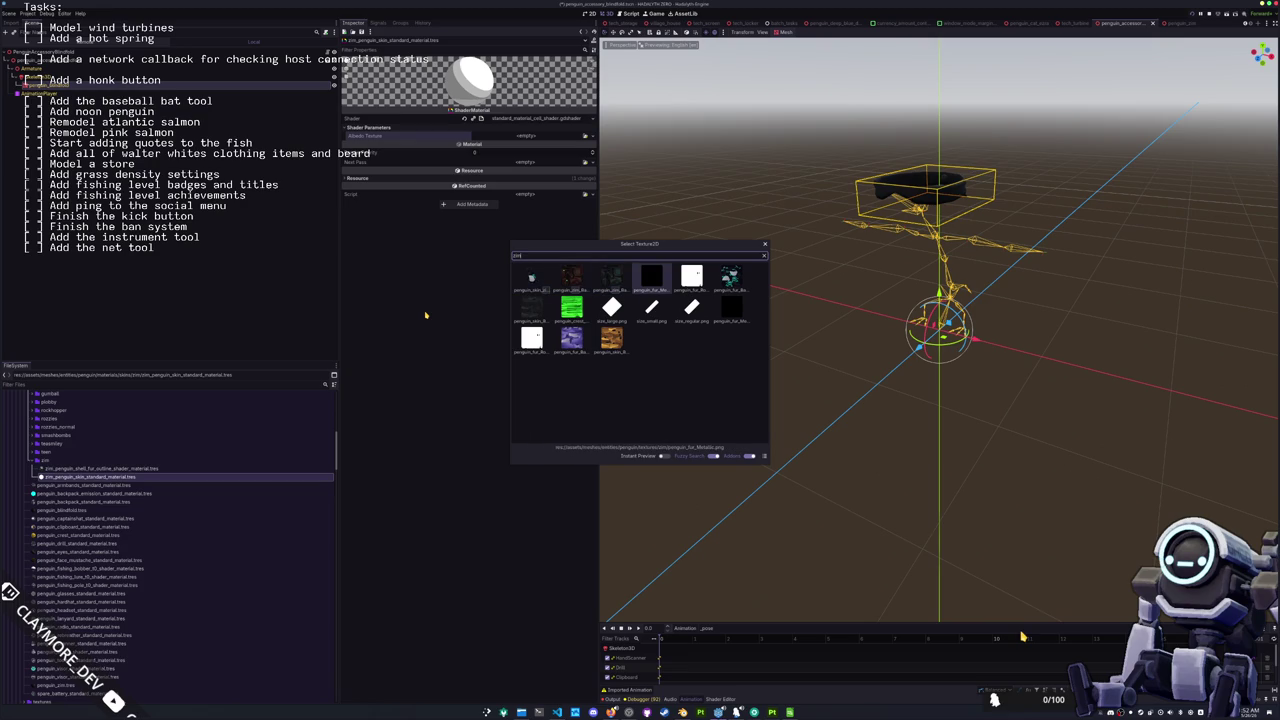
key(Left)
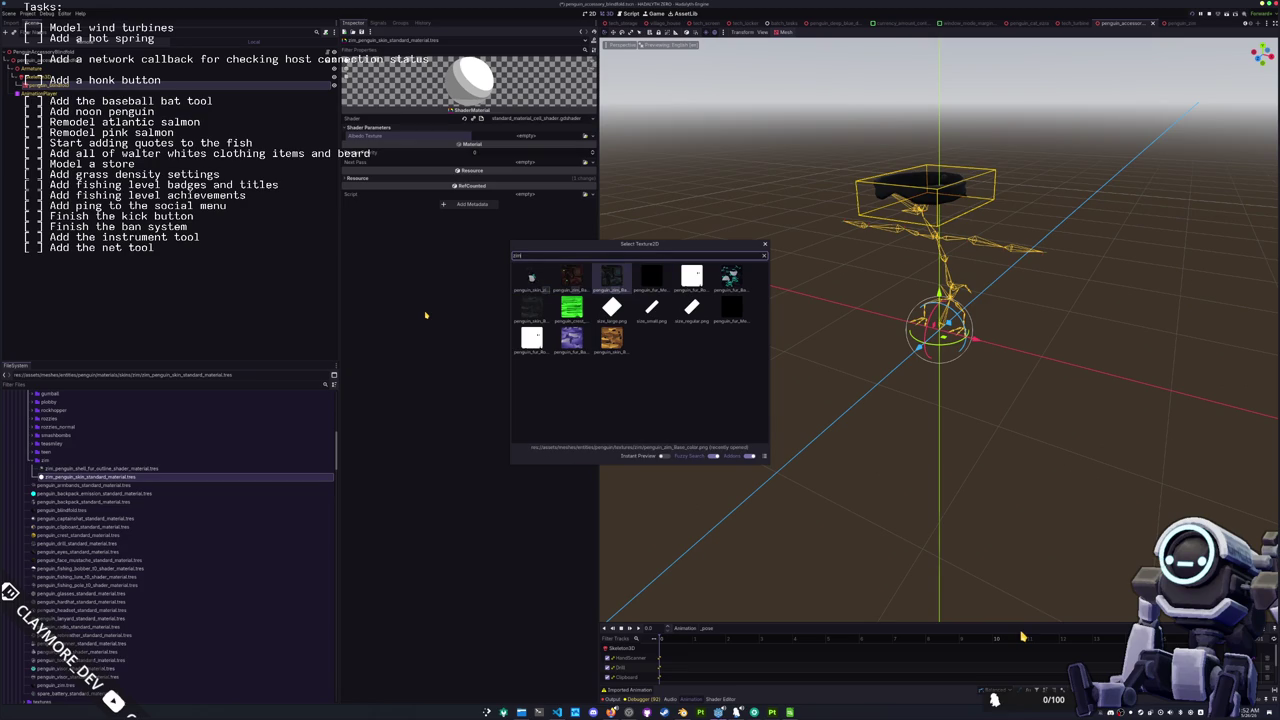
key(Right)
key(Left)
key(Left)
key(Left)
key(Down)
key(Return)
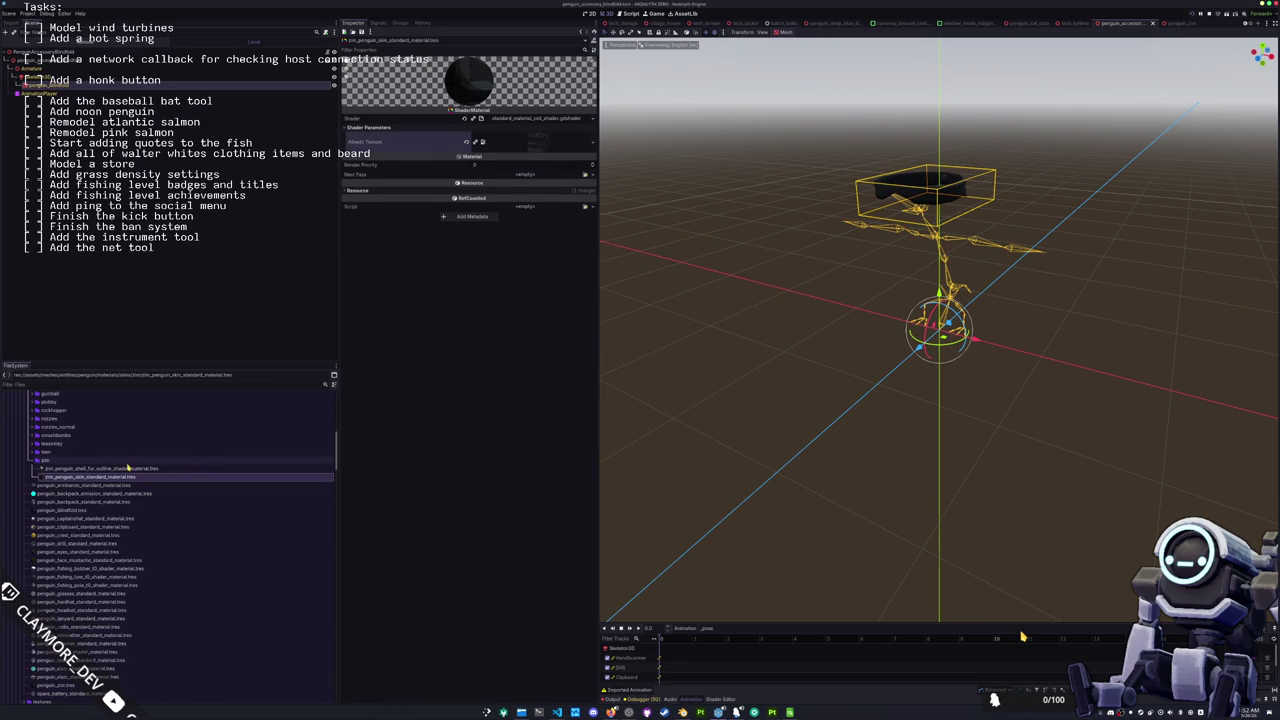
key(Up)
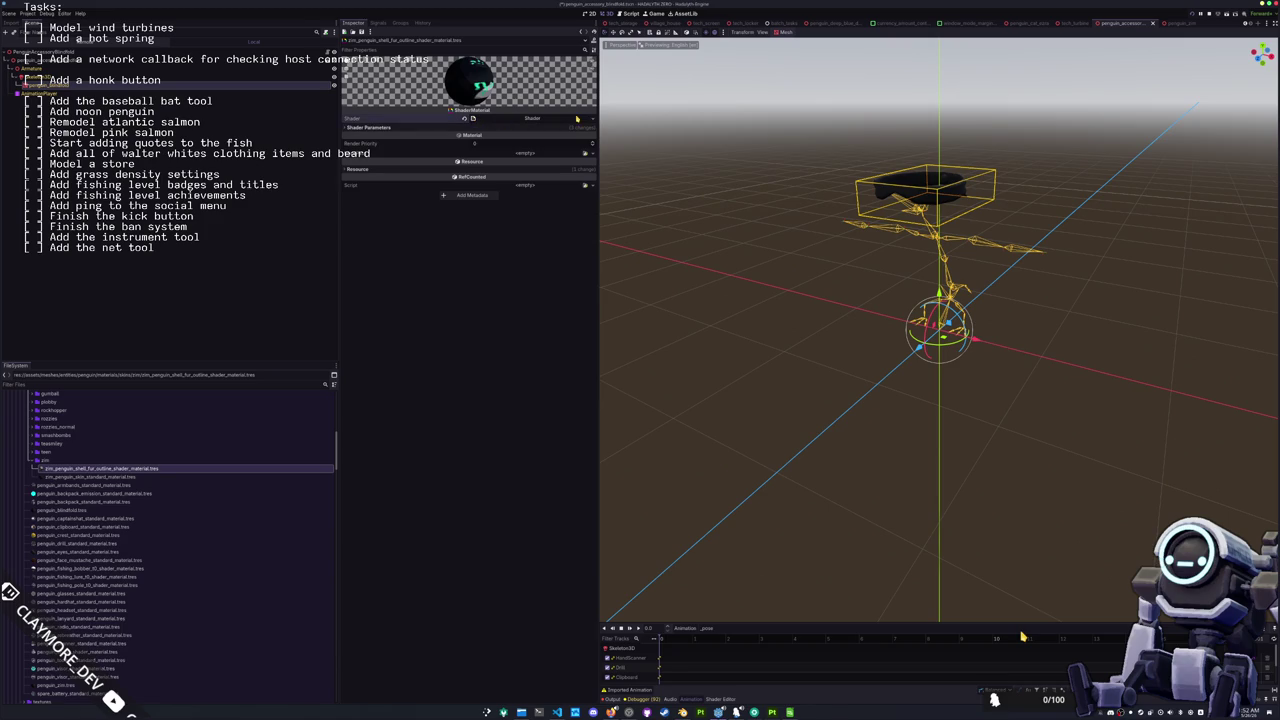
Step: Save the fur shader as a new file, shell_fur_outline_shader_emission, in the shaders folder
click(592, 118)
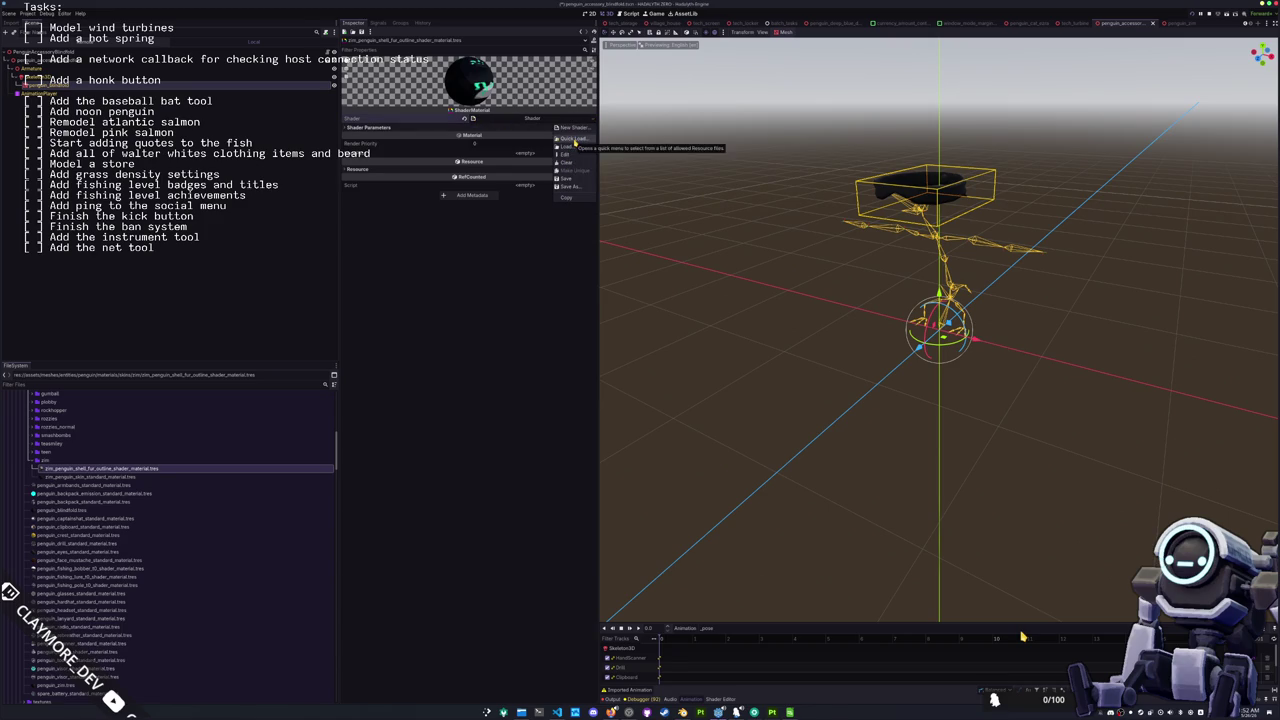
click(566, 186)
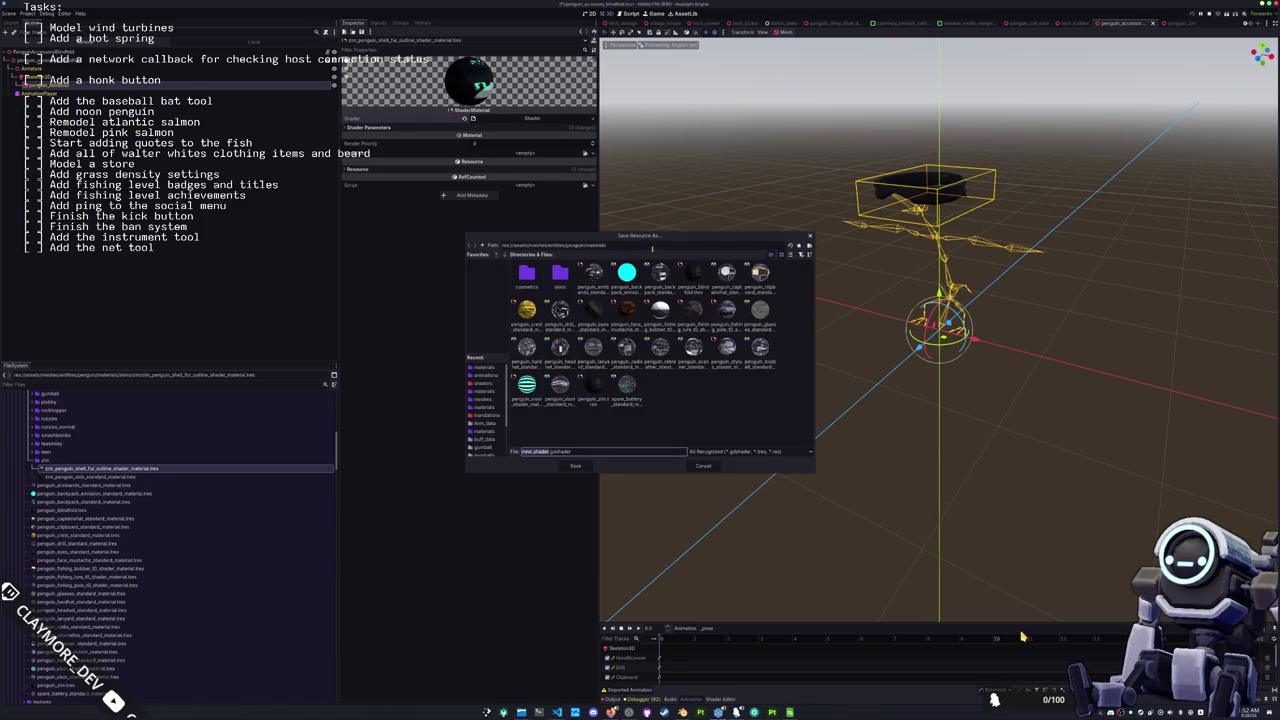
click(483, 246)
click(483, 246)
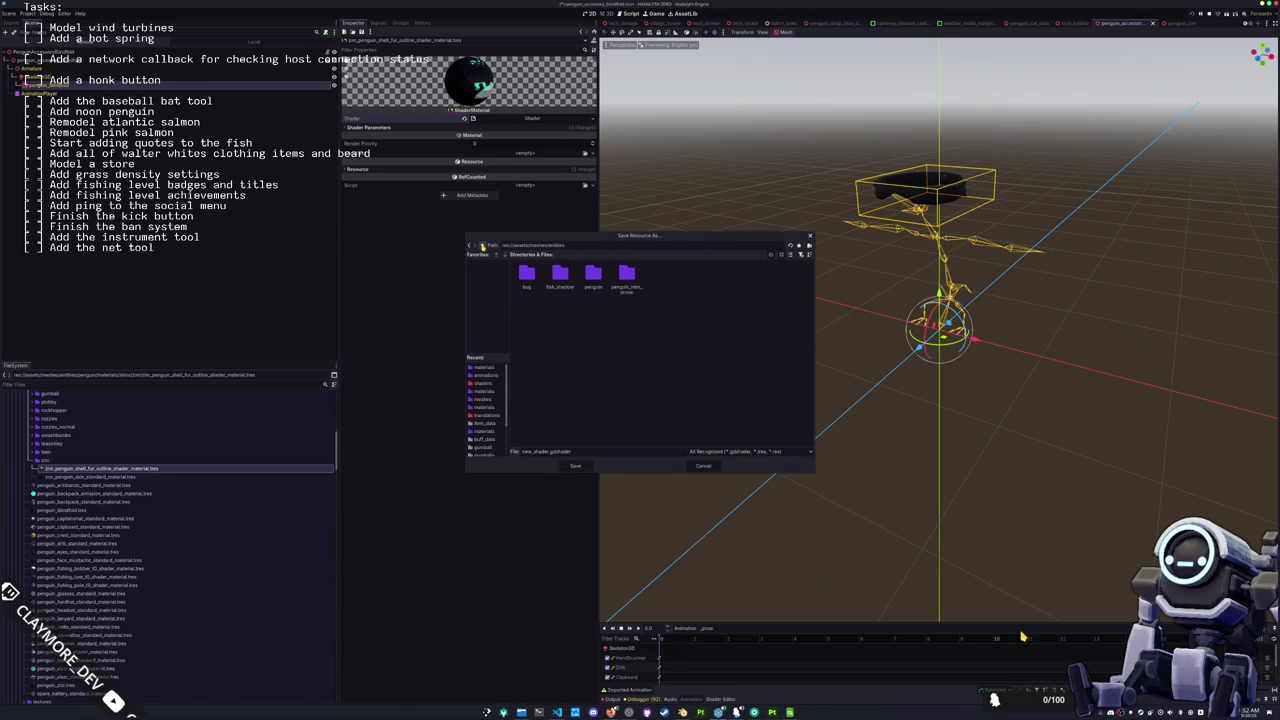
click(483, 246)
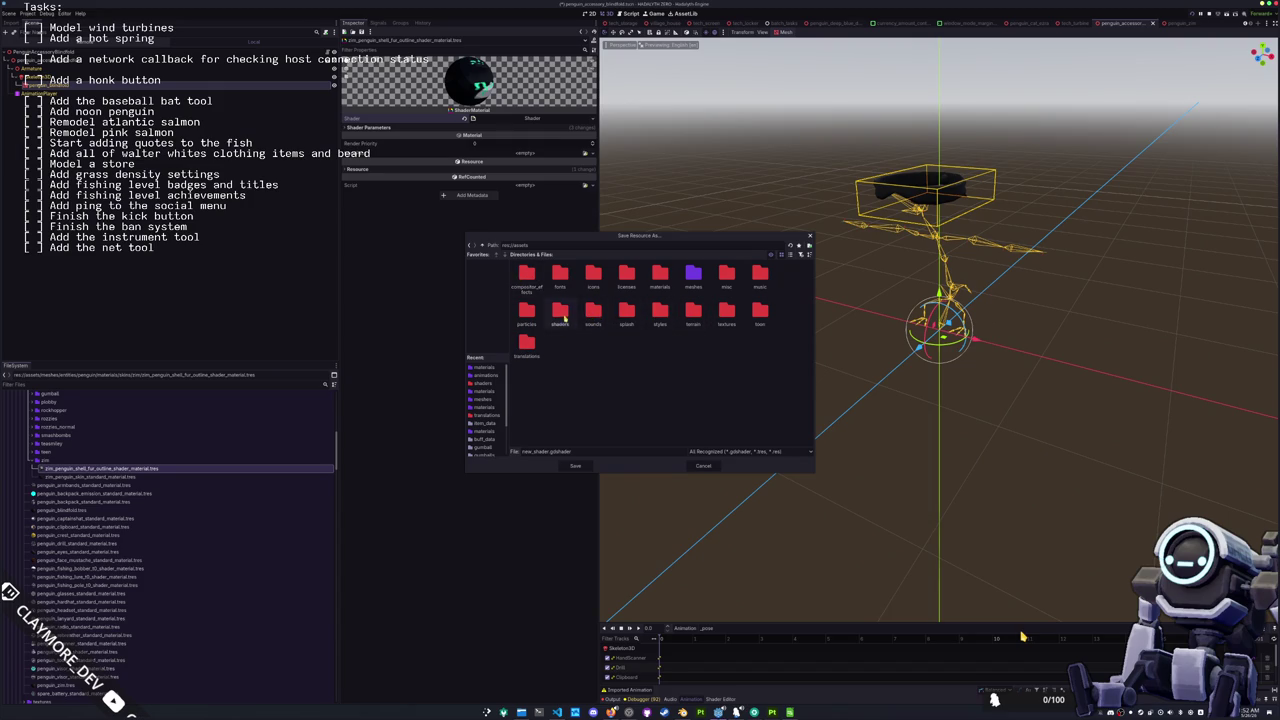
double_click(560, 314)
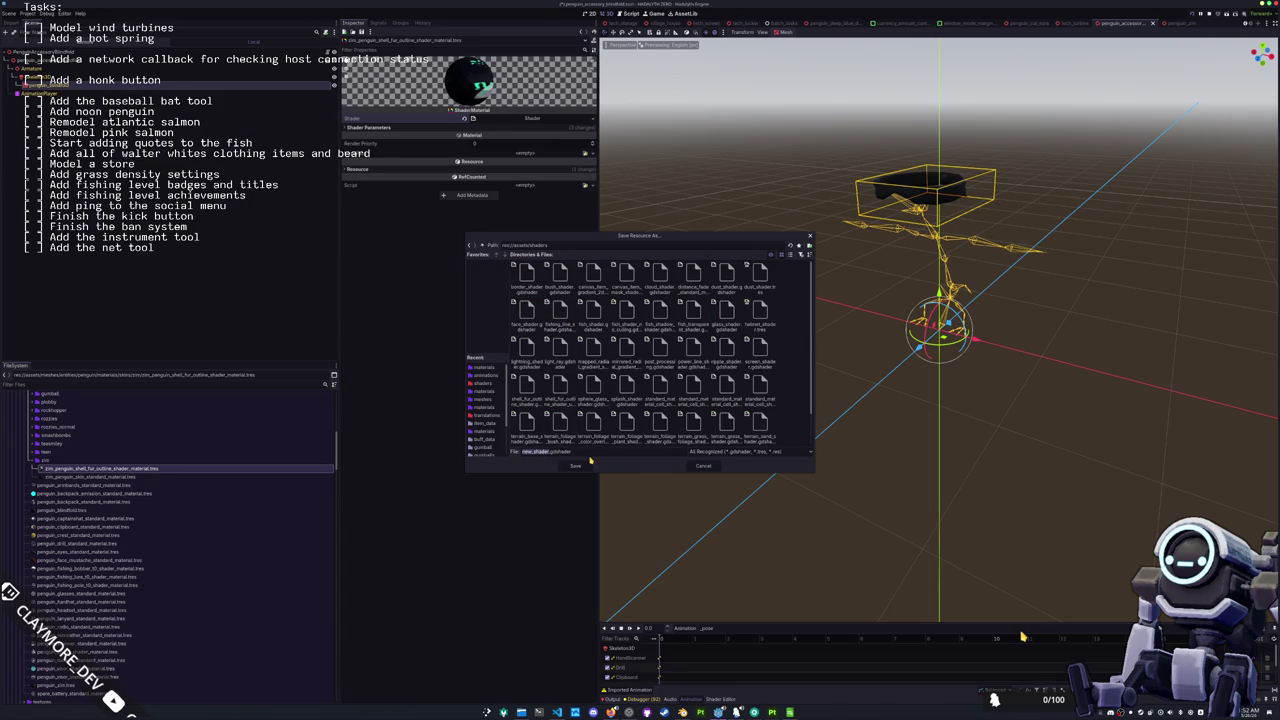
text(shell_fu)
text(r_outline_shade)
text(r_emission)
key(Return)
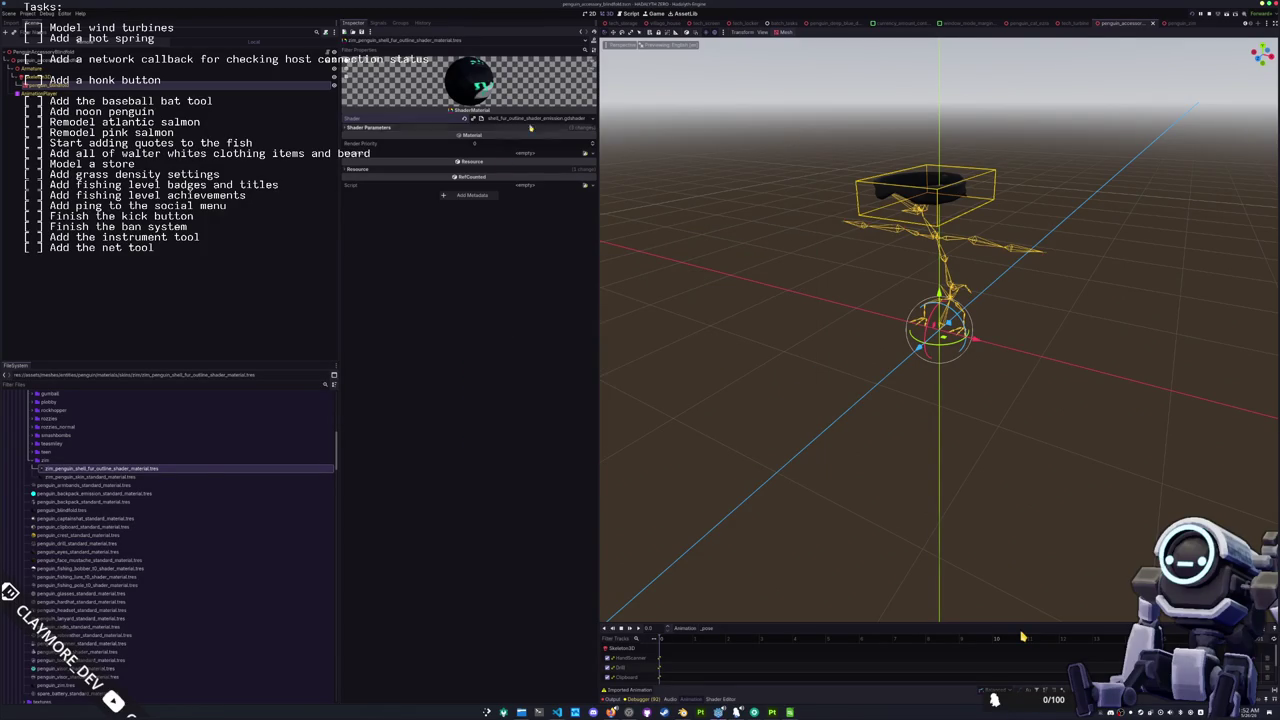
Step: Declare uniform sampler2D emission_texture : source_color below the albedo texture uniform
click(537, 120)
click(735, 472)
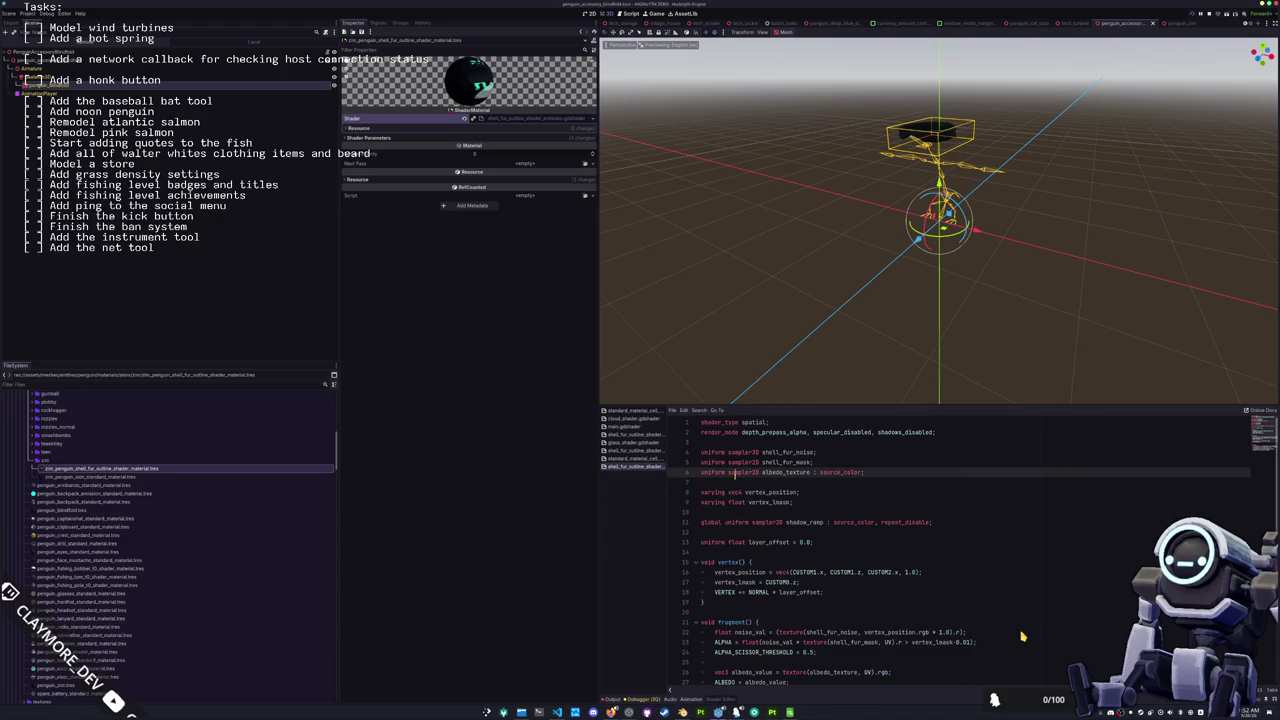
key(End)
key(Return)
key(Return)
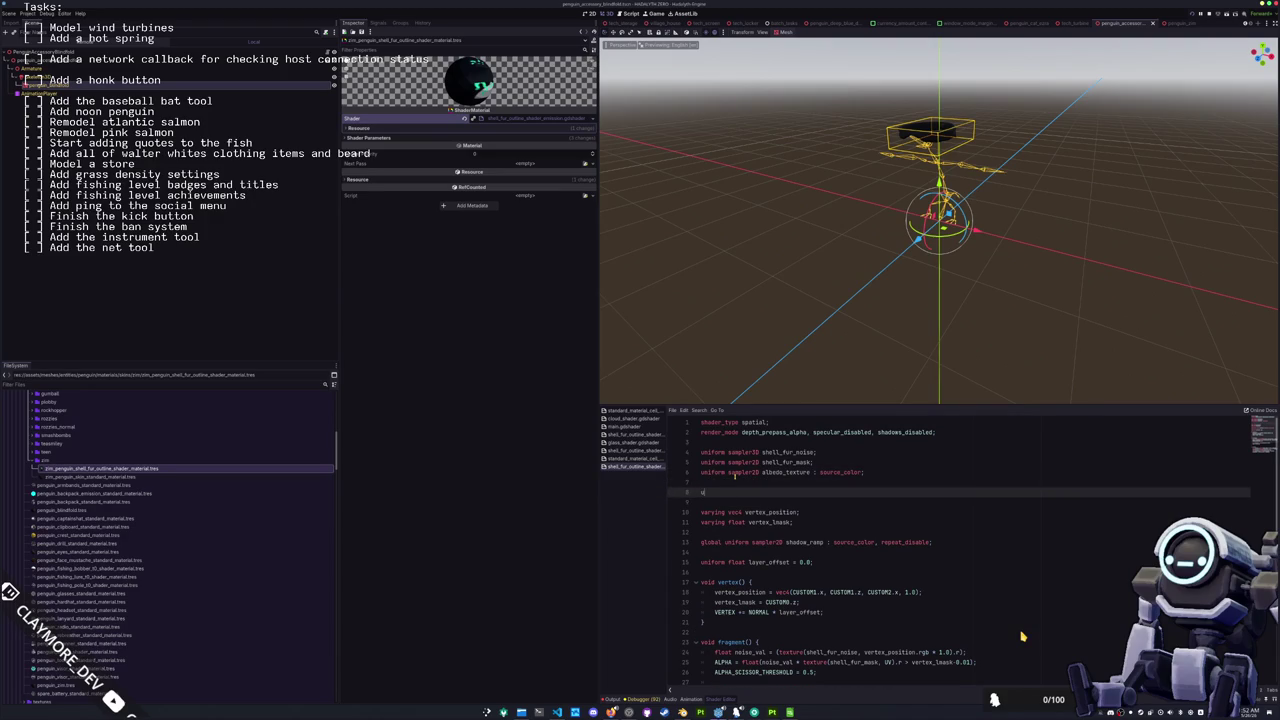
text(niform sampler2D)
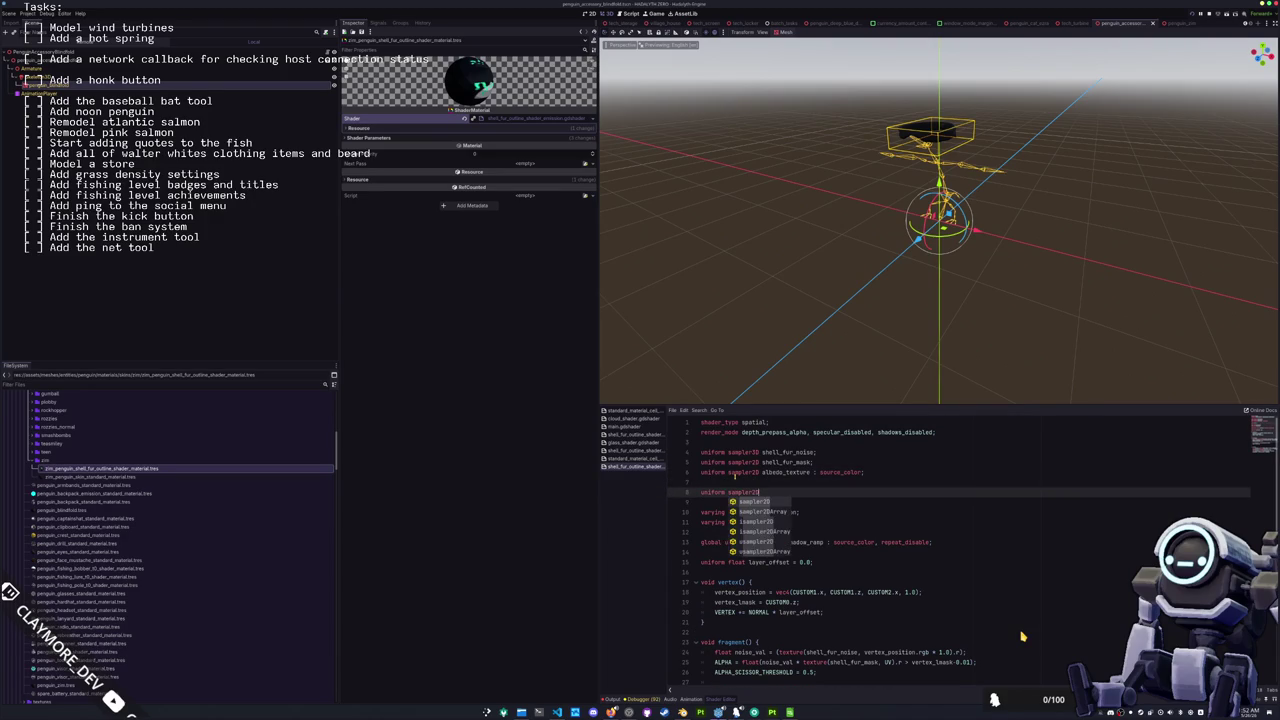
text( emission_text)
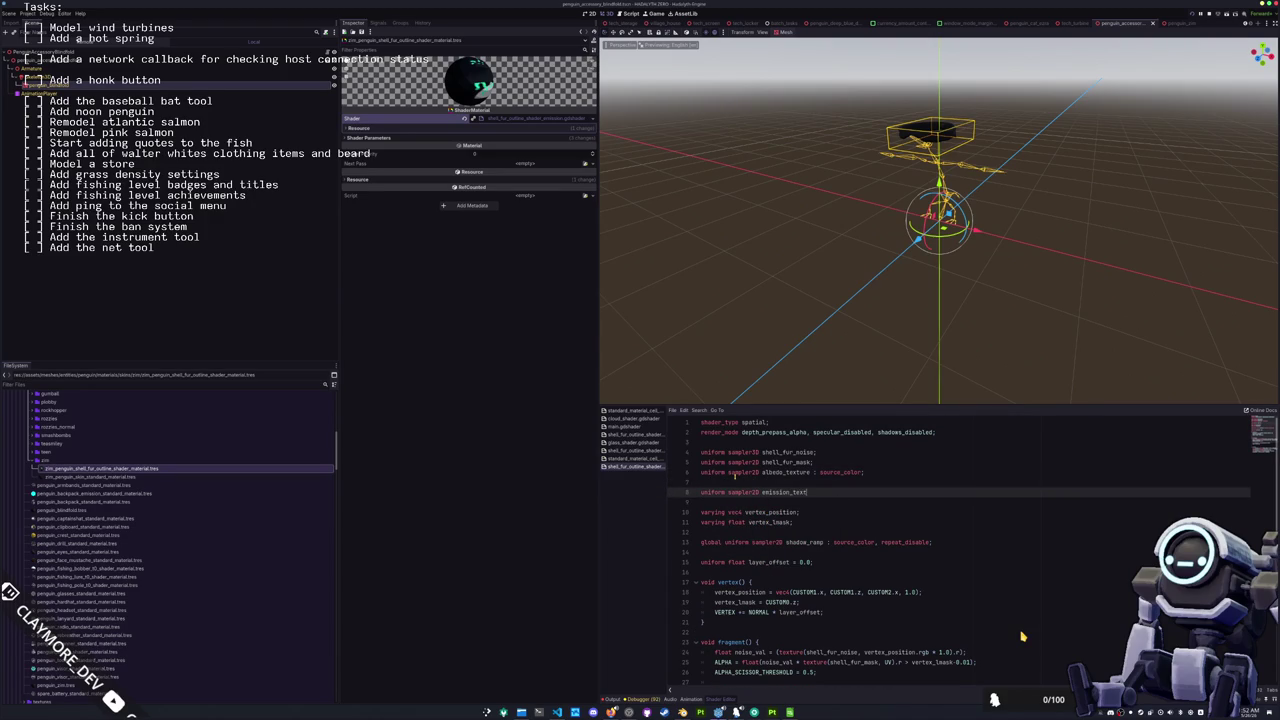
text(ure : source_color;)
key(Return)
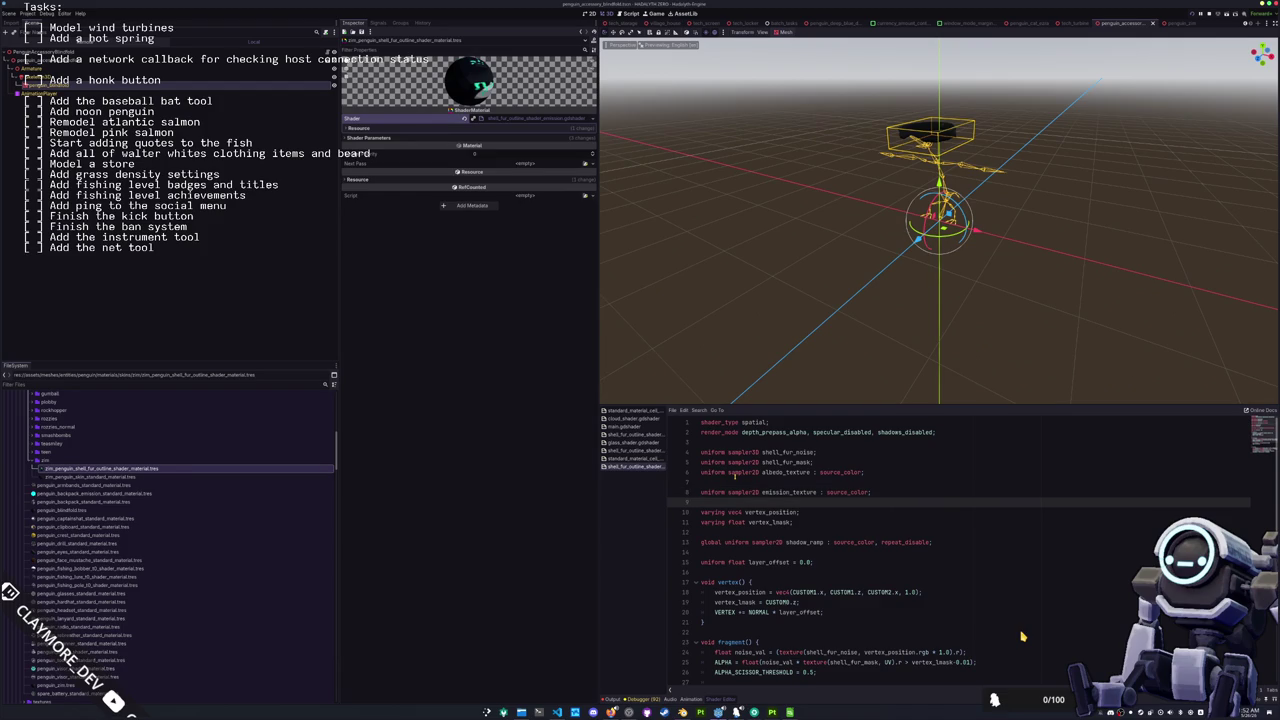
Step: In fragment(), write EMISSION from the emission texture's red channel times ALBEDO
key(Down)
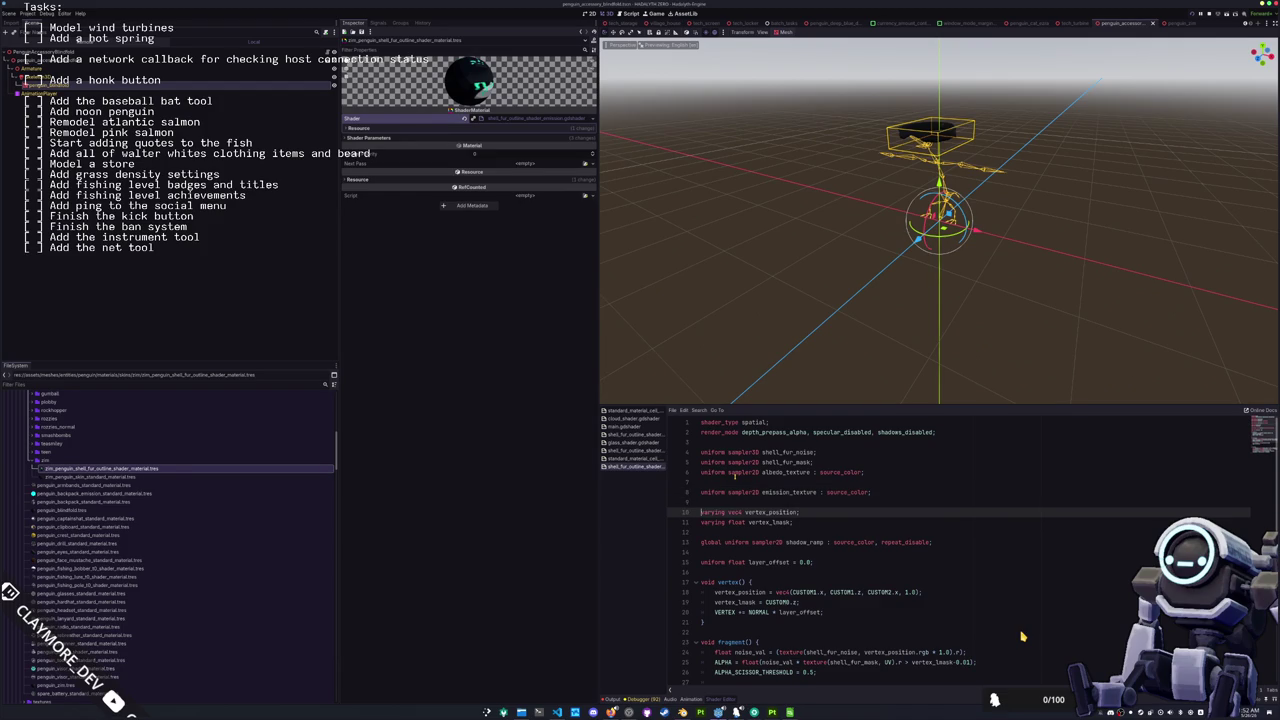
key(Down)
key(Down)
key(Down)
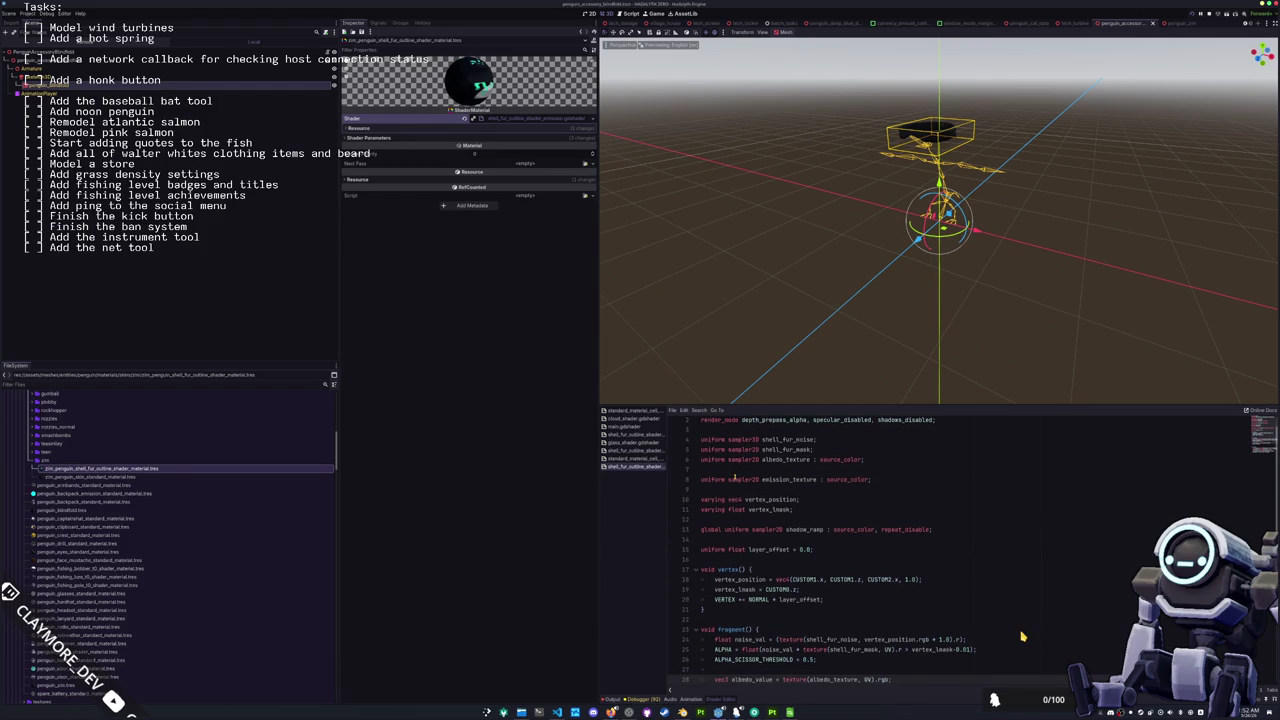
key(Down)
key(Down)
key(Down)
key(Up)
key(Up)
key(Up)
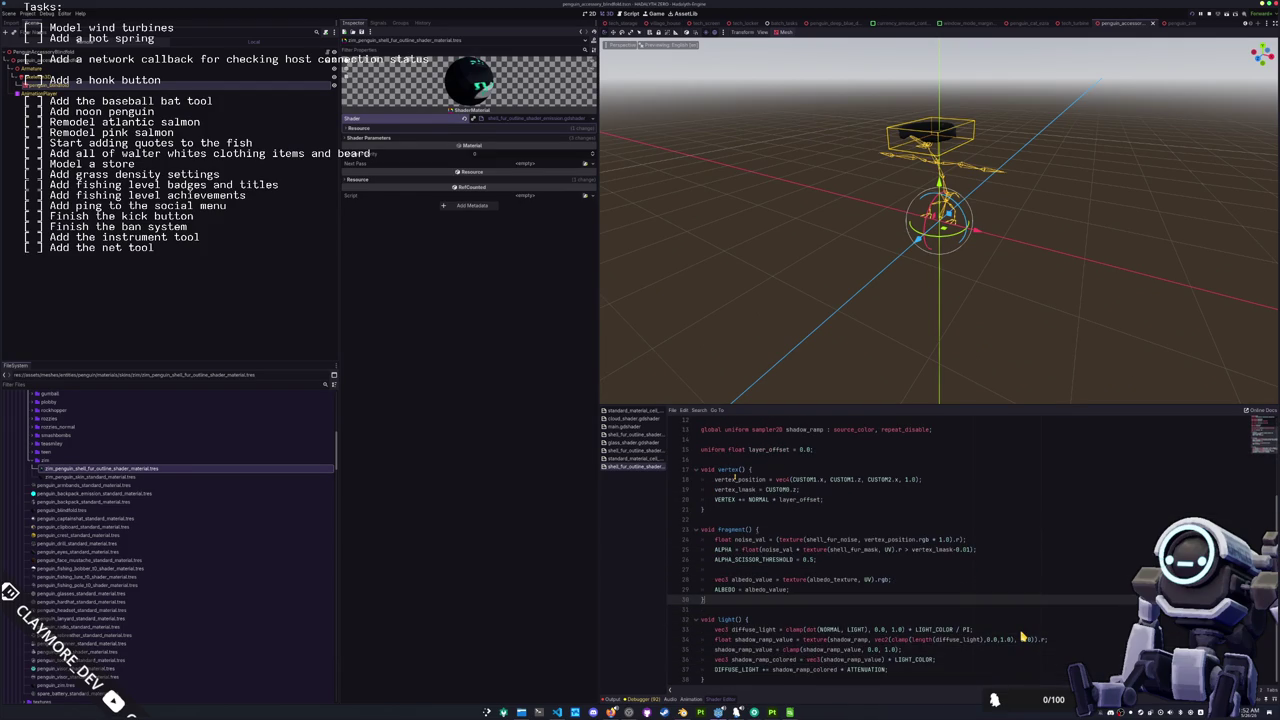
key(Return)
key(Return)
key(Return)
key(Up)
key(Up)
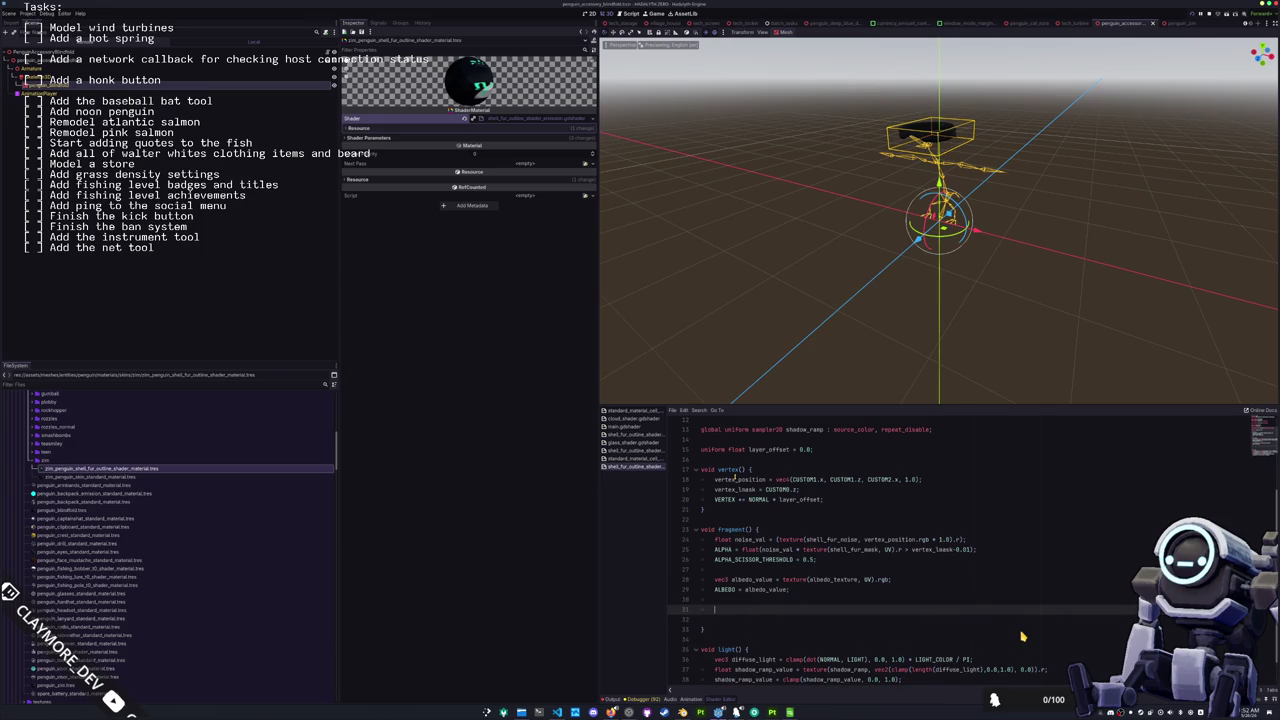
text(EMISSION = )
text(texture(em)
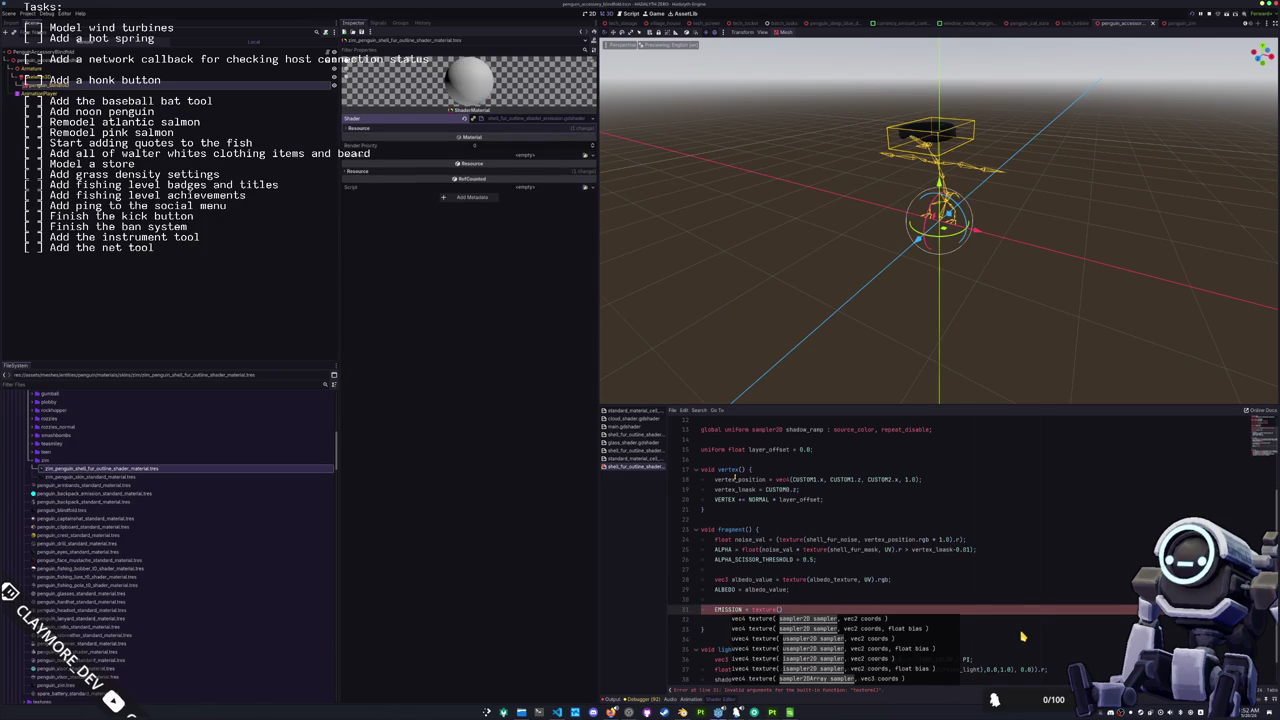
text(ission_texture, UV).r)
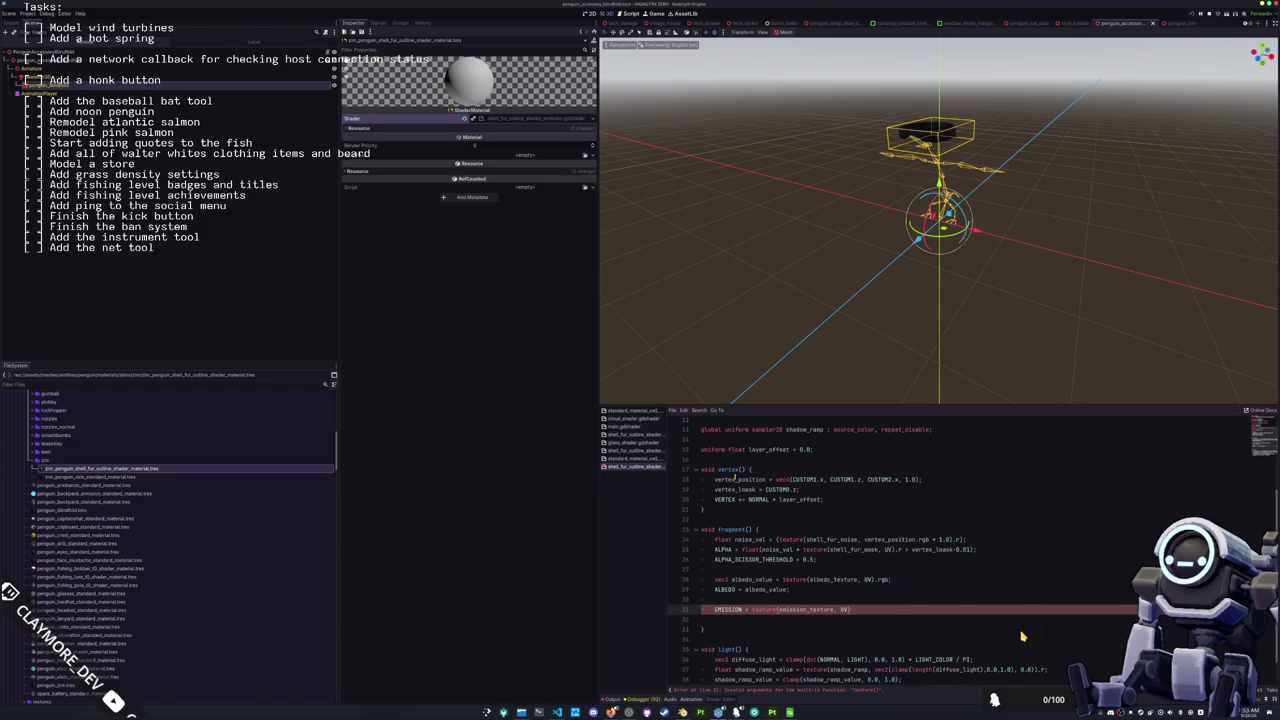
text( *)
text( ALBEDO)
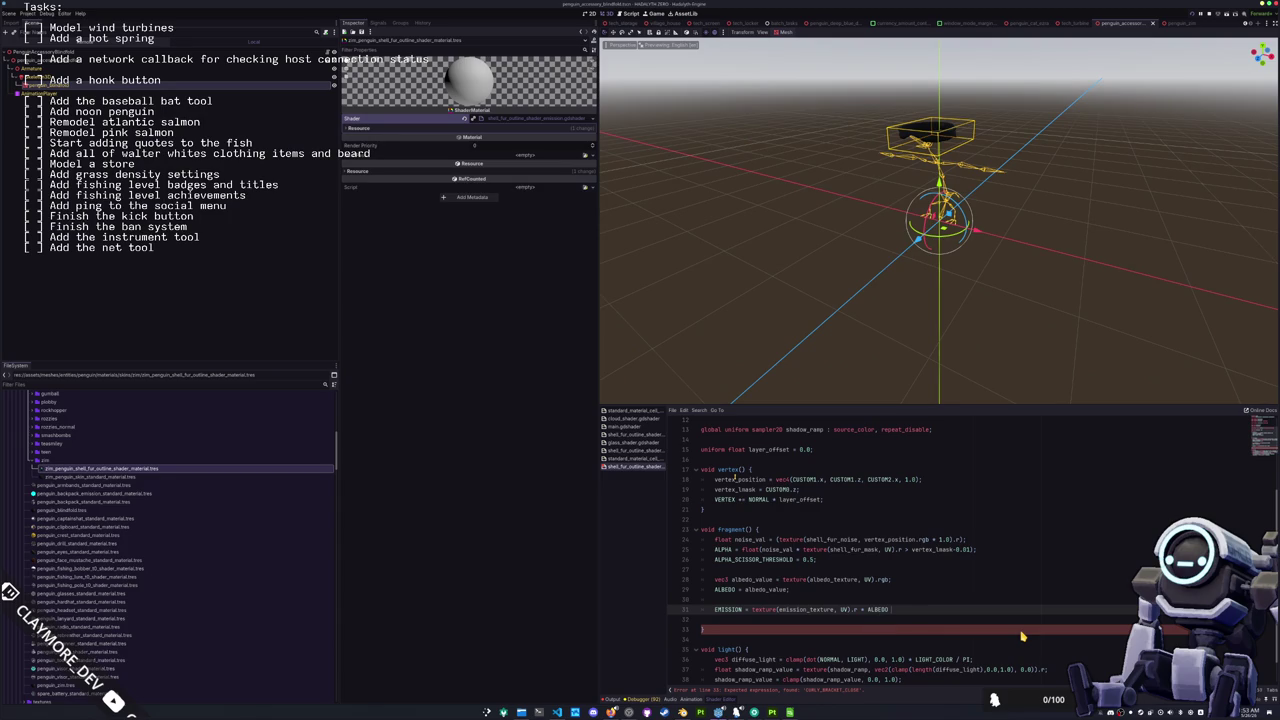
text( + emission_strength;)
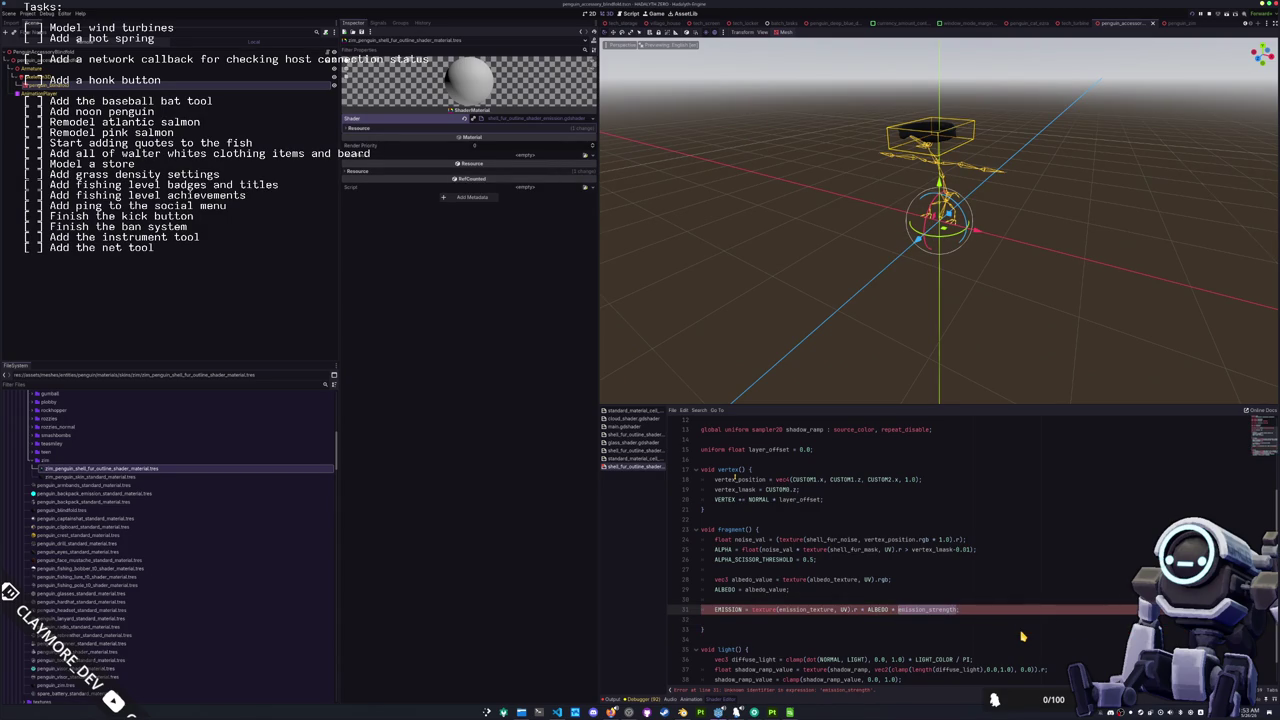
Step: Add a uniform float emission_strength on the line after emission_texture
scroll(1022, 636, up, 5)
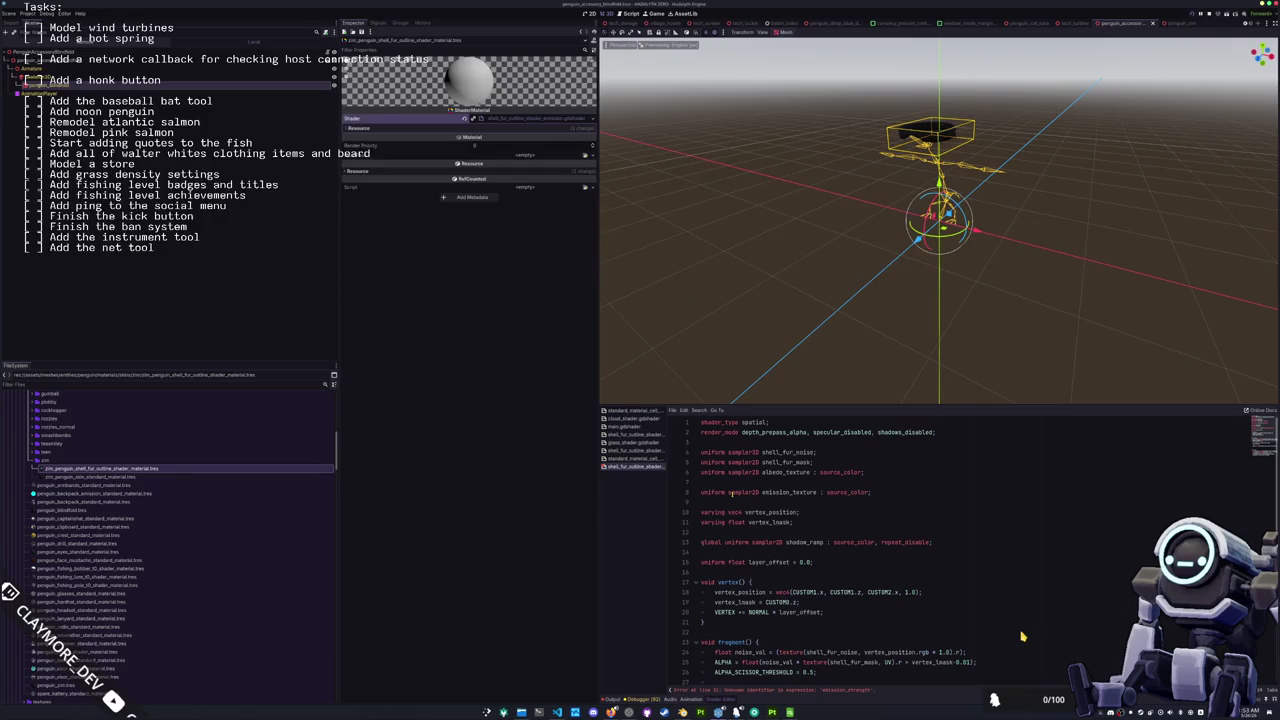
click(740, 500)
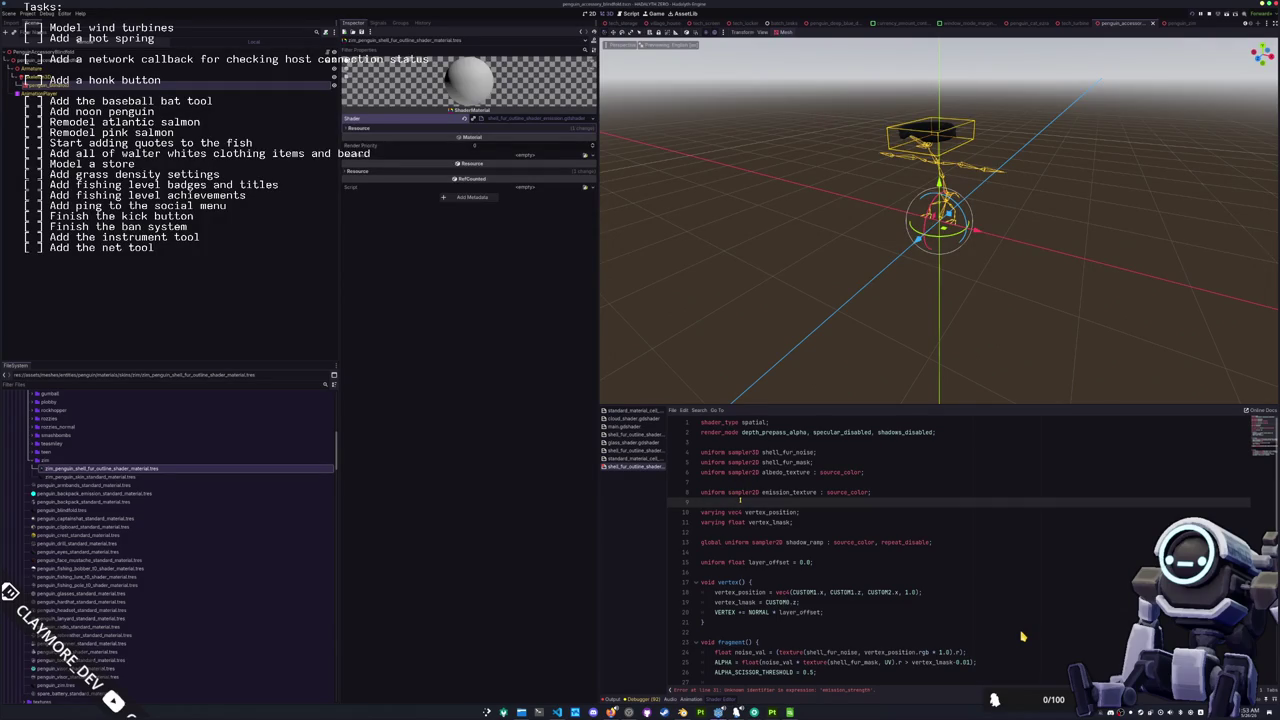
key(Return)
text(uniform float emission_strength = 1.0;)
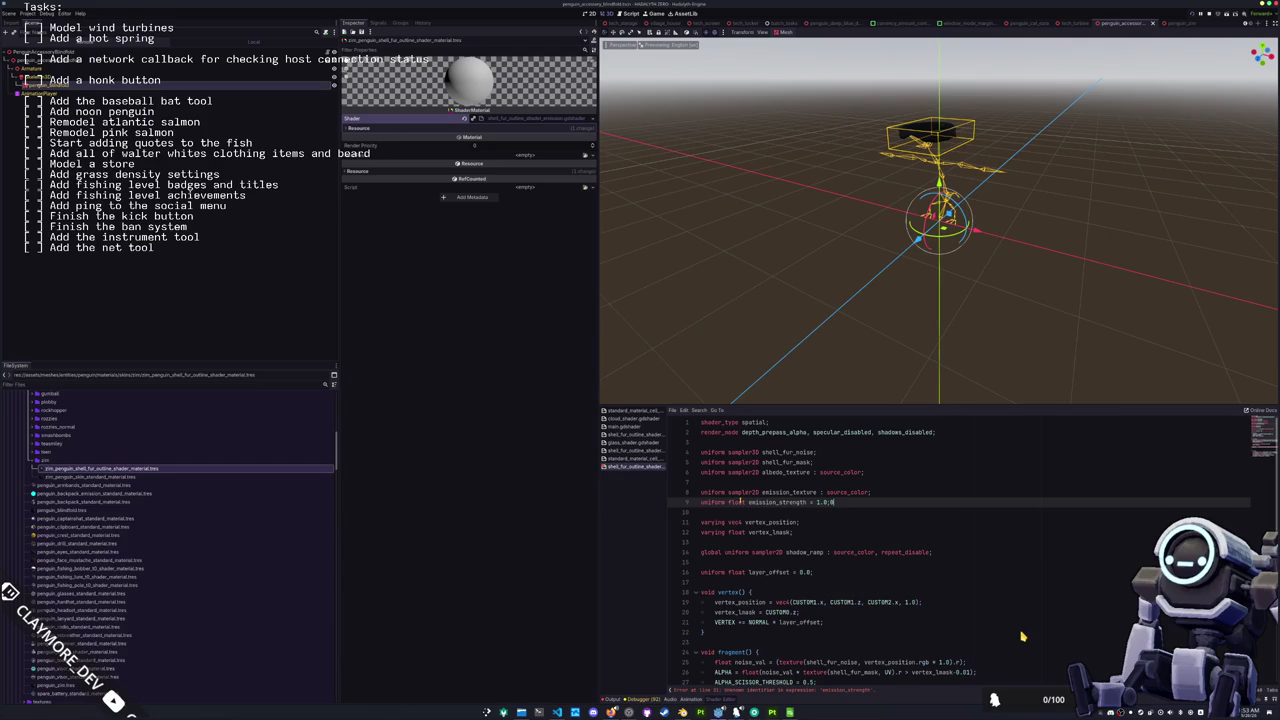
scroll(1022, 635, down, 5)
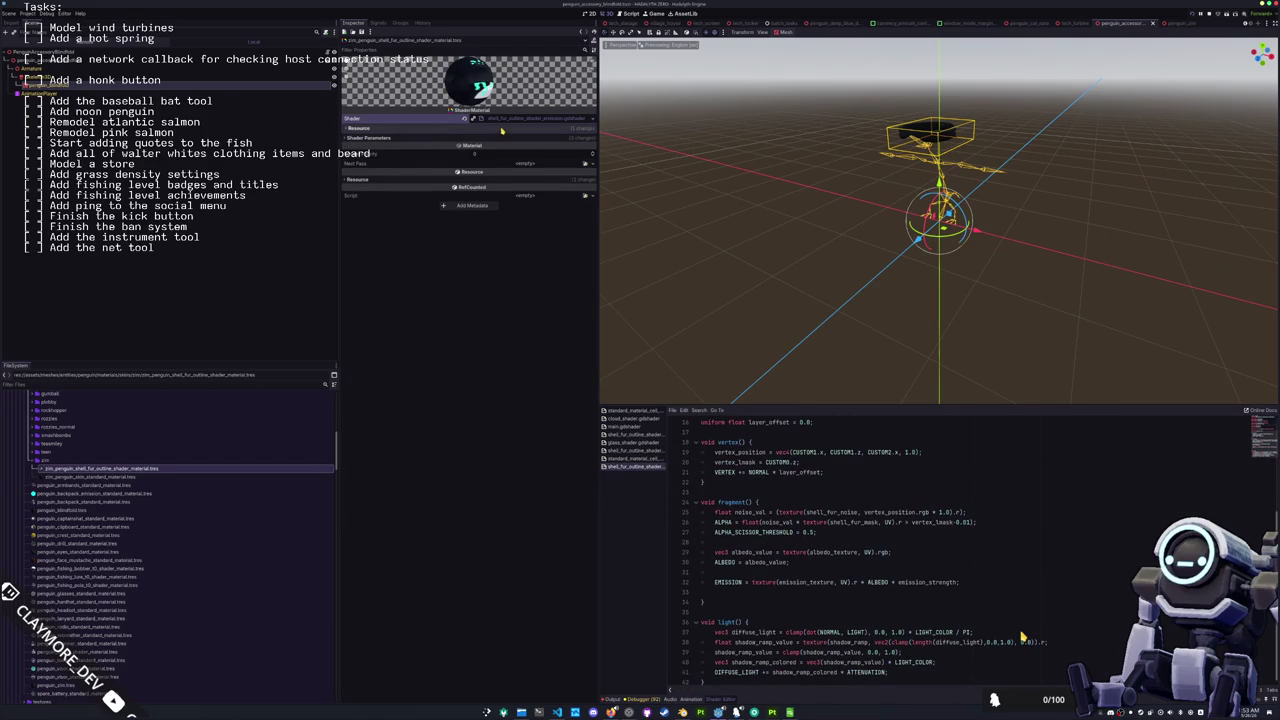
Step: Assign the zm penguin_fur_Metallic texture to the material's Emission Texture parameter
click(470, 137)
click(585, 213)
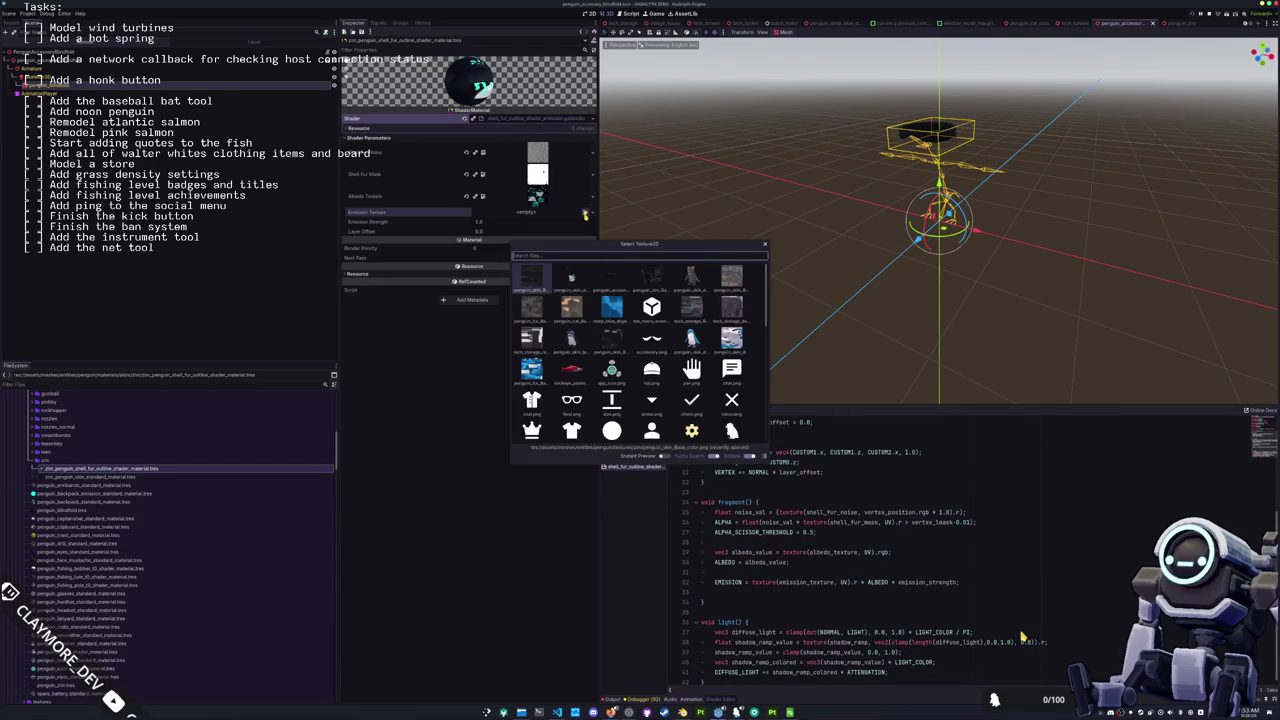
text(zm)
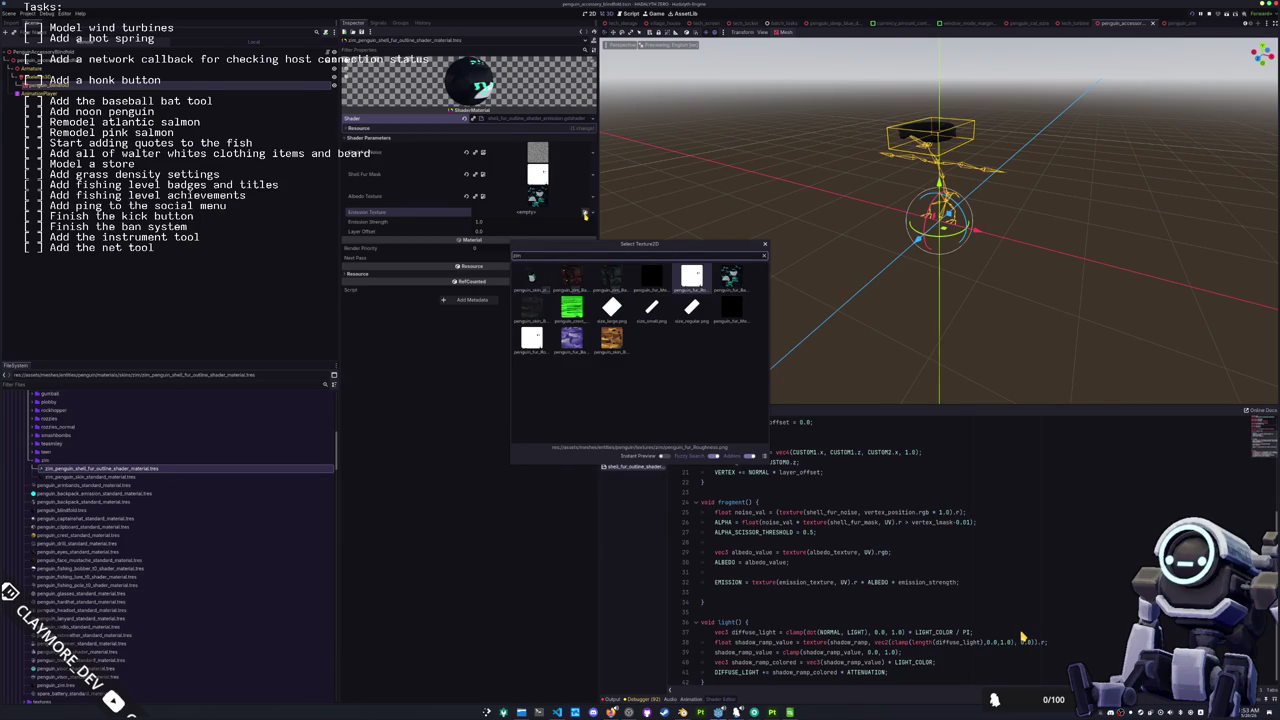
key(Left)
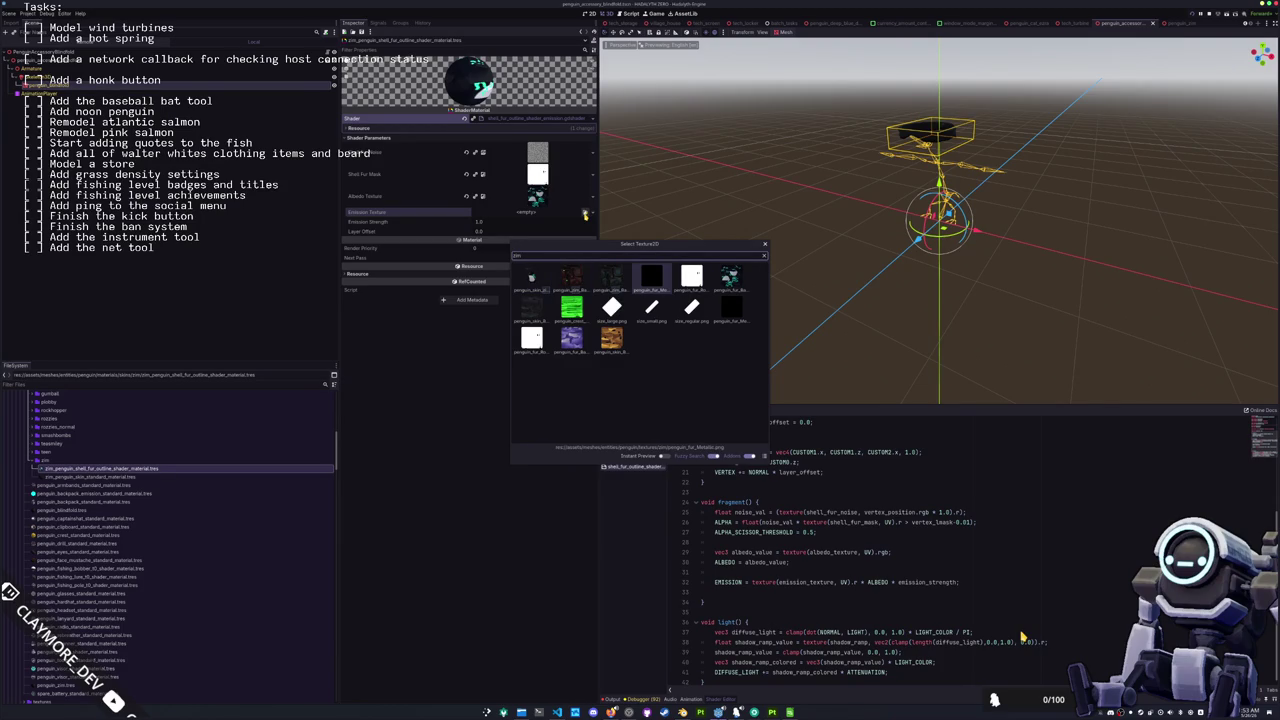
key(Return)
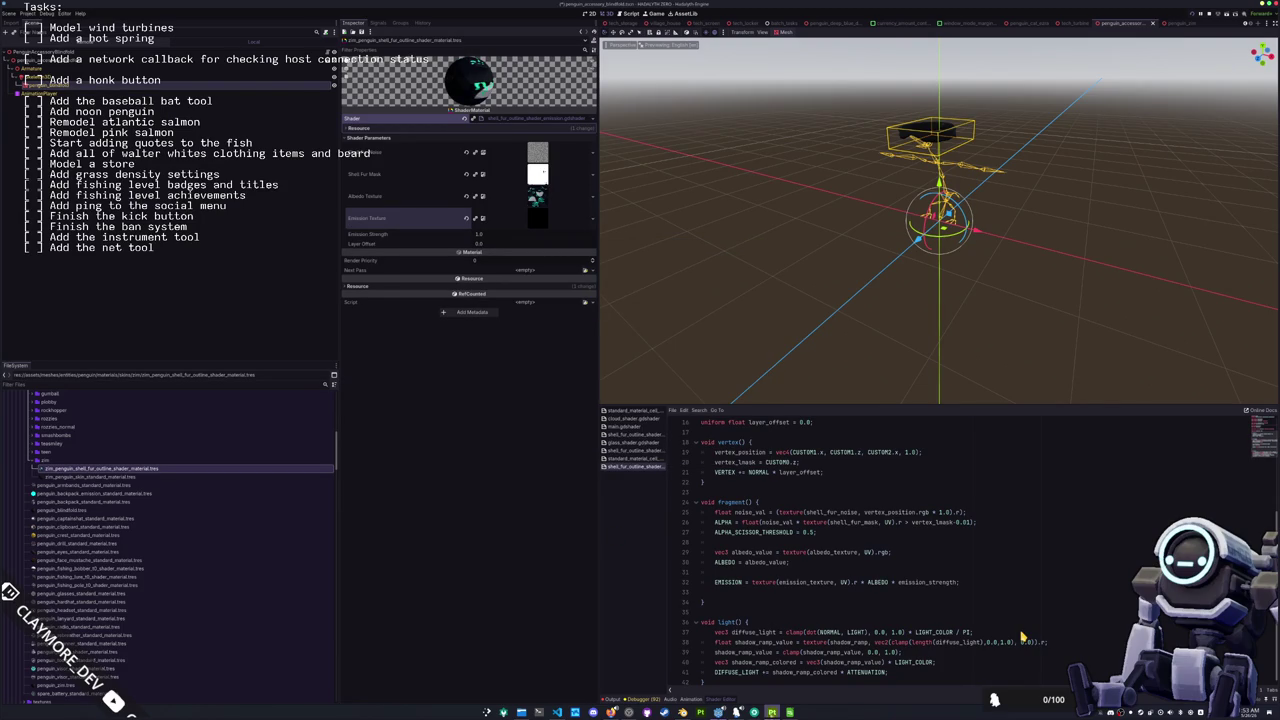
key(alt+Tab)
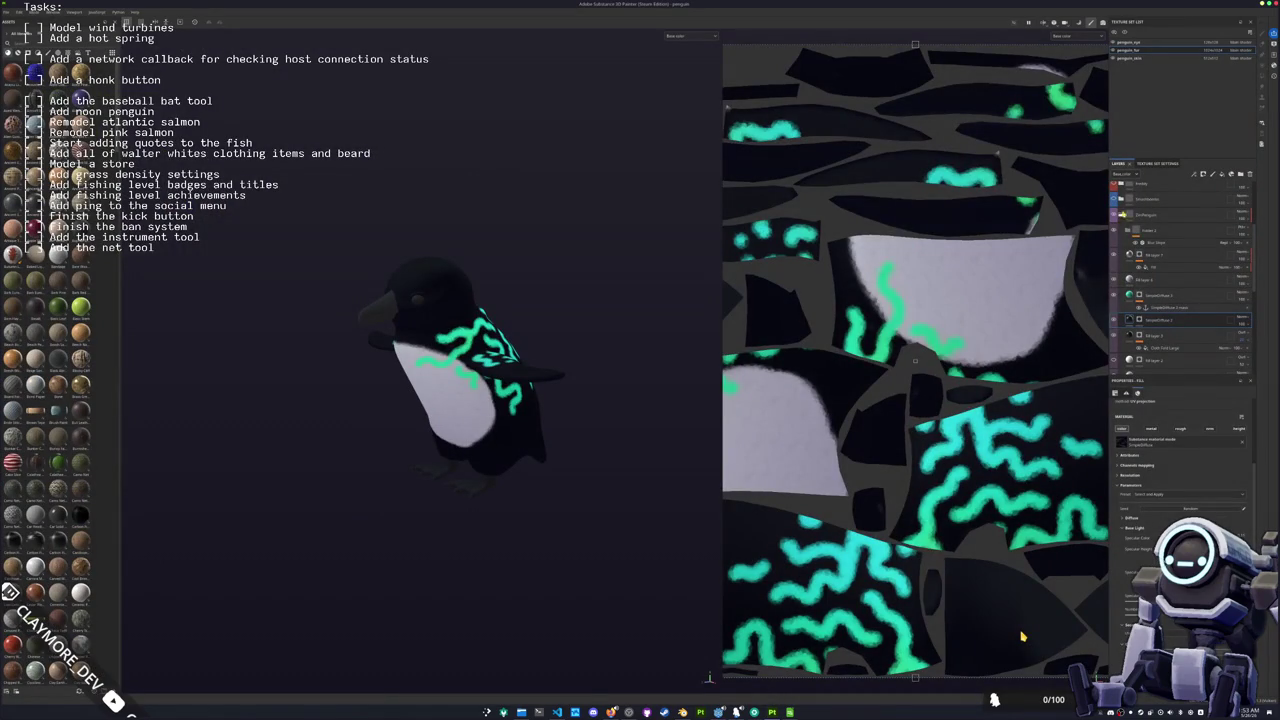
Step: Cycle the viewport and layer thumbnails through Metallic, Roughness and Base color, ending on Metallic
click(1125, 174)
click(1126, 190)
click(1124, 176)
click(1126, 184)
click(698, 40)
click(677, 71)
click(683, 40)
click(684, 79)
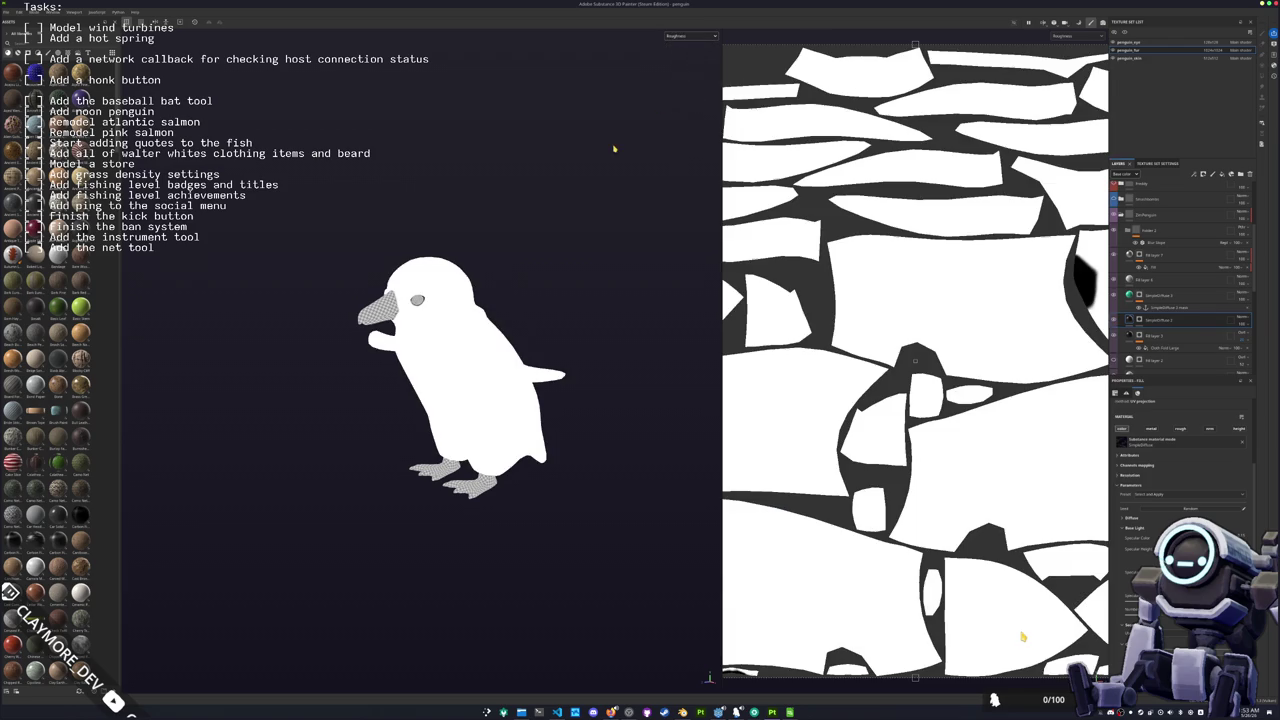
click(690, 38)
click(683, 91)
click(690, 38)
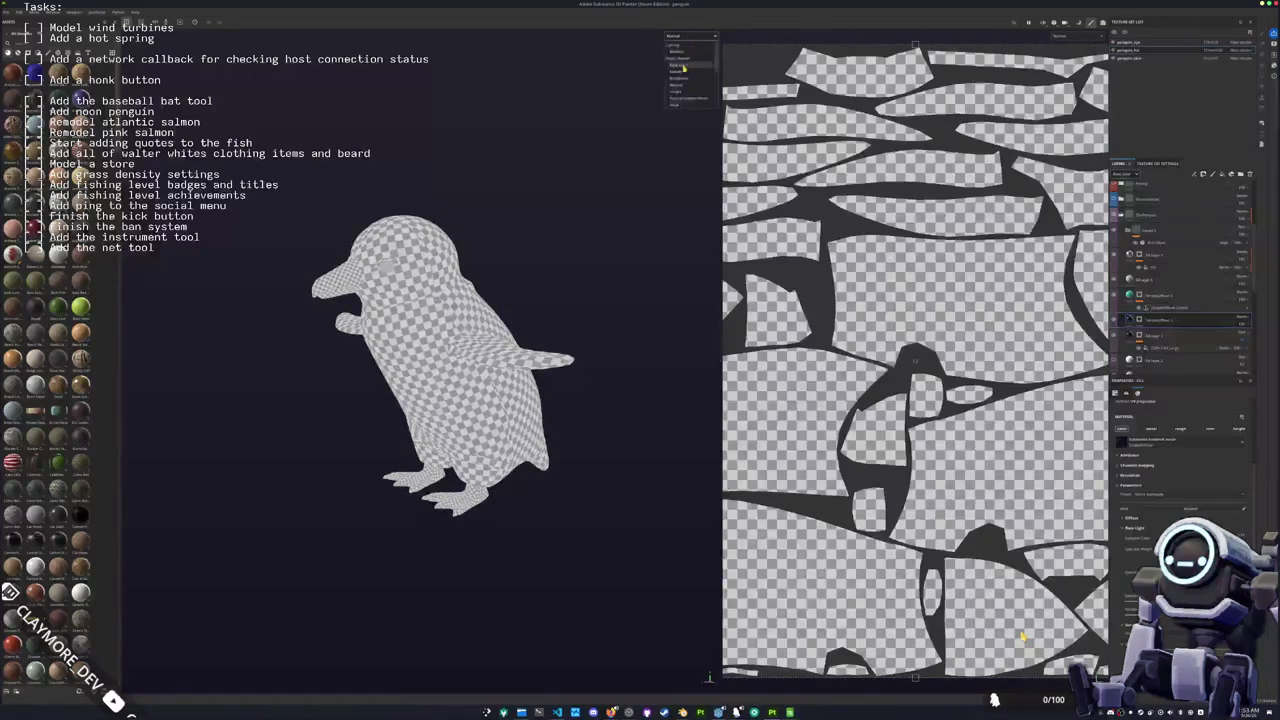
click(683, 68)
click(690, 38)
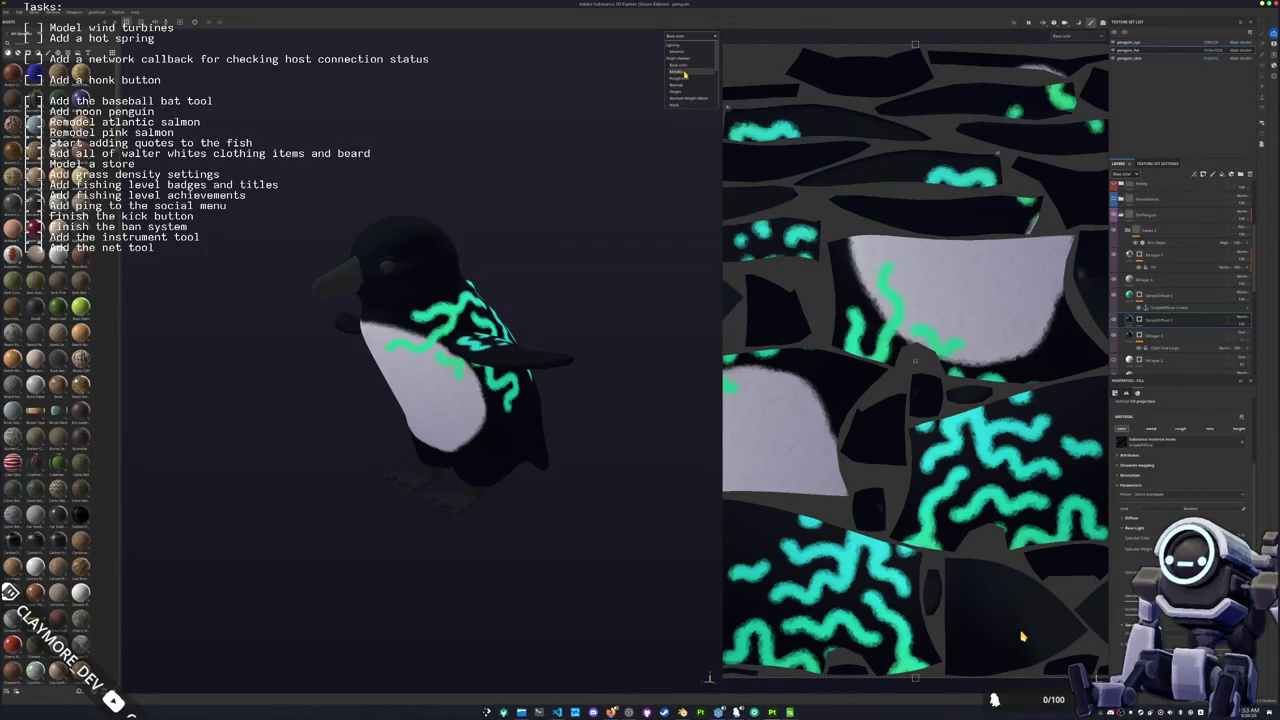
click(684, 74)
Step: Set the Metallic fill sublayer's source to the squiggle anchor point pattern
click(1154, 297)
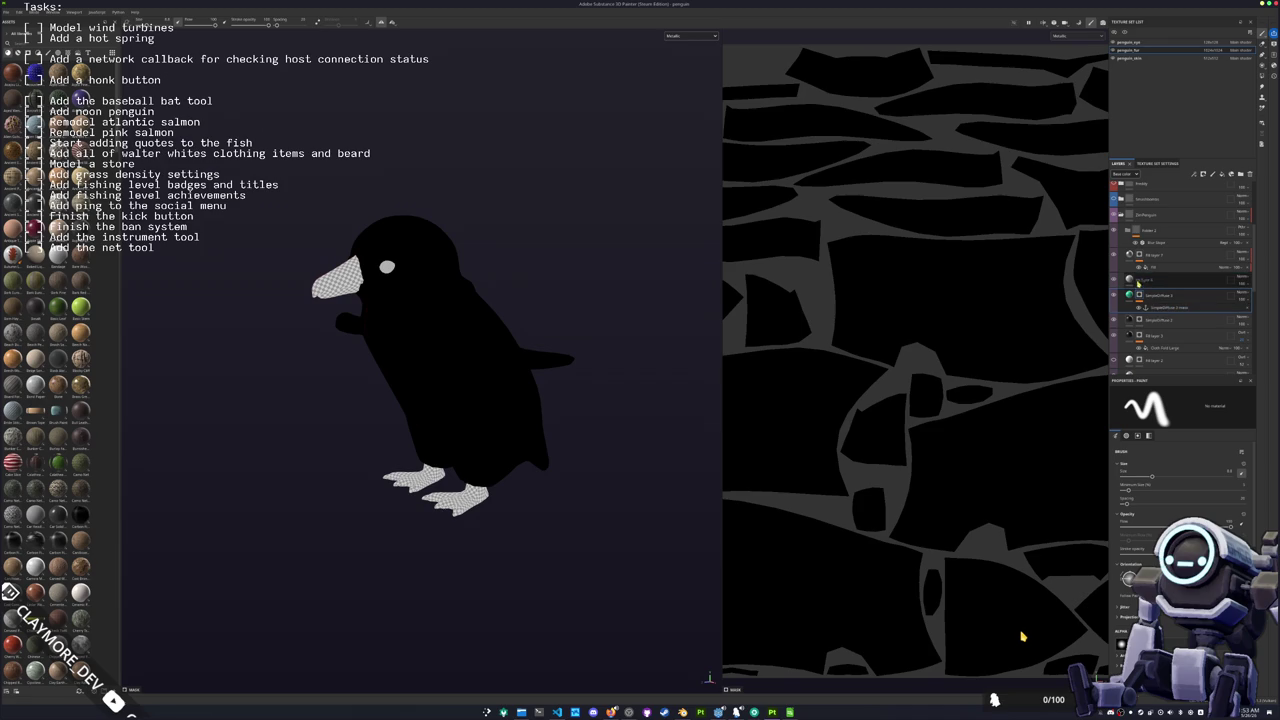
click(1154, 268)
click(1188, 472)
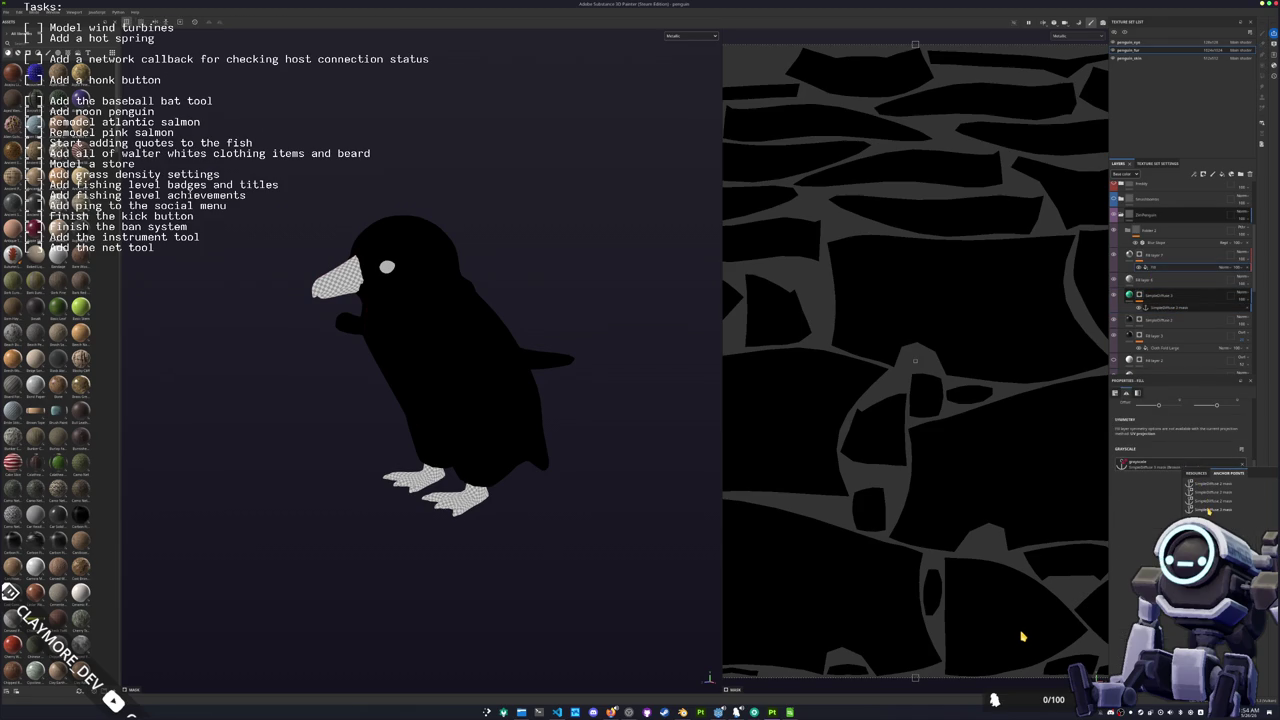
click(1208, 510)
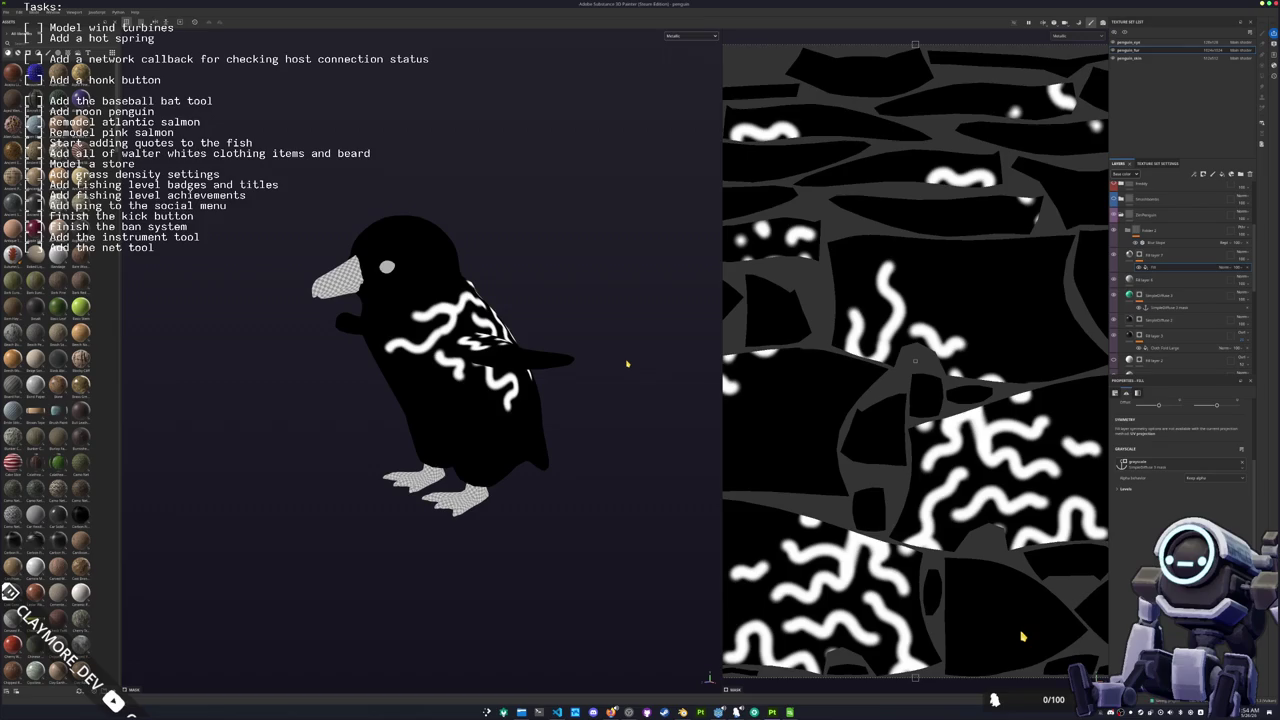
Step: Export the penguin textures with Ctrl+Shift+E
key(ctrl+shift+e)
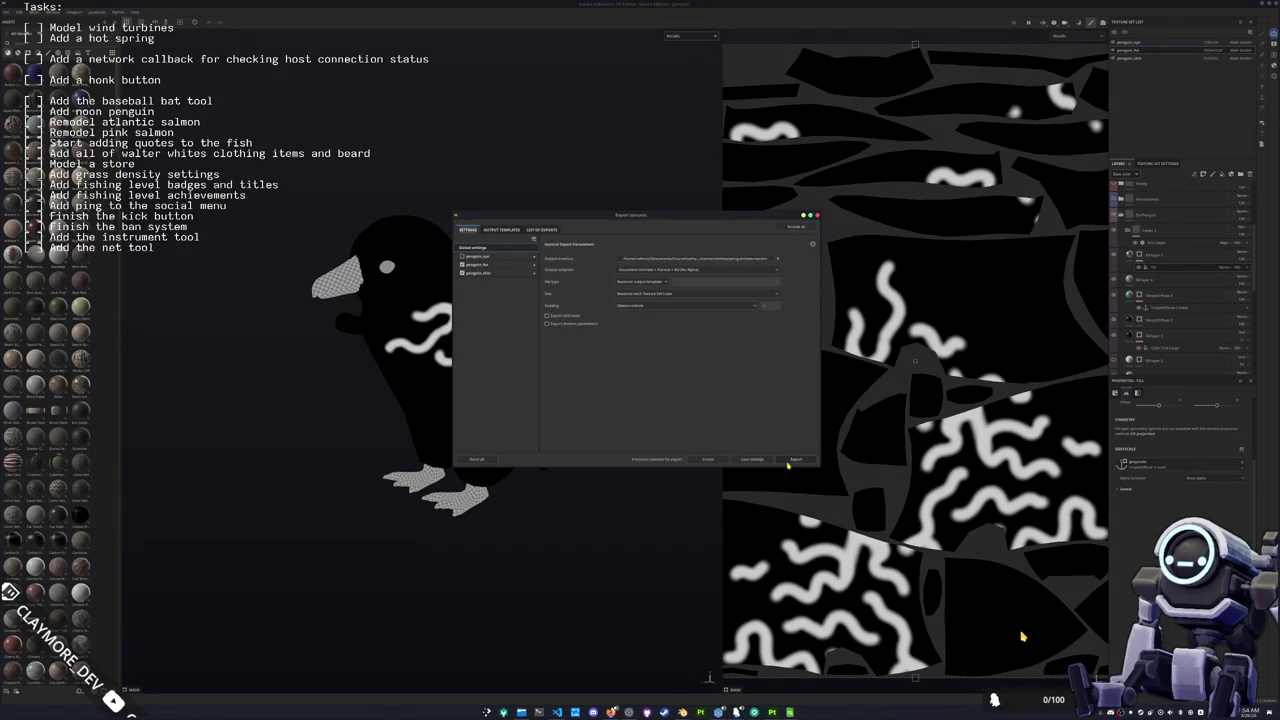
click(790, 461)
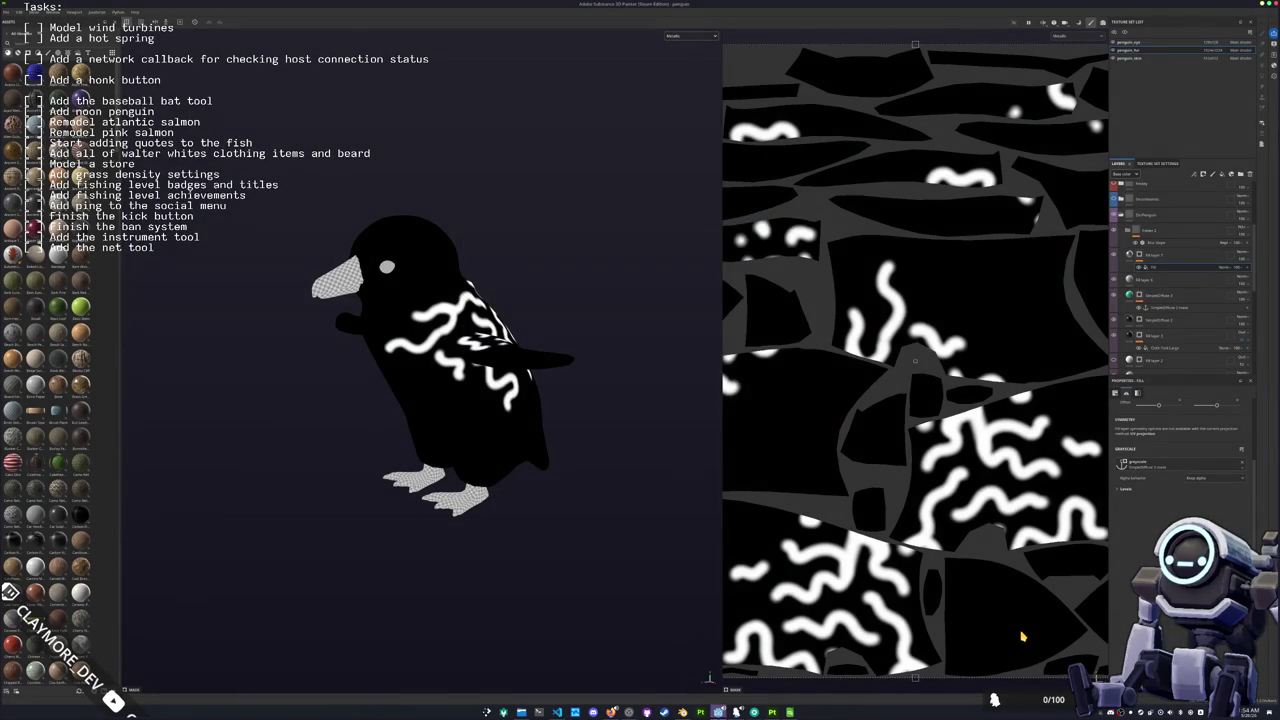
key(alt+Tab)
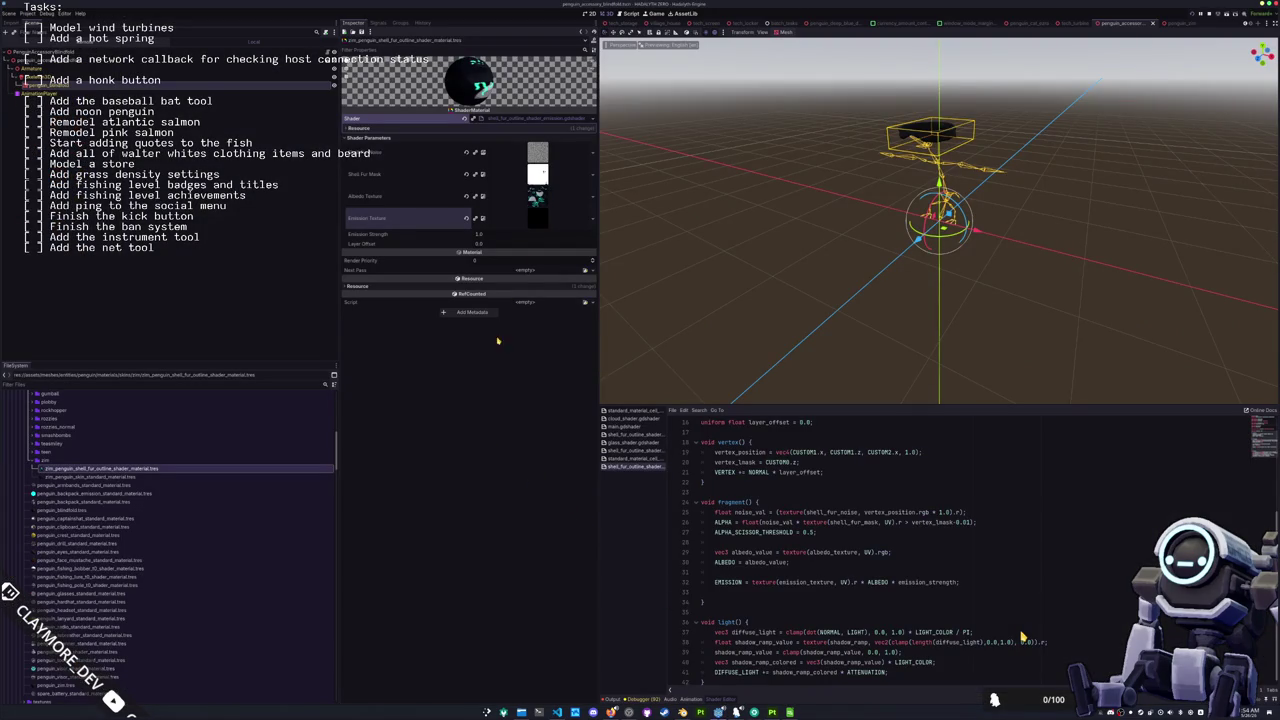
Step: Reassign the updated penguin_fur_Metallic texture as the Emission Texture
click(590, 218)
click(536, 390)
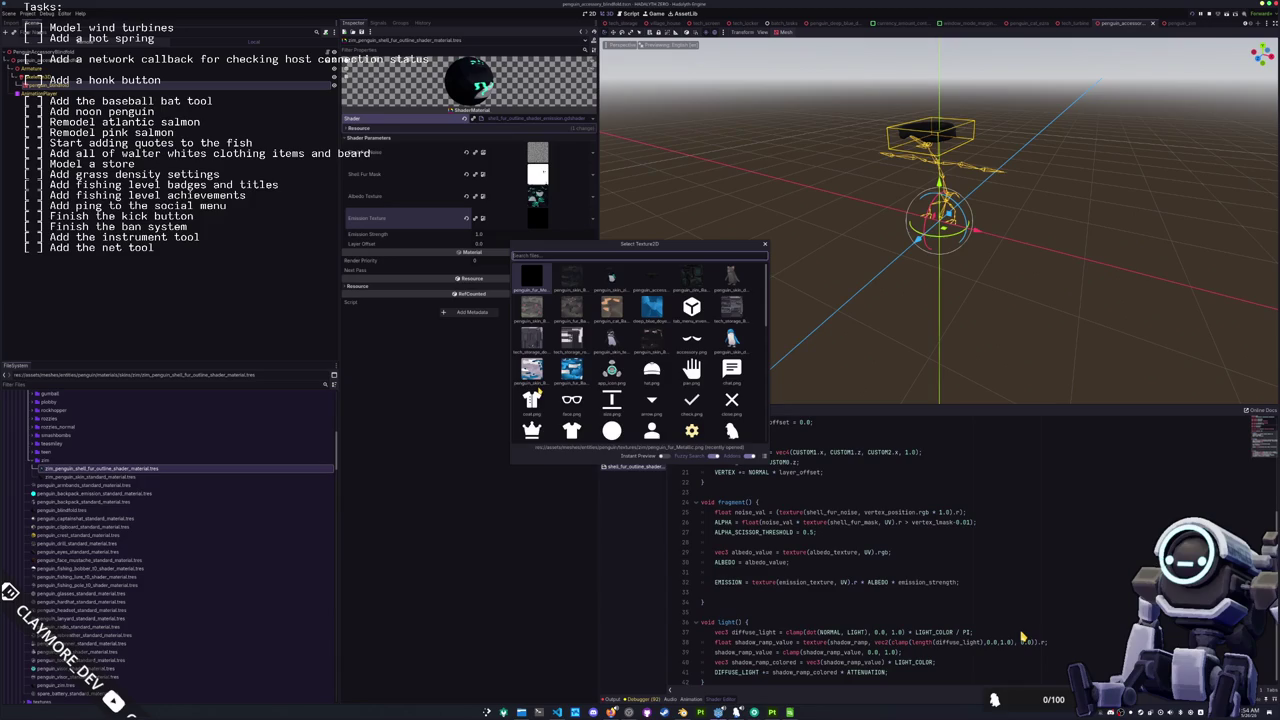
text(skin)
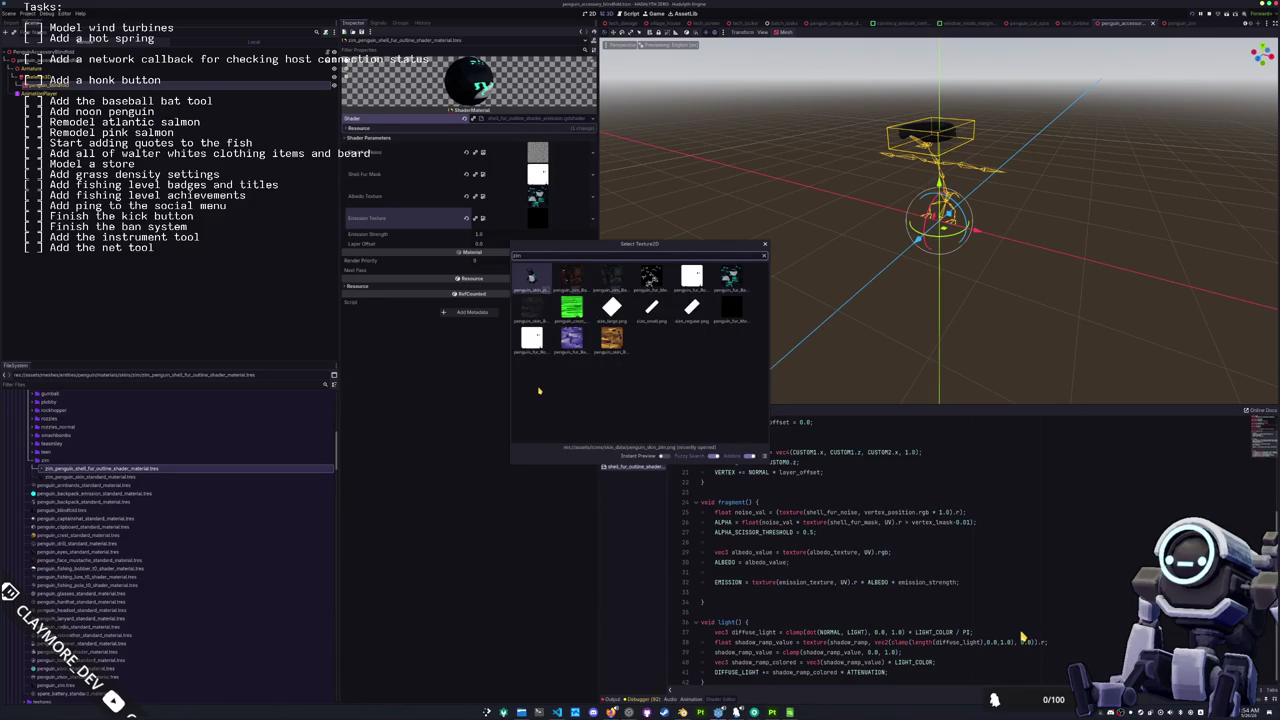
key(Right)
key(Right)
key(Right)
key(Return)
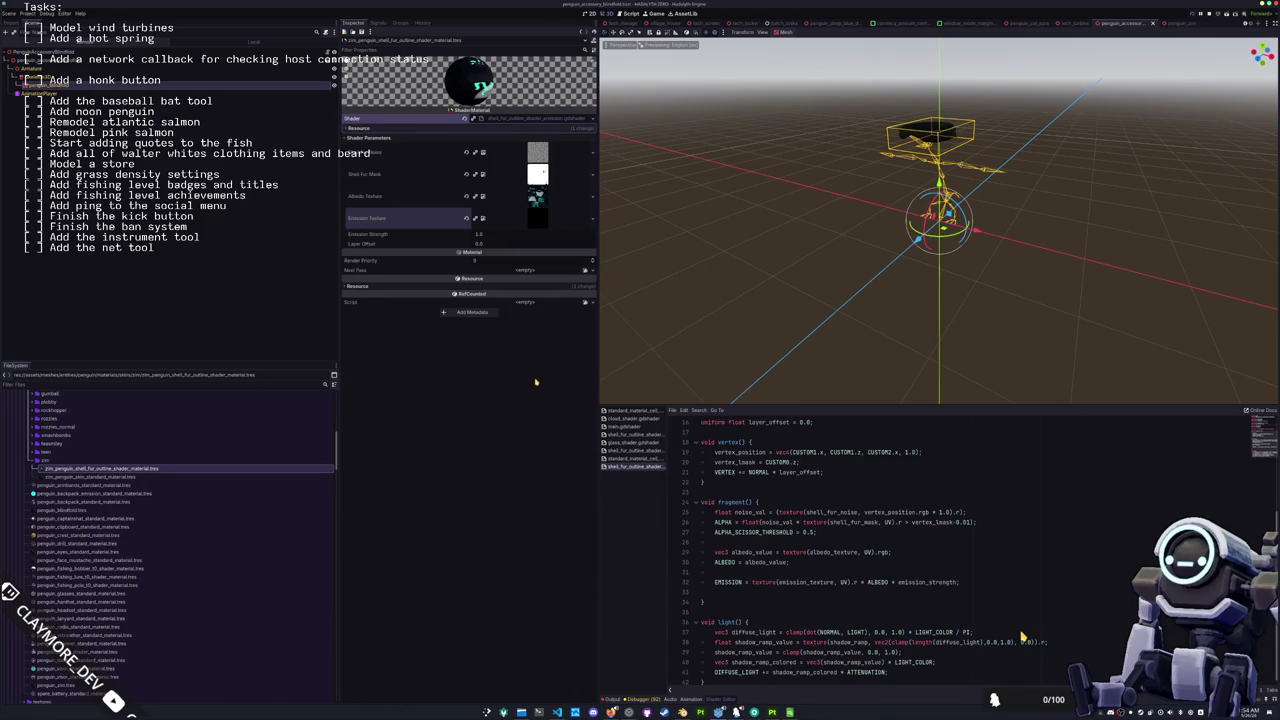
Step: Set Emission Strength to 2.0 and select zim_penguin_skin_standard_material.tres
click(499, 236)
text(2)
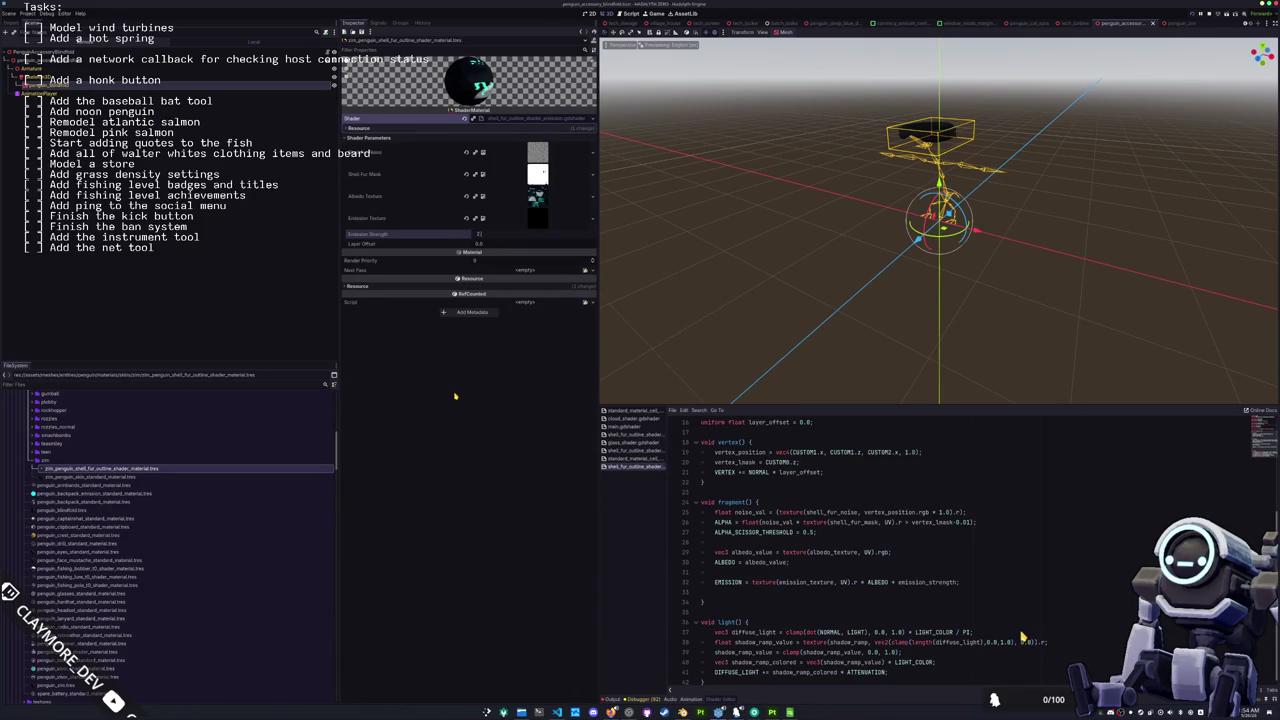
click(143, 469)
click(130, 477)
scroll(130, 474, up, 5)
scroll(120, 477, down, 10)
scroll(96, 481, up, 10)
scroll(90, 481, down, 10)
scroll(48, 479, up, 10)
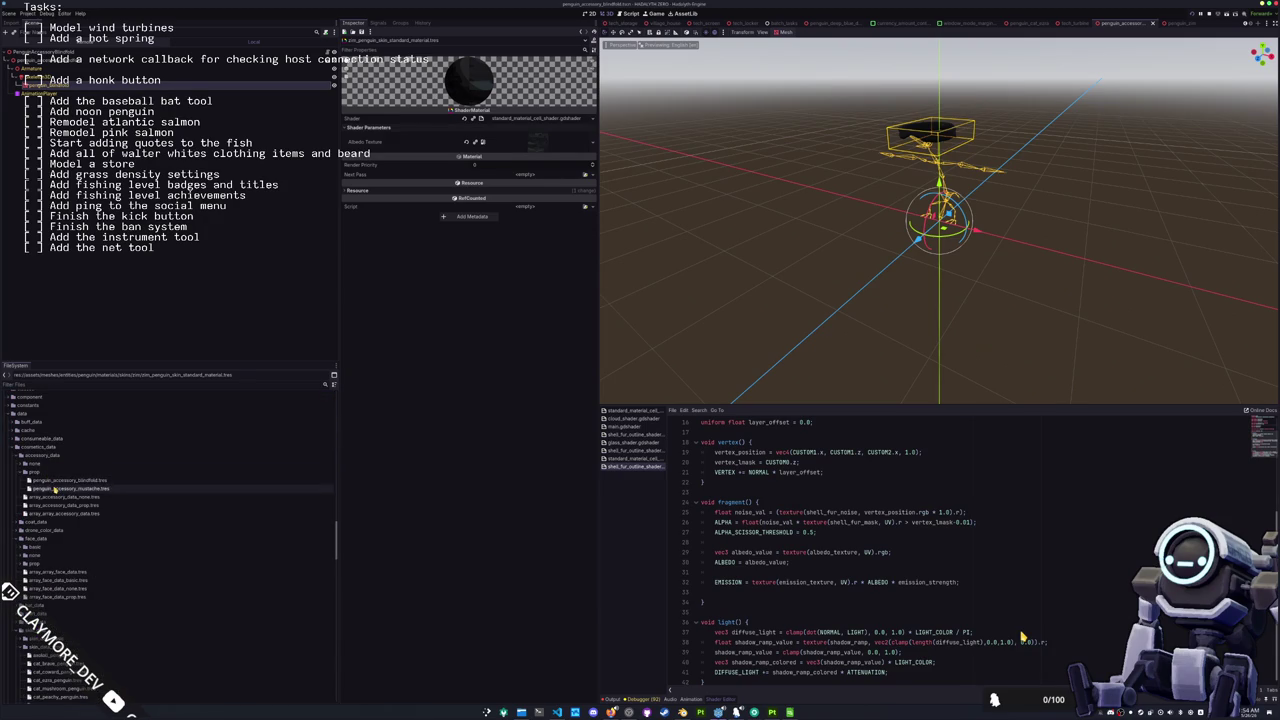
Step: Locate and select the zim_penguin.tres skin data in the FileSystem dock
click(55, 481)
scroll(57, 485, down, 3)
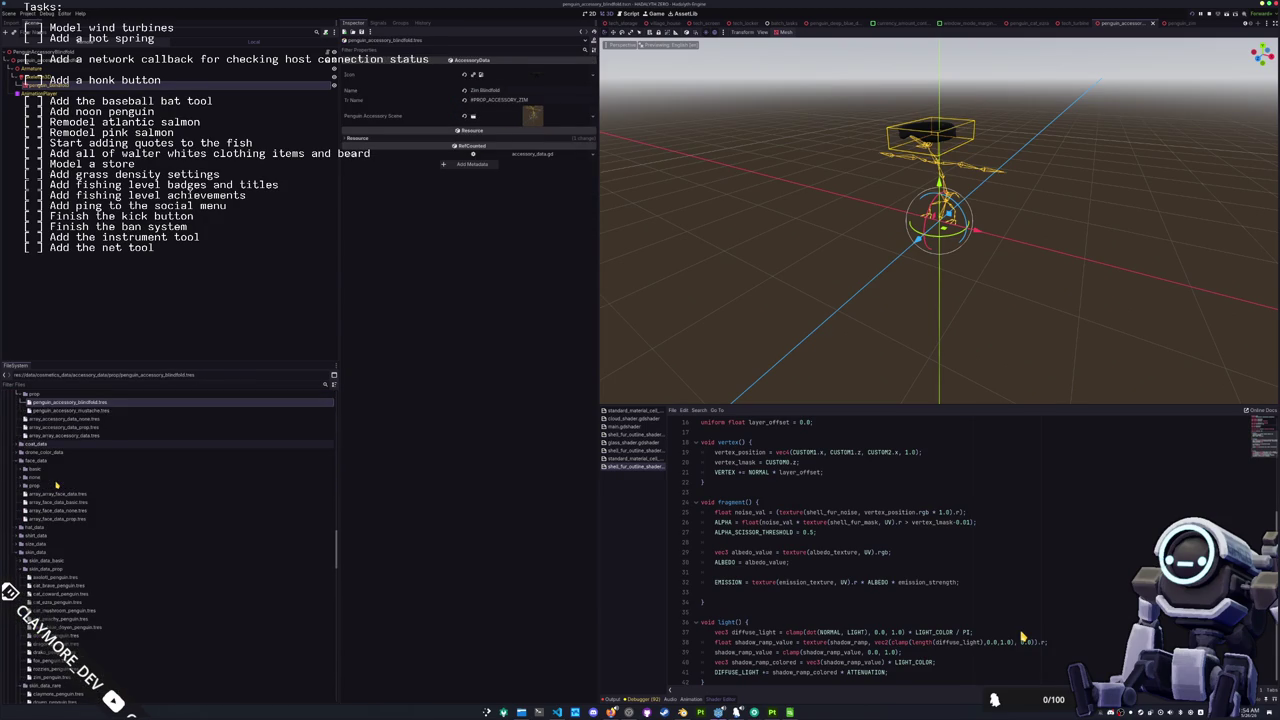
scroll(57, 485, down, 2)
click(46, 447)
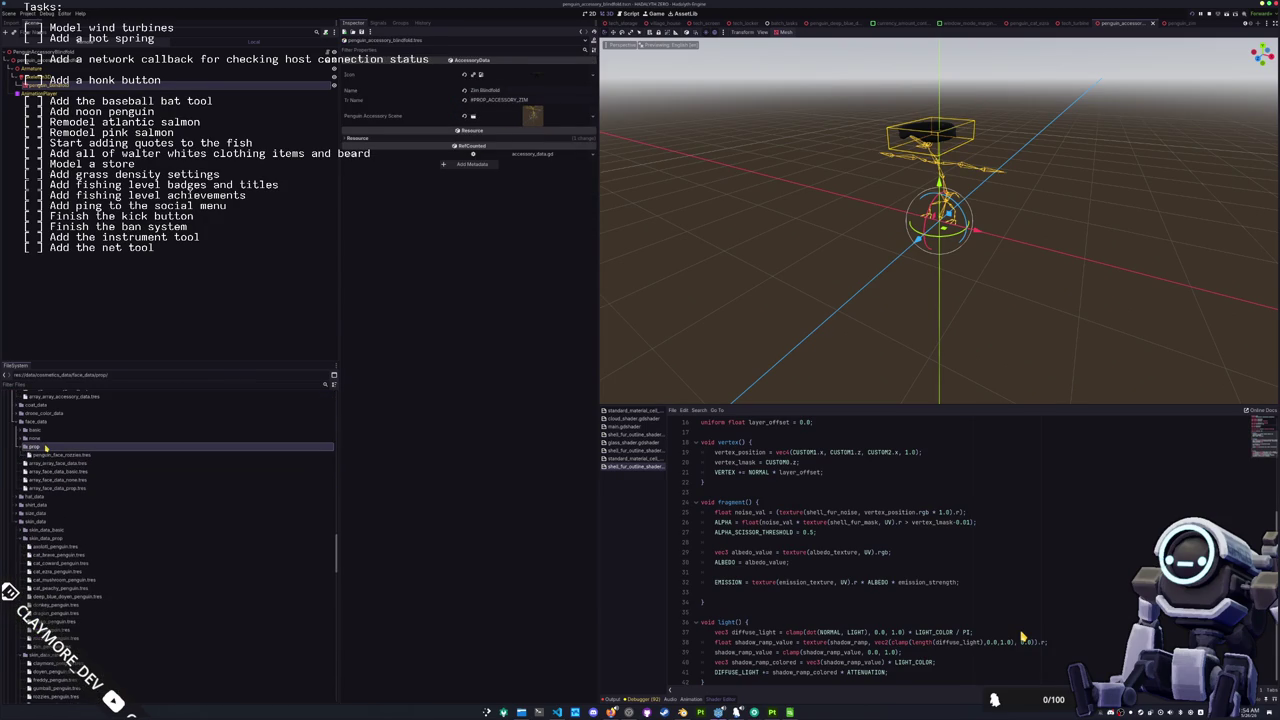
scroll(48, 460, down, 4)
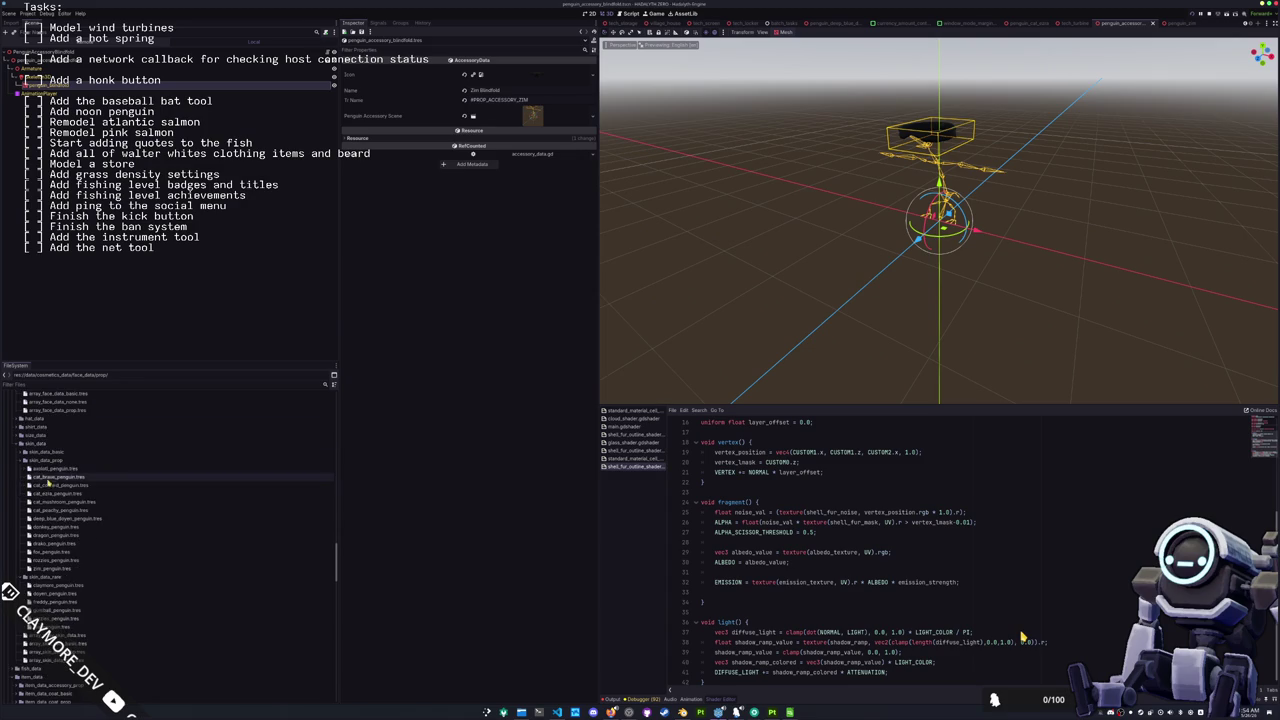
click(55, 529)
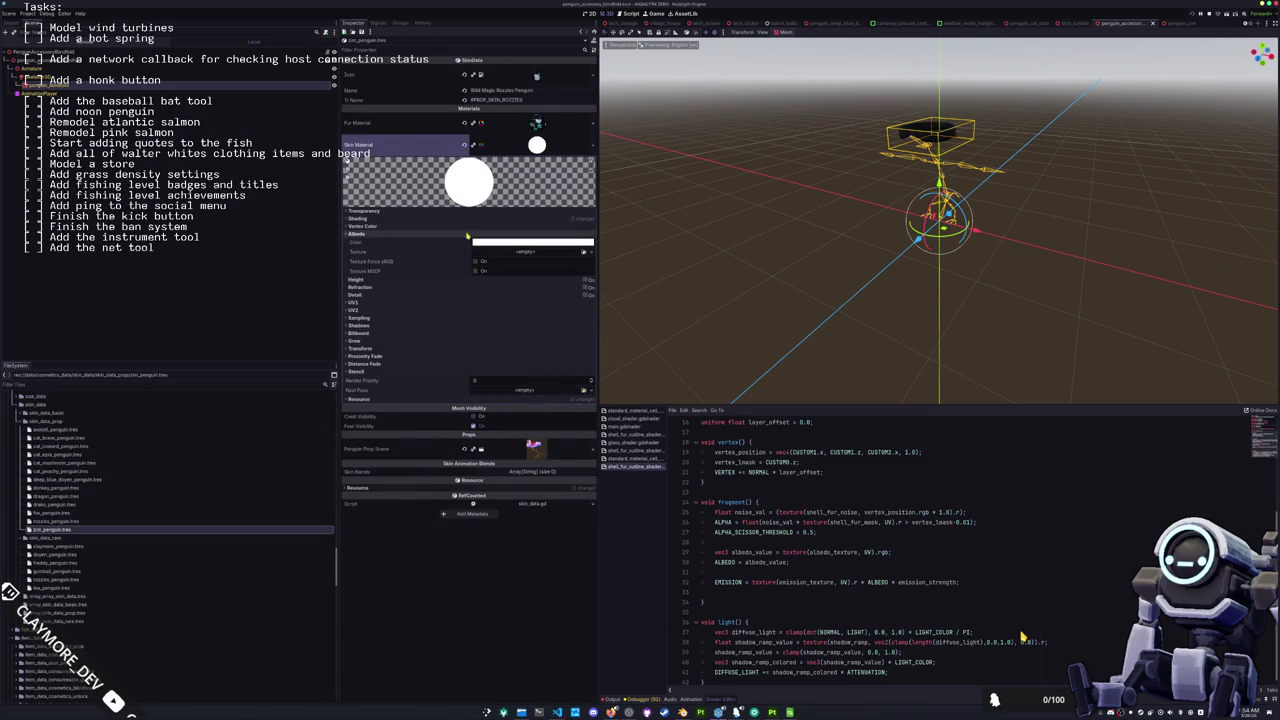
Step: Quick Load the zim penguin skin standard material into Skin Material
click(560, 148)
click(594, 146)
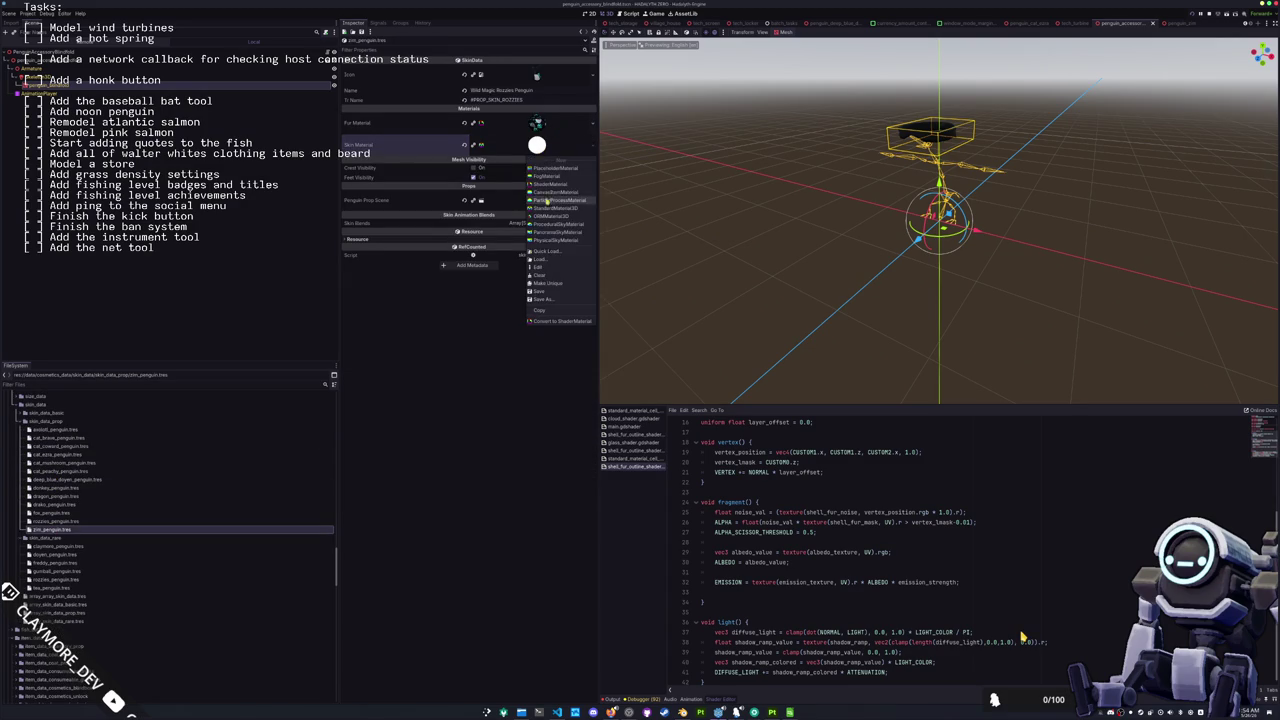
click(549, 251)
text(im)
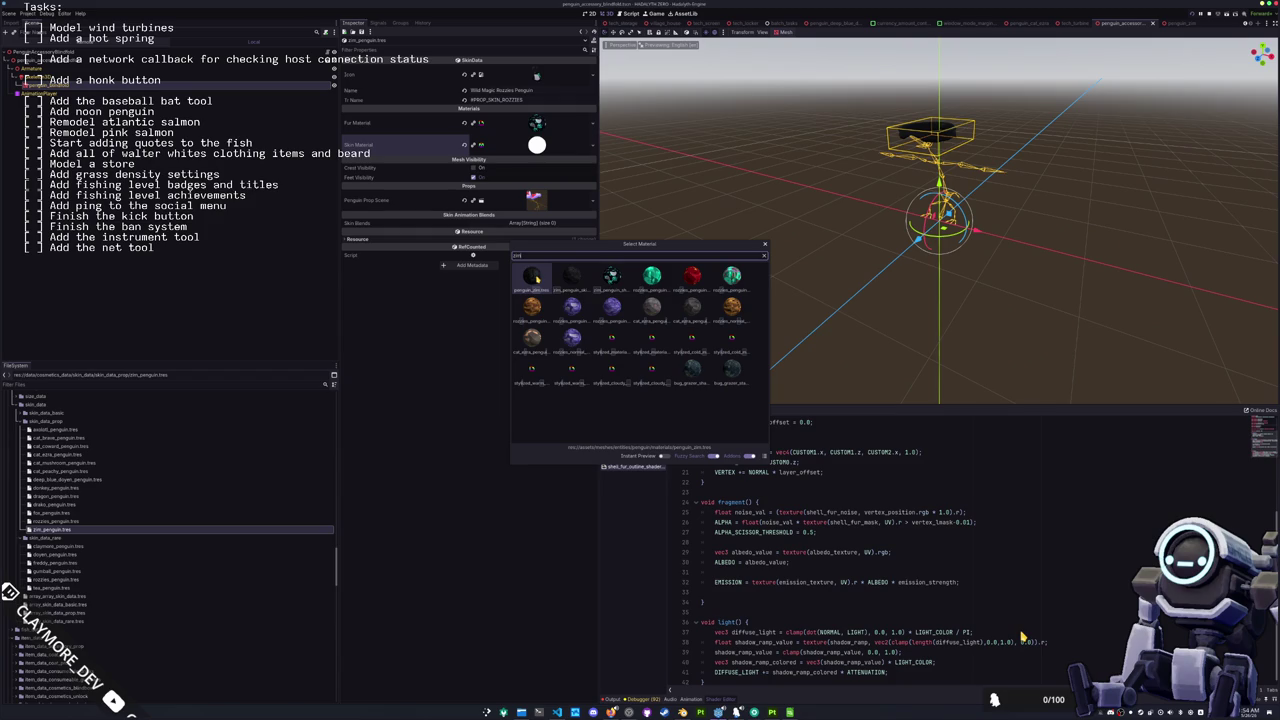
key(Right)
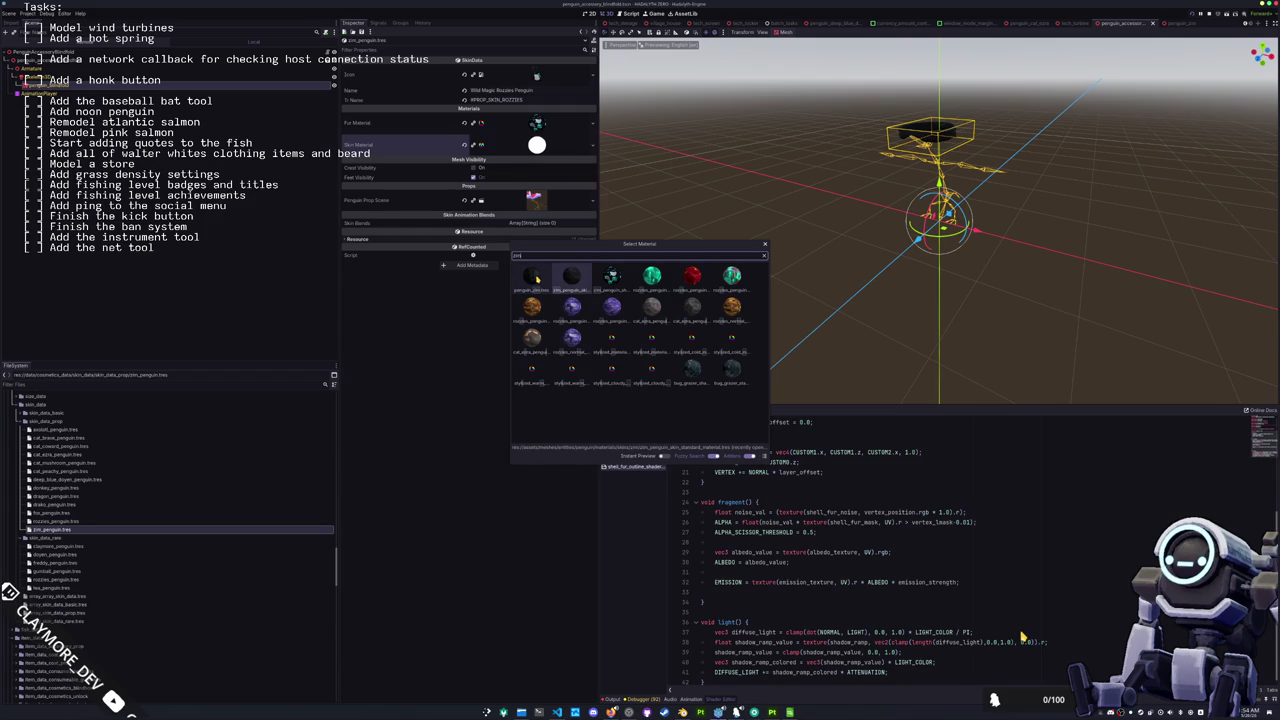
key(Return)
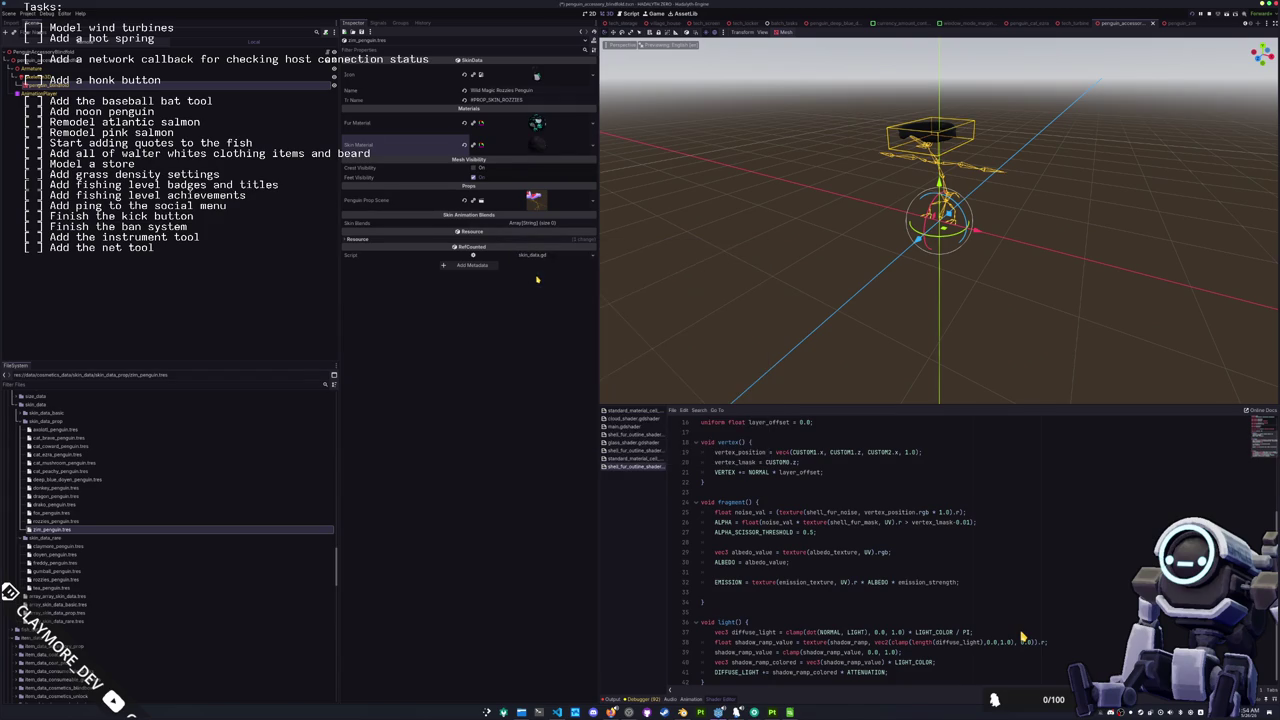
Step: Set Penguin Prop Scene to penguin_zim.tscn and switch to the penguin_zim scene
click(592, 200)
click(568, 239)
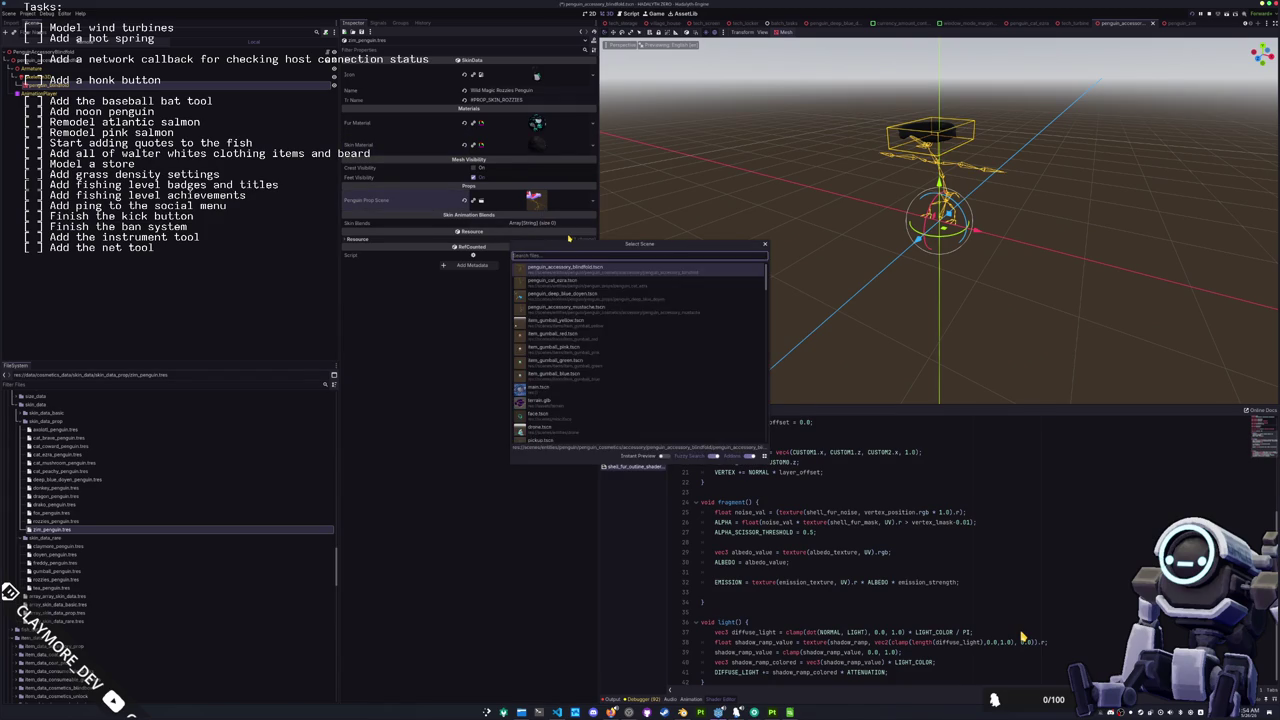
text(zim)
key(Down)
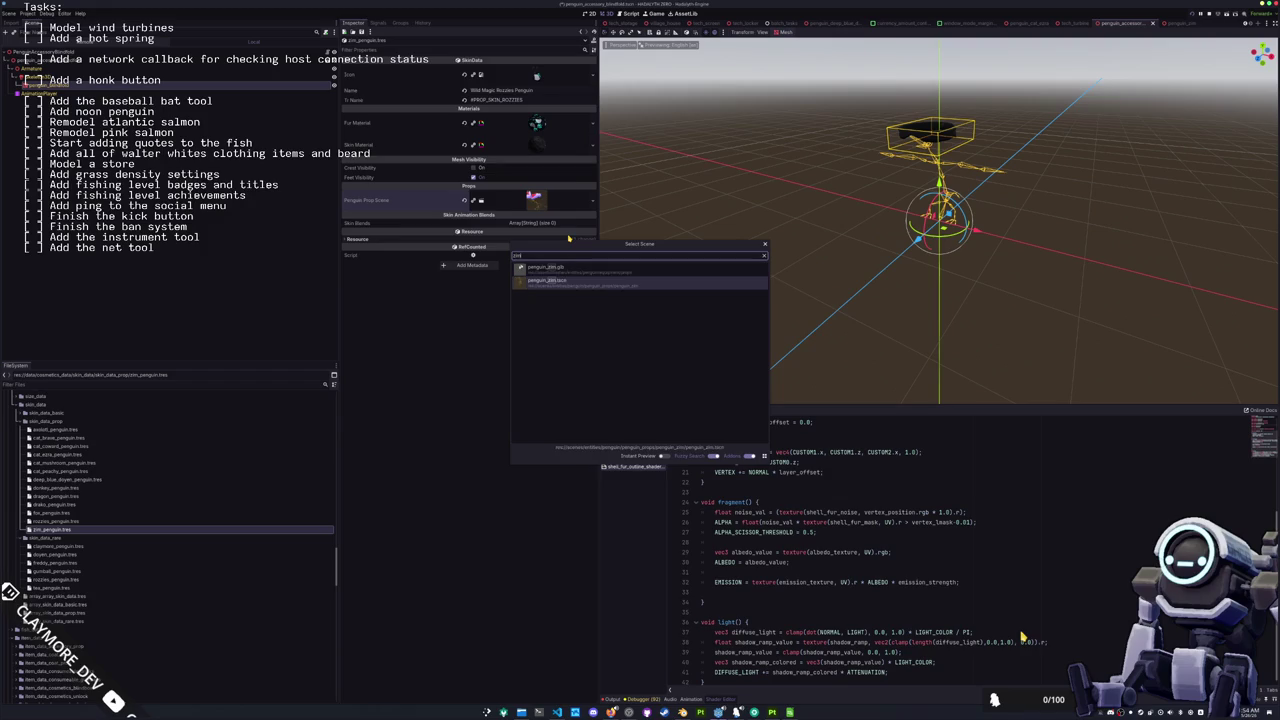
key(Return)
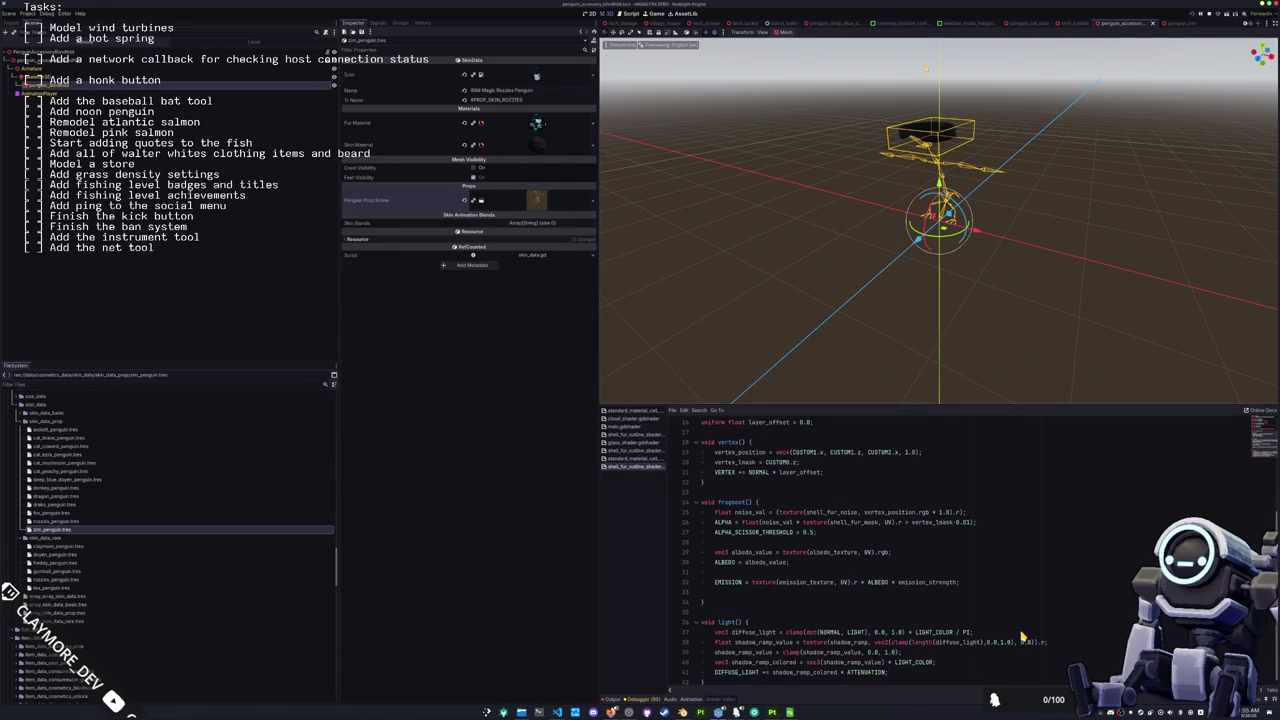
click(1180, 23)
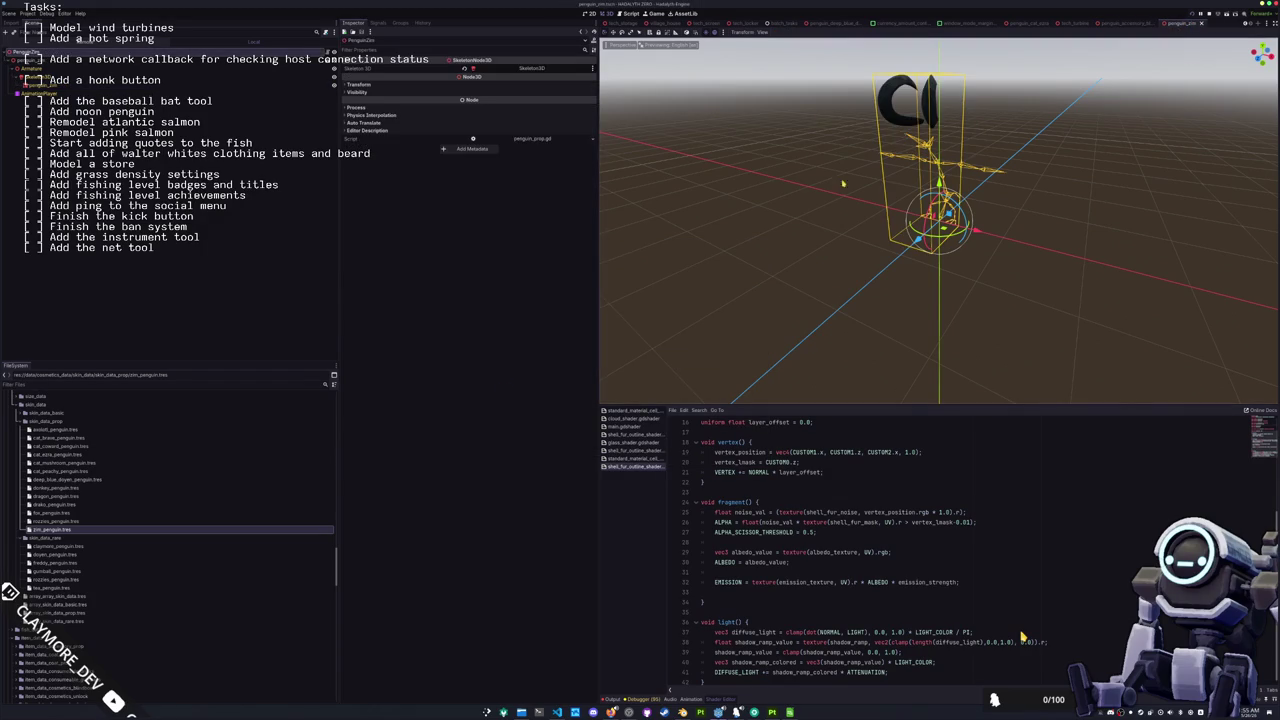
Step: Check the blindfold accessory scene, then save the penguin_zim scene
click(1120, 23)
click(173, 52)
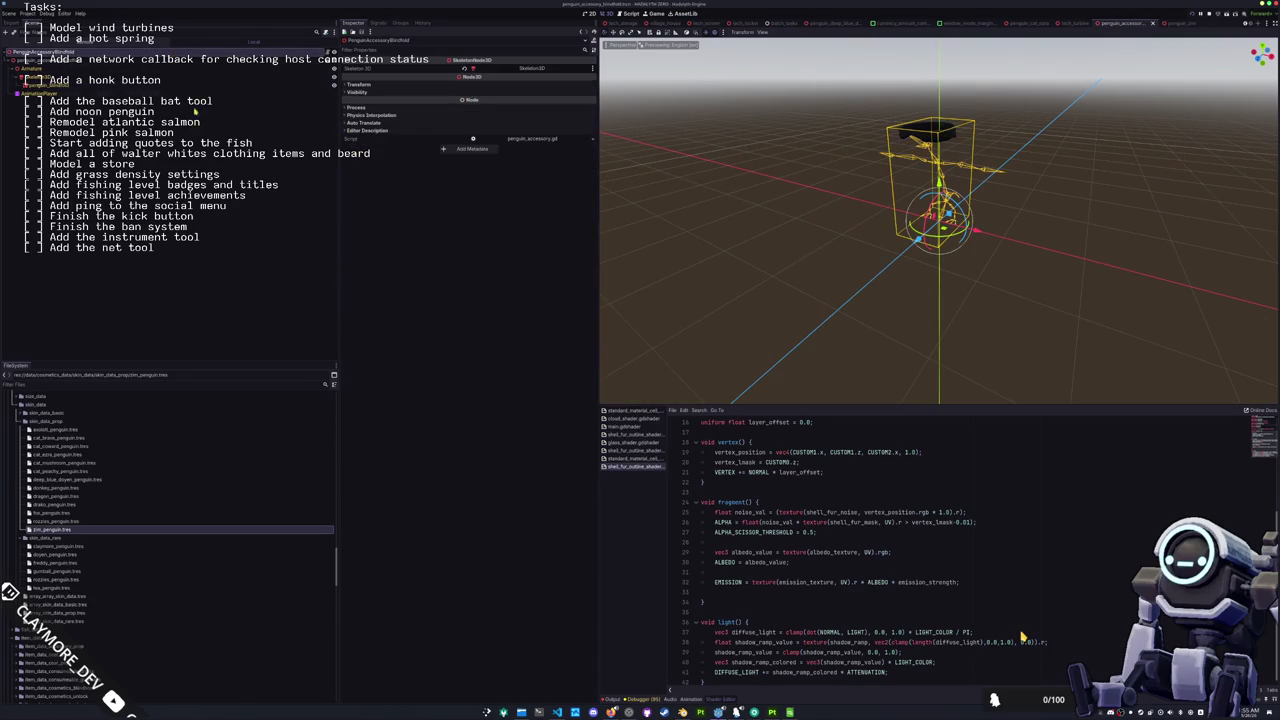
click(1180, 23)
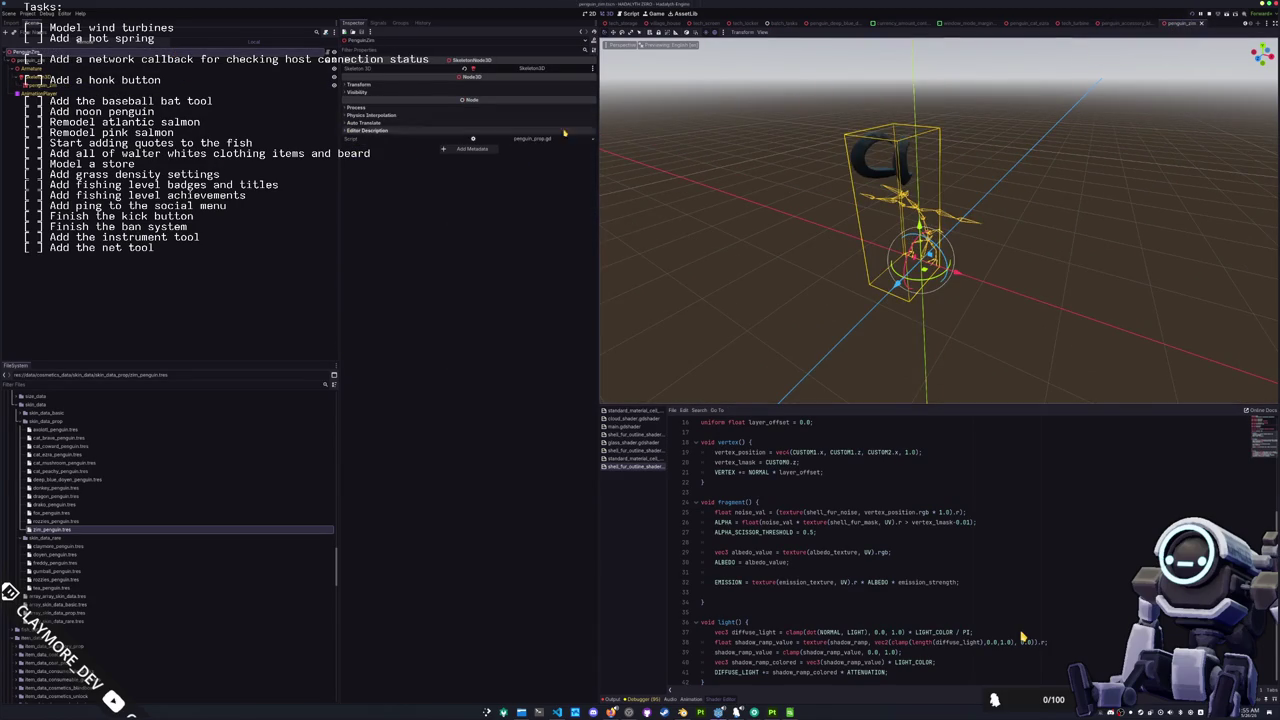
key(ctrl+s)
Step: Add zim_penguin.tres as a new element of array_skin_data_prop.tres and save
scroll(749, 271, down, 1)
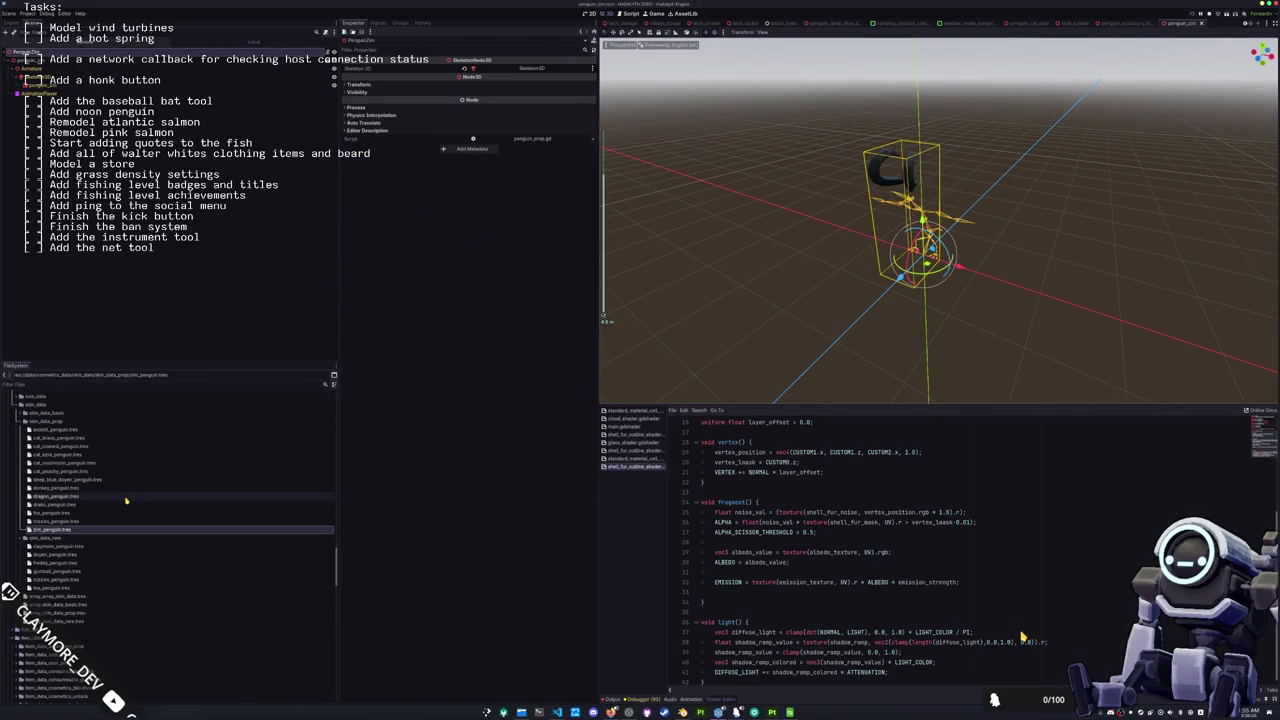
scroll(118, 481, down, 2)
scroll(118, 481, down, 3)
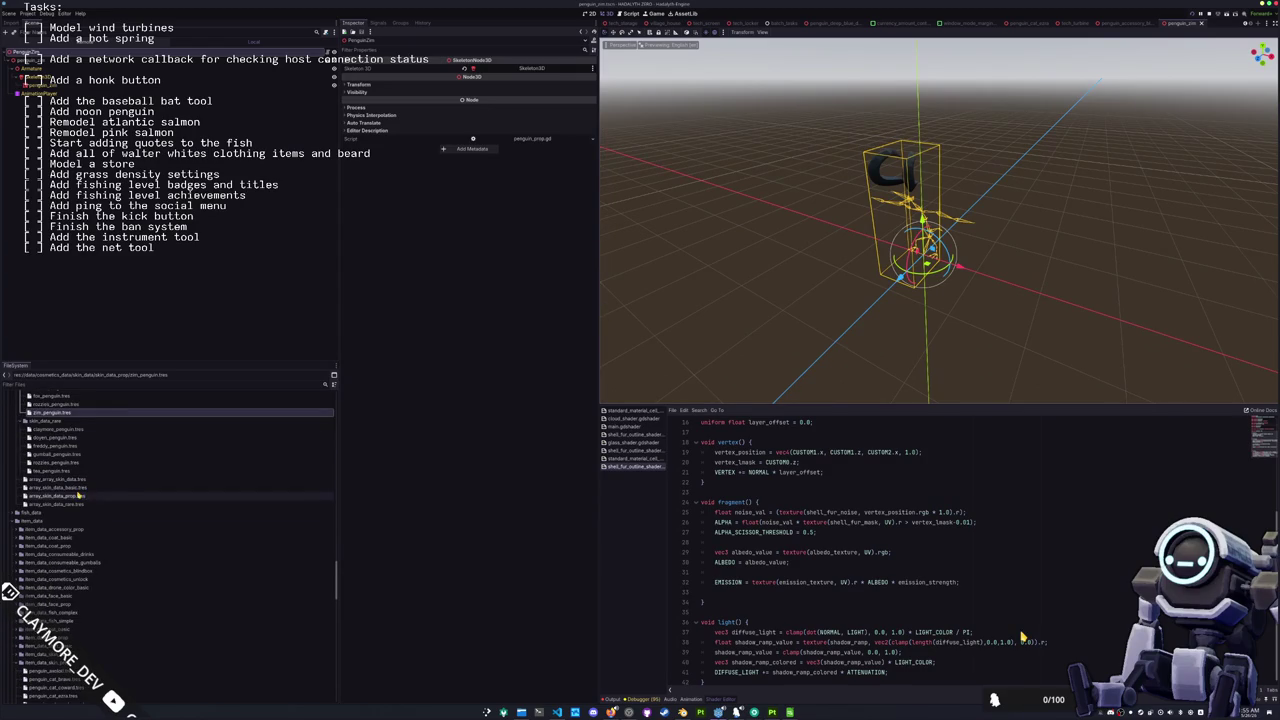
click(78, 496)
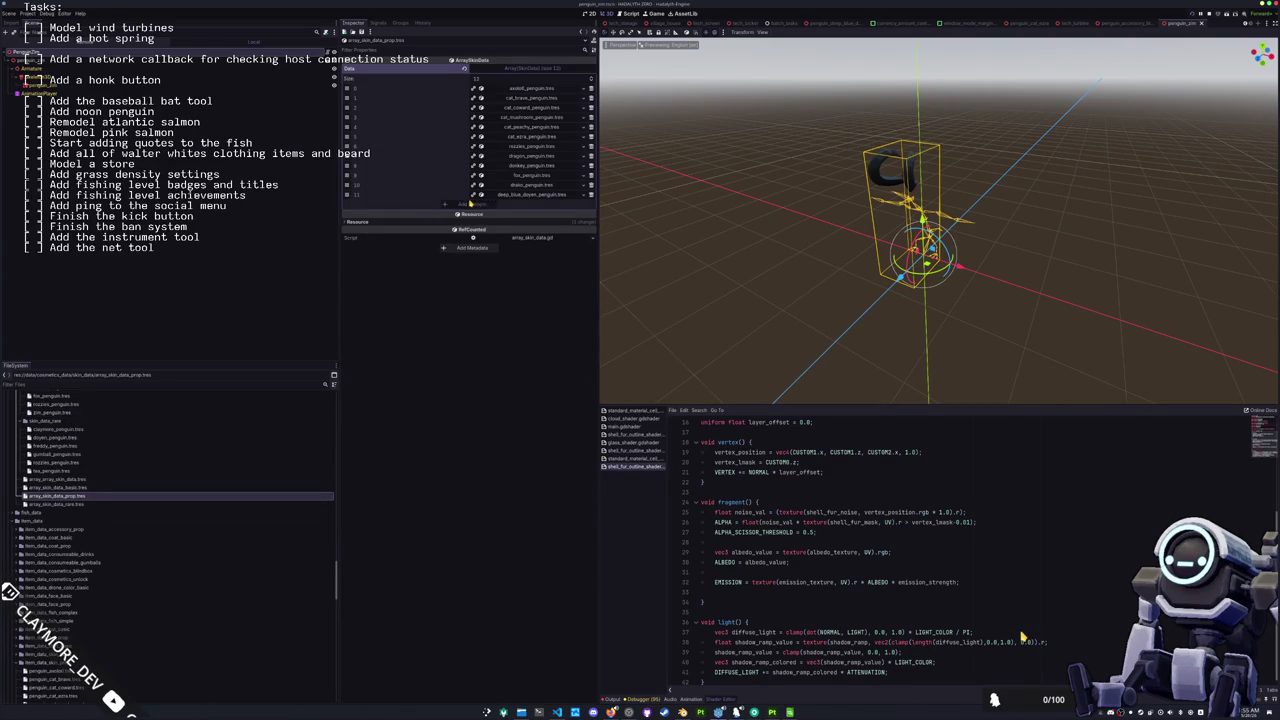
click(466, 204)
click(576, 204)
text(sin)
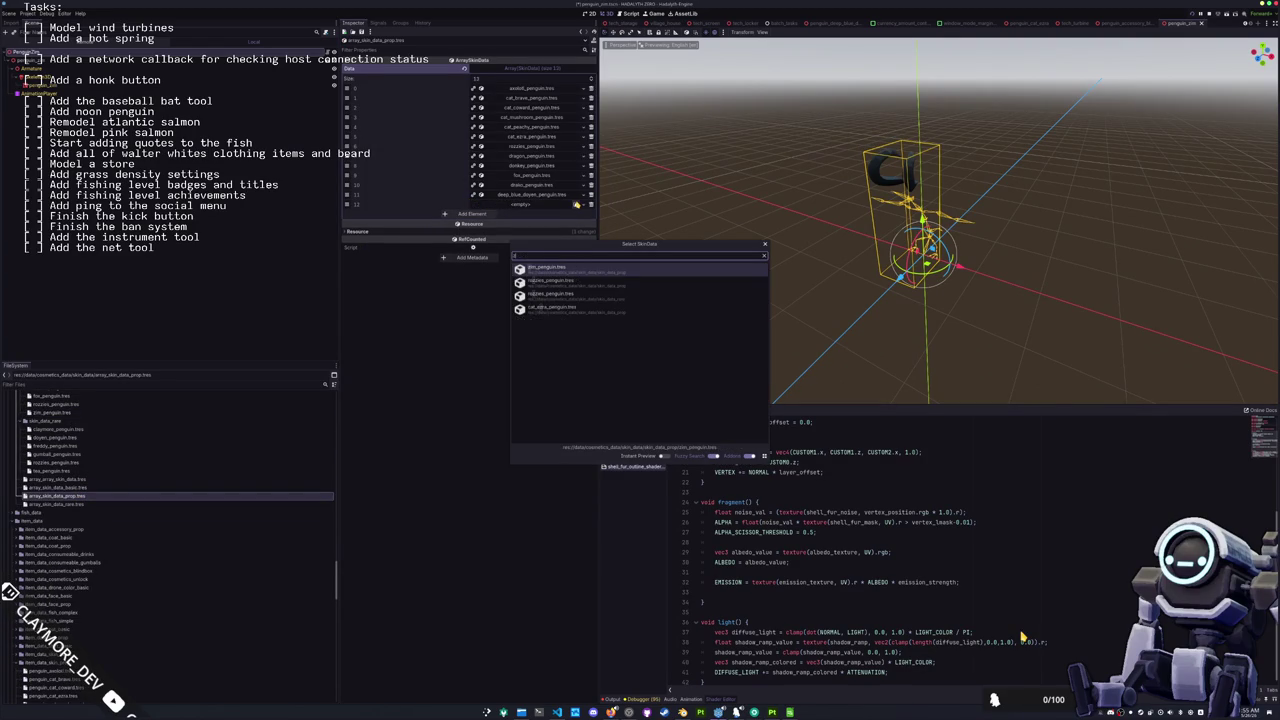
double_click(555, 270)
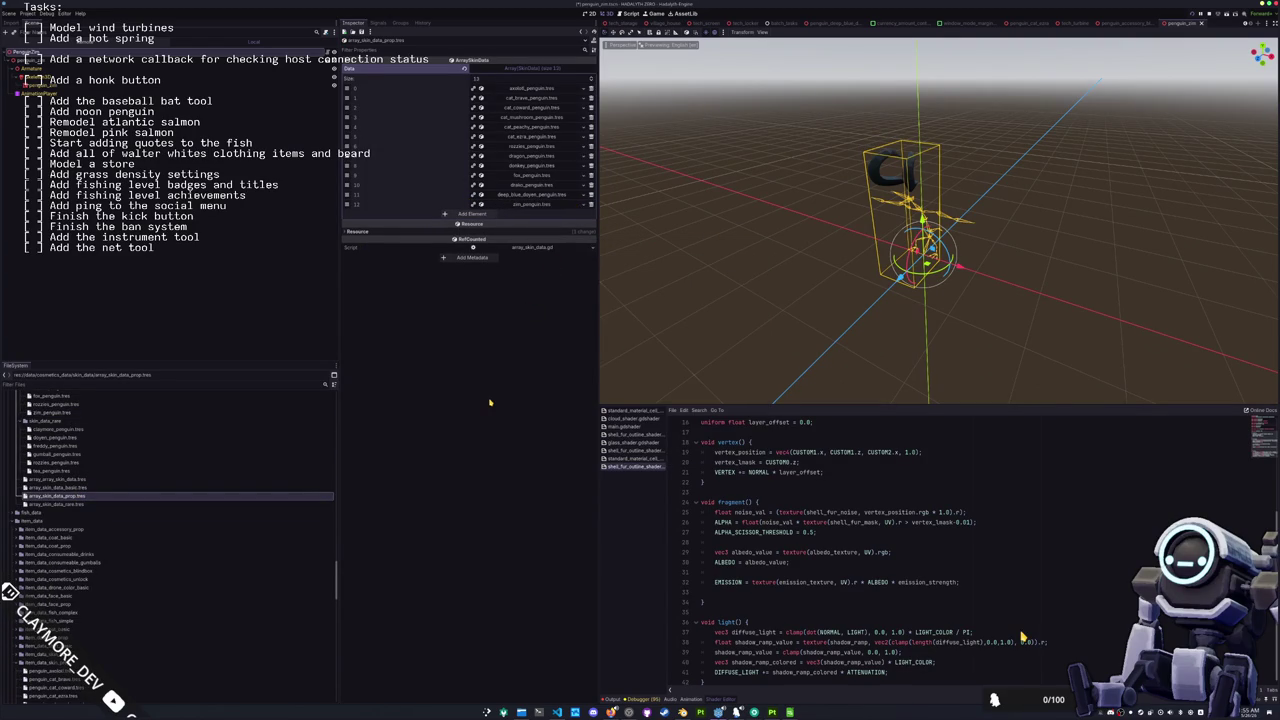
key(ctrl+s)
scroll(99, 496, down, 4)
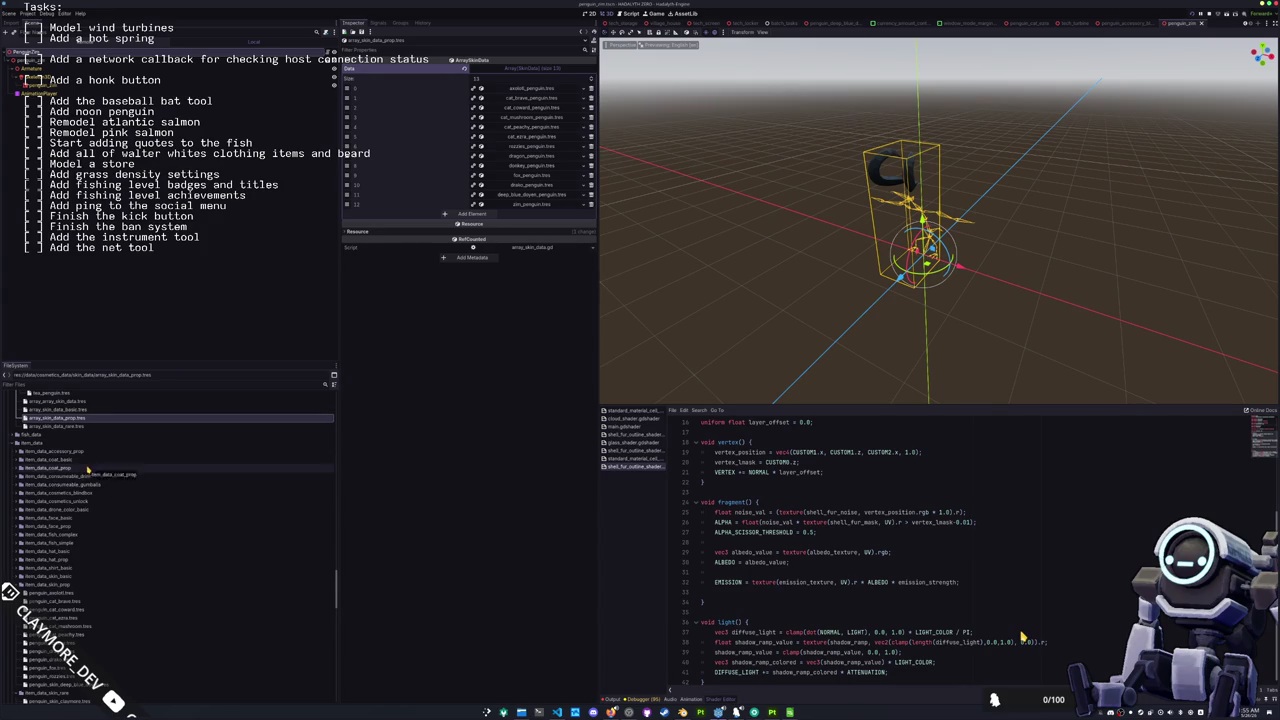
scroll(88, 469, down, 4)
Step: Duplicate the axolotl item data as a zim copy and set its skin to zim_penguin.tres
click(75, 516)
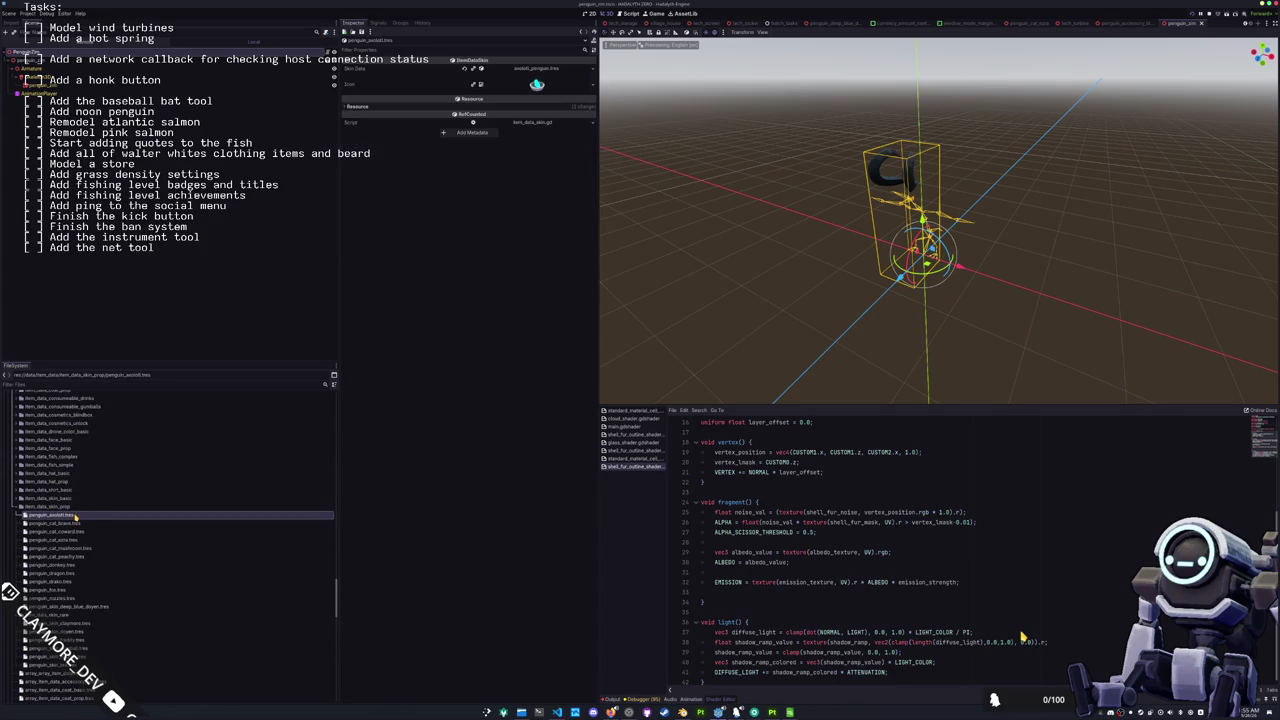
scroll(75, 516, down, 2)
key(ctrl+d)
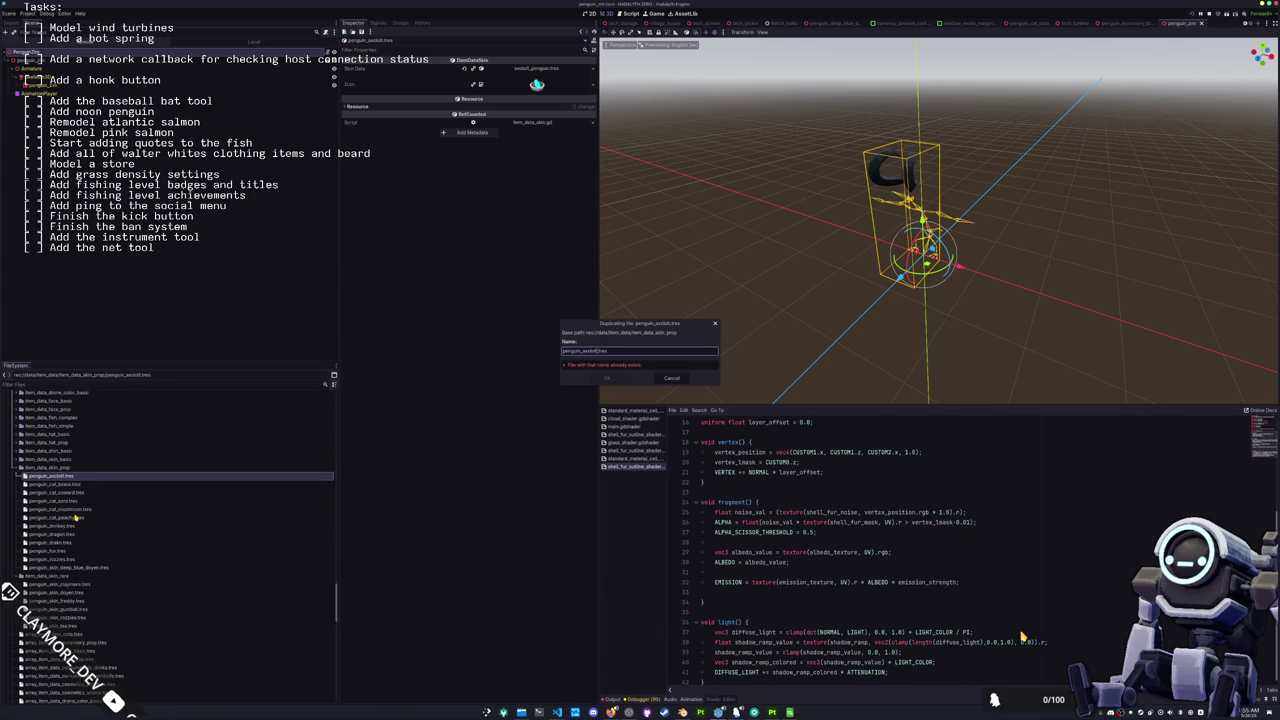
text(zim)
key(Return)
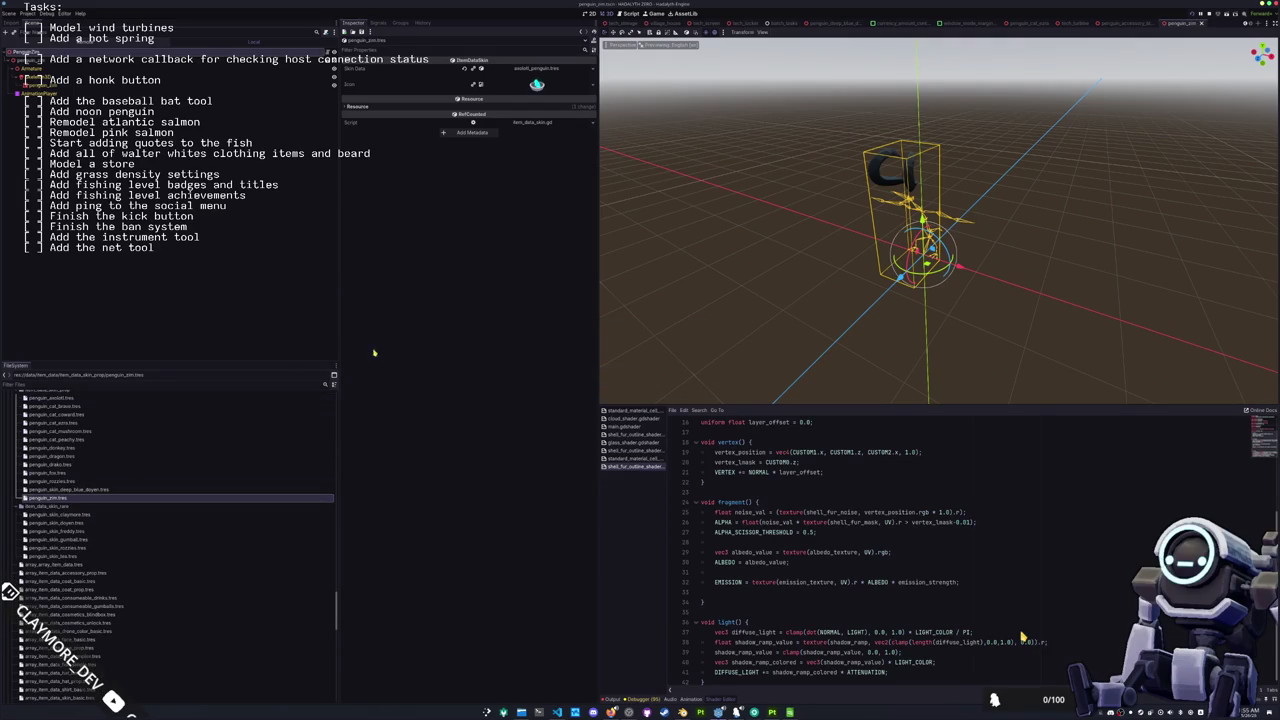
click(592, 68)
click(573, 99)
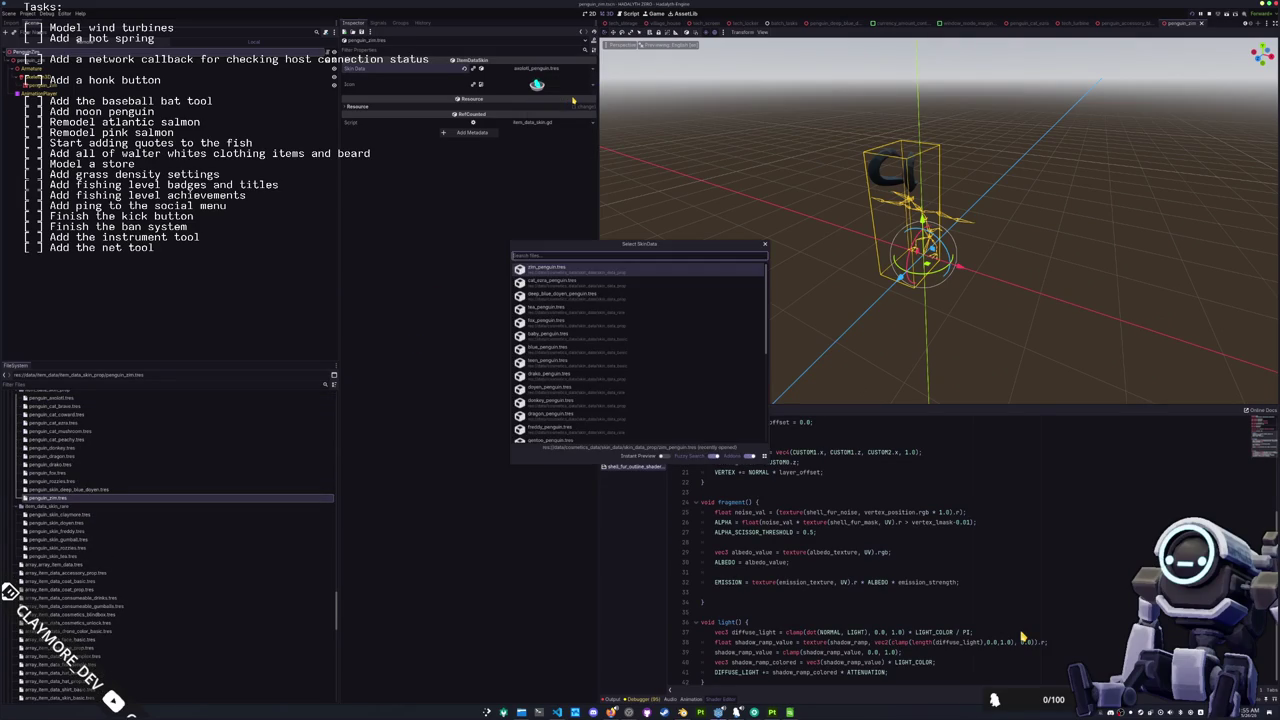
text(zim)
key(Return)
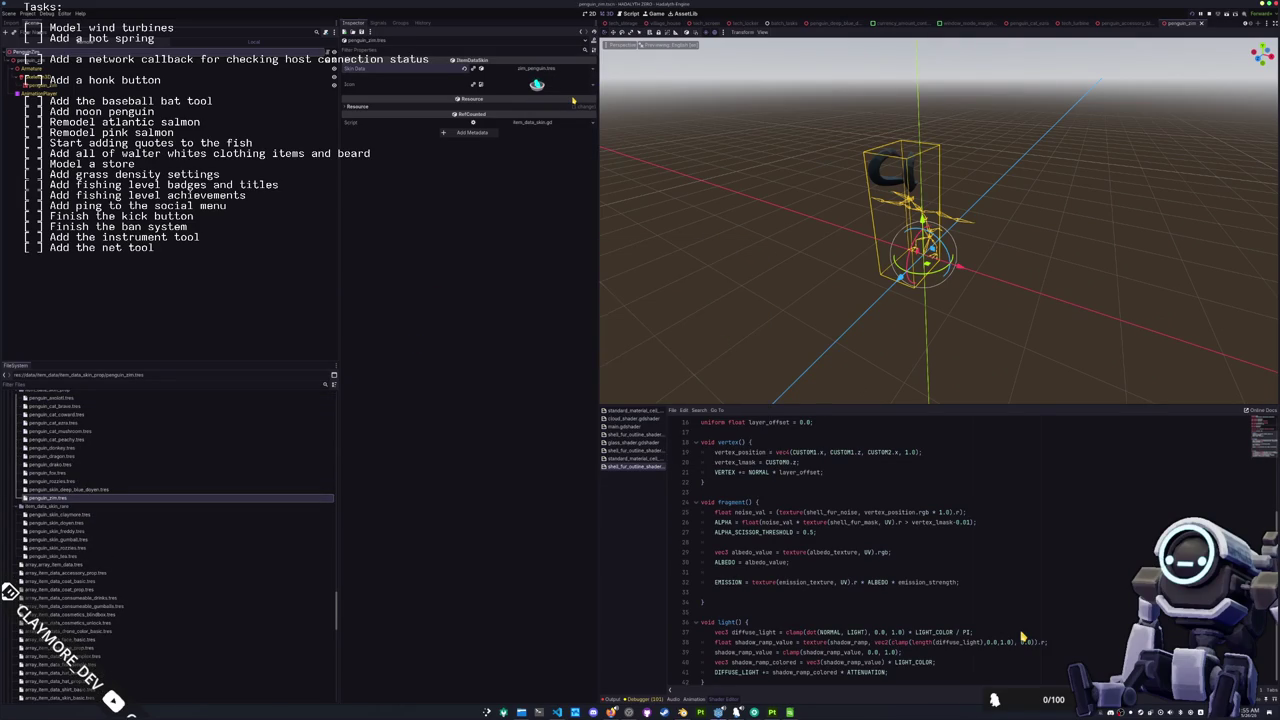
Step: Add the zim item data as a new element of array_item_data_skin_prop.tres and save
scroll(50, 464, up, 3)
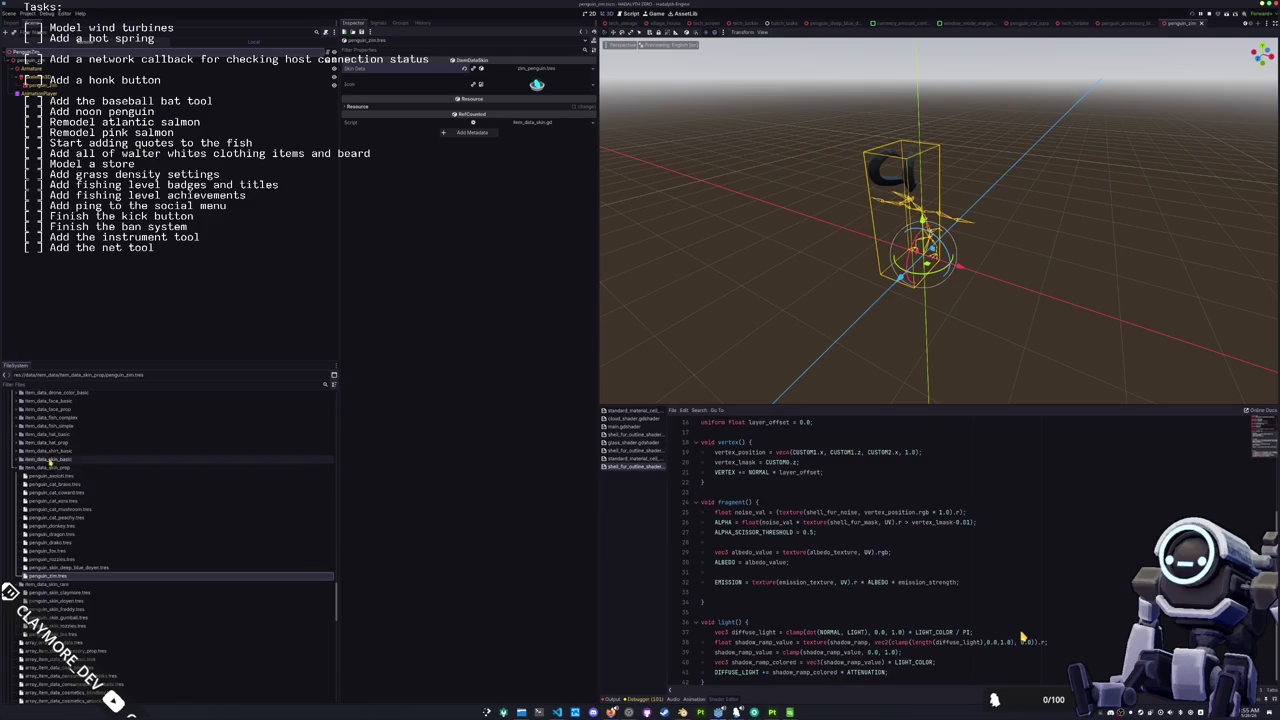
scroll(52, 470, down, 5)
scroll(65, 484, down, 3)
scroll(65, 484, down, 2)
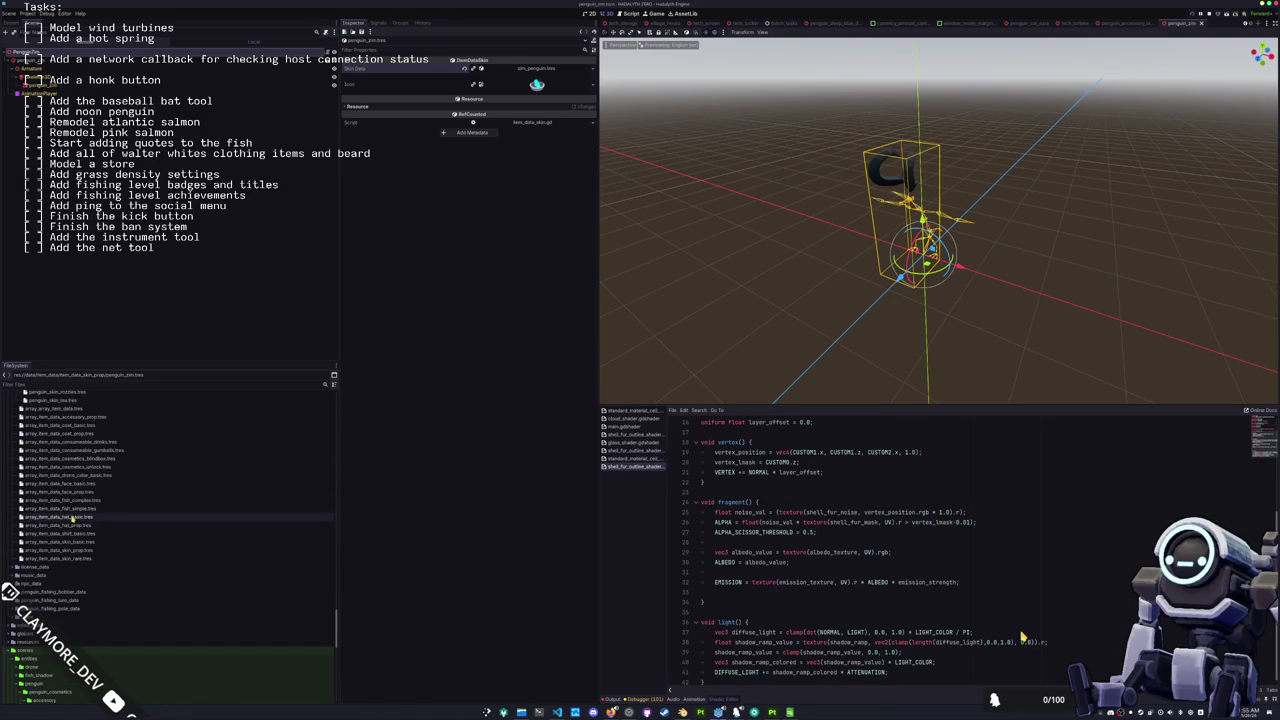
click(80, 550)
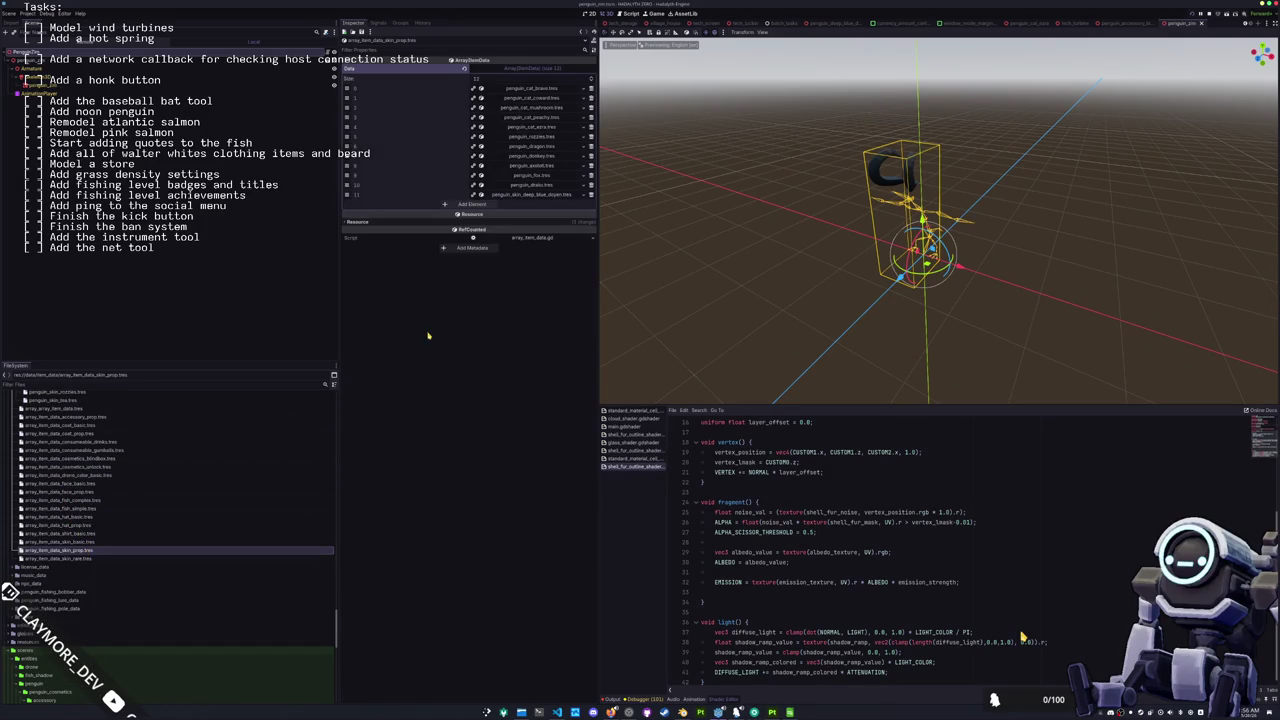
click(486, 203)
click(577, 204)
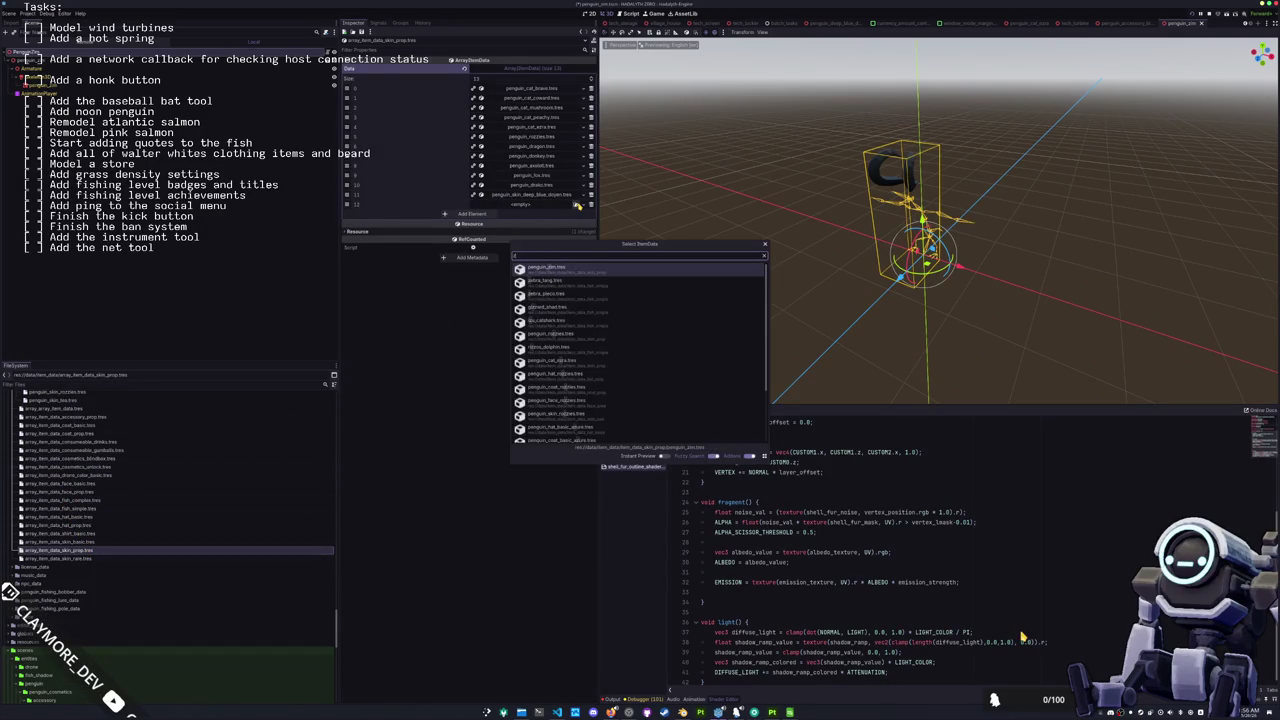
text(m)
key(Return)
key(ctrl+s)
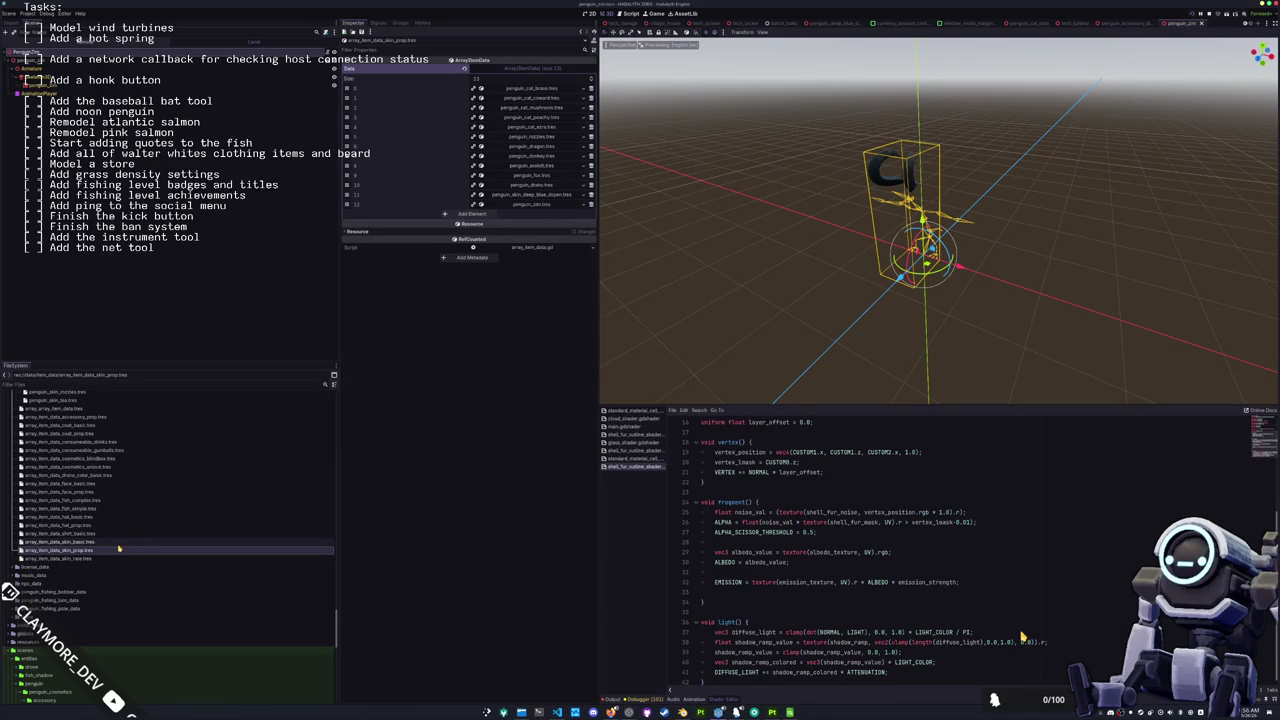
scroll(100, 510, up, 5)
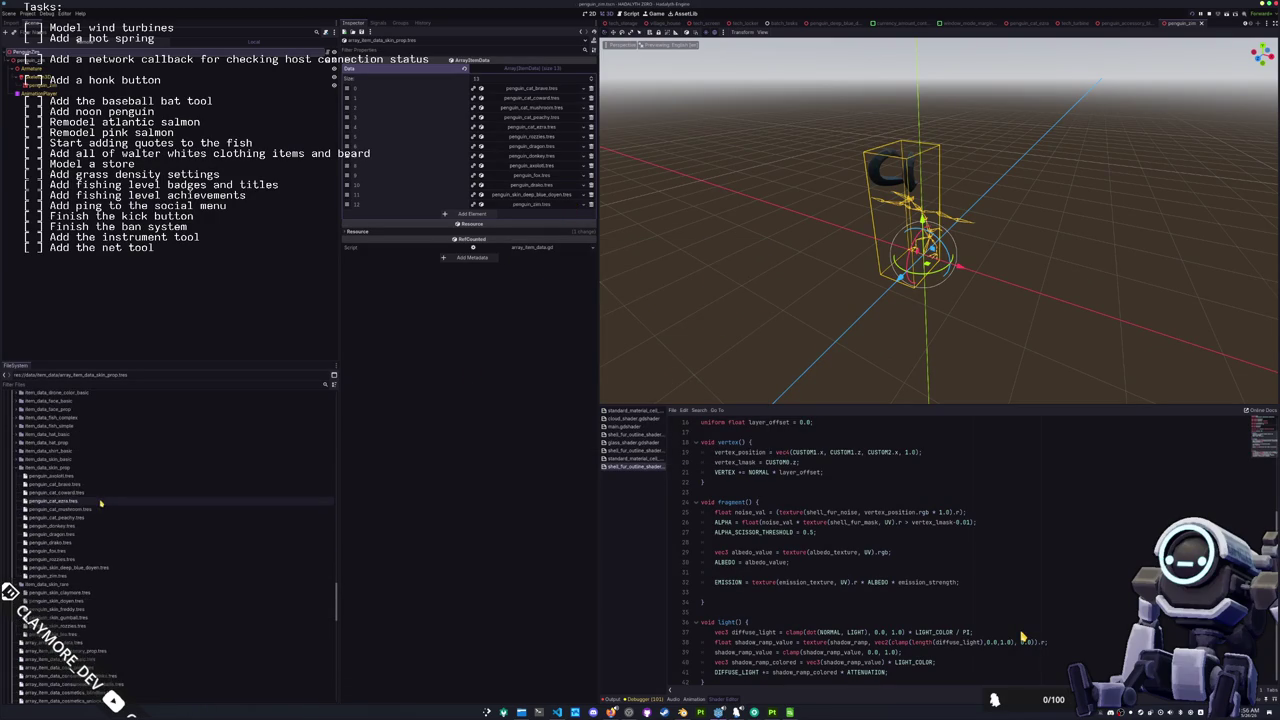
scroll(91, 493, up, 3)
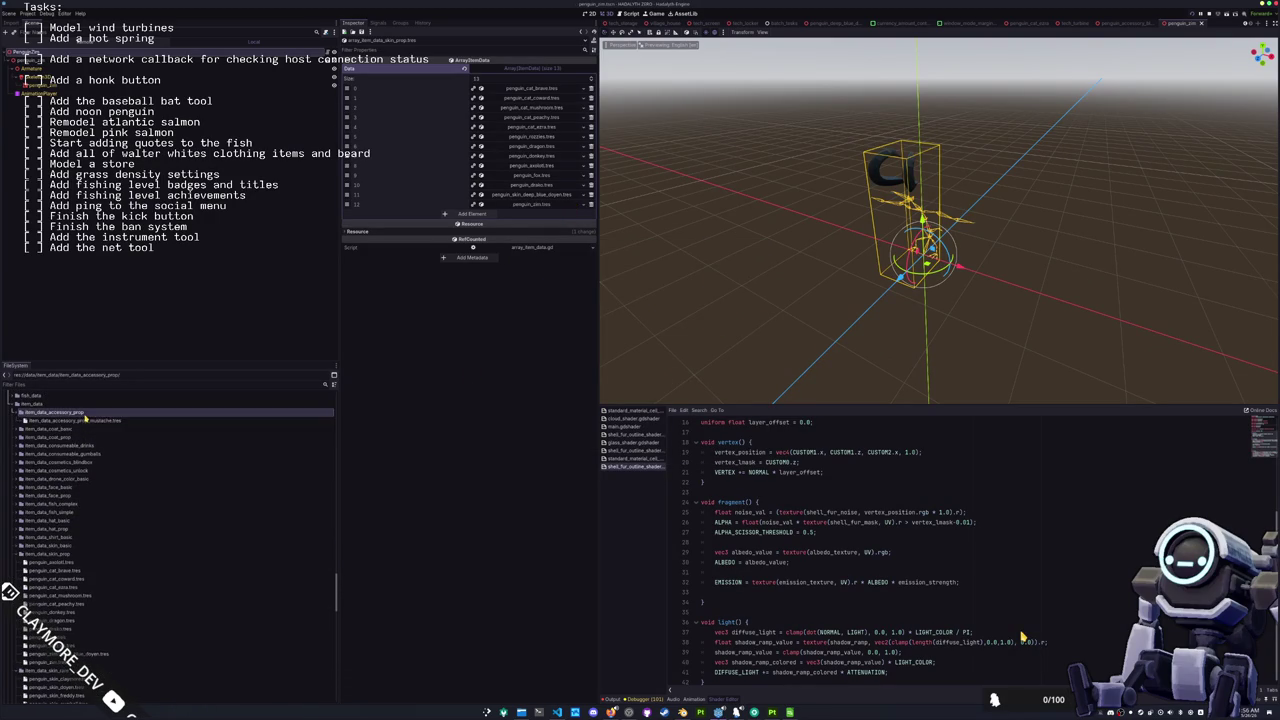
Step: Duplicate the mustache item file as item_data_accessory_prop_blindfold.tres
click(84, 421)
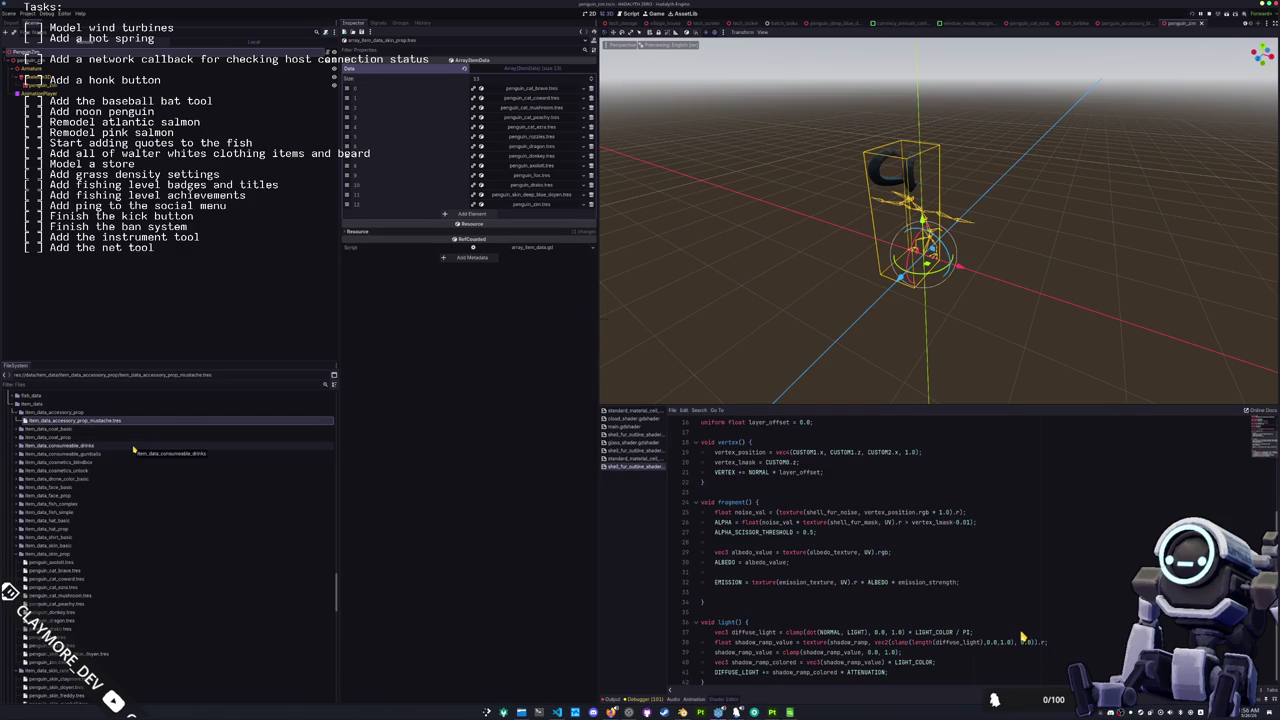
key(ctrl+d)
key(ctrl+shift+Right)
text(blindfold.tres)
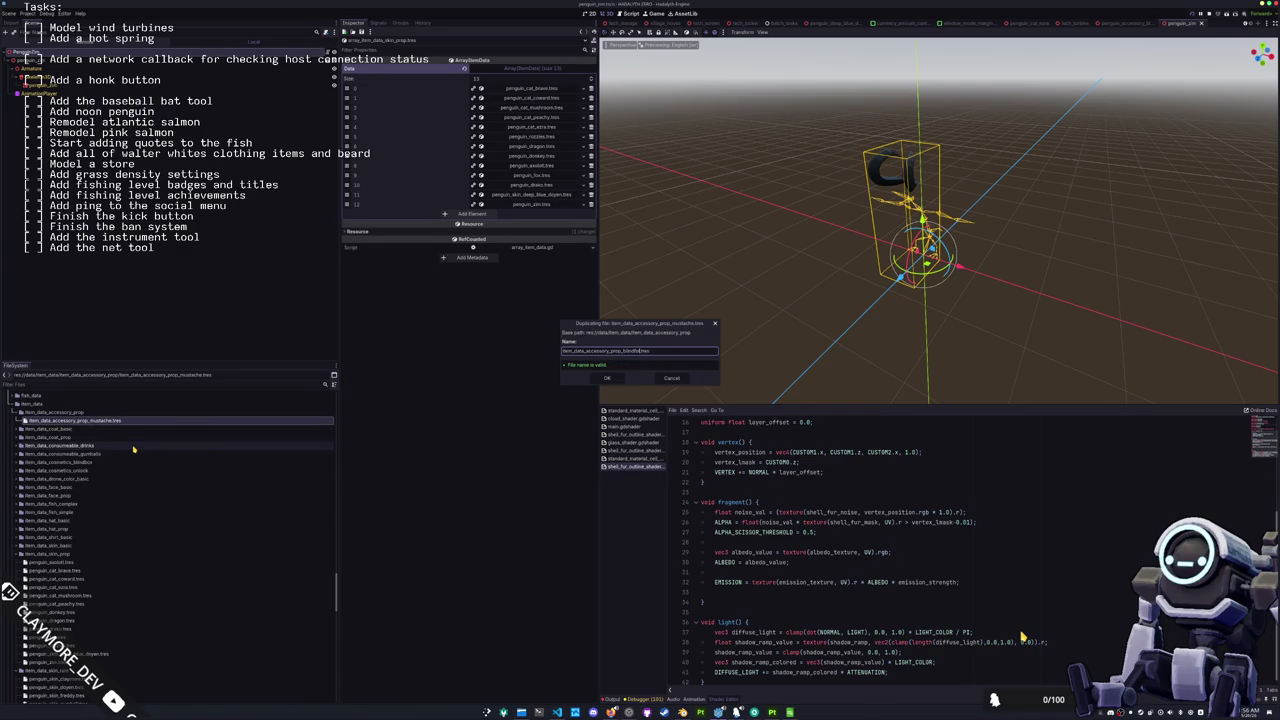
key(Return)
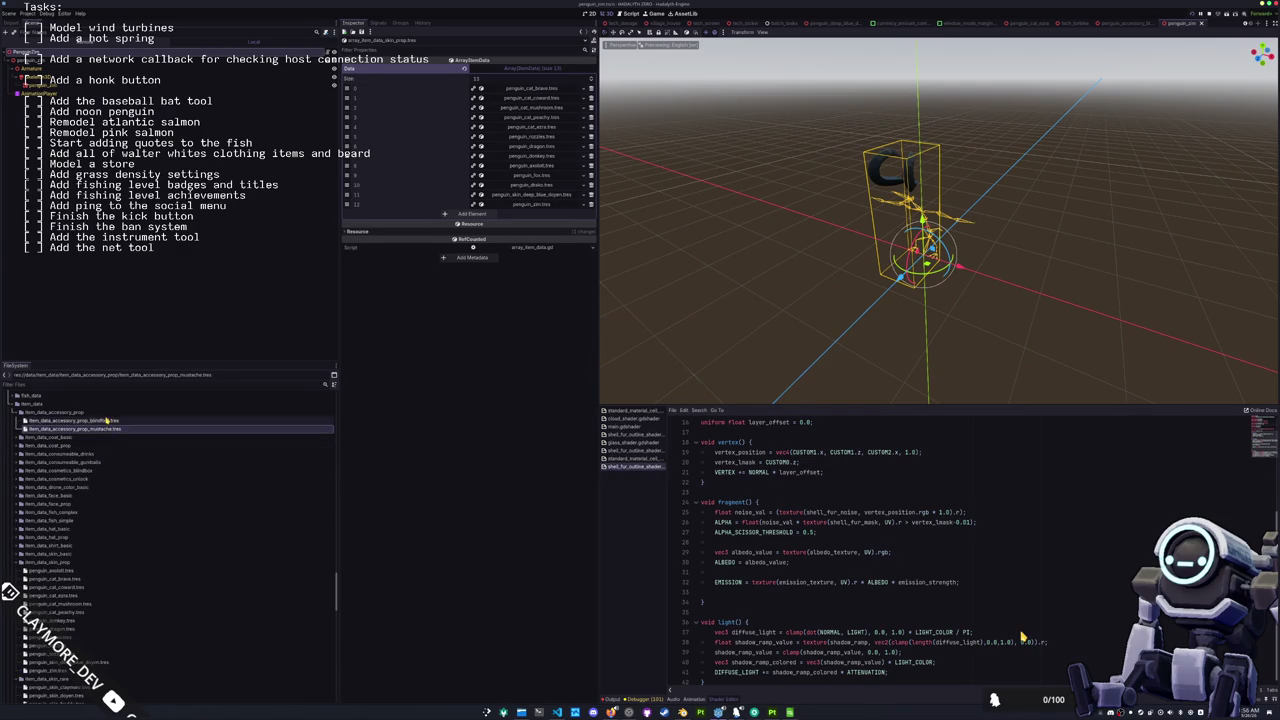
Step: Set the blindfold item's Accessory Data to penguin_accessory_blindfold.tres
click(106, 421)
click(594, 68)
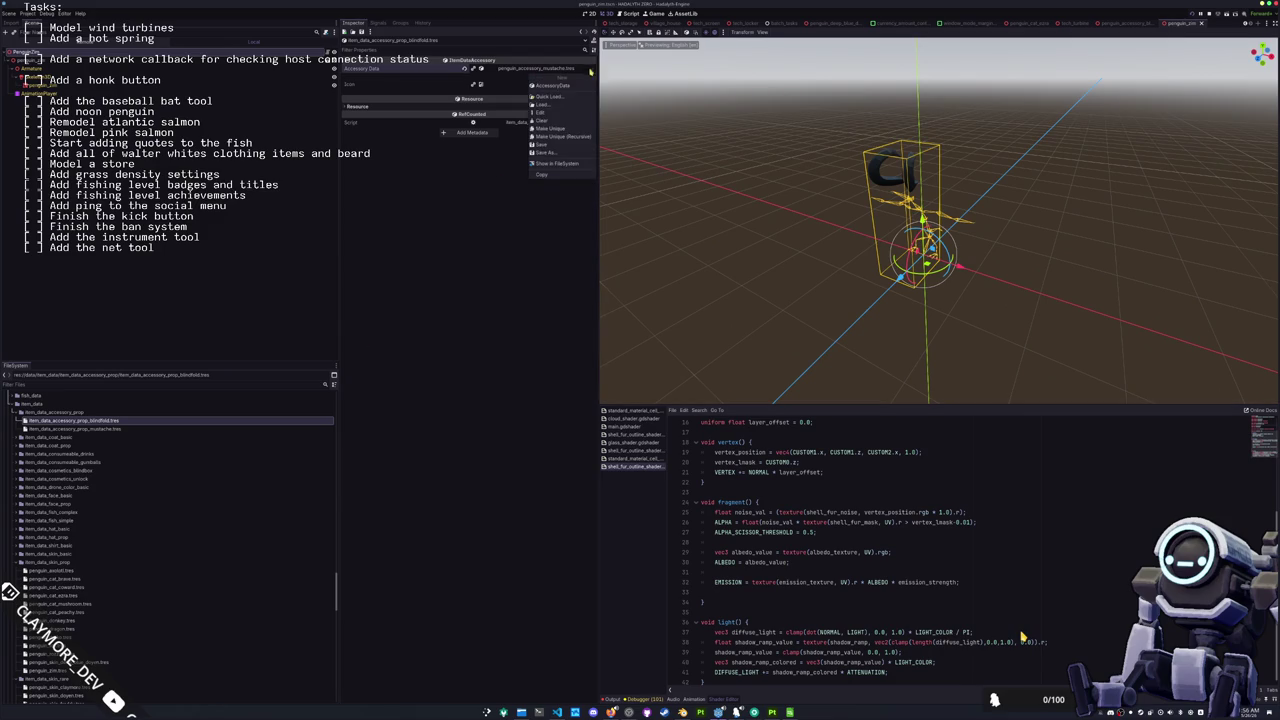
click(560, 90)
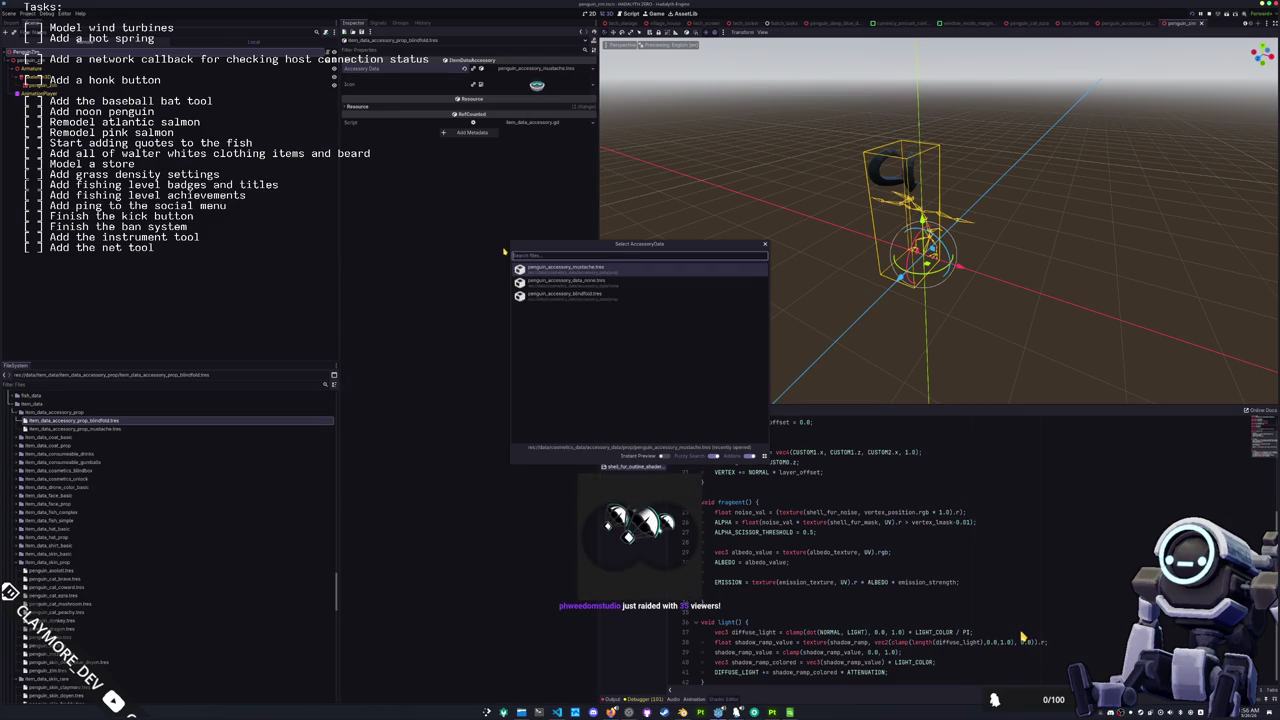
key(Down)
key(Return)
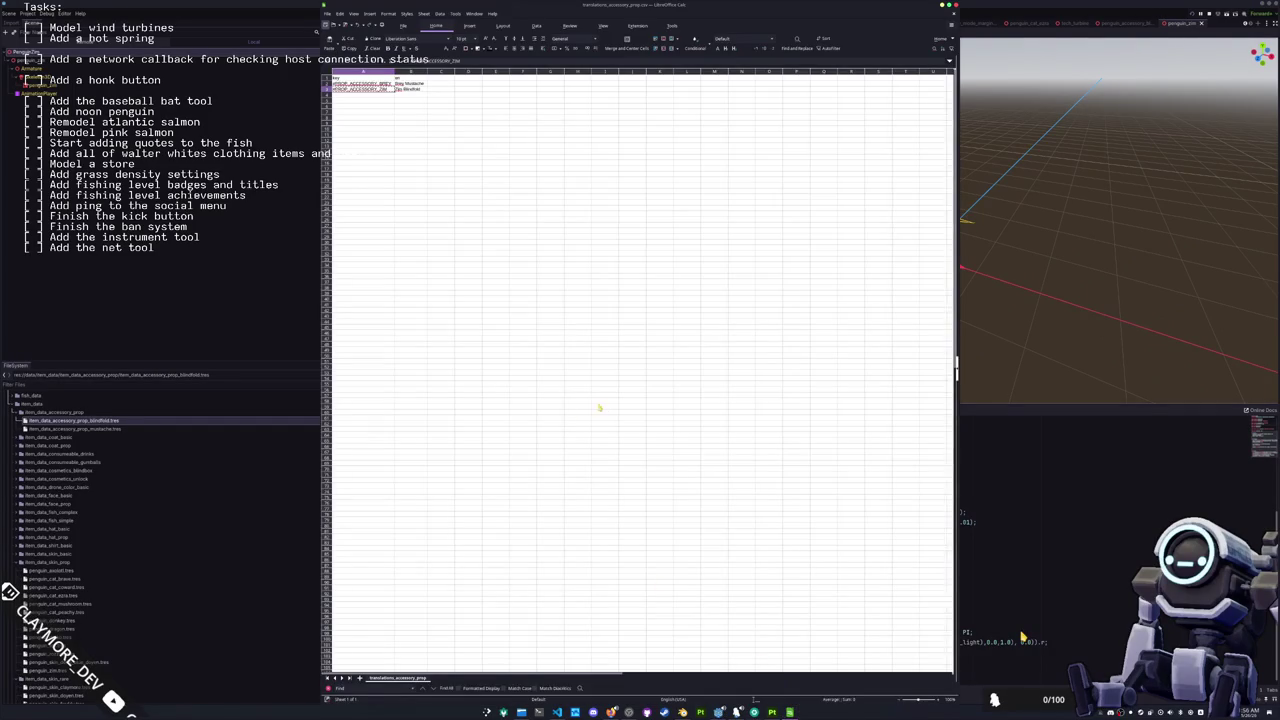
Step: Open translations_skin.csv in Calc, accepting the default CSV import settings
click(327, 13)
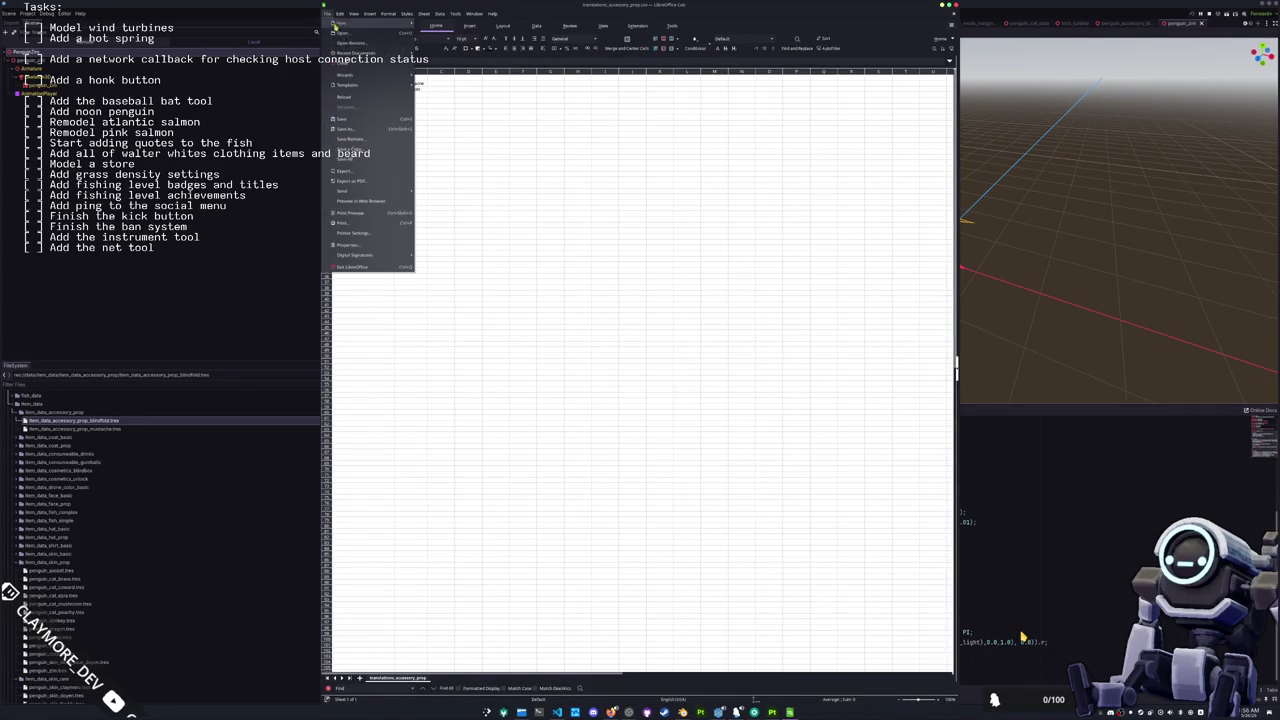
mouse_move(366, 53)
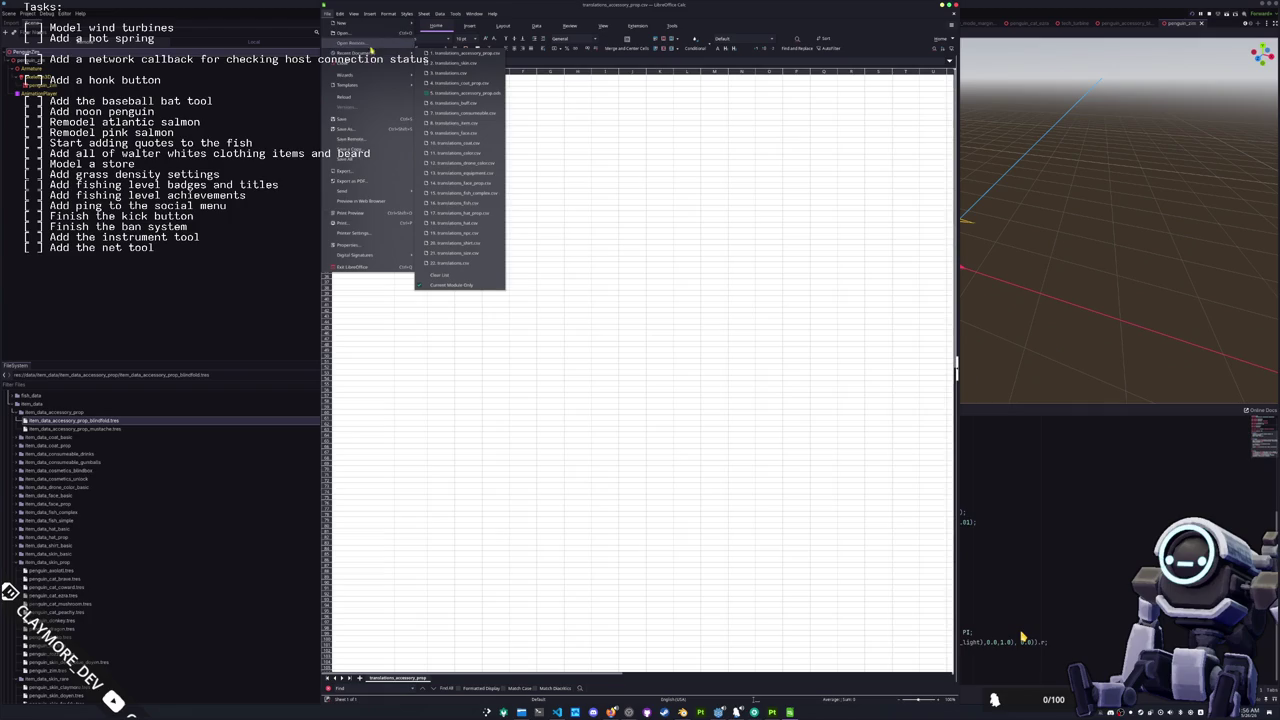
click(368, 36)
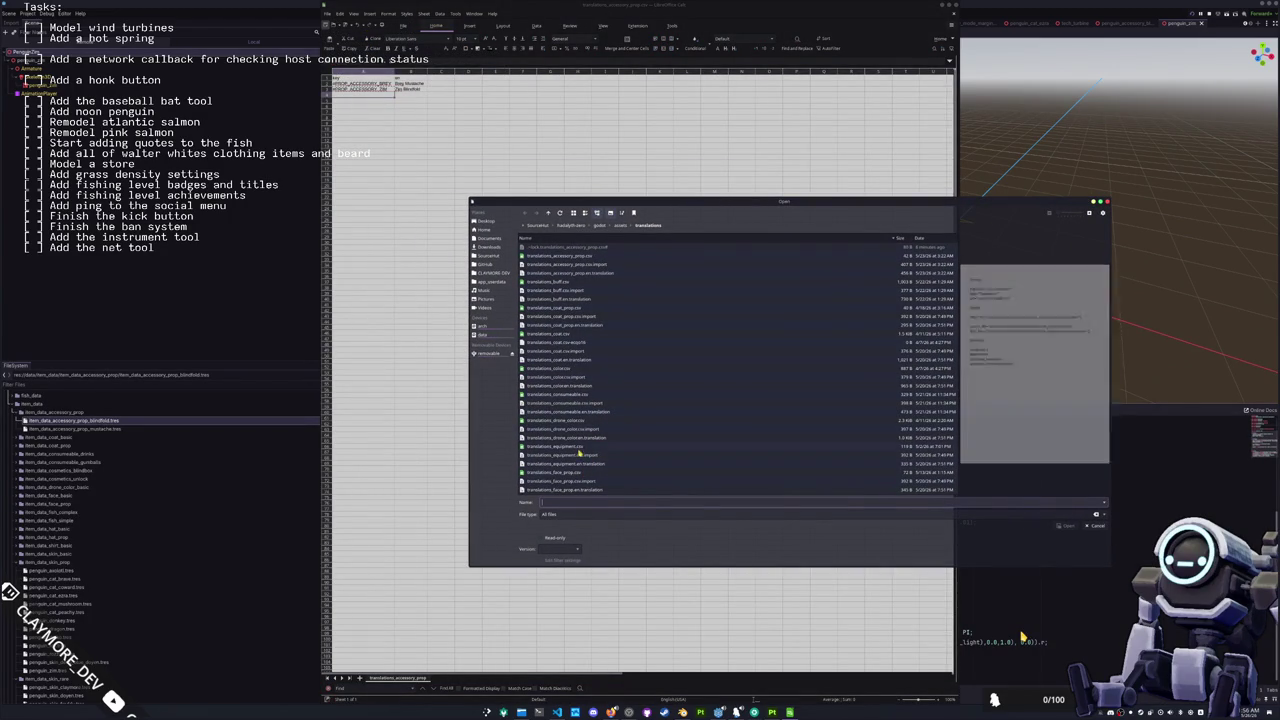
scroll(578, 400, down, 5)
scroll(578, 400, down, 3)
scroll(576, 425, down, 3)
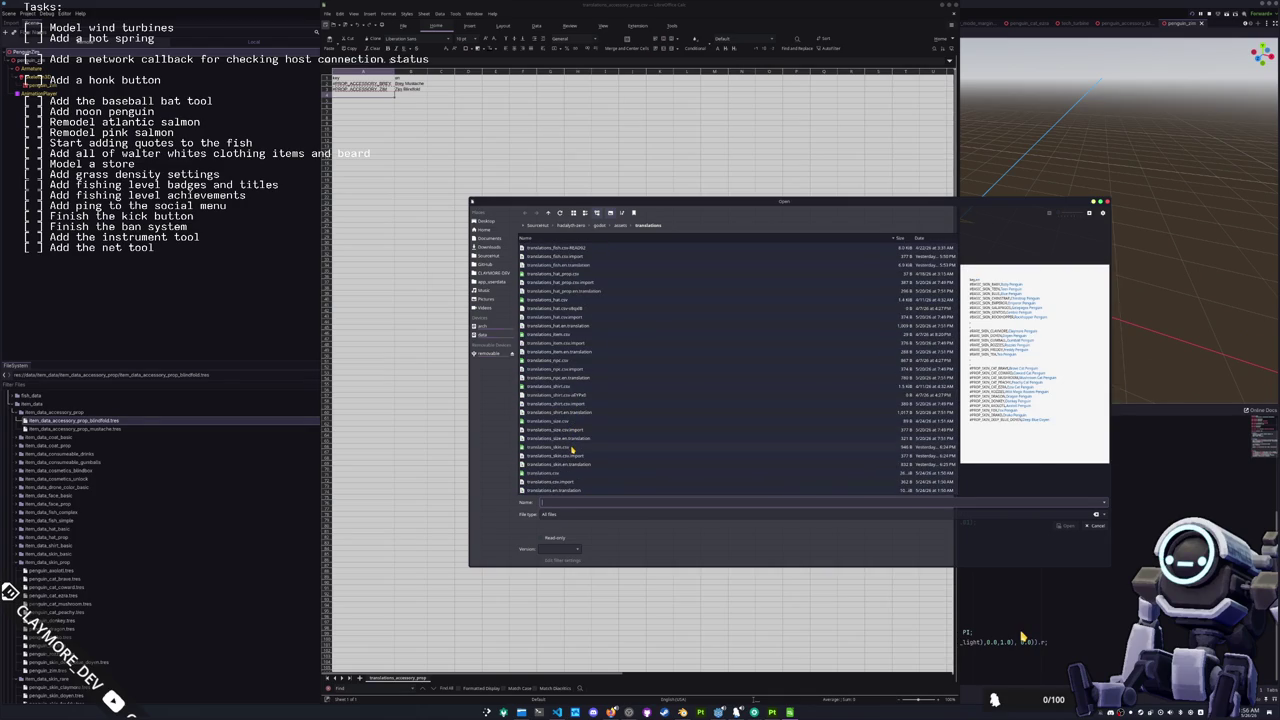
double_click(572, 449)
click(679, 471)
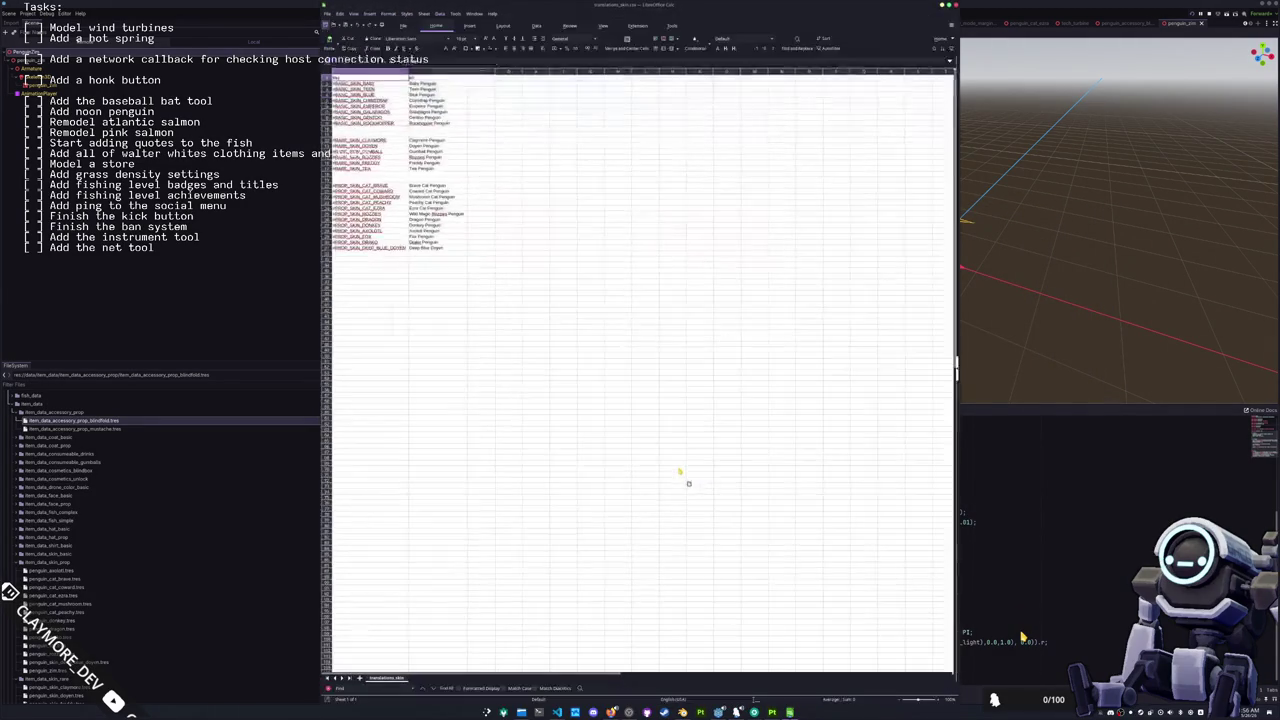
Step: Add row #PROP_SKIN_ZIM / Zim Penguin in A32:B32 and complete B31 as Deep Blue Doyen Penguin
click(363, 255)
text(#)
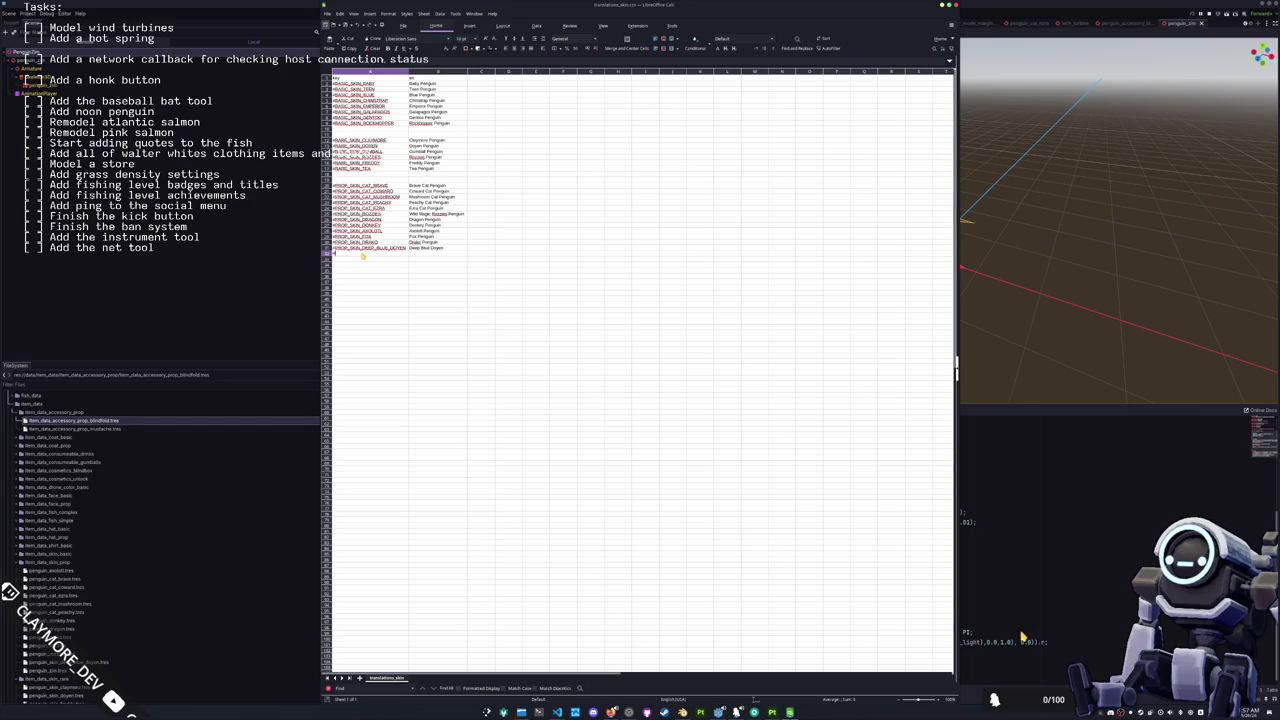
text(PROP_SKIN_ZIM)
key(Tab)
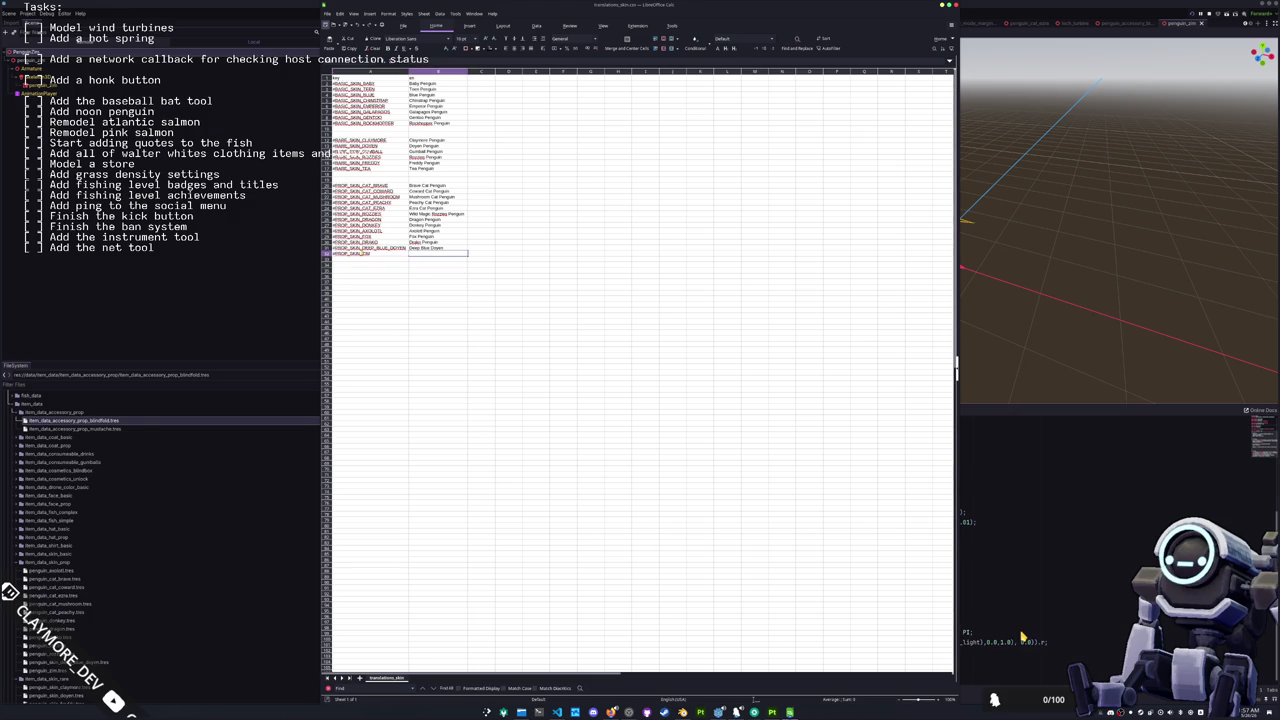
text(Zi)
key(Return)
key(Up)
key(Up)
text(nguin)
key(Return)
Step: Check the Deep Blue Doyen and Zim keys in A31 and A32, then switch back to Godot
key(Left)
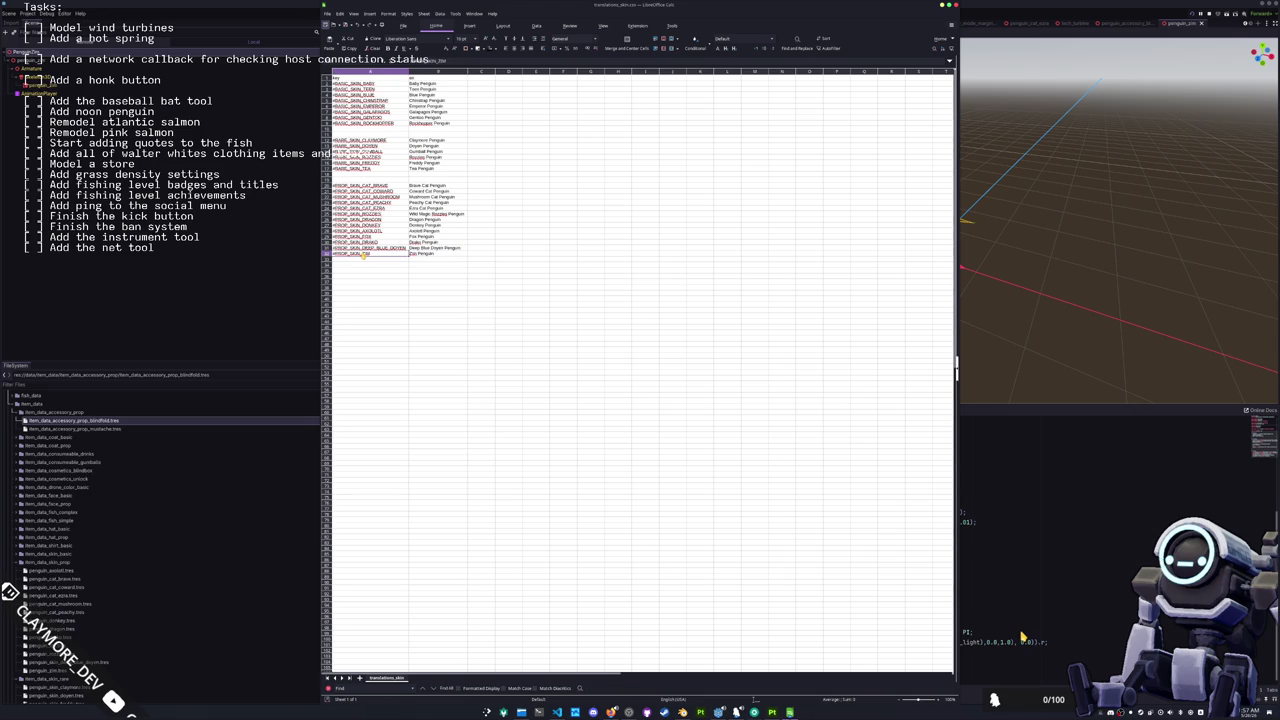
key(Up)
key(Down)
key(alt+Tab)
key(alt+Tab)
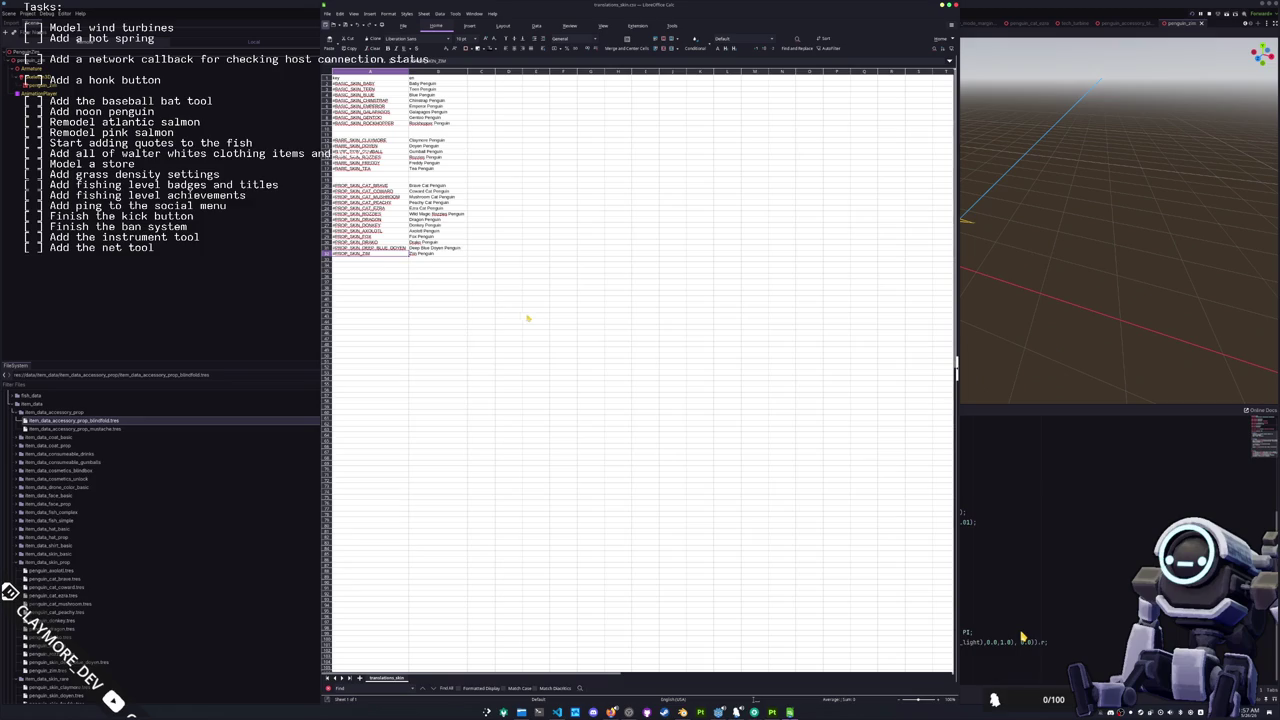
key(Down)
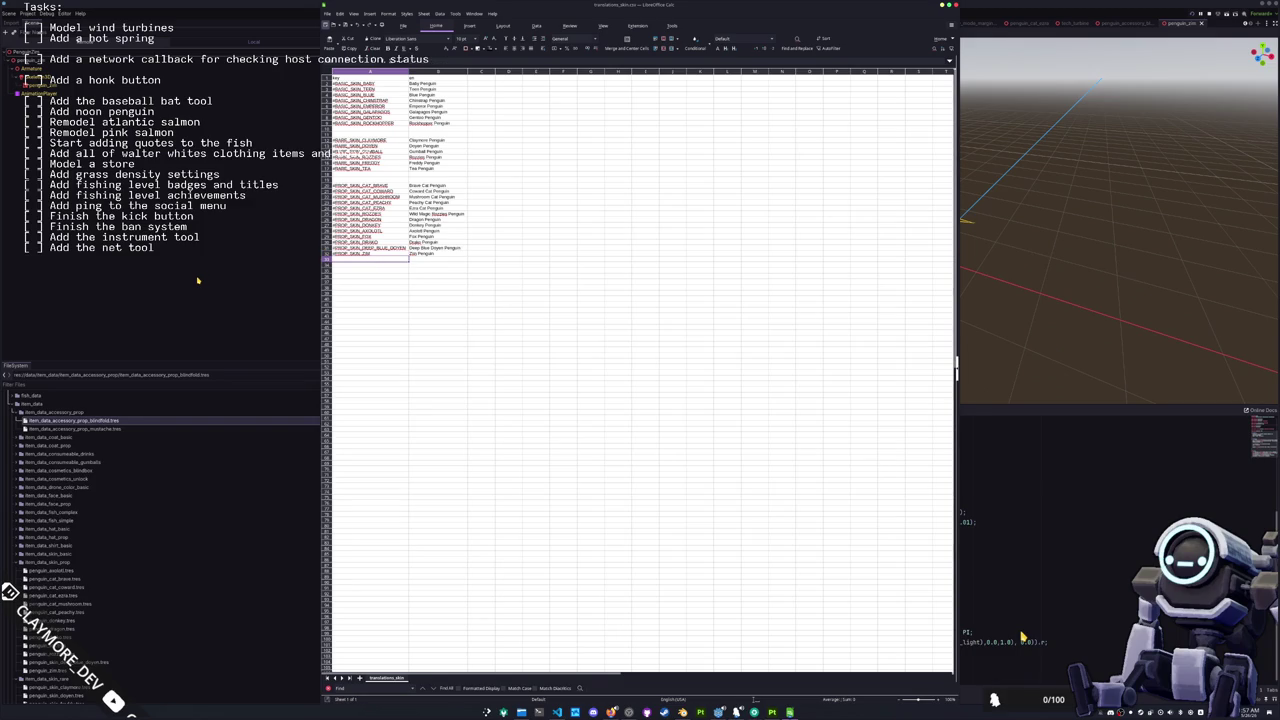
key(alt+Tab)
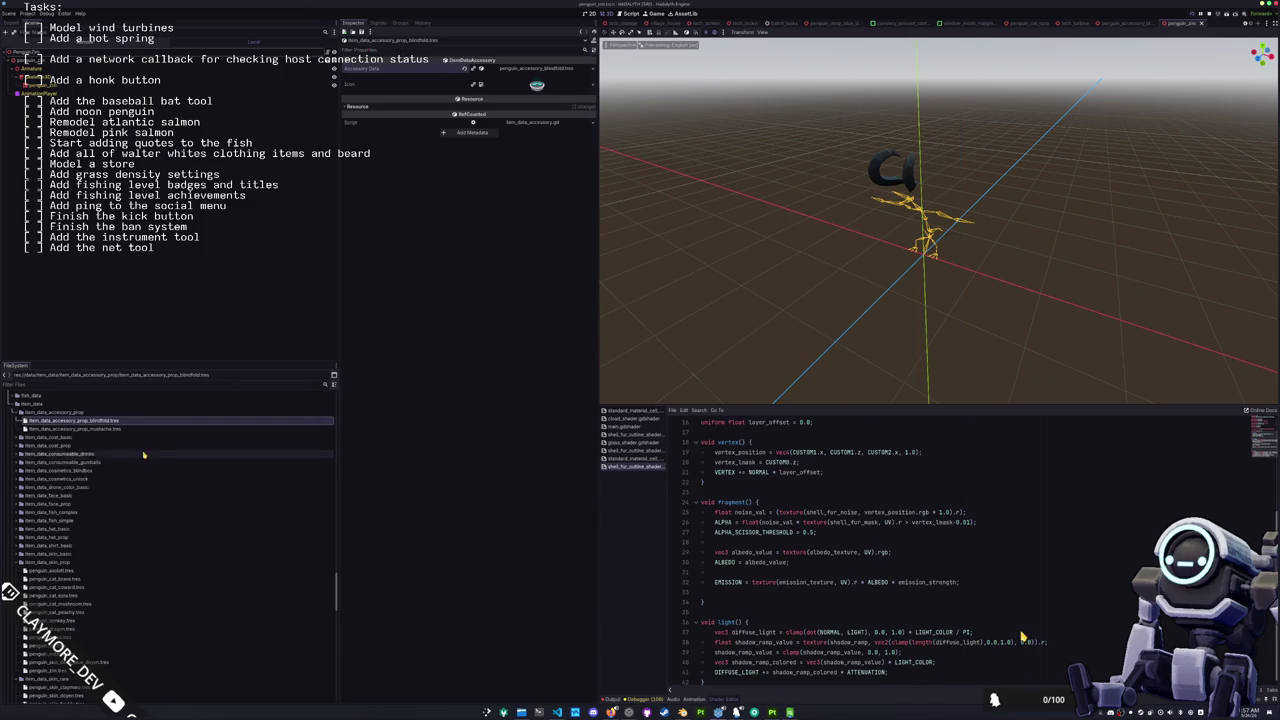
Step: Open array_item_data_accessory_prop.tres from the FileSystem dock
scroll(116, 459, down, 3)
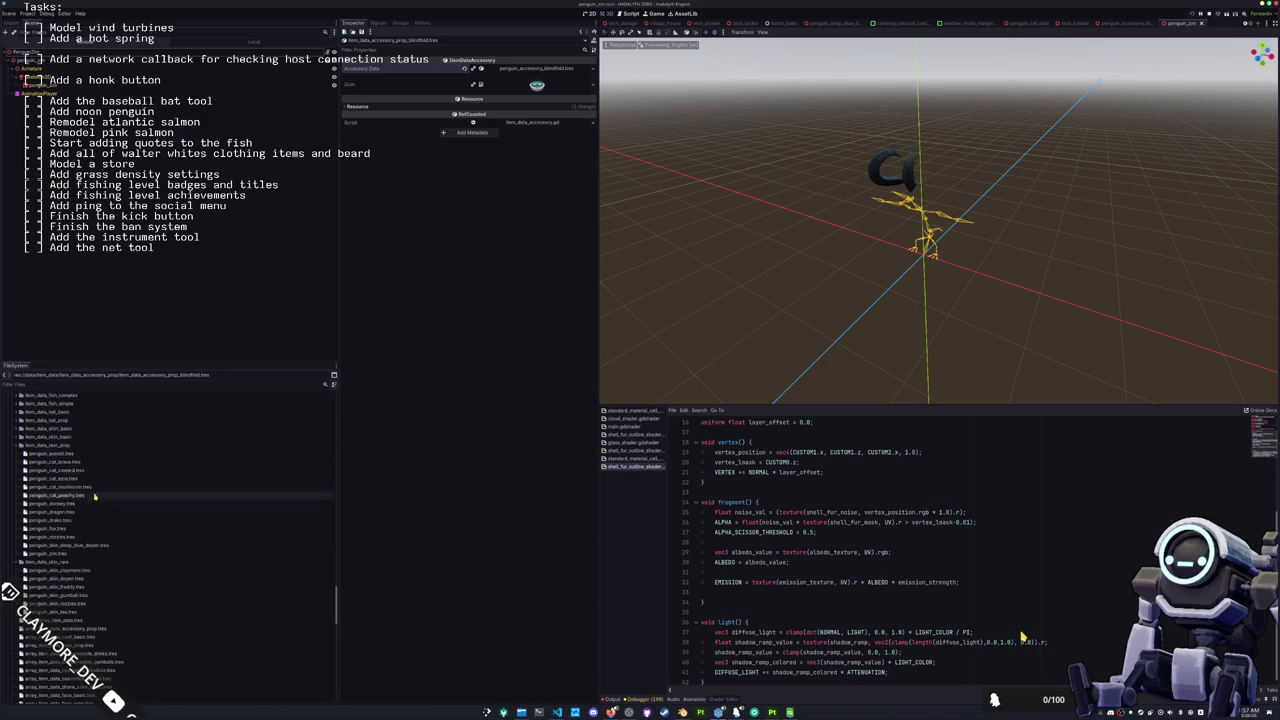
click(63, 453)
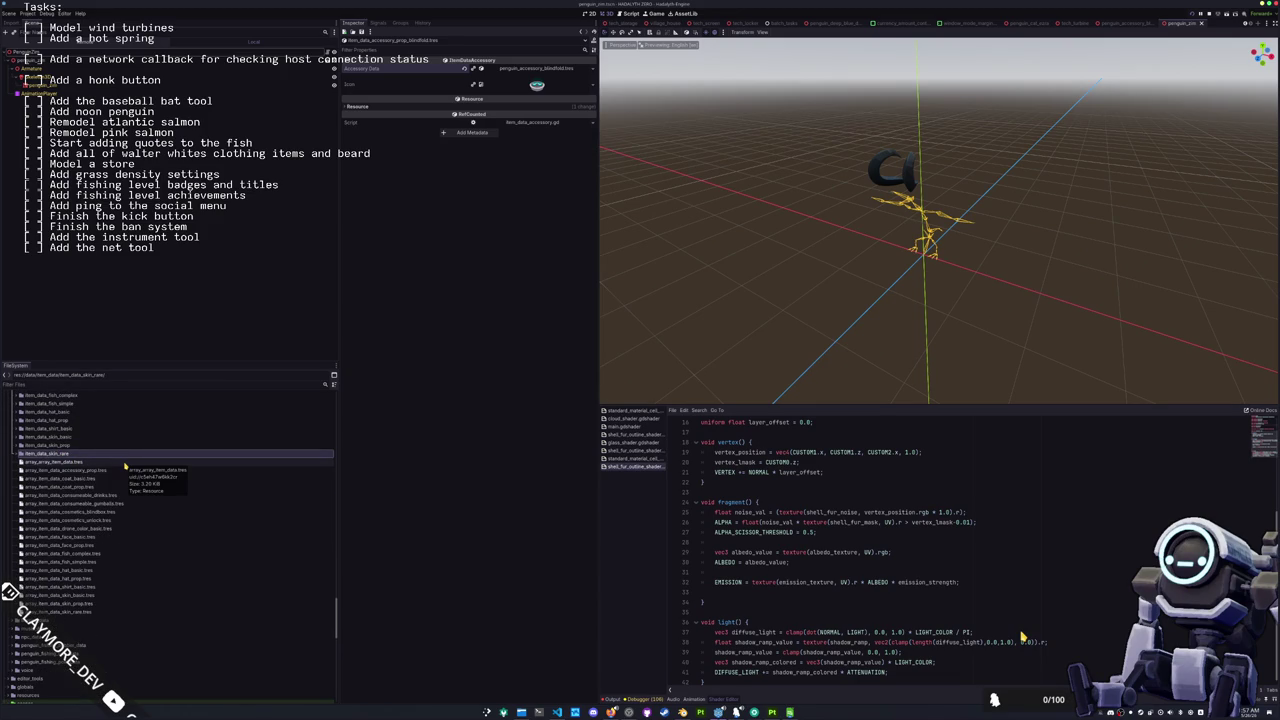
scroll(123, 467, down, 3)
scroll(115, 500, down, 3)
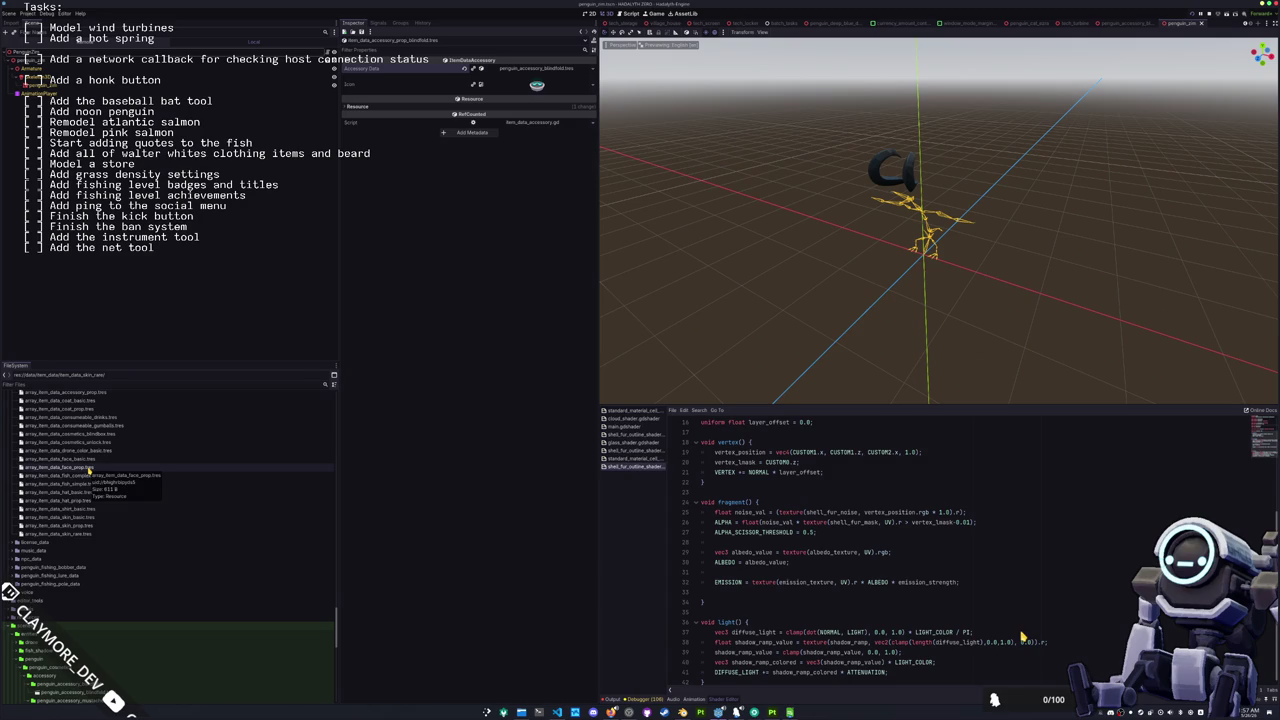
click(89, 468)
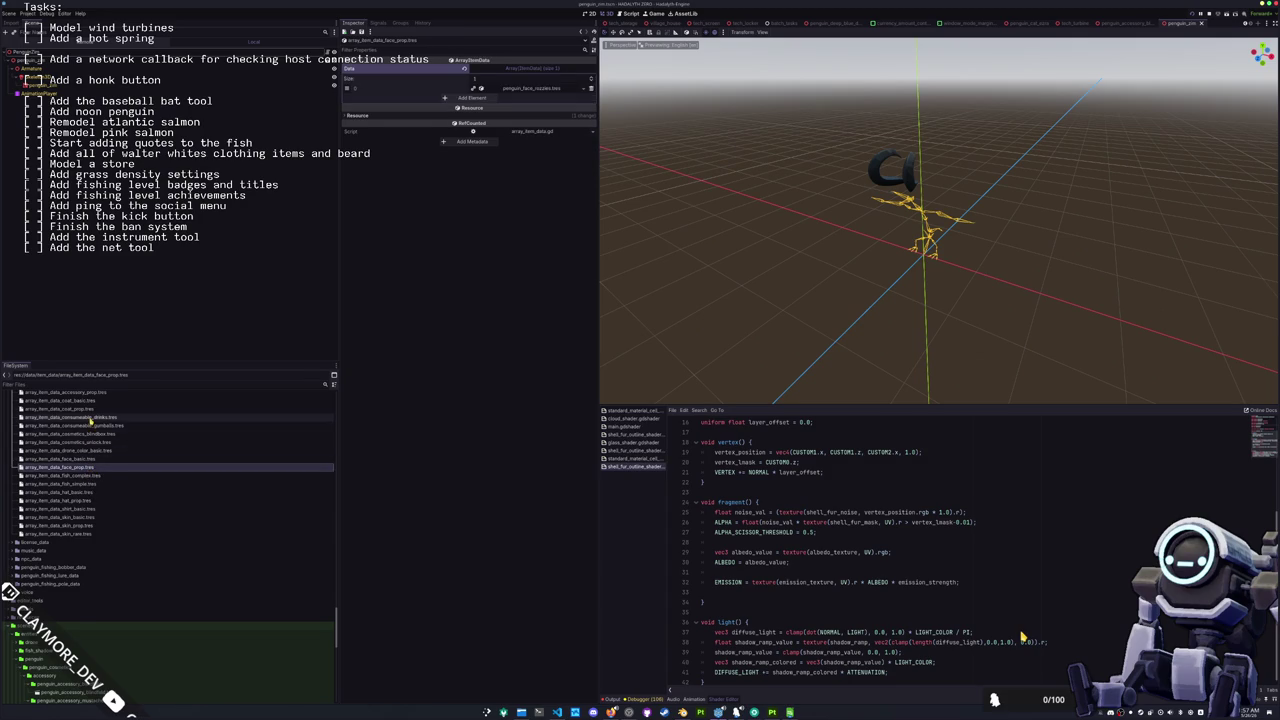
scroll(89, 433, up, 3)
click(89, 431)
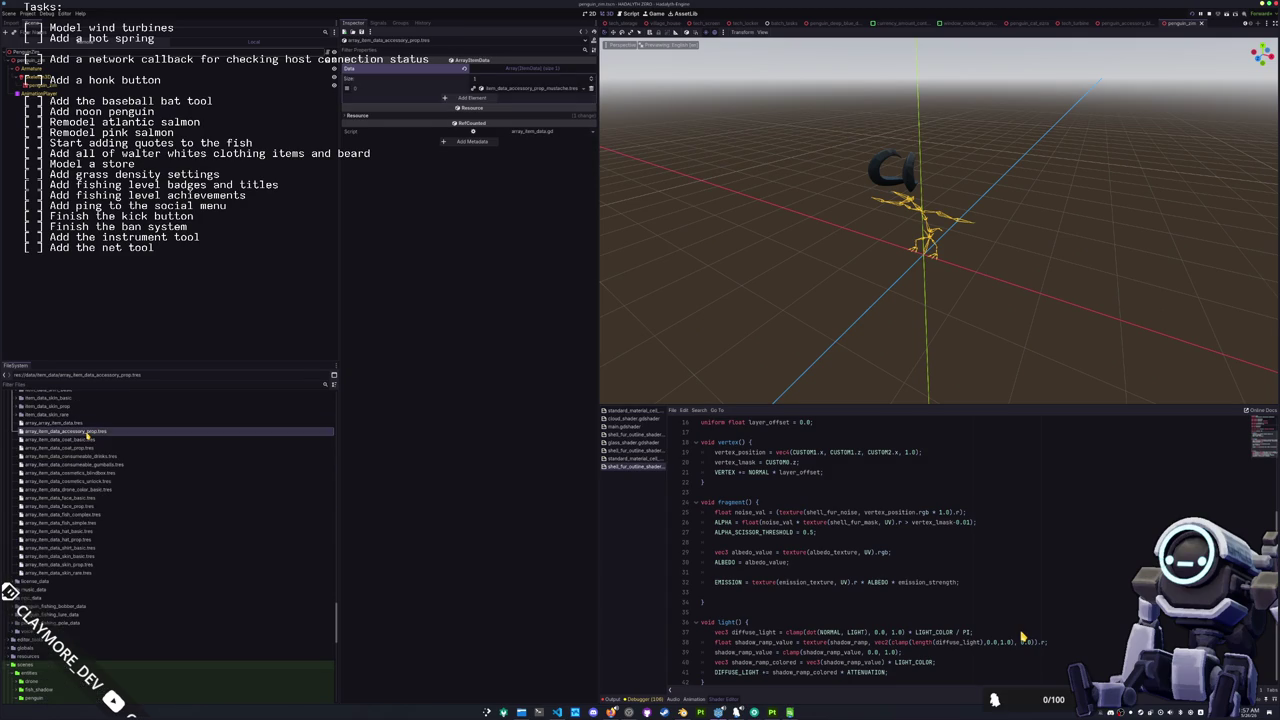
Step: Add a new array element and search item_data_acc in the Select ItemData dialog
click(475, 98)
click(576, 98)
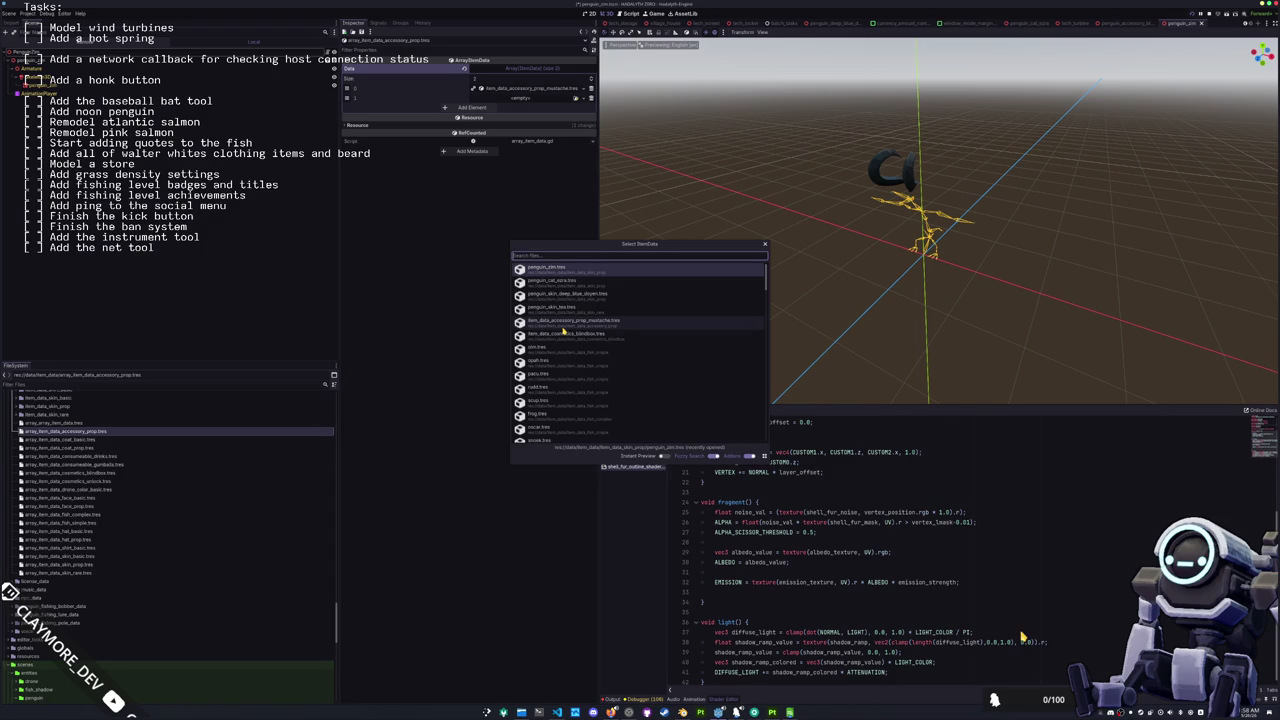
text(item_data_)
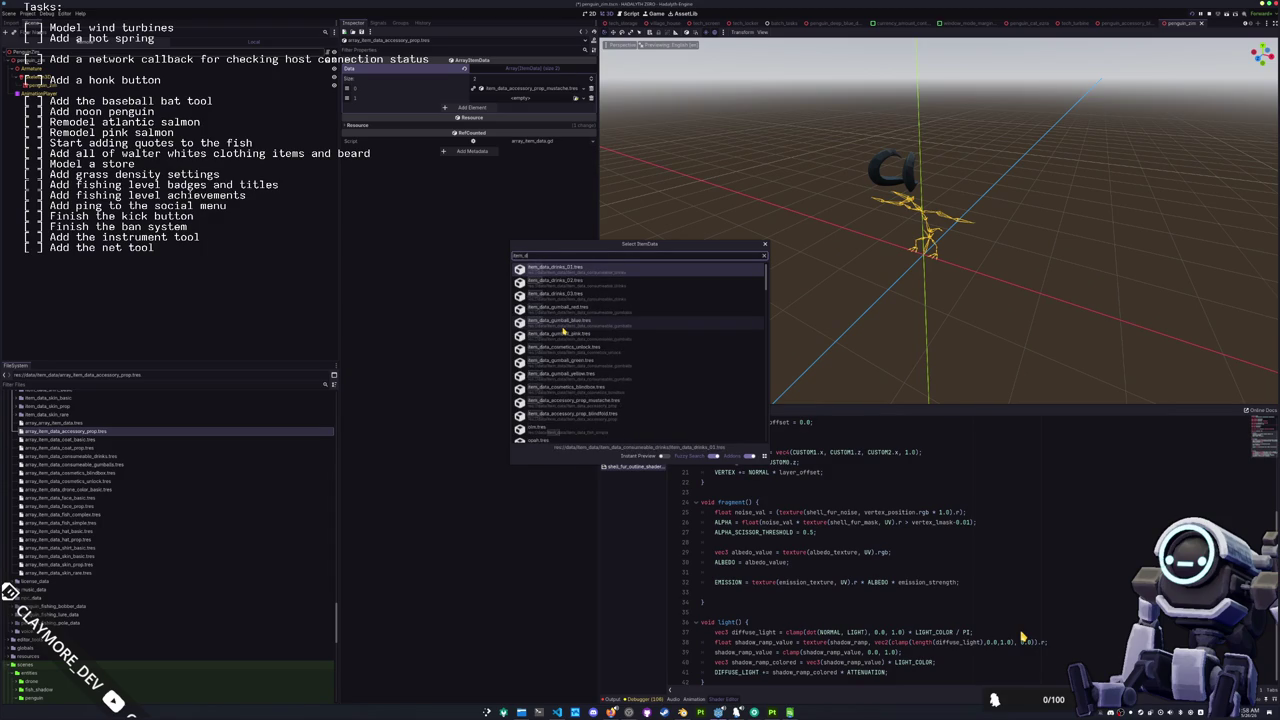
text(acc)
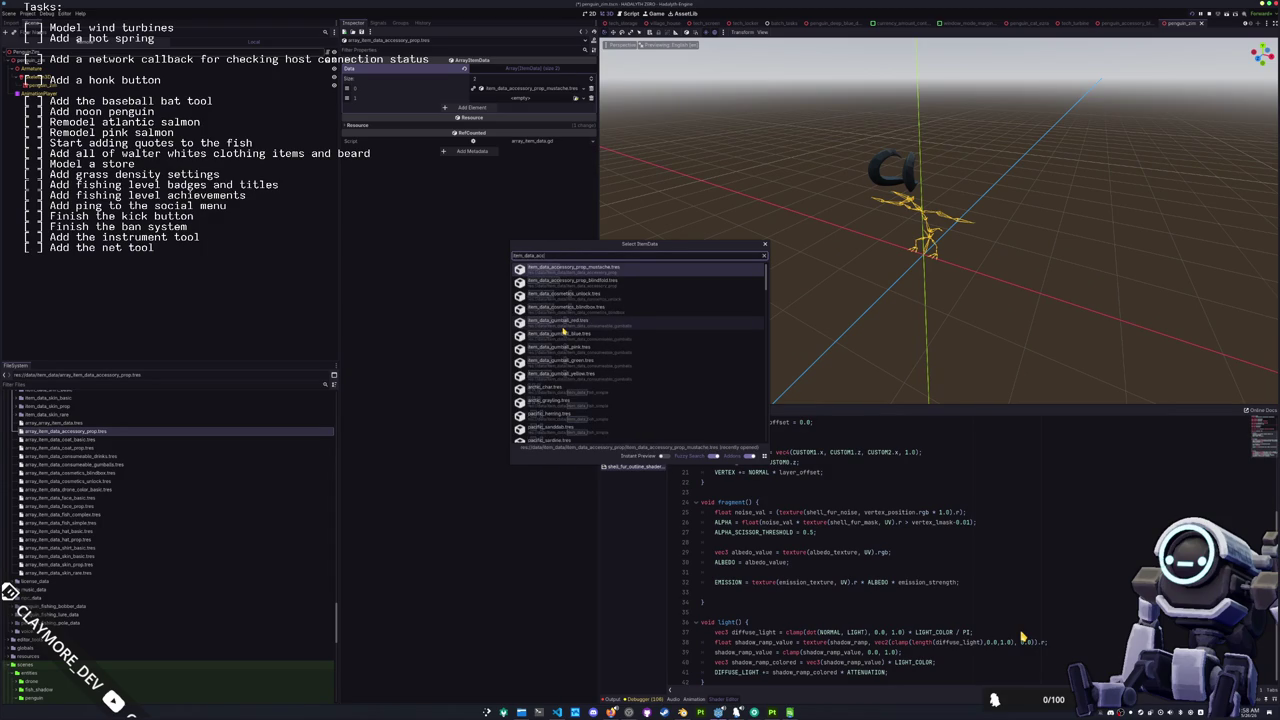